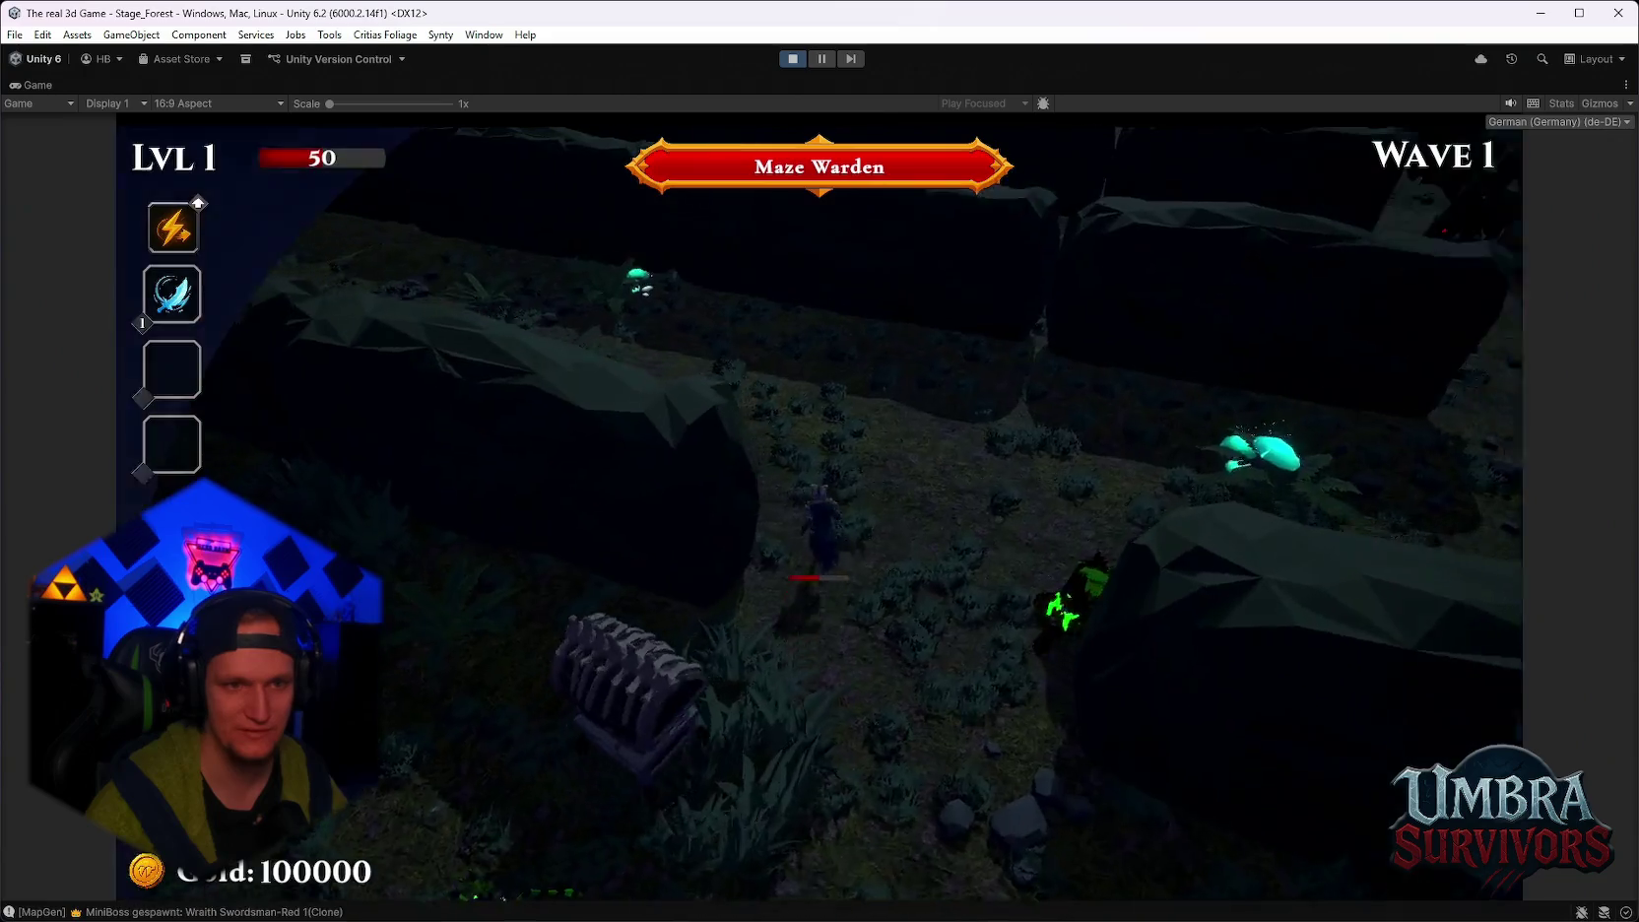
Pause the game and scroll the Hierarchy to review the spawned enemy clones.
key(Escape)
scroll(534, 382, down, 5)
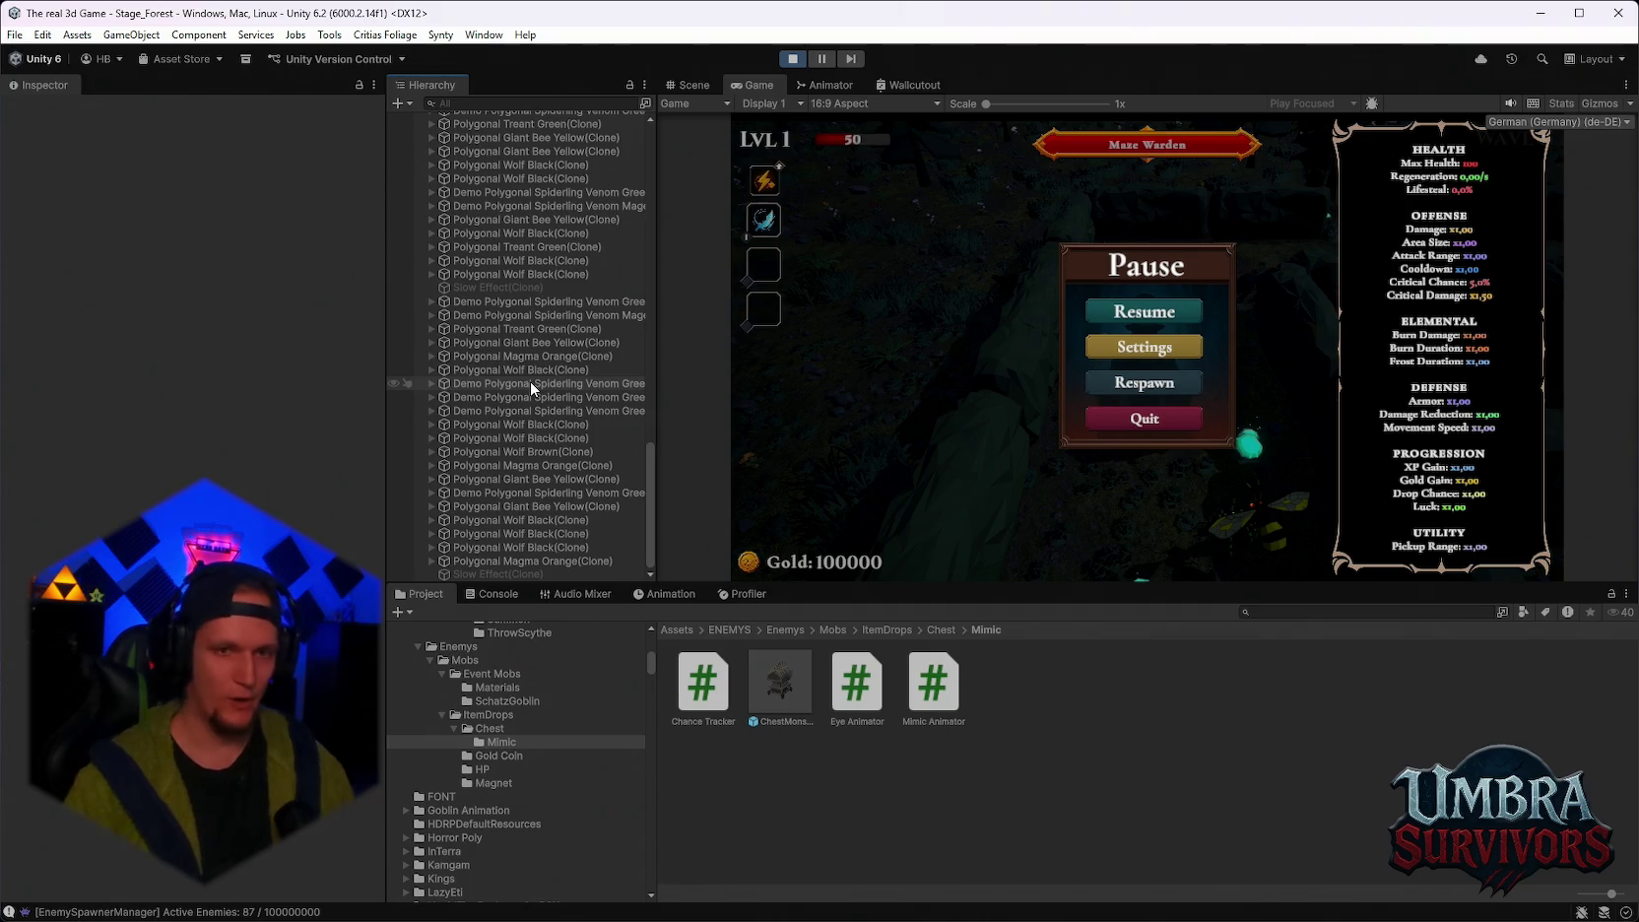
scroll(448, 352, up, 15)
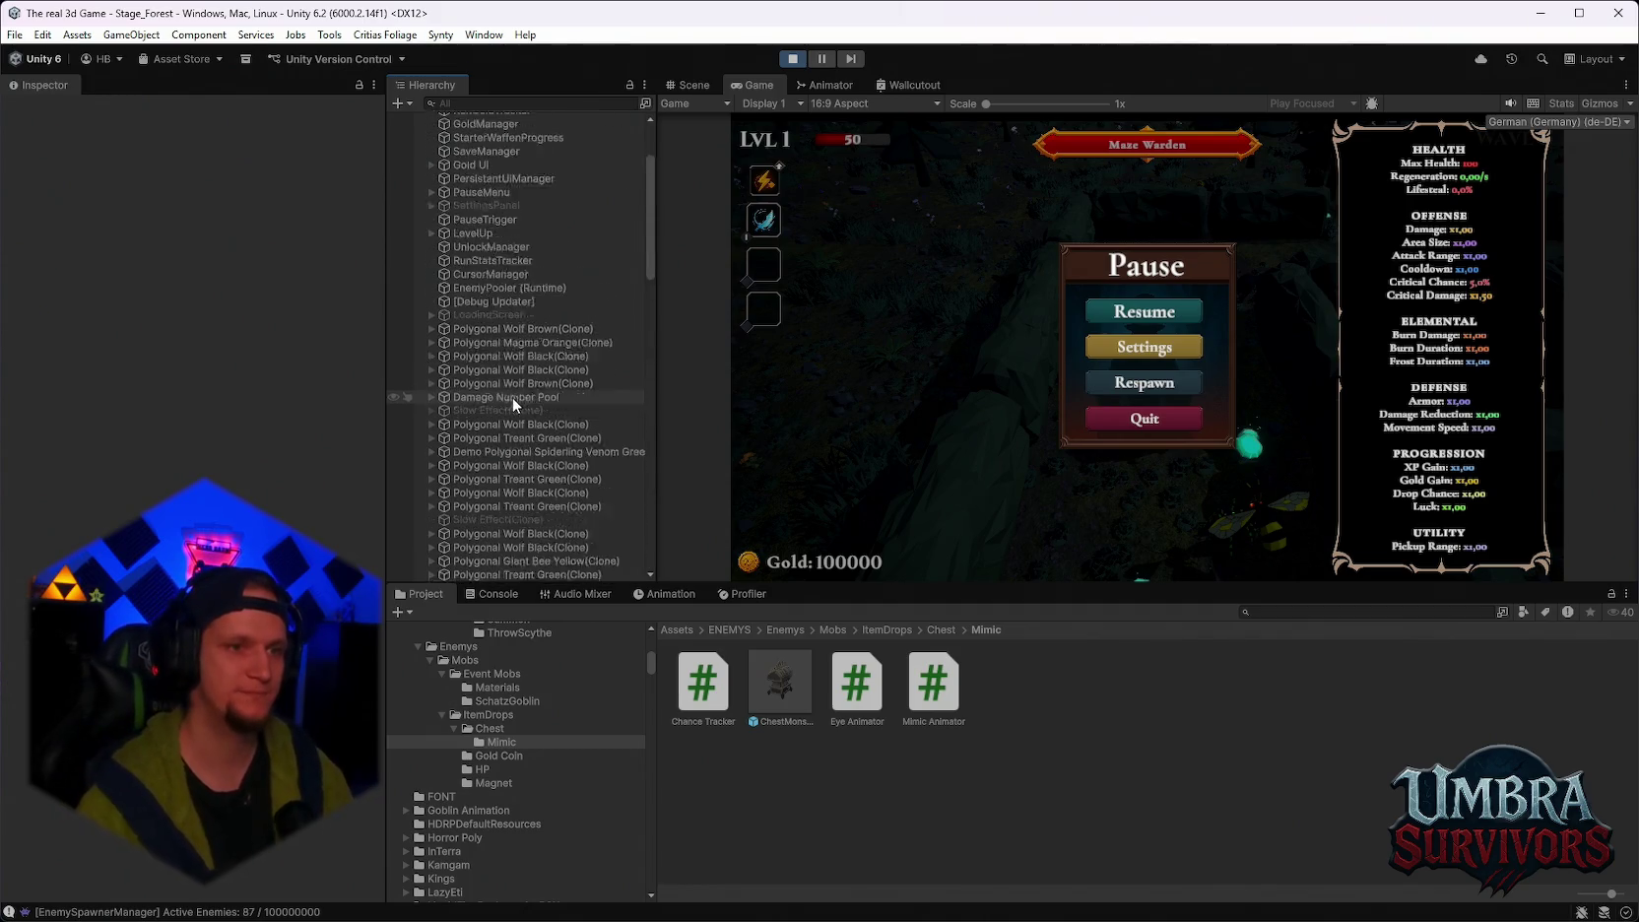
scroll(500, 247, down, 5)
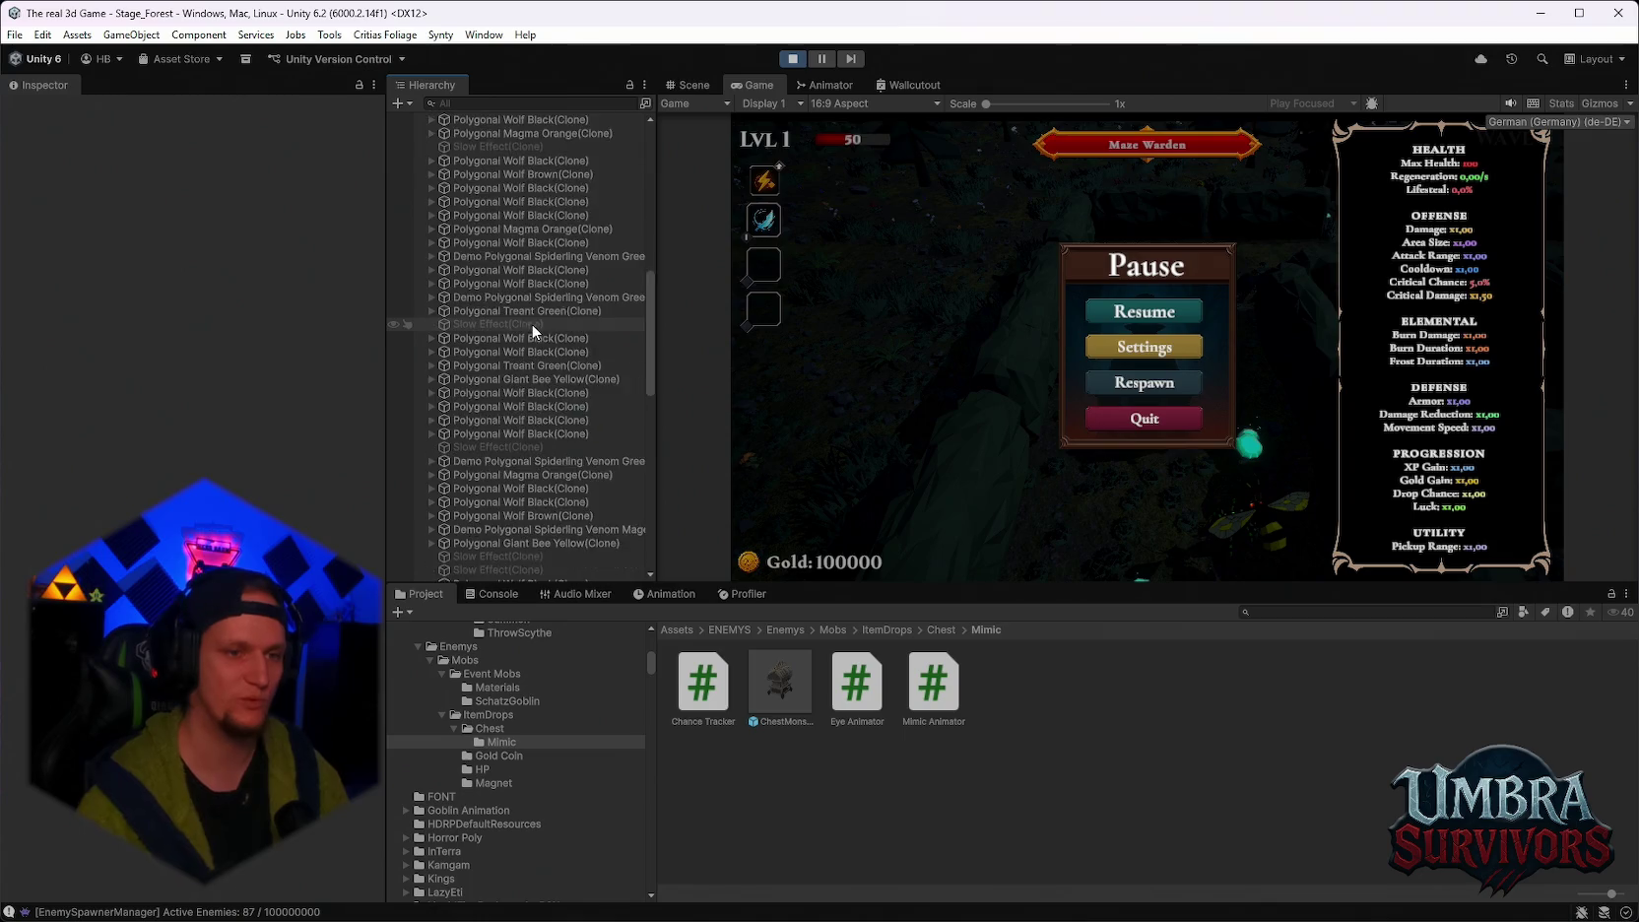
scroll(532, 354, down, 10)
scroll(547, 552, up, 15)
Under MainPlayer, change Main Camera's Offset From Wall from 0.2 to 10, then resume.
click(433, 174)
scroll(285, 429, down, 8)
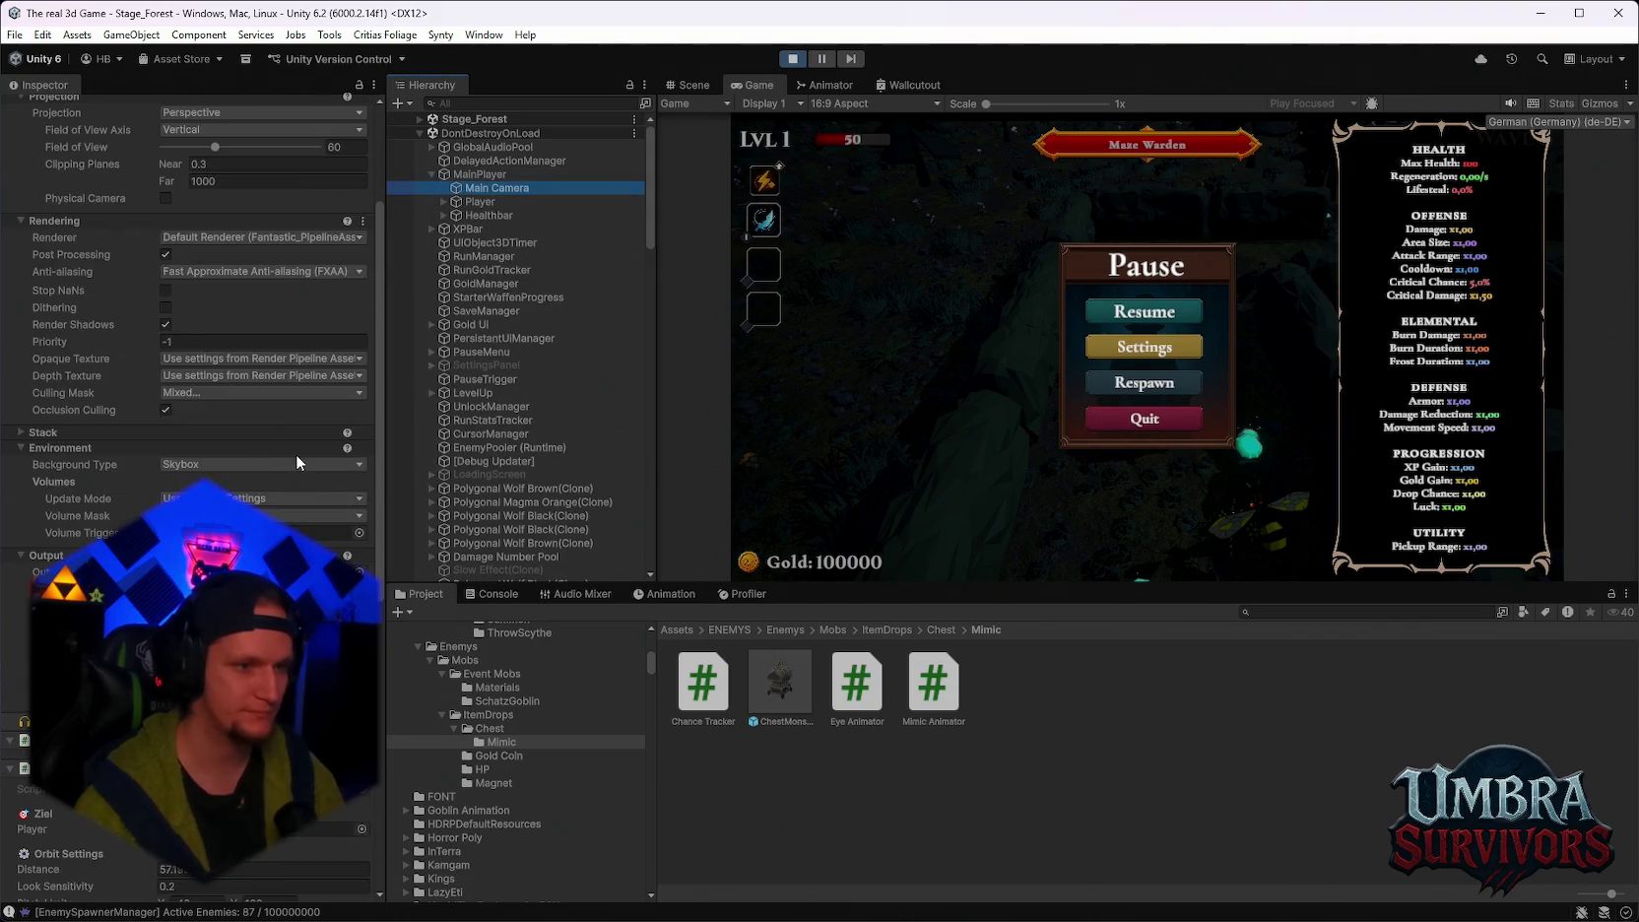
scroll(192, 394, down, 3)
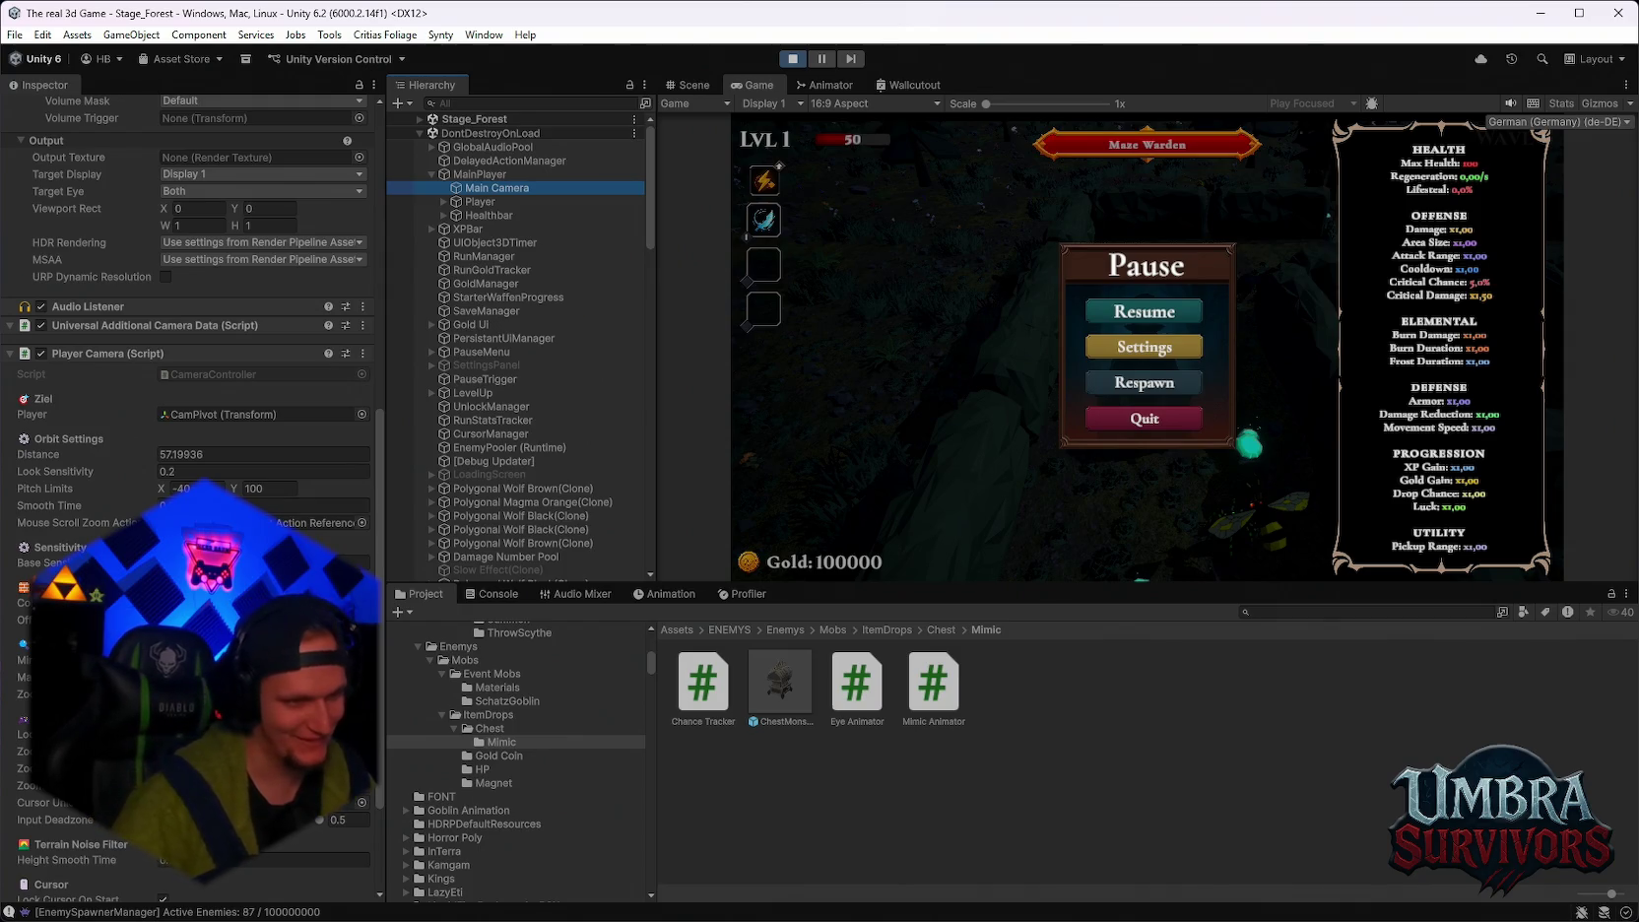
scroll(192, 444, down, 1)
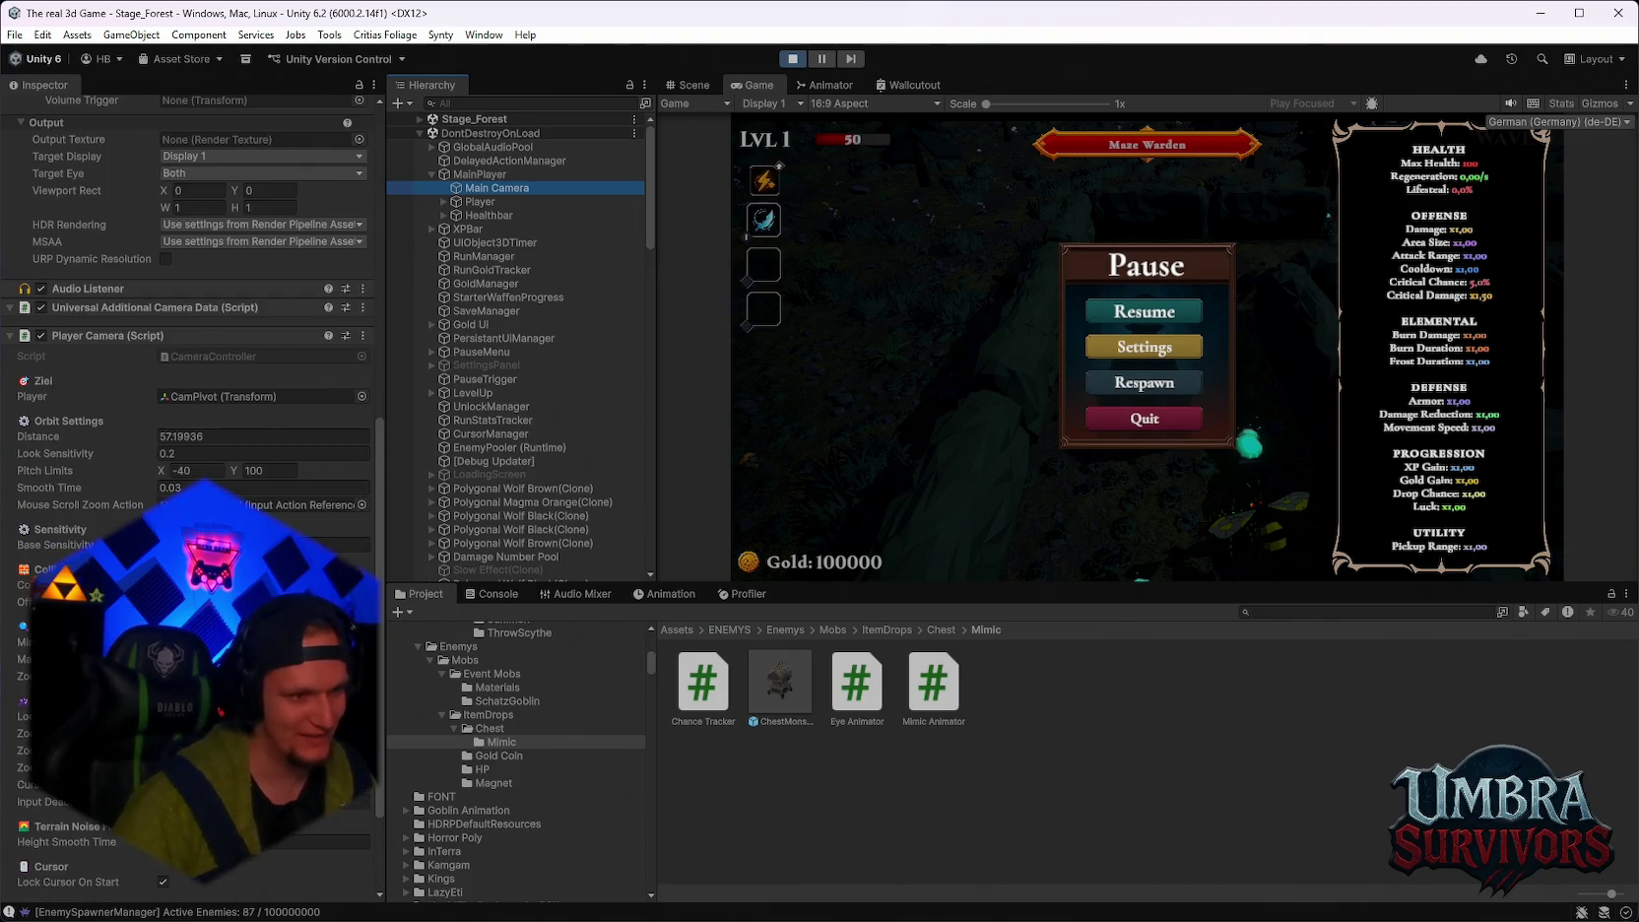
scroll(132, 503, down, 5)
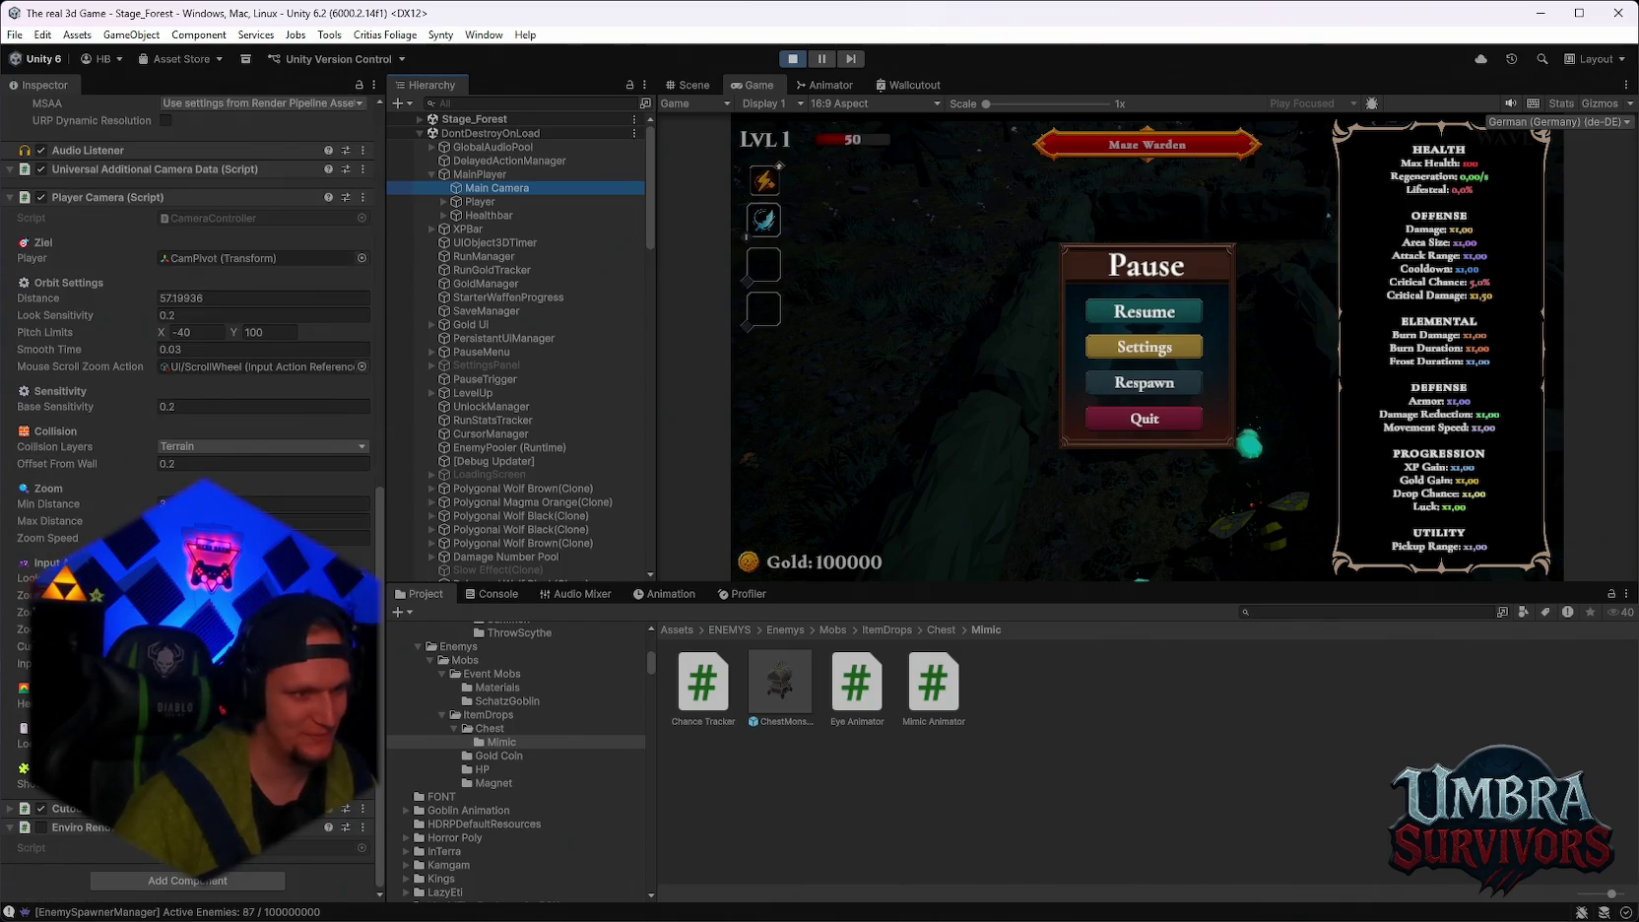
click(204, 466)
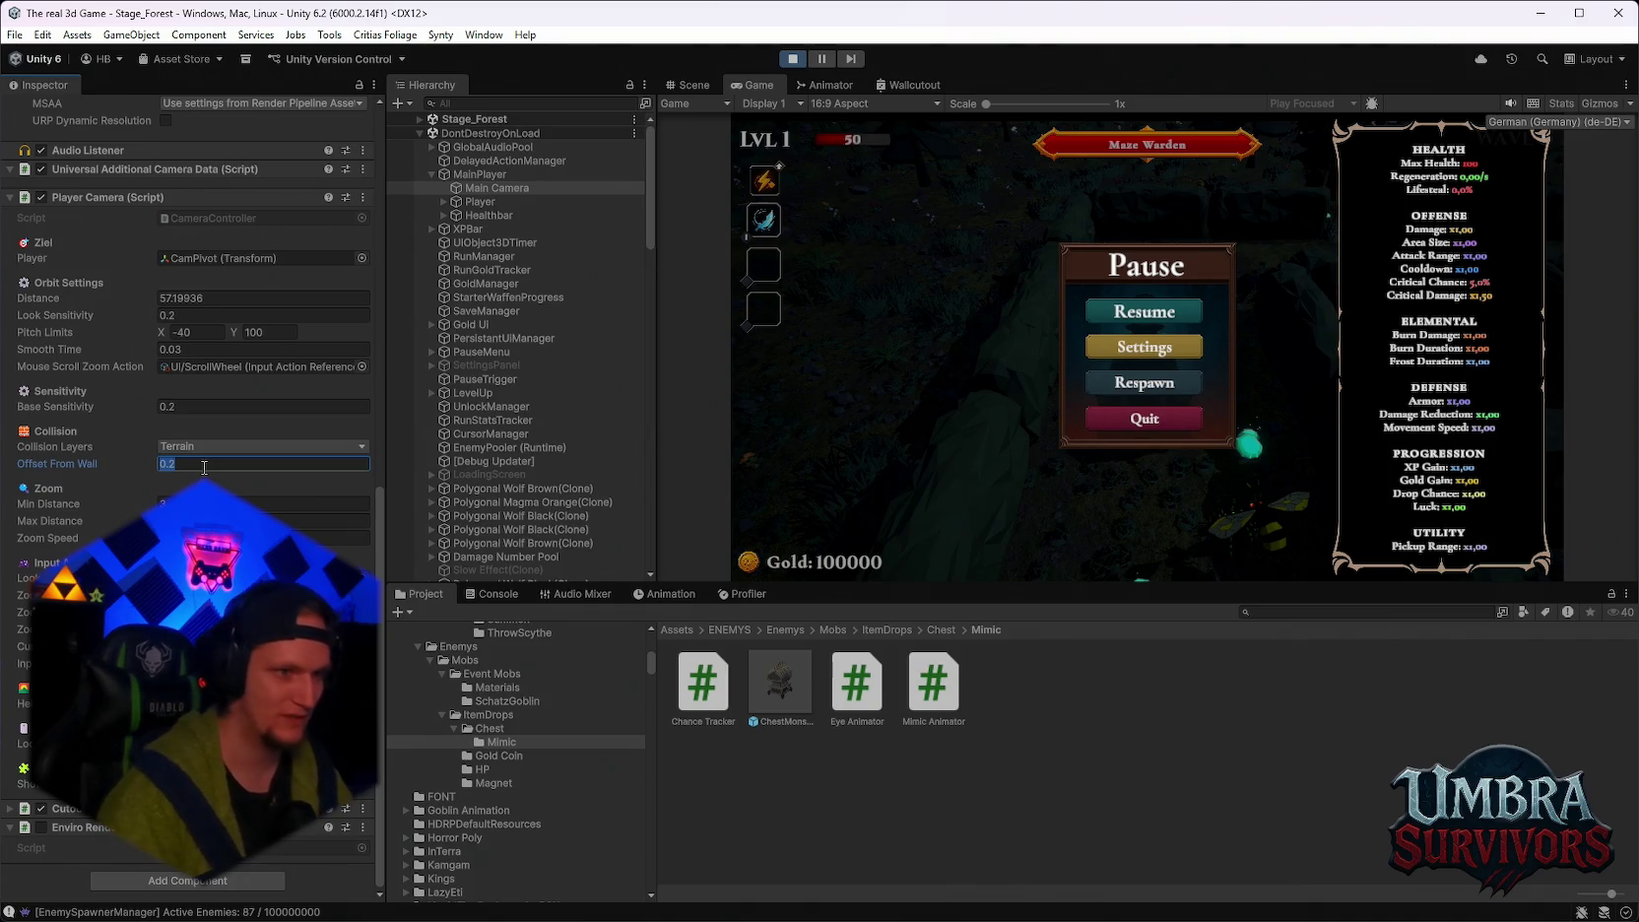
text(10)
click(1147, 313)
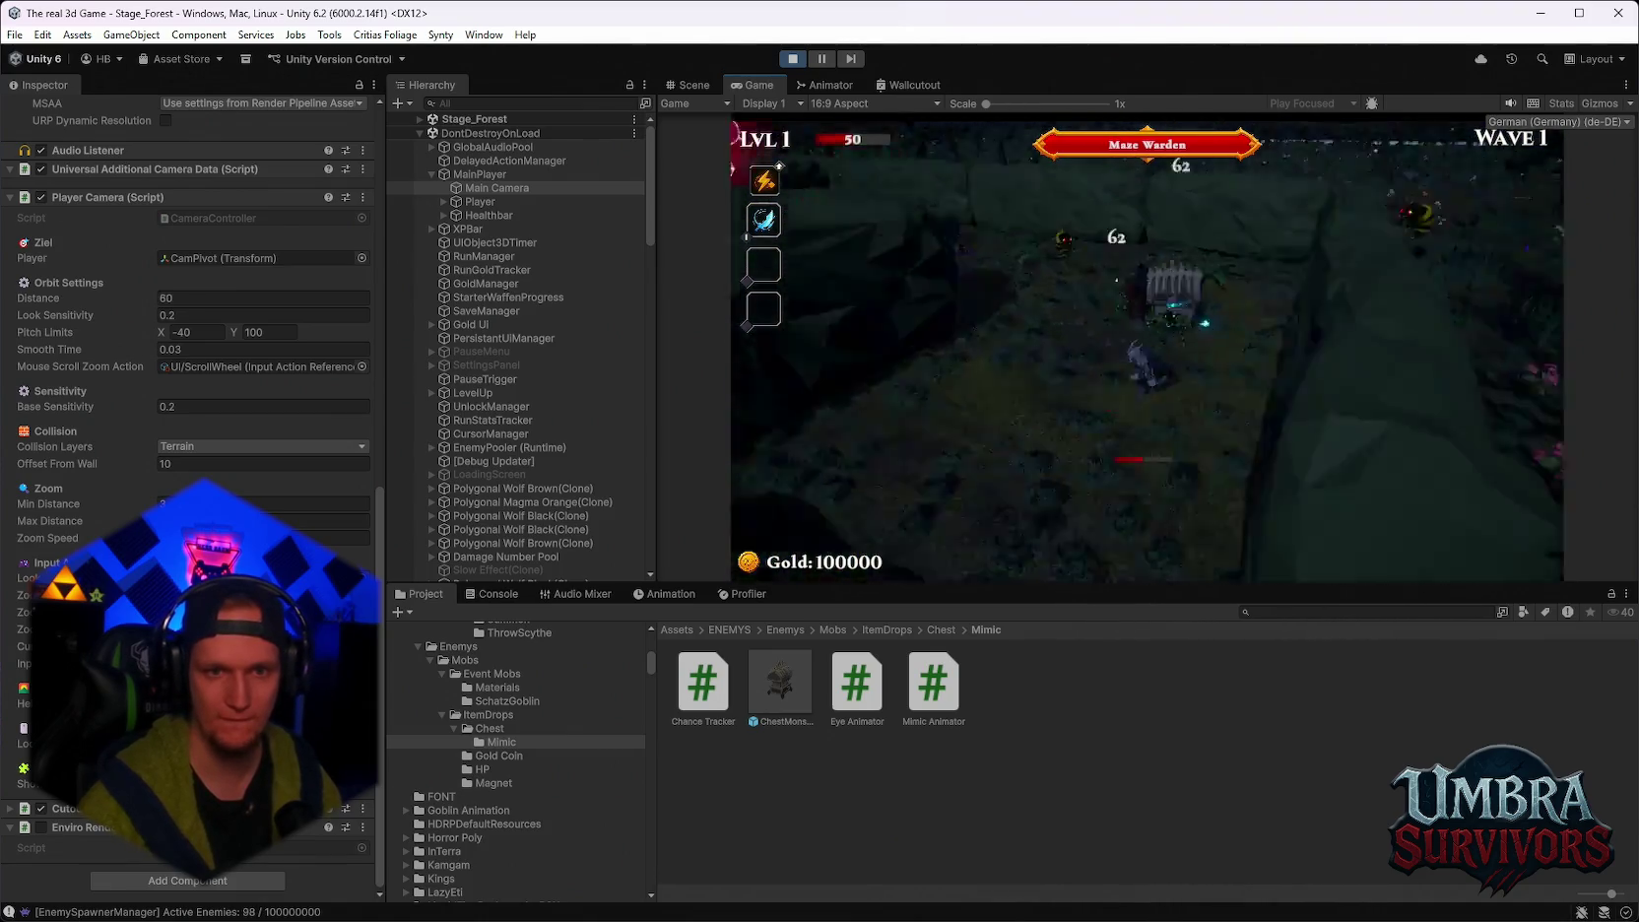
Set Offset From Wall to 0.0001, play briefly with it, then pause again.
key(Escape)
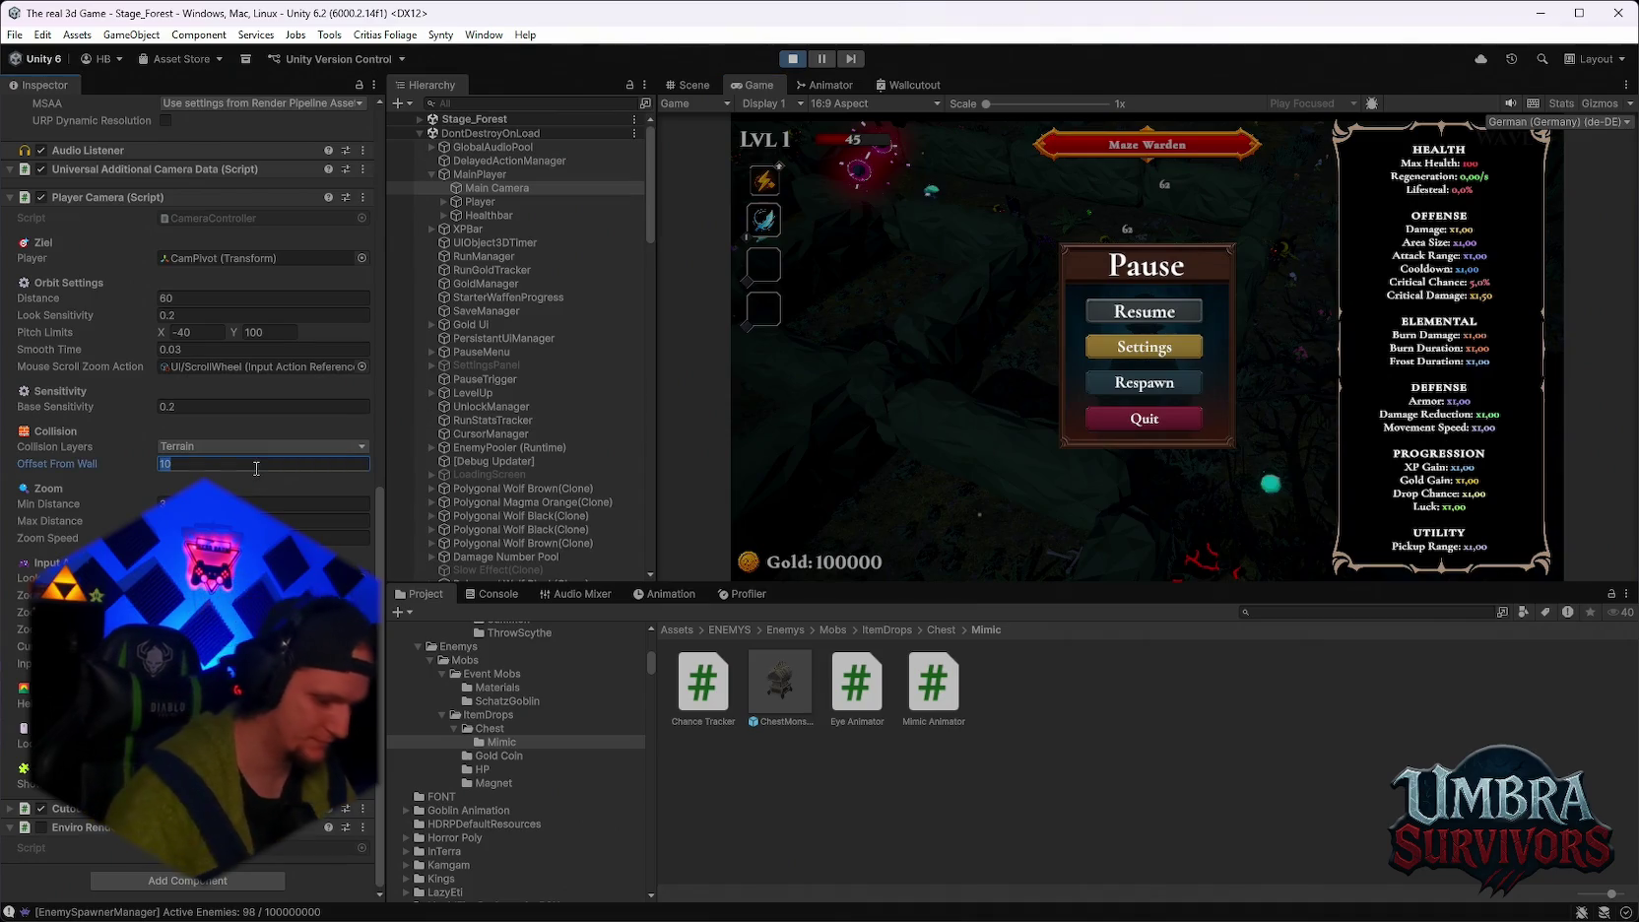
click(1142, 311)
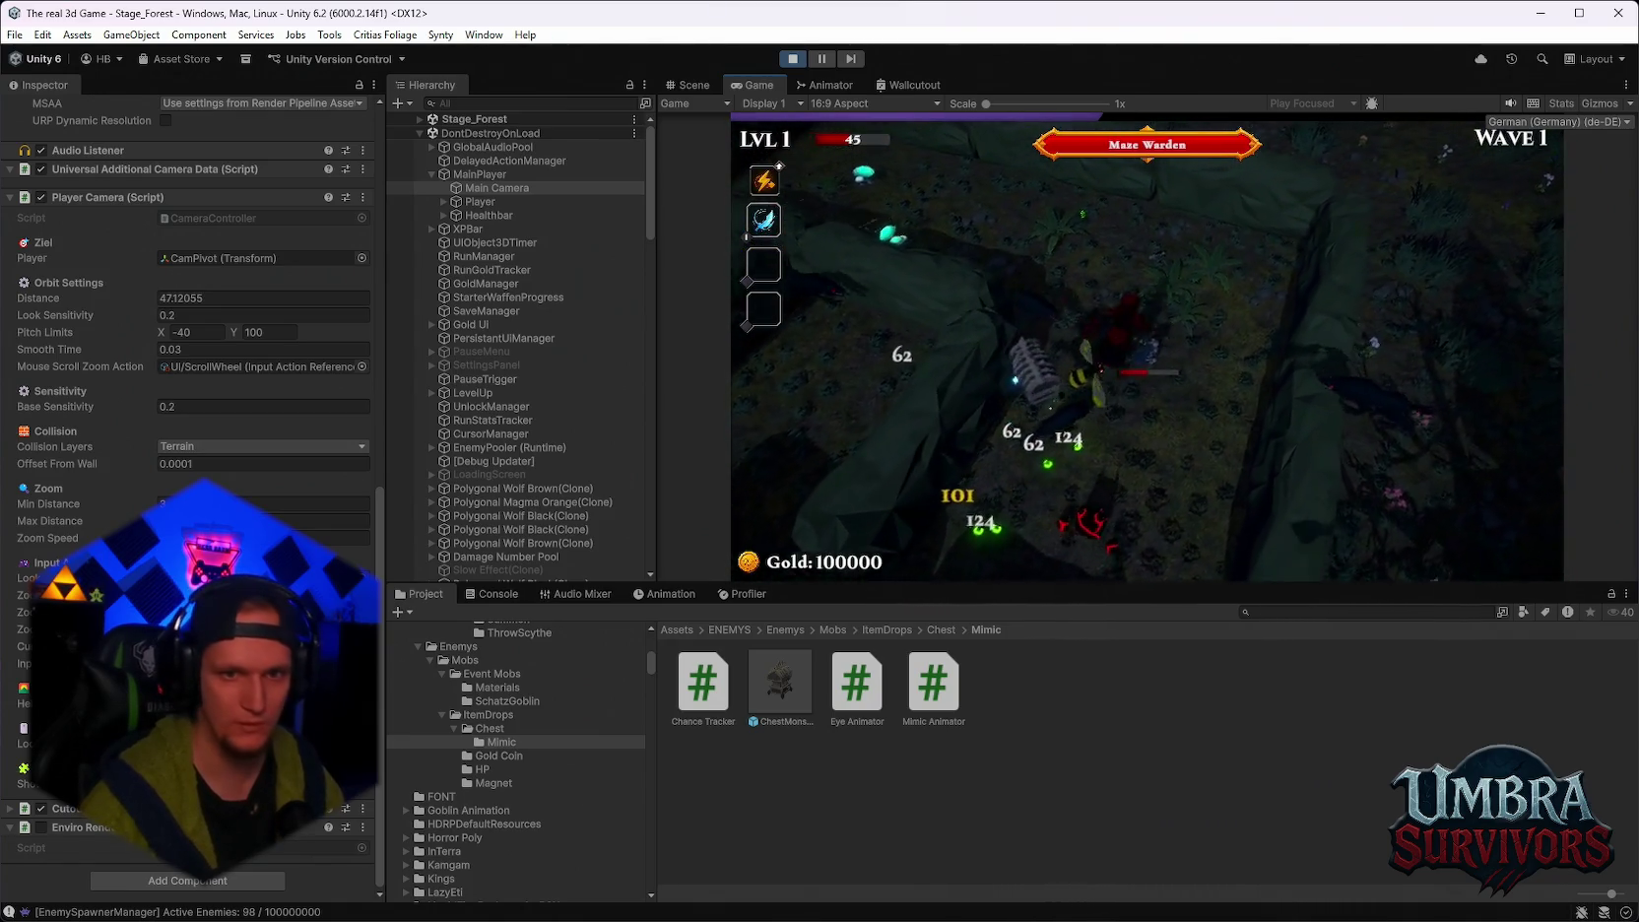
key(Escape)
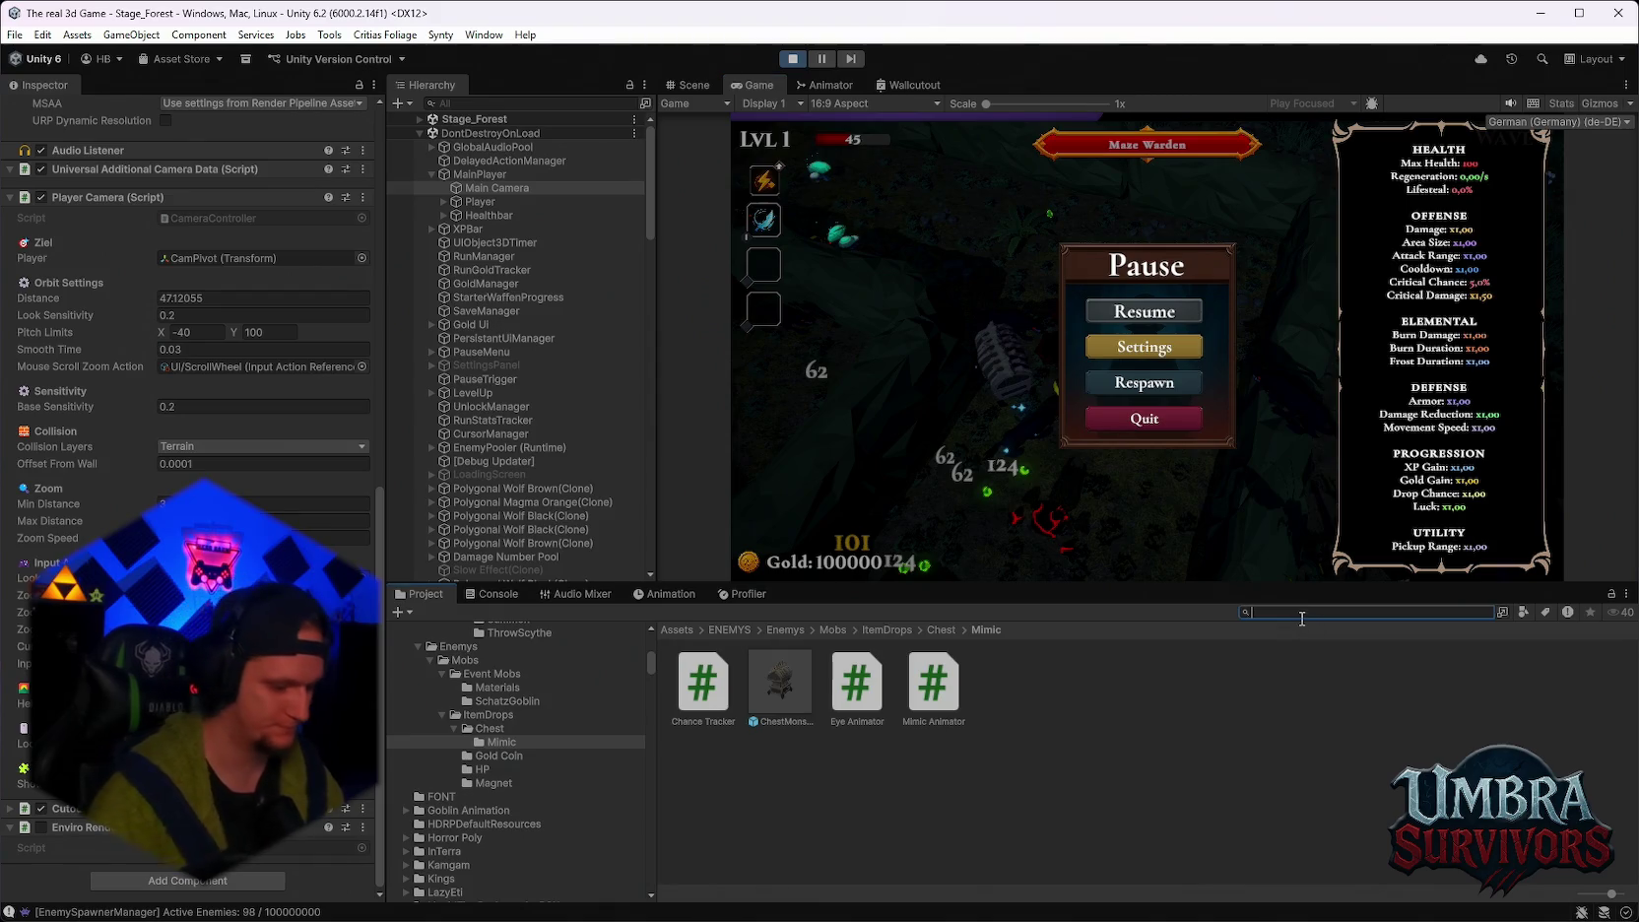
scroll(560, 483, down, 15)
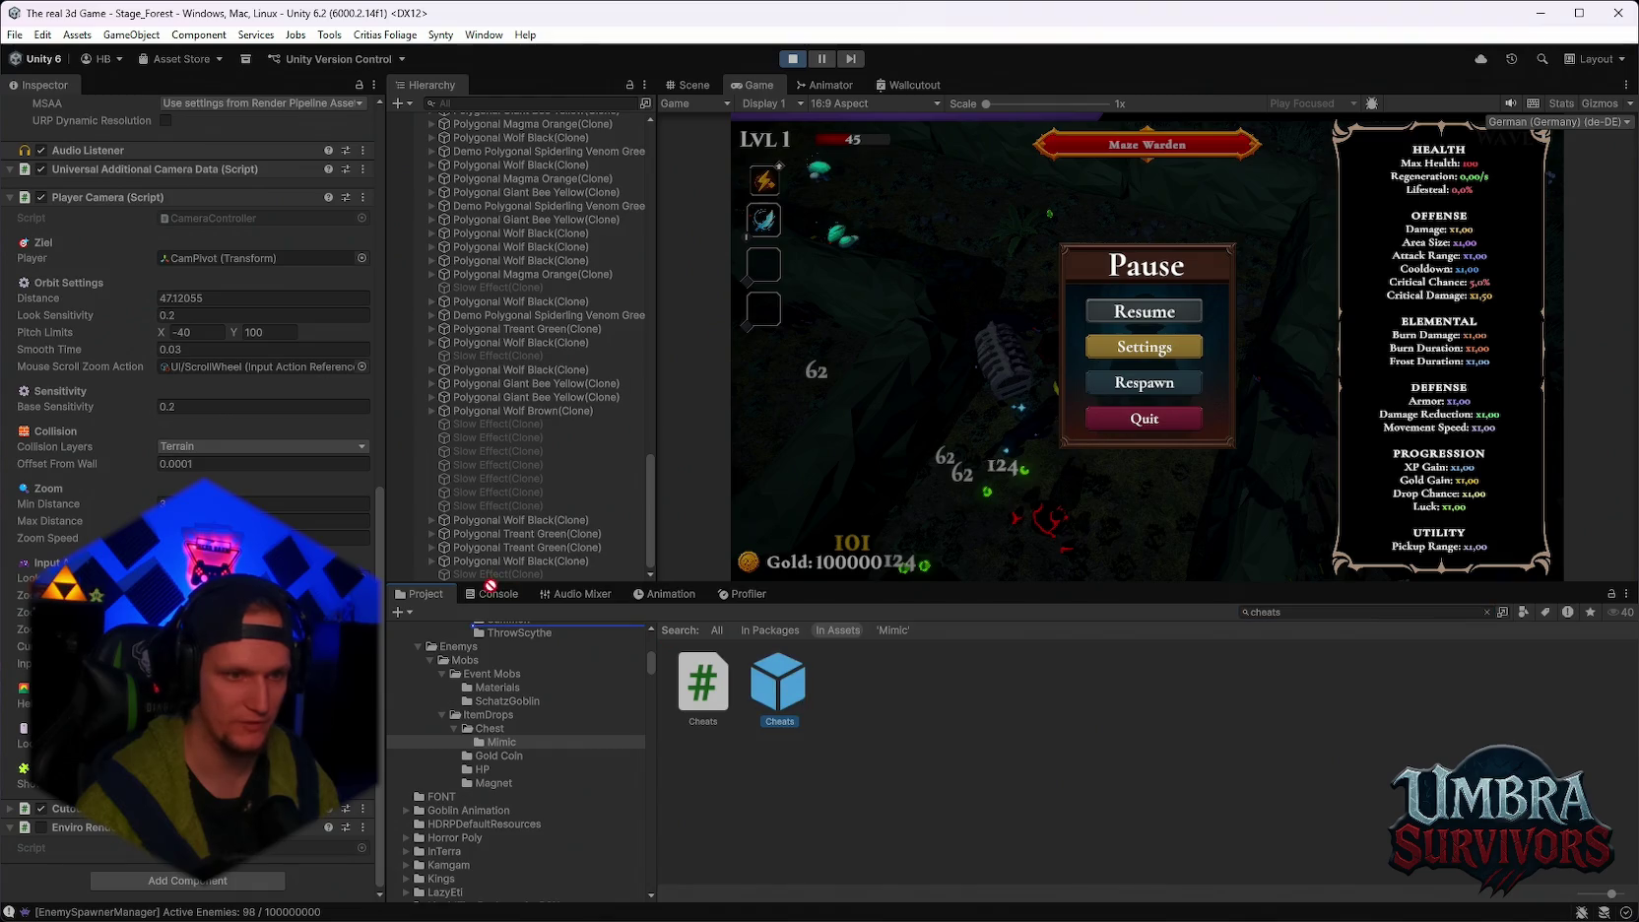
Place a Cheats prefab instance at the Hierarchy root, resume, and end the run with F6.
drag(469, 583, 473, 575)
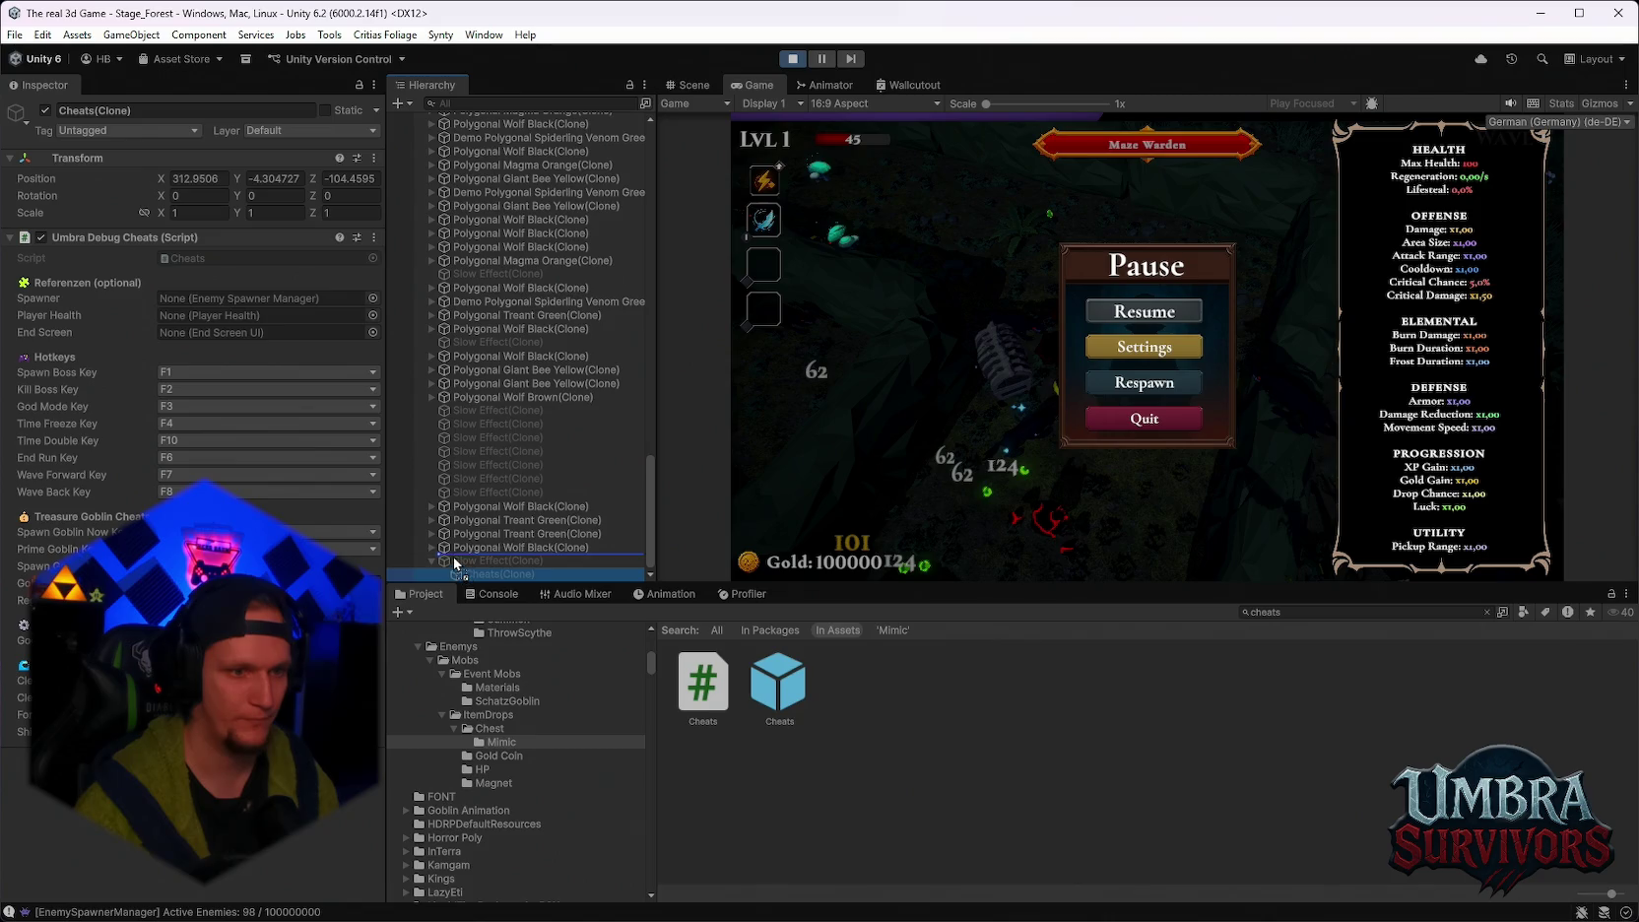
drag(455, 563, 475, 569)
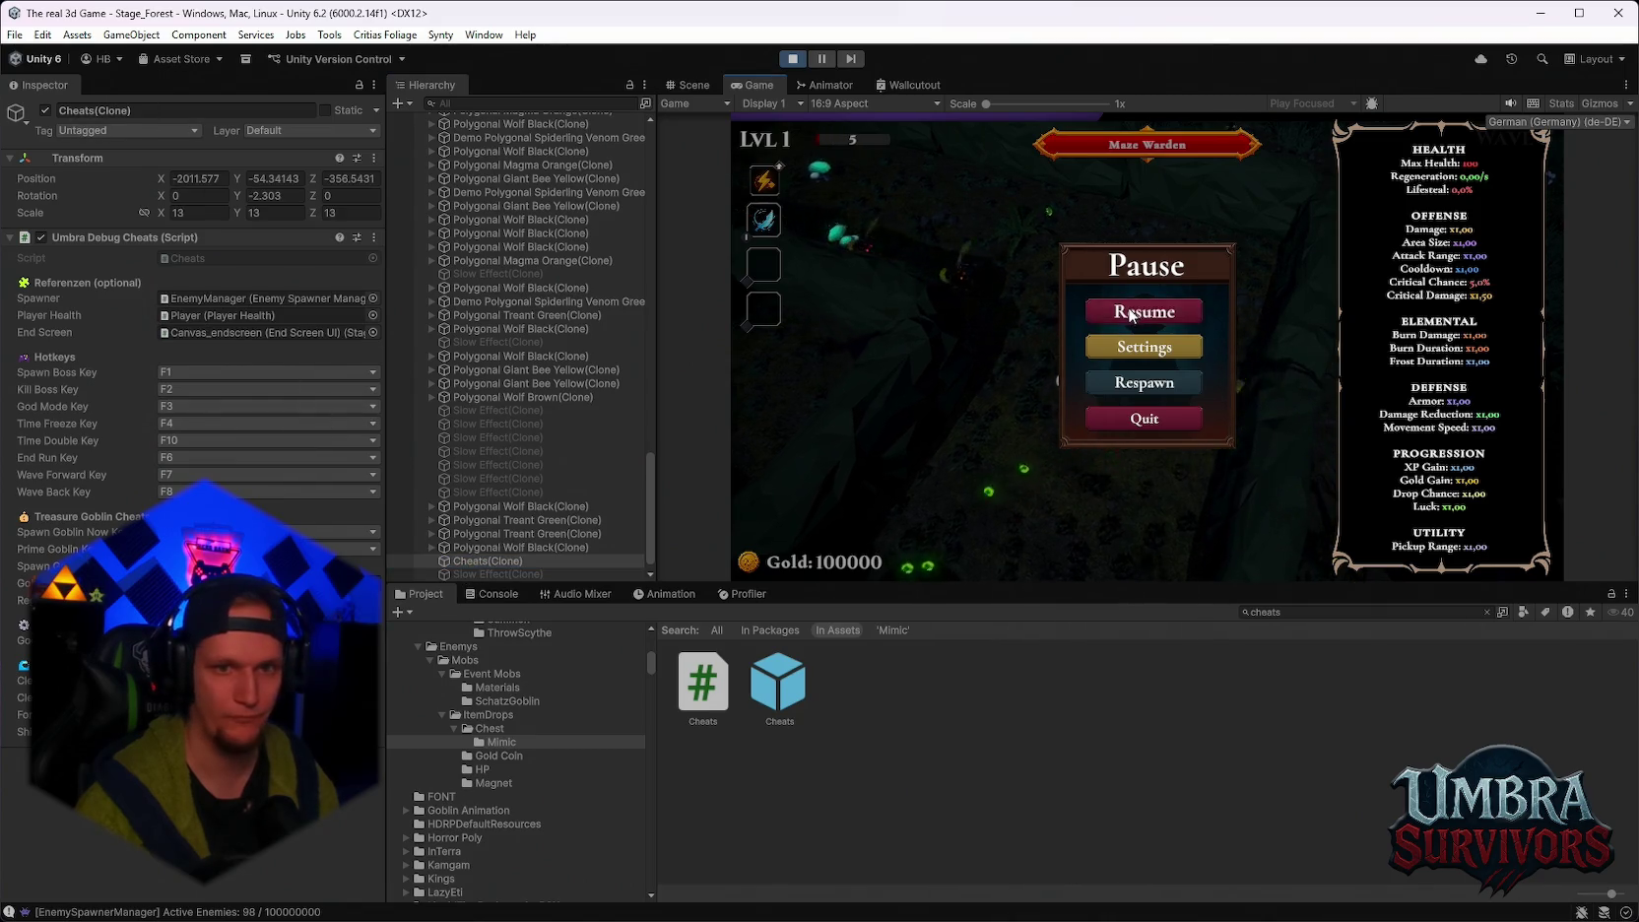
click(1143, 312)
key(F6)
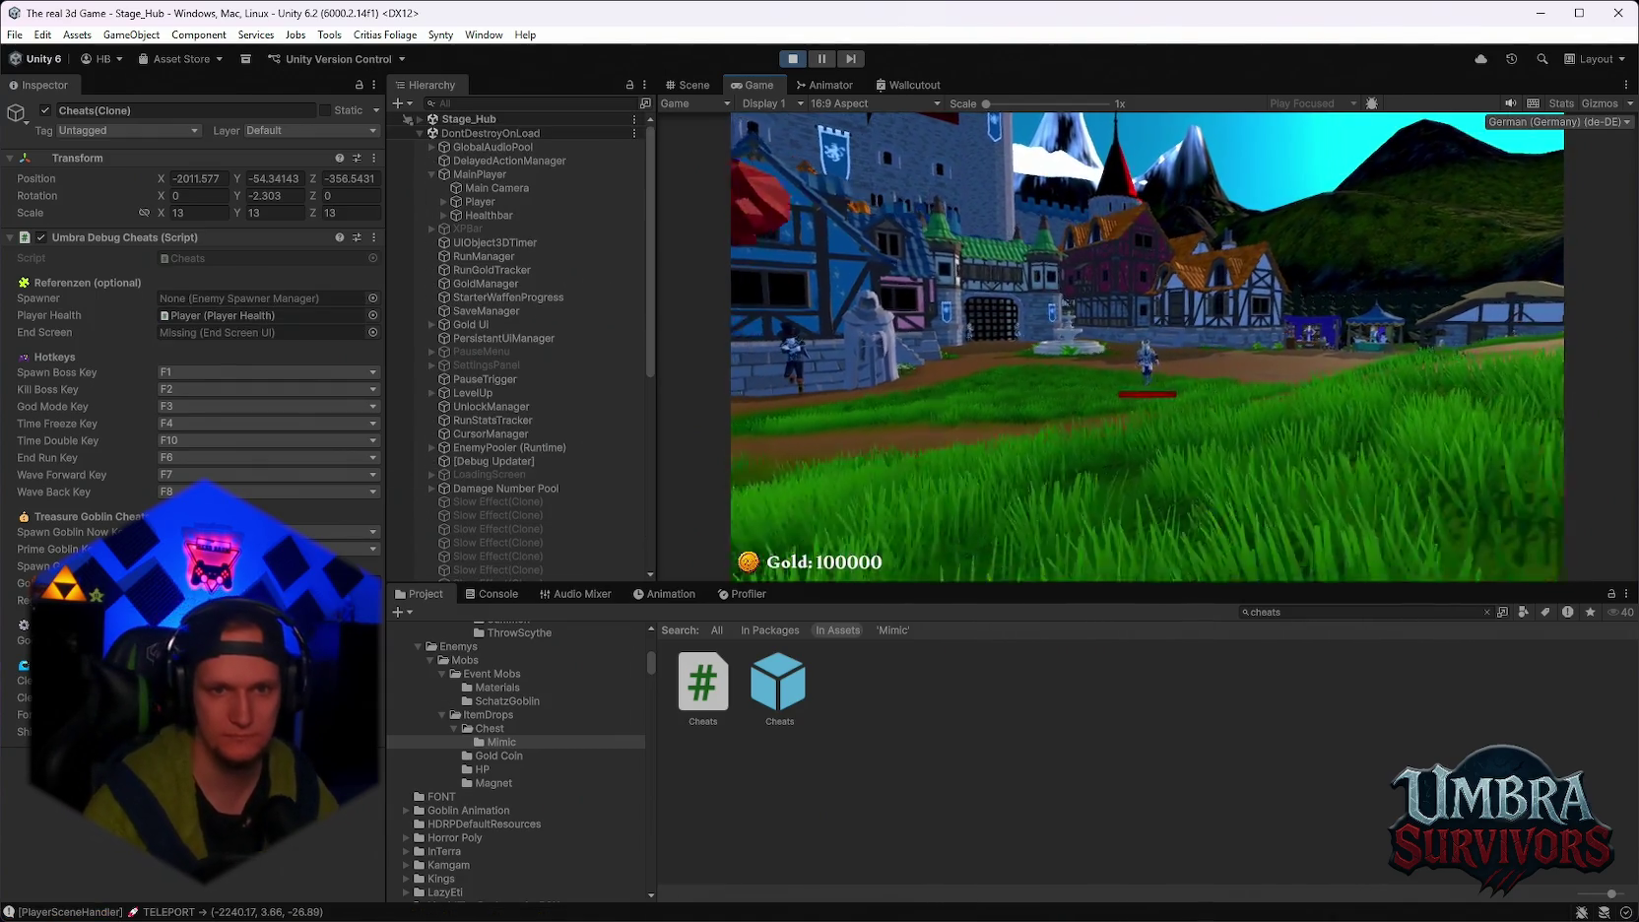
Reroll the hub upgrade cards, take Void Pulse, and walk to the Stage 1 sign.
key(Escape)
key(Escape)
click(1156, 523)
click(1157, 365)
key(w)
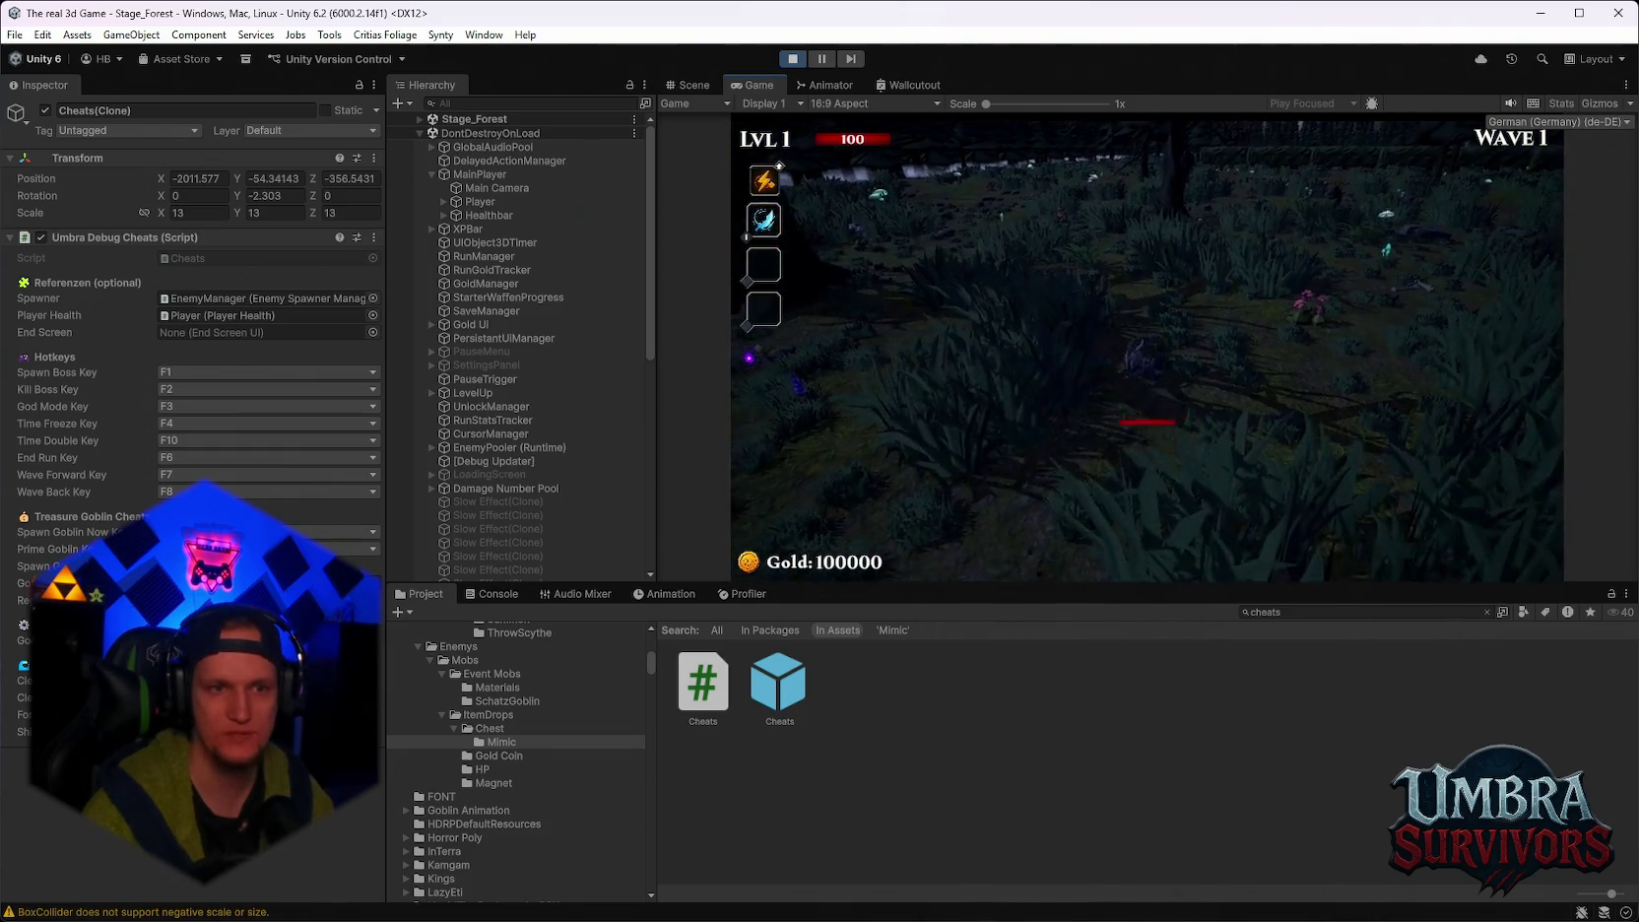
Pause and frame the Player from Stage_Forest in the Scene view.
key(Escape)
click(674, 86)
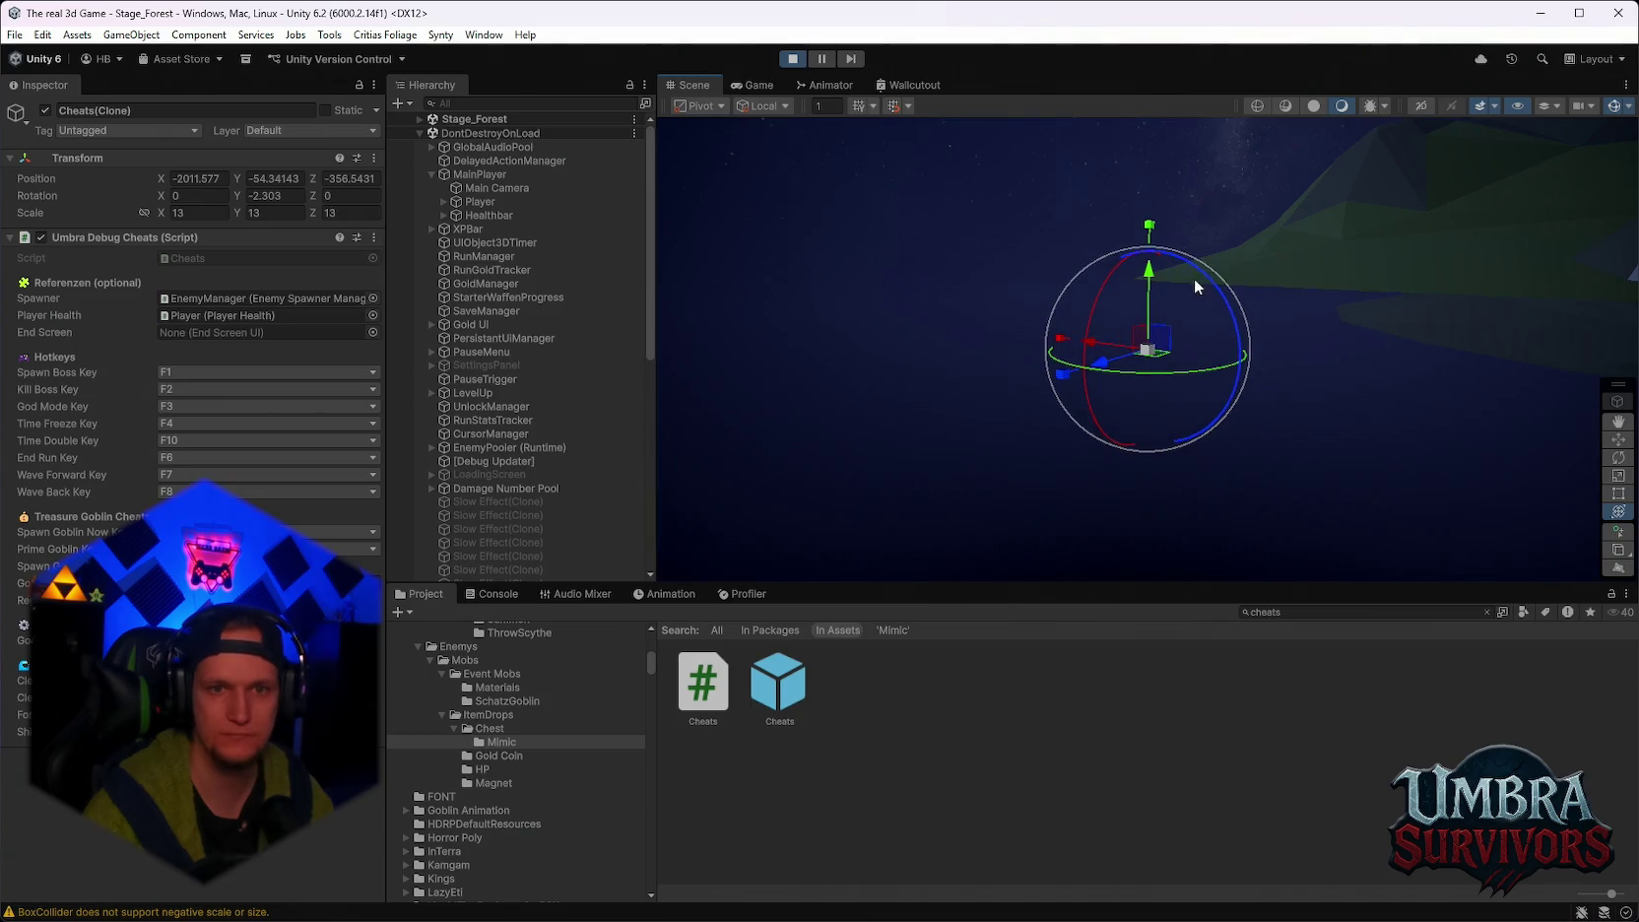
scroll(557, 313, down, 10)
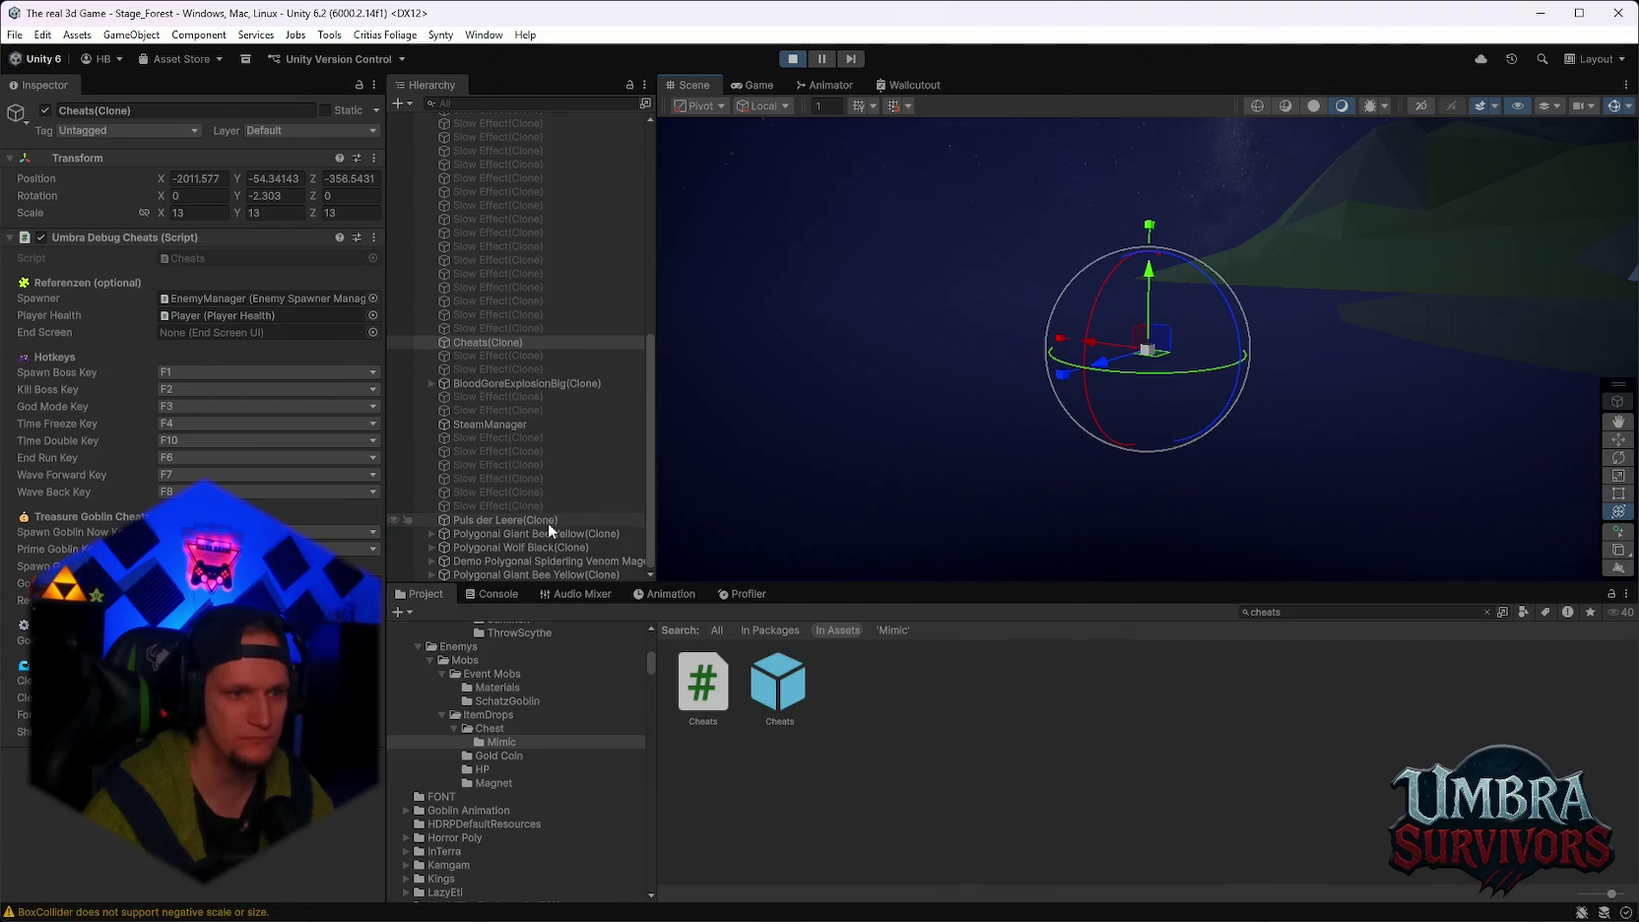
scroll(581, 452, up, 10)
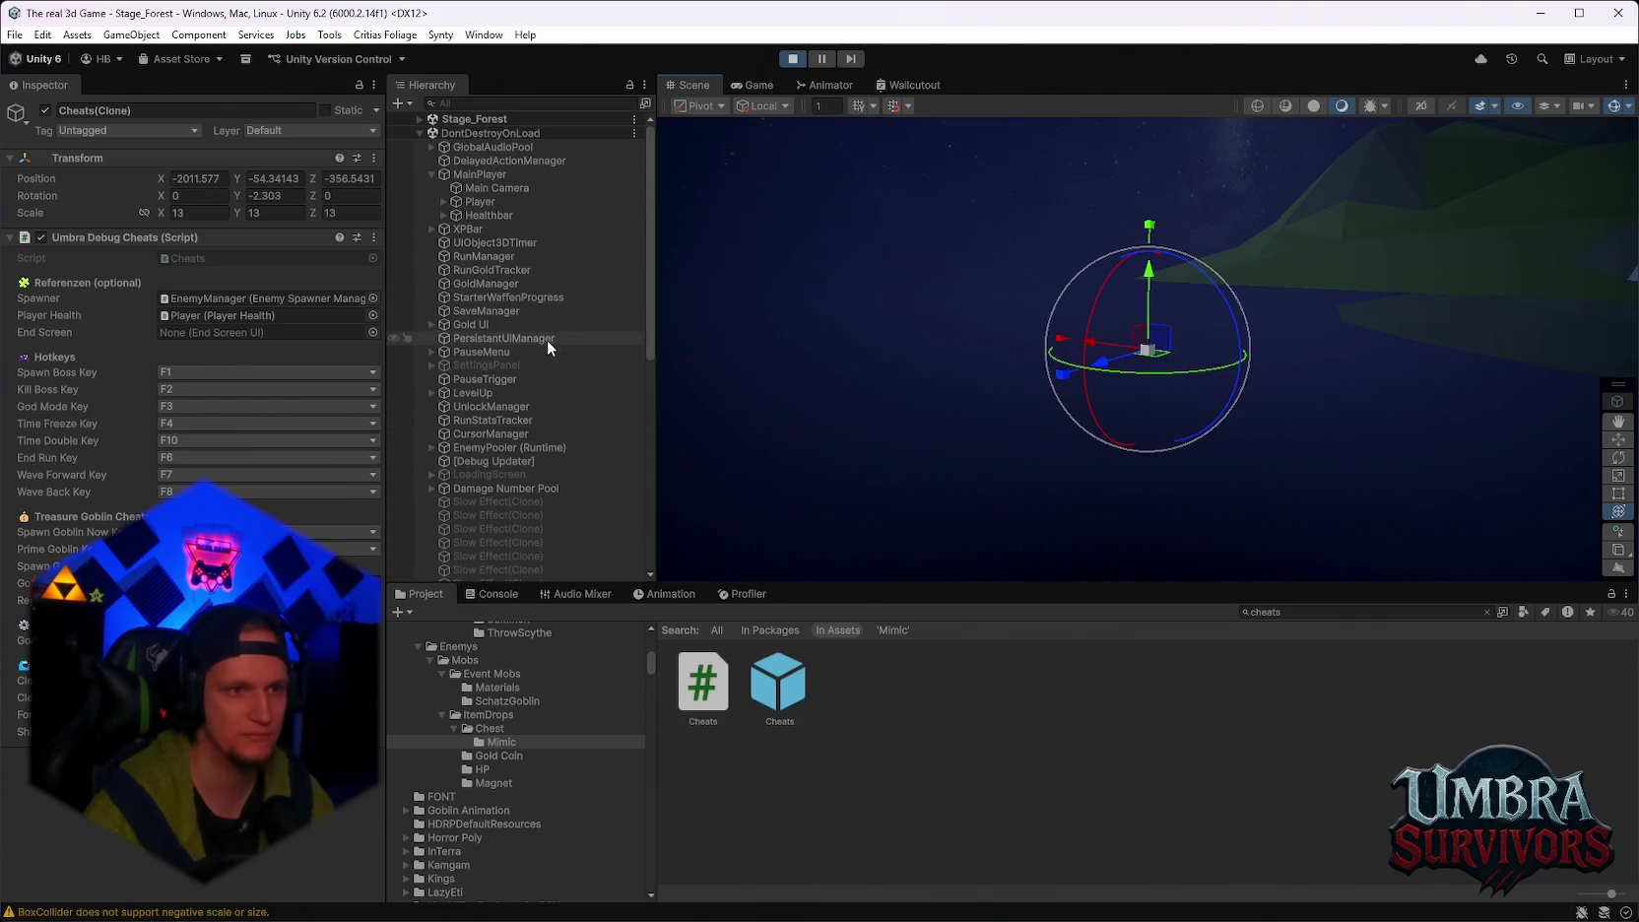
click(420, 119)
scroll(520, 285, down, 6)
double_click(509, 333)
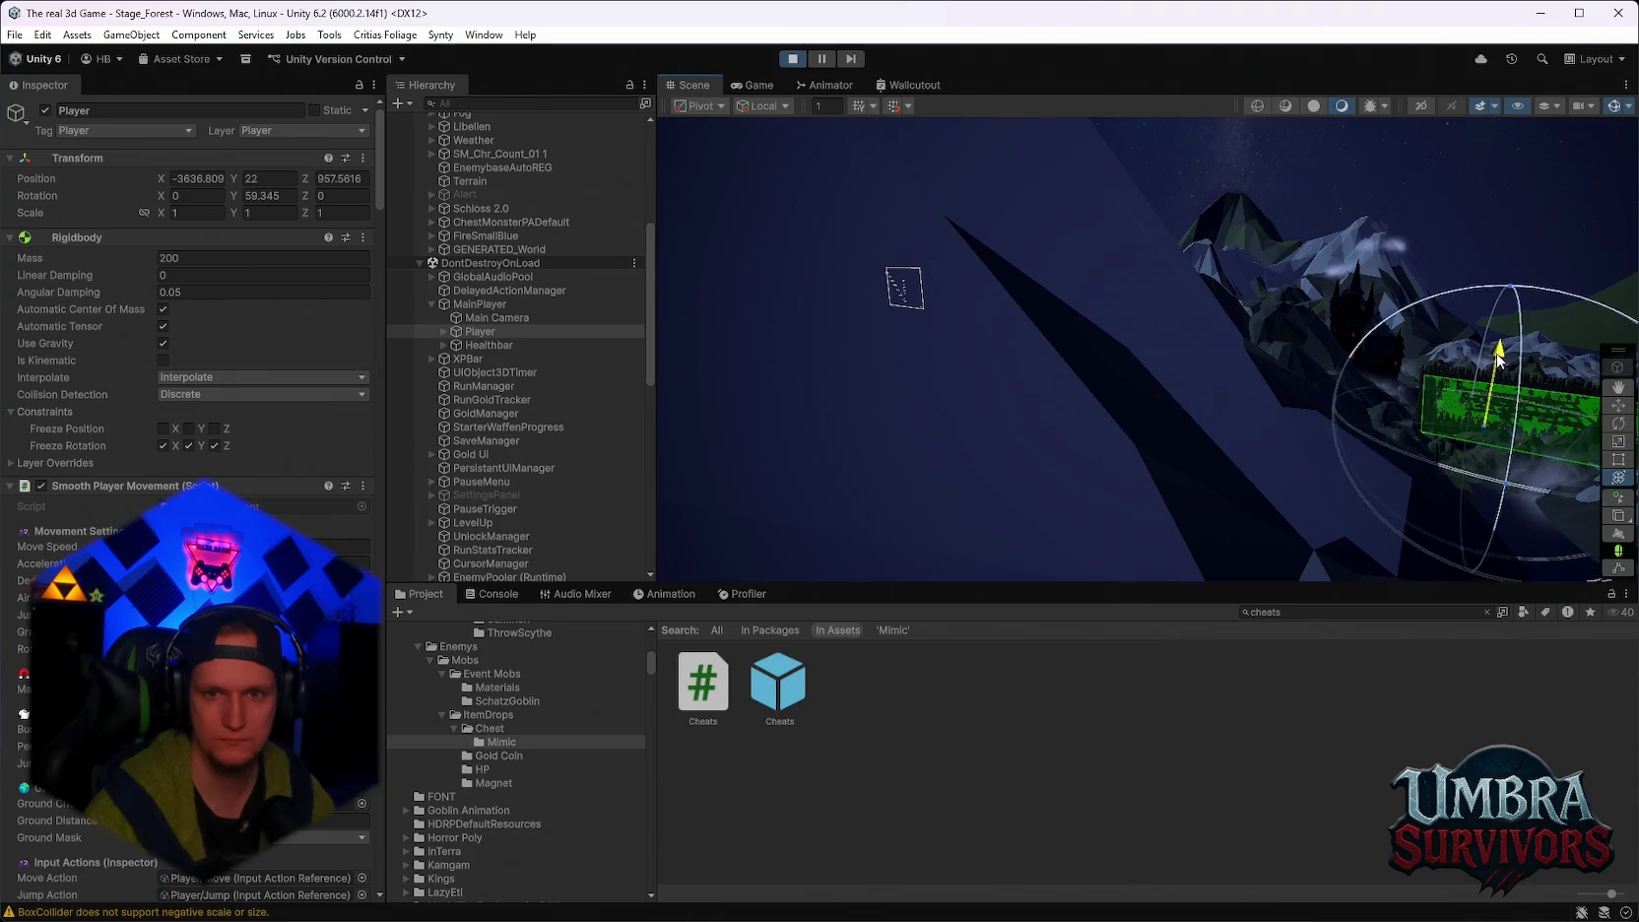
Back in the Game view, resume and walk the character through the forest, then pause.
click(754, 85)
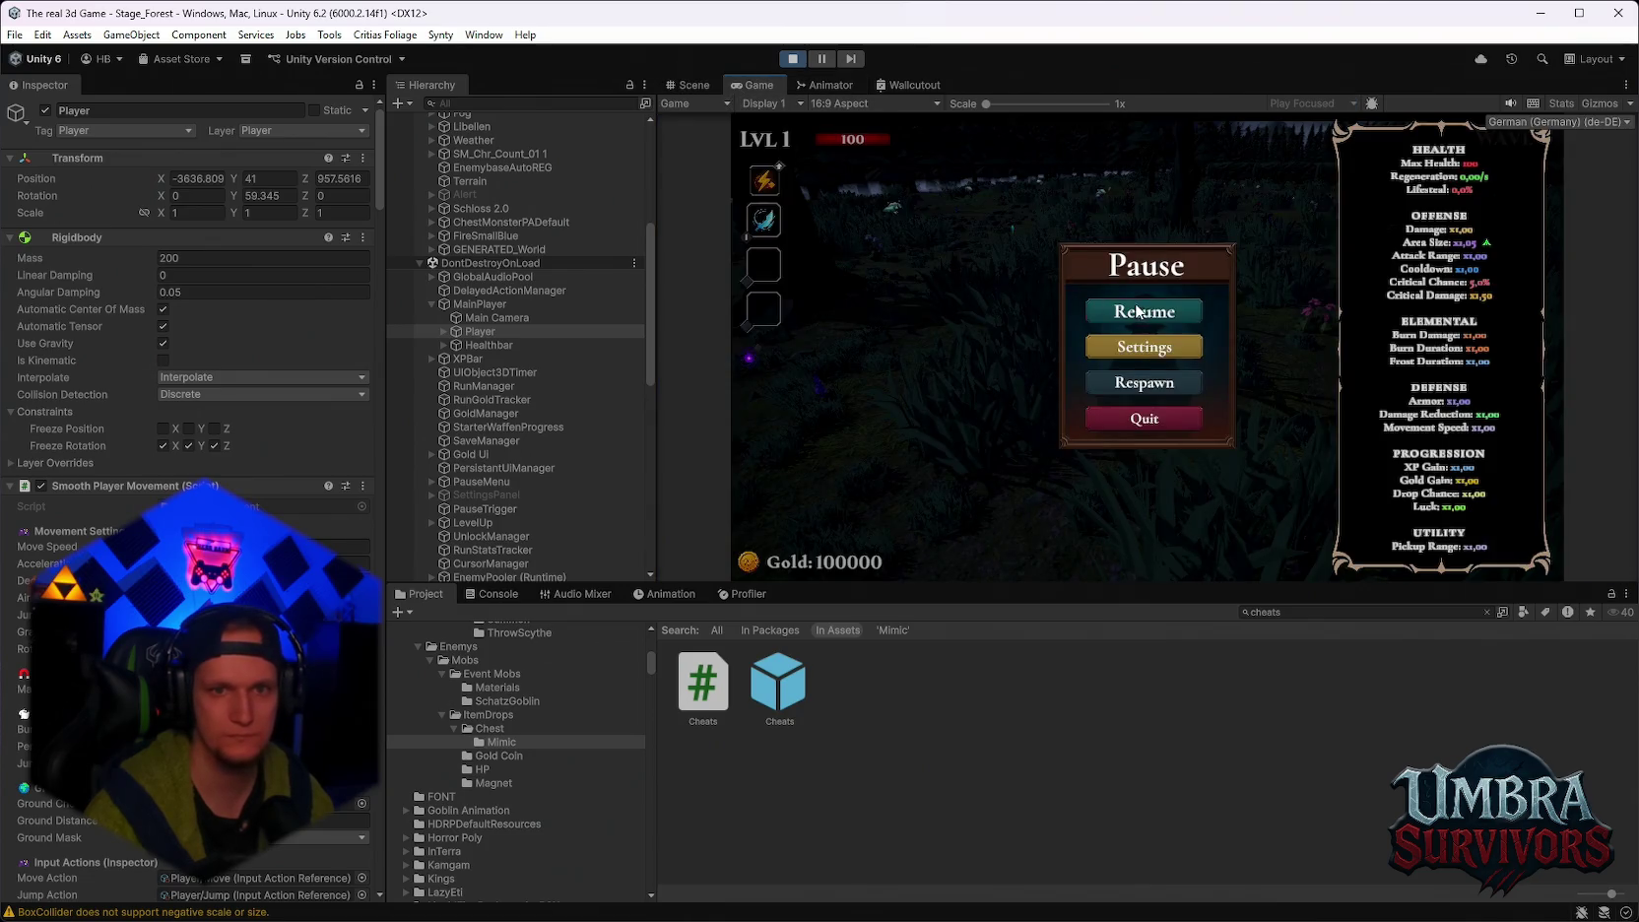
click(1138, 312)
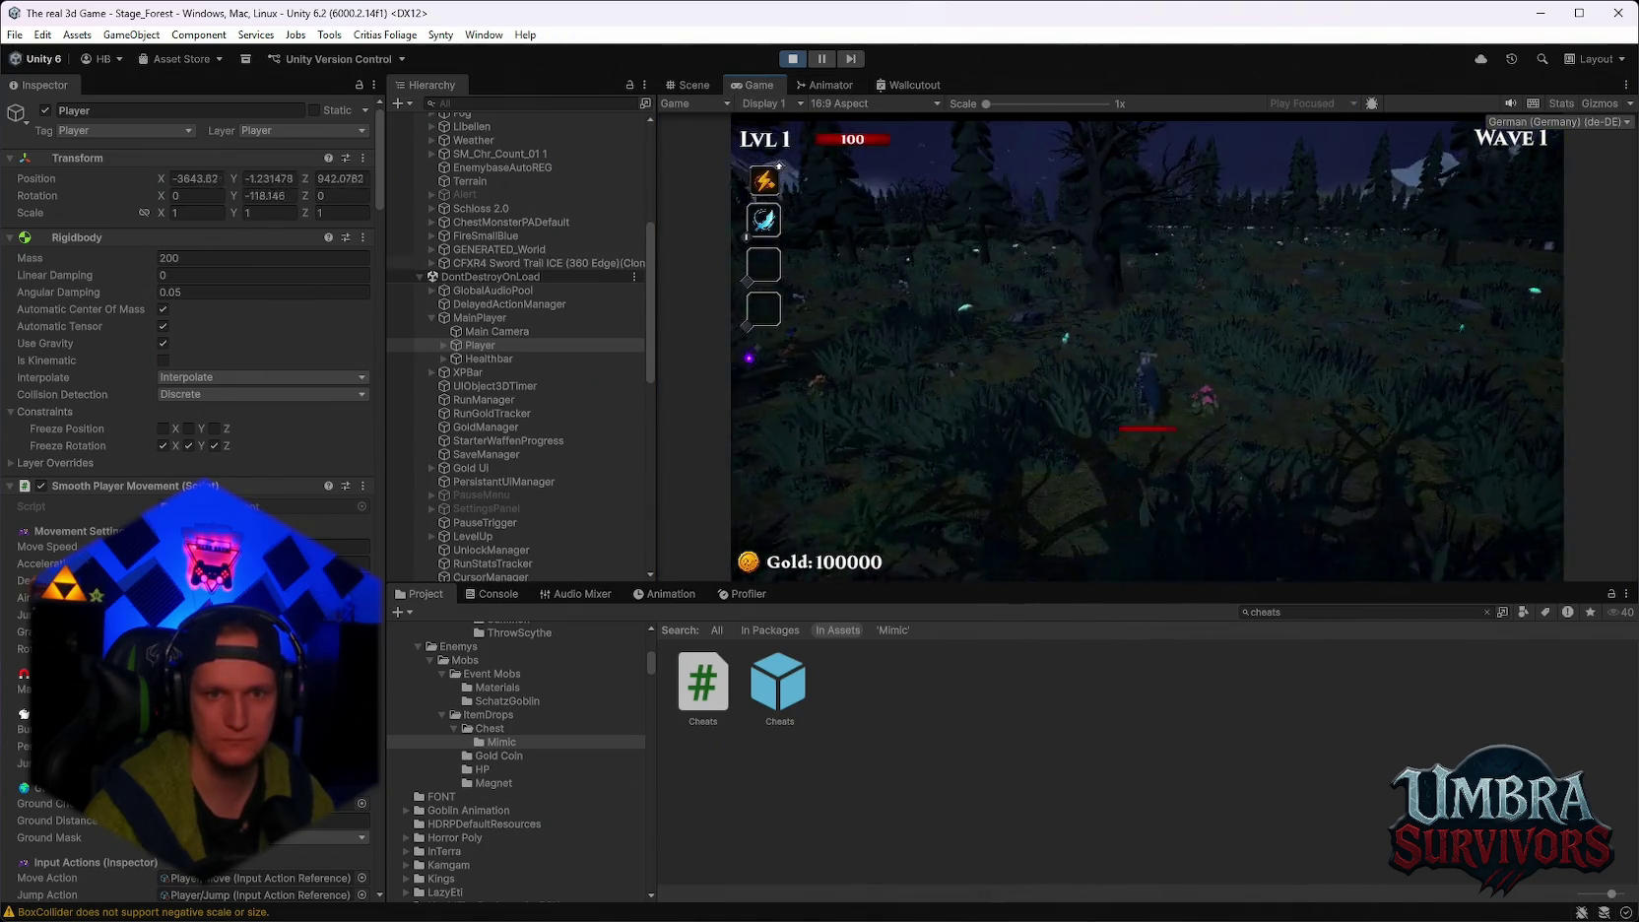
key(w)
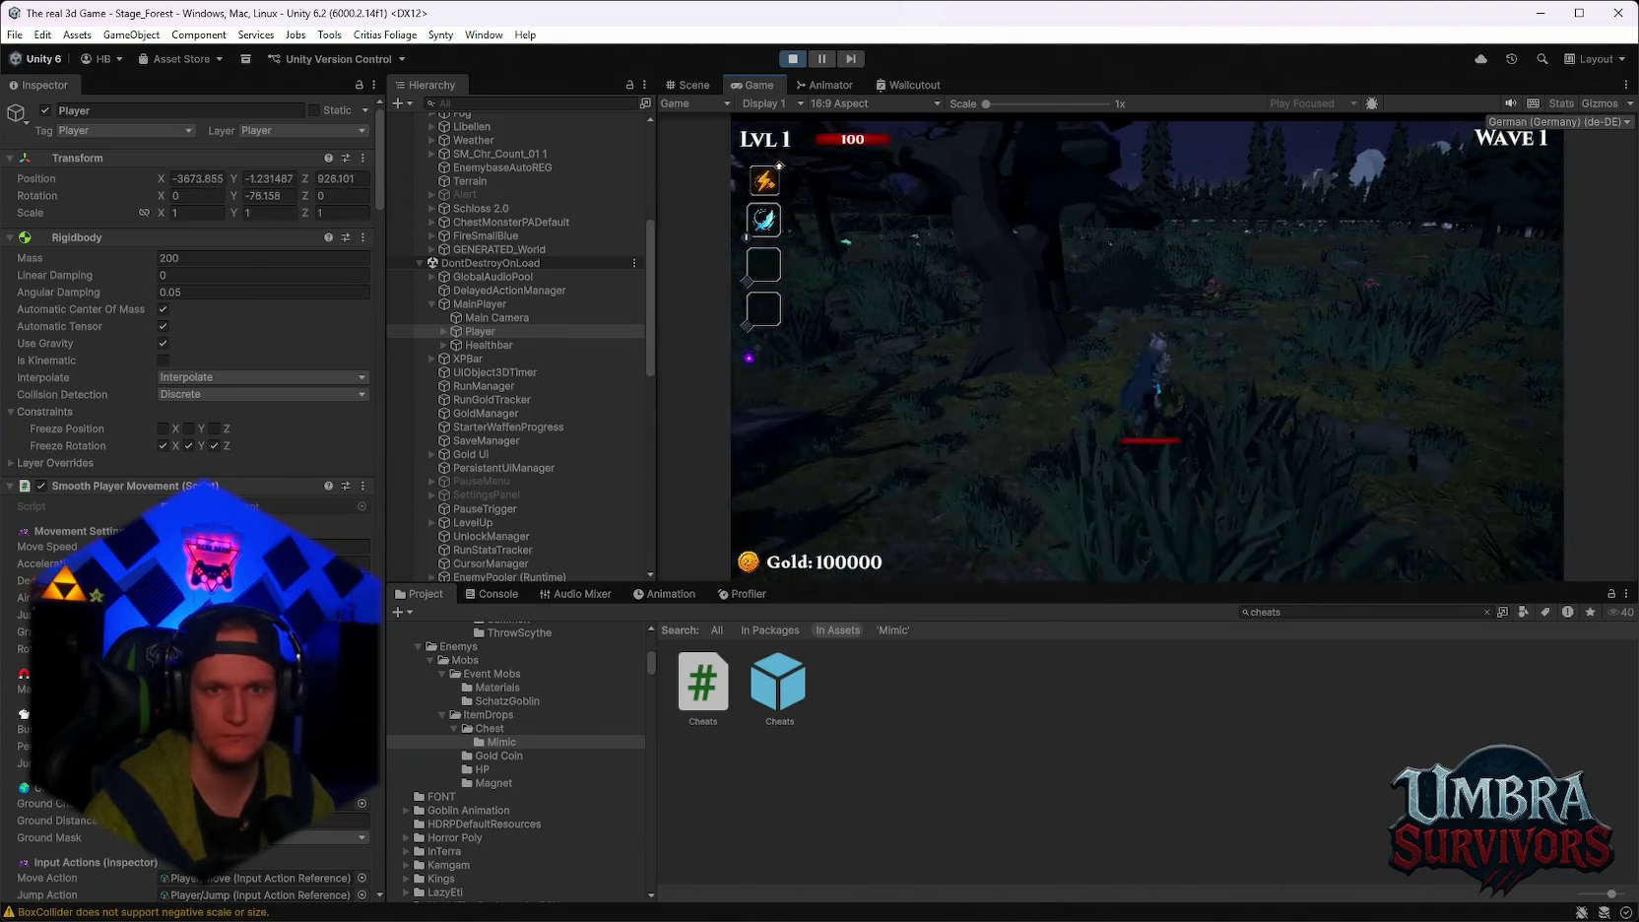
key(a)
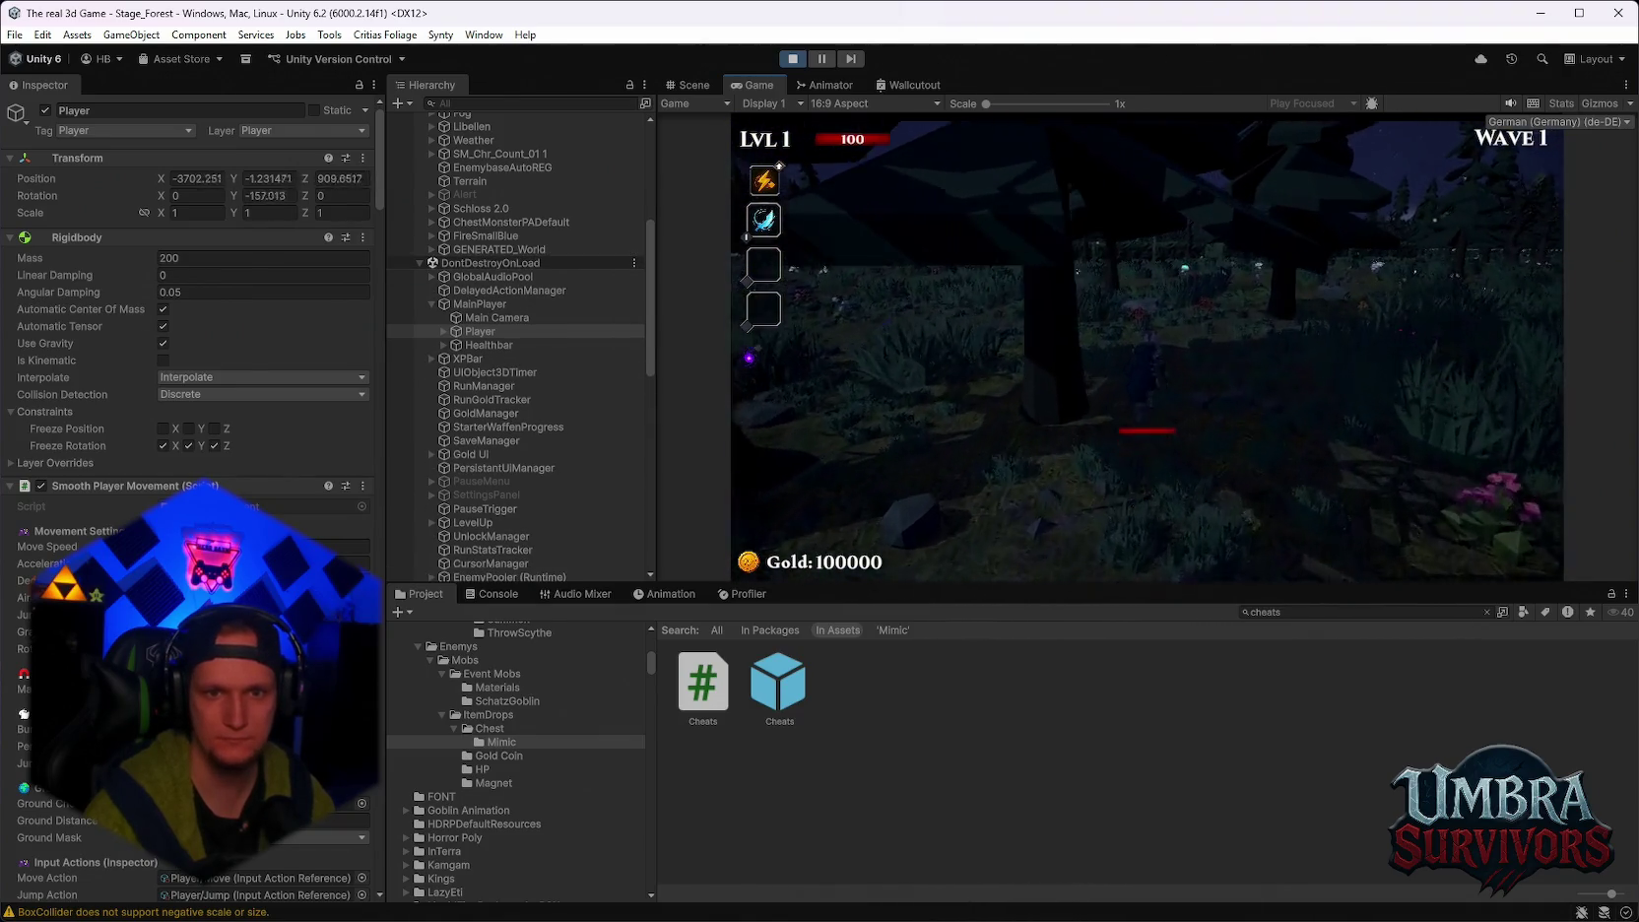
key(w)
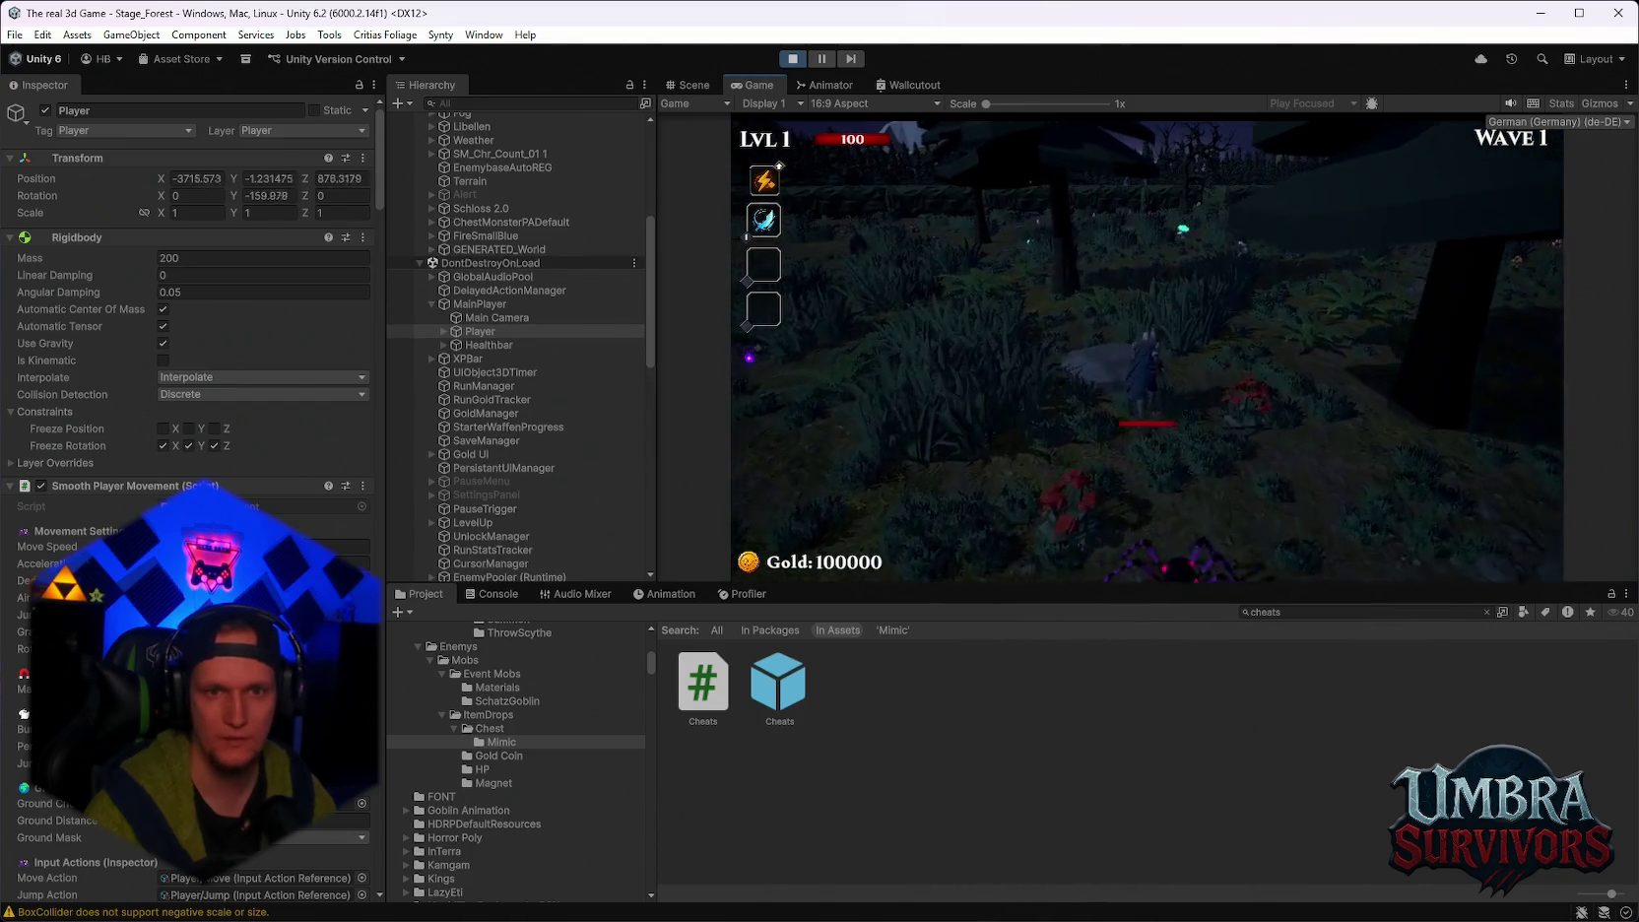
key(w)
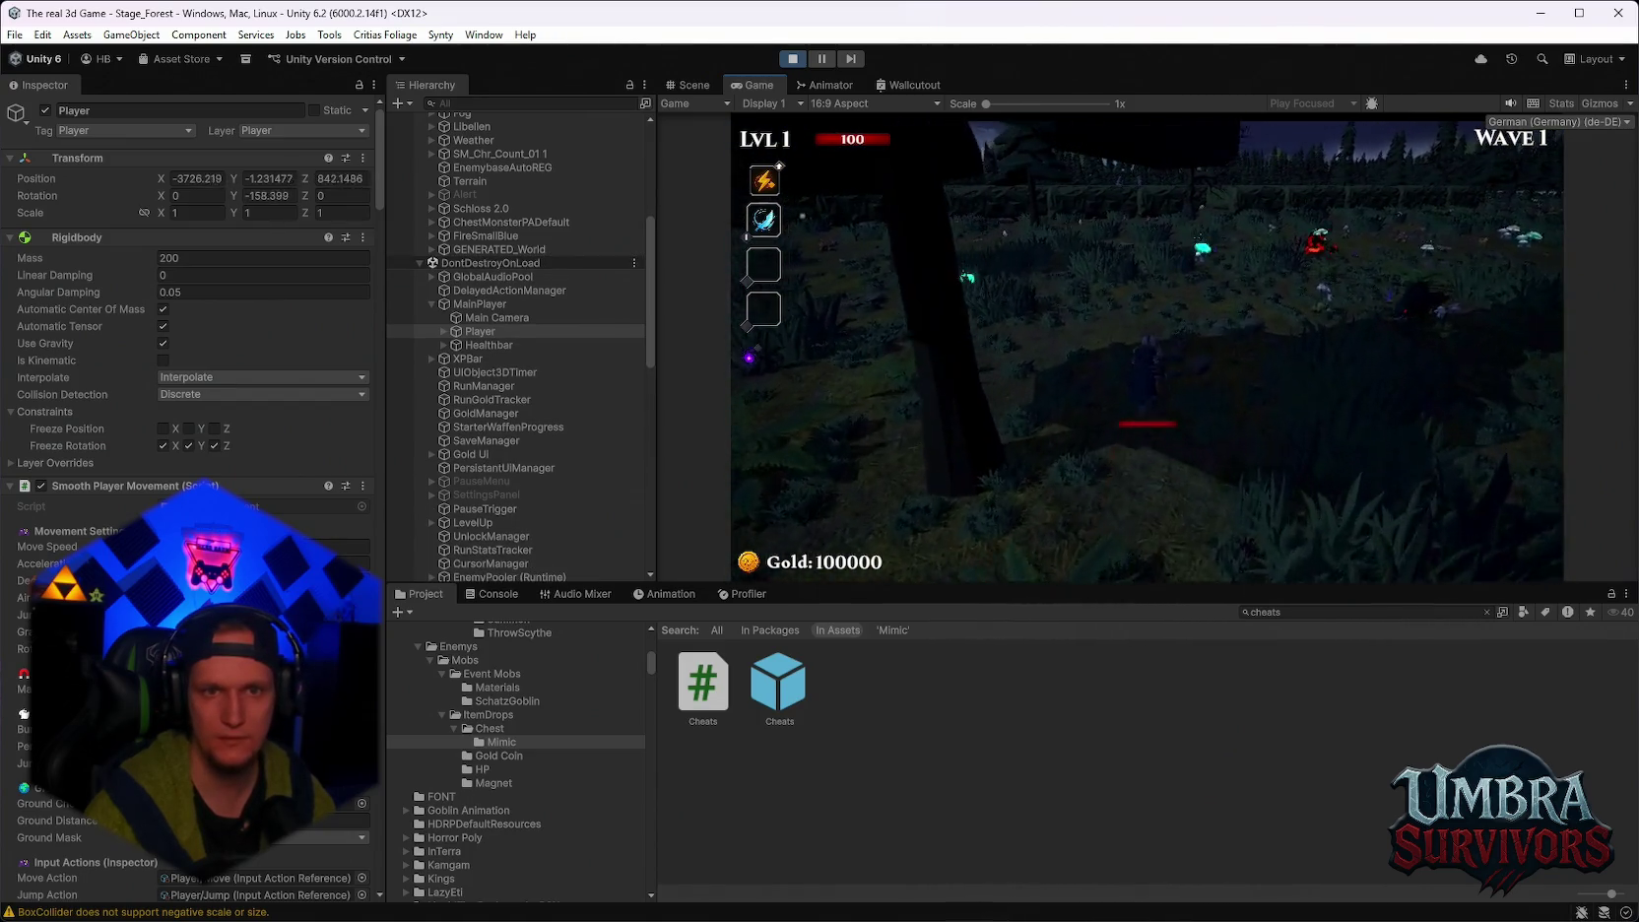
key(w)
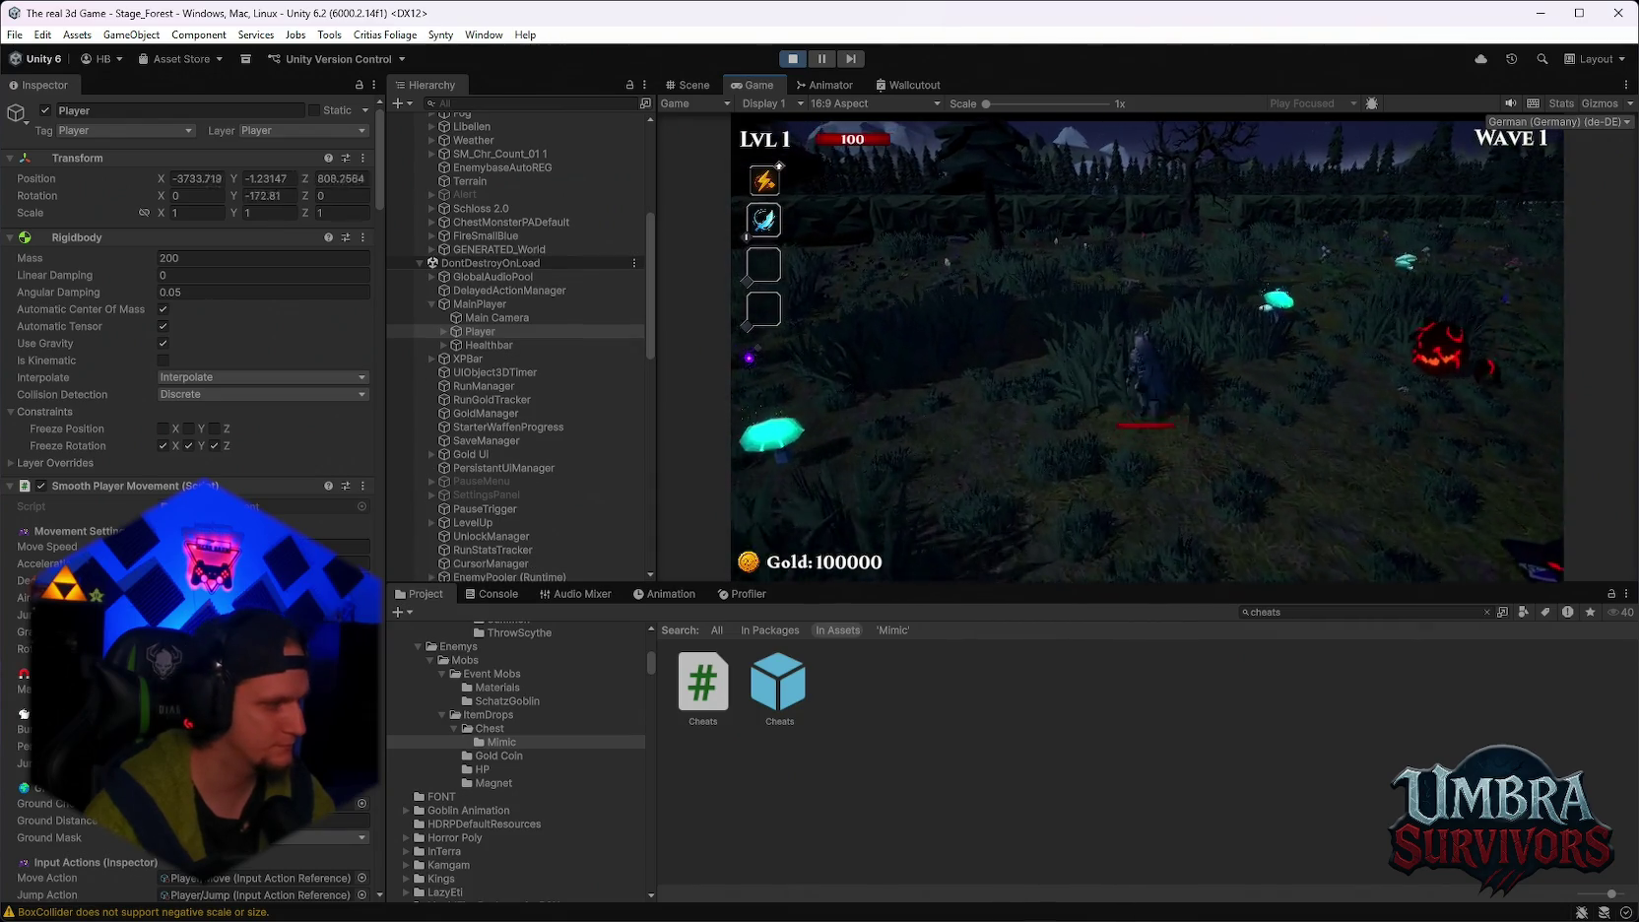
key(Escape)
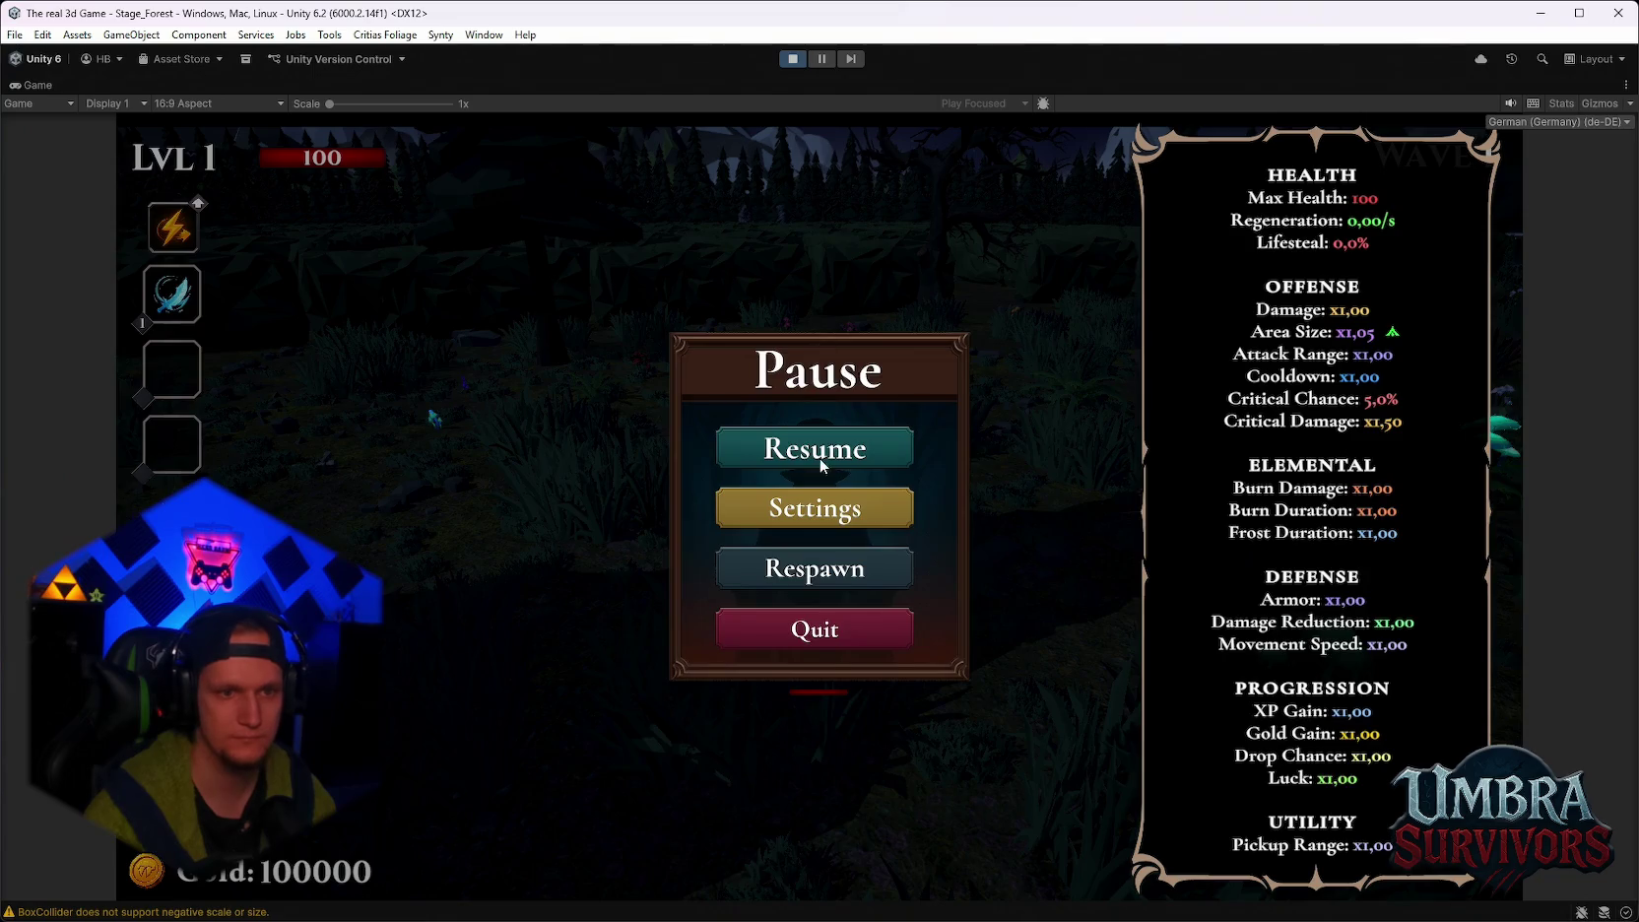
Run the hero forward into the Maze Warden's maze, pause, and restore the full editor layout.
click(817, 455)
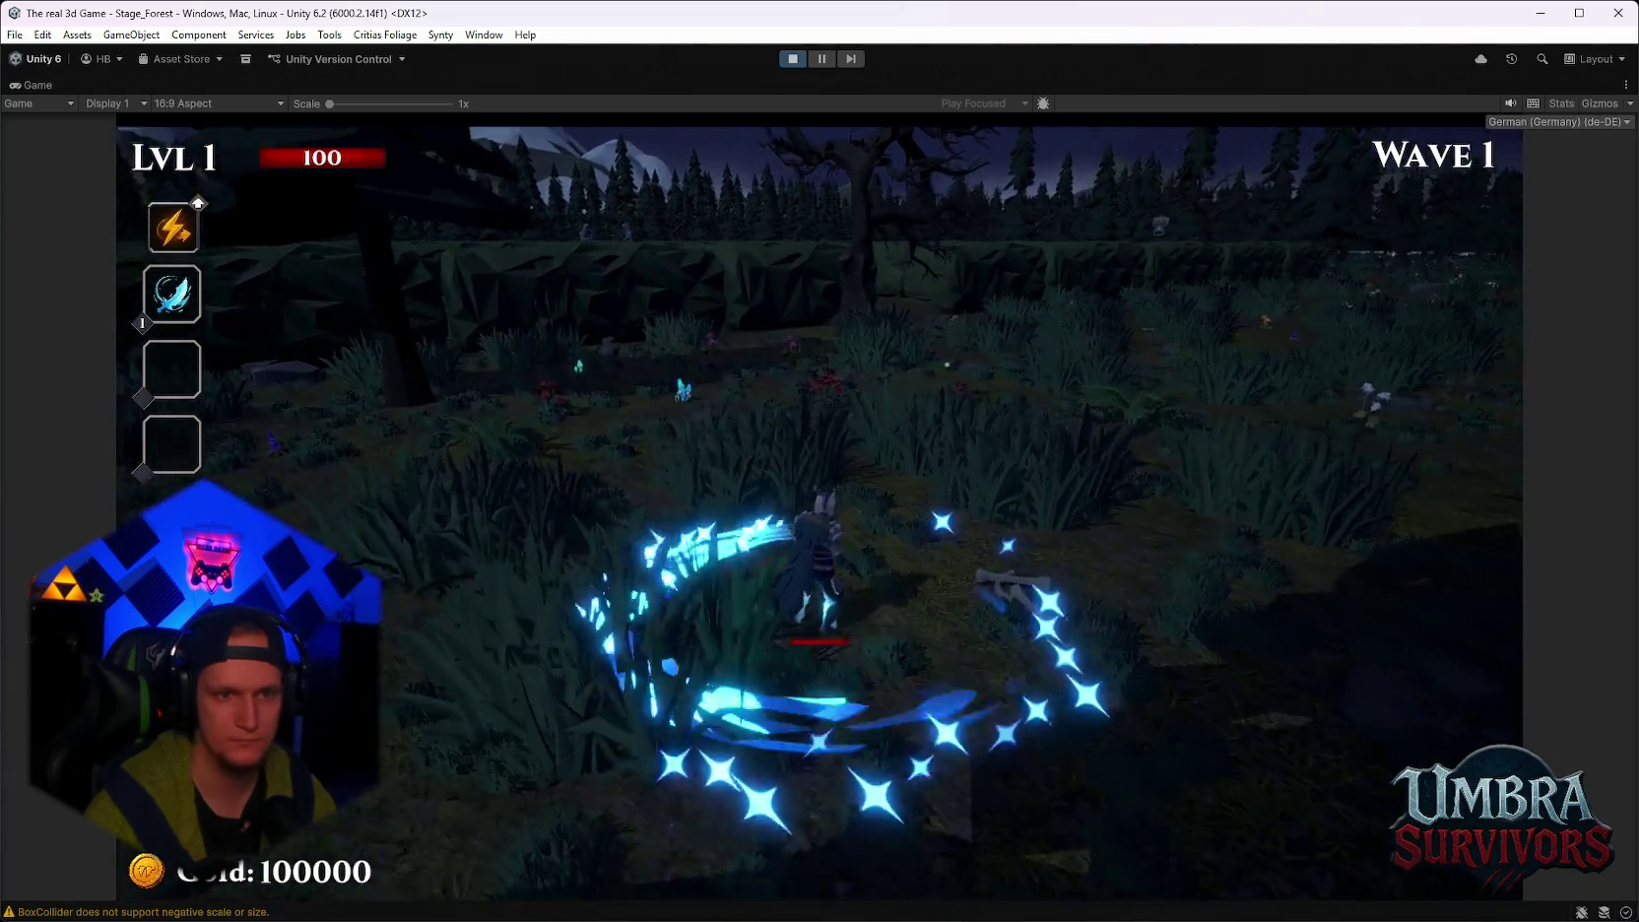
key(w)
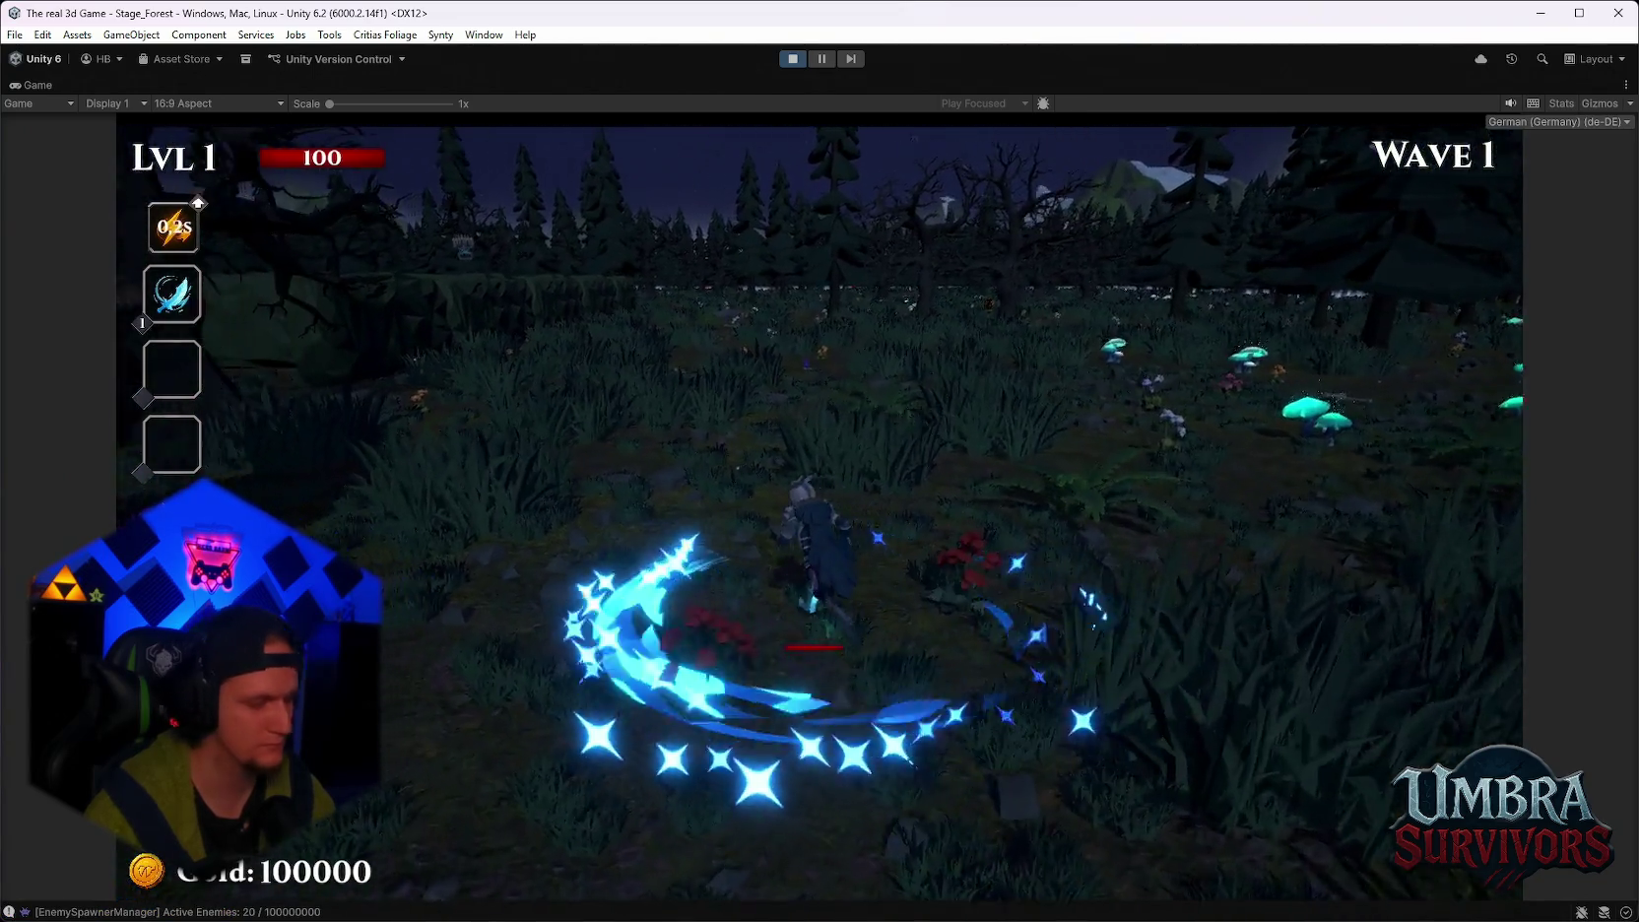
key(w)
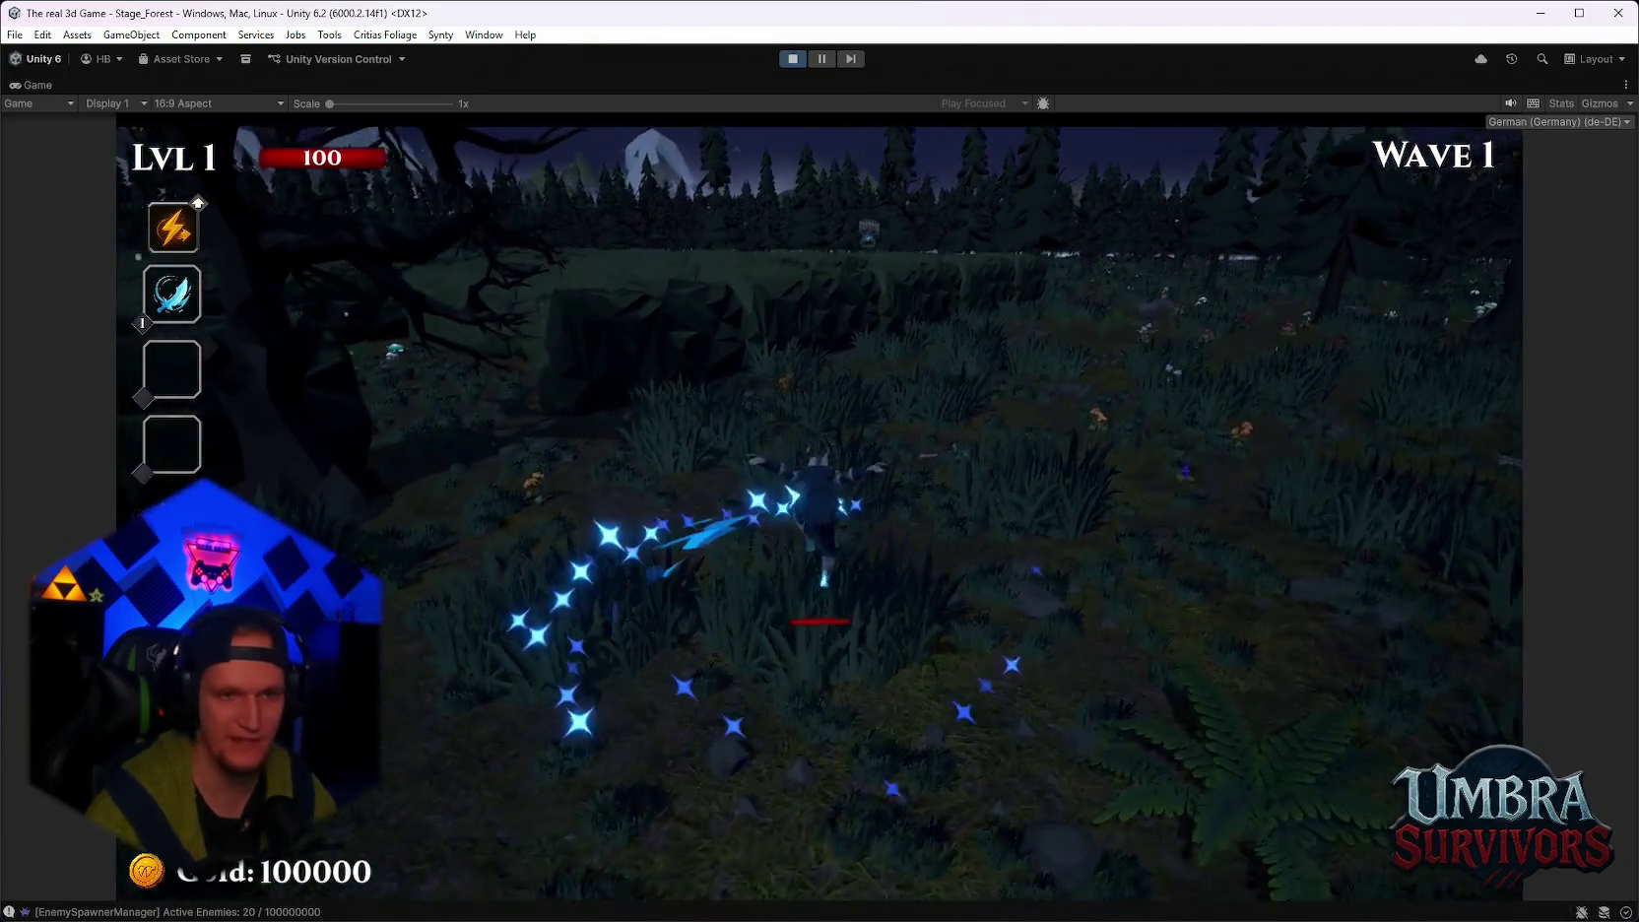
key(w)
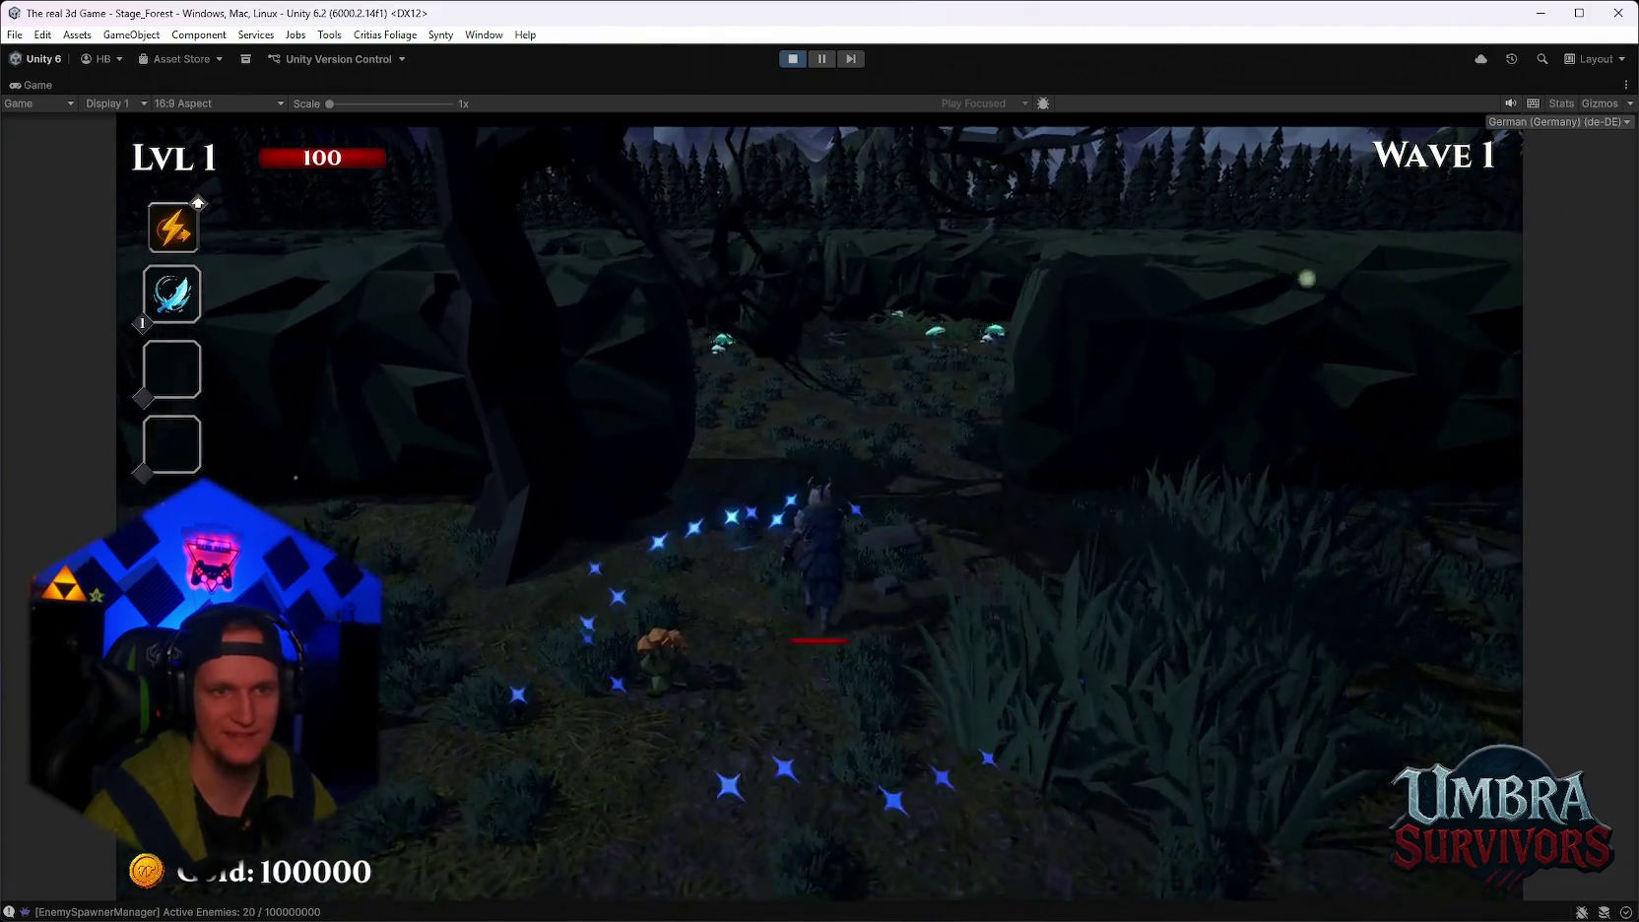
key(w)
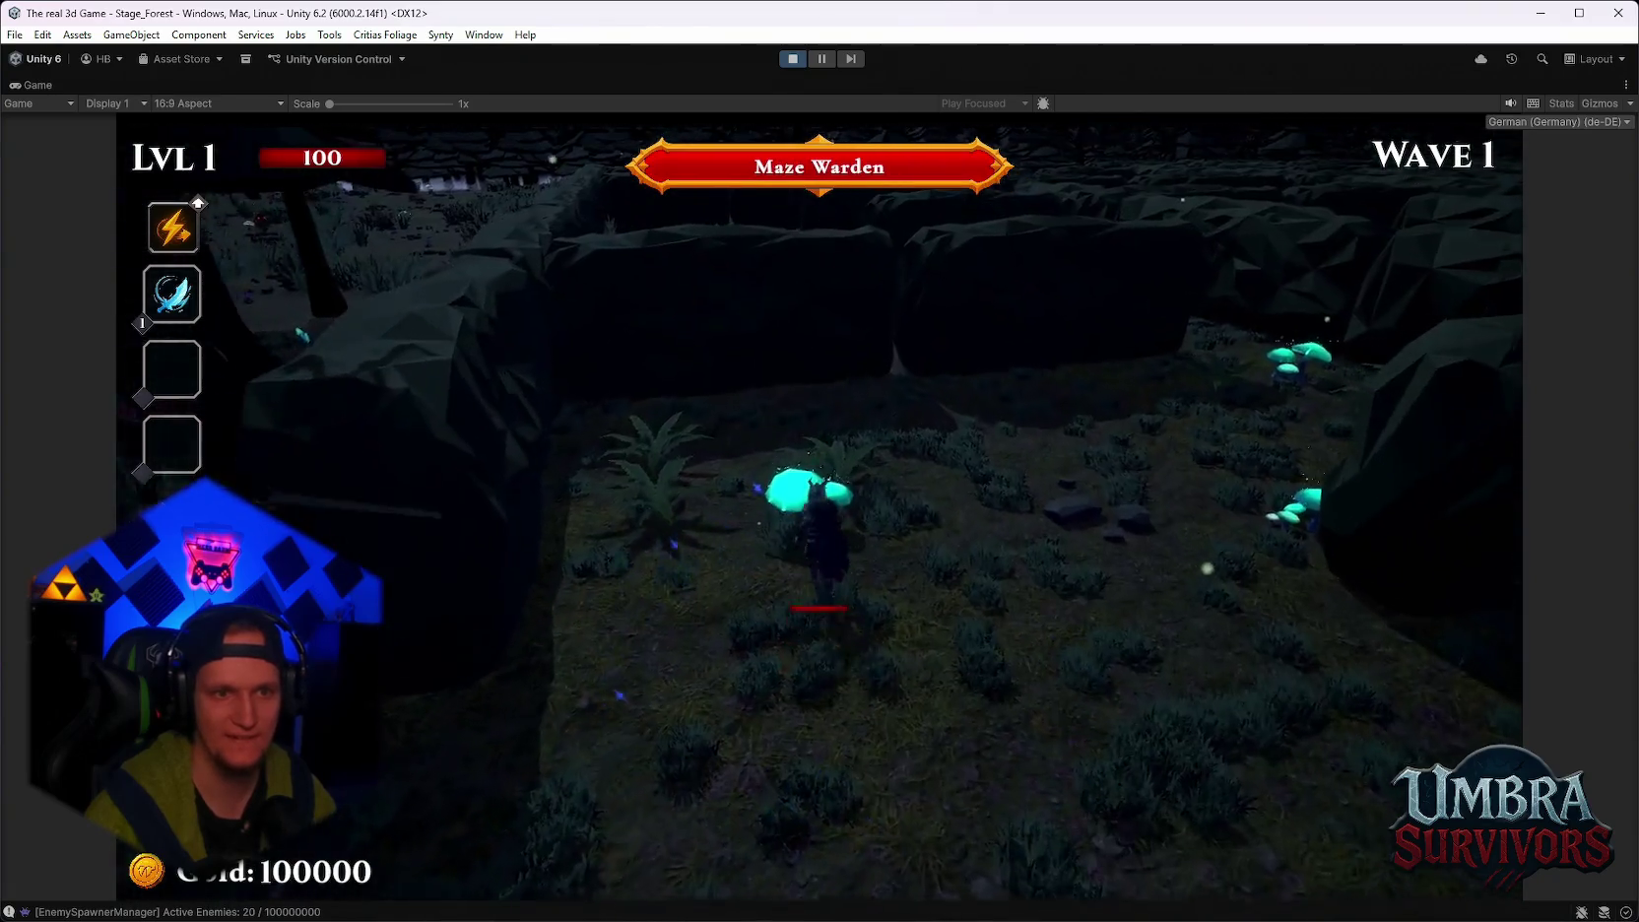
key(w)
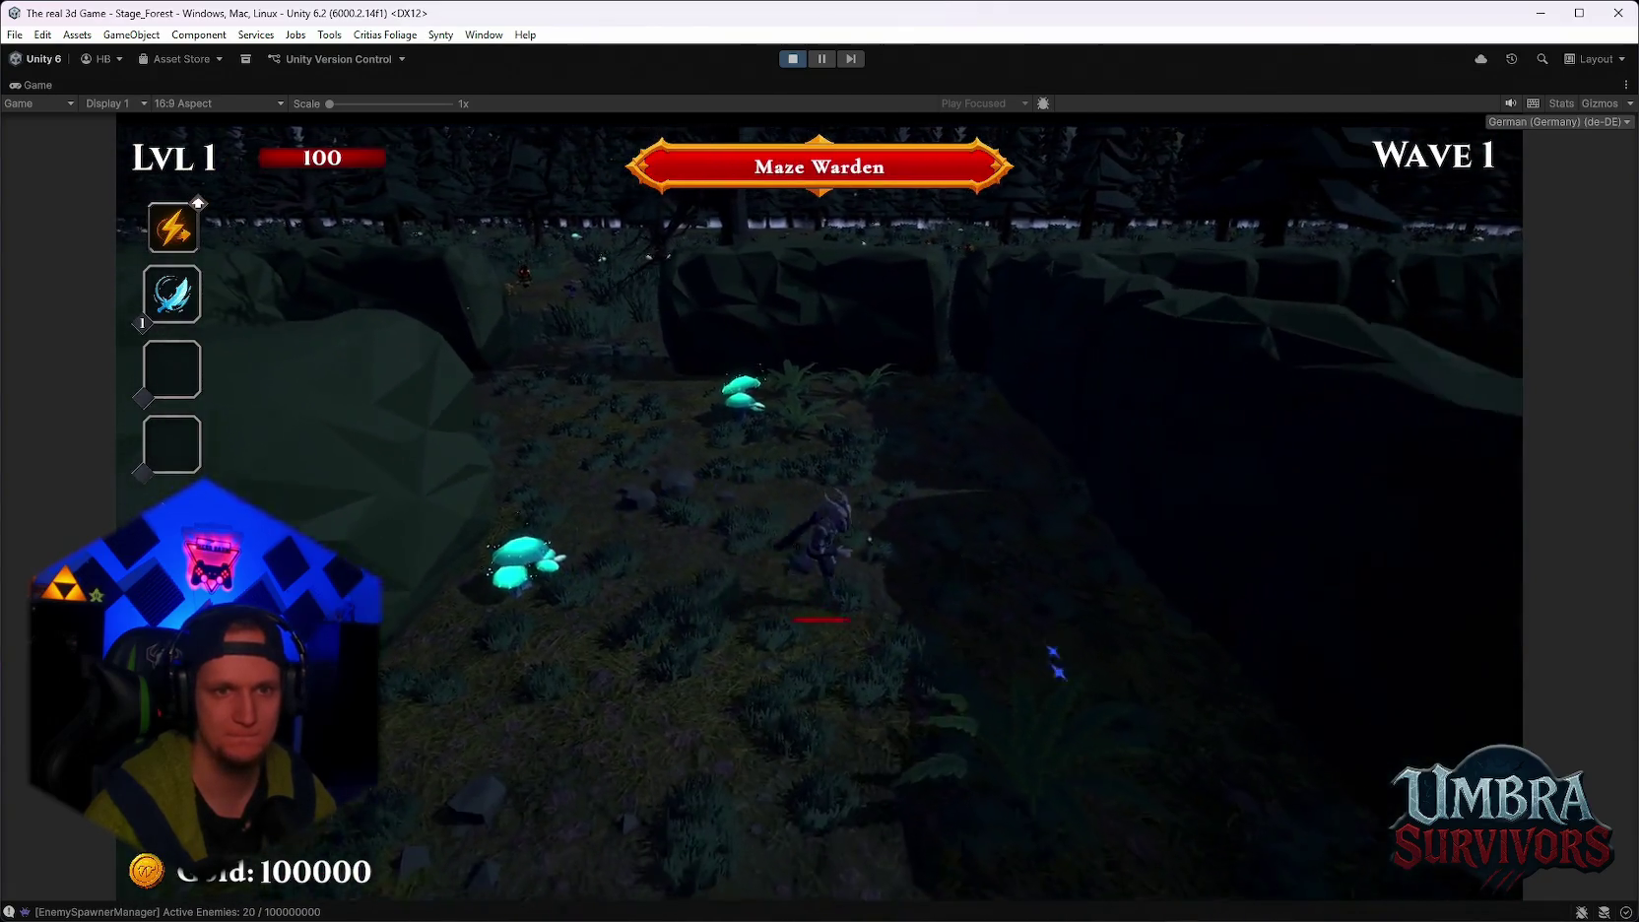
key(w)
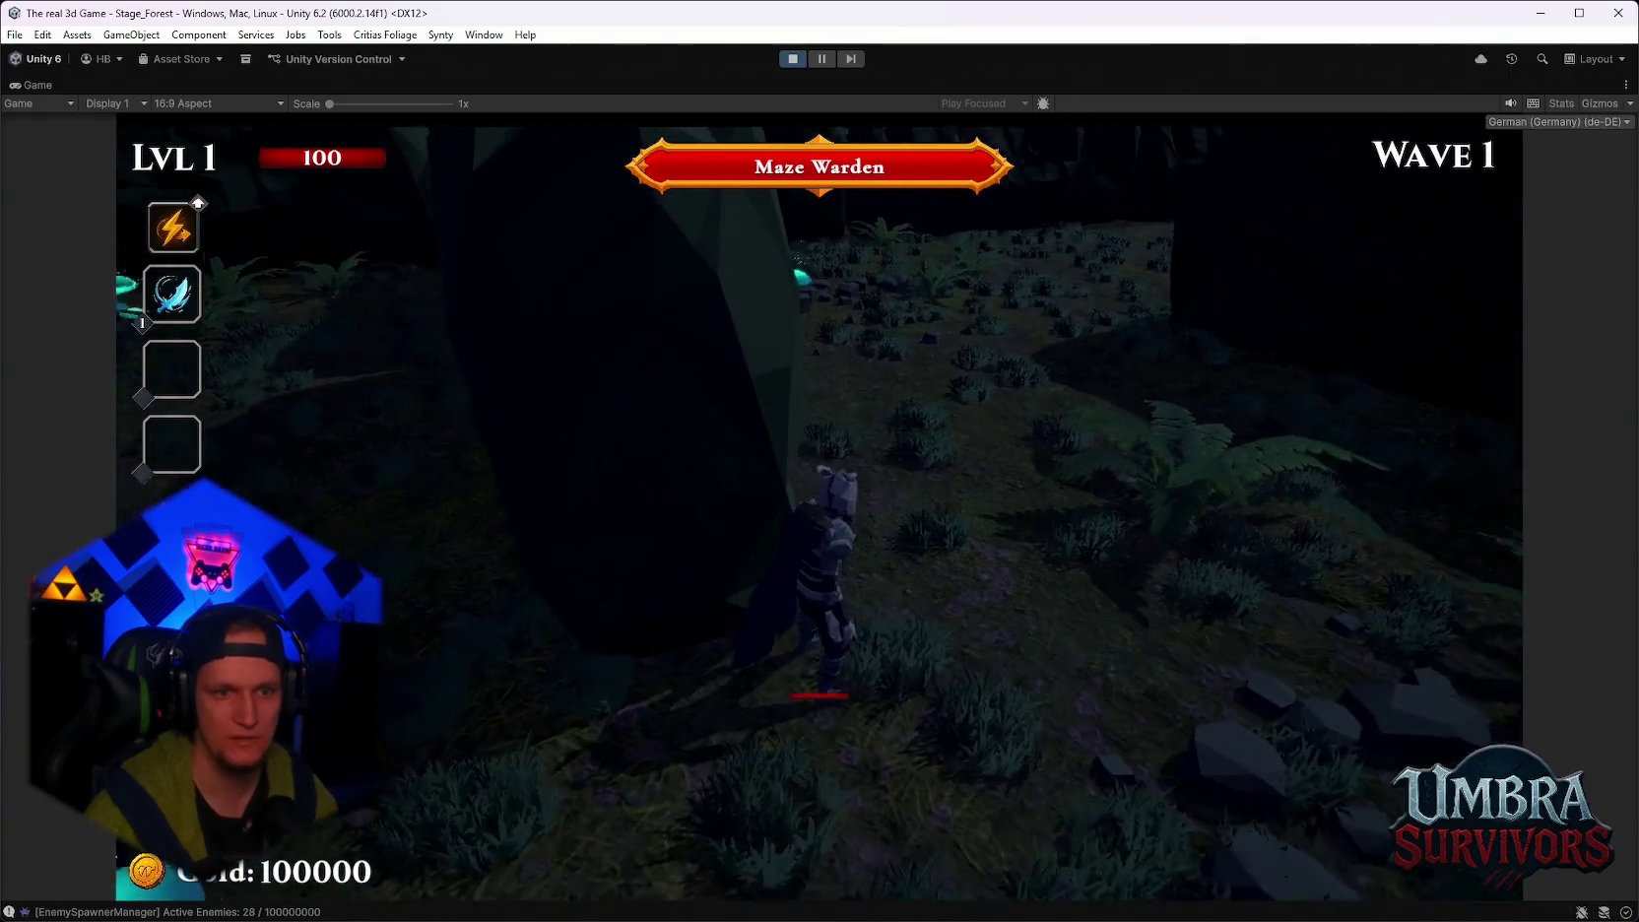
key(Escape)
double_click(15, 90)
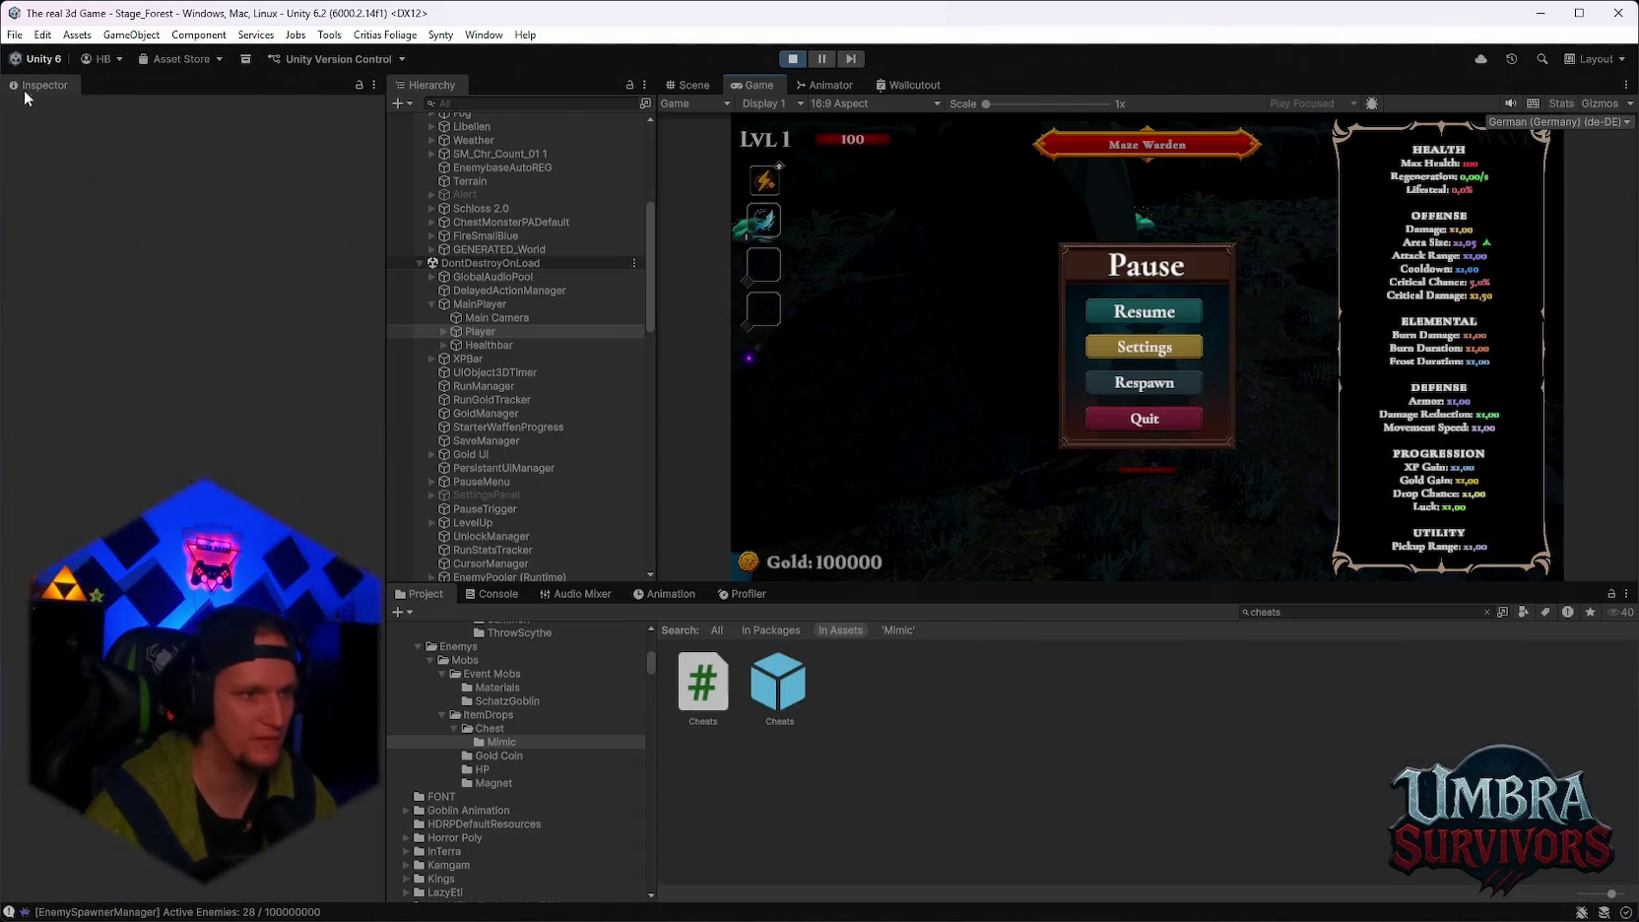
Select the Main Camera and set its Player Camera Min Distance to 5.
scroll(192, 394, down, 10)
scroll(197, 394, down, 8)
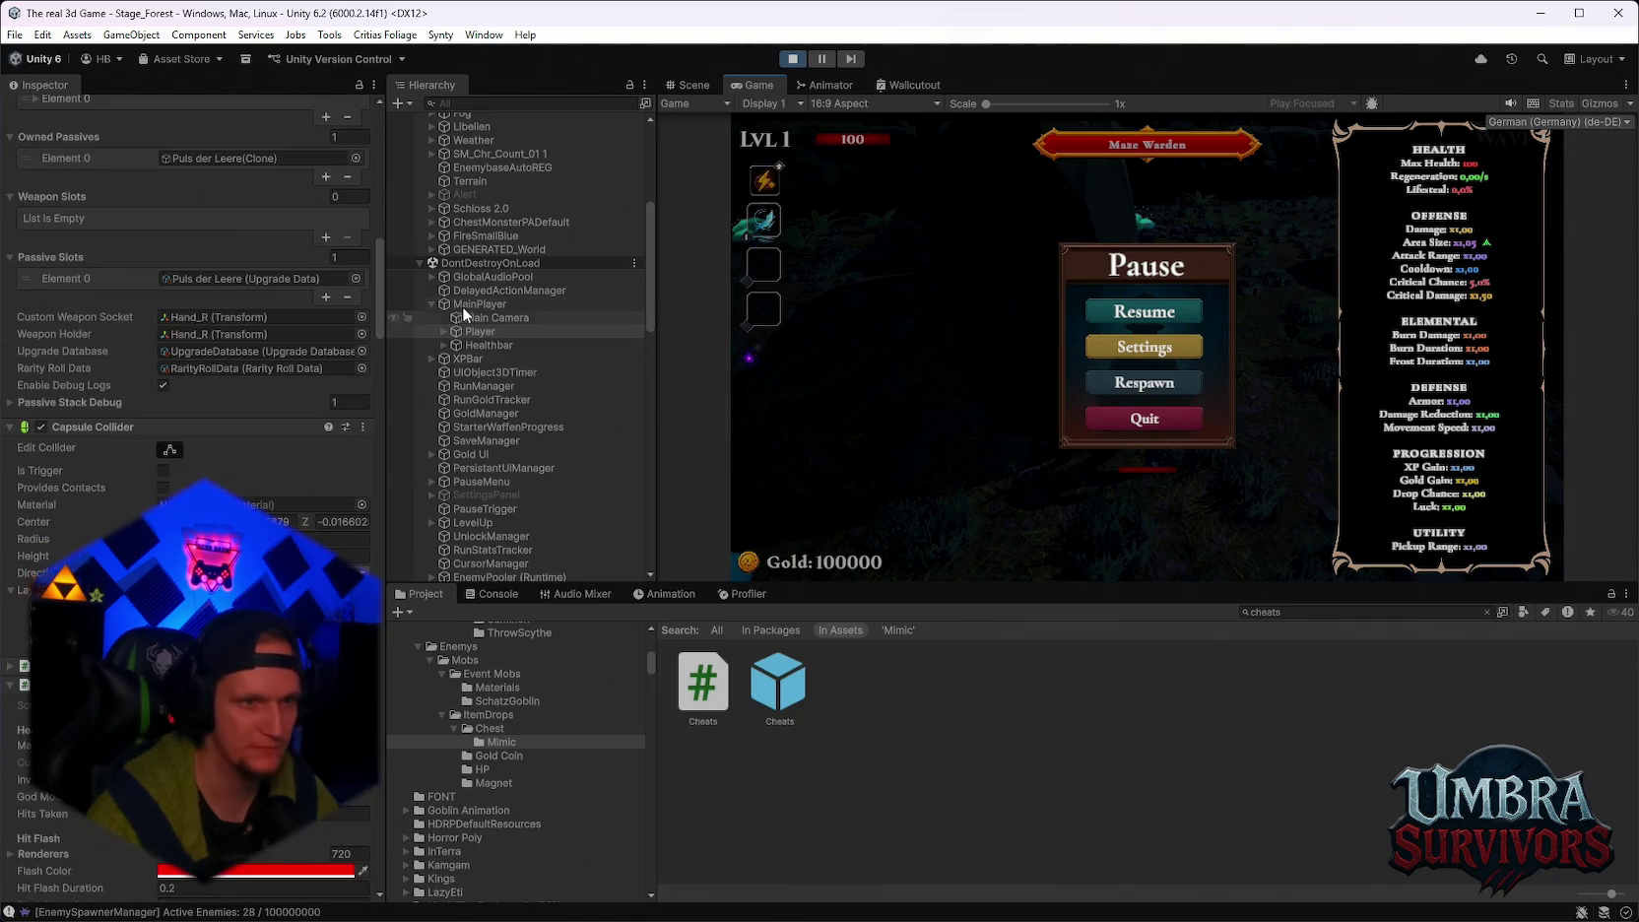
click(490, 318)
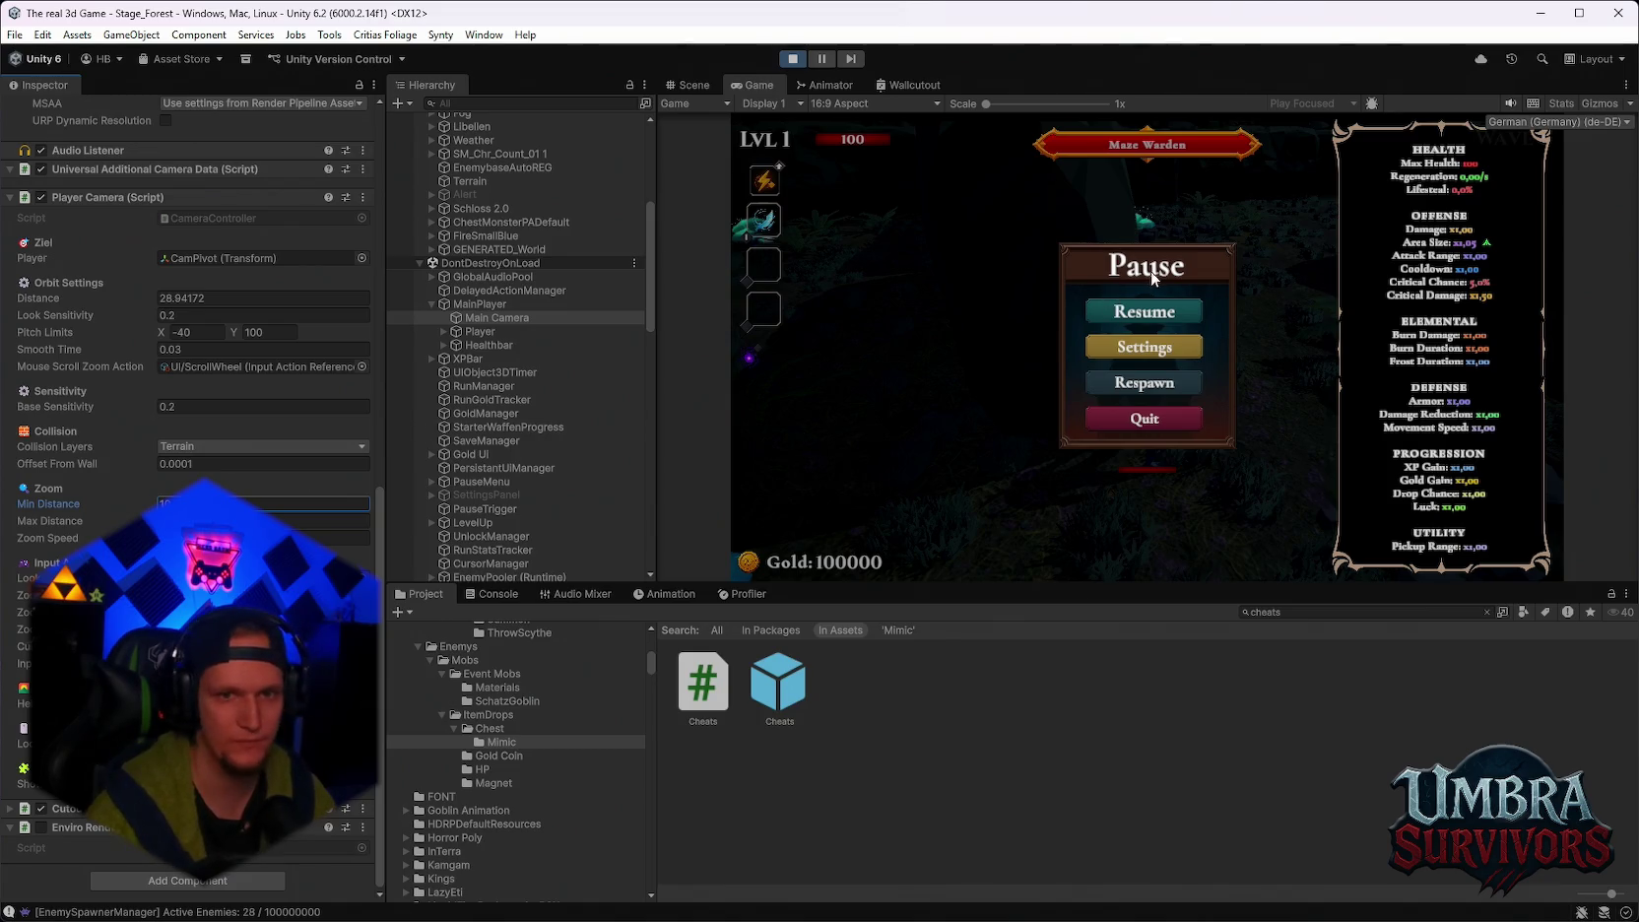
click(1144, 312)
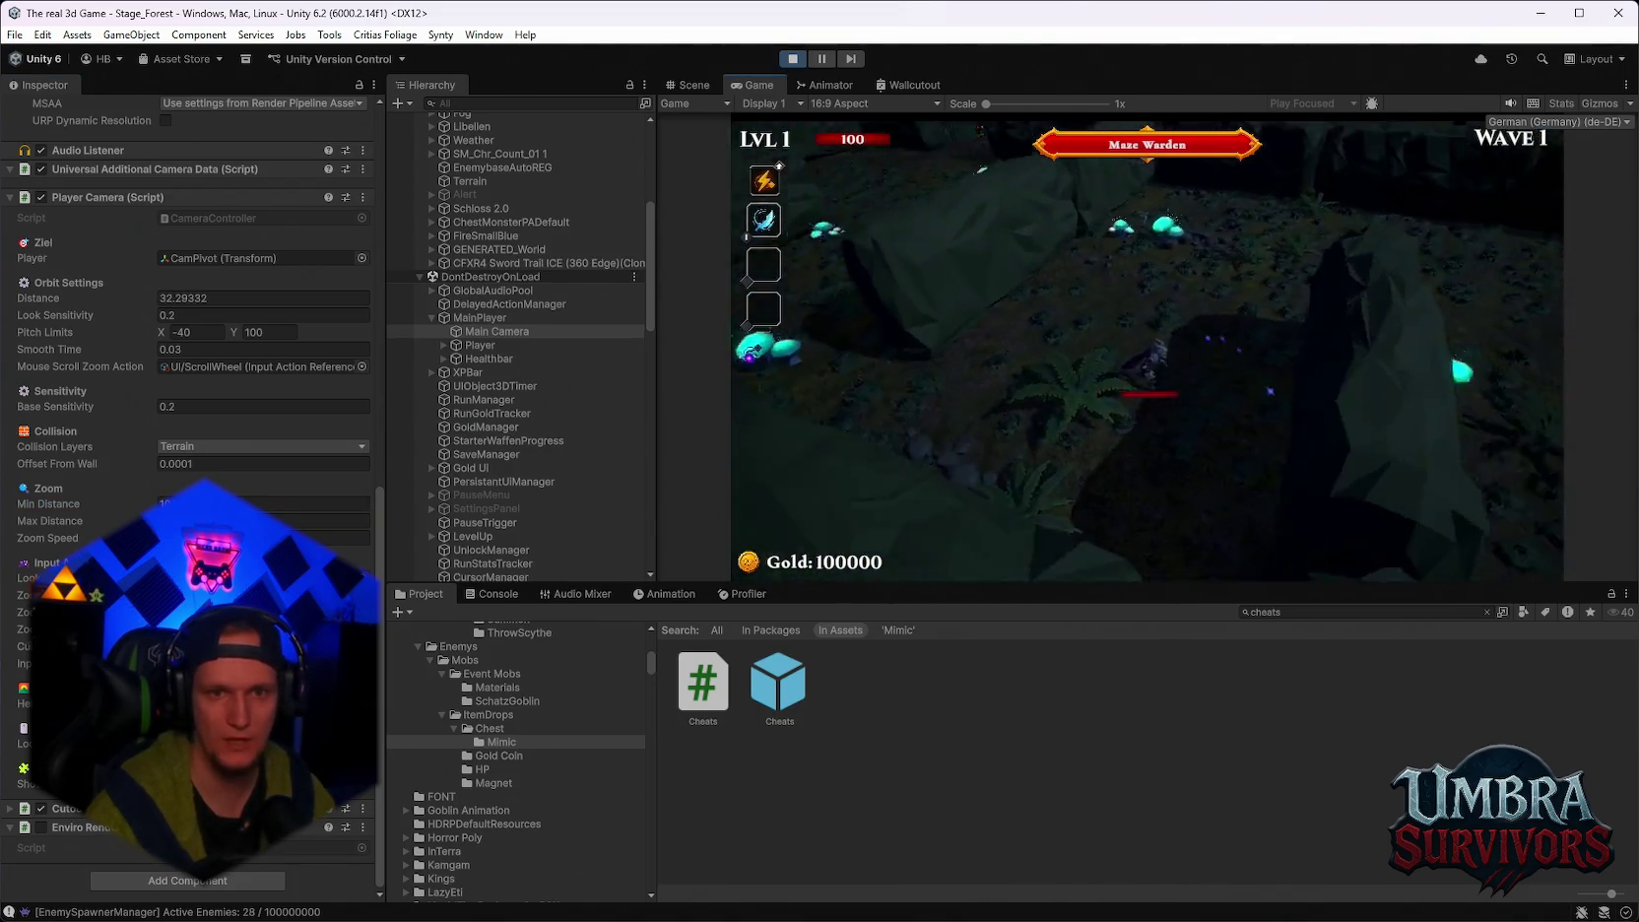
scroll(1147, 350, down, 2)
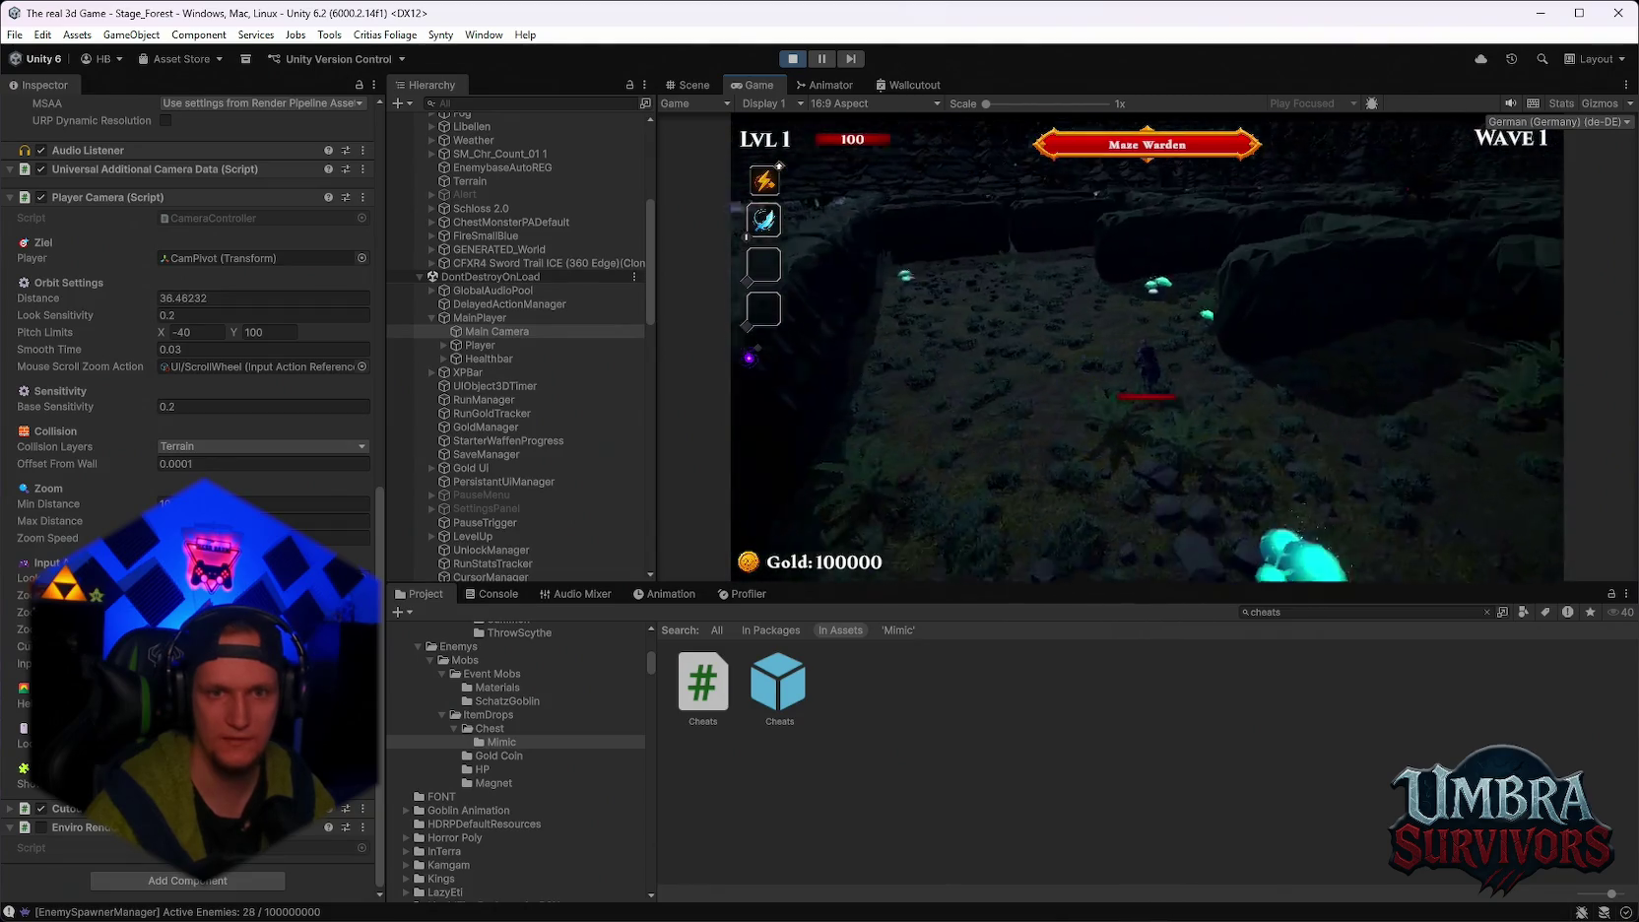
scroll(1147, 350, down, 1)
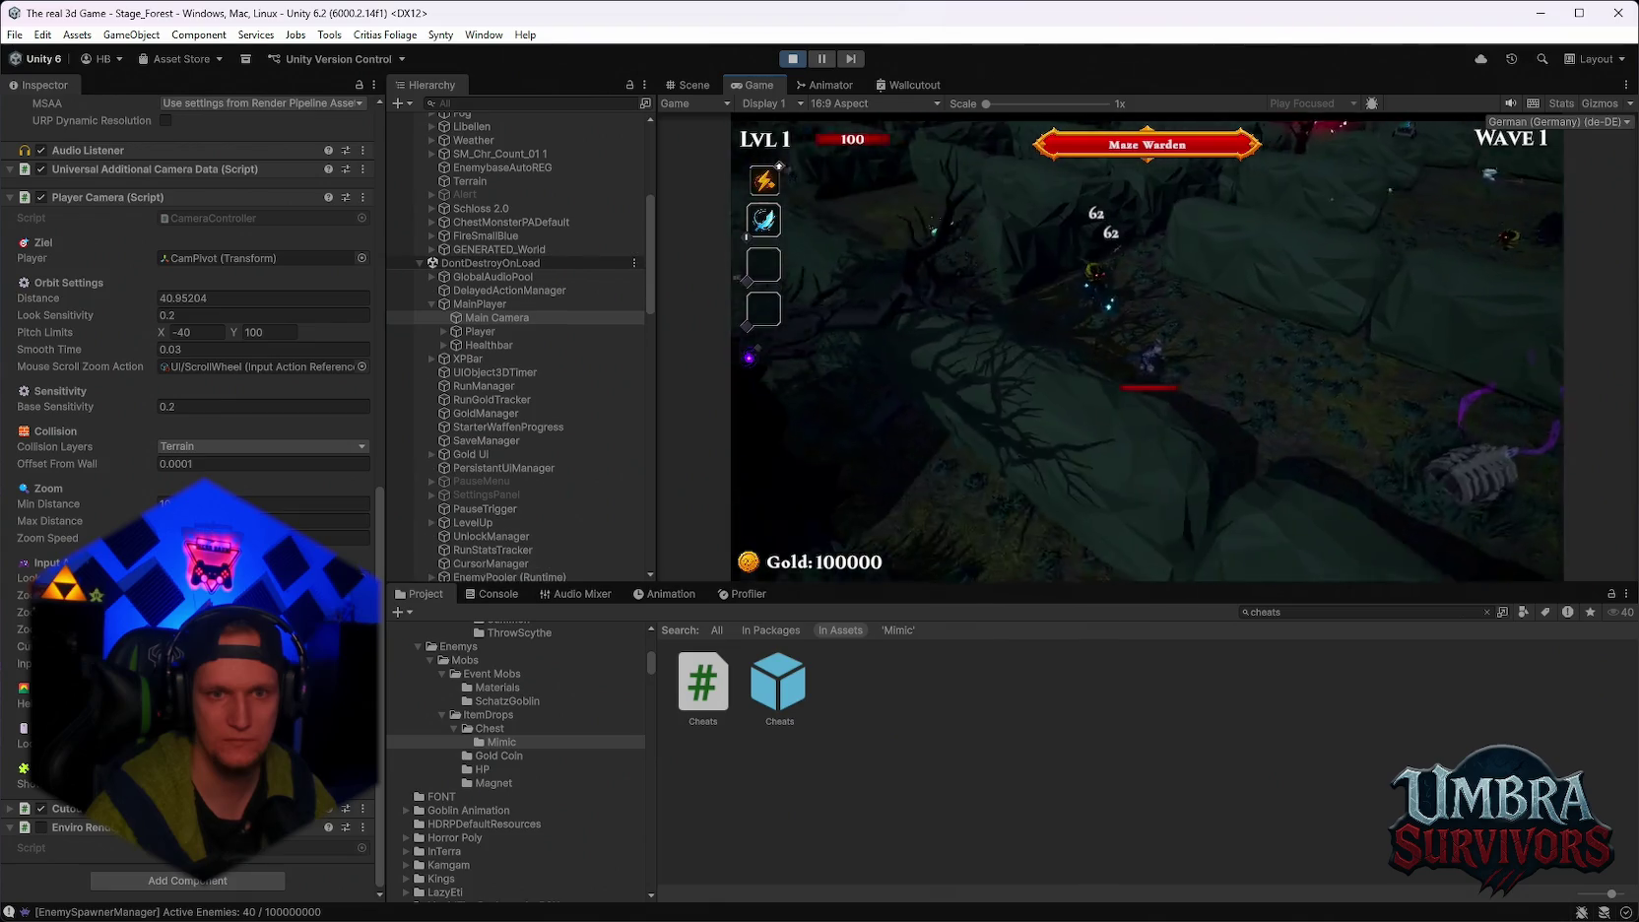
key(Escape)
text(5)
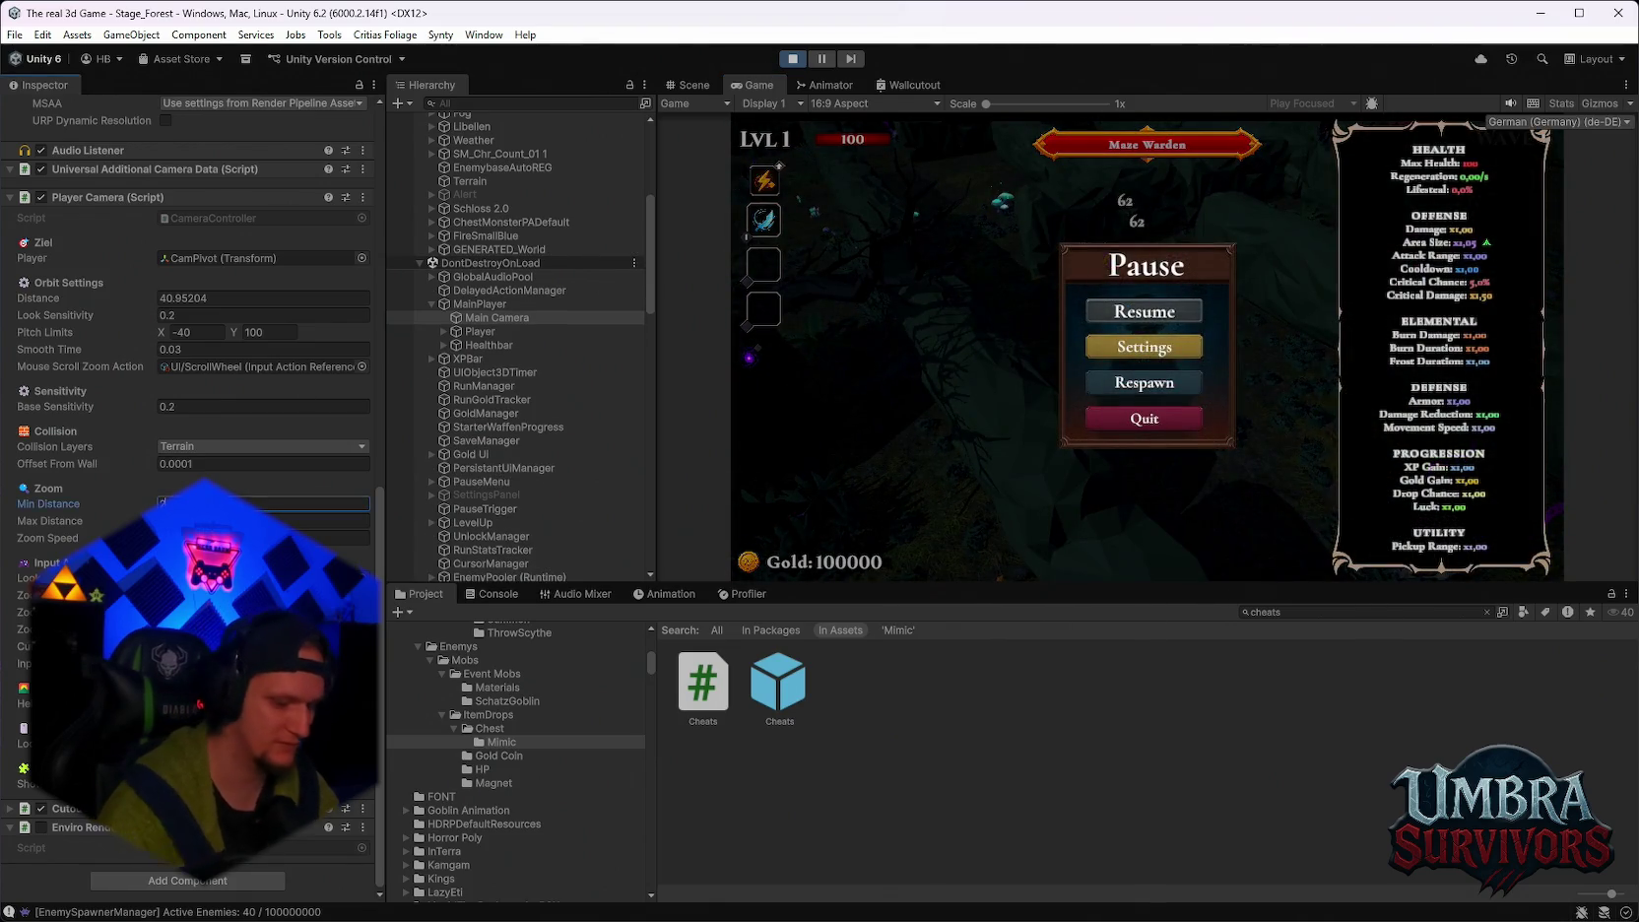
Resume play, accept Arcane Extension, then pick Poison Trail at level 2 and pause.
click(1104, 310)
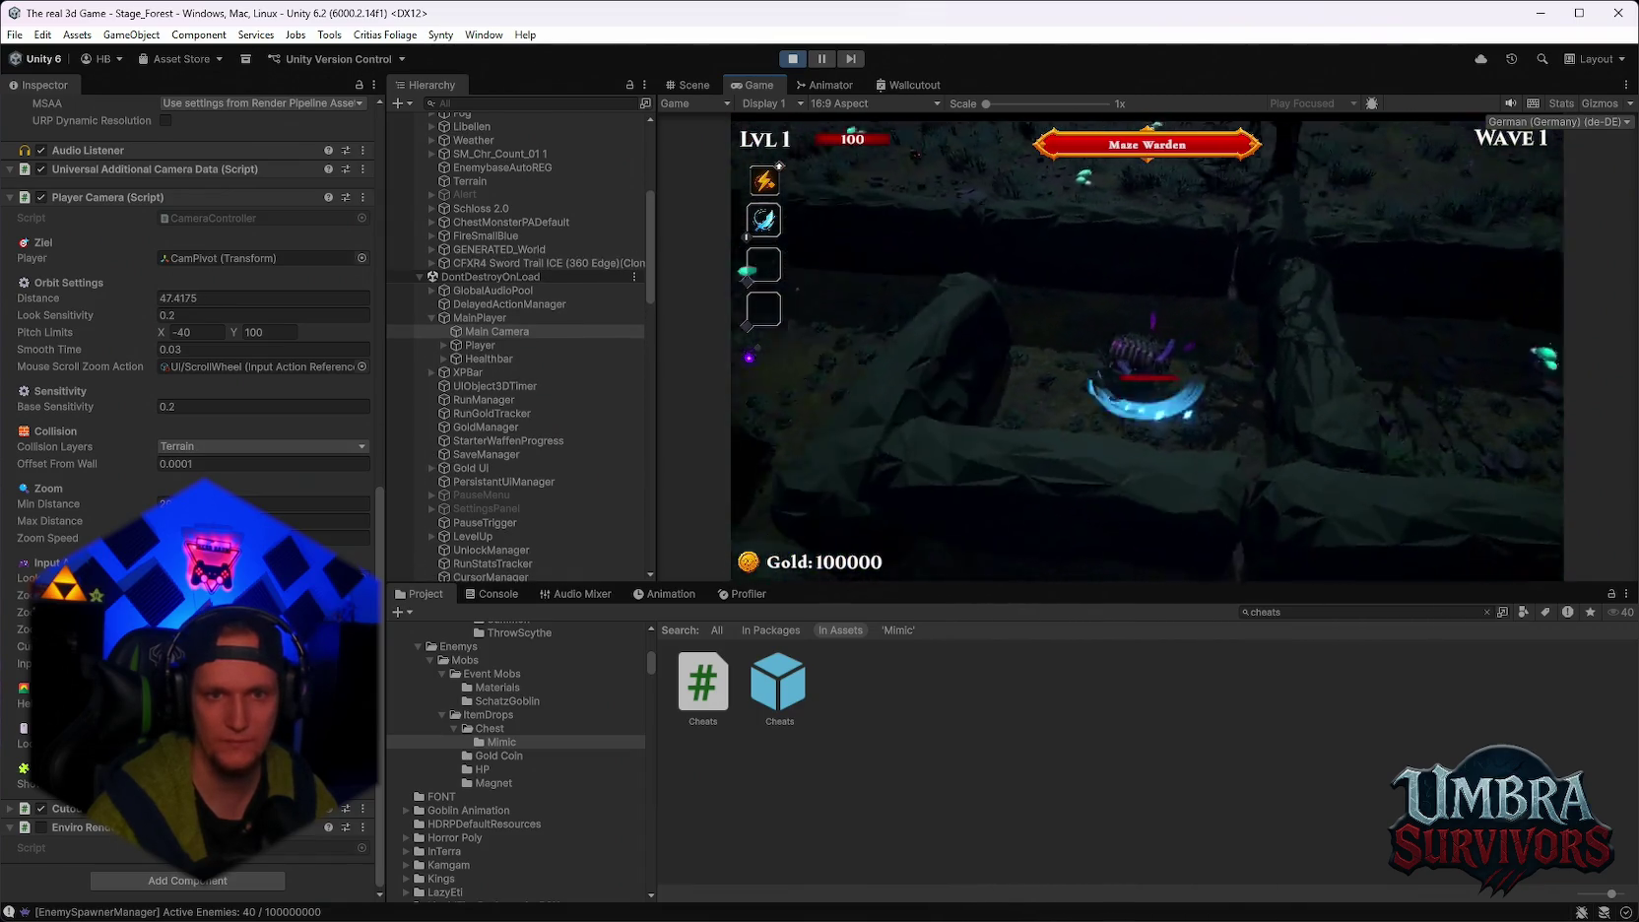
click(1154, 492)
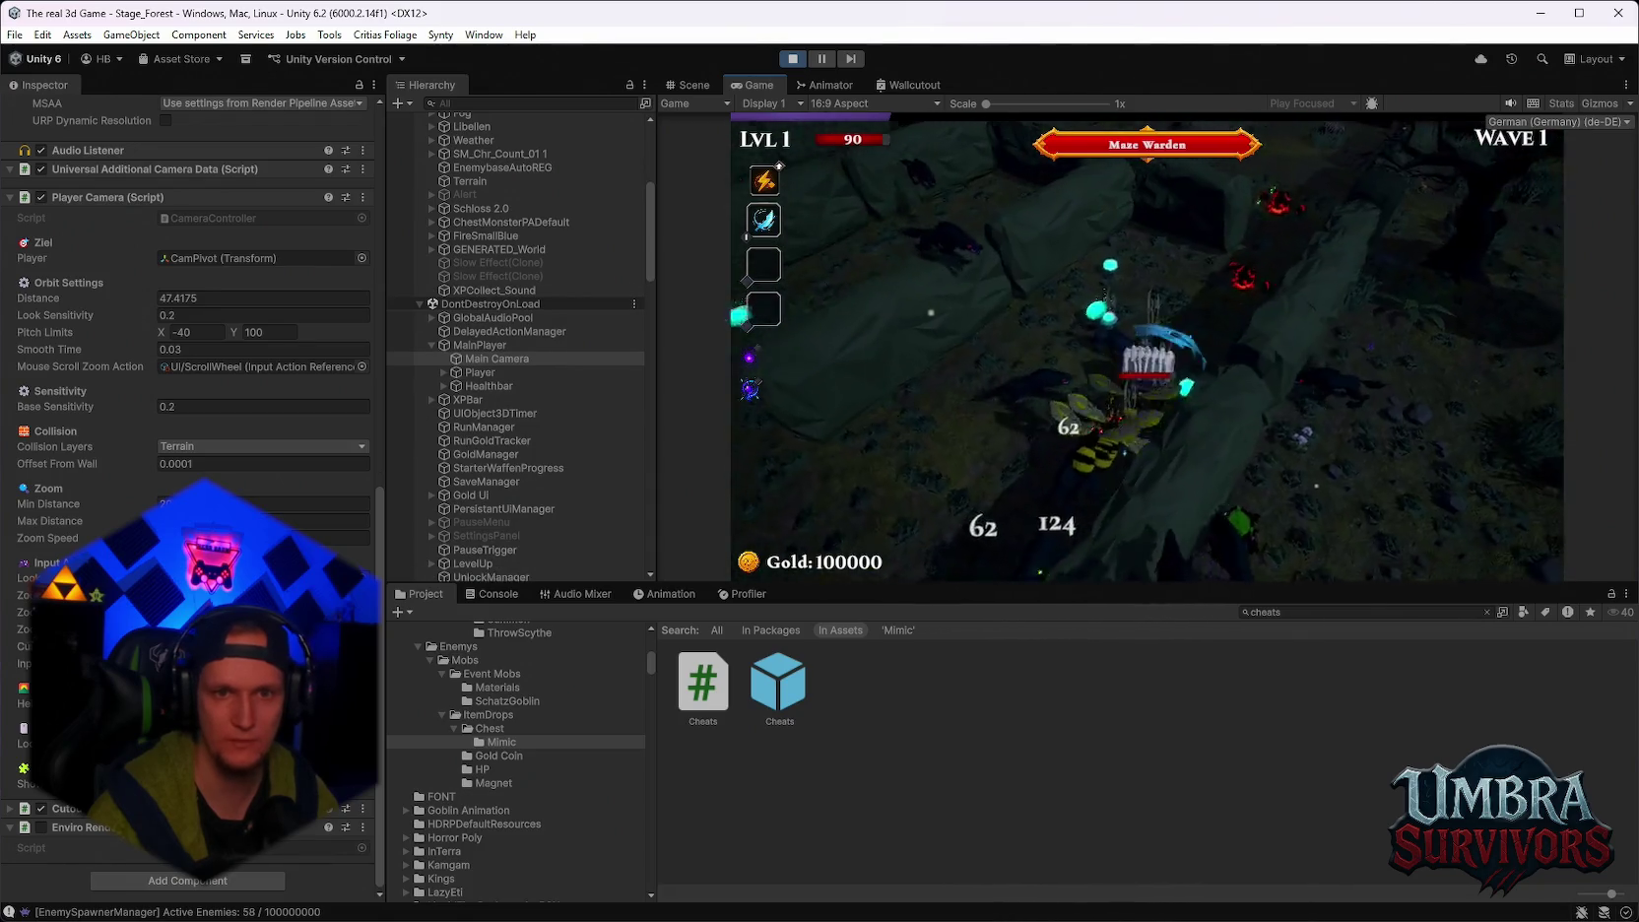
scroll(1147, 345, up, 5)
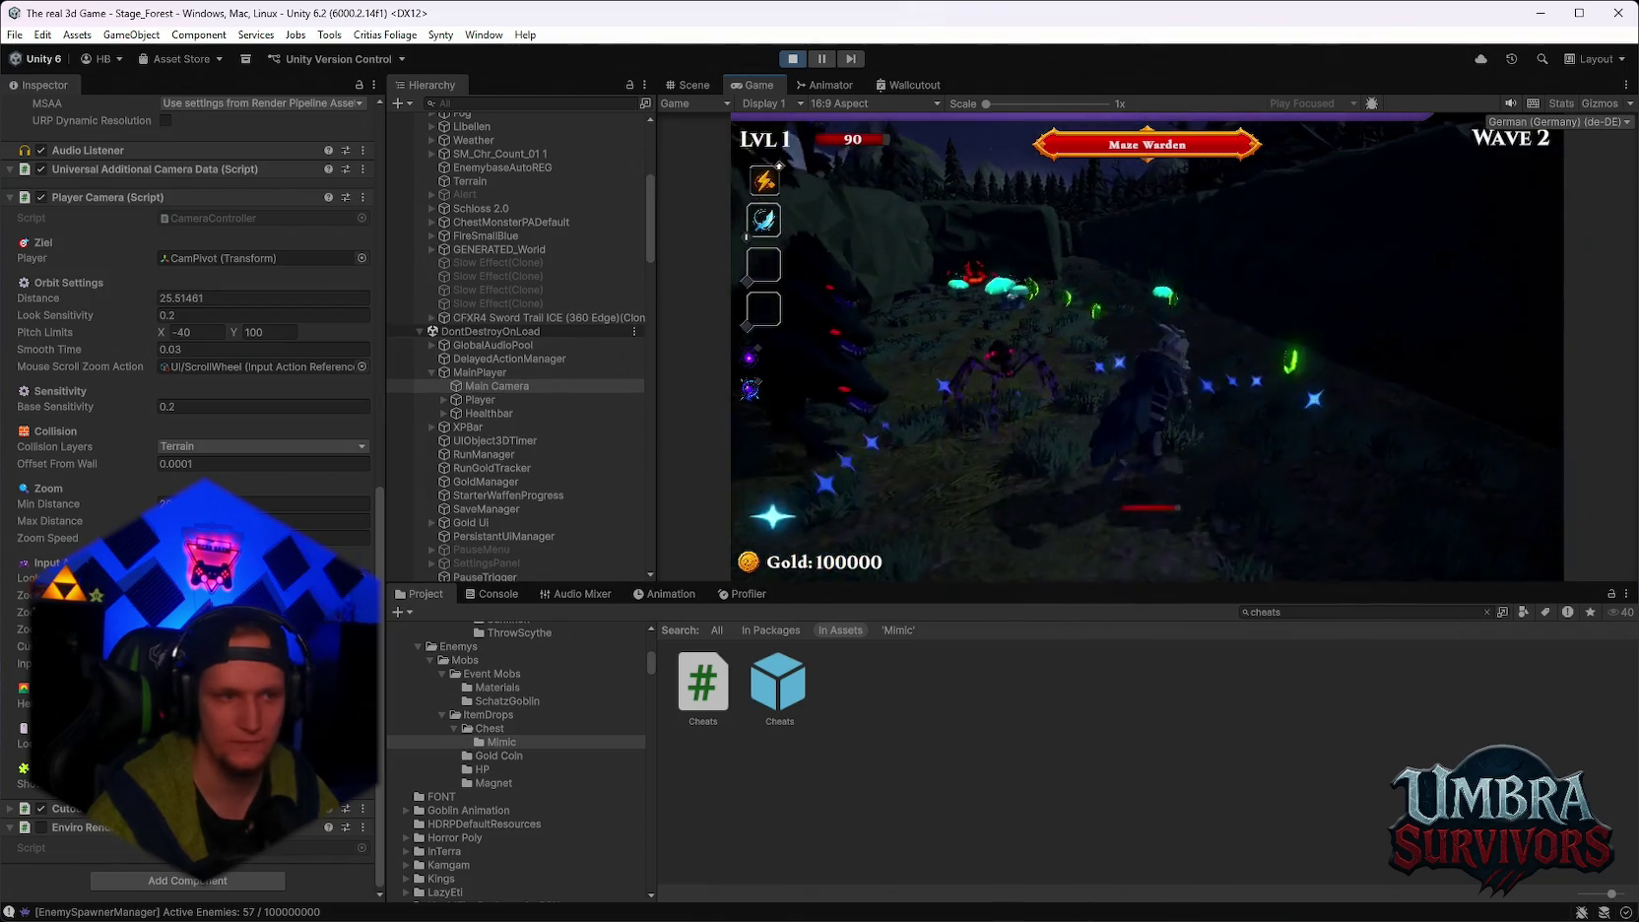
key(Escape)
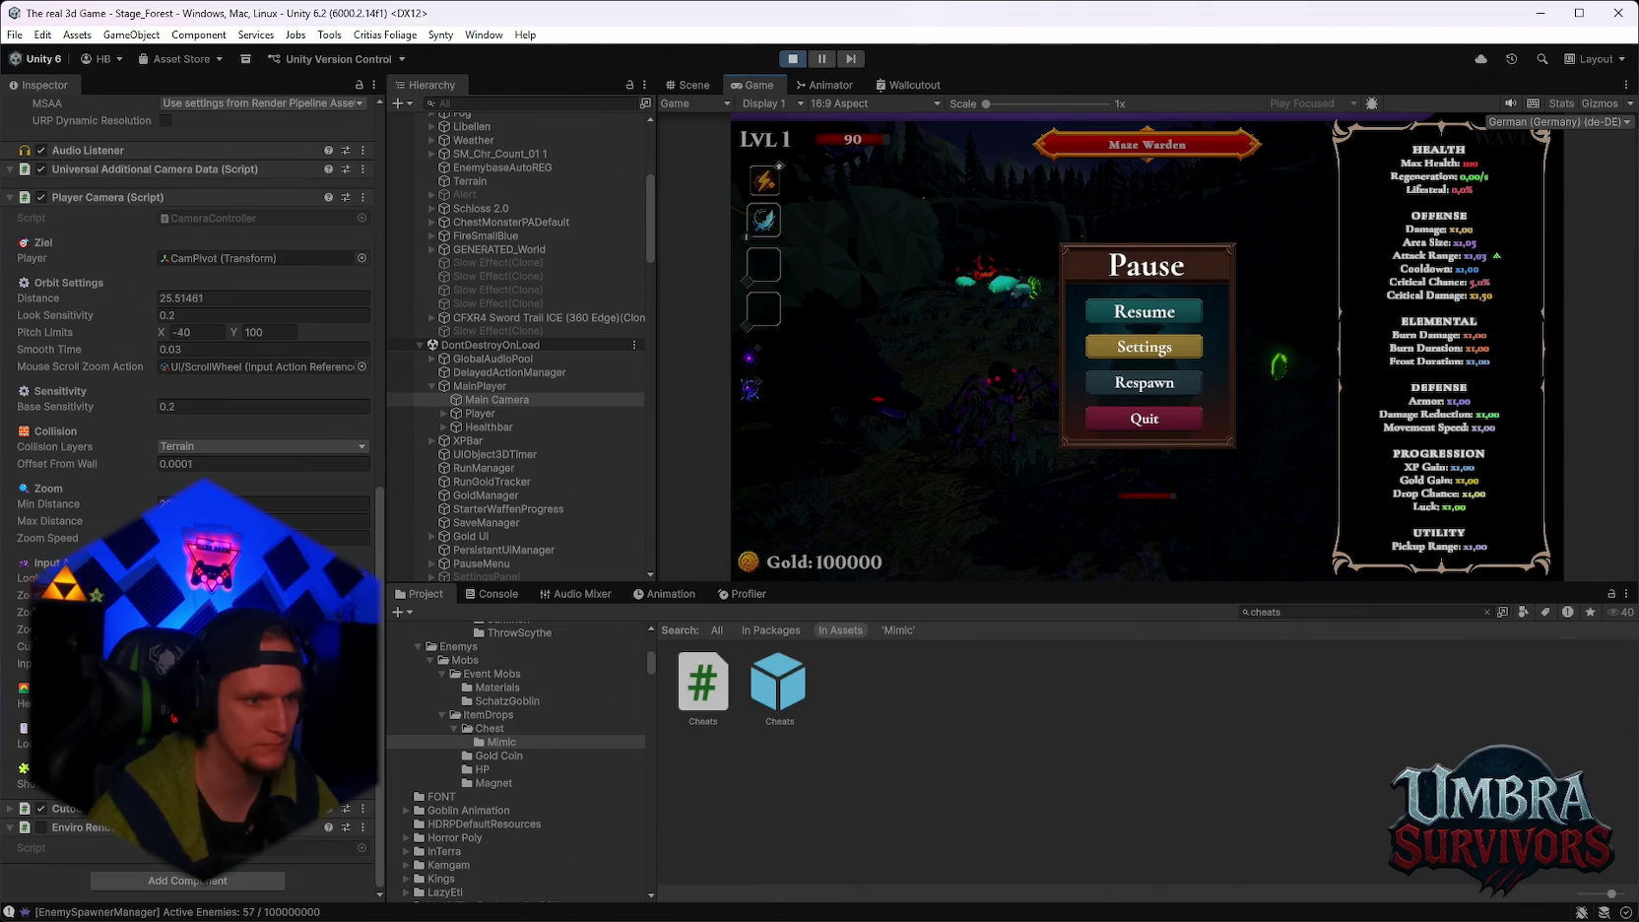
click(1173, 313)
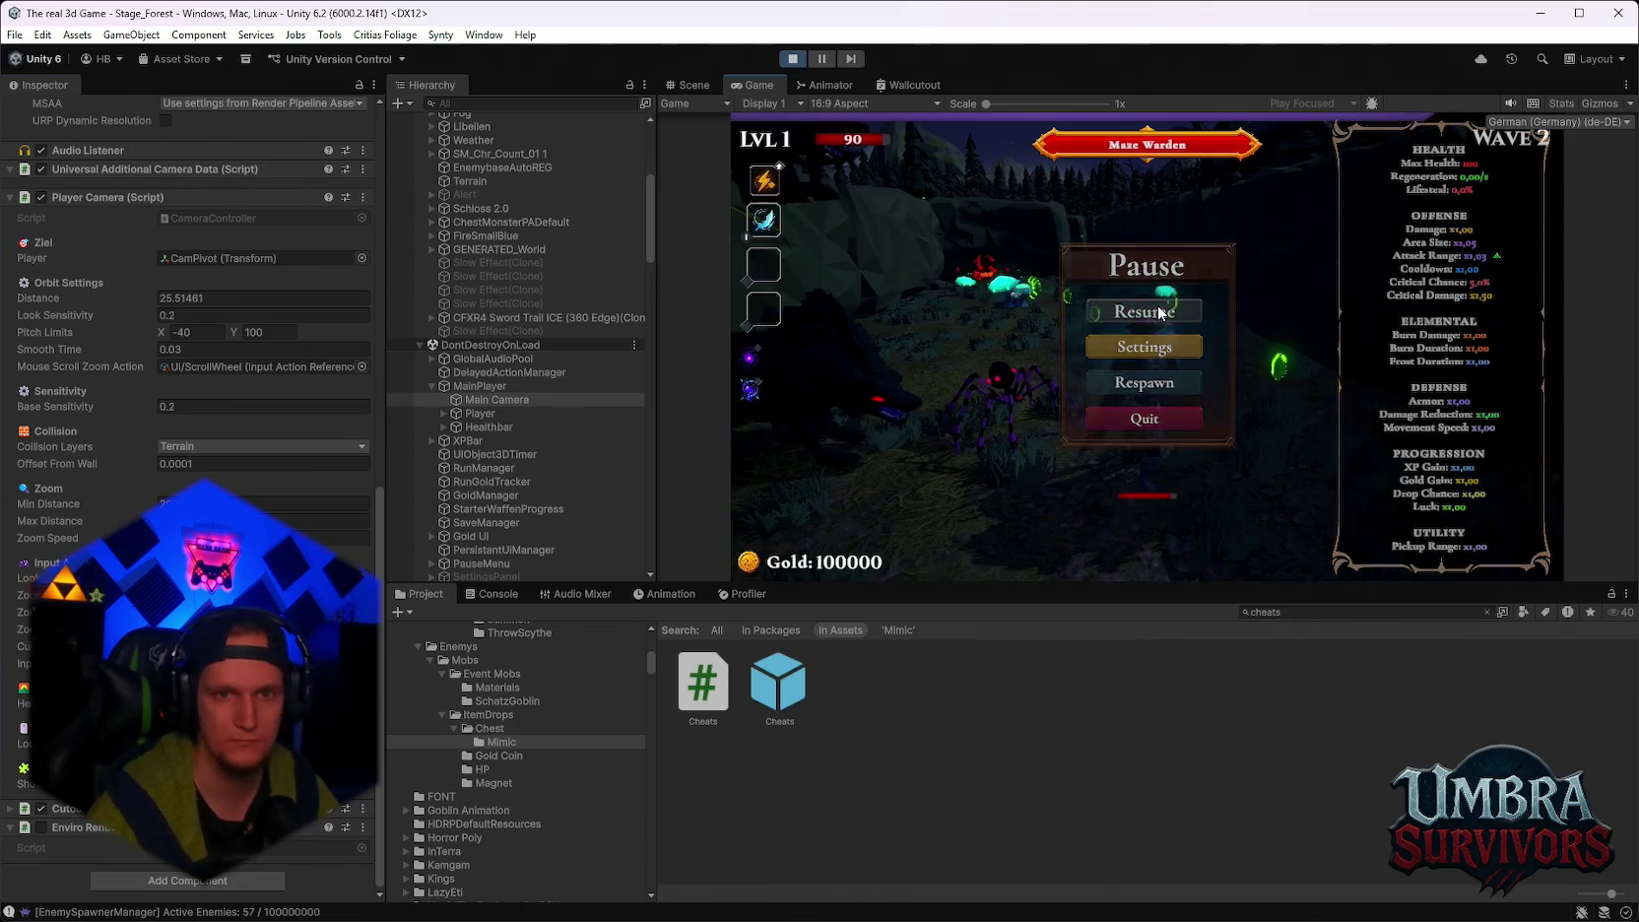
click(1172, 335)
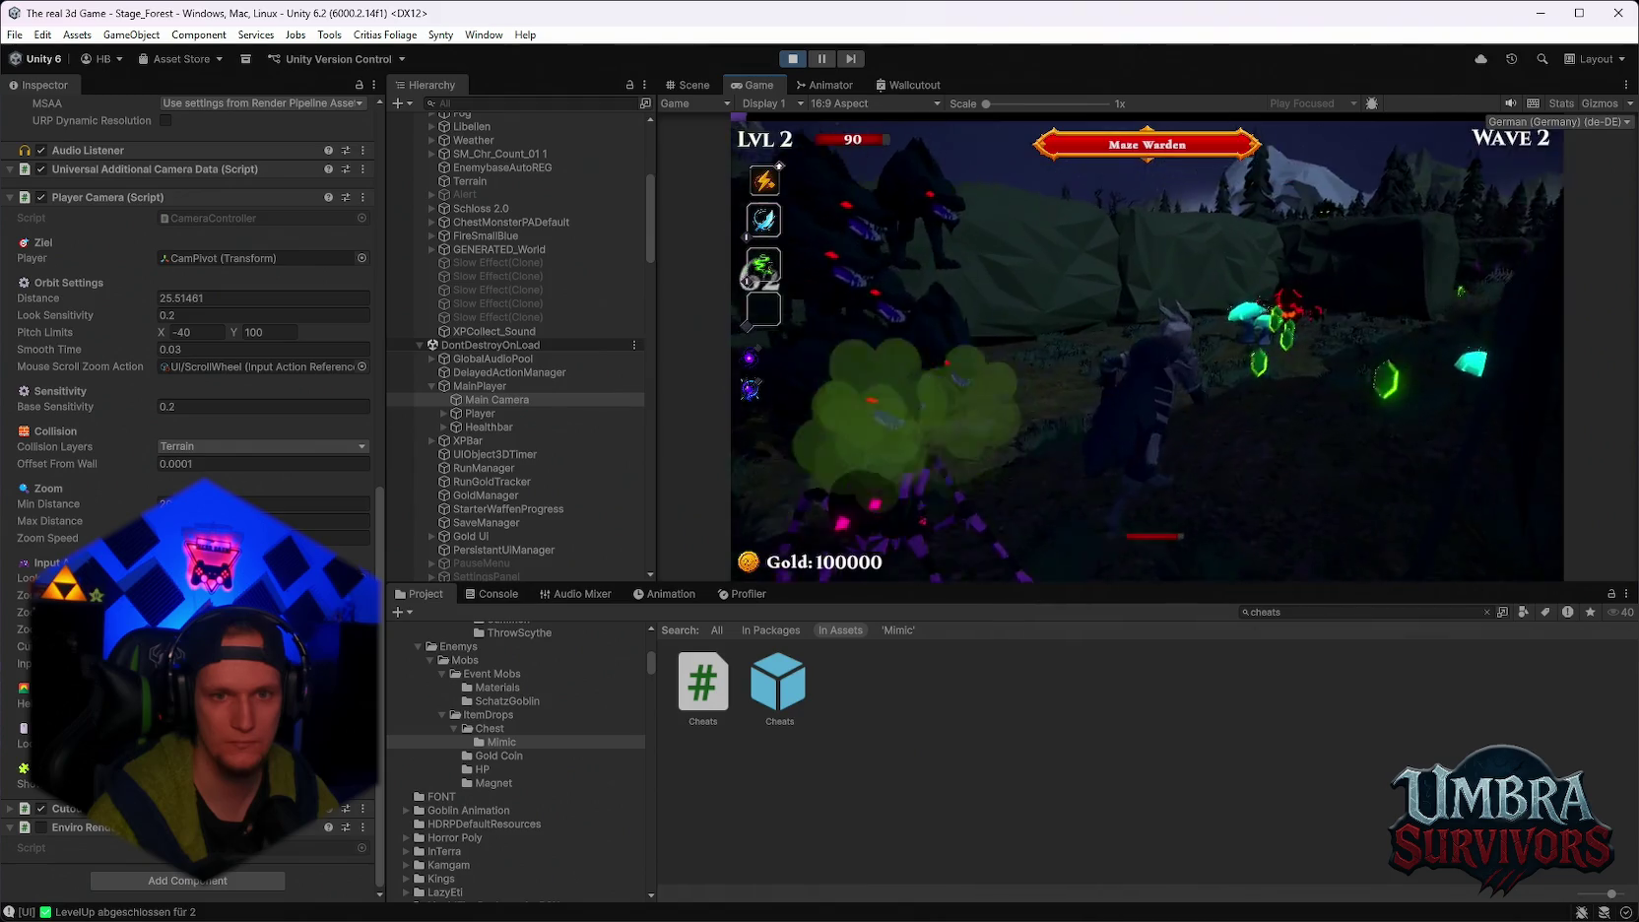
scroll(1148, 344, down, 2)
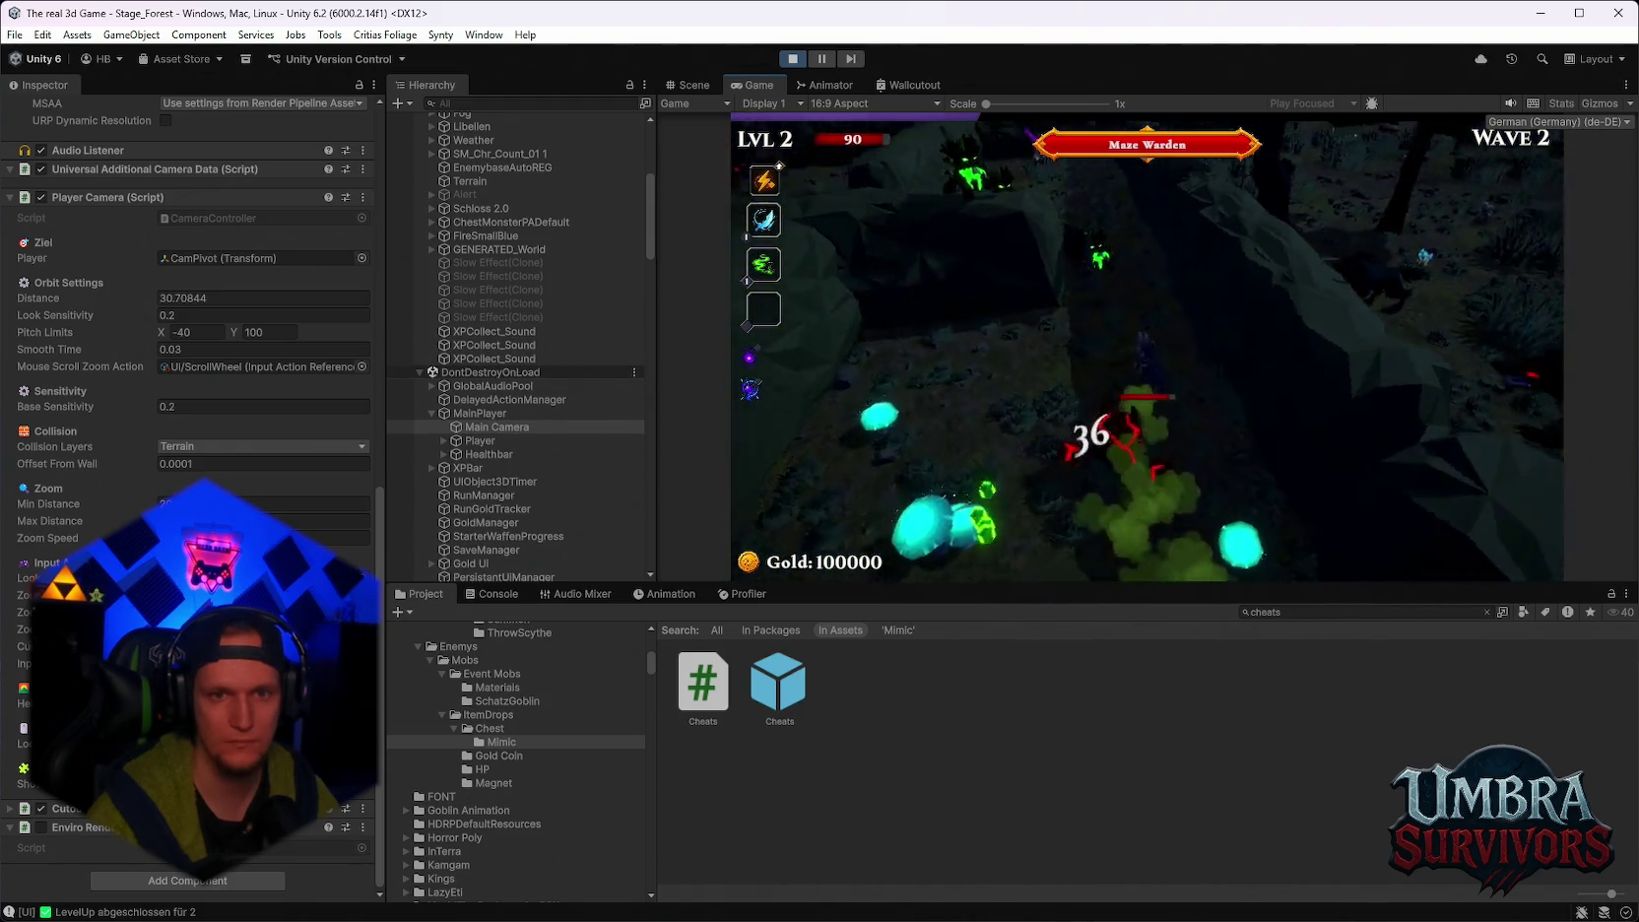
key(Escape)
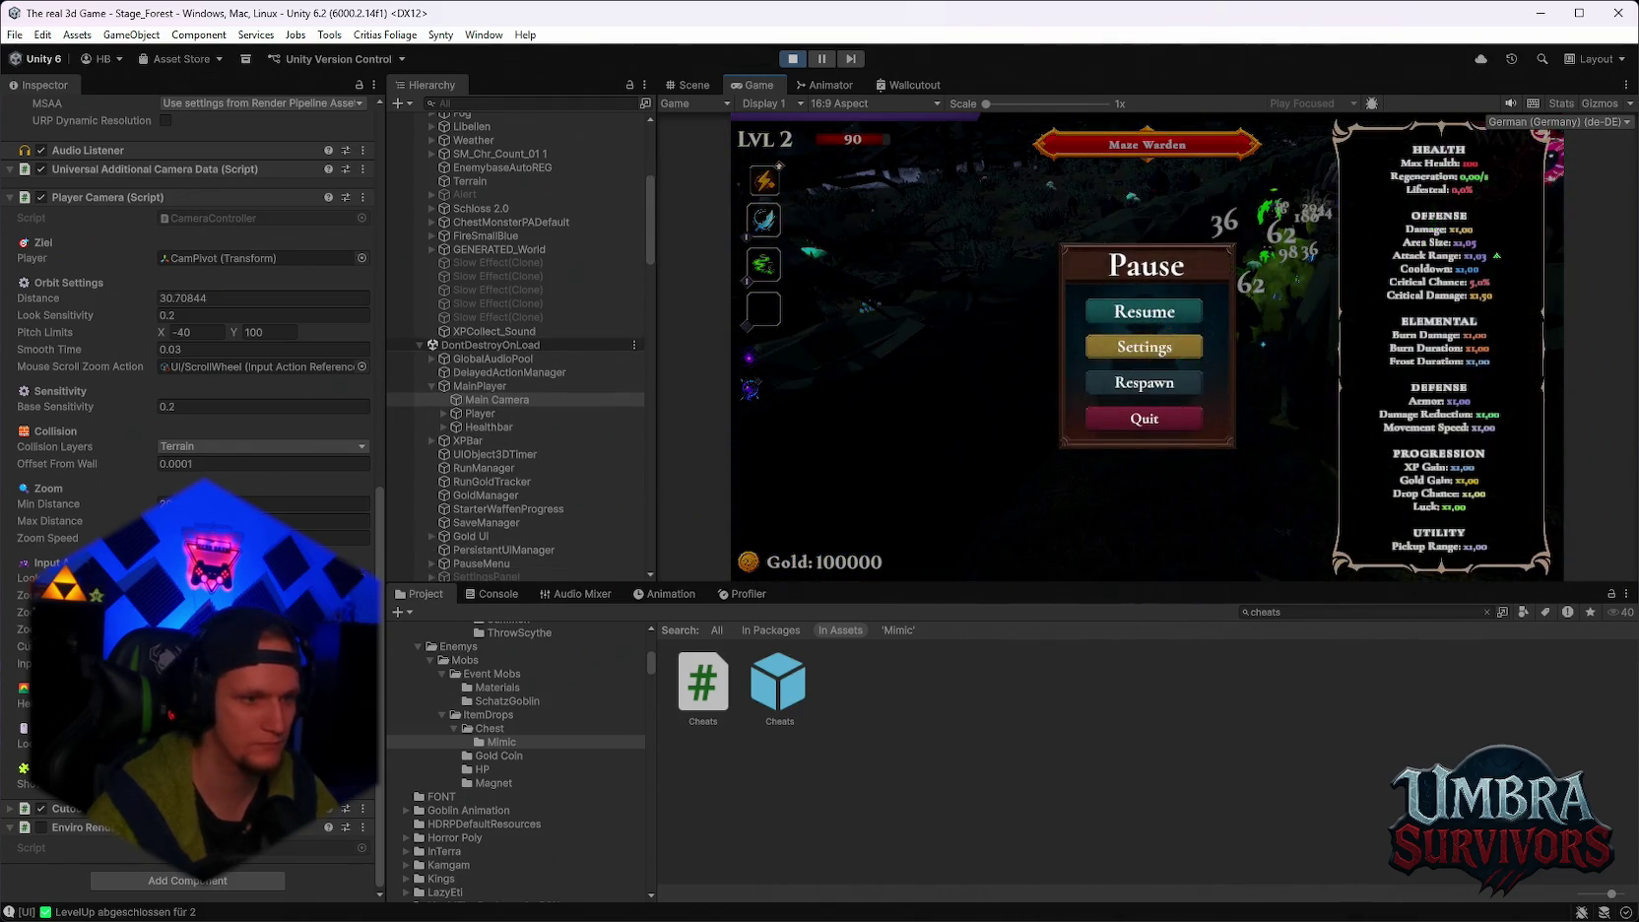
scroll(187, 345, up, 3)
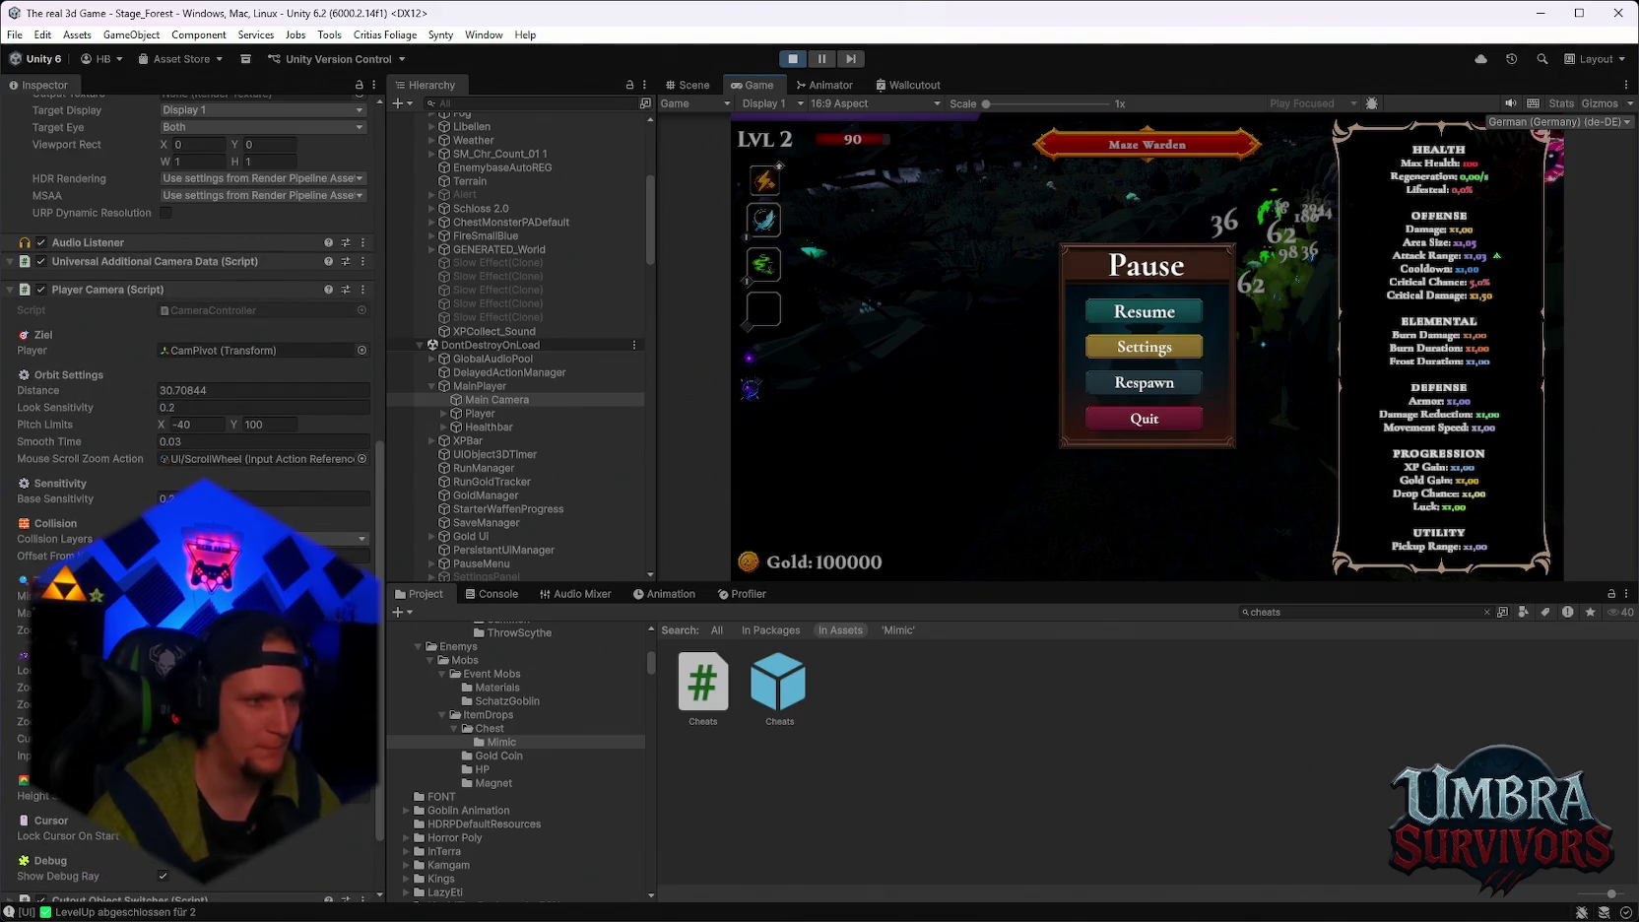
Keep playing the forest stage, pausing and resuming while zooming the camera.
click(1152, 374)
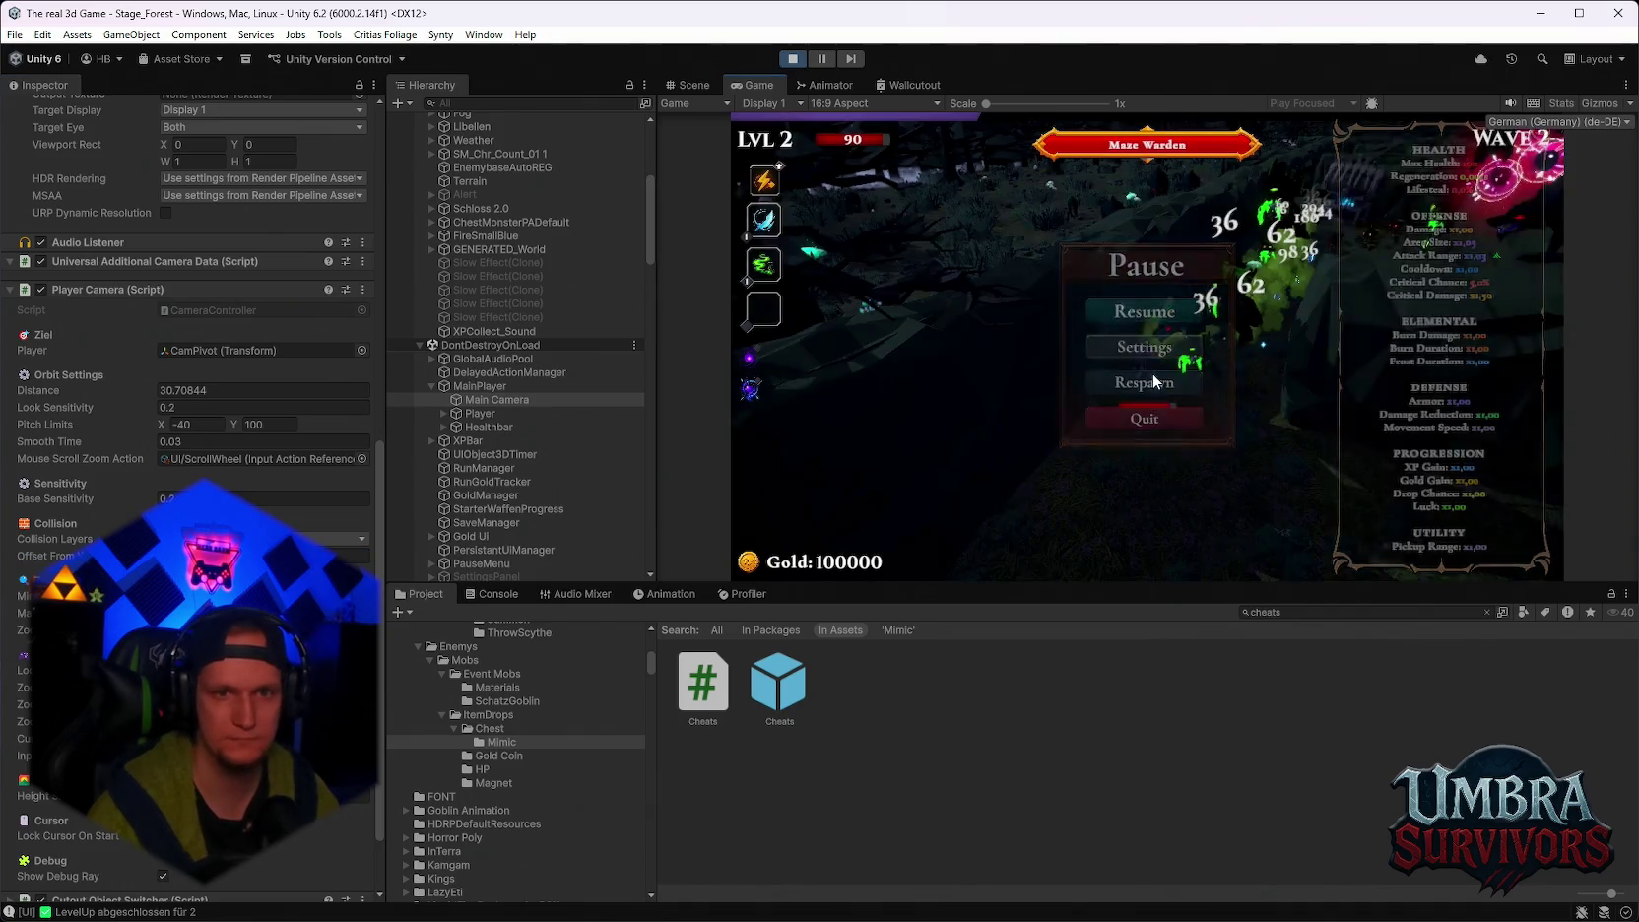
scroll(1147, 345, down, 3)
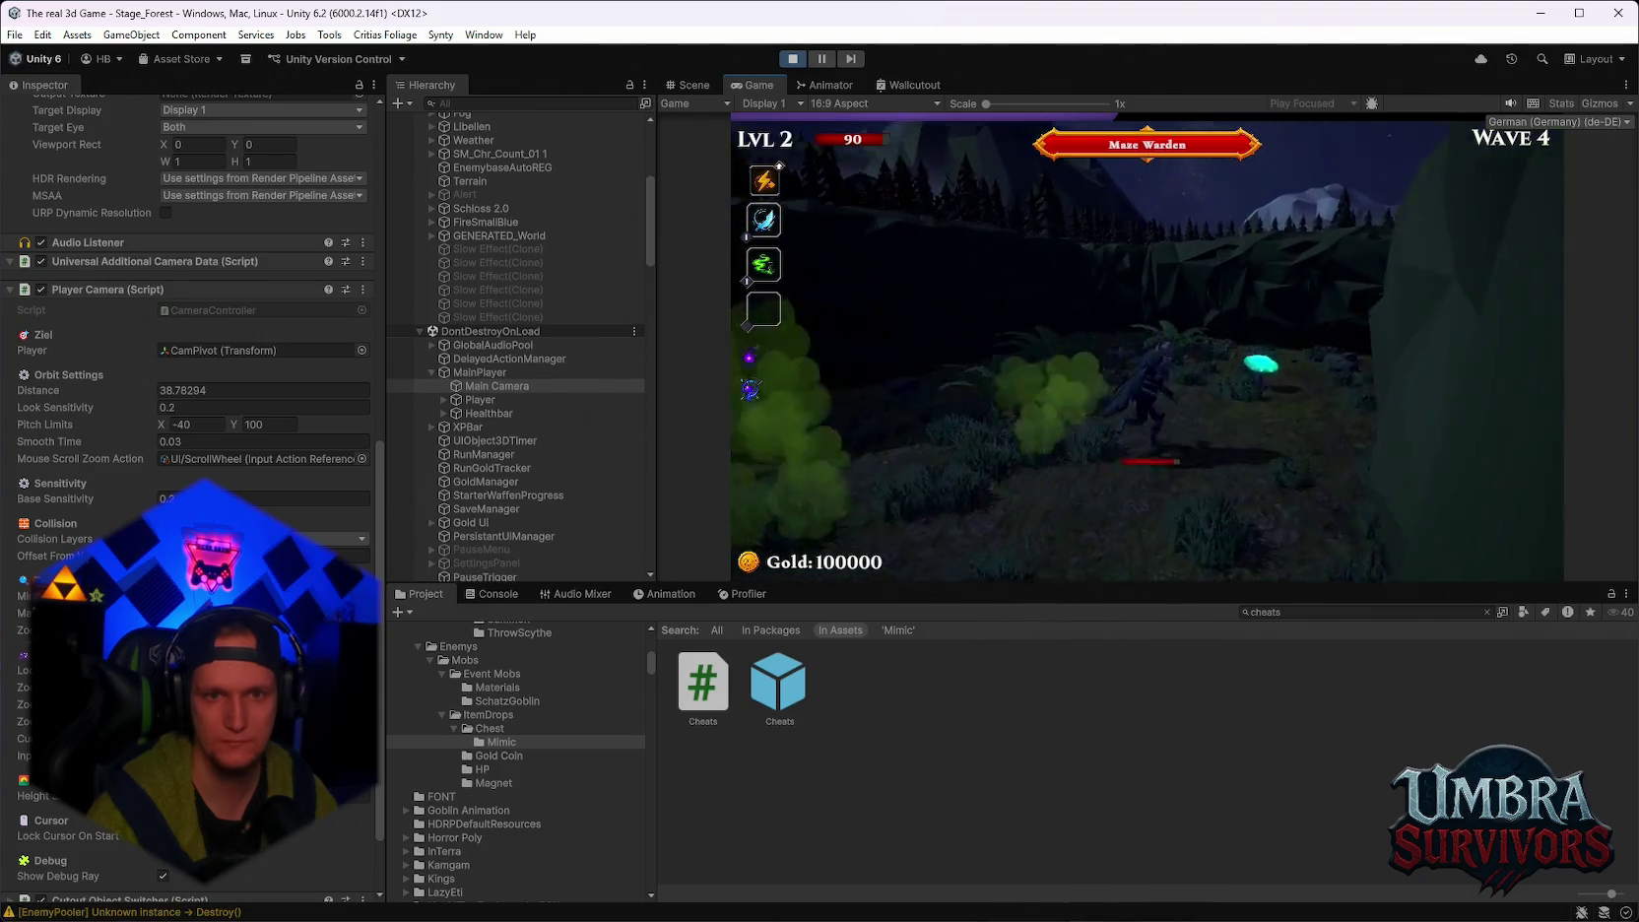
key(Escape)
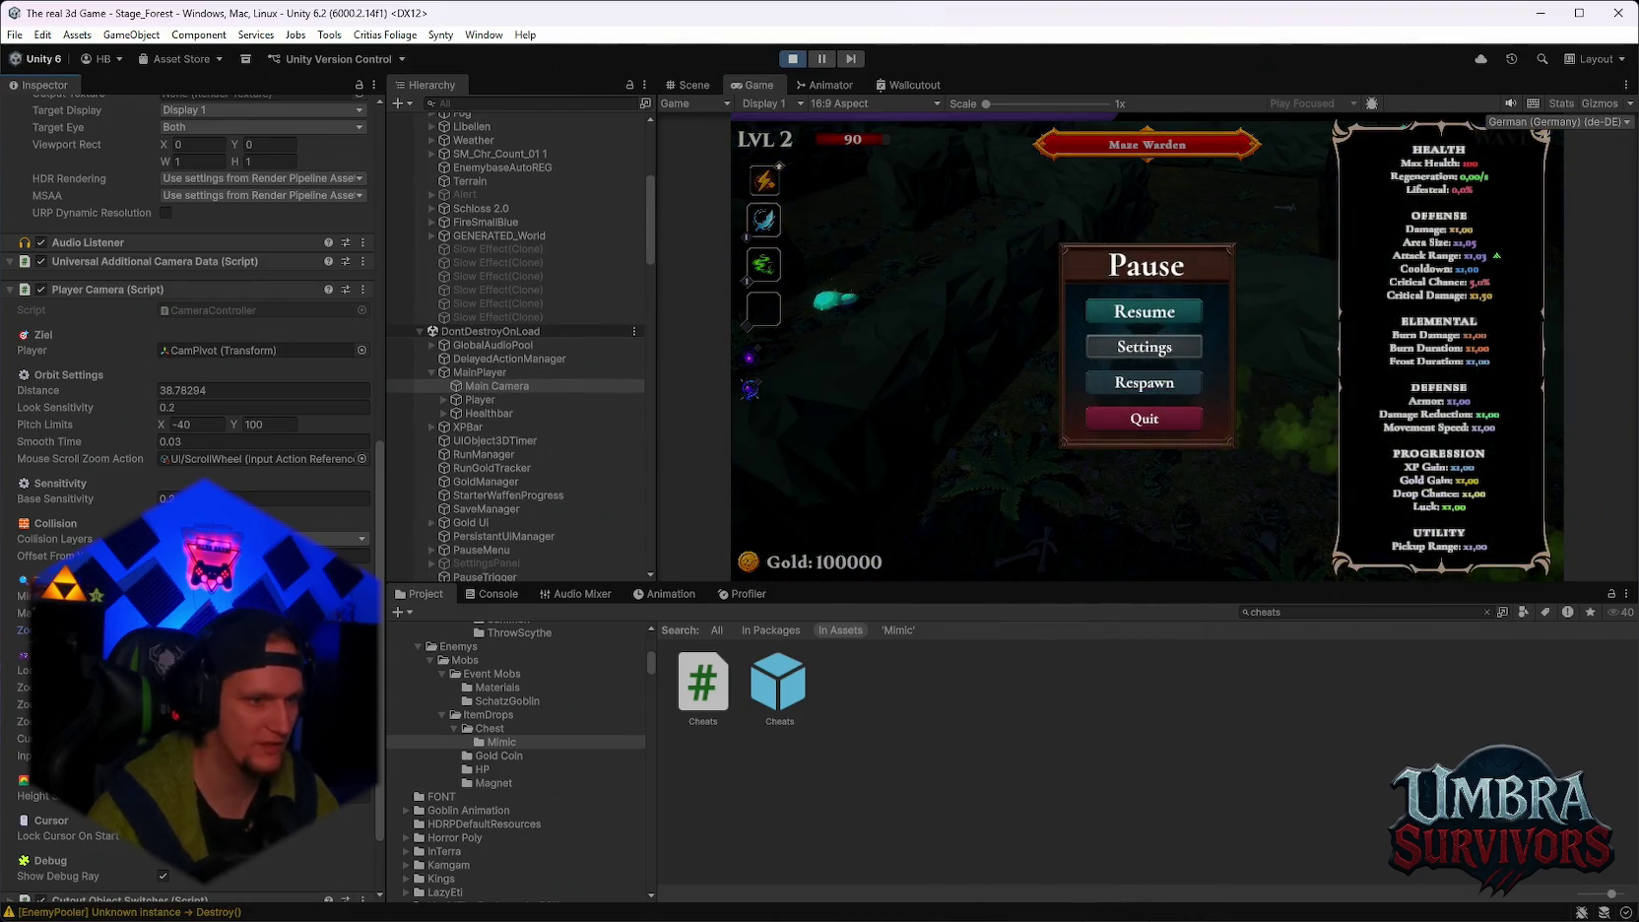
click(1145, 313)
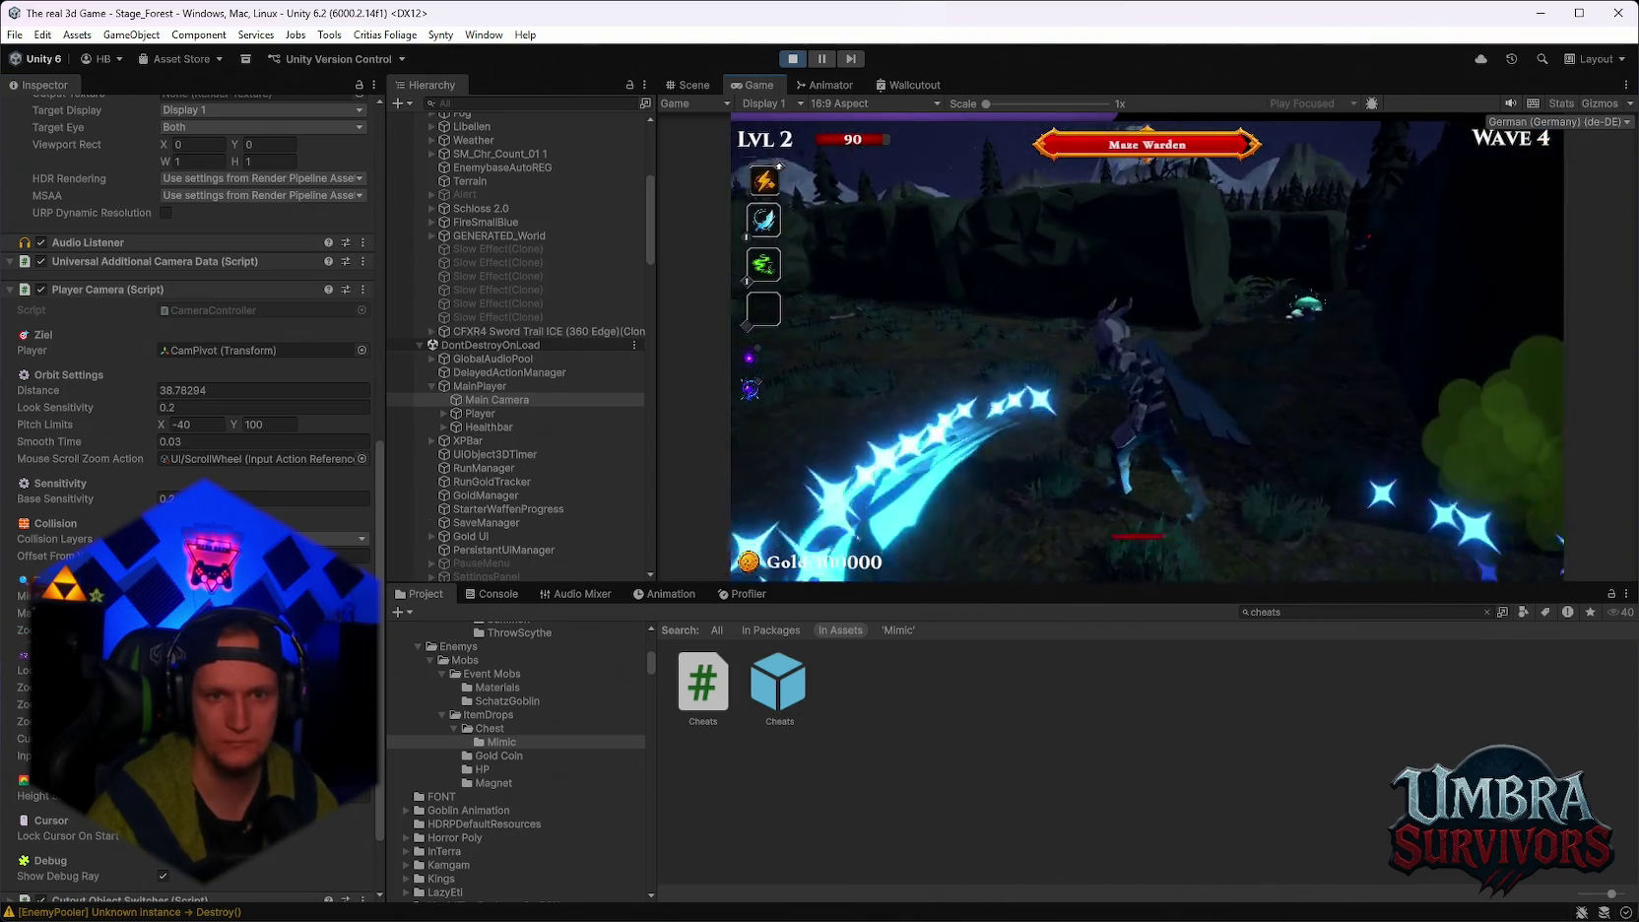
key(Escape)
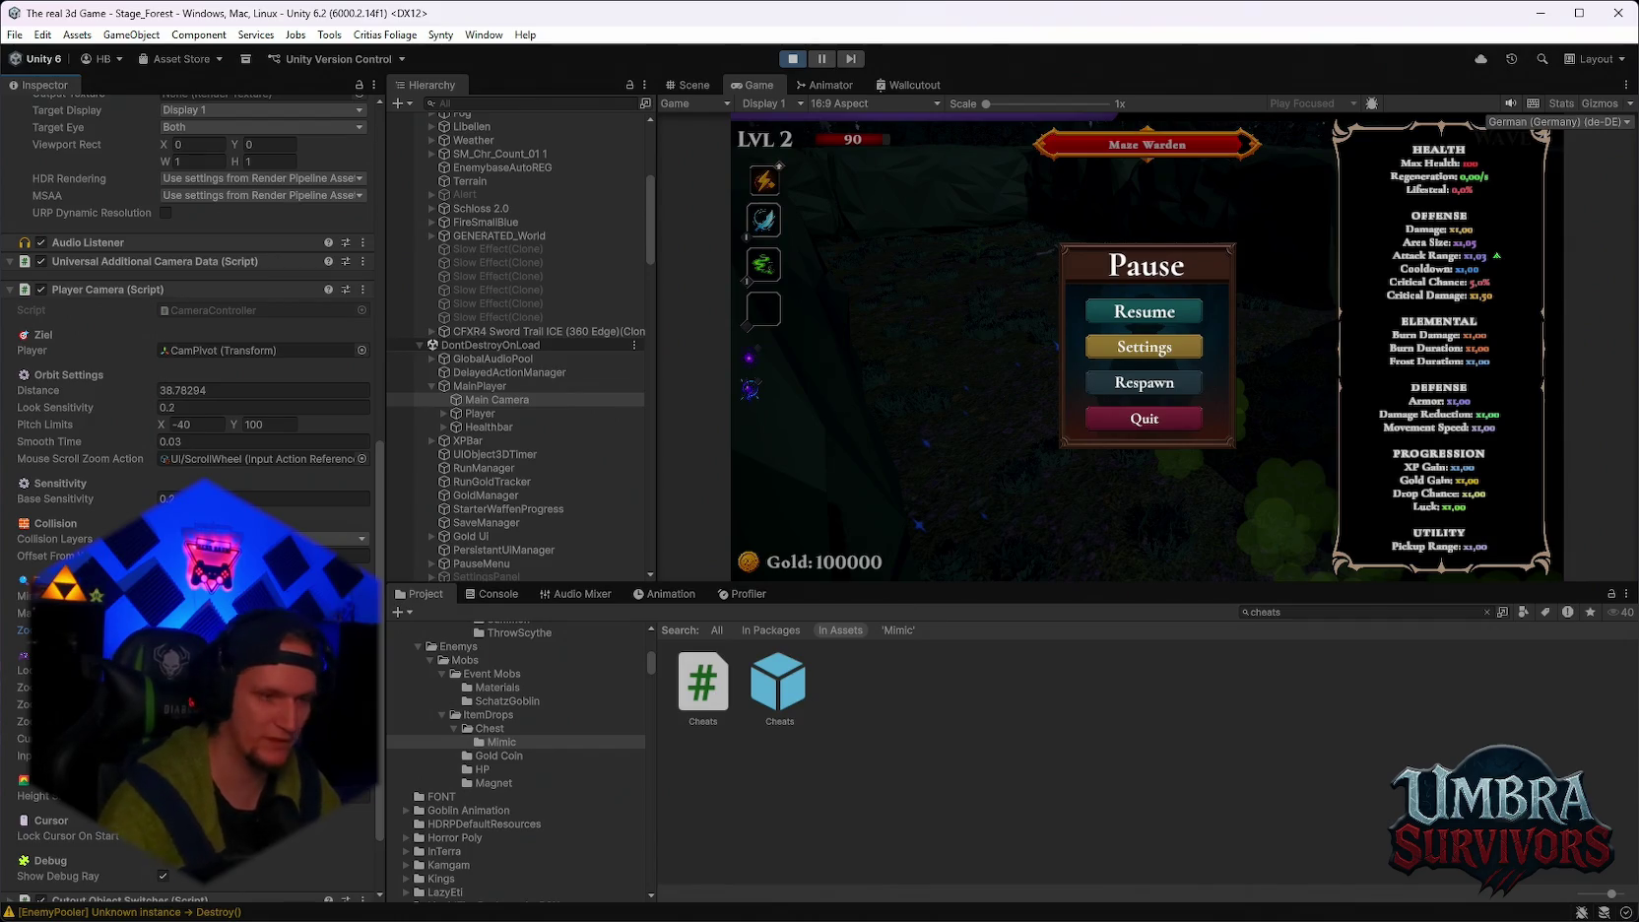
key(Escape)
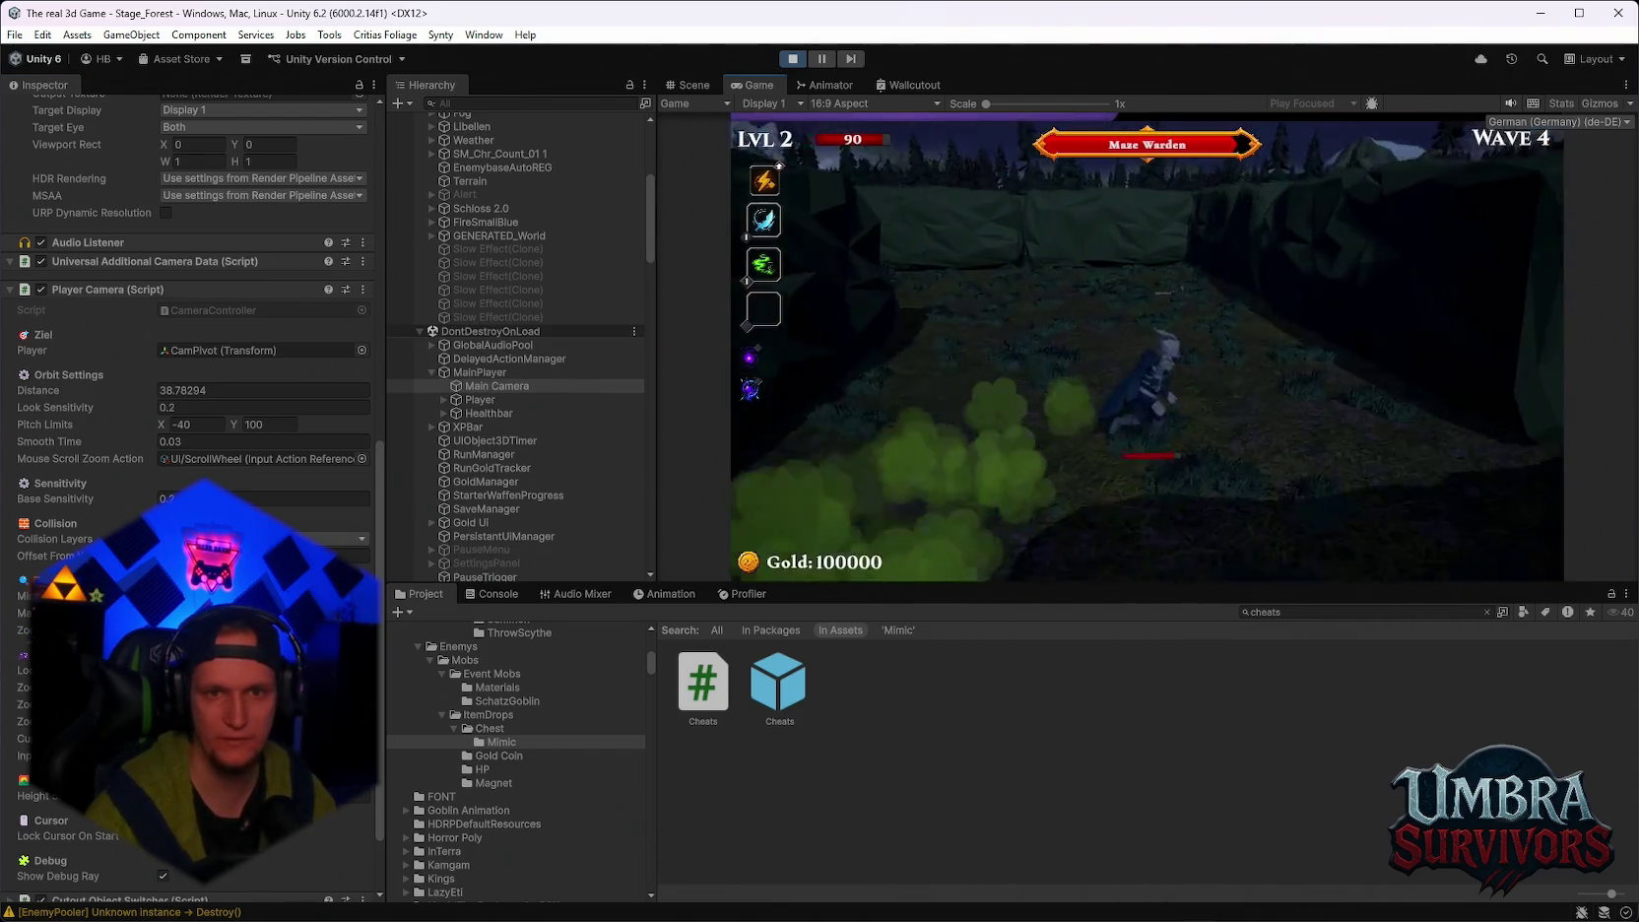
scroll(1147, 349, down, 3)
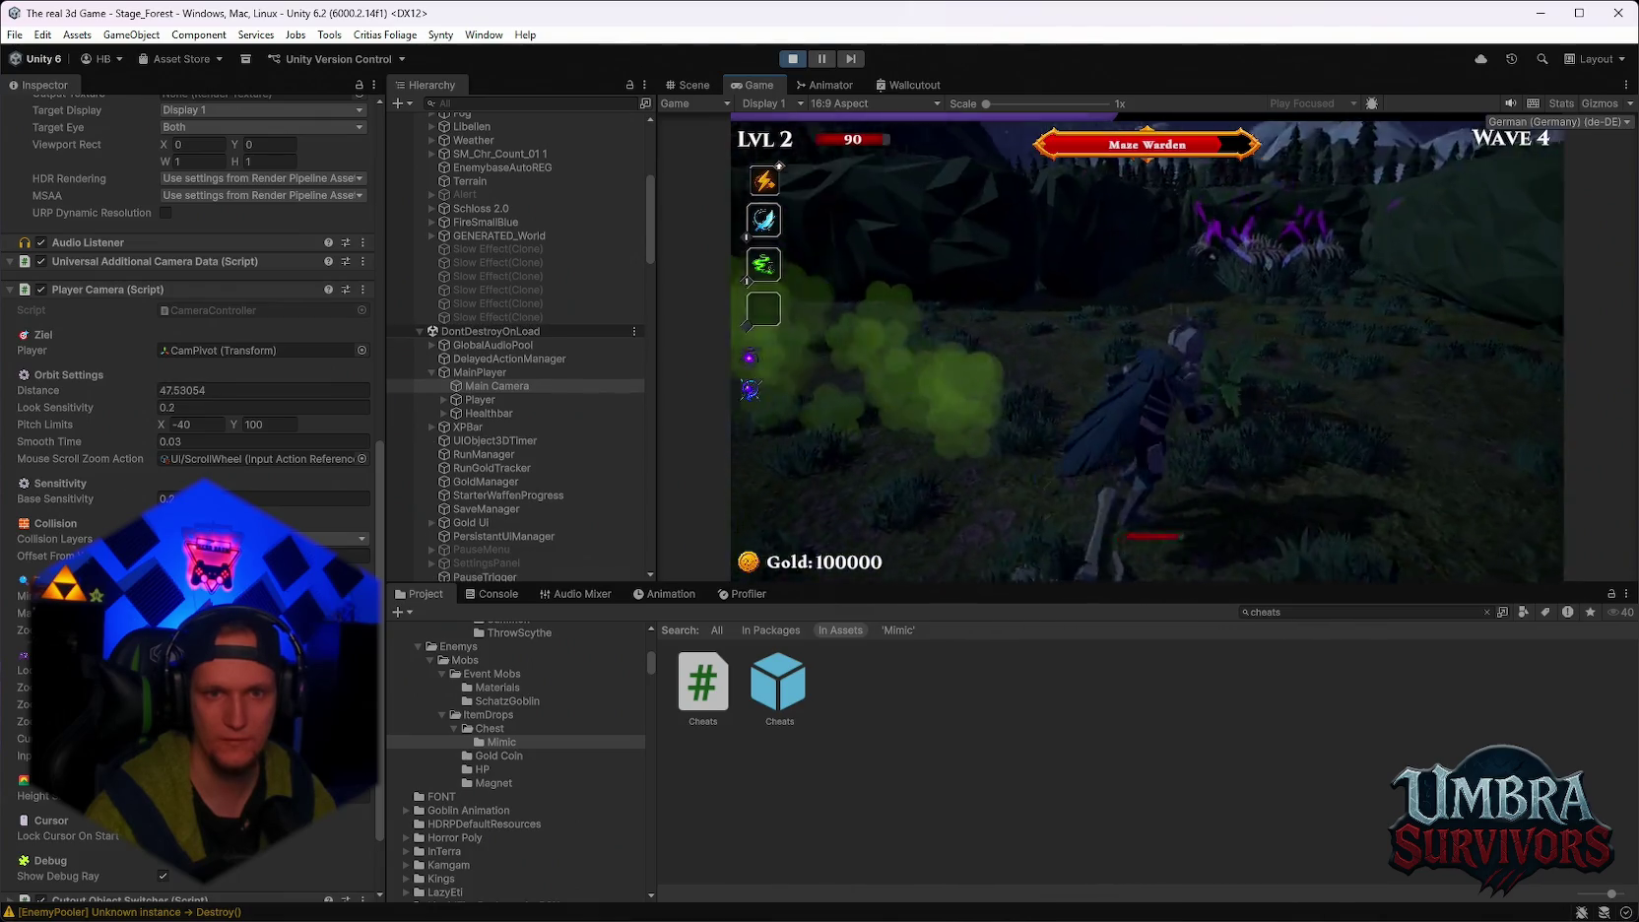
key(Escape)
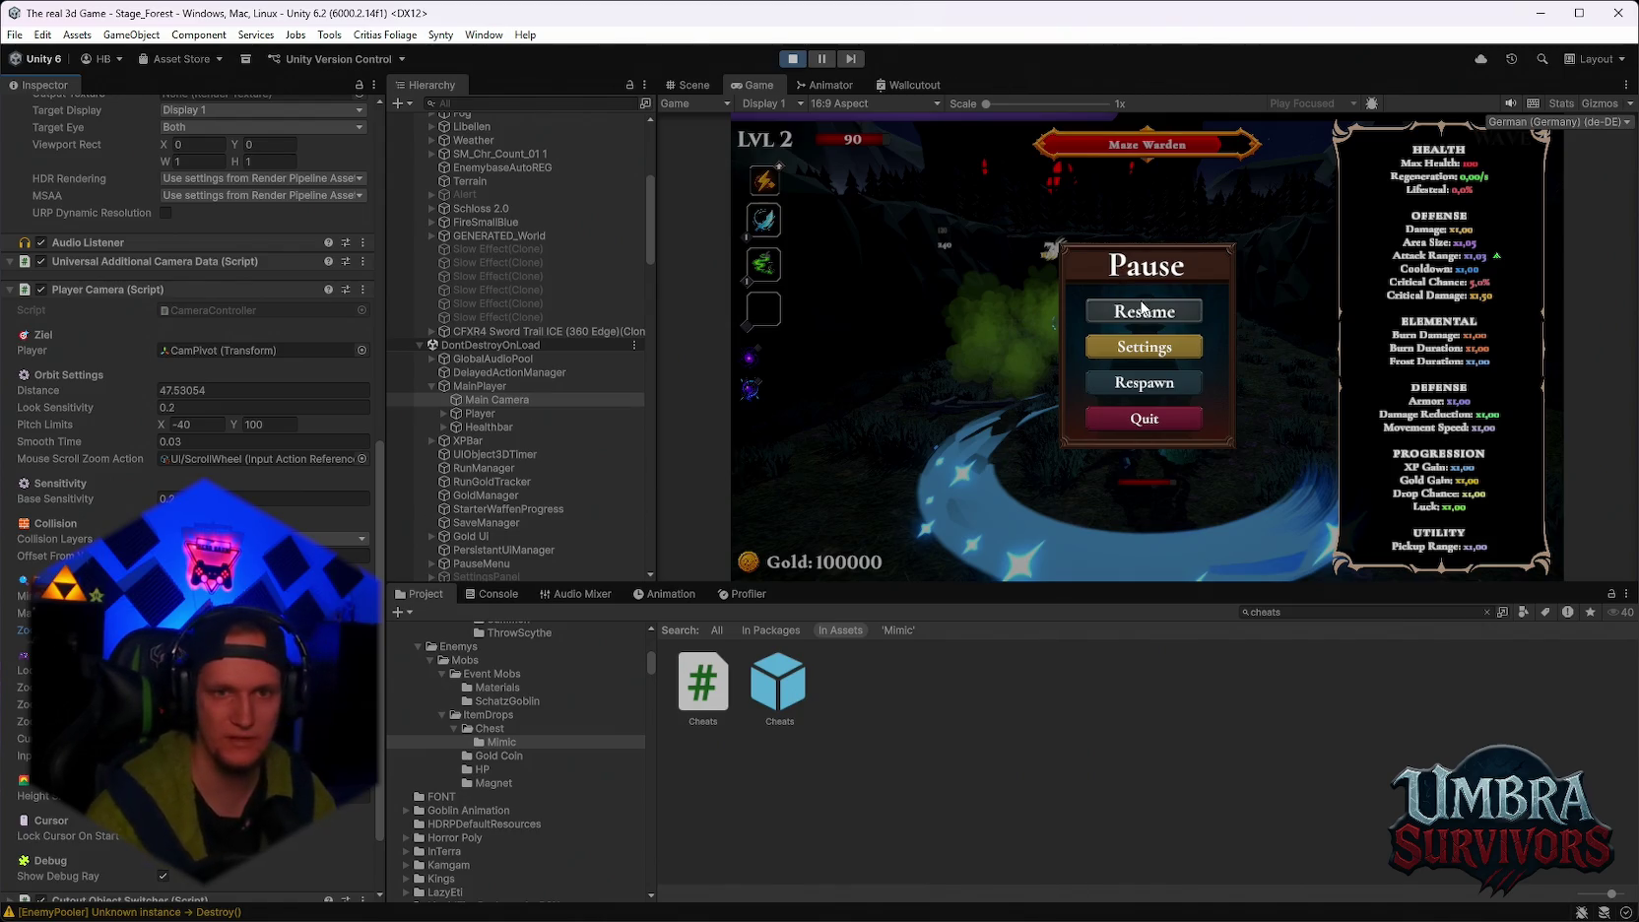
key(Escape)
scroll(1146, 350, down, 3)
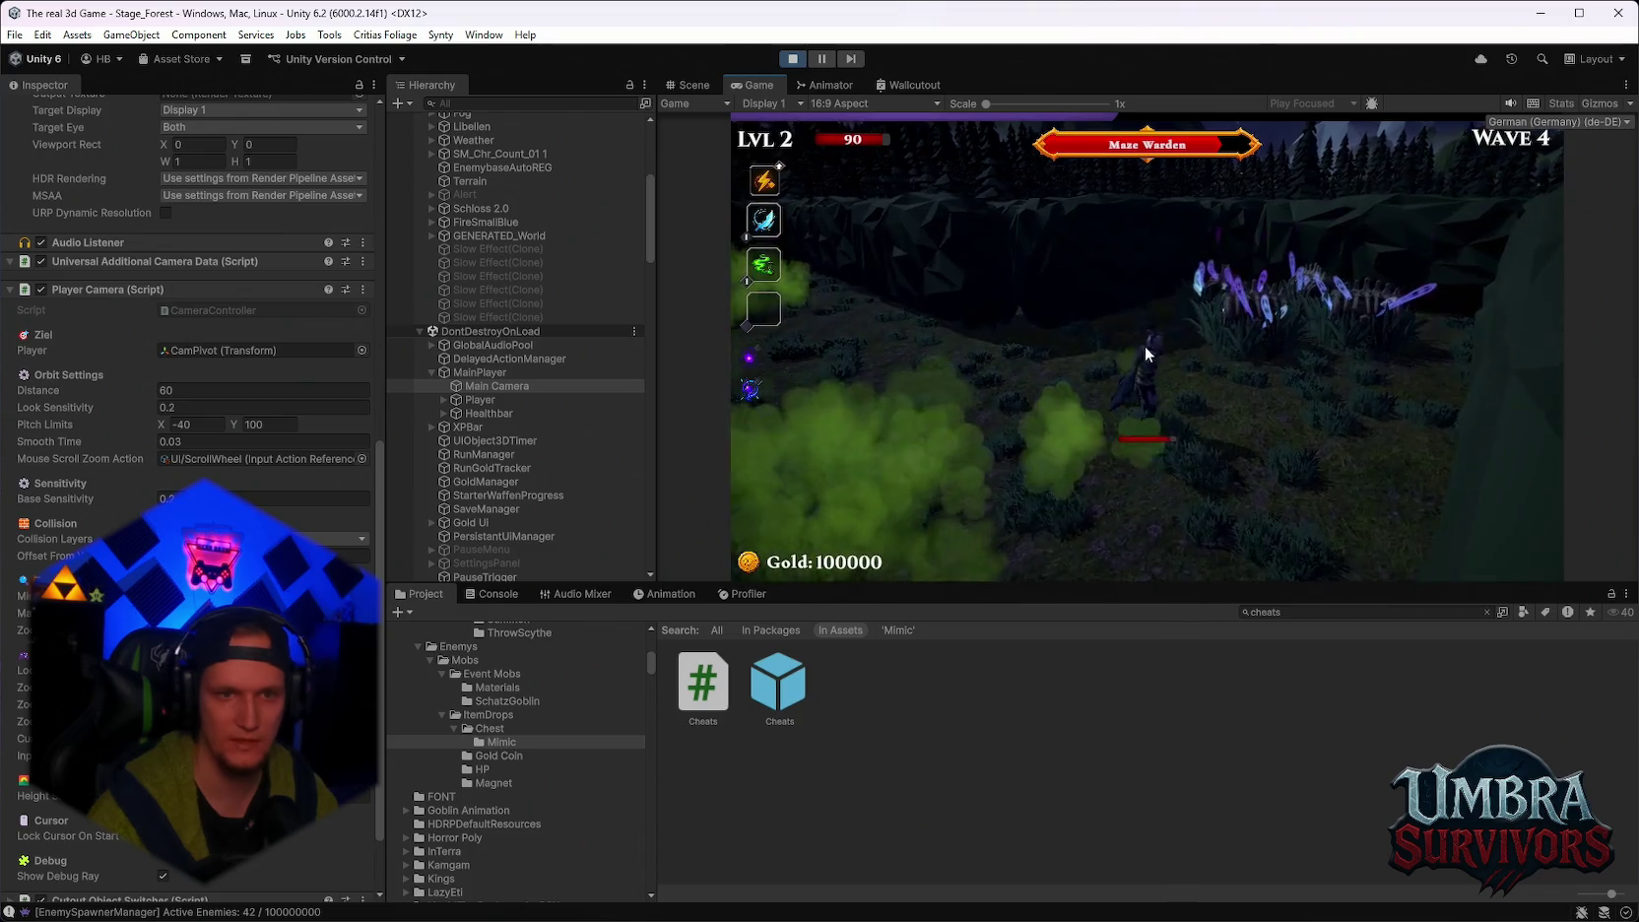
key(Escape)
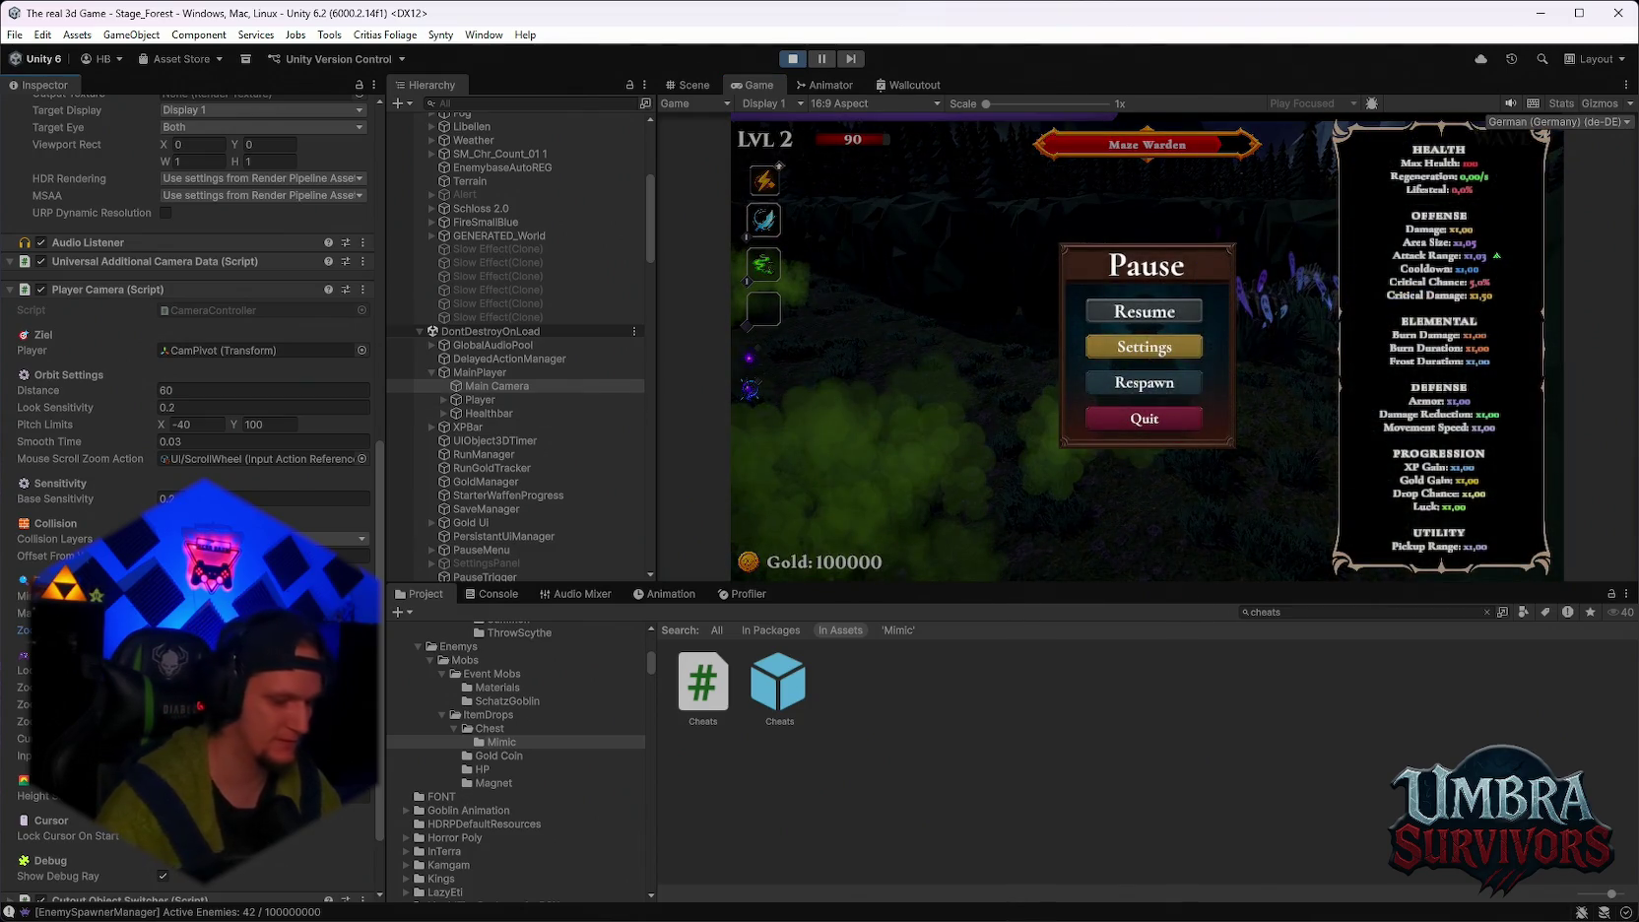
Collect the Scorched Ground upgrade, play on to wave 4, and pause on the stats menu.
click(1133, 312)
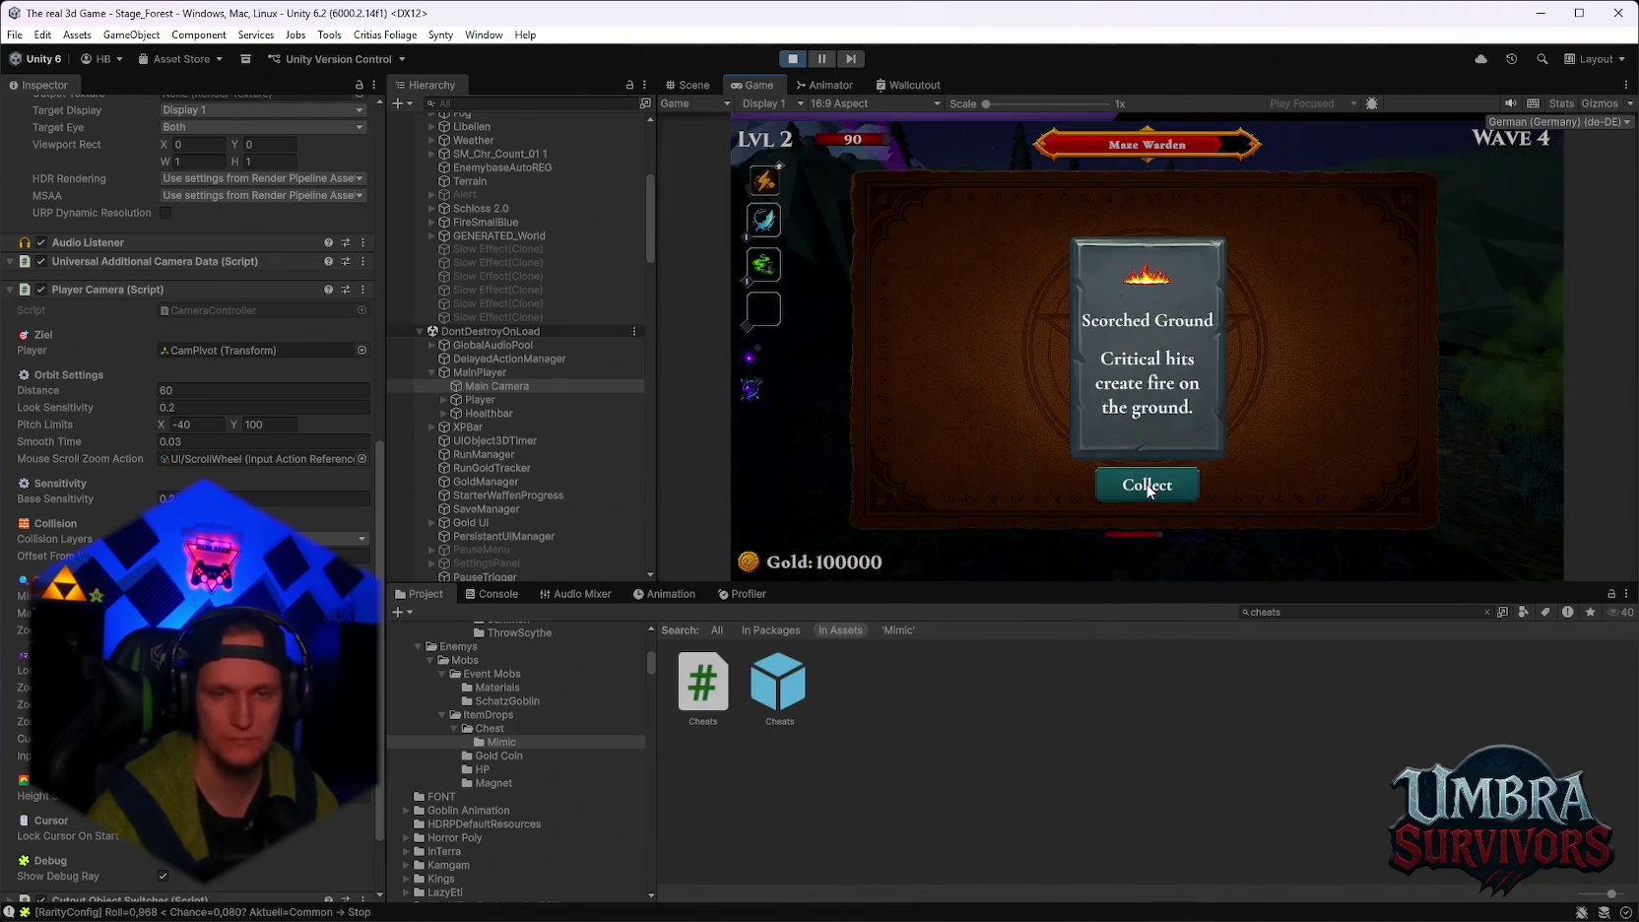
click(1149, 488)
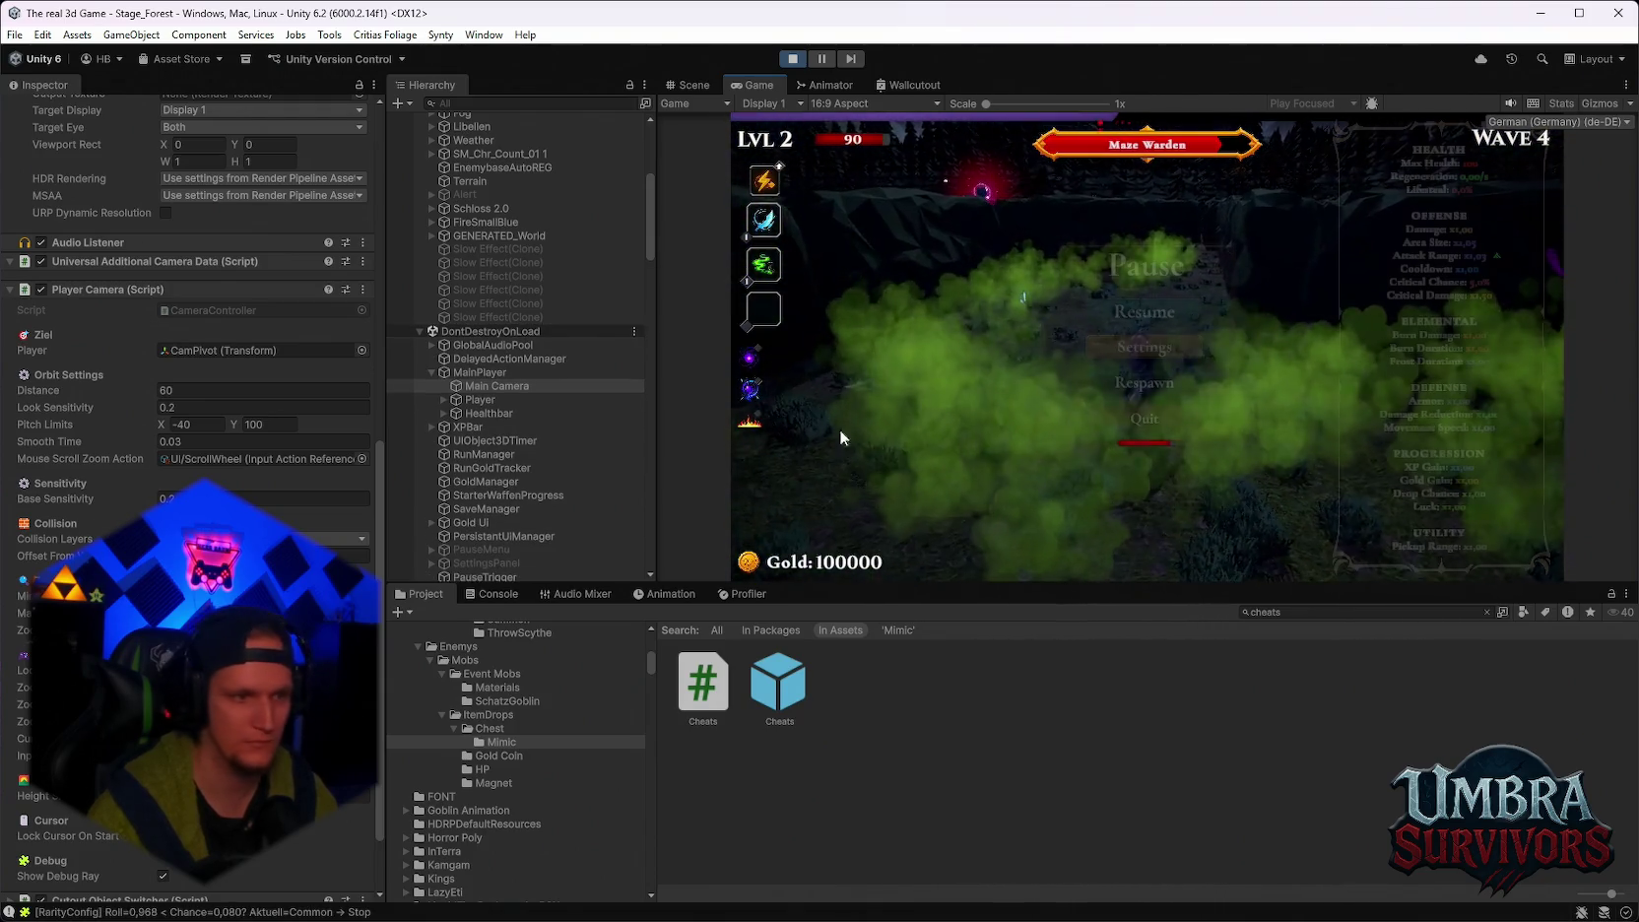
key(Escape)
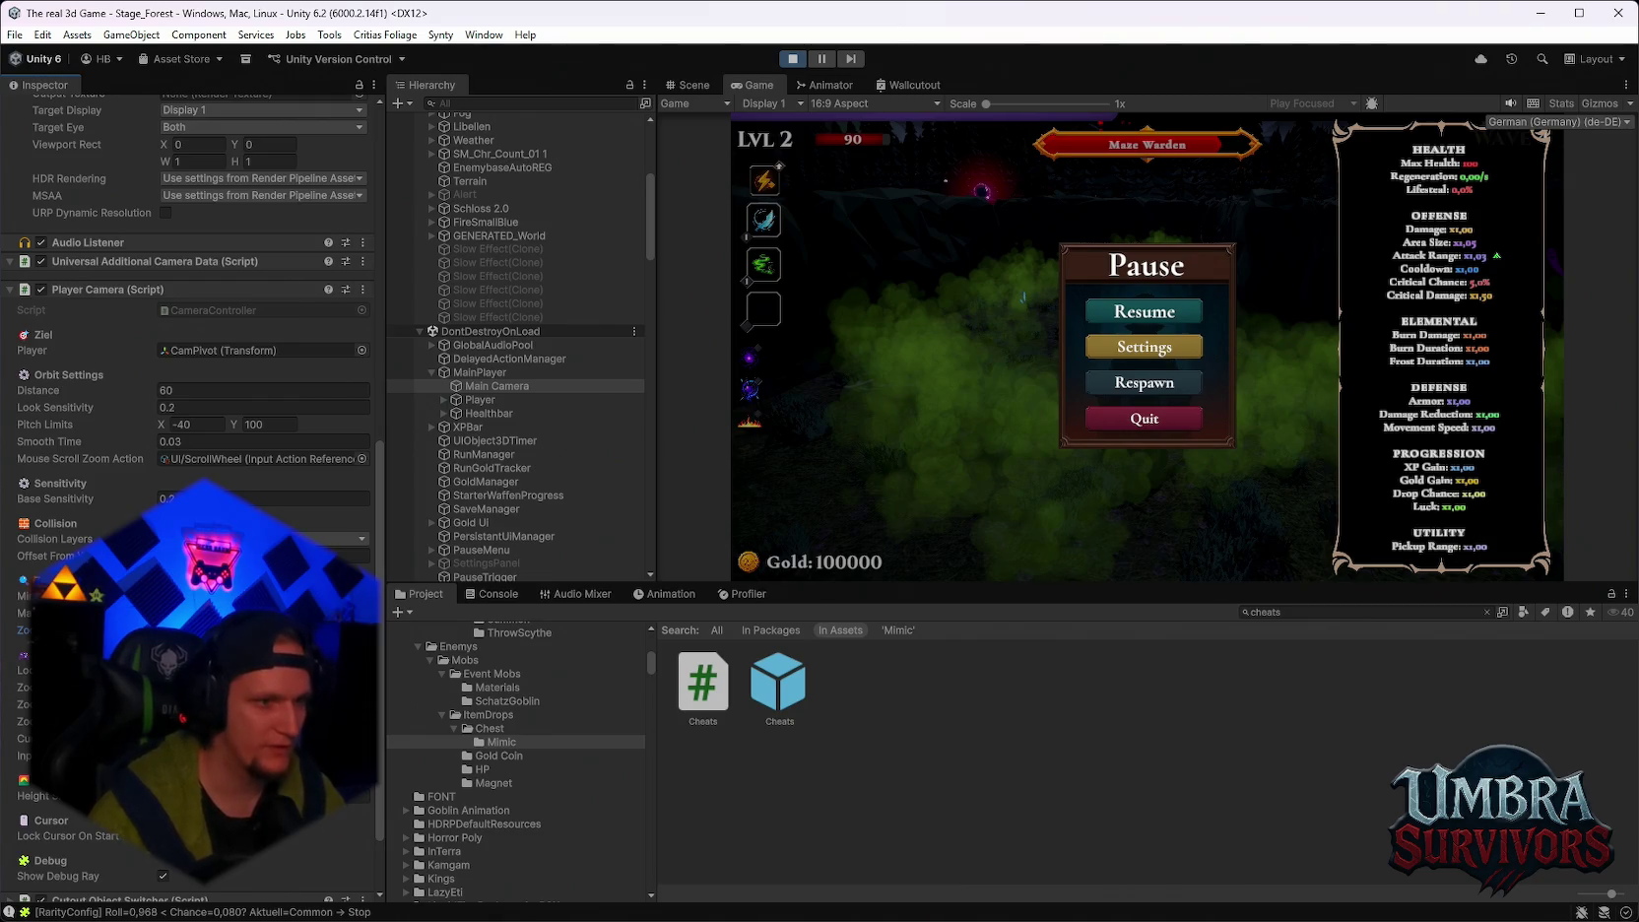
scroll(187, 493, down, 2)
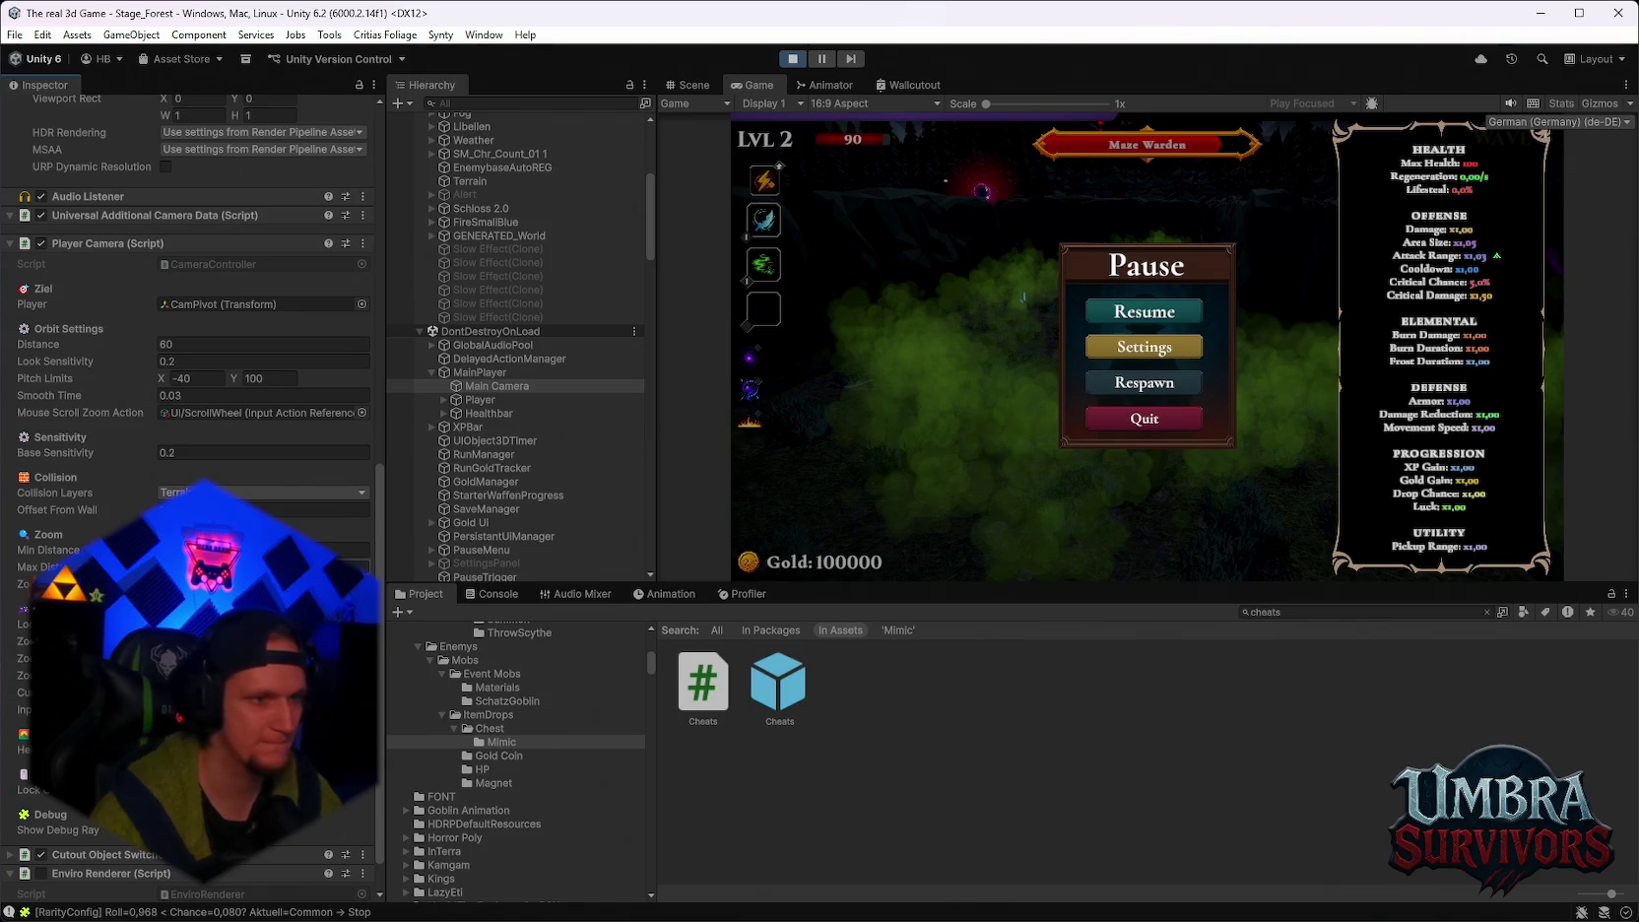
click(1144, 311)
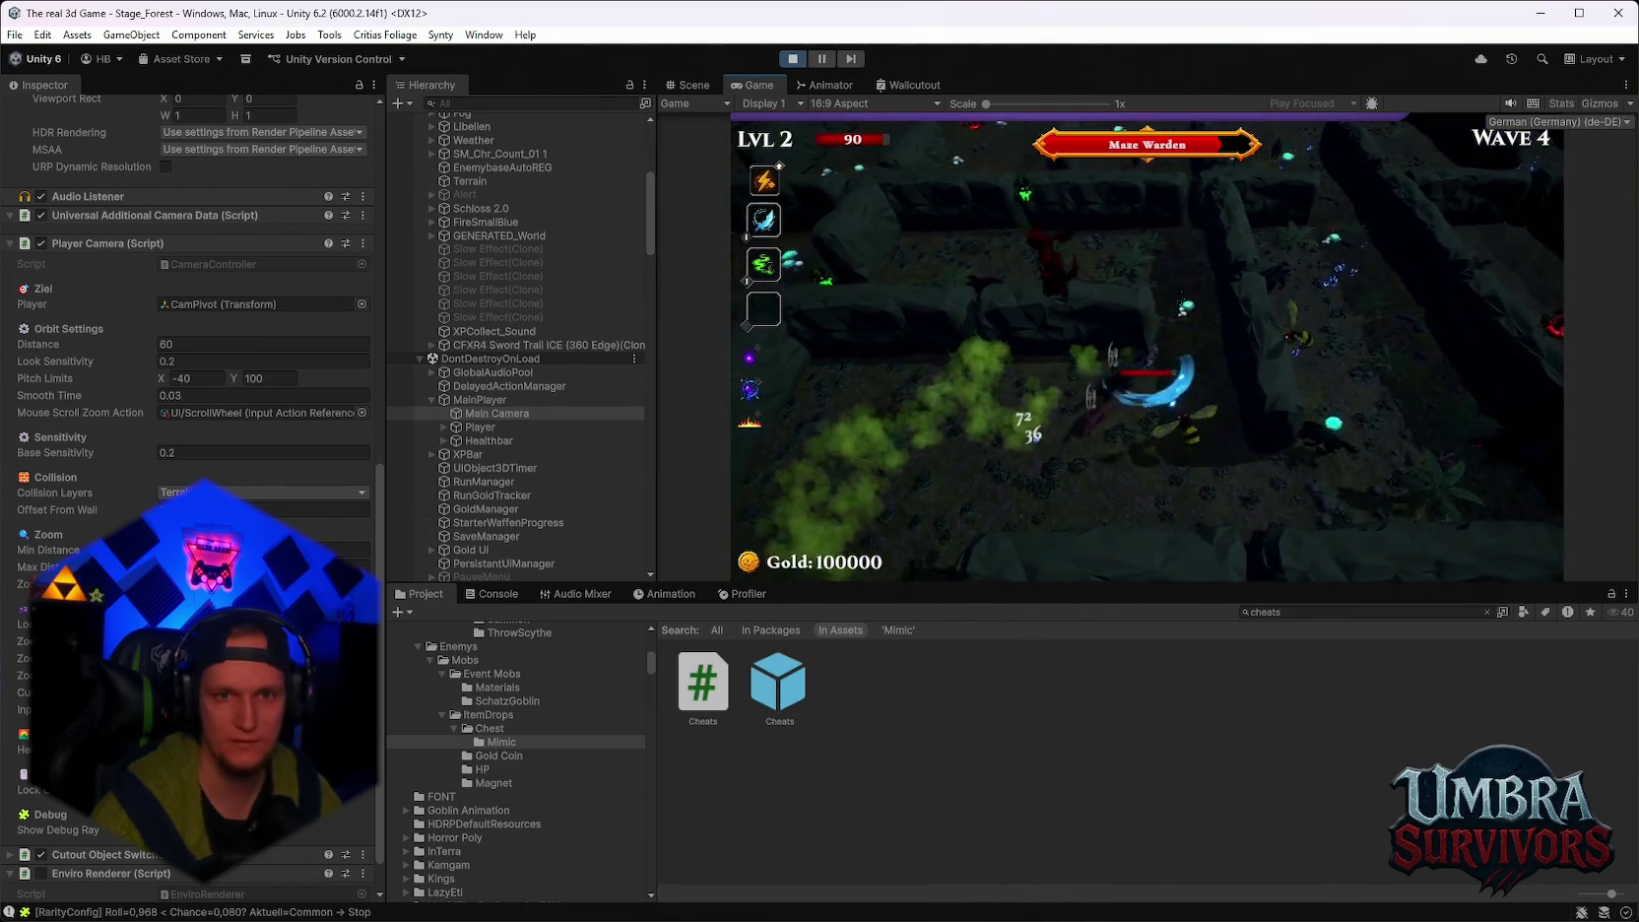
scroll(1147, 351, up, 3)
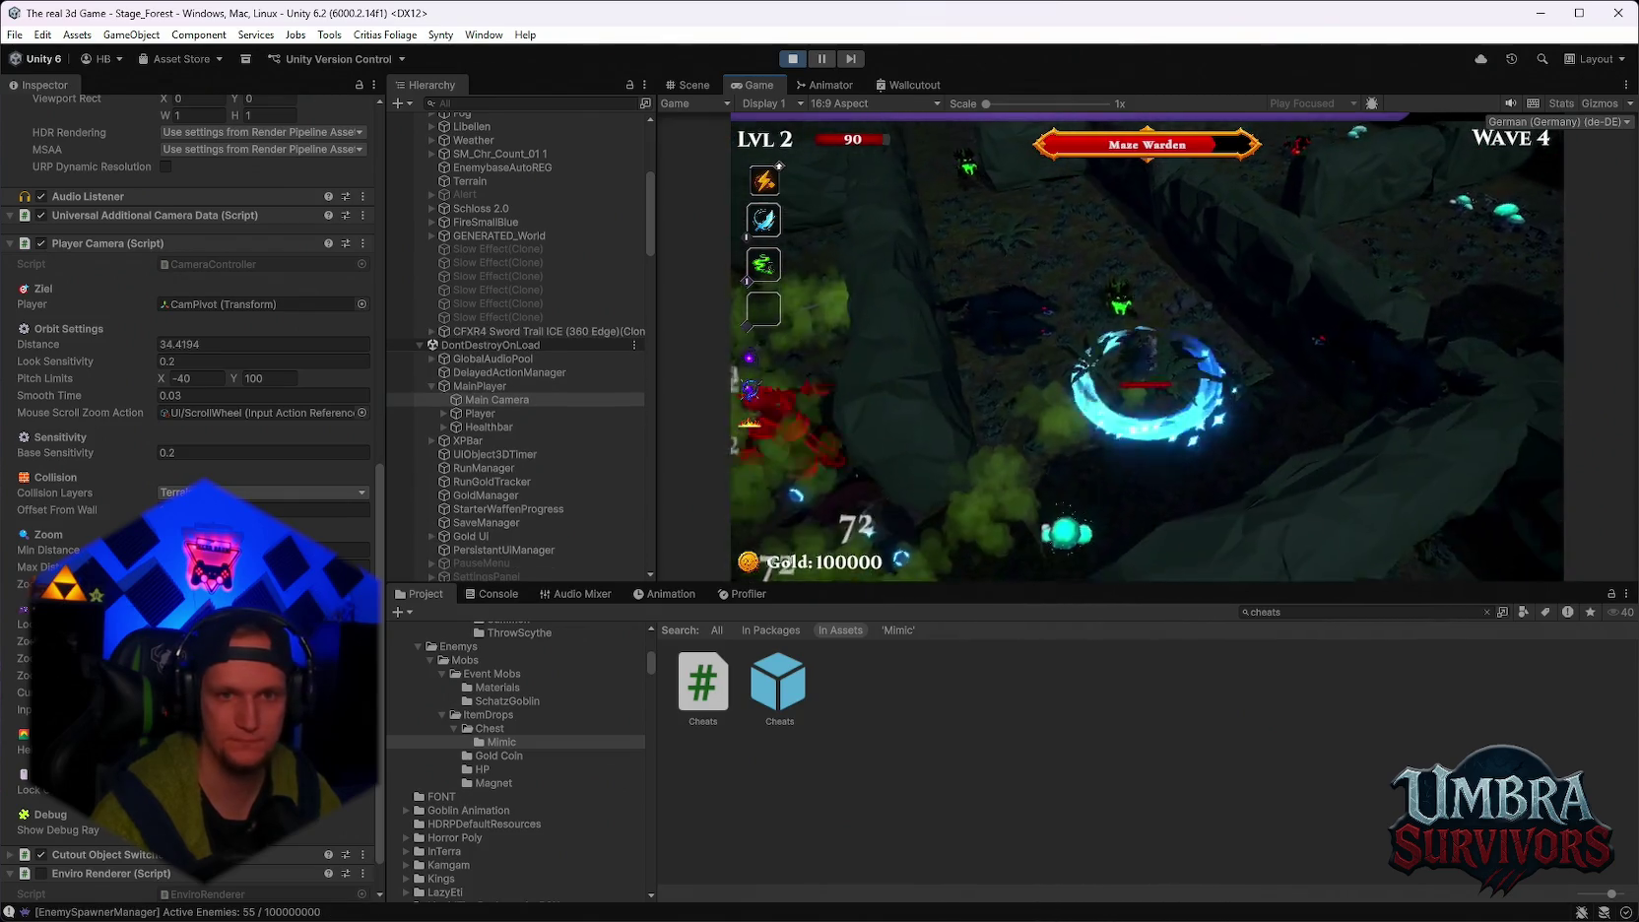
scroll(1146, 350, down, 3)
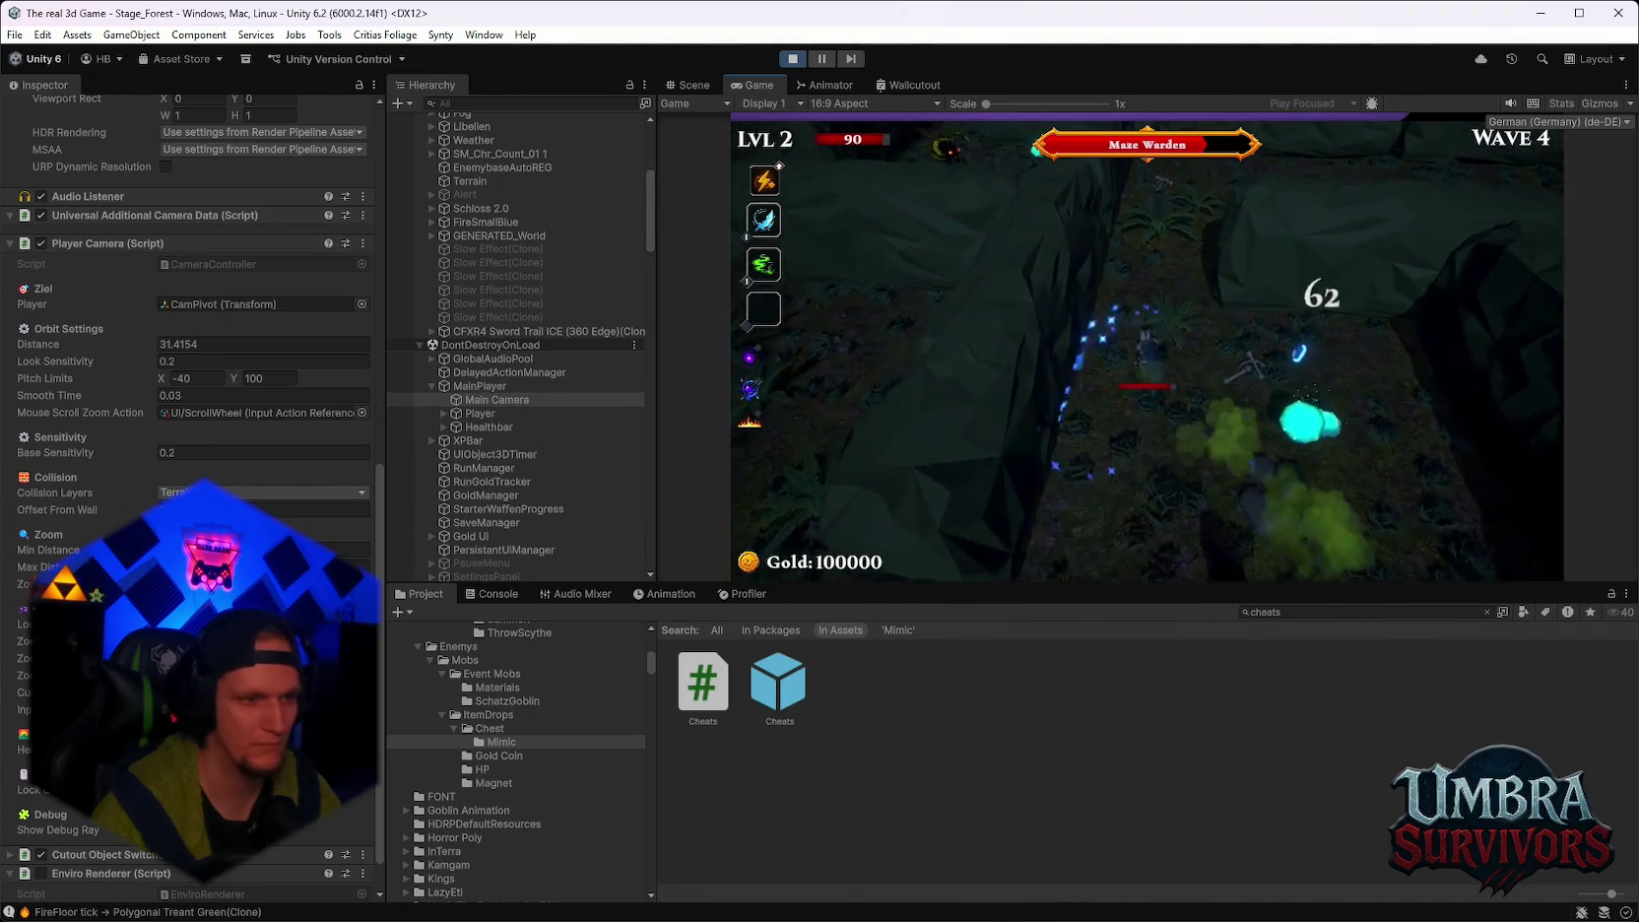
key(Escape)
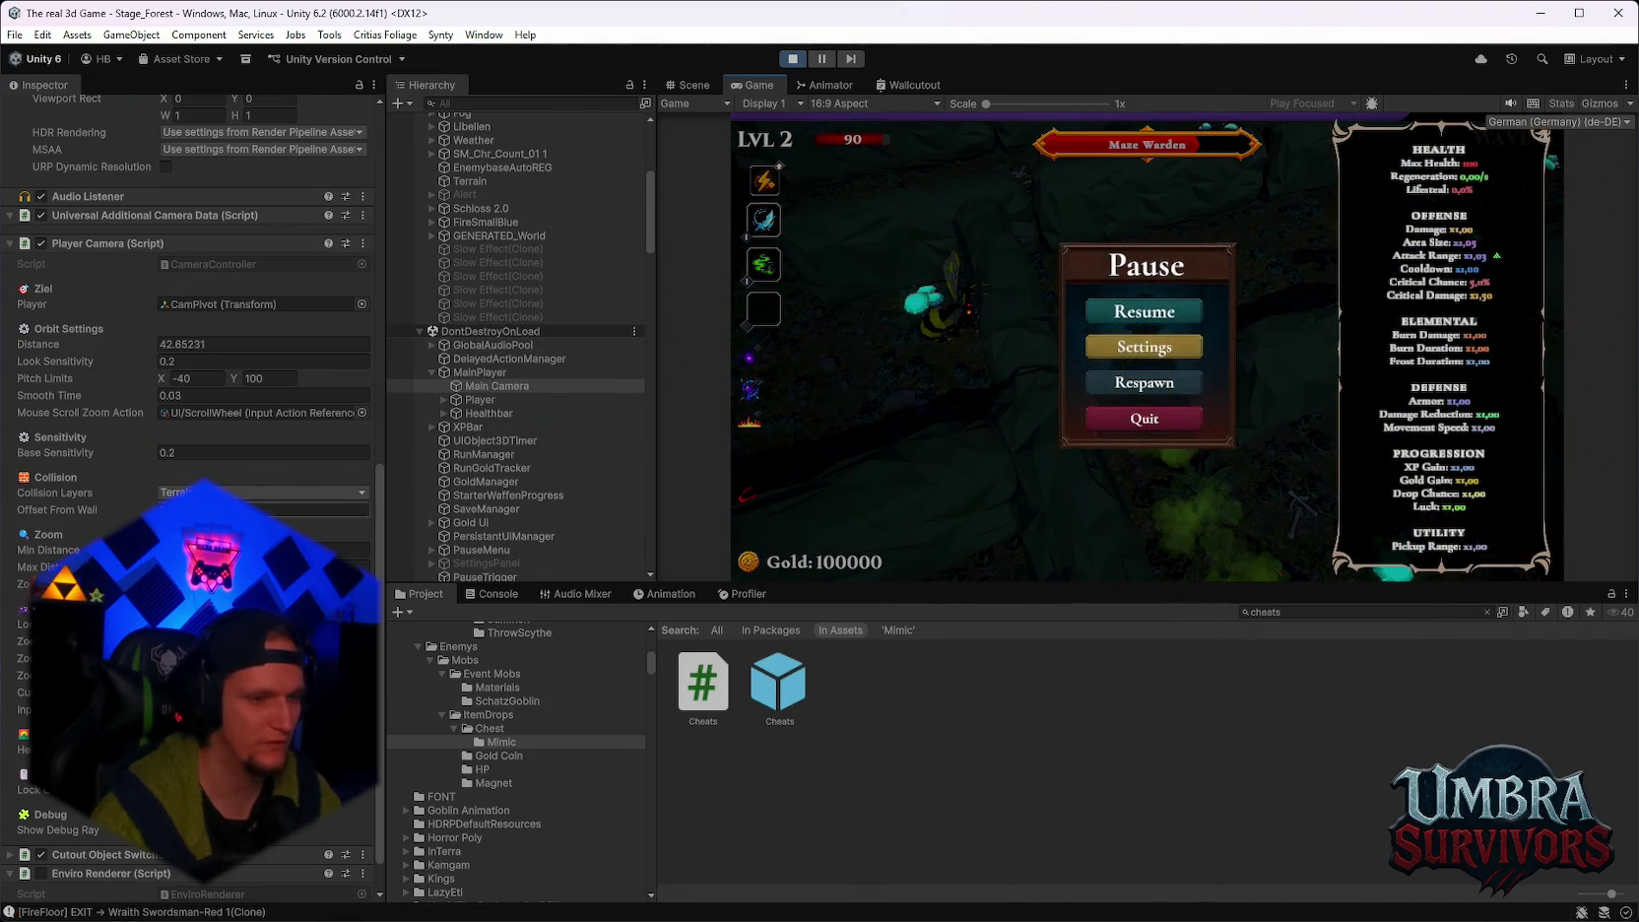
Play briefly to wave 5, pause, stop Play mode, and bring up the Patch and TODO notes.
scroll(187, 481, up, 2)
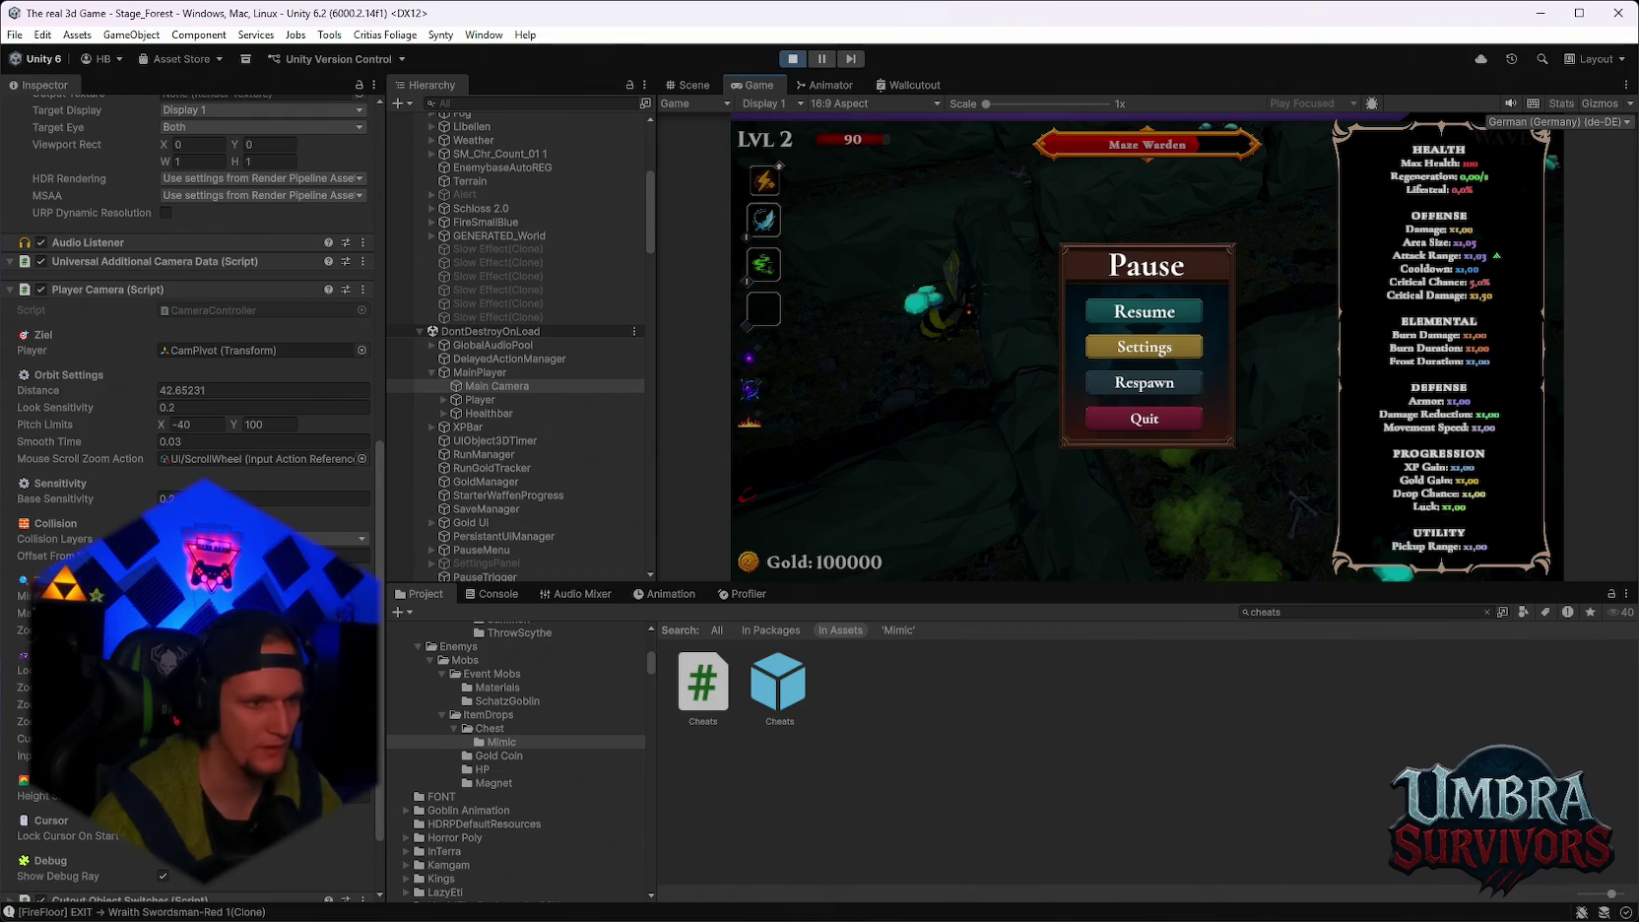
scroll(187, 394, down, 3)
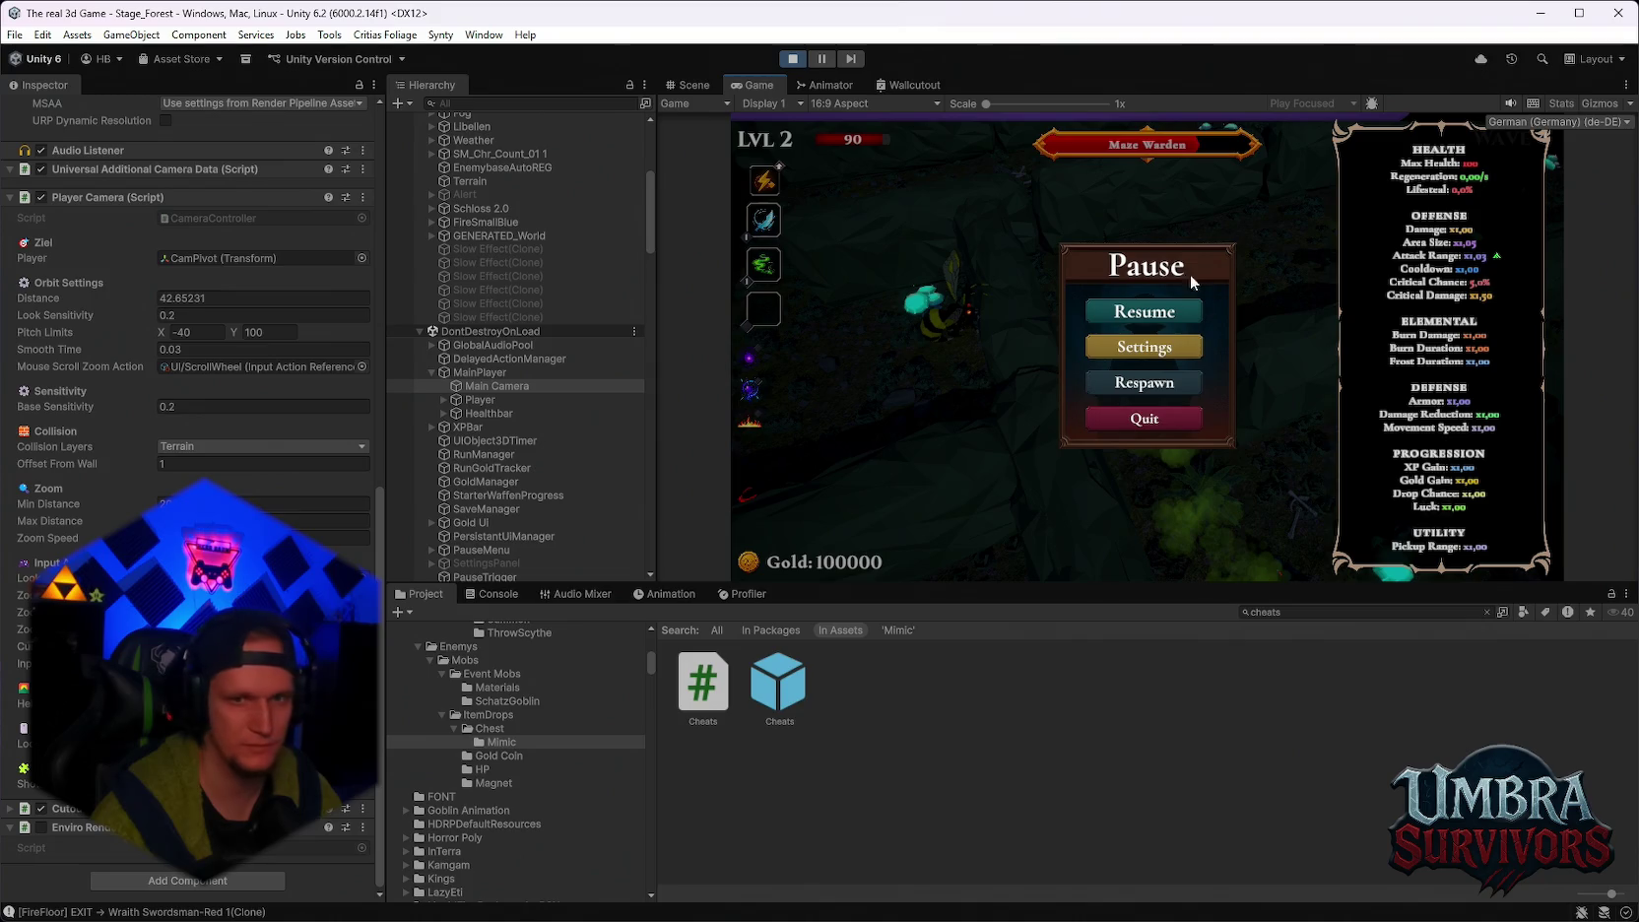
click(1145, 311)
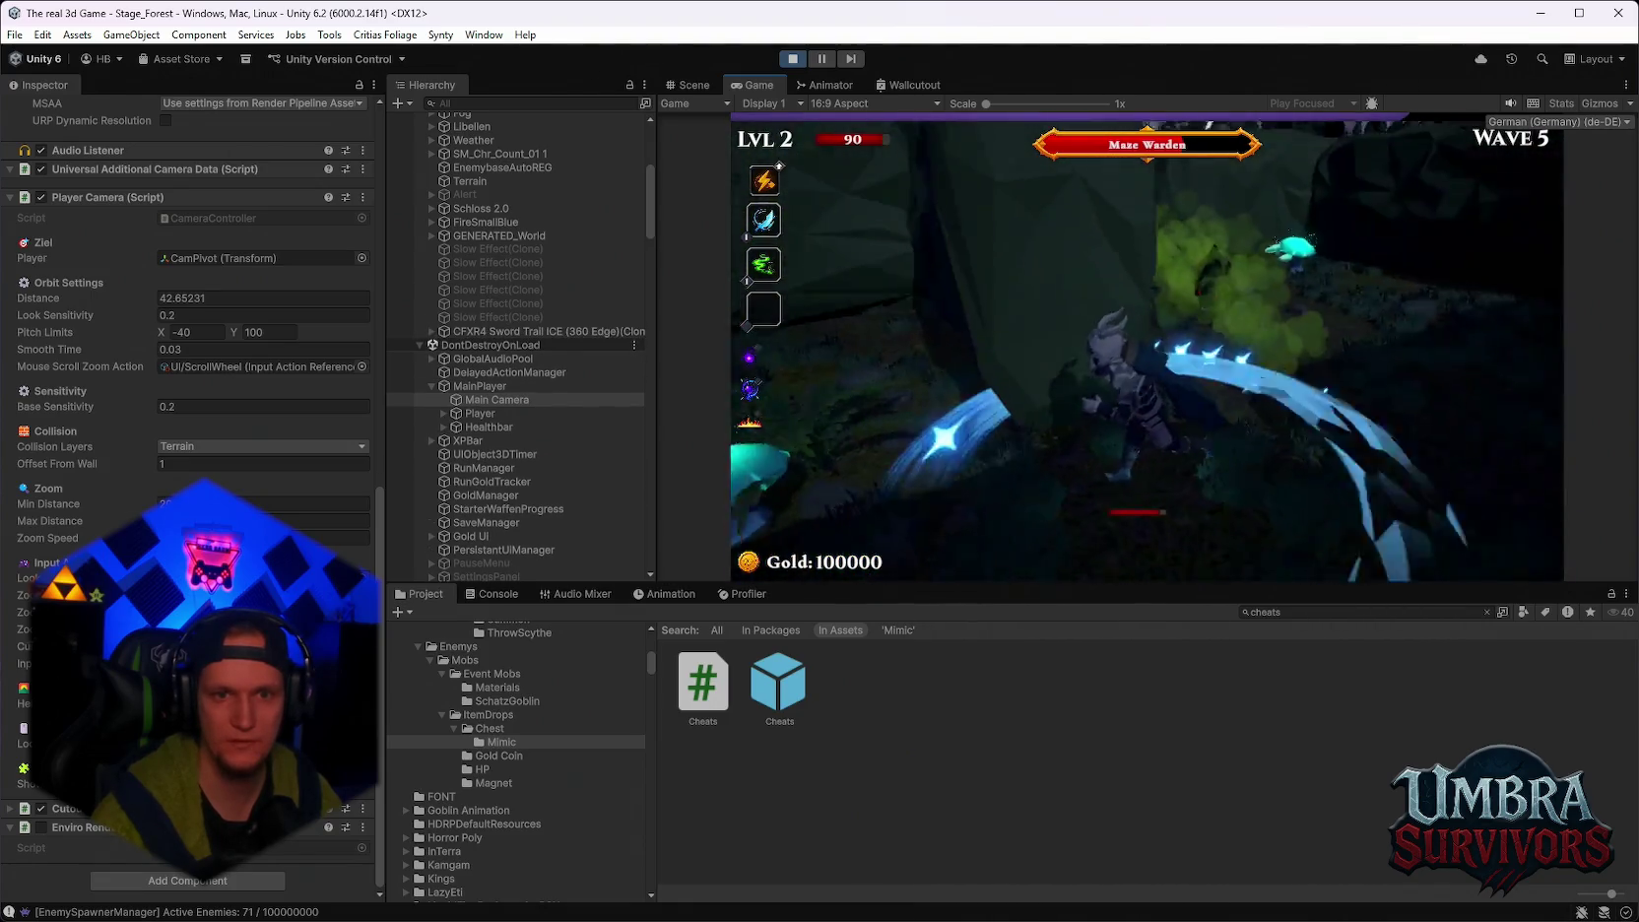
key(Escape)
click(792, 58)
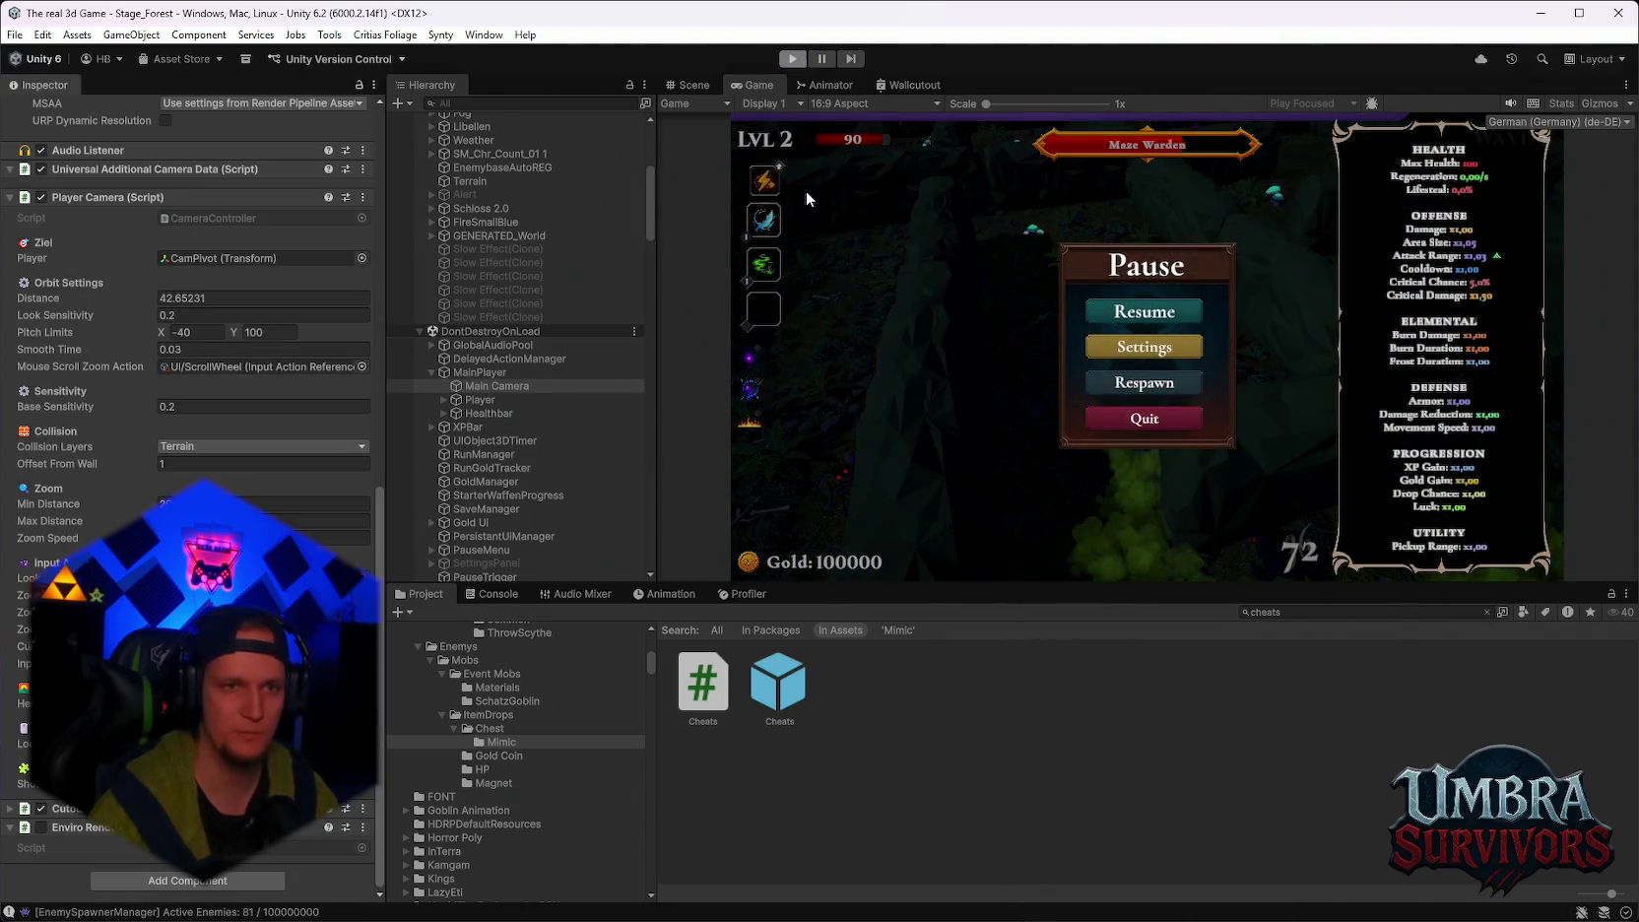
click(1085, 901)
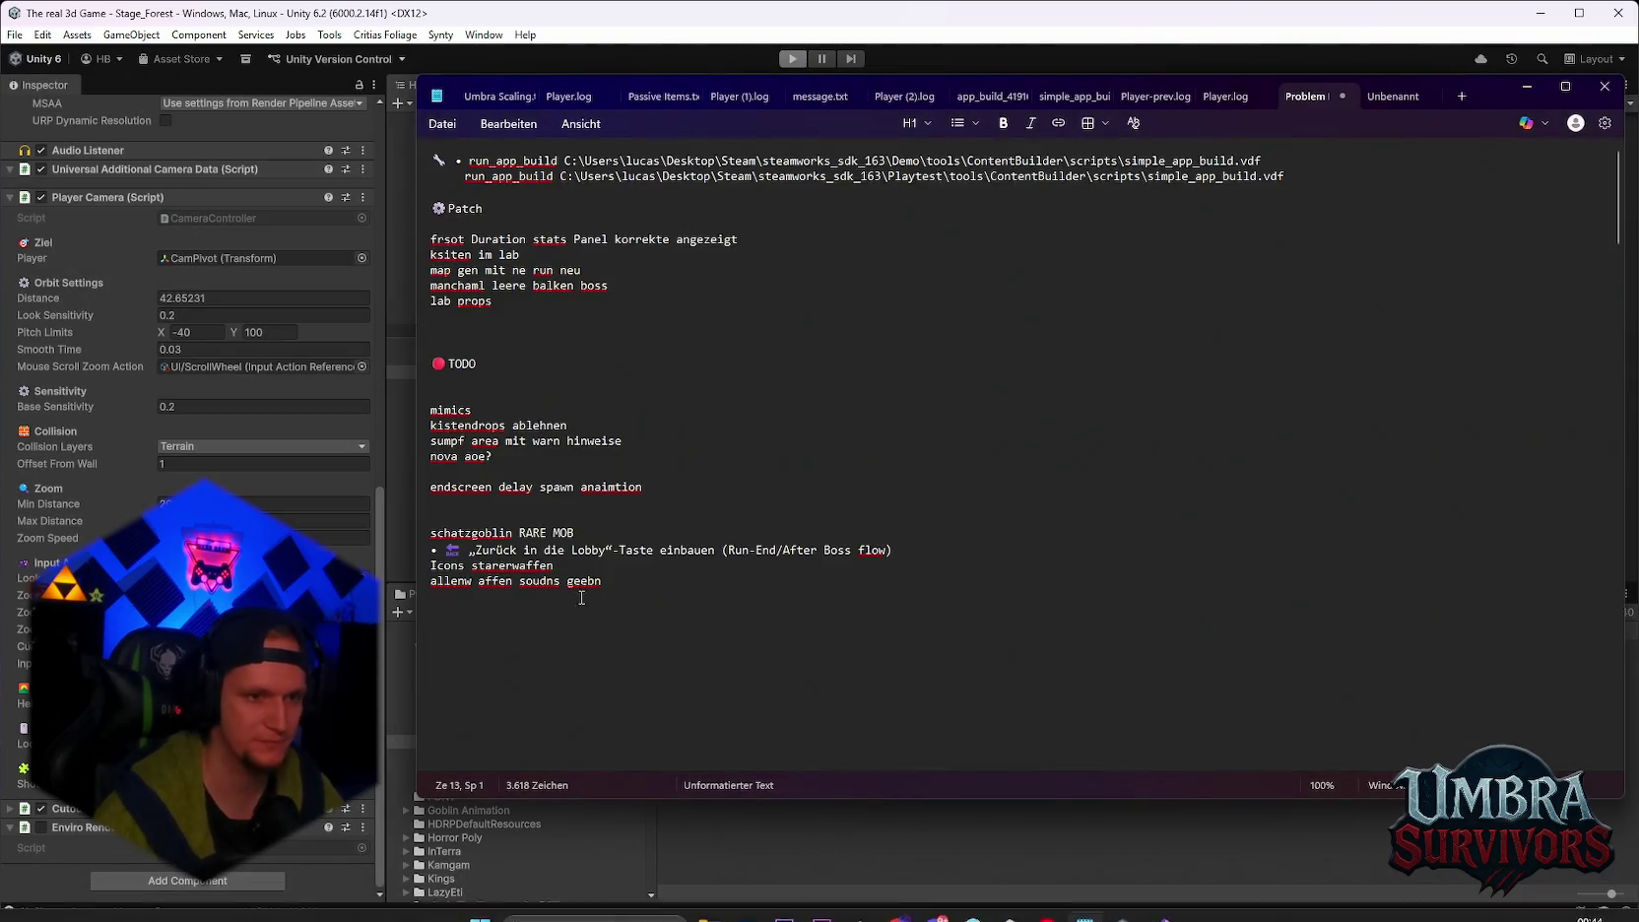
Append 'cam Settings wall smooth' to the Notepad TODO list, then minimize Notepad.
scroll(483, 459, down, 5)
click(463, 314)
text(cam Settings wall smooth)
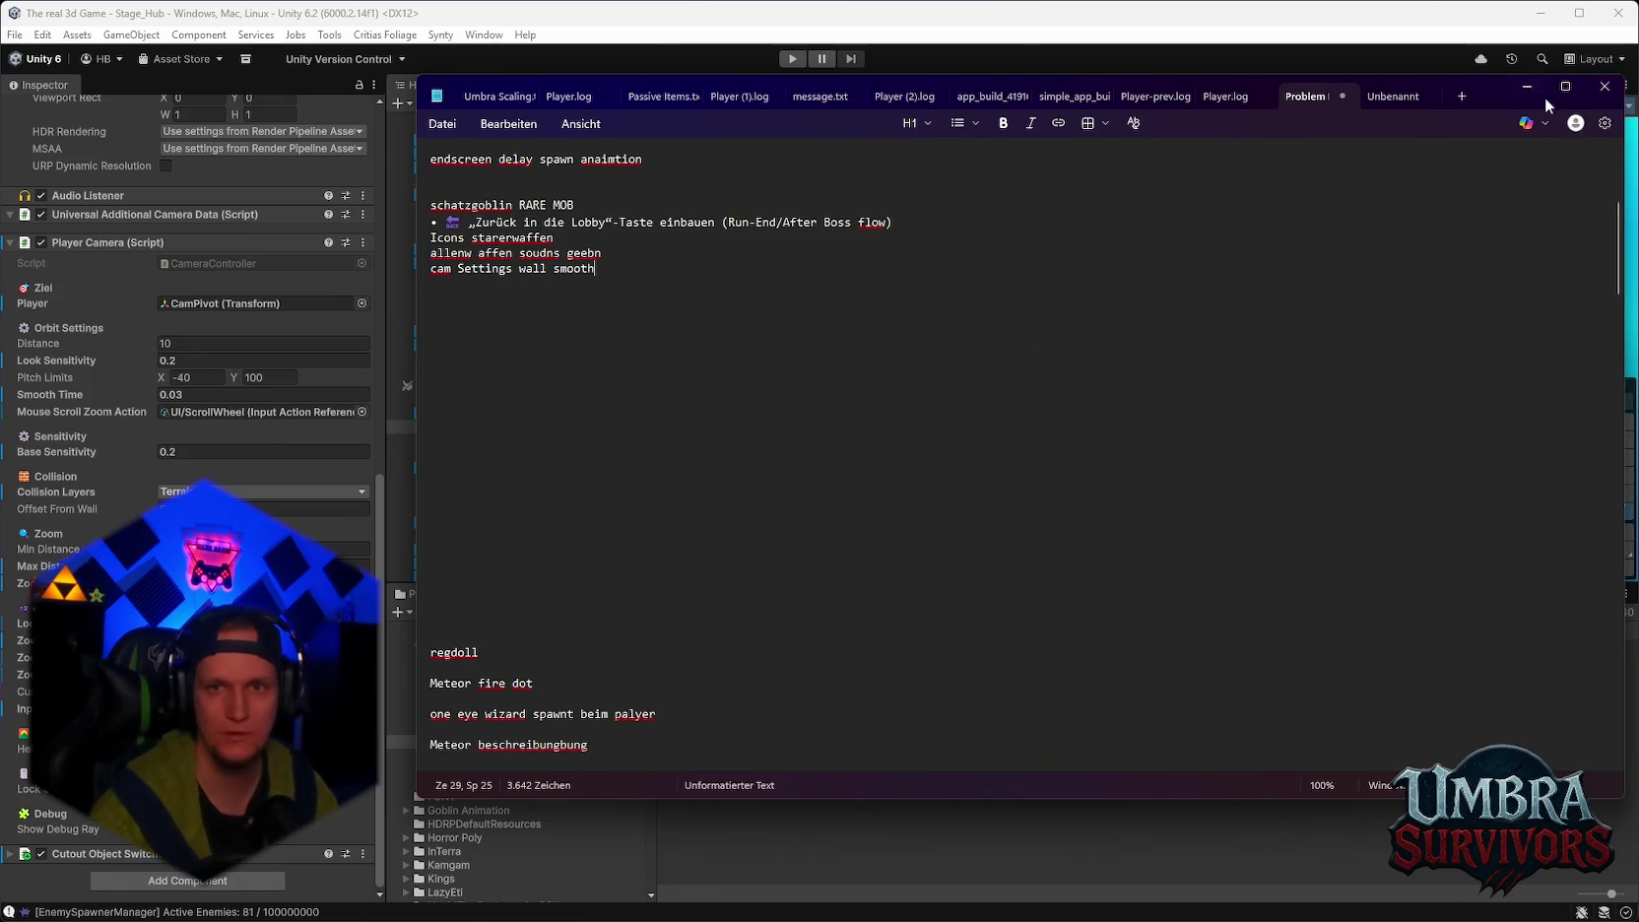
click(1541, 93)
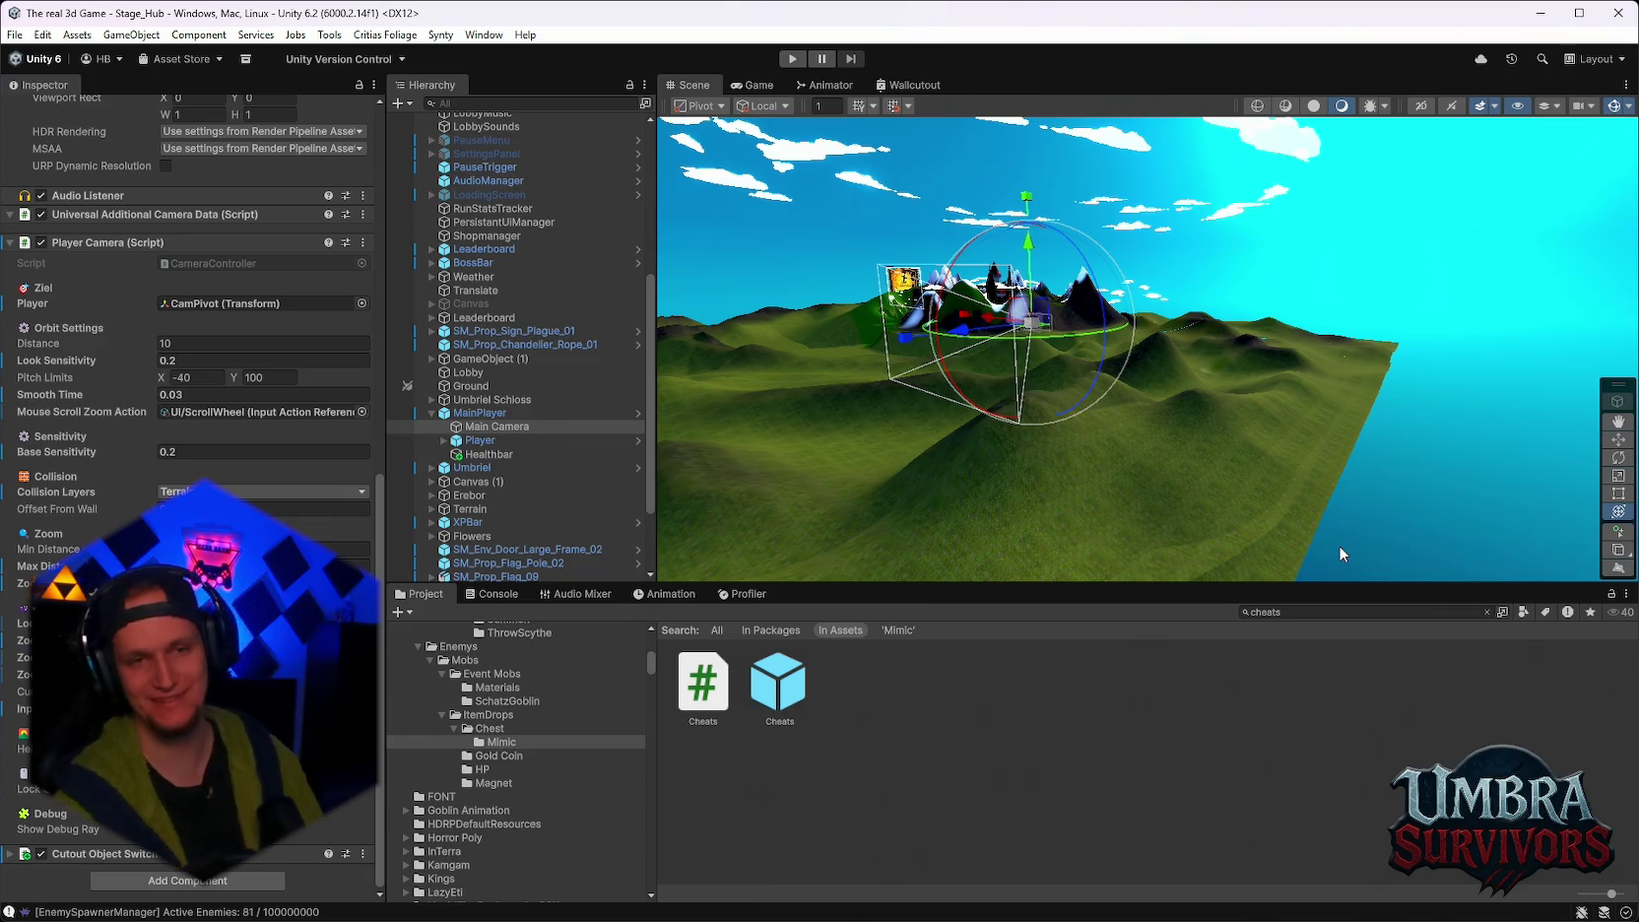
Frame MainPlayer in the Scene view and fly the camera toward the village houses and portal.
scroll(512, 454, up, 3)
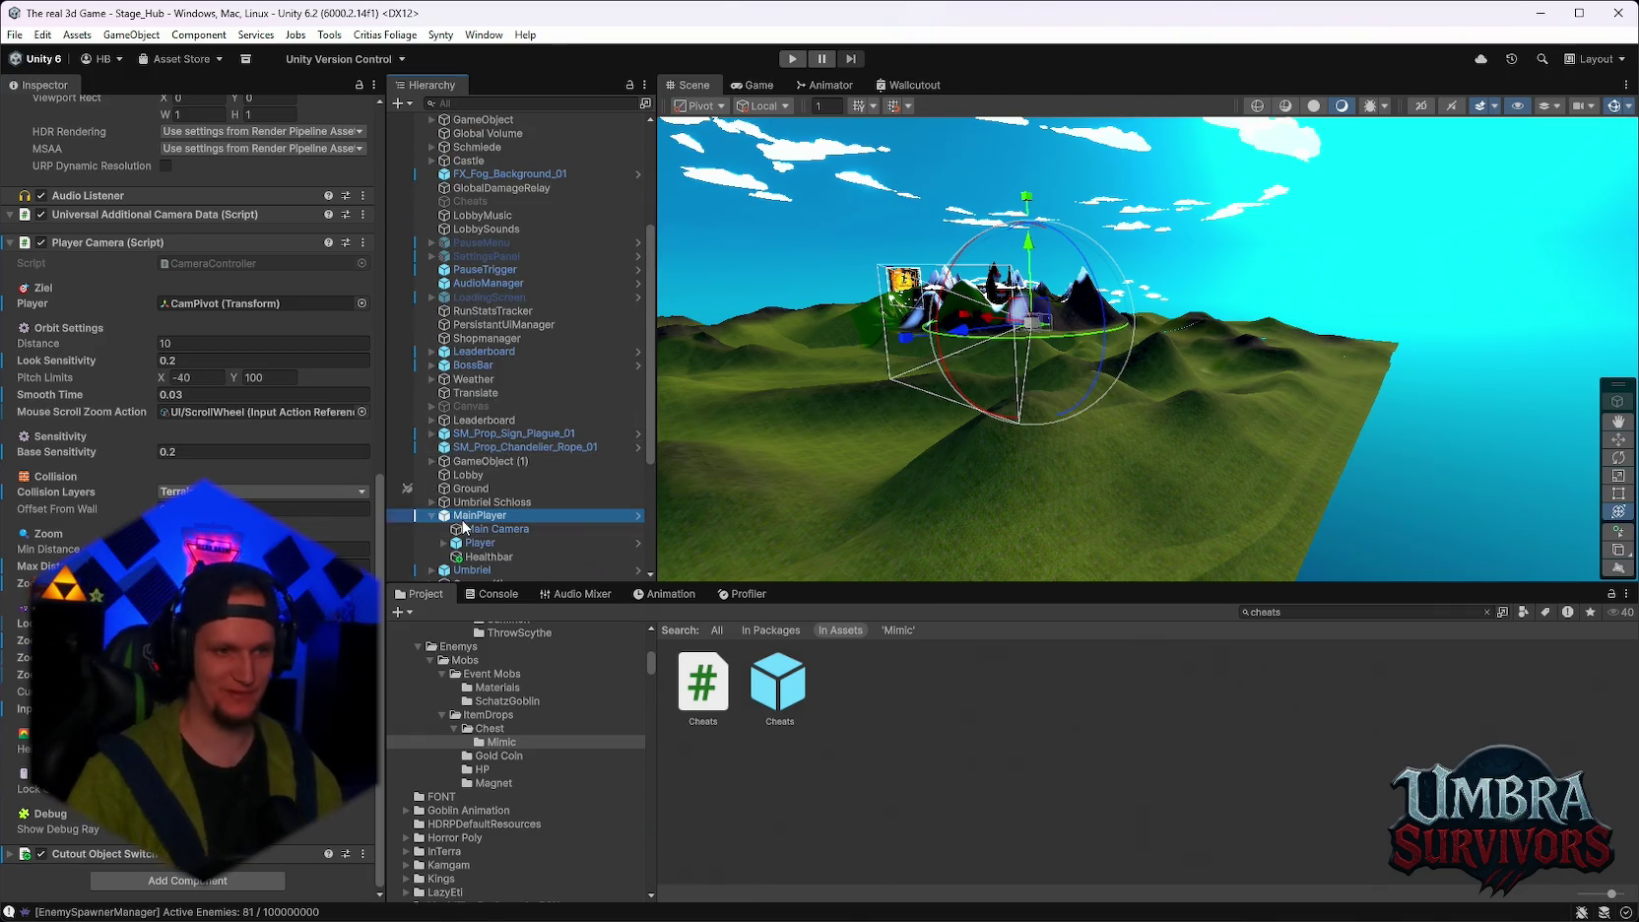
double_click(481, 515)
mouse_move(894, 487)
mouse_down()
mouse_move(1060, 327)
mouse_move(1039, 360)
mouse_up()
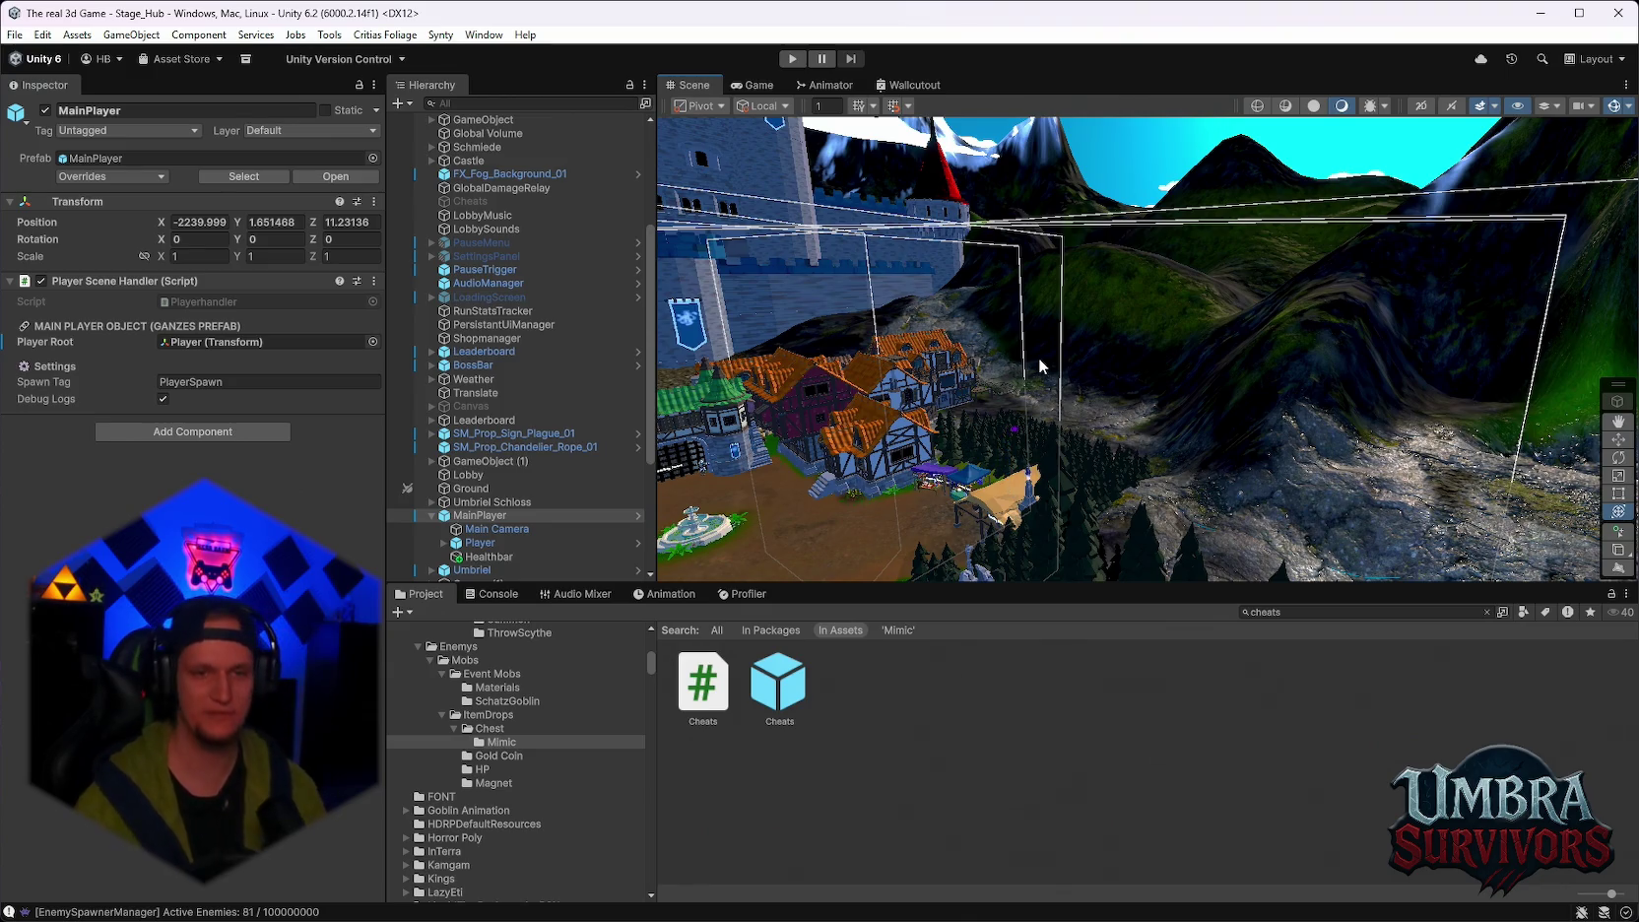
key(f)
scroll(1182, 379, down, 5)
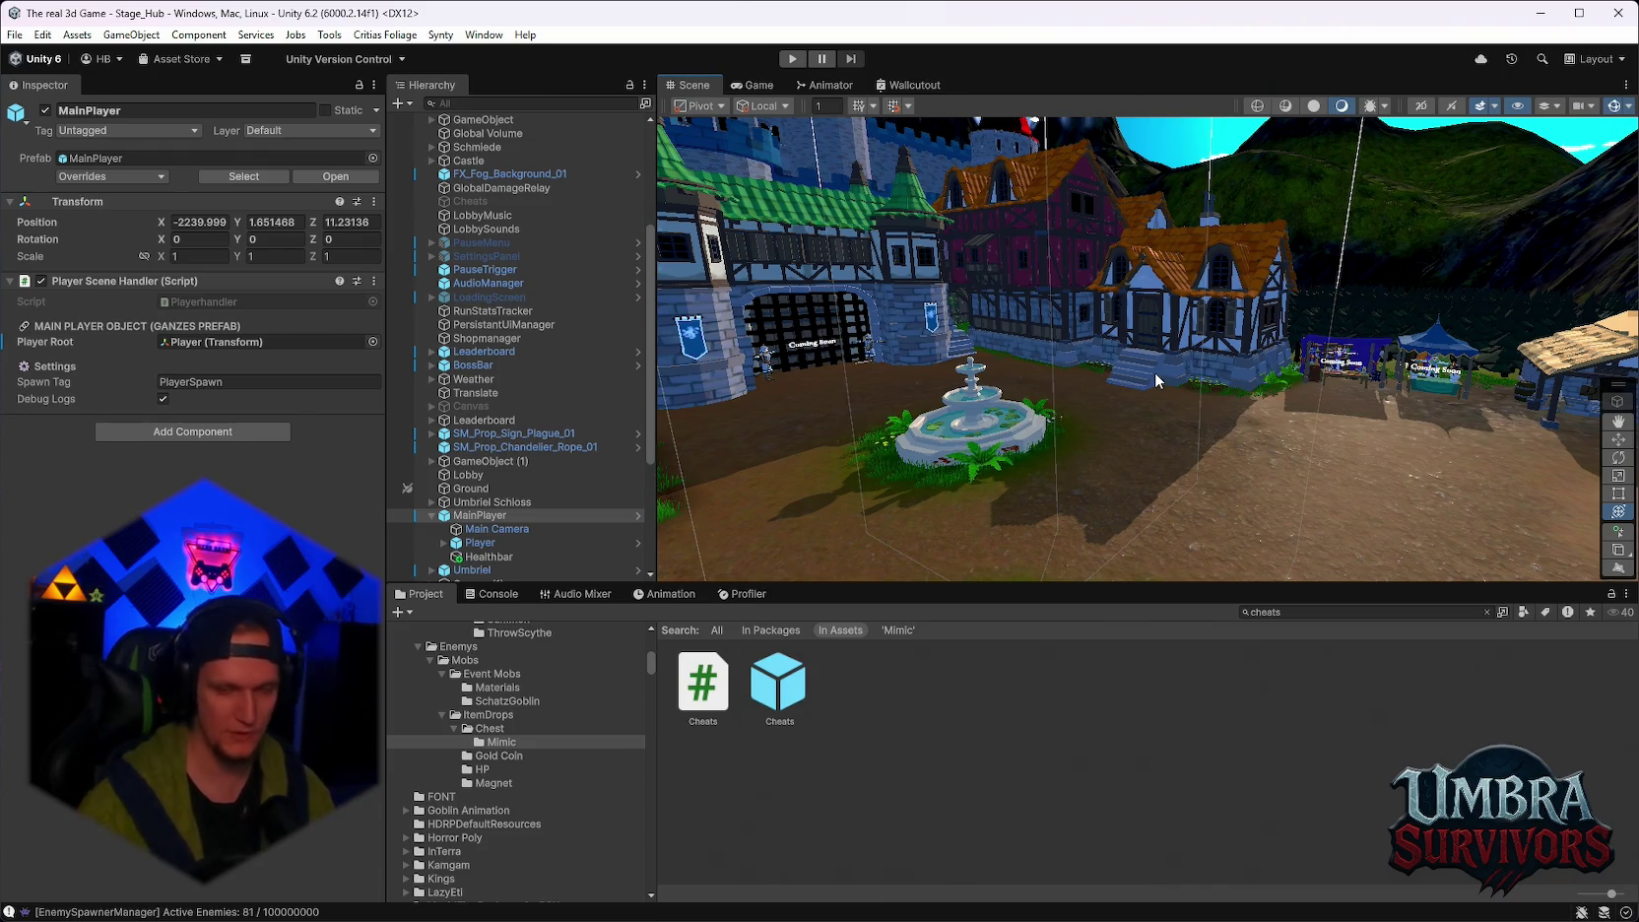
mouse_move(942, 513)
mouse_down()
mouse_move(1225, 429)
mouse_move(1012, 379)
mouse_move(1187, 457)
mouse_move(1012, 378)
mouse_move(1050, 440)
mouse_up()
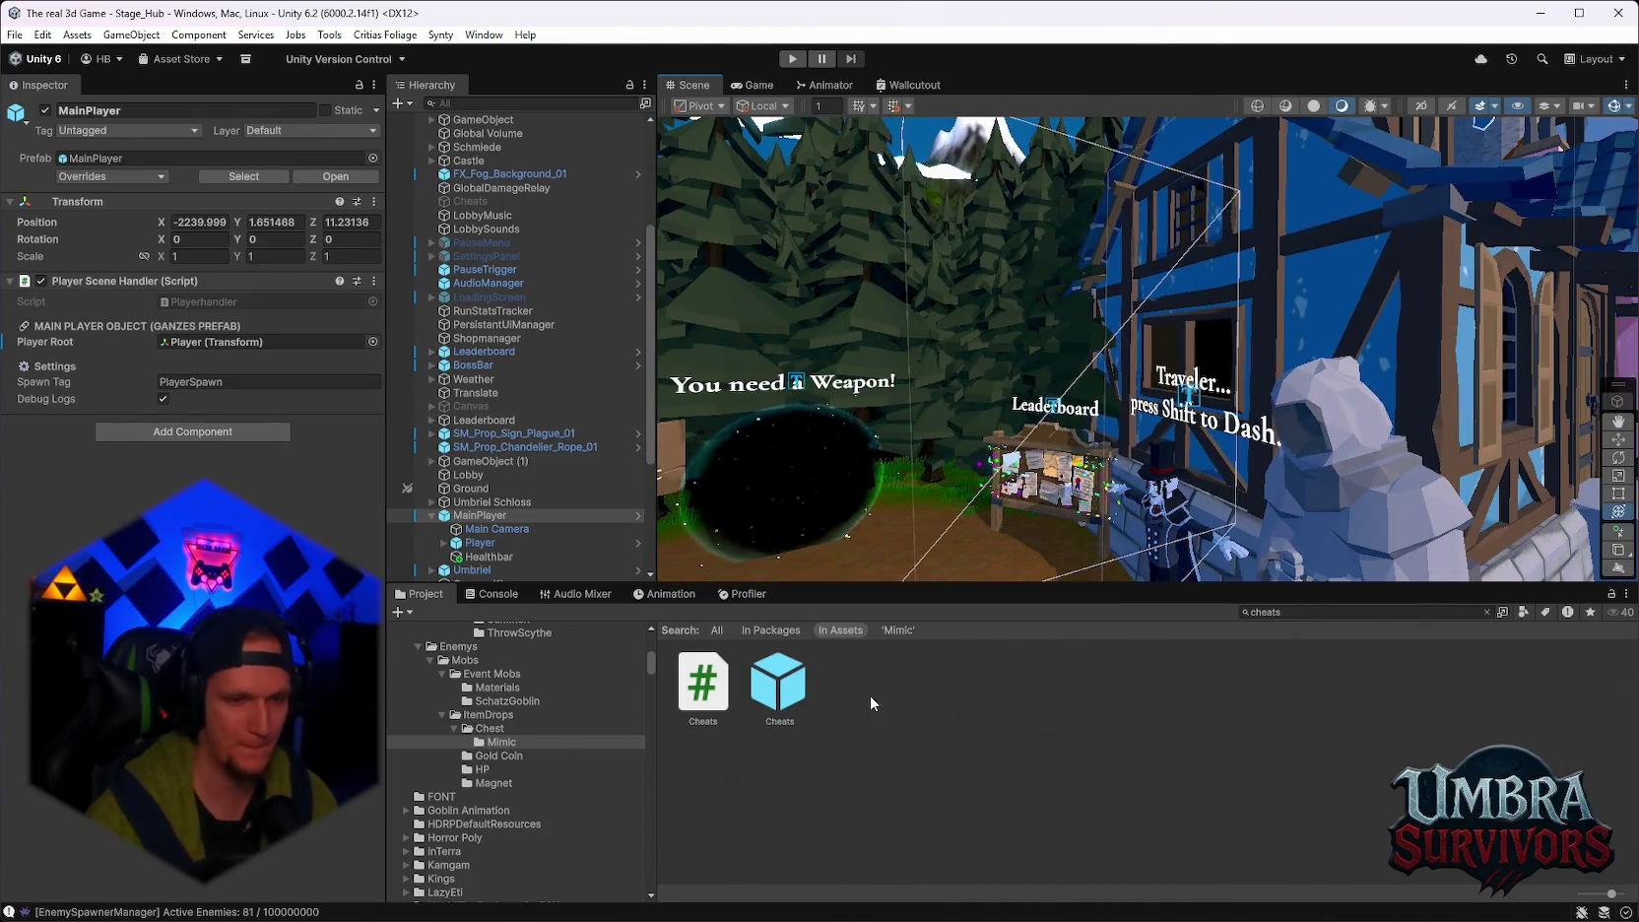
Clear the asset search and select the ChestMonsterPADefault prefab in the Mimic folder.
click(483, 769)
key(Up)
key(Up)
click(780, 681)
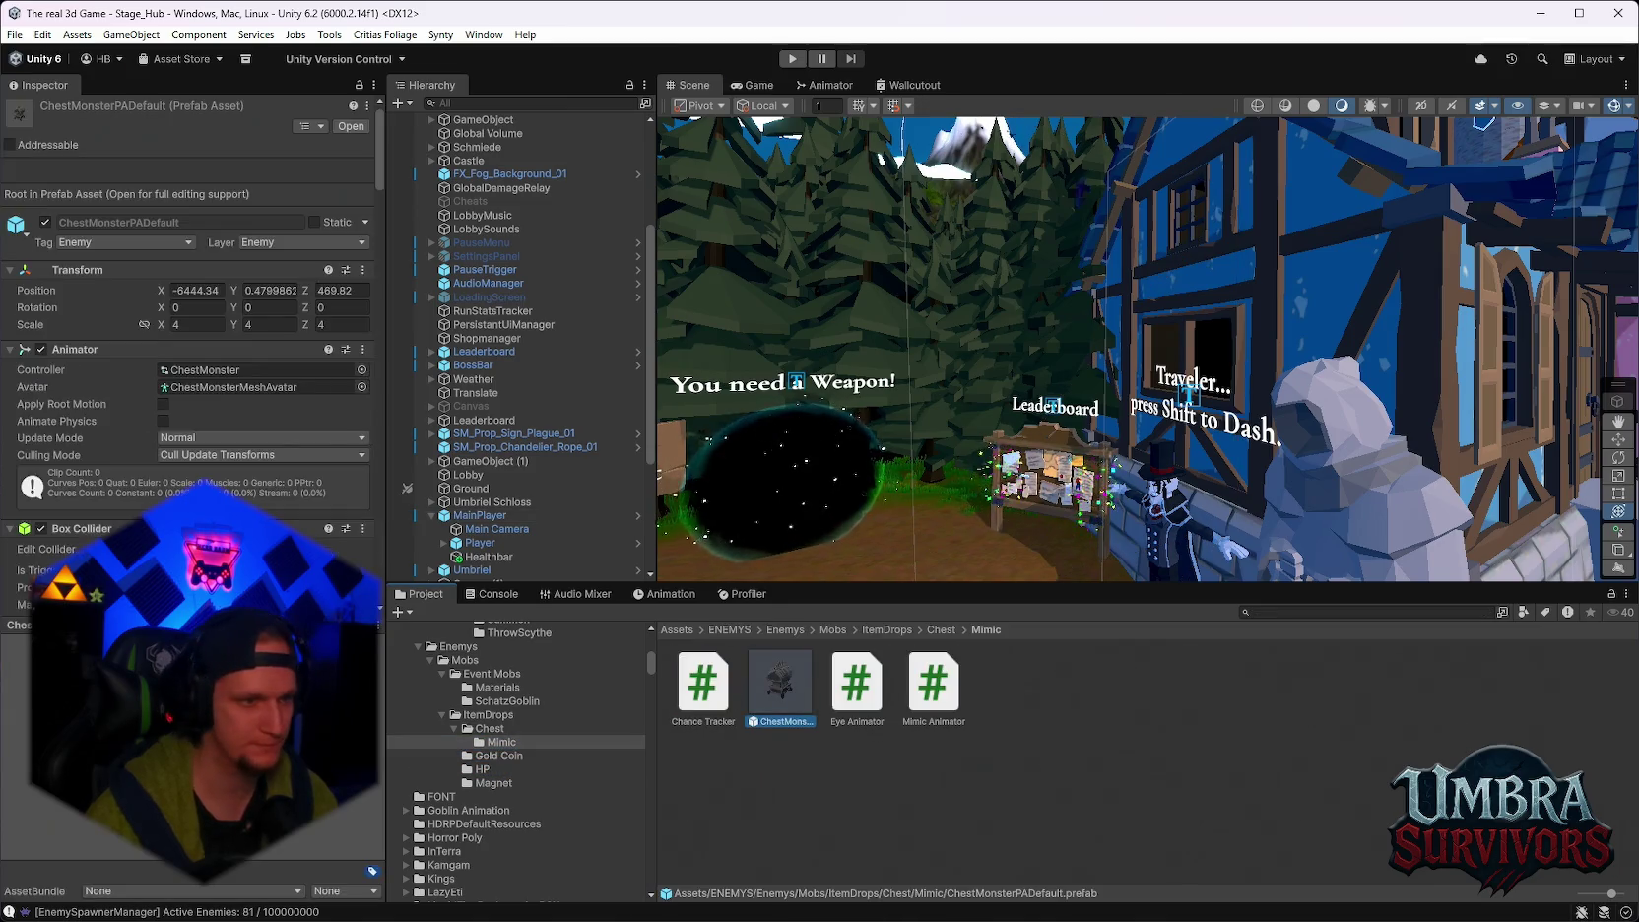
scroll(192, 325, down, 10)
scroll(192, 325, down, 10)
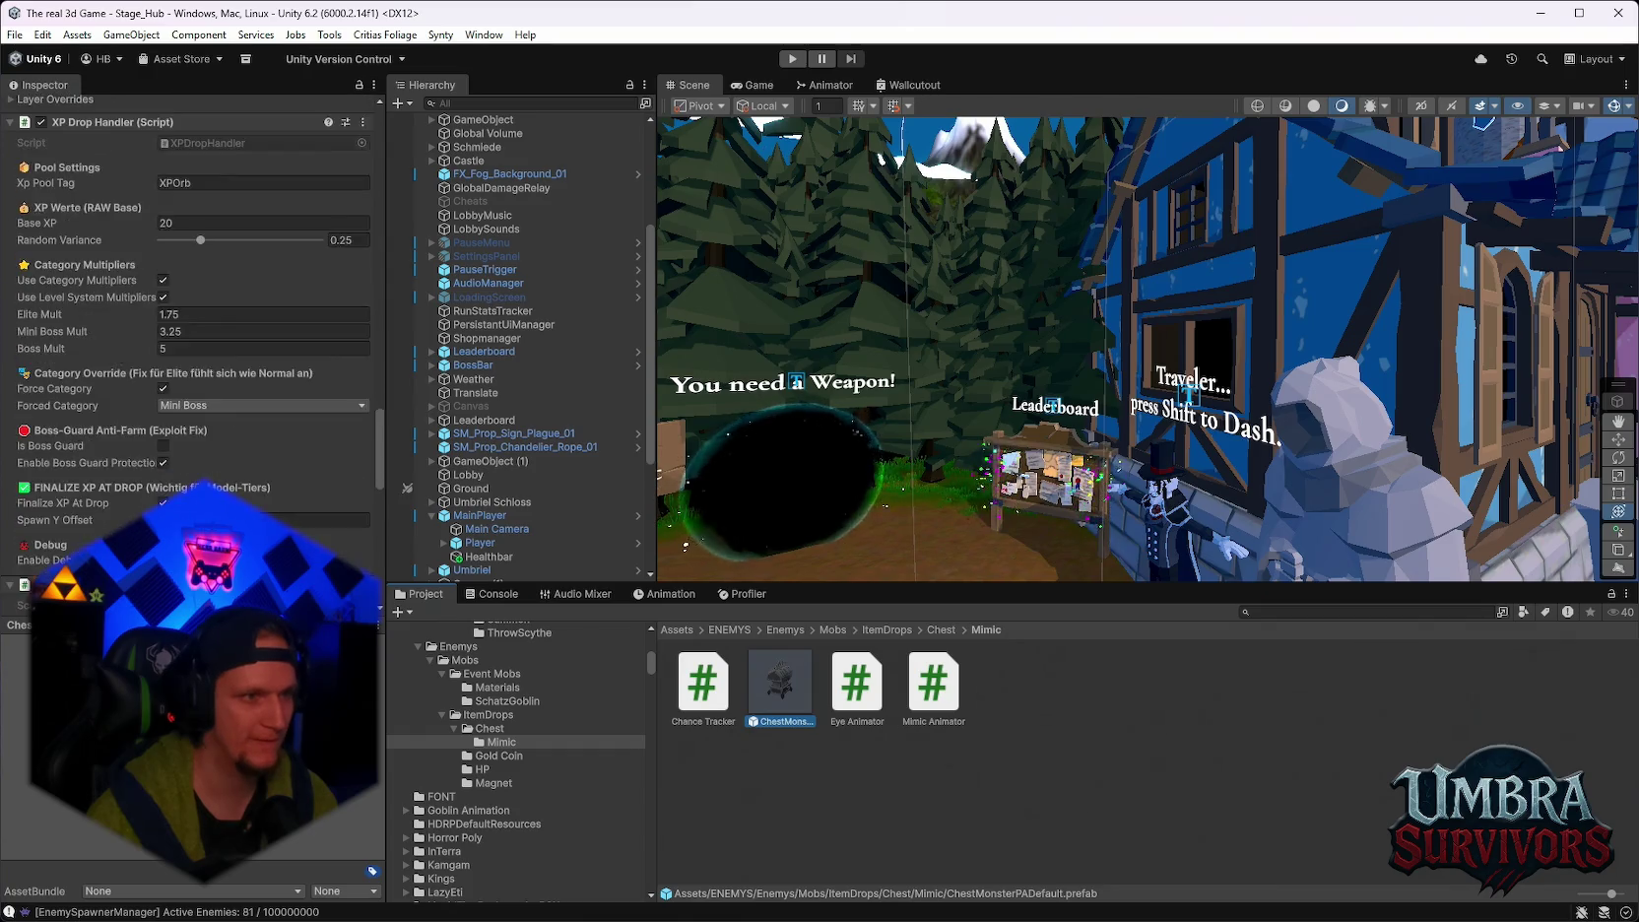
scroll(192, 325, down, 8)
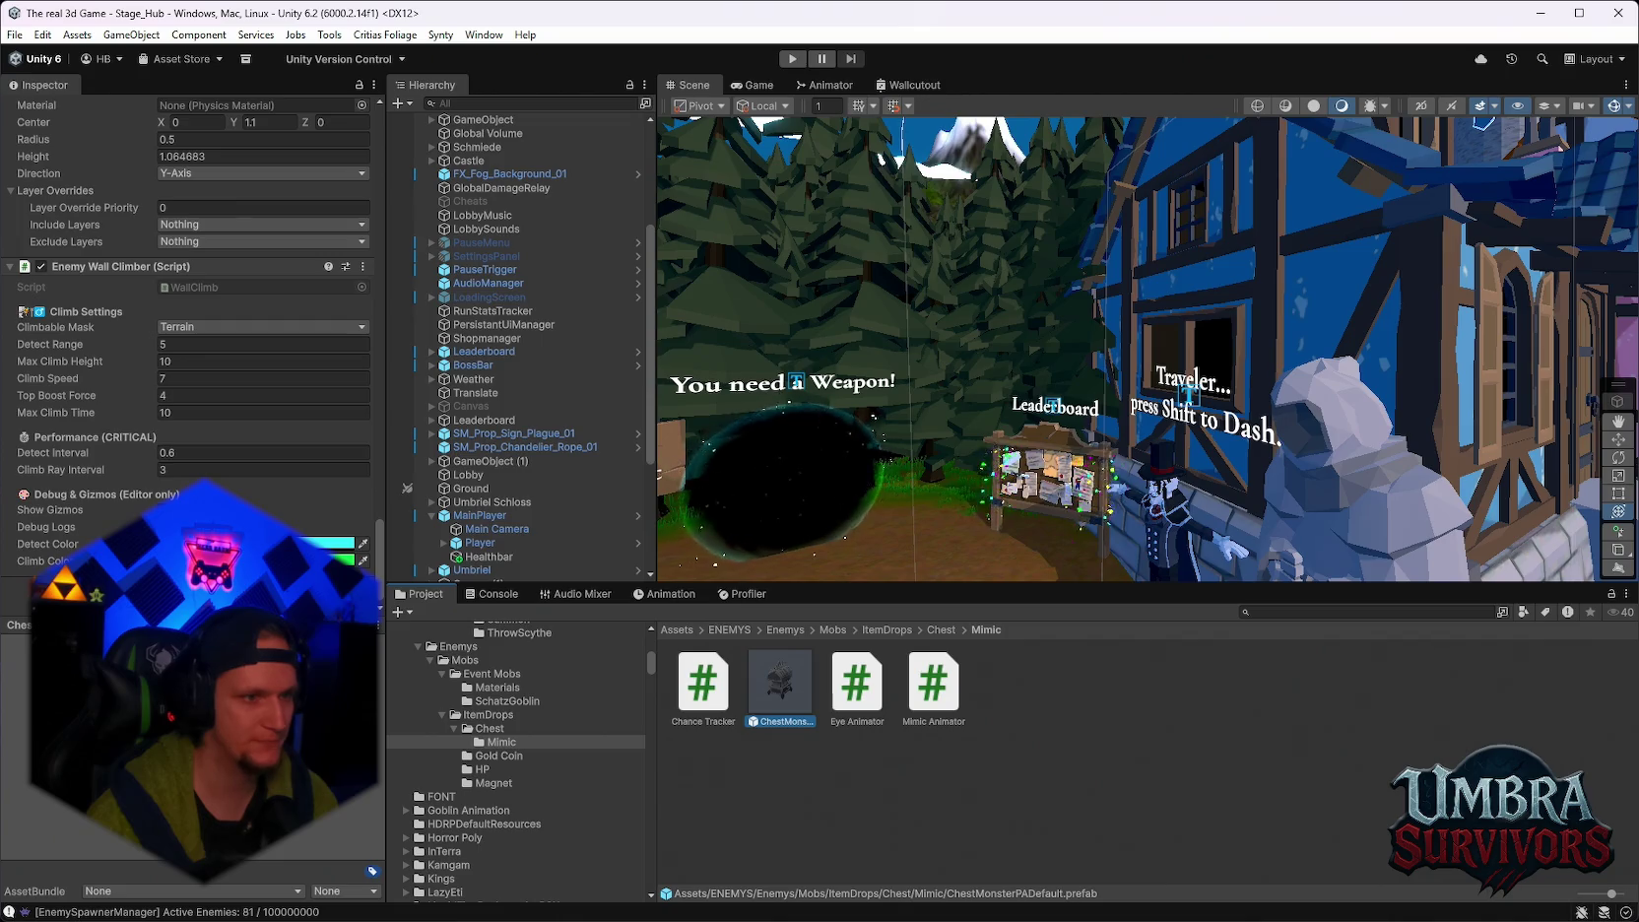
scroll(277, 458, up, 1)
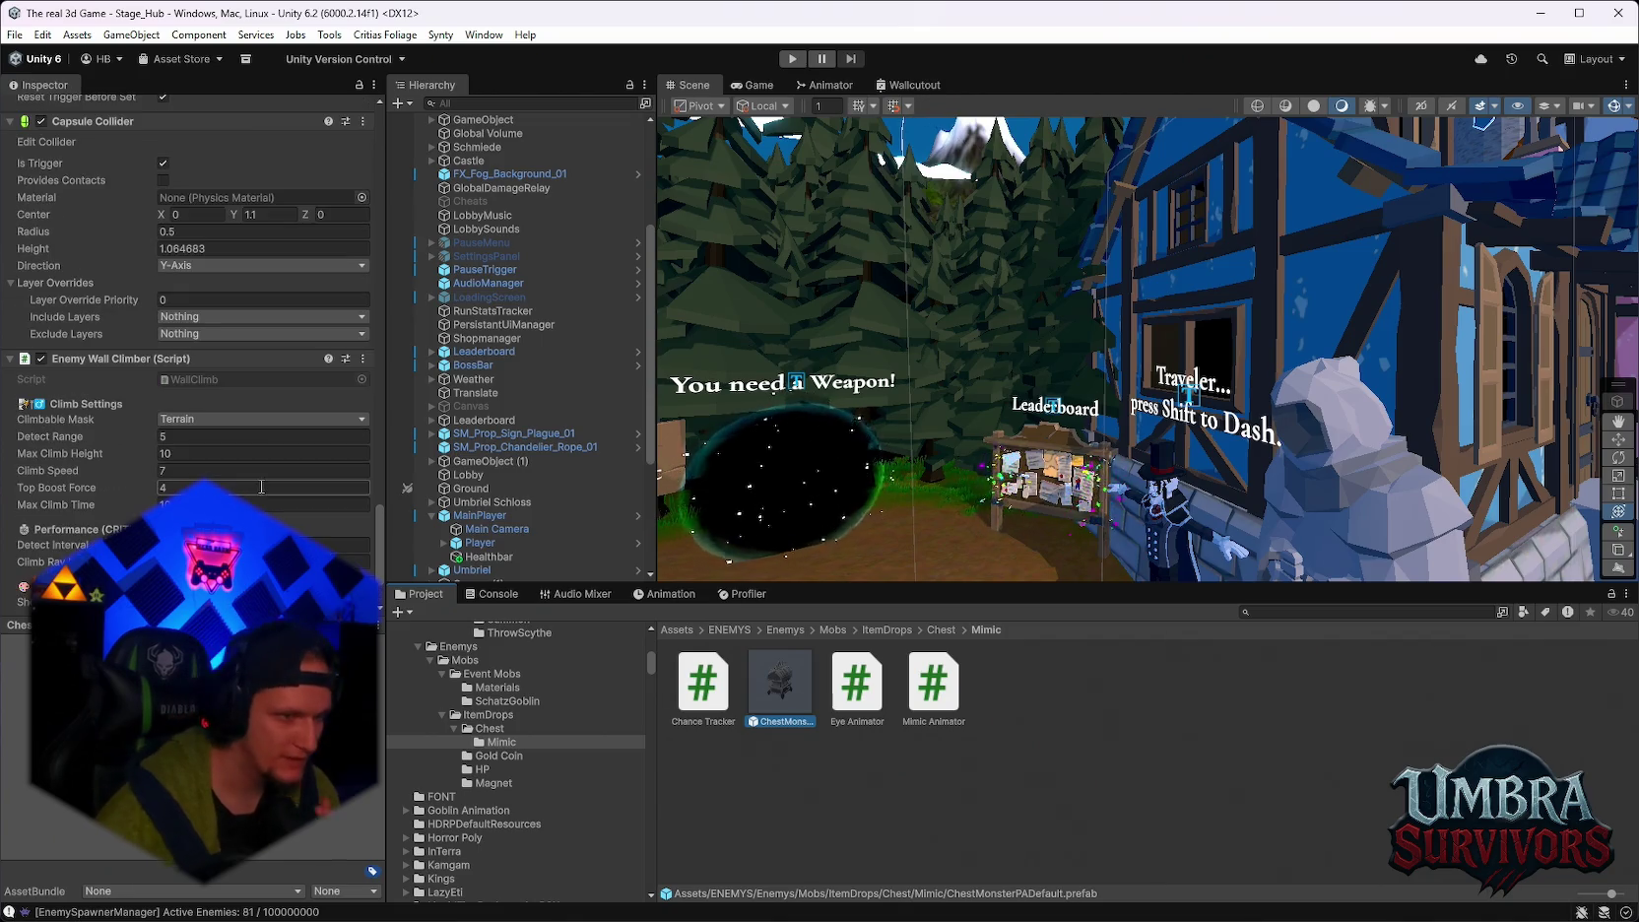
scroll(246, 473, up, 3)
scroll(226, 497, down, 3)
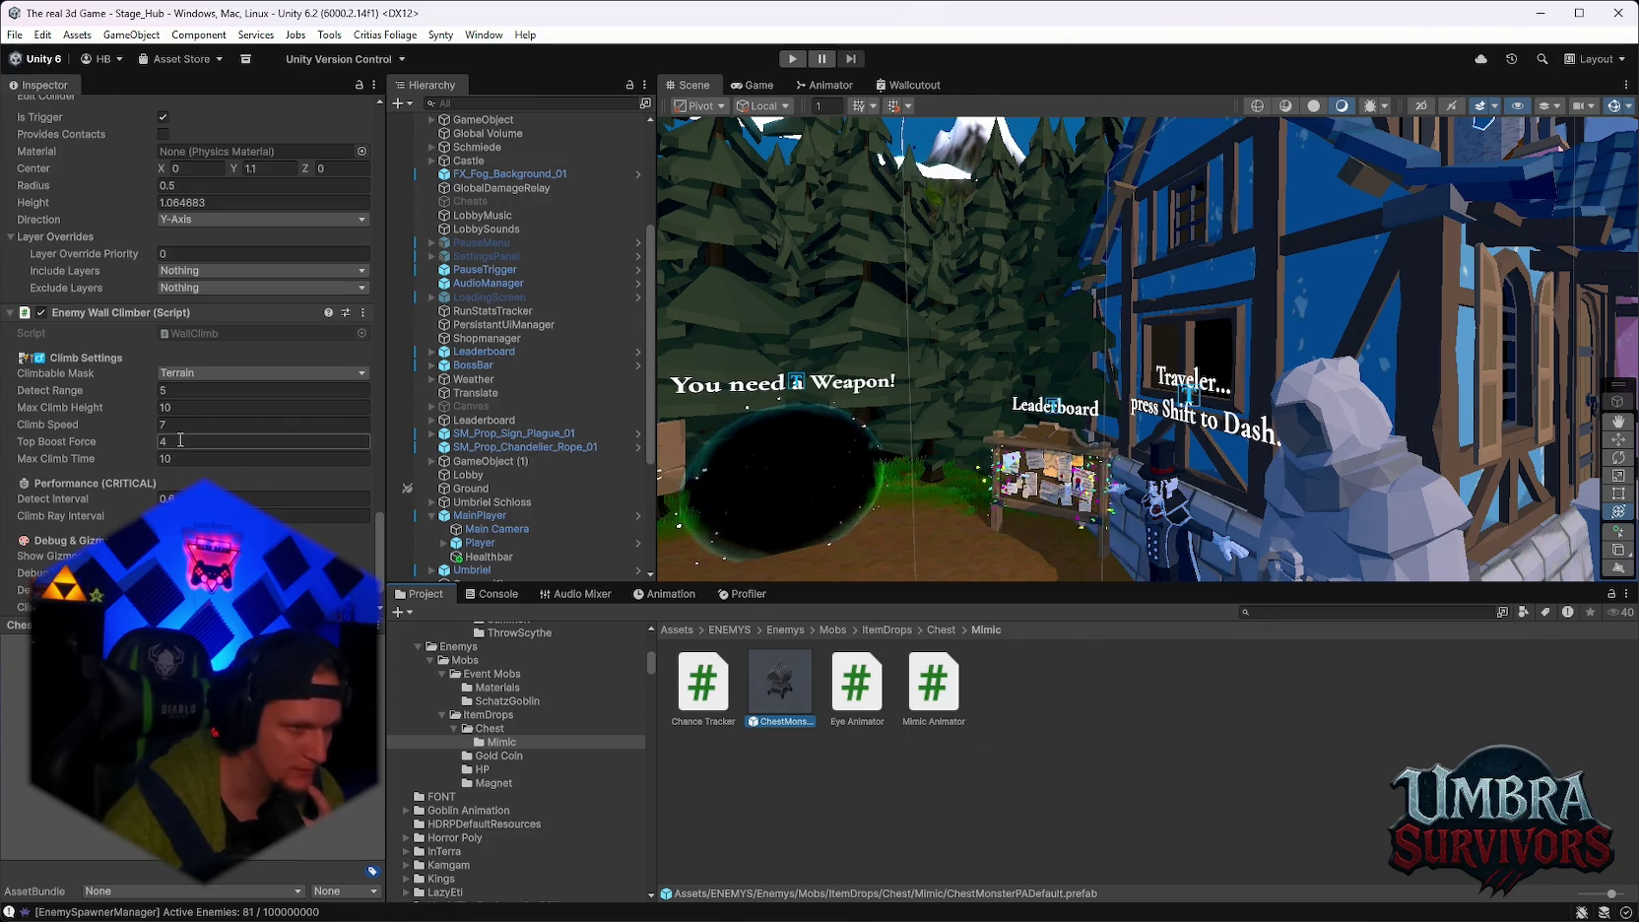
Set Enemy Wall Climber Detect Range to 7, then select SM_Prop_Chest_03 in the Chest folder.
click(187, 394)
text(7)
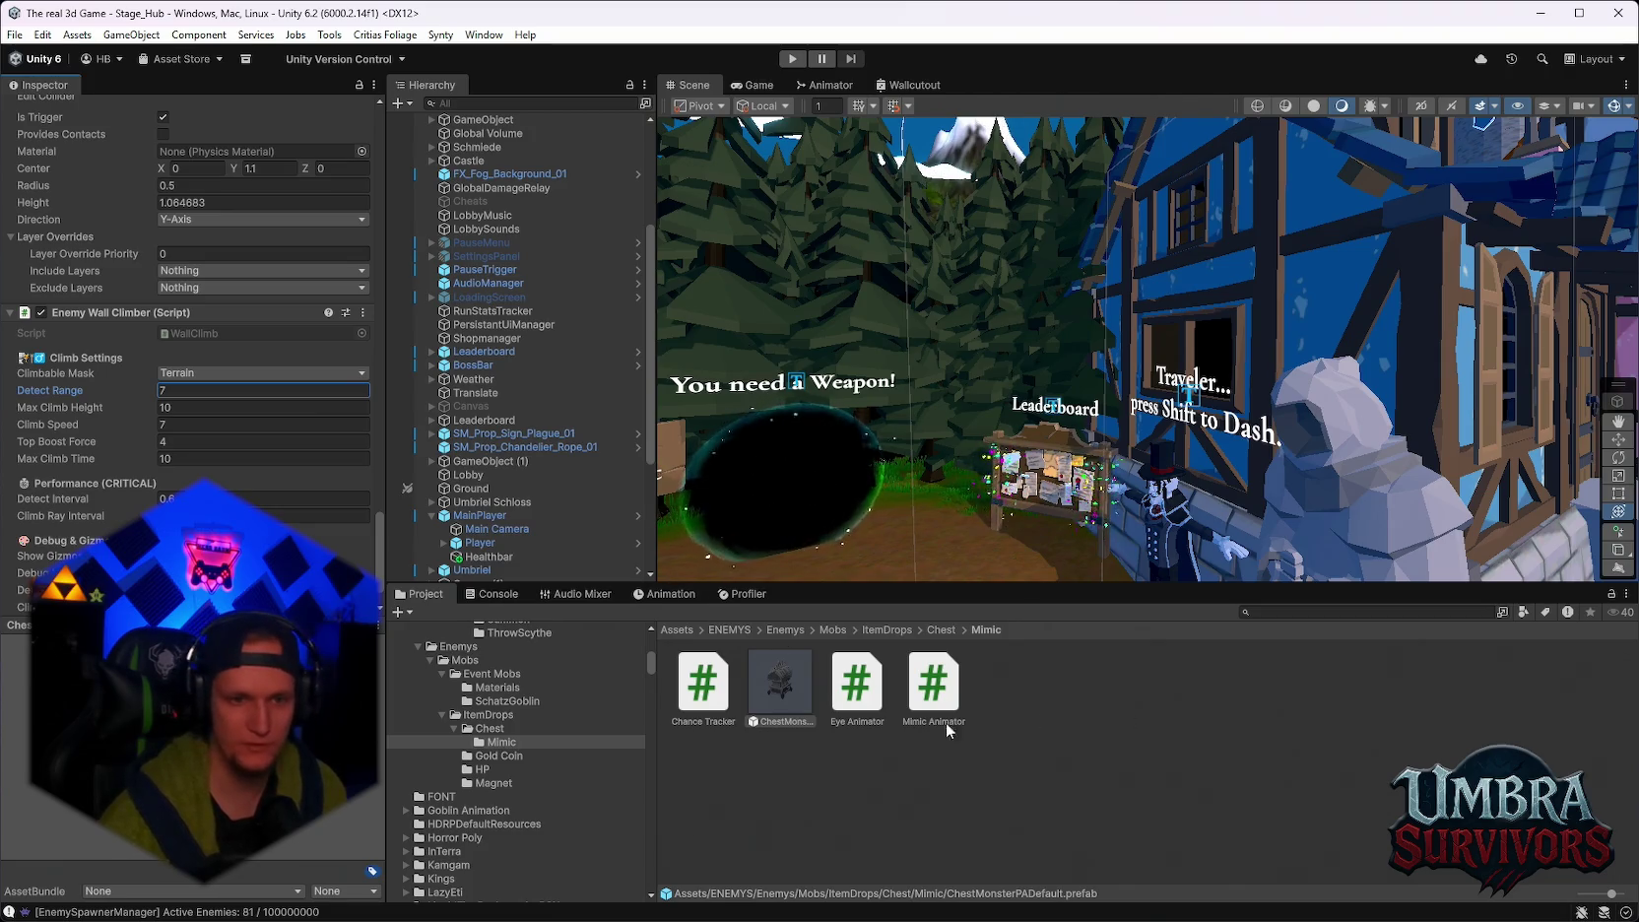
click(493, 730)
click(1418, 773)
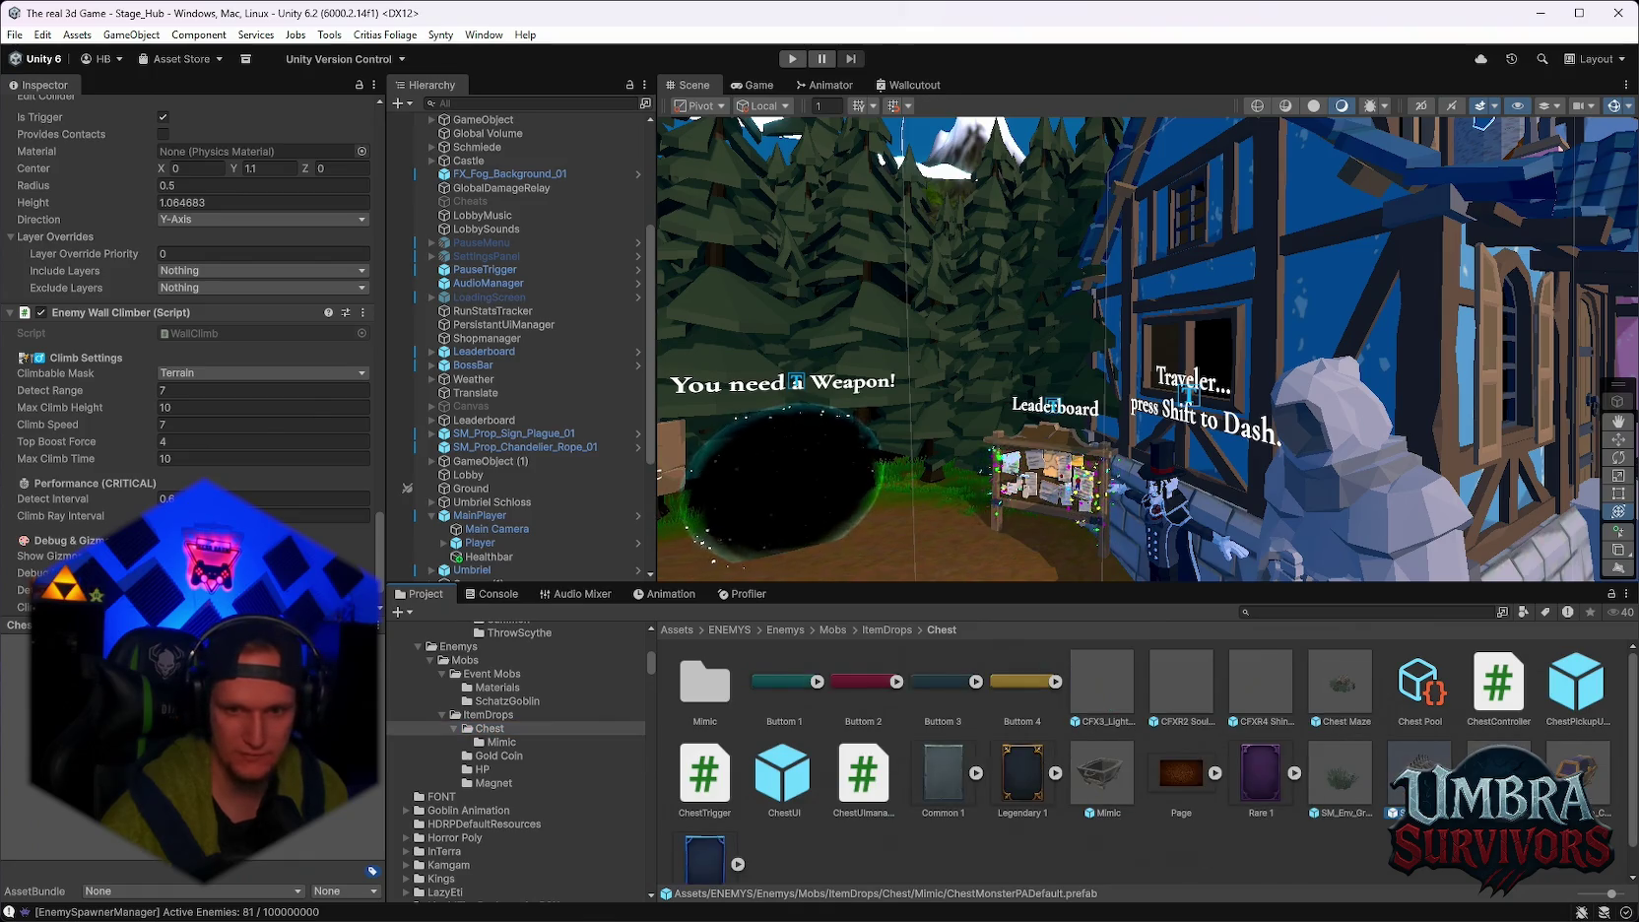
Assign ChestMonsterPADefault as SM_Prop_Chest_03's Mimic Enemy Prefab.
scroll(187, 296, down, 5)
scroll(187, 344, up, 5)
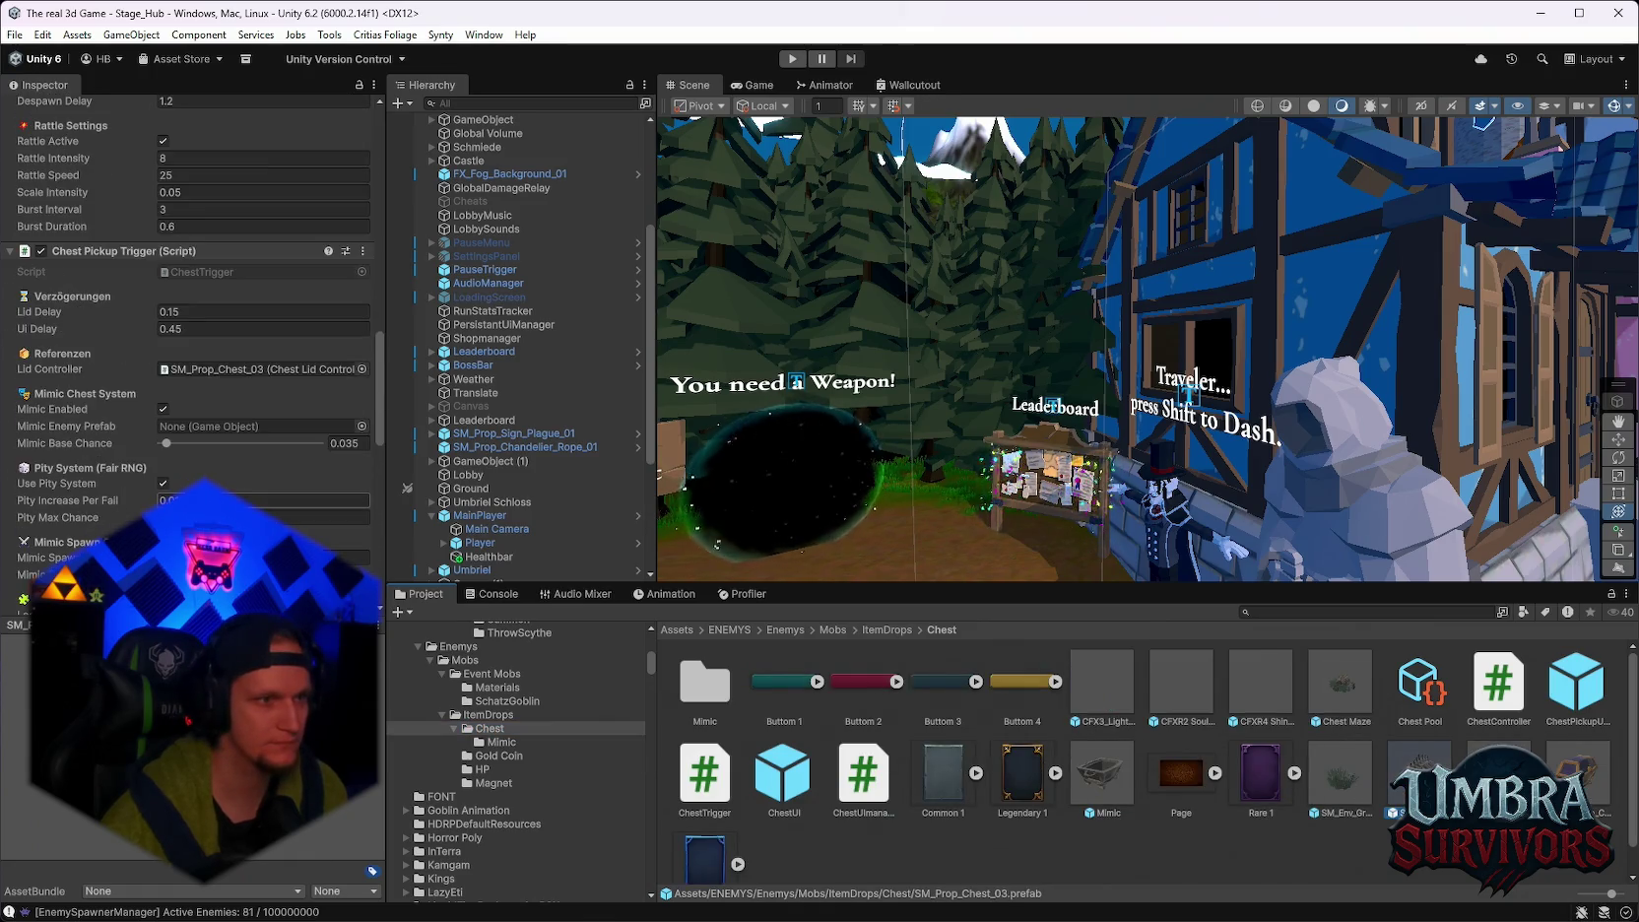
scroll(187, 296, down, 1)
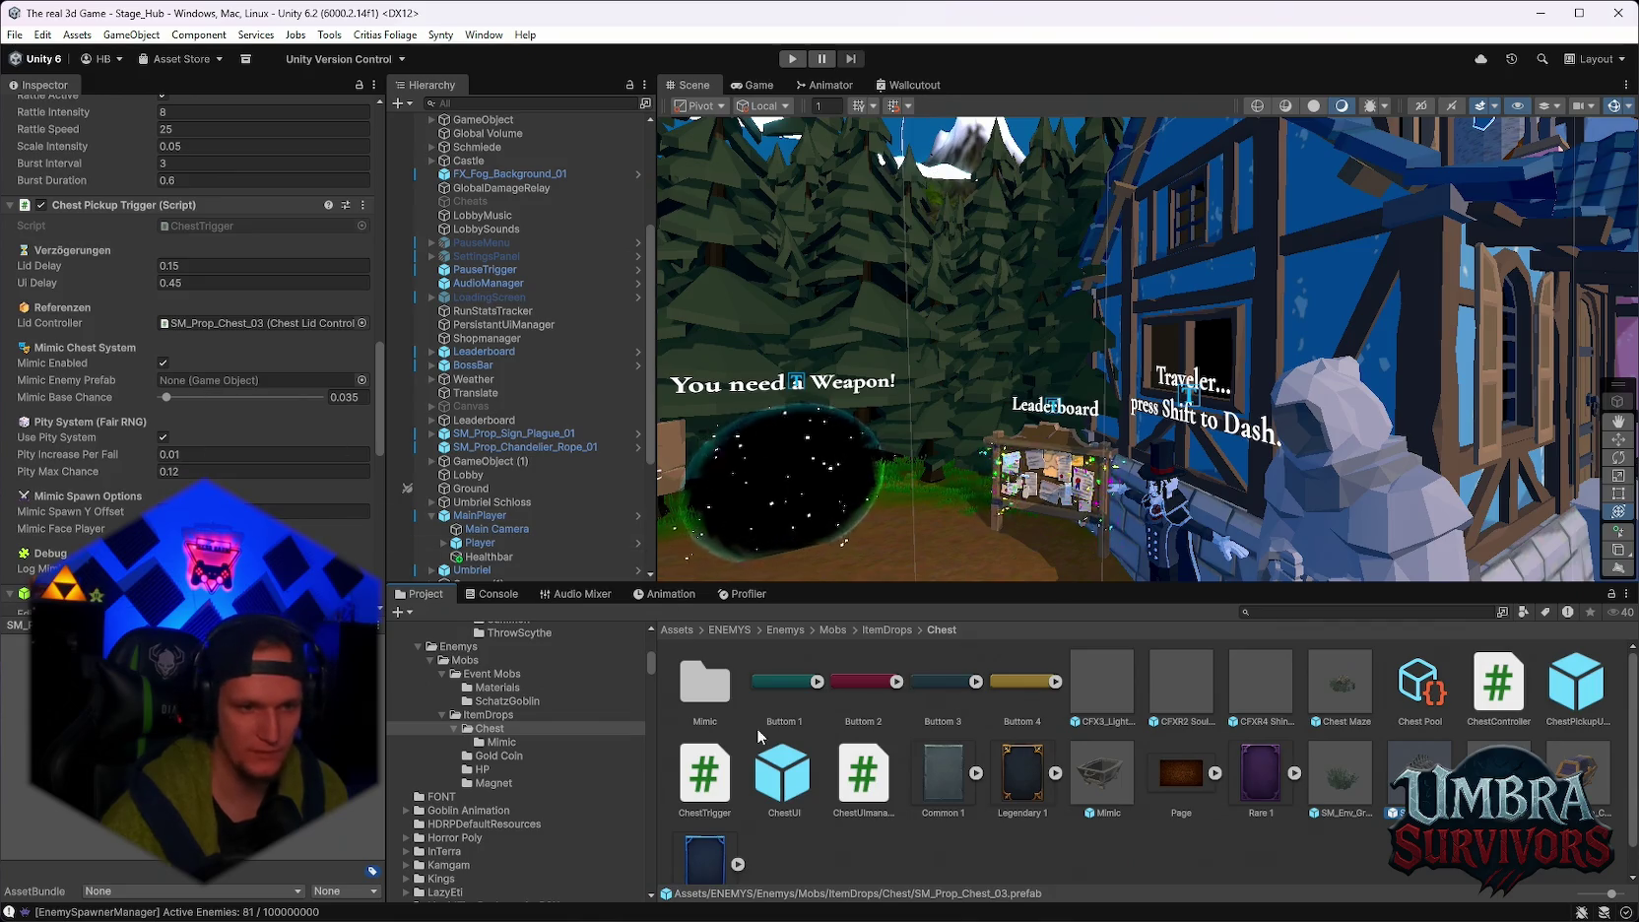
click(501, 742)
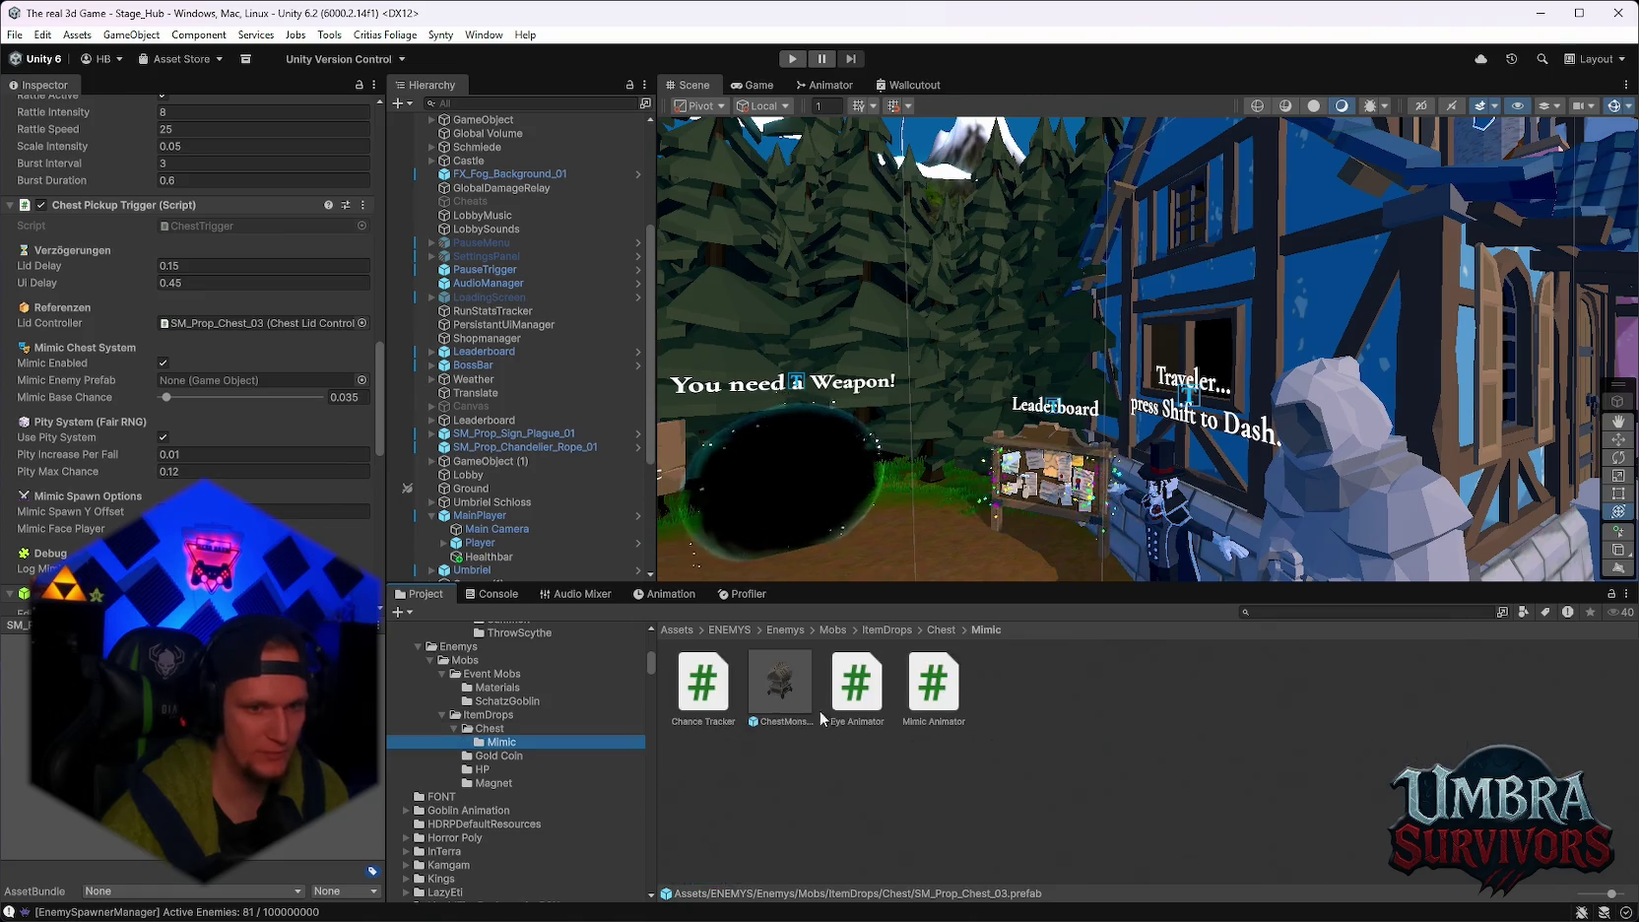
drag(783, 702, 184, 380)
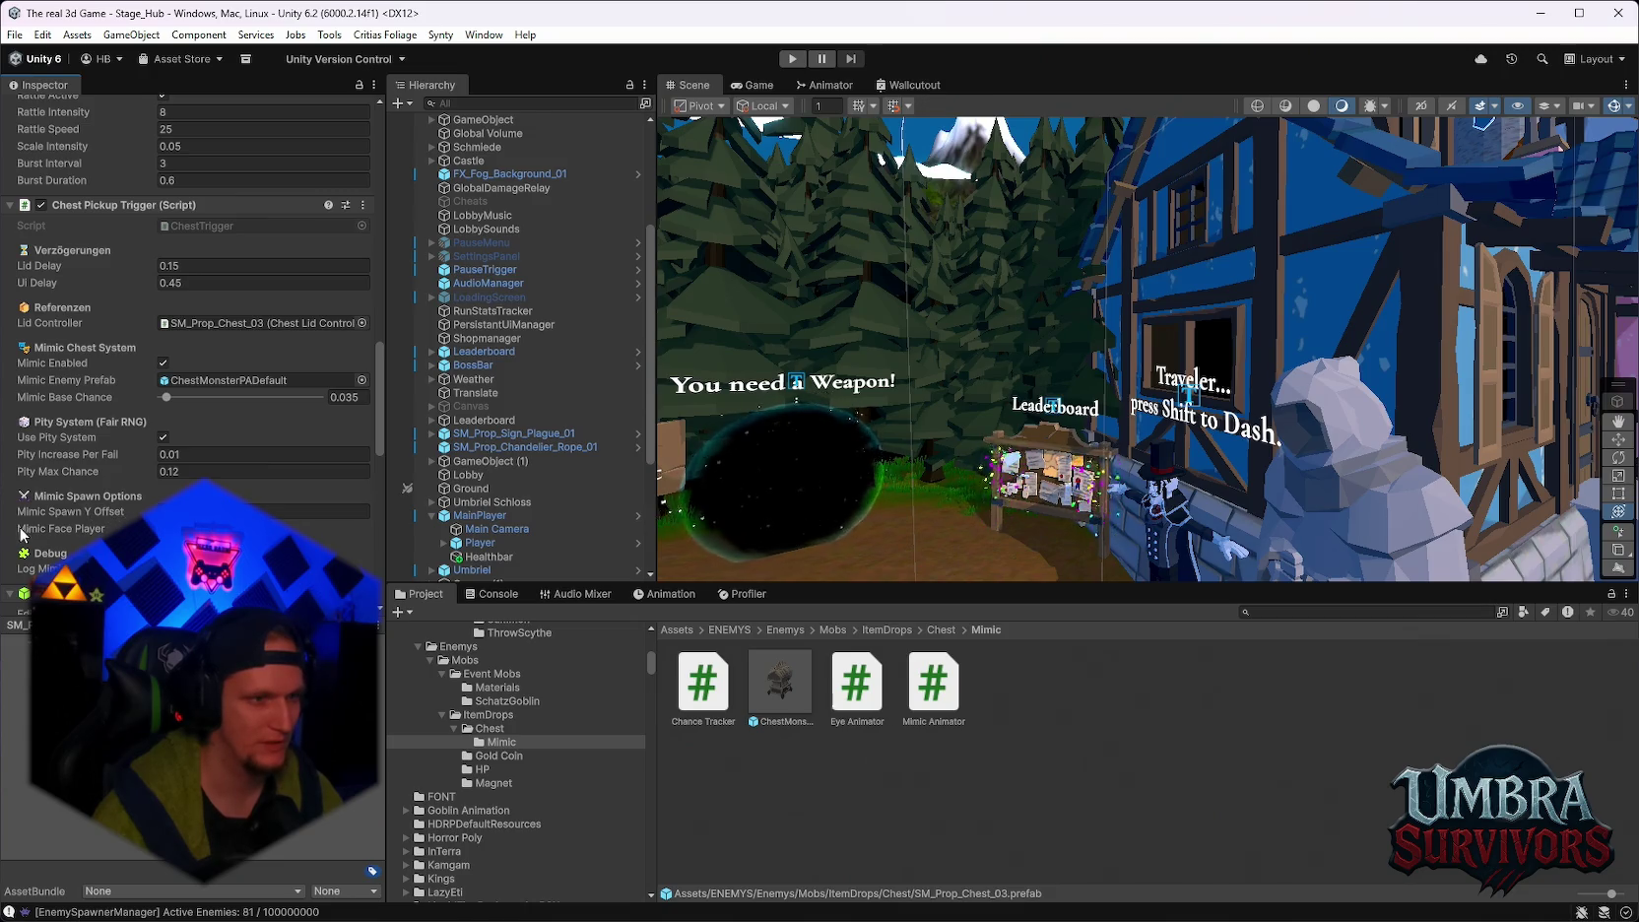
Drag the chest's Mimic Base Chance slider from 0.035 up to 1.
scroll(51, 414, down, 3)
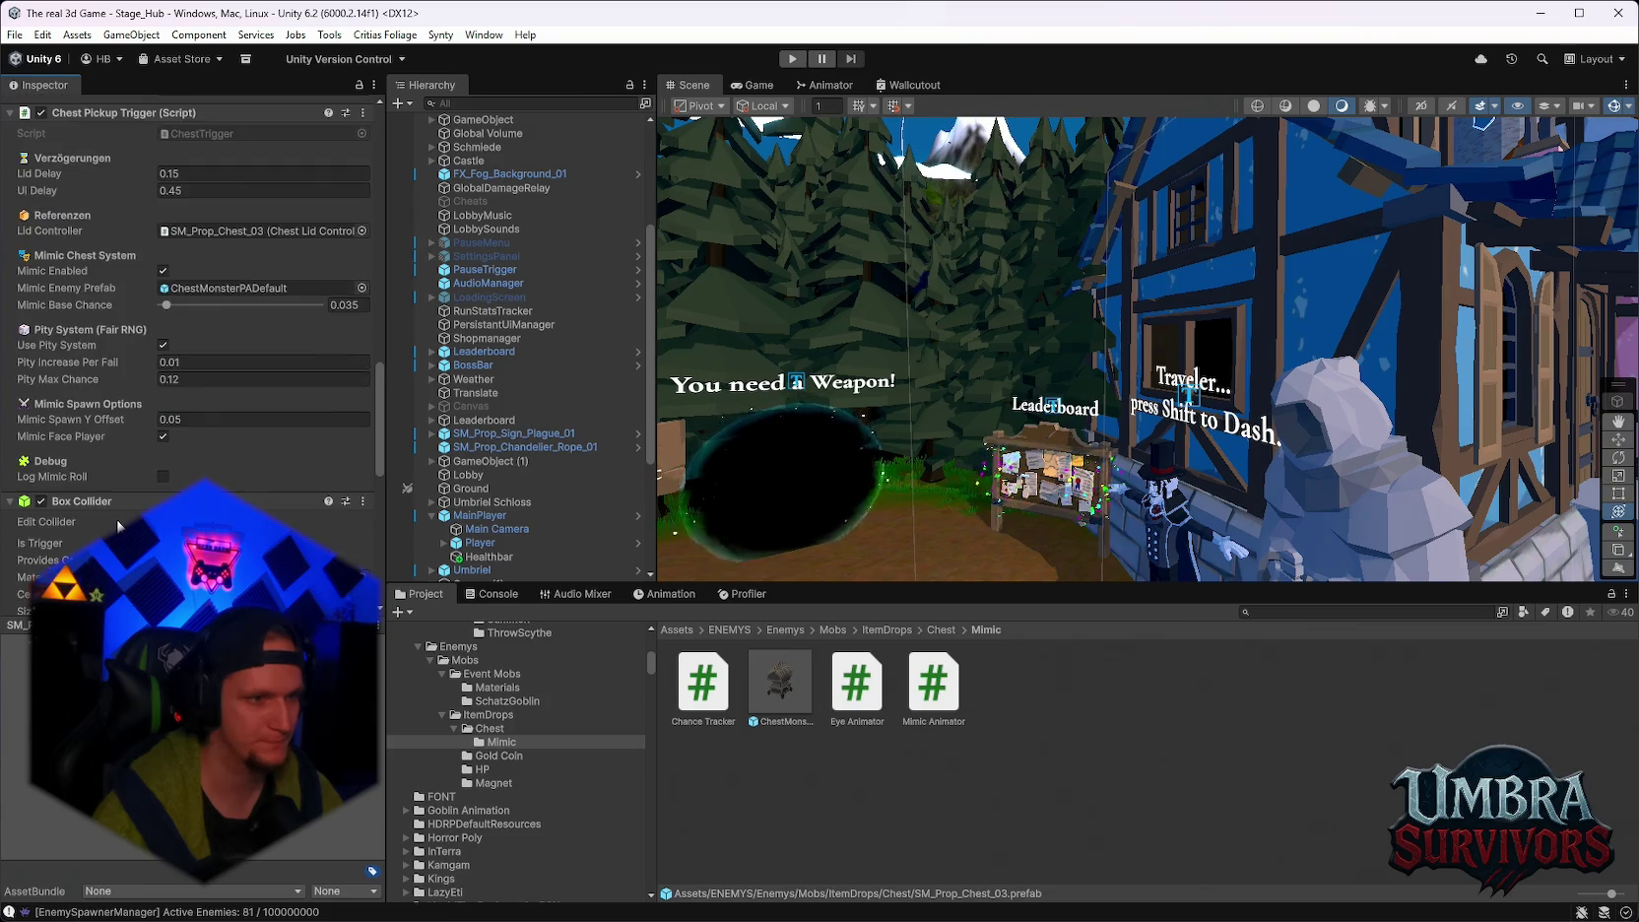
scroll(52, 415, up, 6)
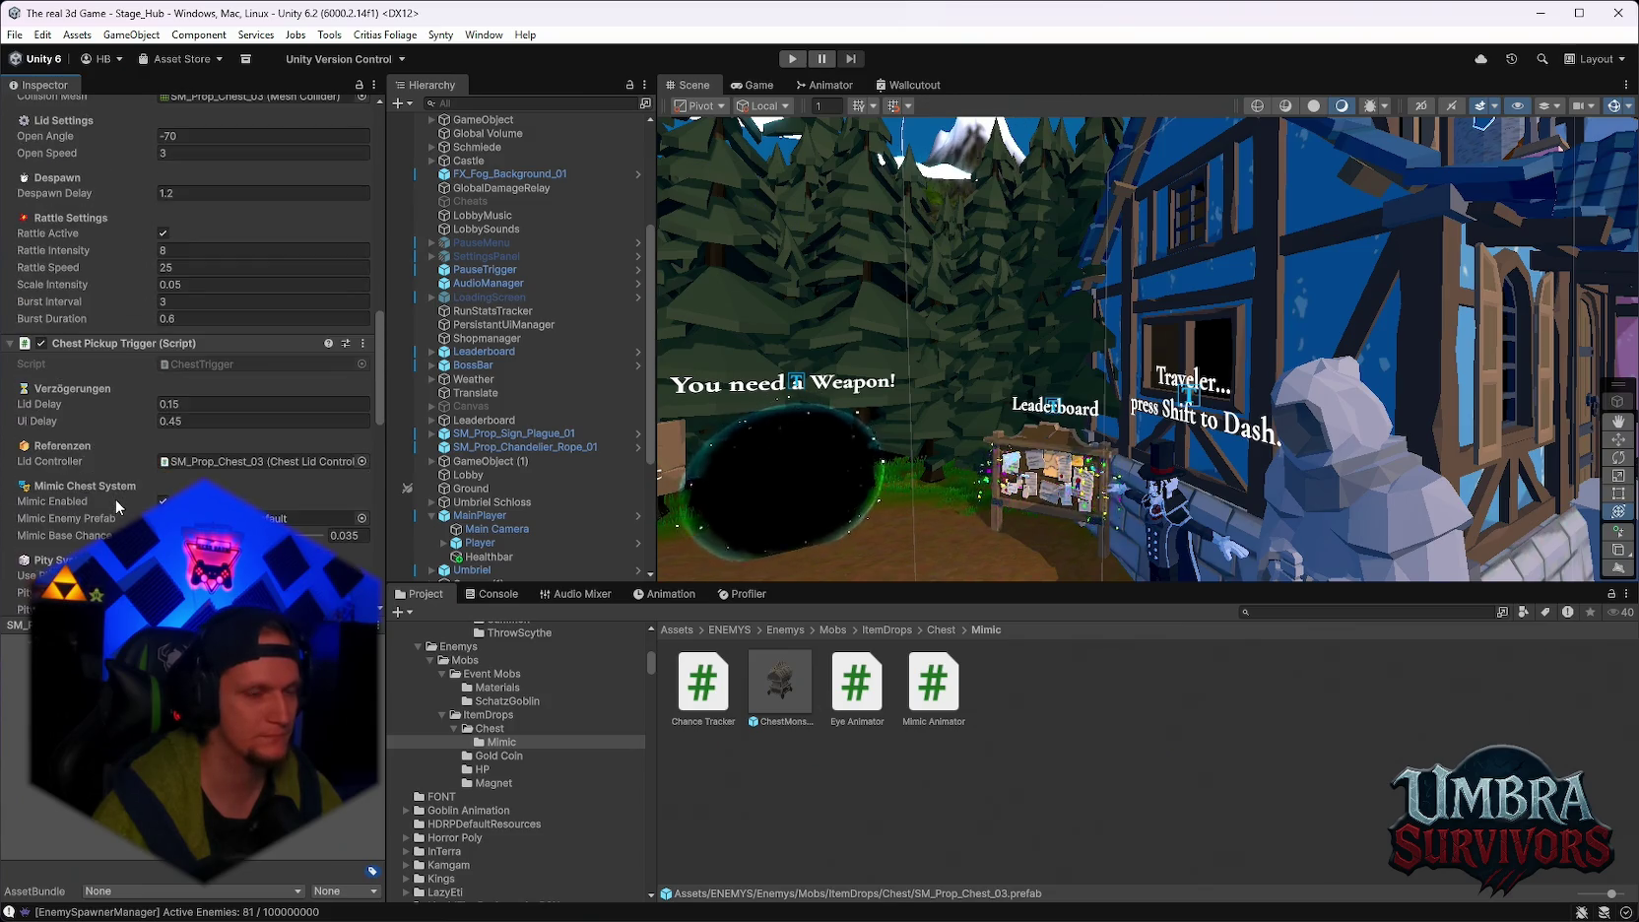
scroll(115, 496, down, 2)
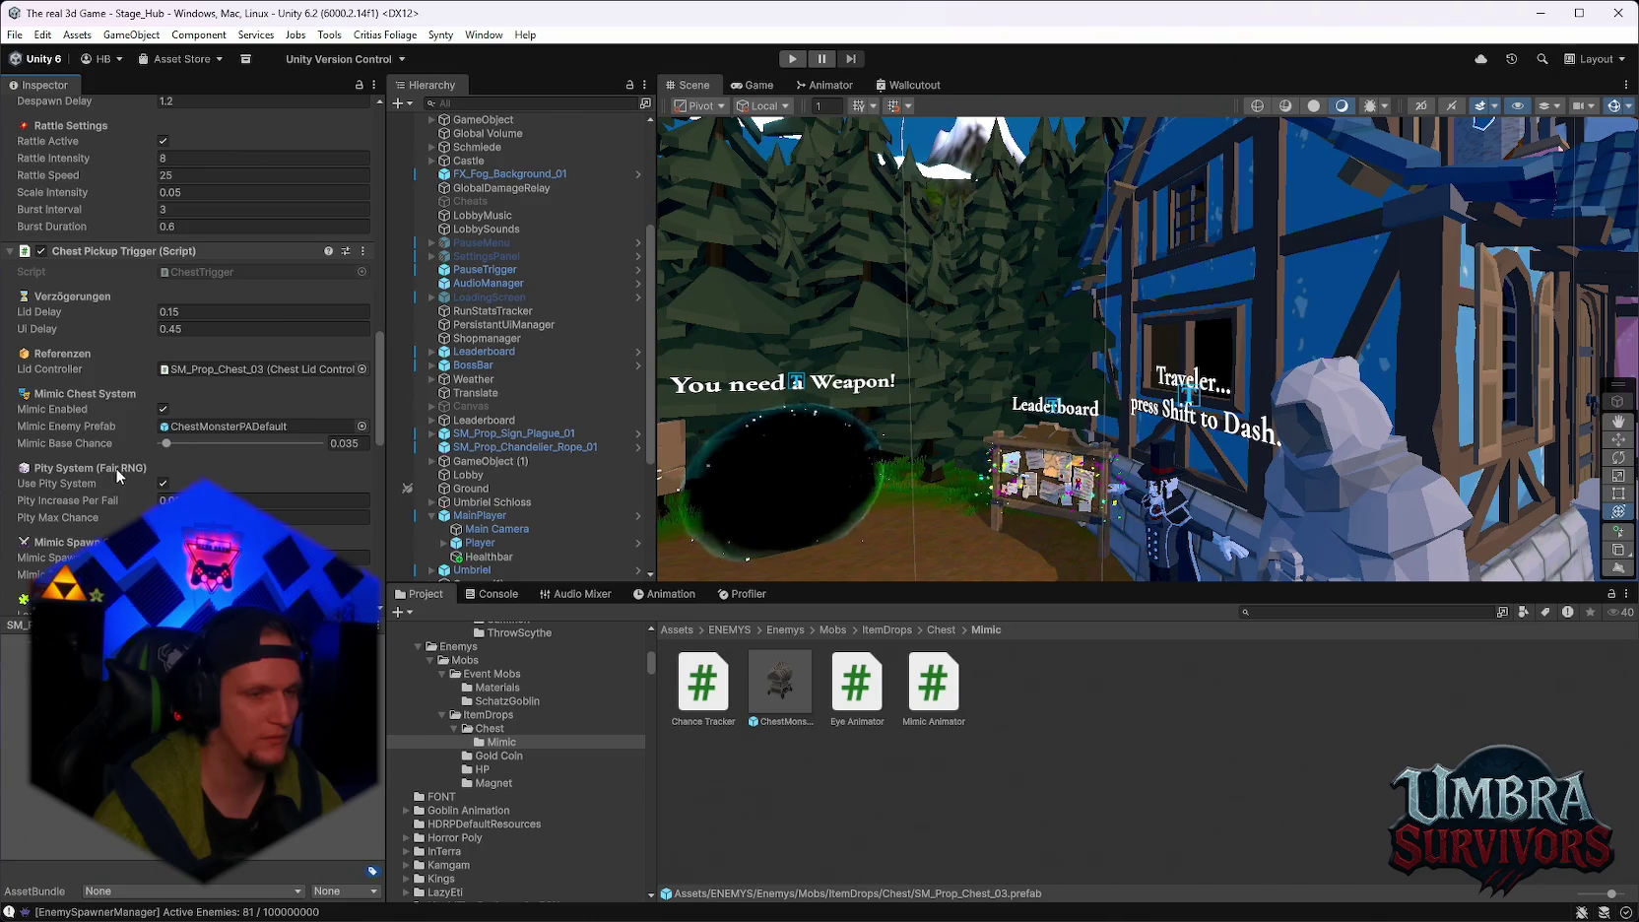
drag(186, 441, 359, 448)
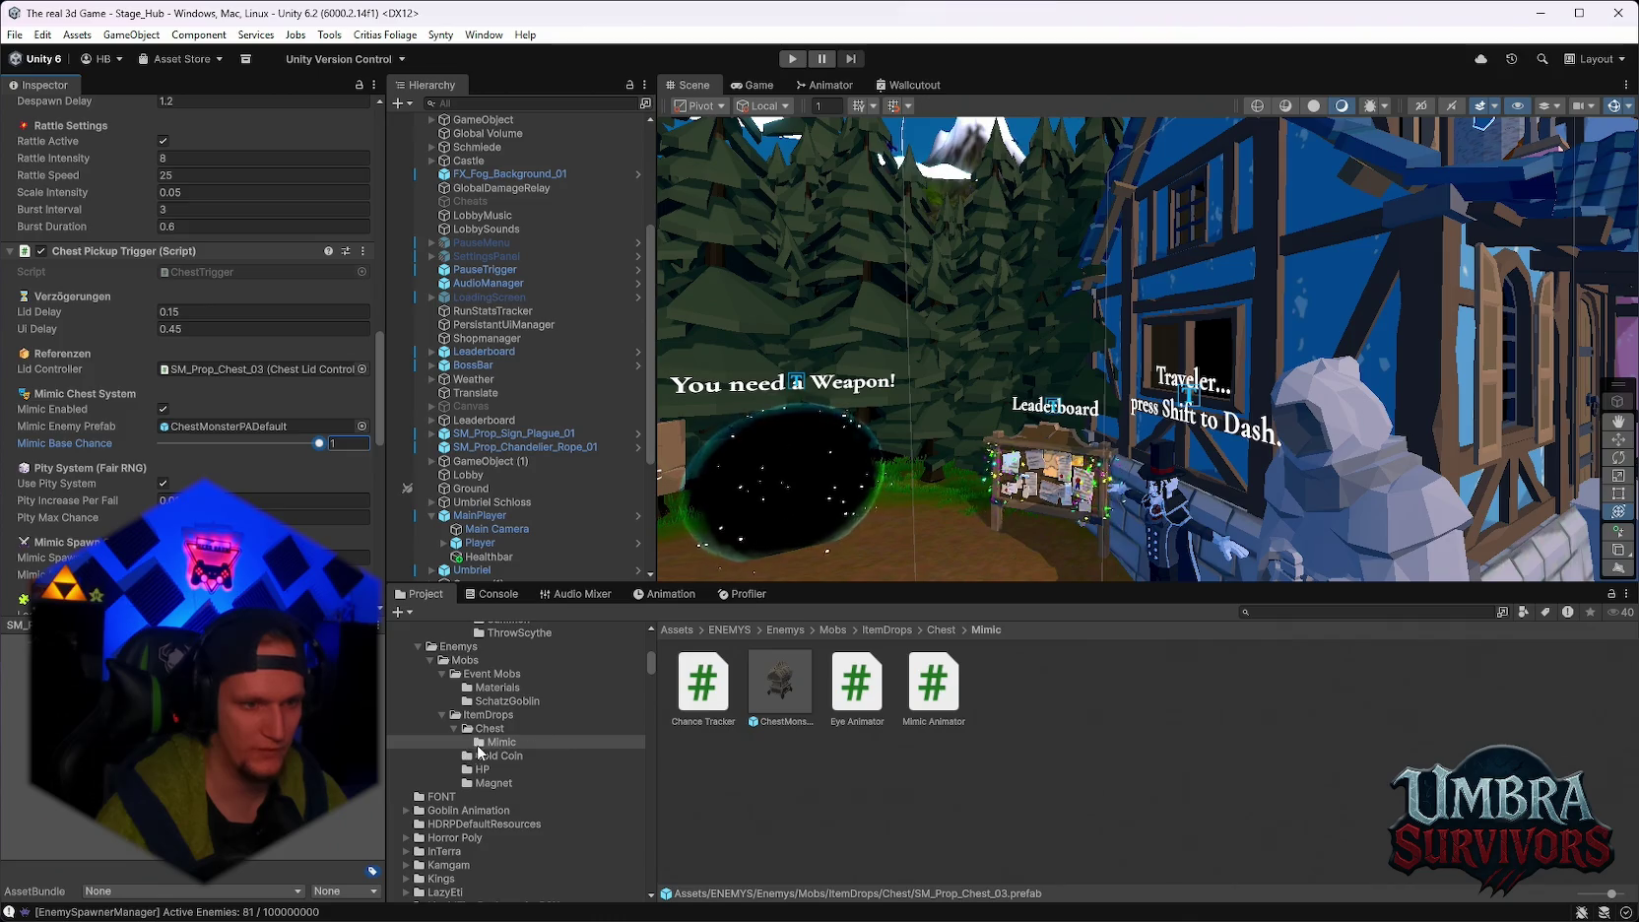
Assign ChestMonsterPADefault as the Chest Maze prefab's Mimic Enemy Prefab.
click(490, 728)
click(1339, 685)
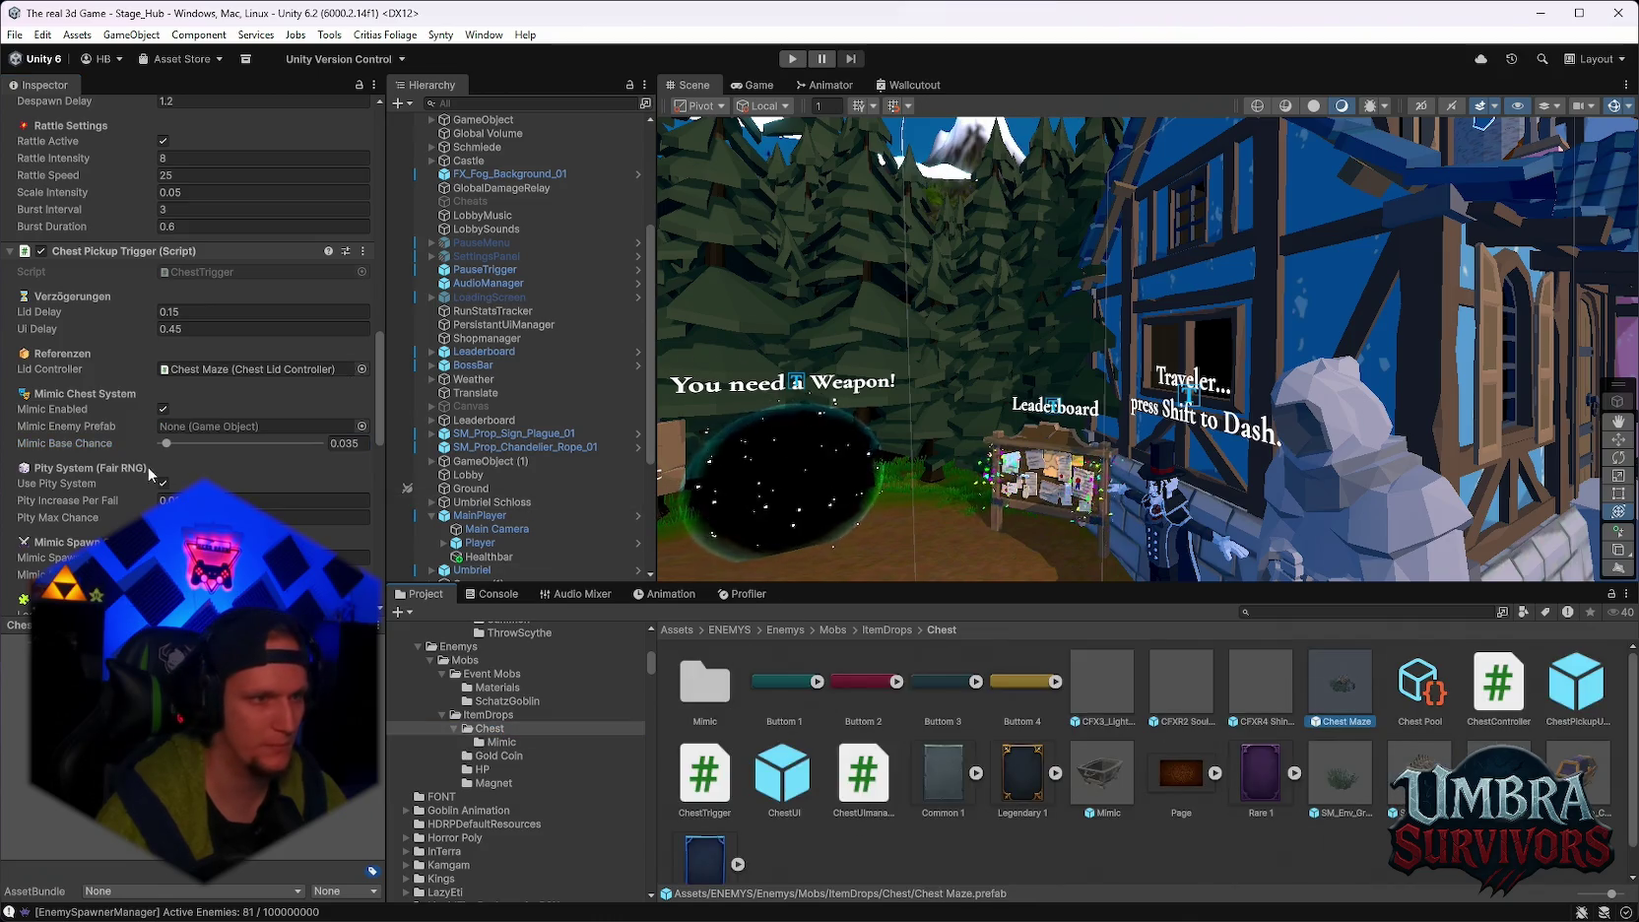
click(502, 742)
mouse_move(780, 679)
mouse_down()
mouse_move(512, 611)
mouse_move(246, 426)
mouse_move(325, 443)
mouse_up()
Check that Chest Maze's Mimic Base Chance is 1 and enter Play mode.
scroll(246, 394, down, 3)
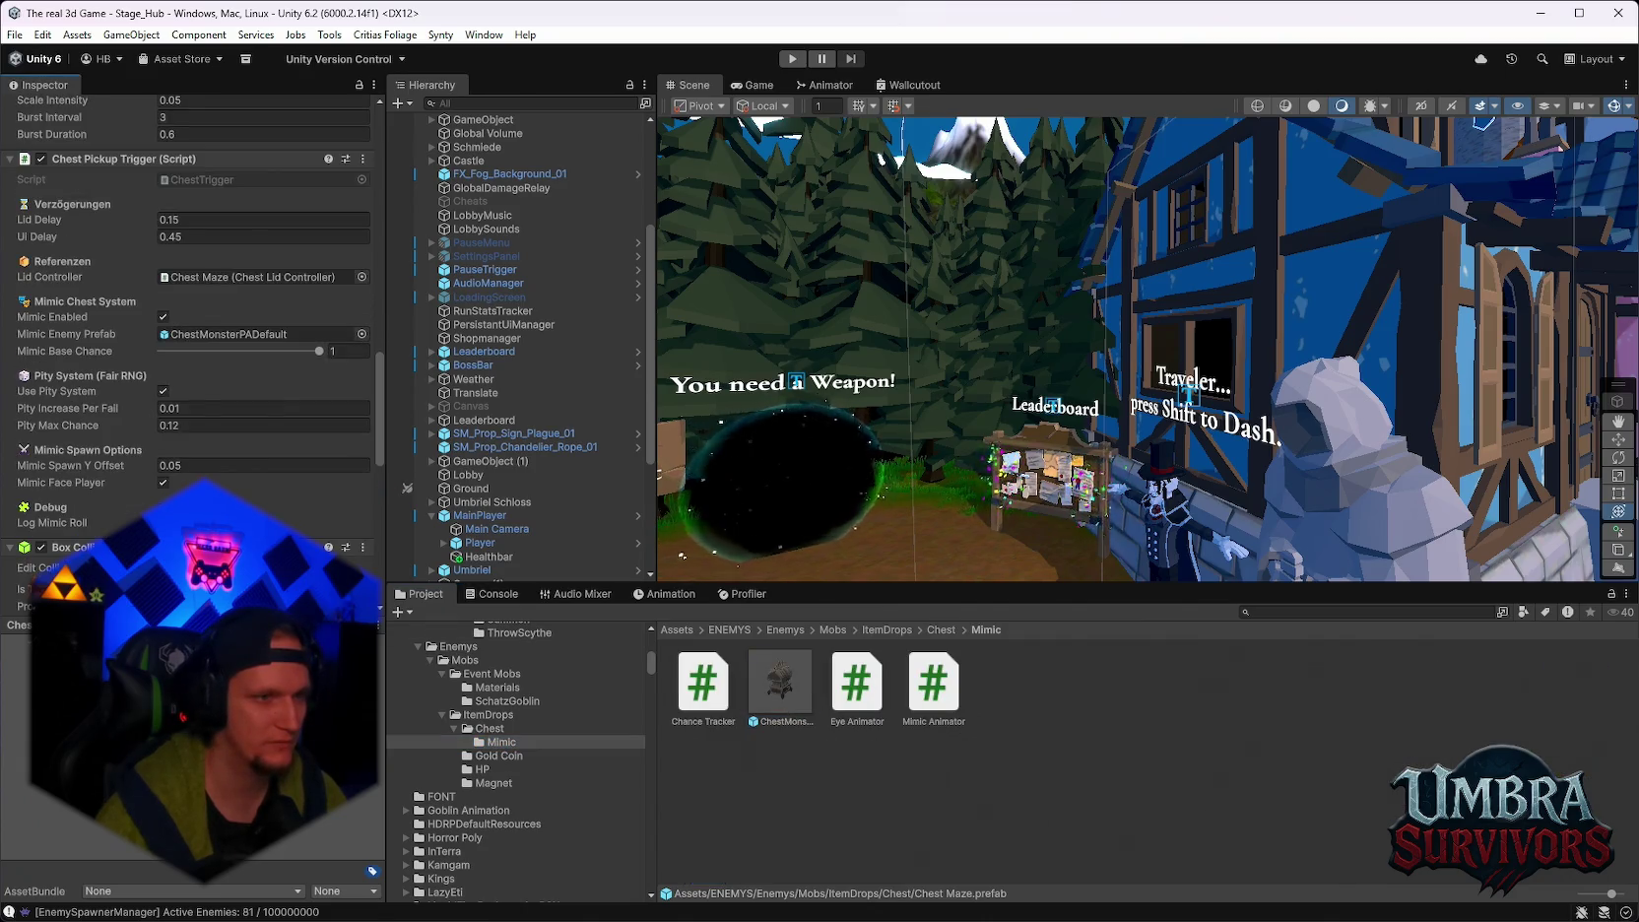
scroll(246, 345, up, 10)
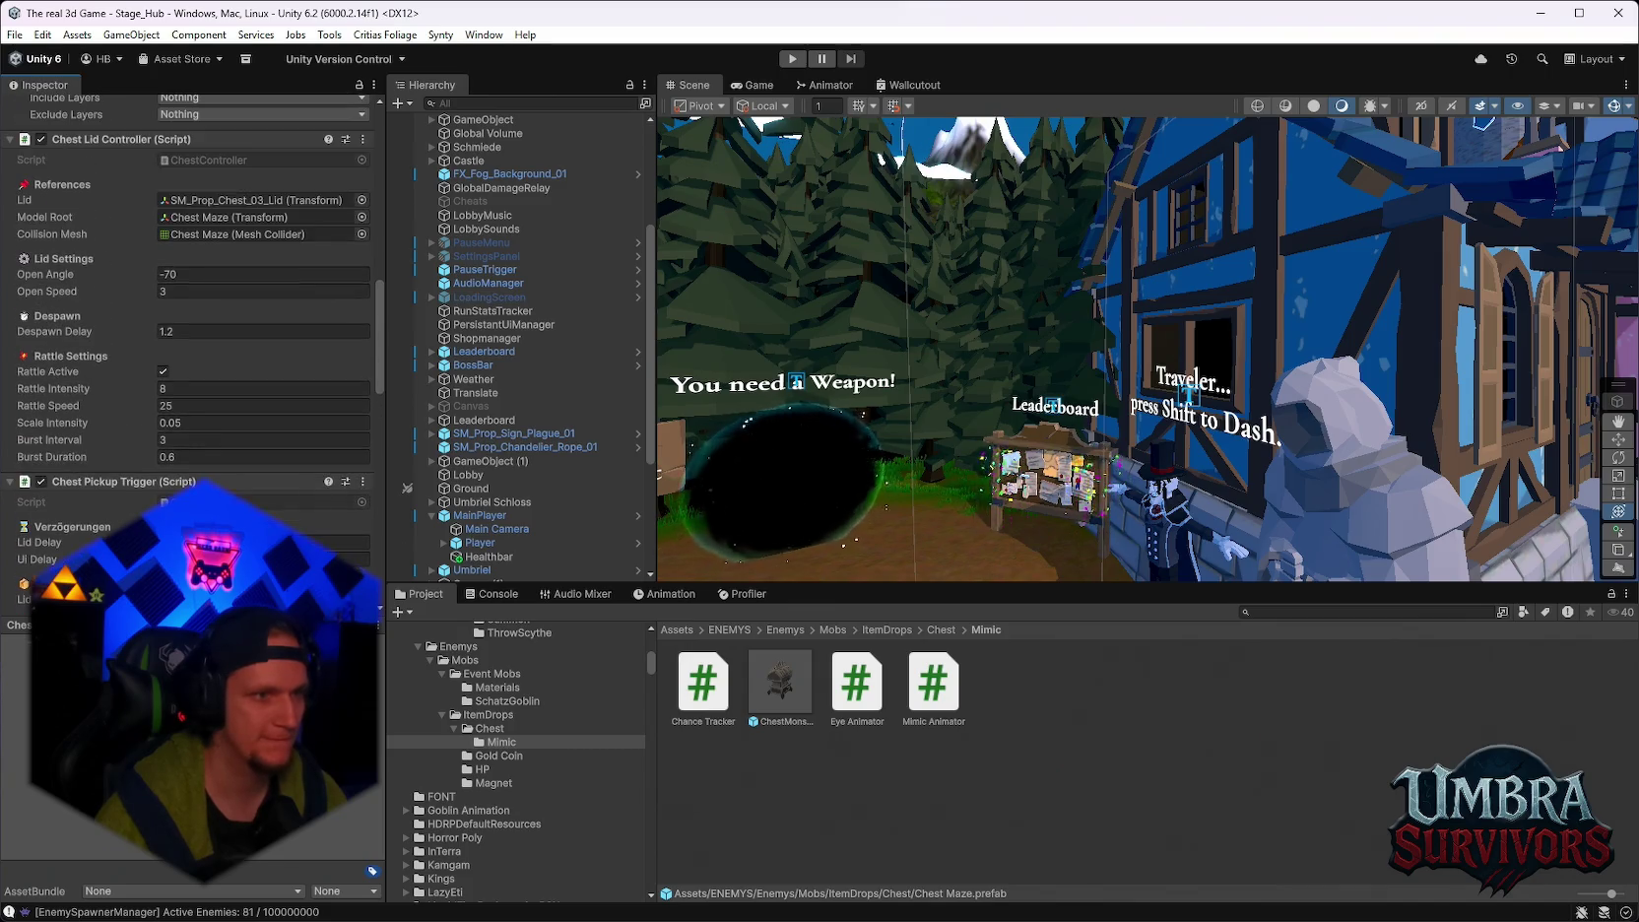
scroll(187, 296, up, 1)
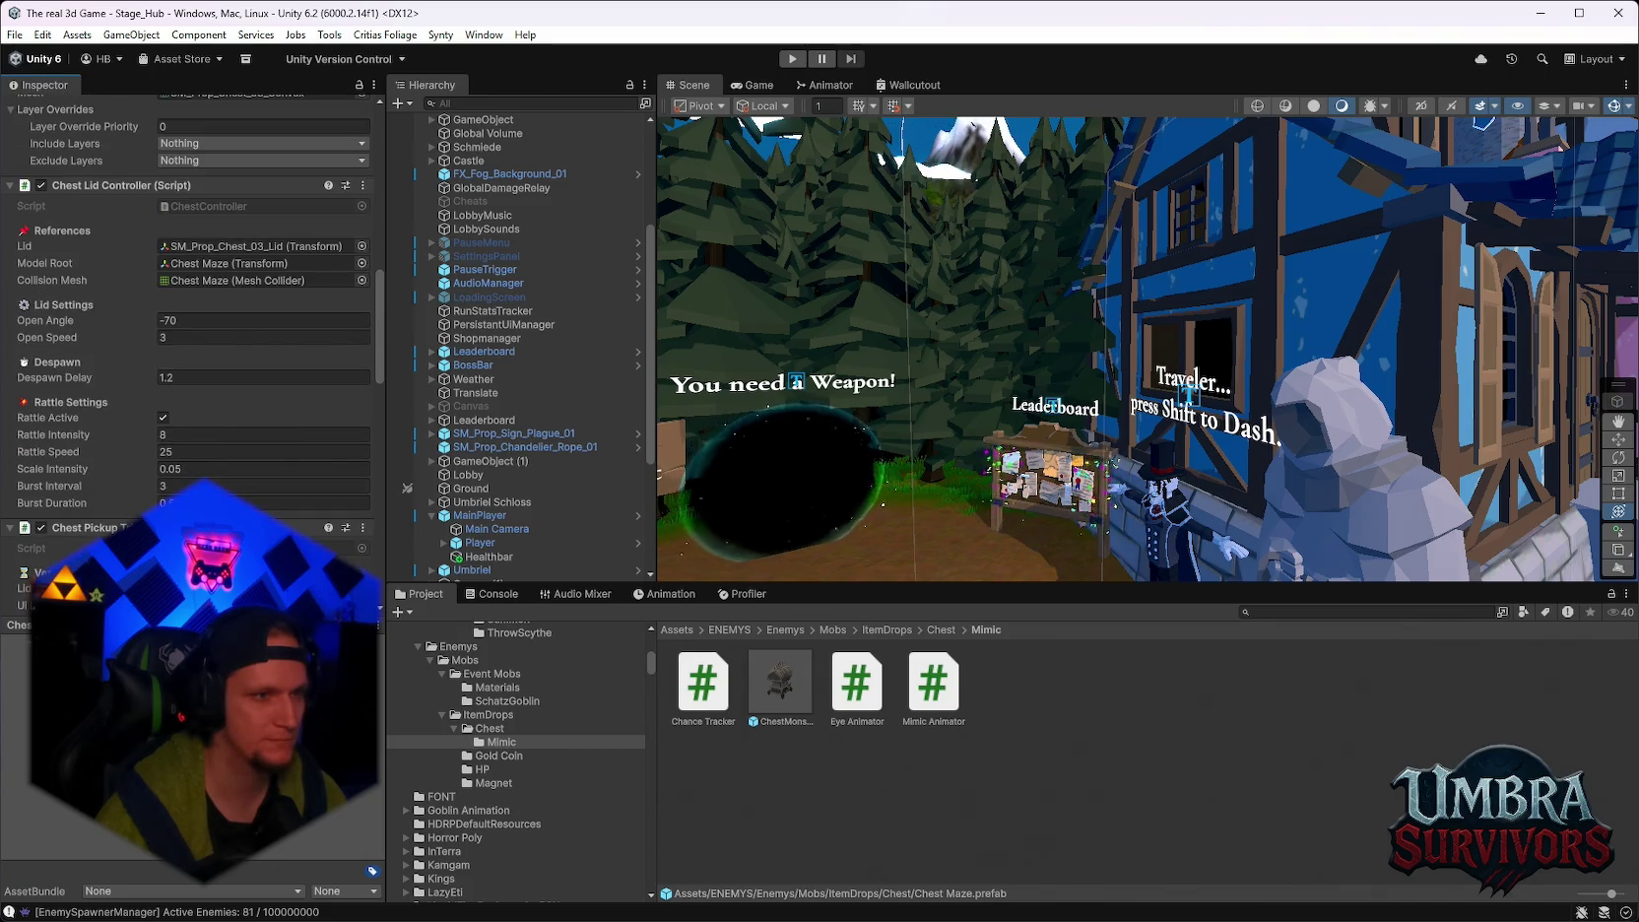
scroll(246, 394, down, 7)
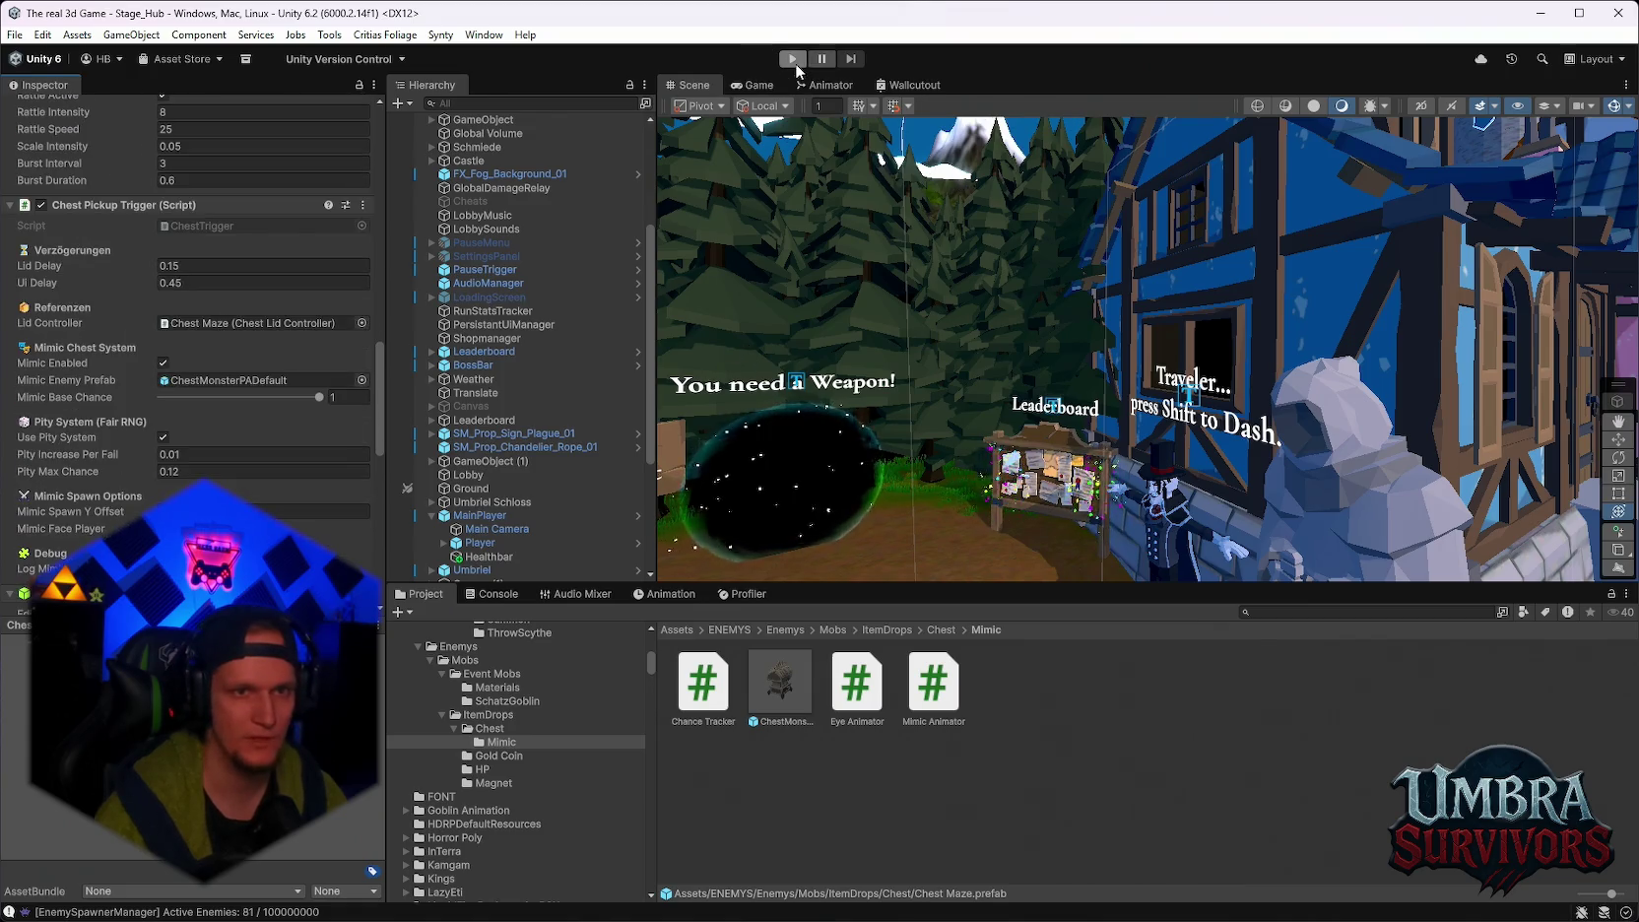
click(792, 59)
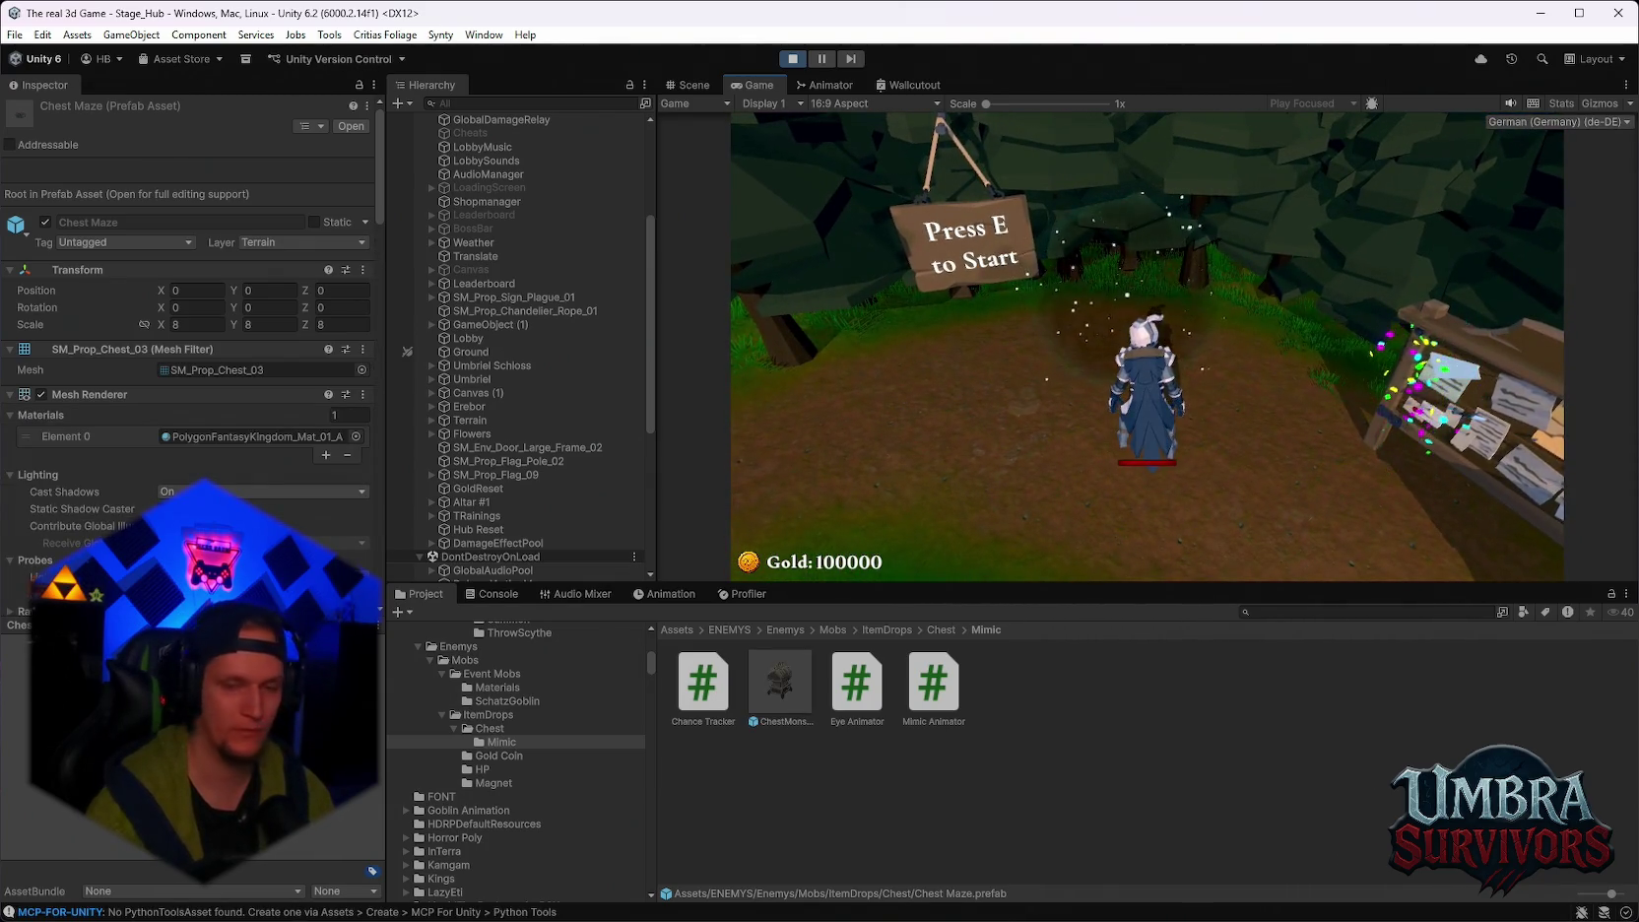
Reroll and pick a starting card, play into the Maze Warden's forest stage, then pause.
click(1135, 541)
click(1135, 540)
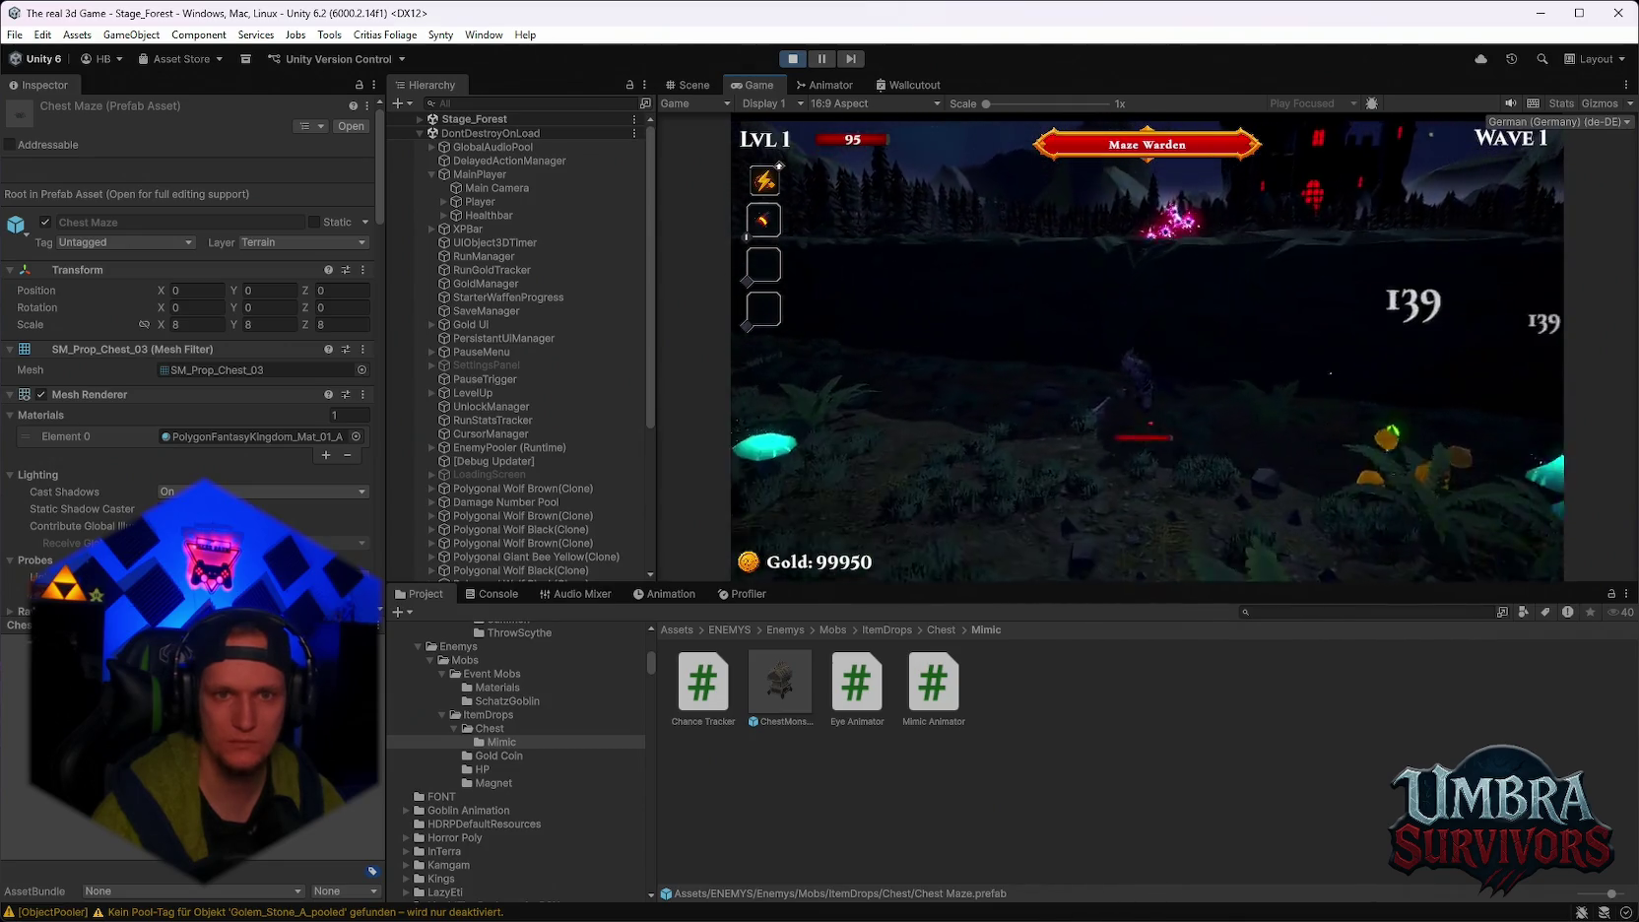
key(Escape)
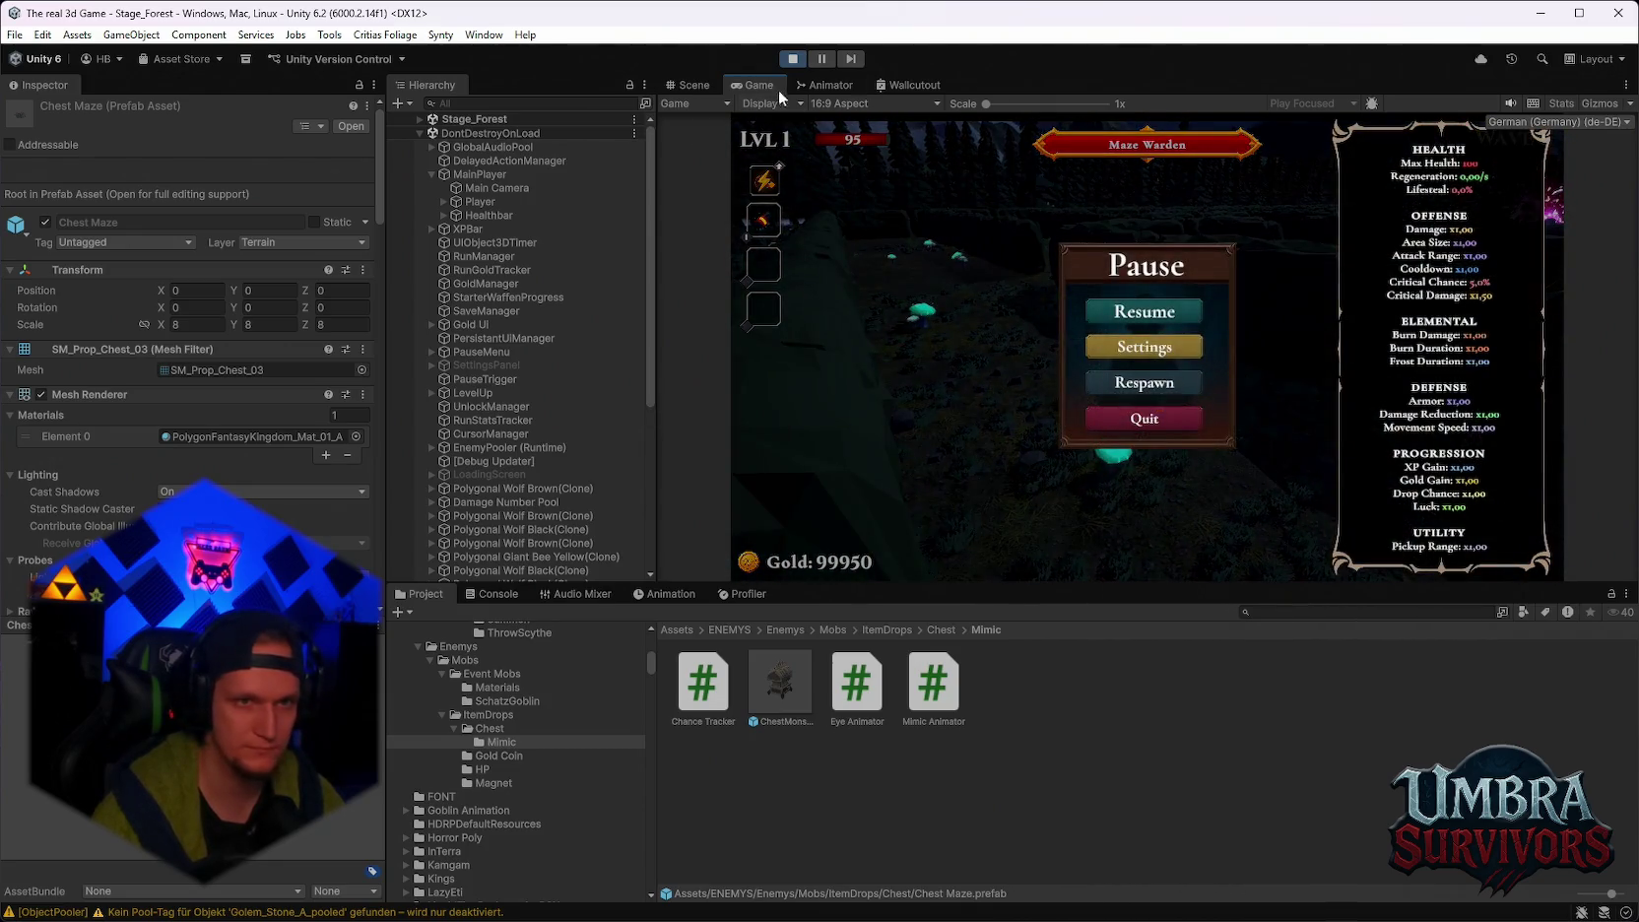
Maximize the Game view, resume, and take Vampire Orb plus a passive upgrade until dying in wave 3.
double_click(757, 85)
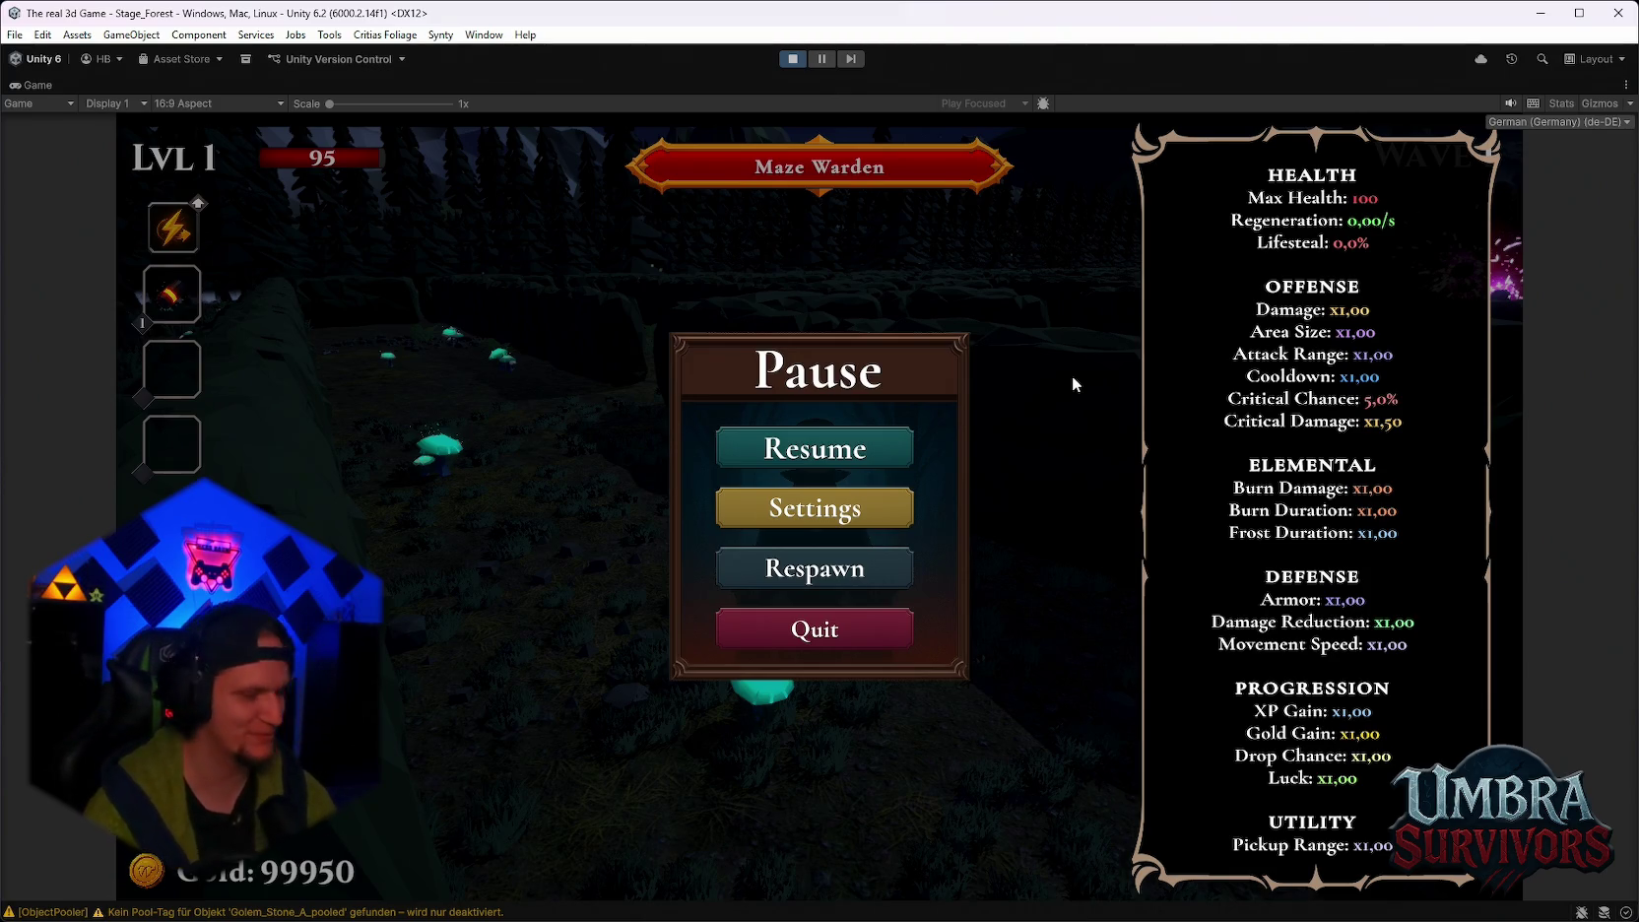
click(849, 450)
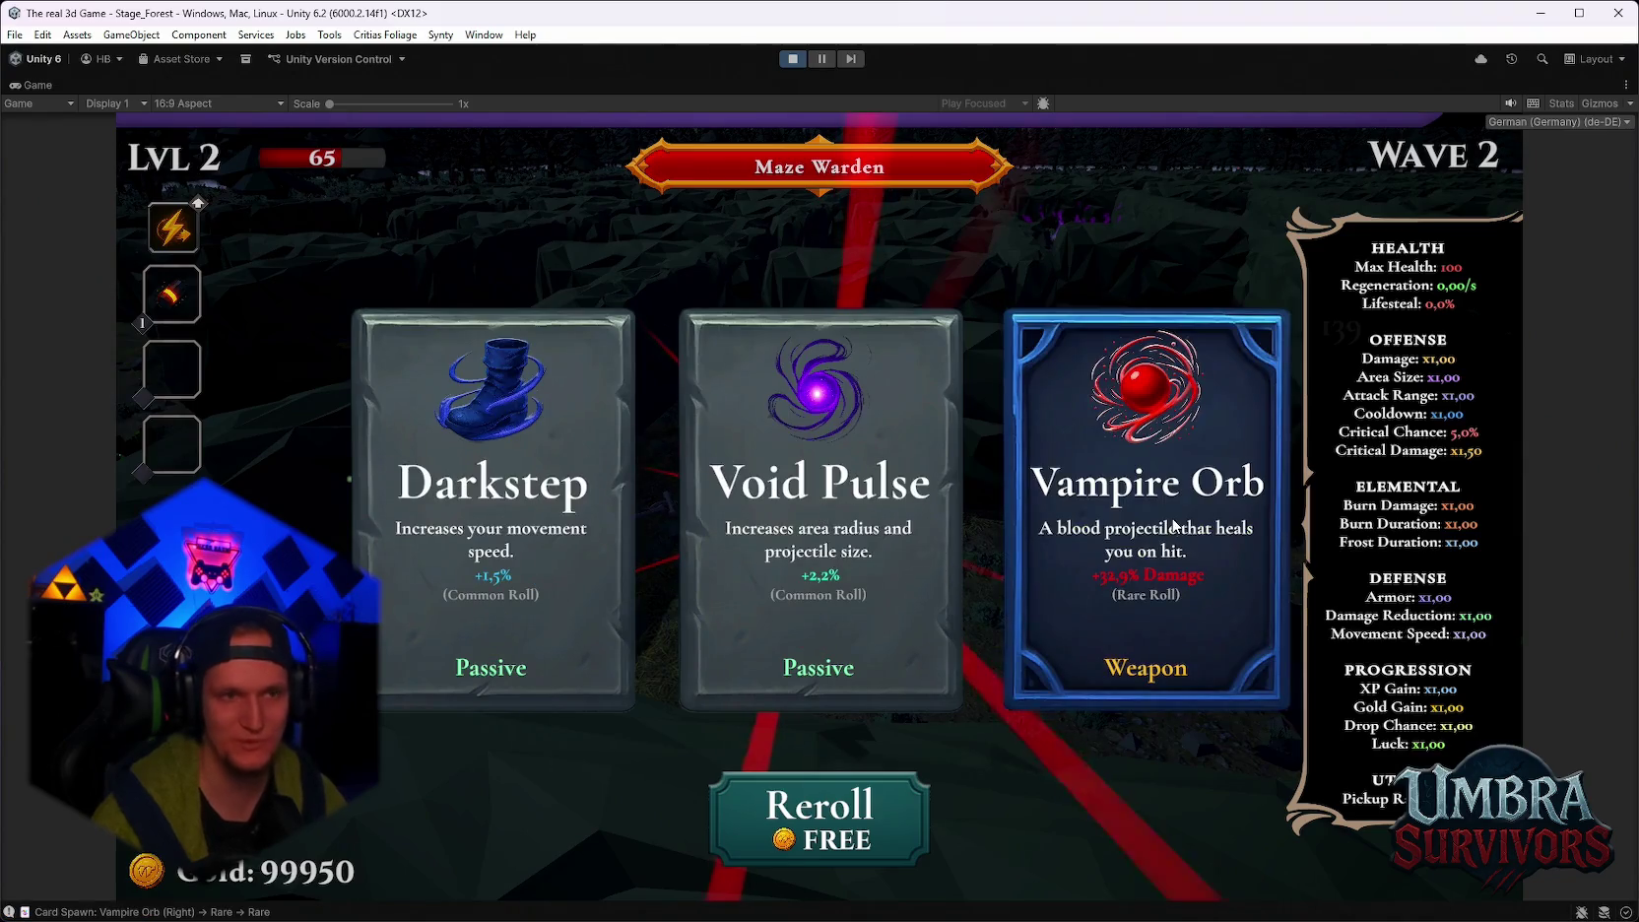
click(1172, 525)
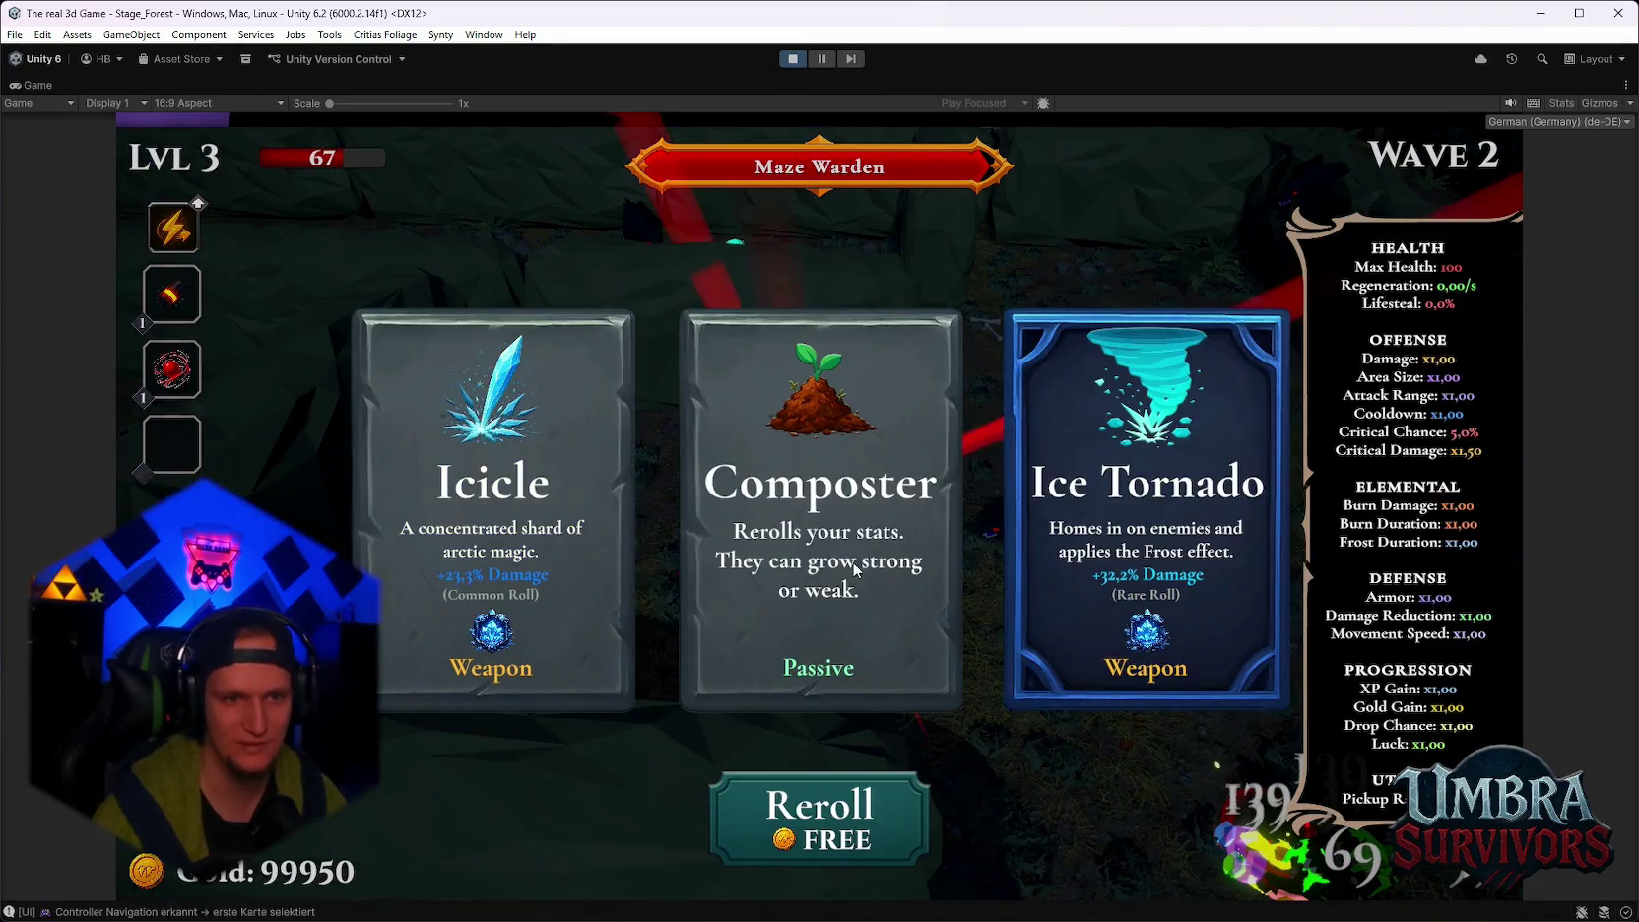
click(855, 569)
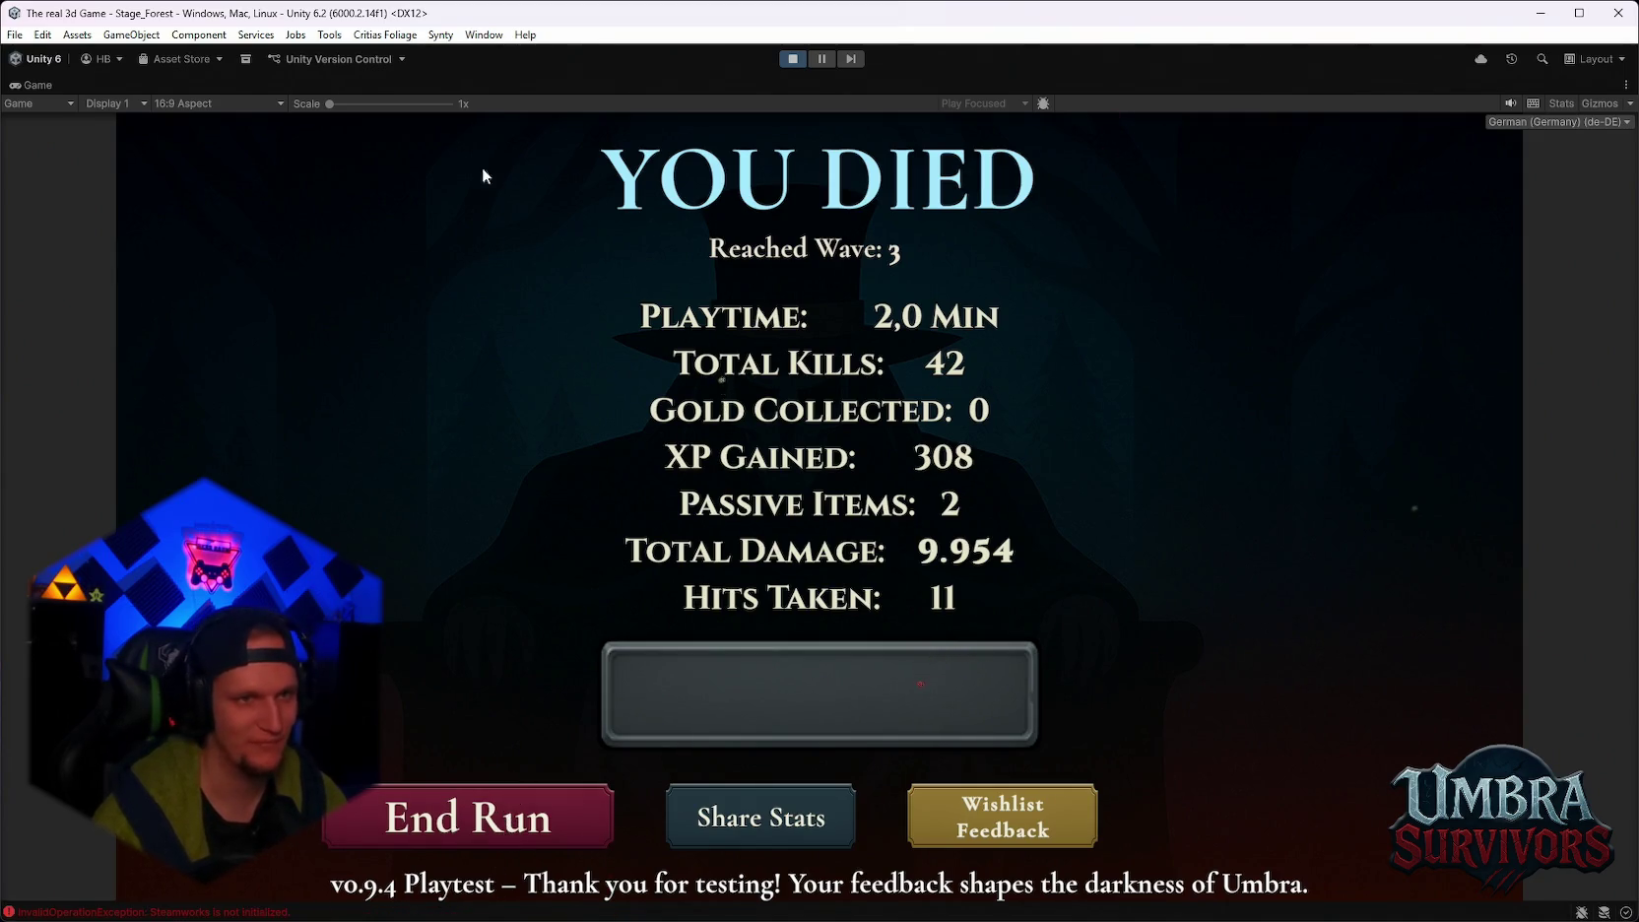
Exit Play mode to return to editing the Stage_Hub scene.
click(793, 60)
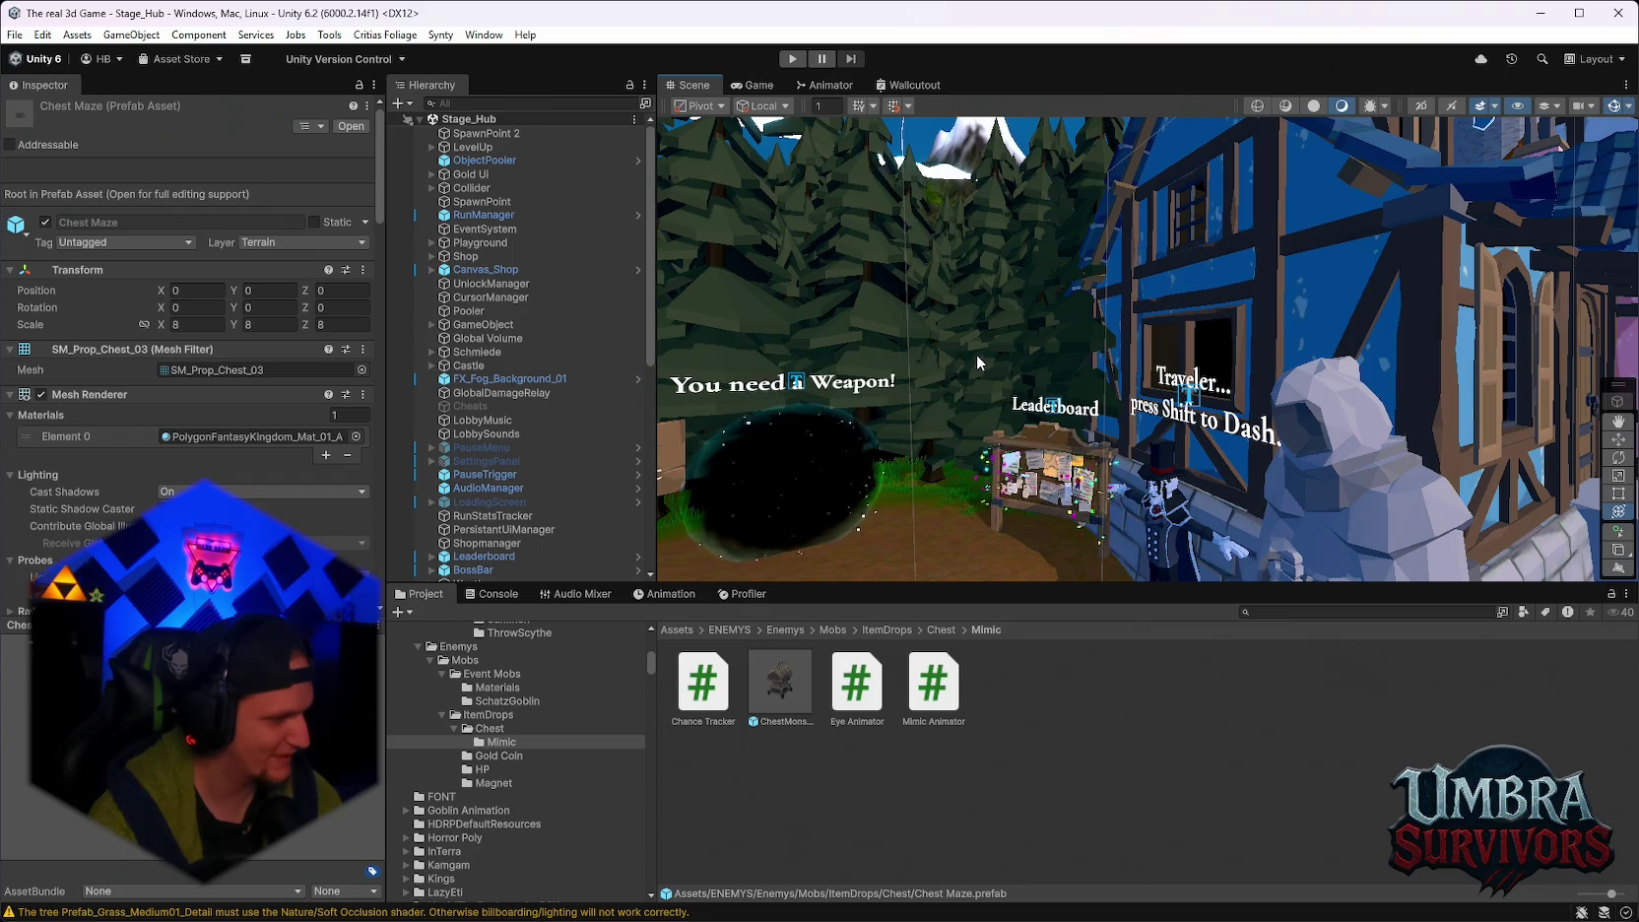
Frame the Leaderboard Trigger text and fly the camera past the Traveler statue.
click(976, 353)
drag(976, 353, 1061, 233)
key(f)
drag(1163, 308, 1275, 276)
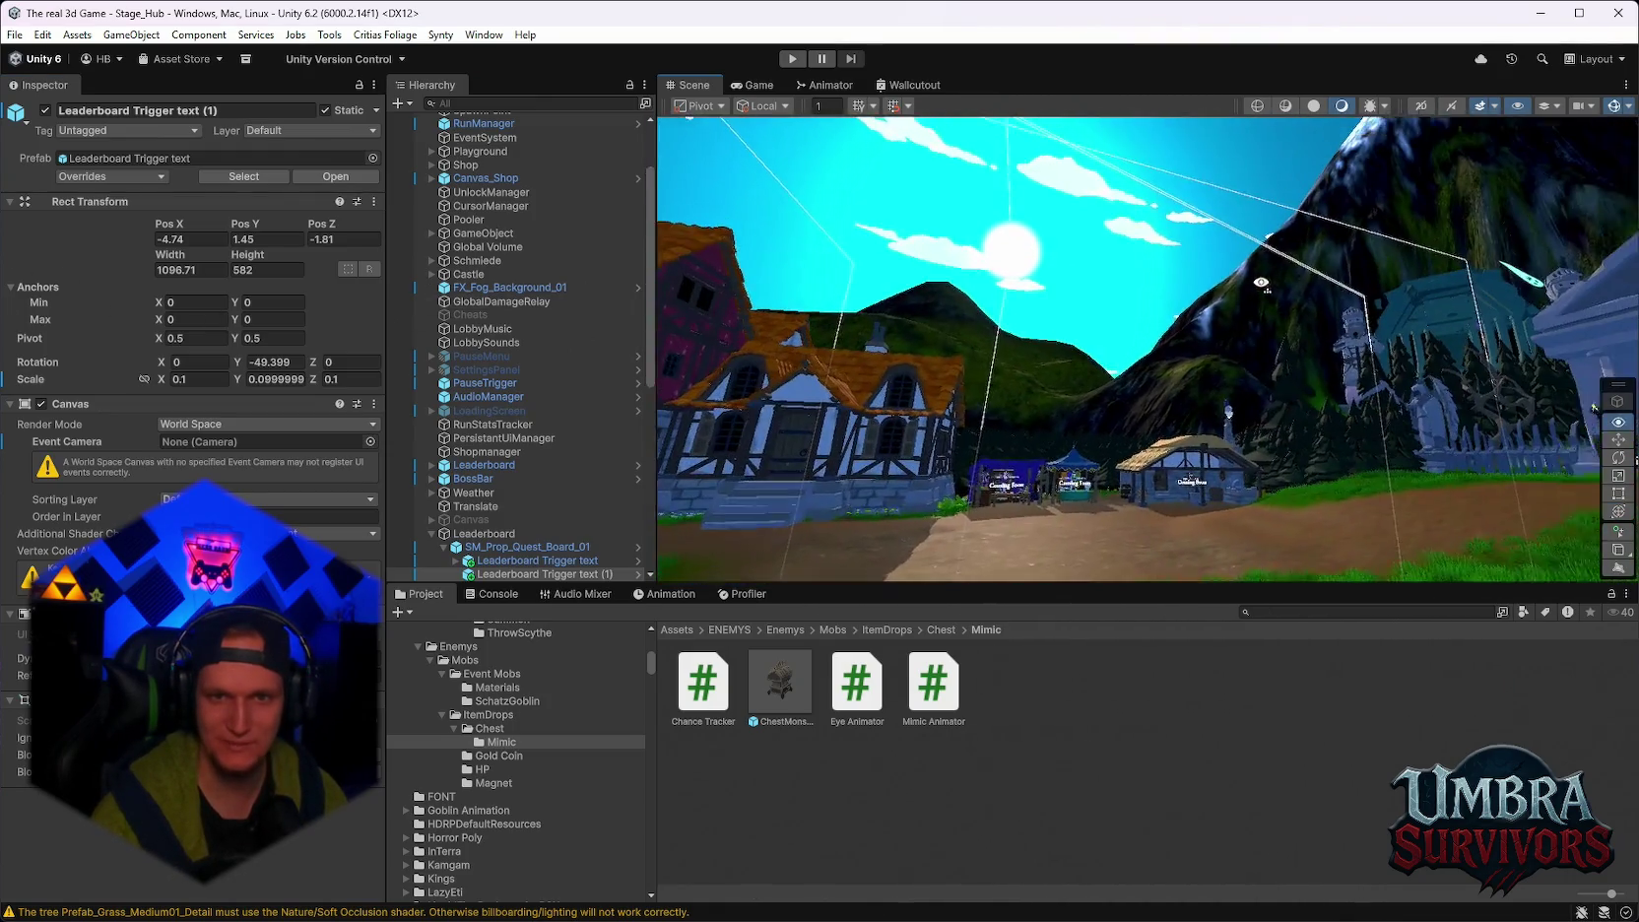
Move the view to the Get a Weapon shrine and open the ChestMonsterPADefault prefab.
click(1042, 235)
mouse_move(1042, 235)
mouse_down()
mouse_move(1091, 479)
mouse_move(1133, 531)
mouse_up()
scroll(512, 788, down, 4)
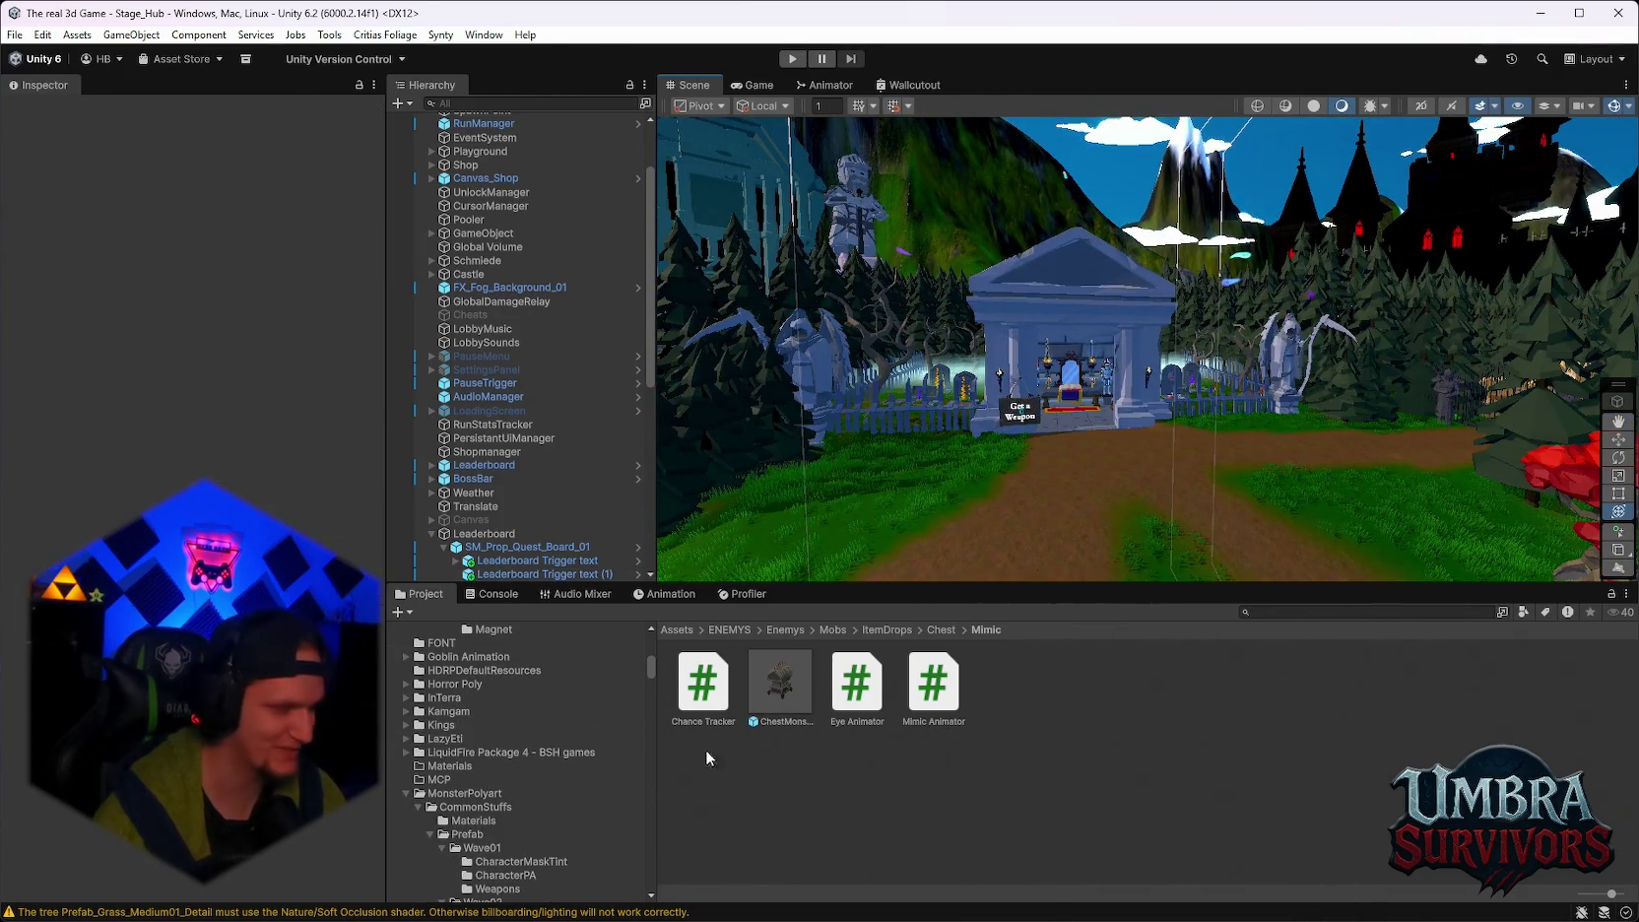
mouse_move(965, 390)
mouse_down()
mouse_move(1010, 433)
mouse_move(1086, 378)
mouse_move(1082, 323)
mouse_move(1075, 491)
mouse_move(1145, 425)
mouse_move(995, 412)
mouse_up()
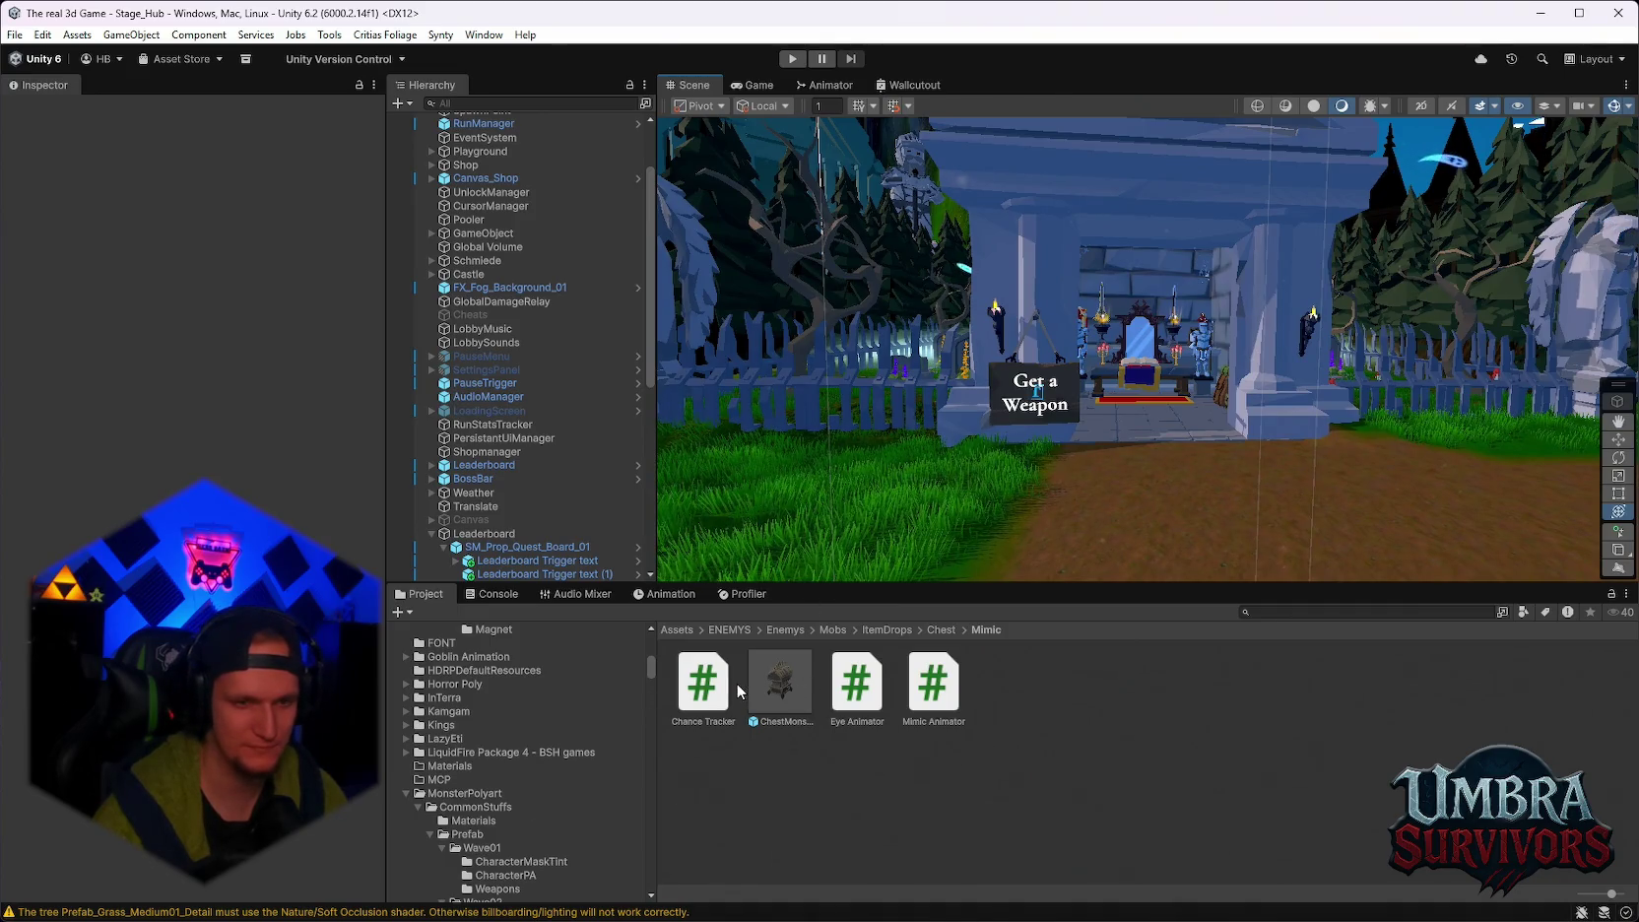
double_click(786, 701)
Orbit around the chest monster and select its Move Speed field in the Inspector.
mouse_move(1121, 415)
mouse_down()
mouse_move(1141, 319)
mouse_move(1178, 393)
mouse_up()
scroll(197, 295, down, 10)
scroll(212, 369, down, 10)
scroll(213, 369, up, 10)
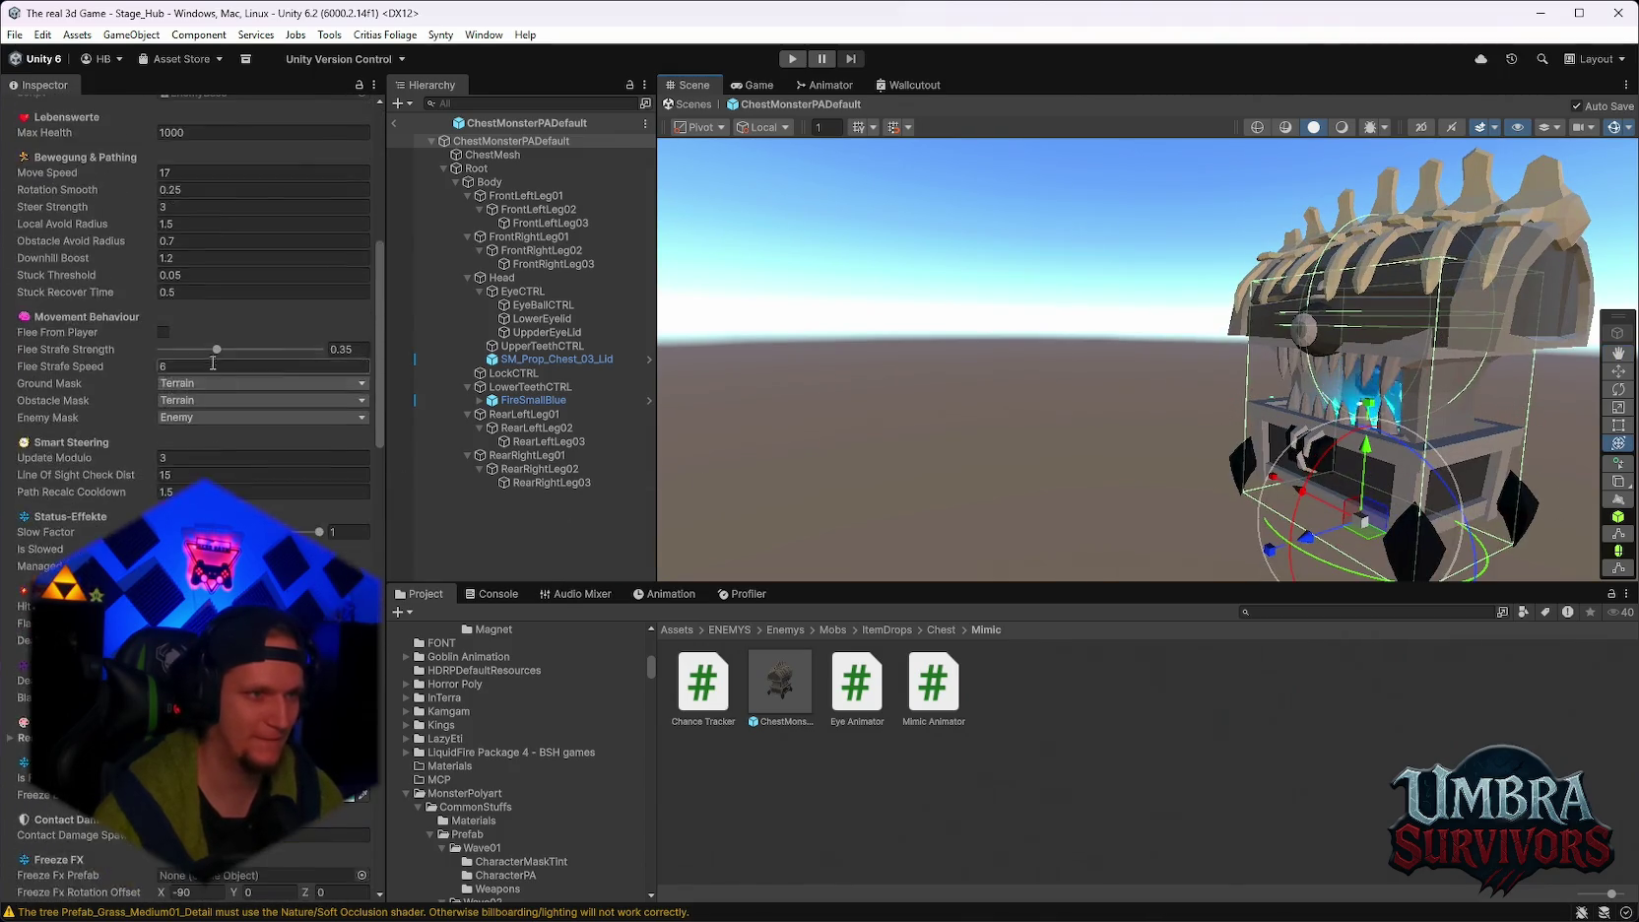
scroll(213, 369, up, 2)
click(193, 262)
text(15)
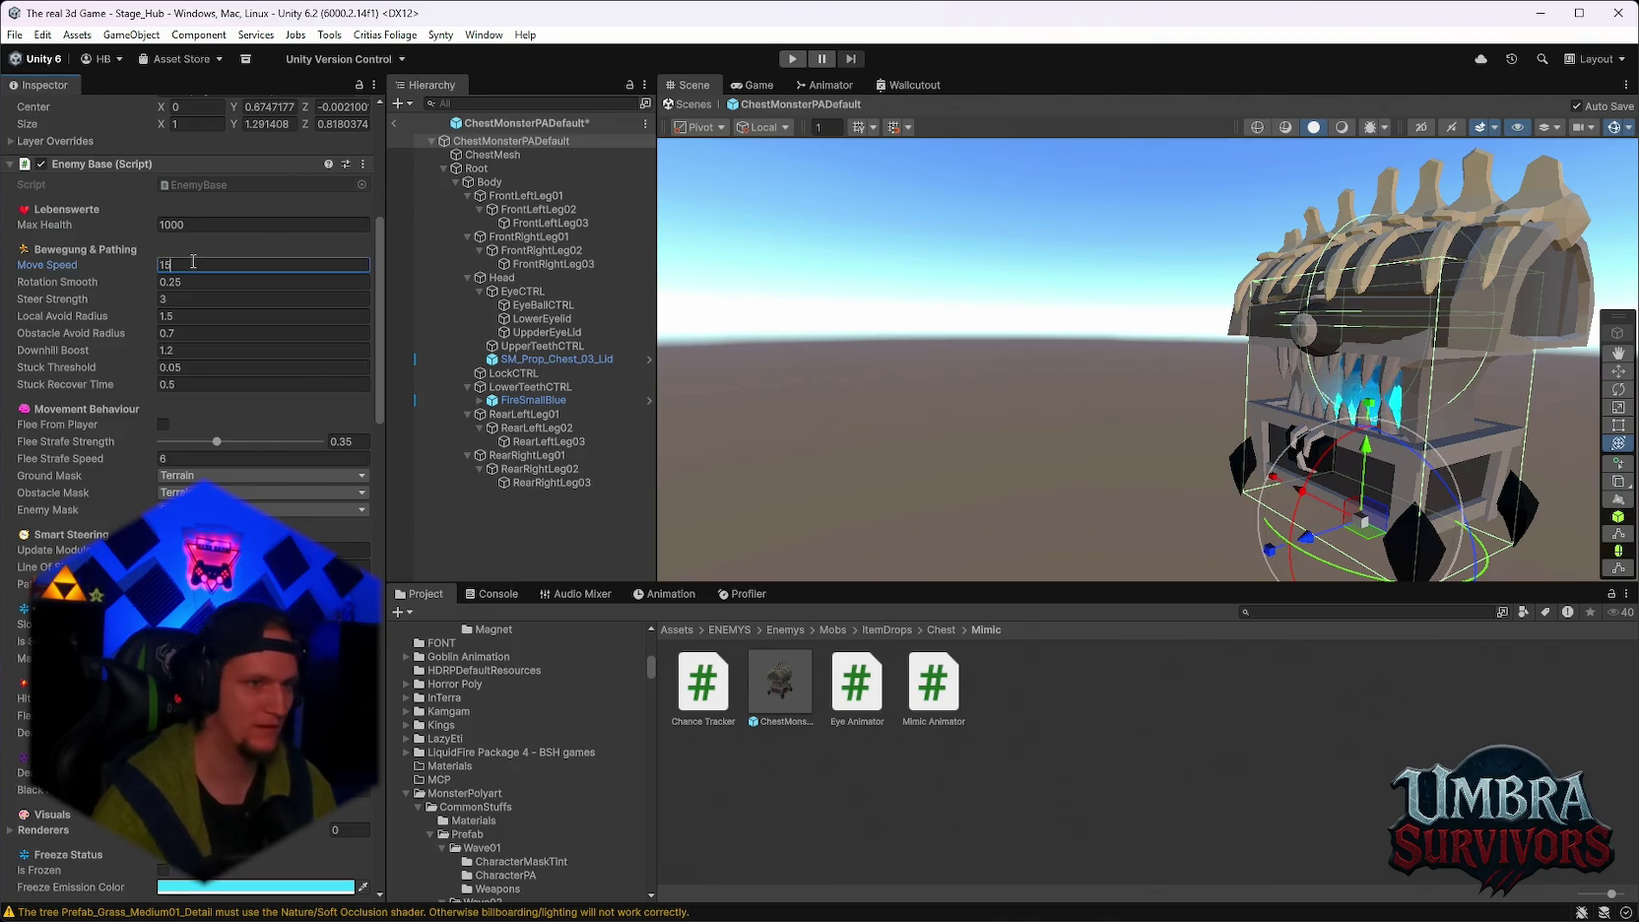
Set Damage Number Extra Offset to -1 and save the prefab with Ctrl+S.
scroll(177, 466, down, 6)
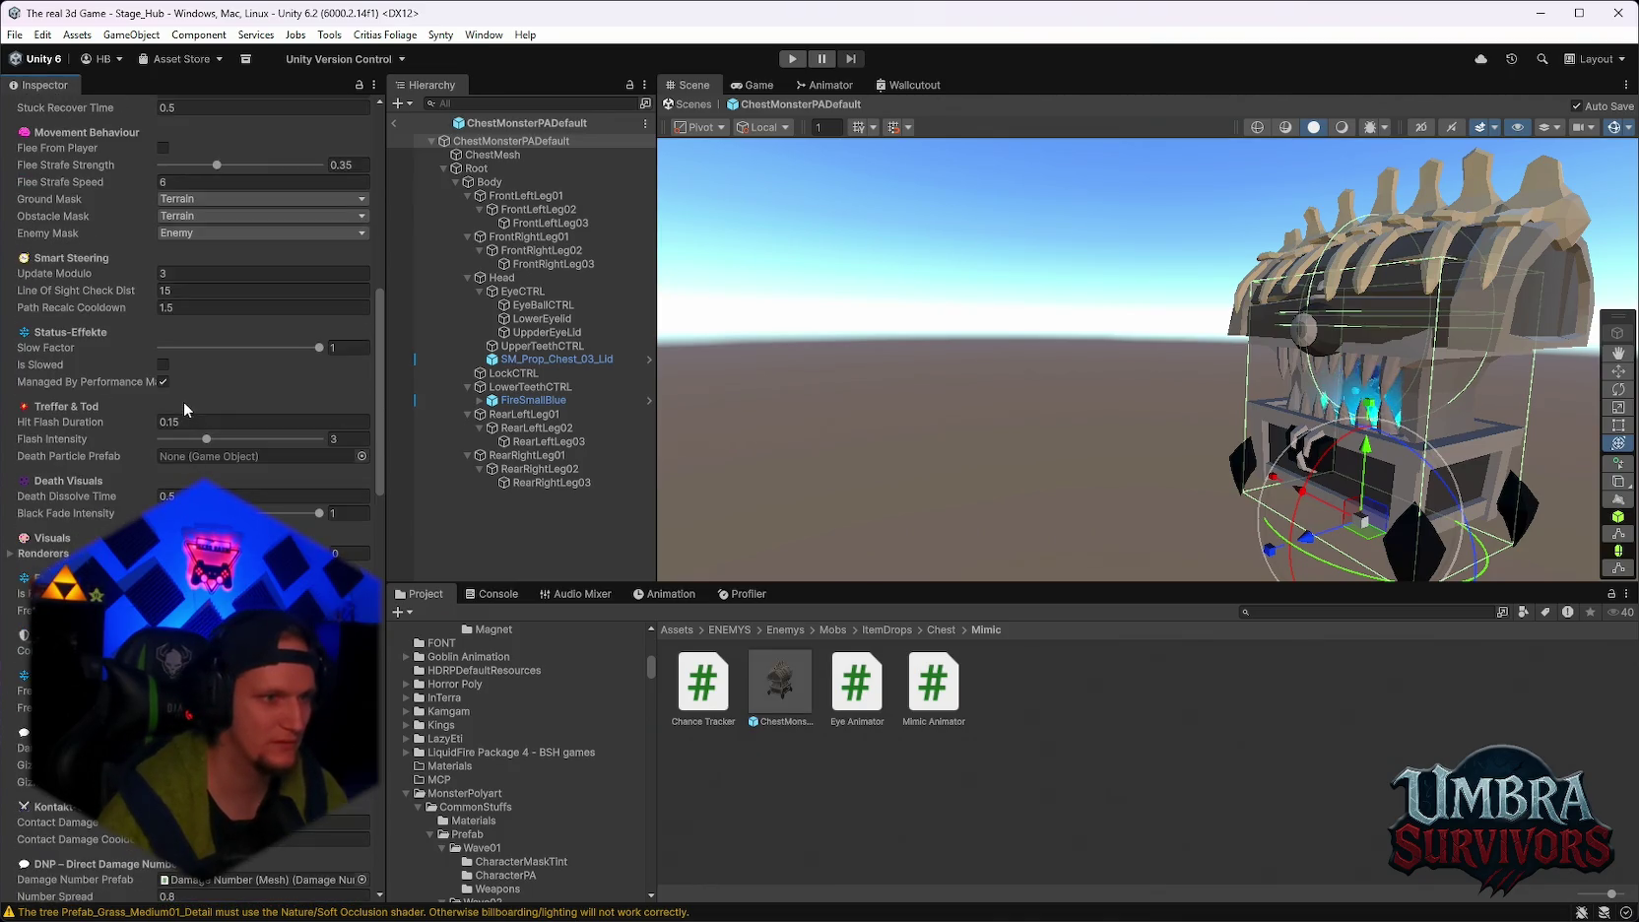
scroll(173, 406, down, 8)
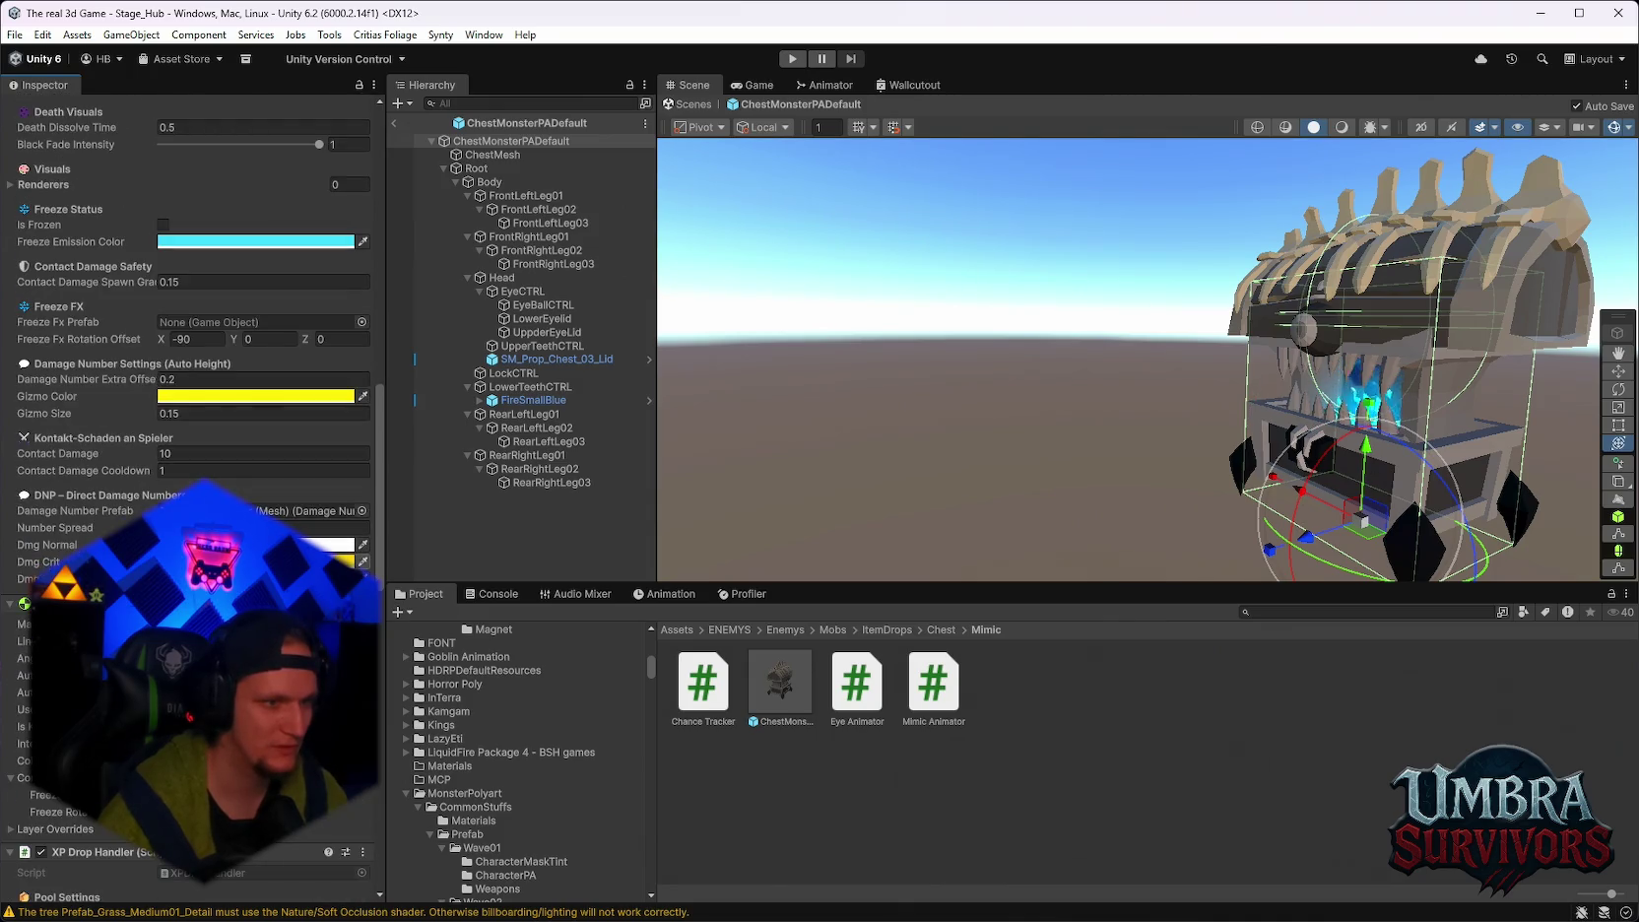
scroll(192, 492, up, 1)
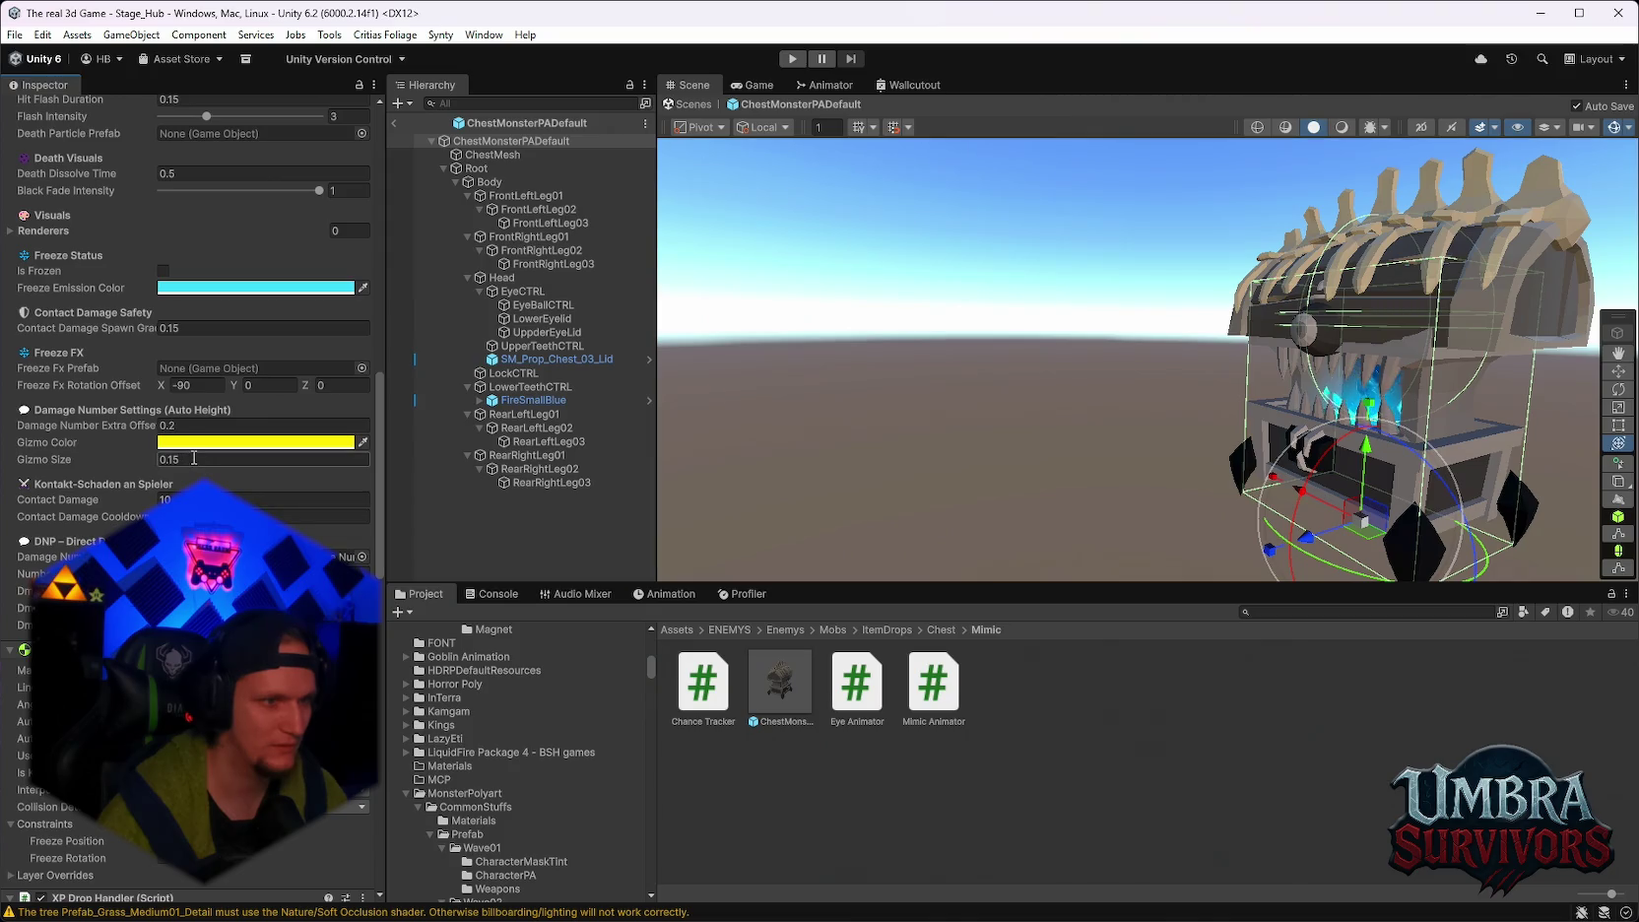
click(201, 425)
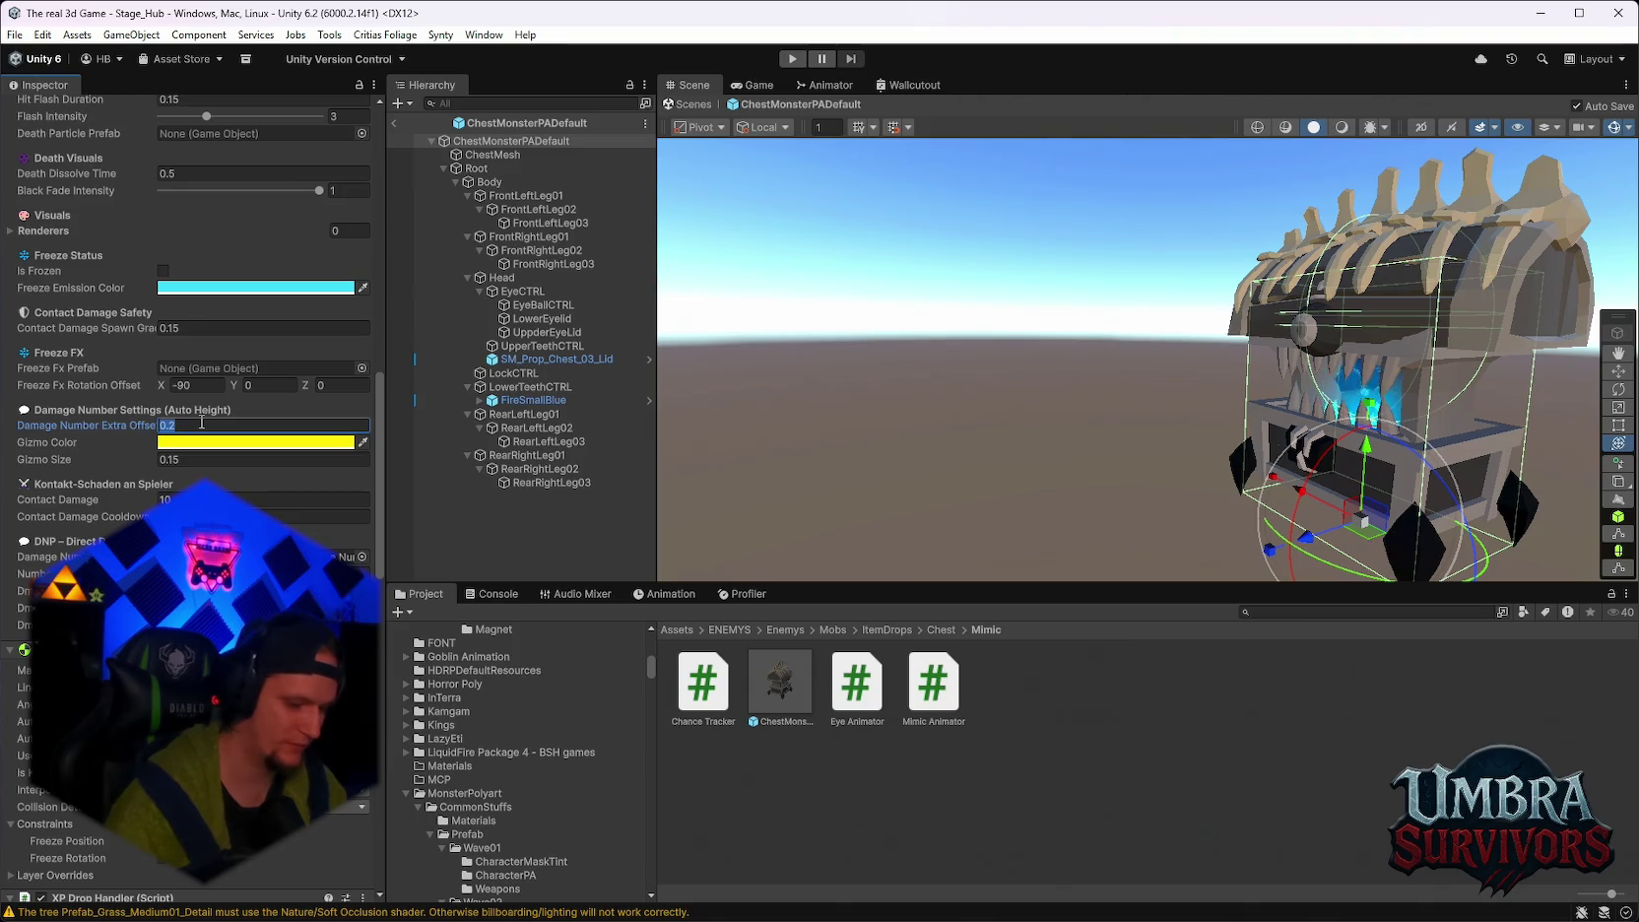
text(-1)
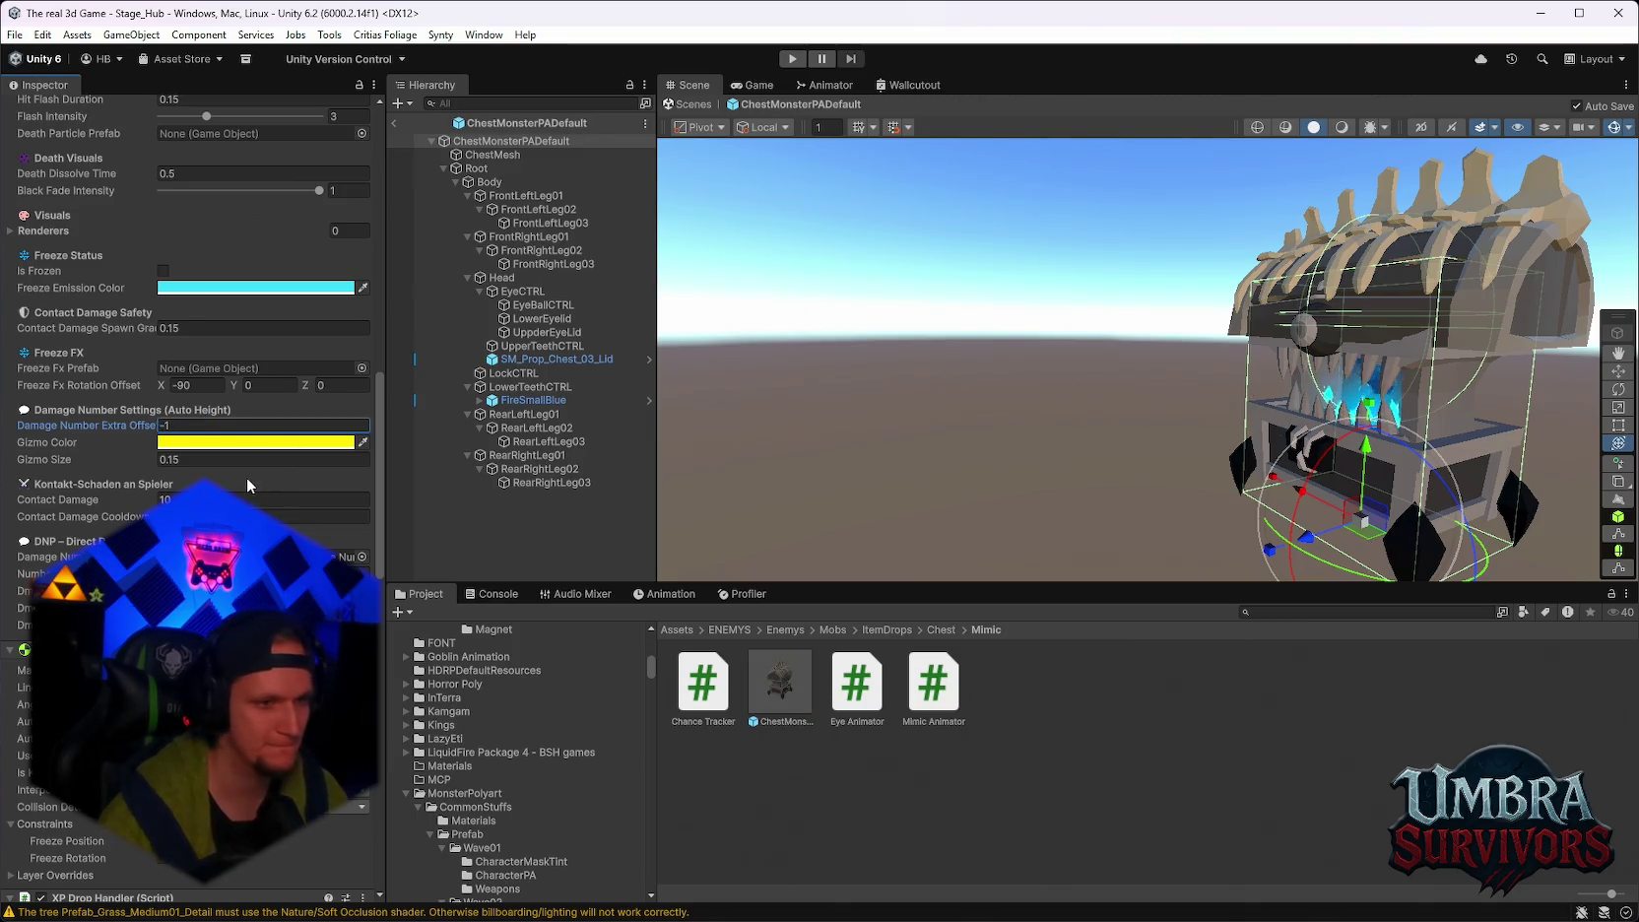
scroll(246, 477, down, 10)
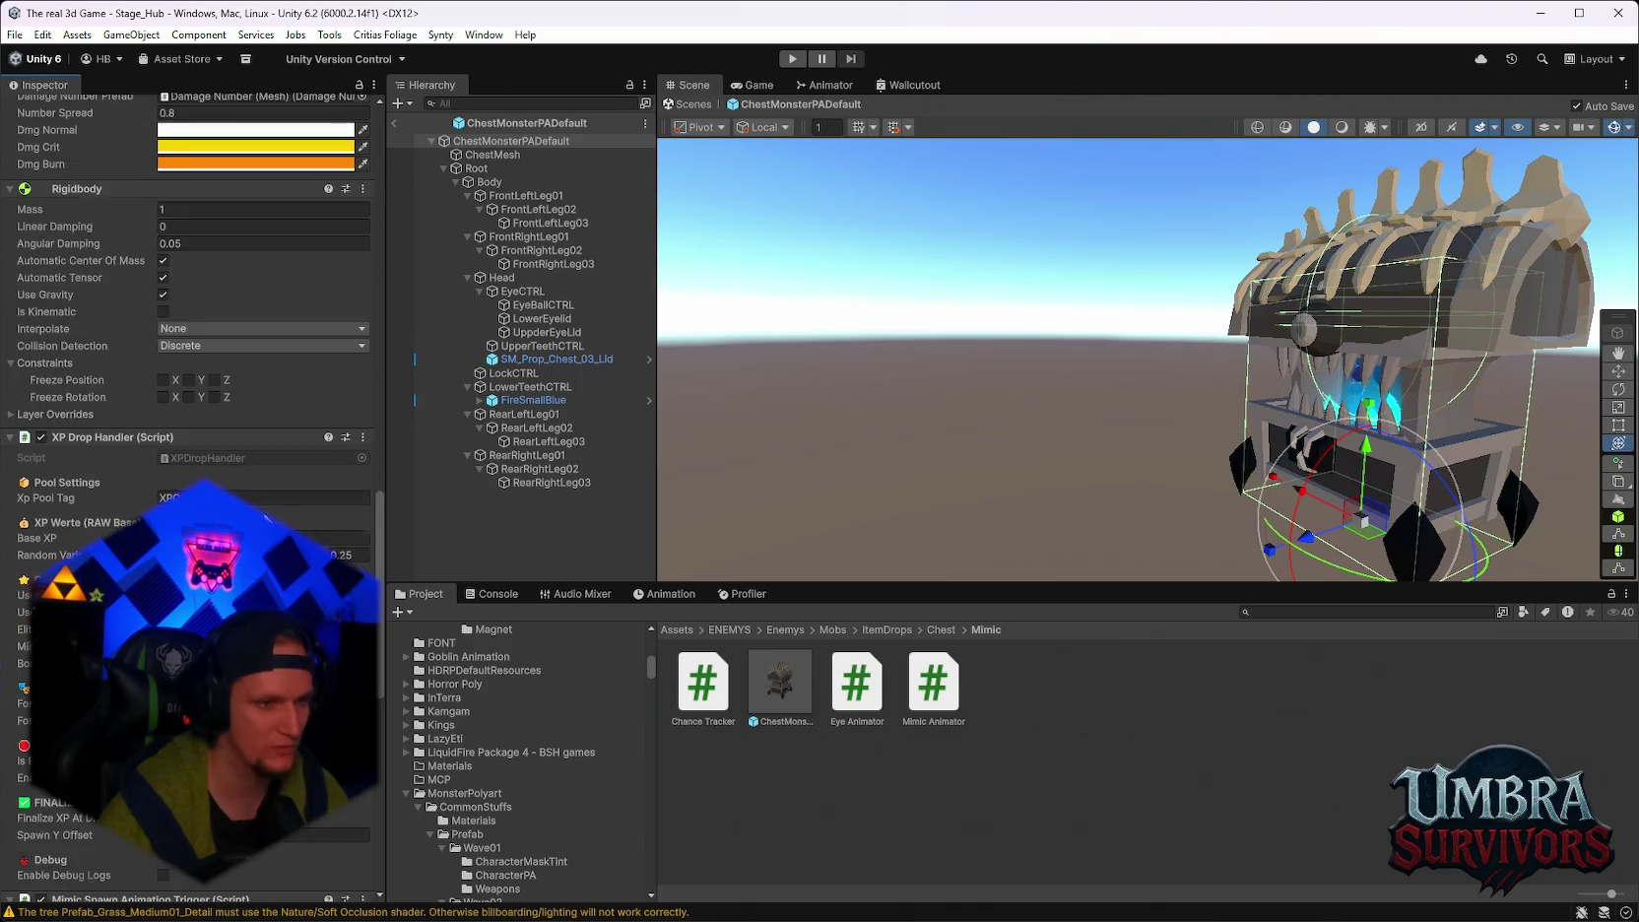
scroll(192, 493, down, 4)
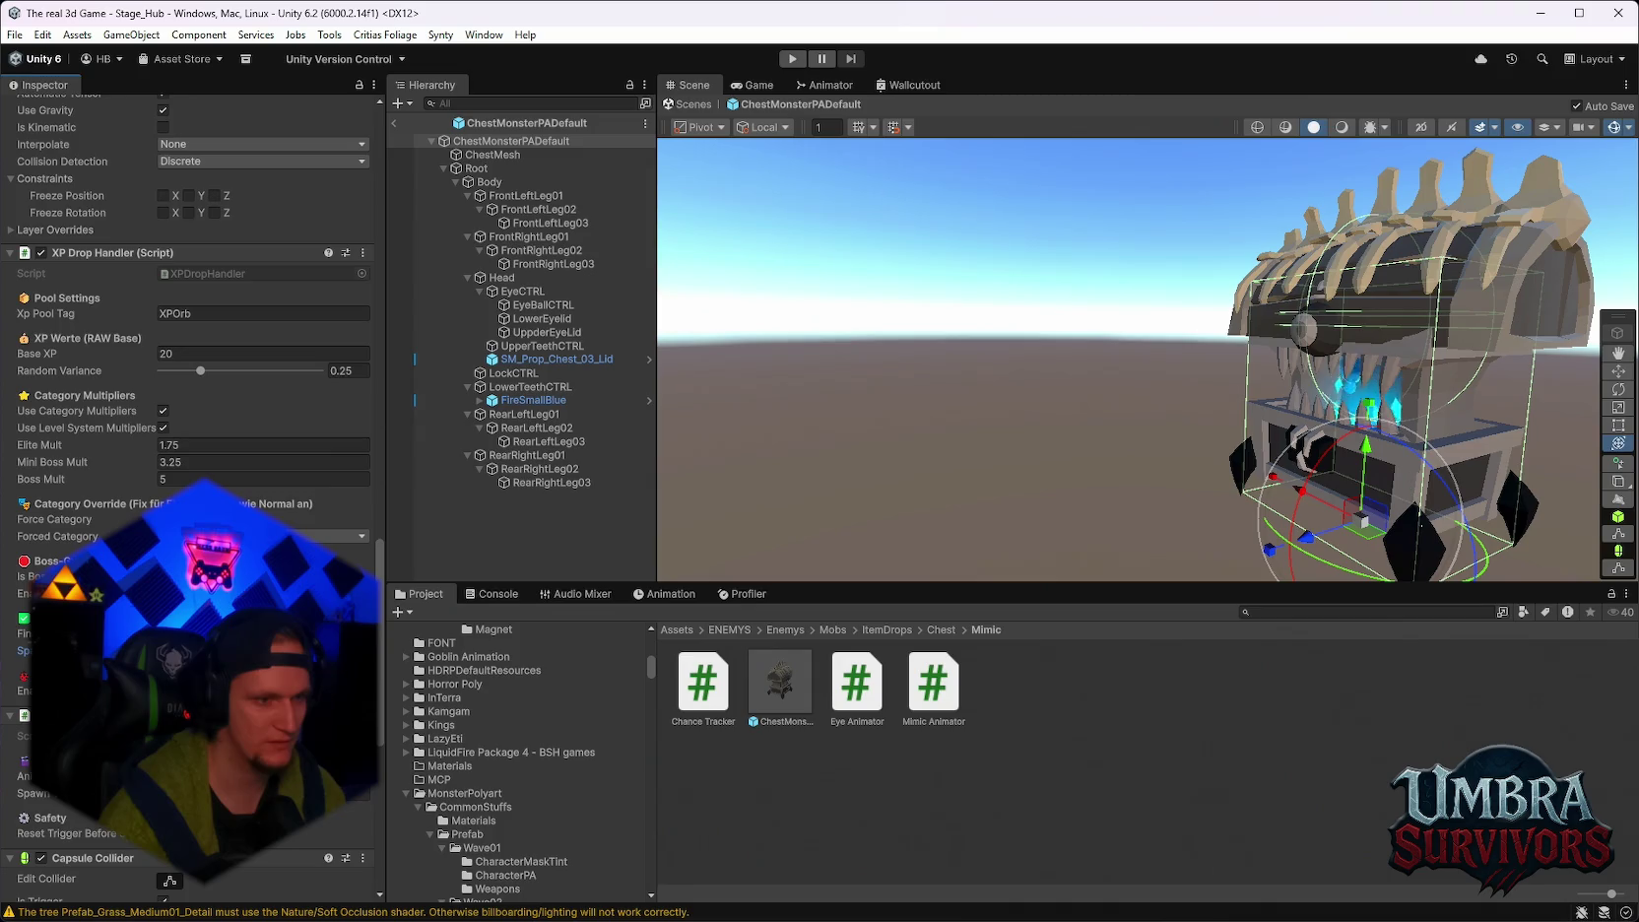
key(ctrl+s)
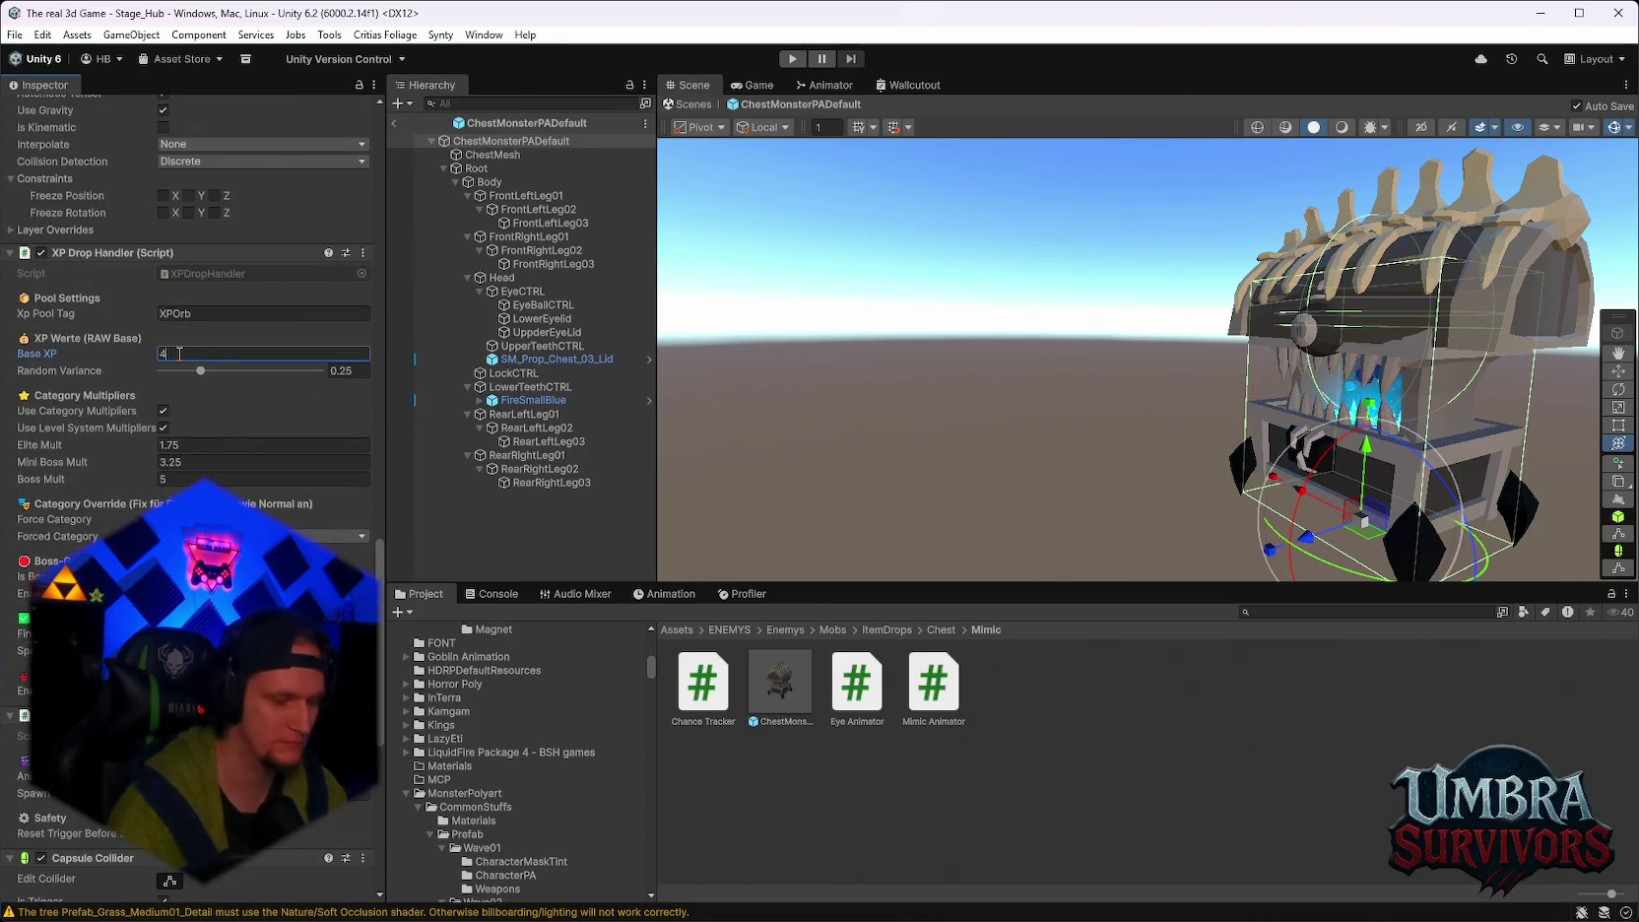
Orbit the view to face the mimic's front and deselect it.
scroll(180, 353, down, 10)
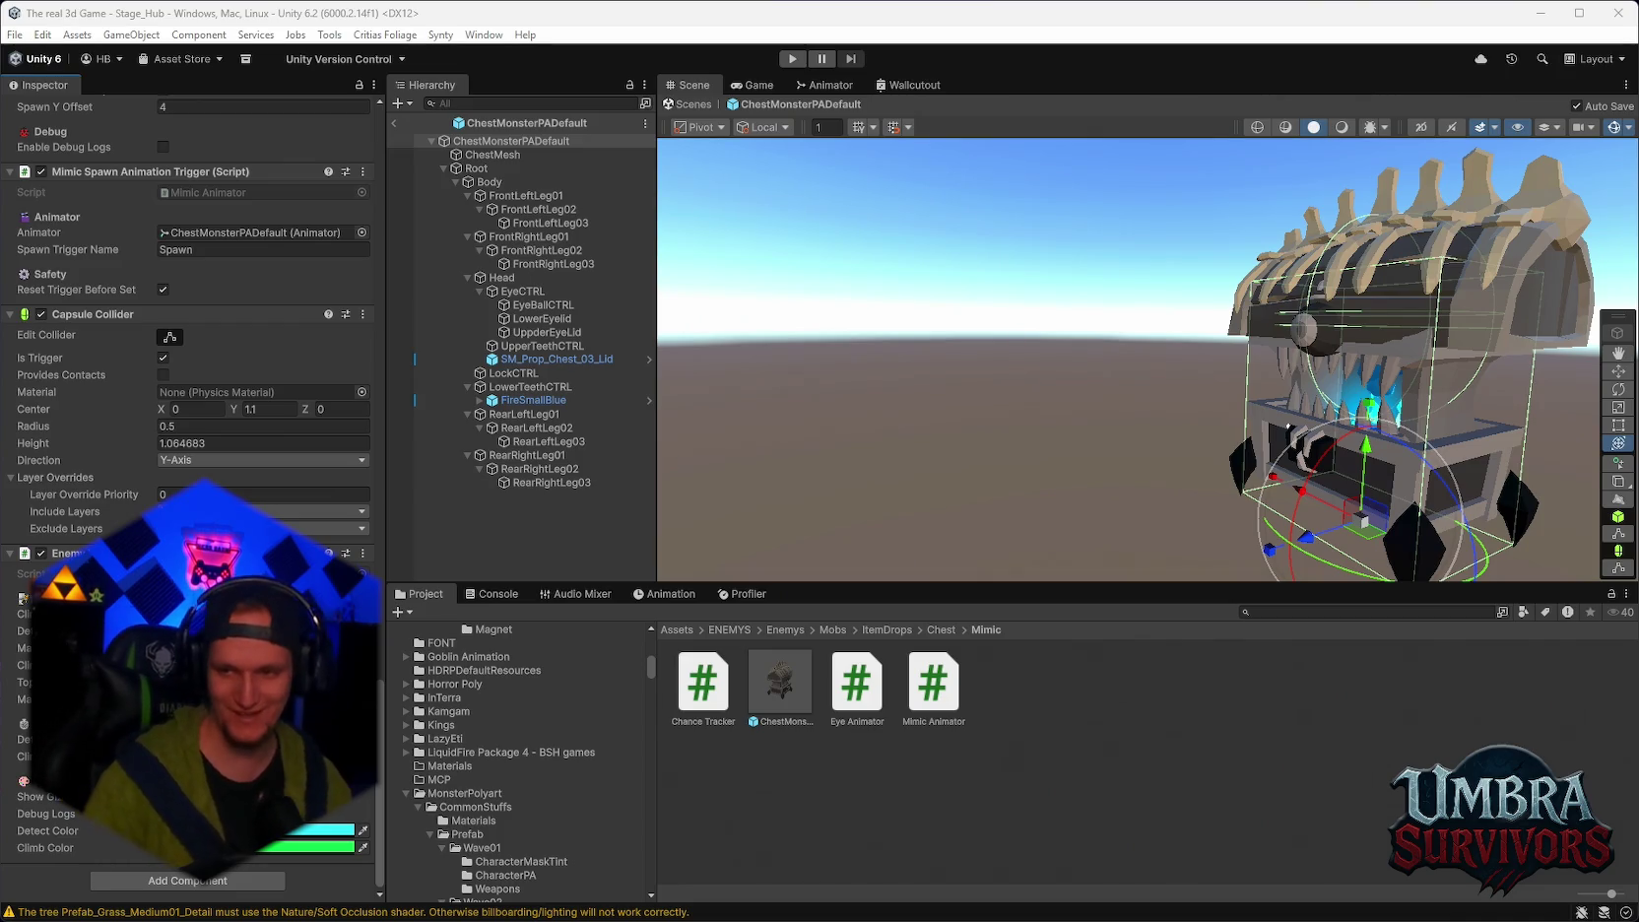
drag(1203, 479, 1435, 342)
click(1435, 343)
mouse_move(1181, 379)
mouse_down()
mouse_move(1359, 385)
mouse_move(1301, 385)
mouse_up()
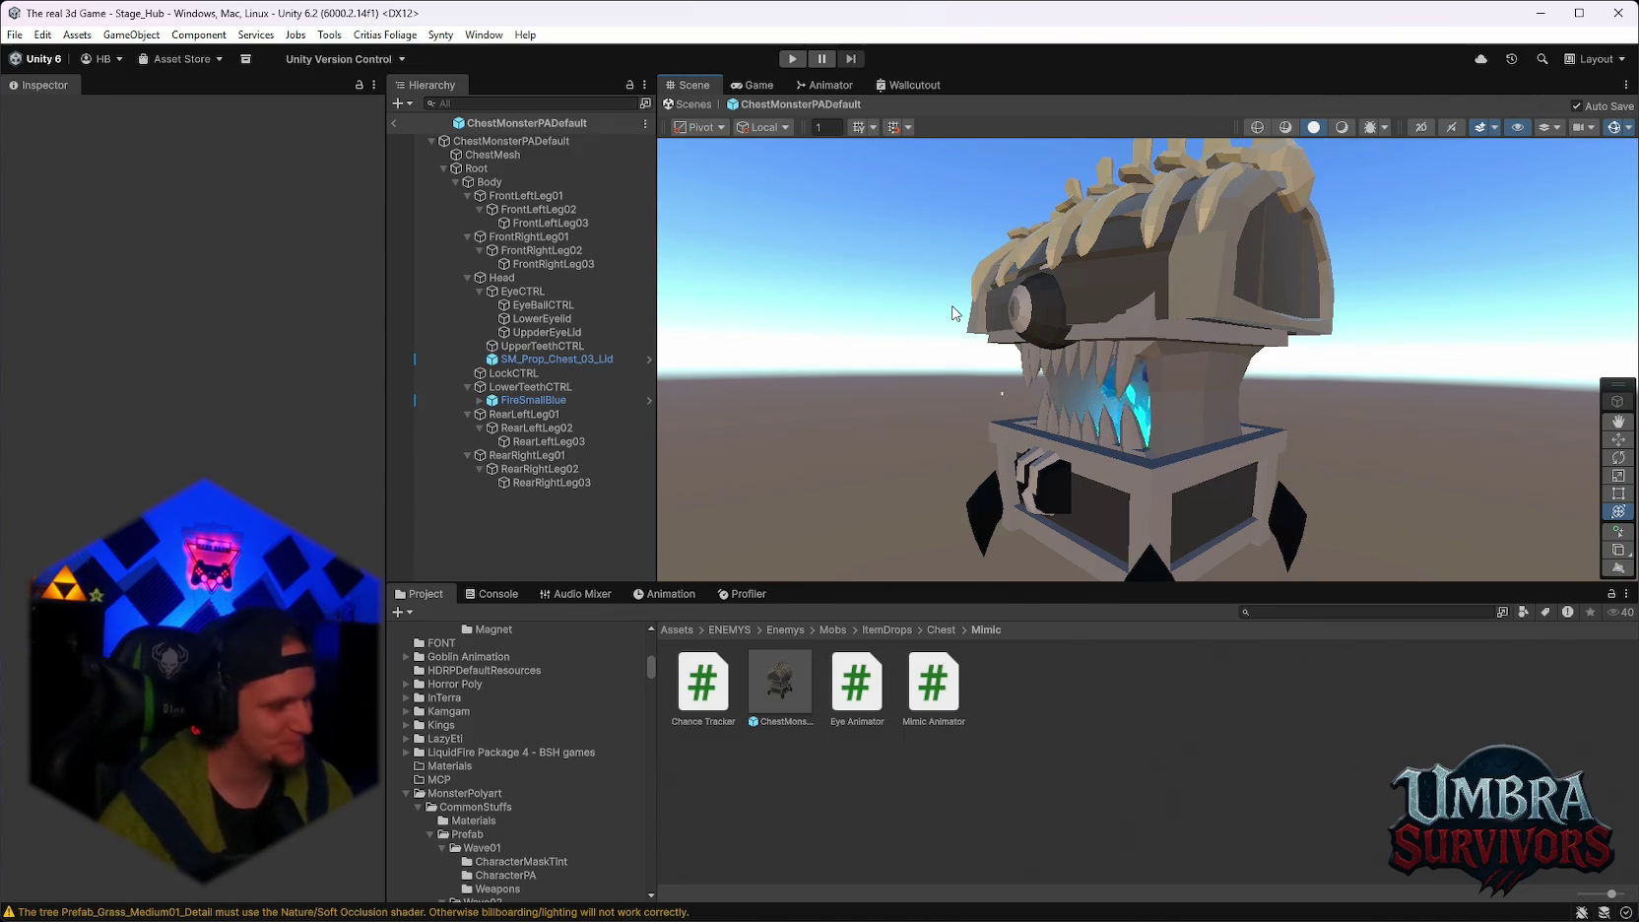
mouse_move(946, 313)
mouse_down()
mouse_move(1088, 325)
mouse_move(1175, 396)
mouse_up()
scroll(1034, 315, up, 3)
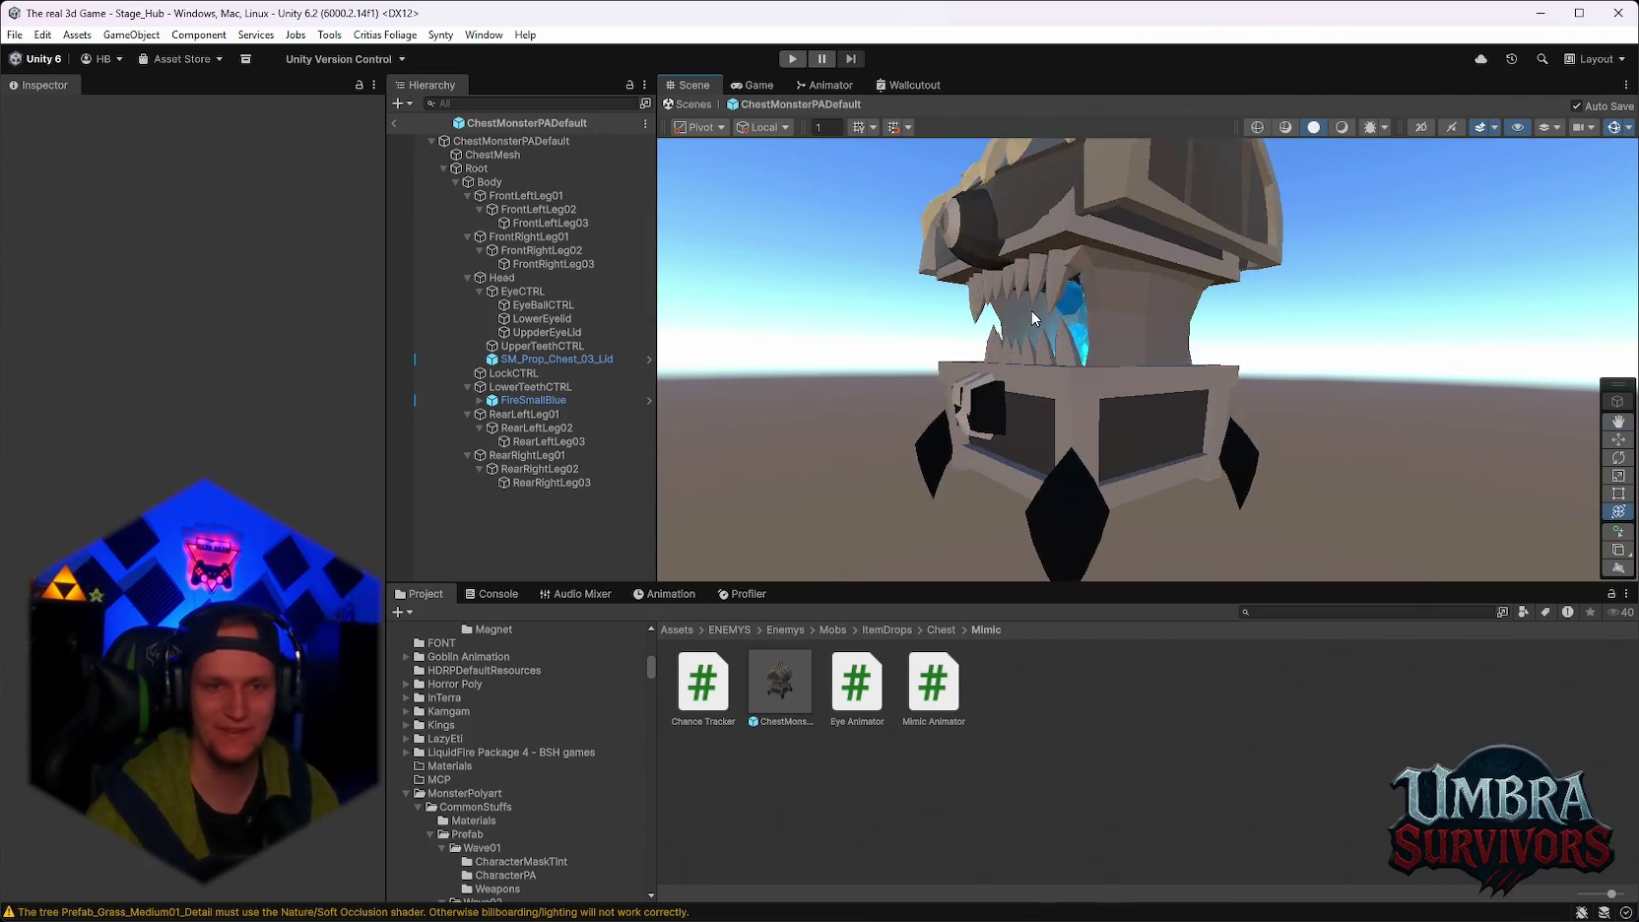
click(394, 123)
Start a playtest, dismiss the first upgrade cards, pick Ice Tornado and continue into Stage 1.
click(792, 61)
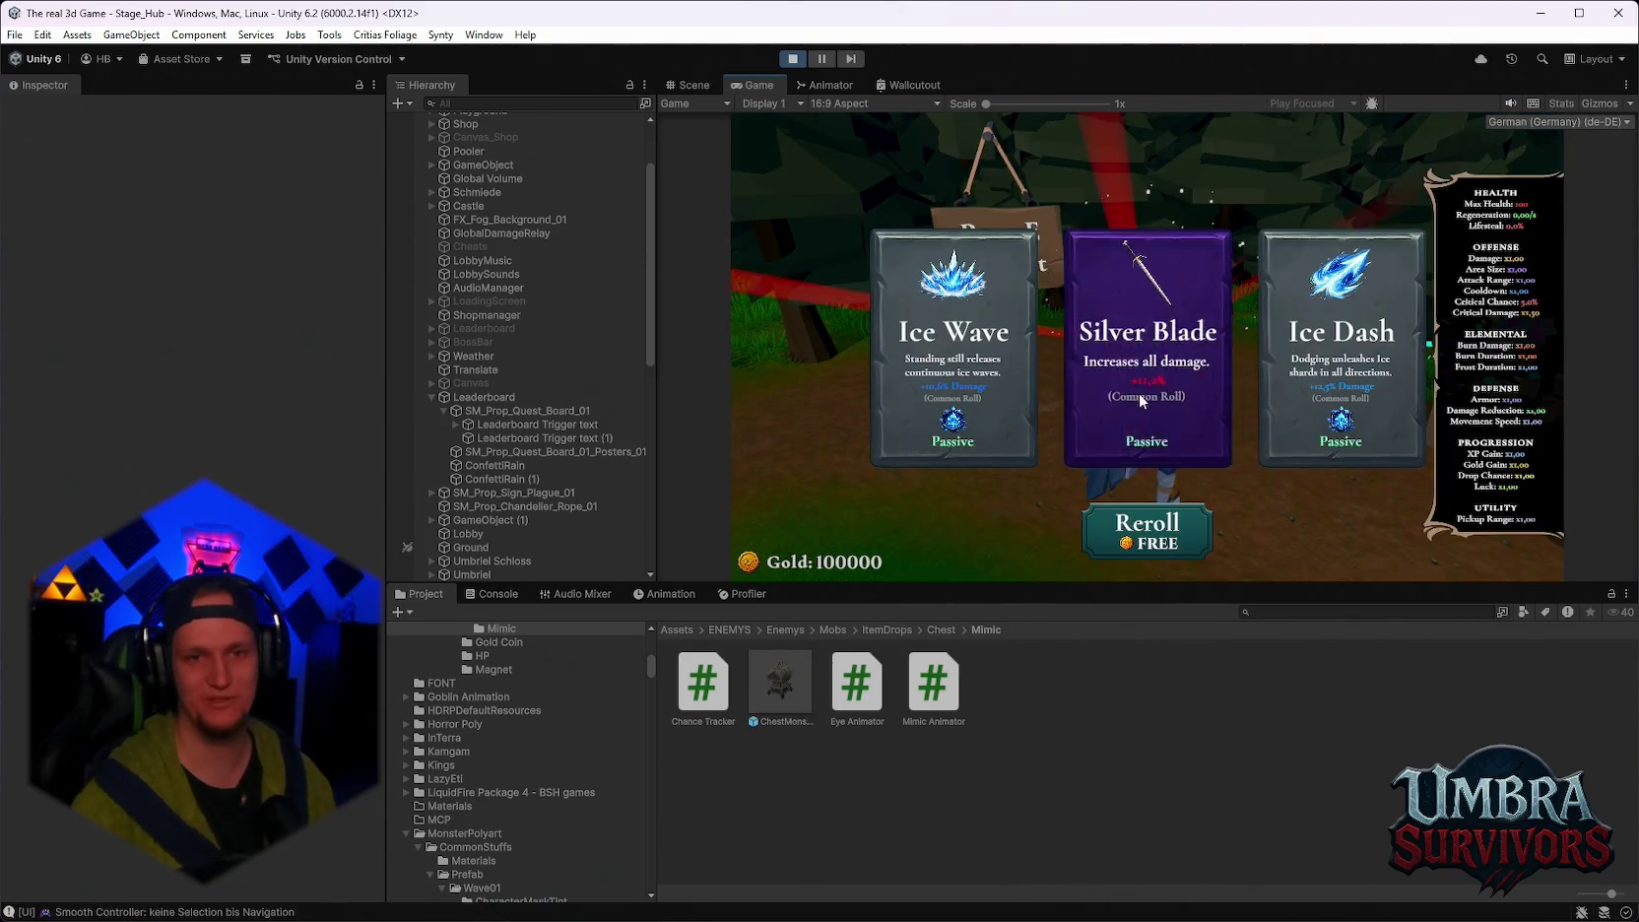
key(e)
key(e)
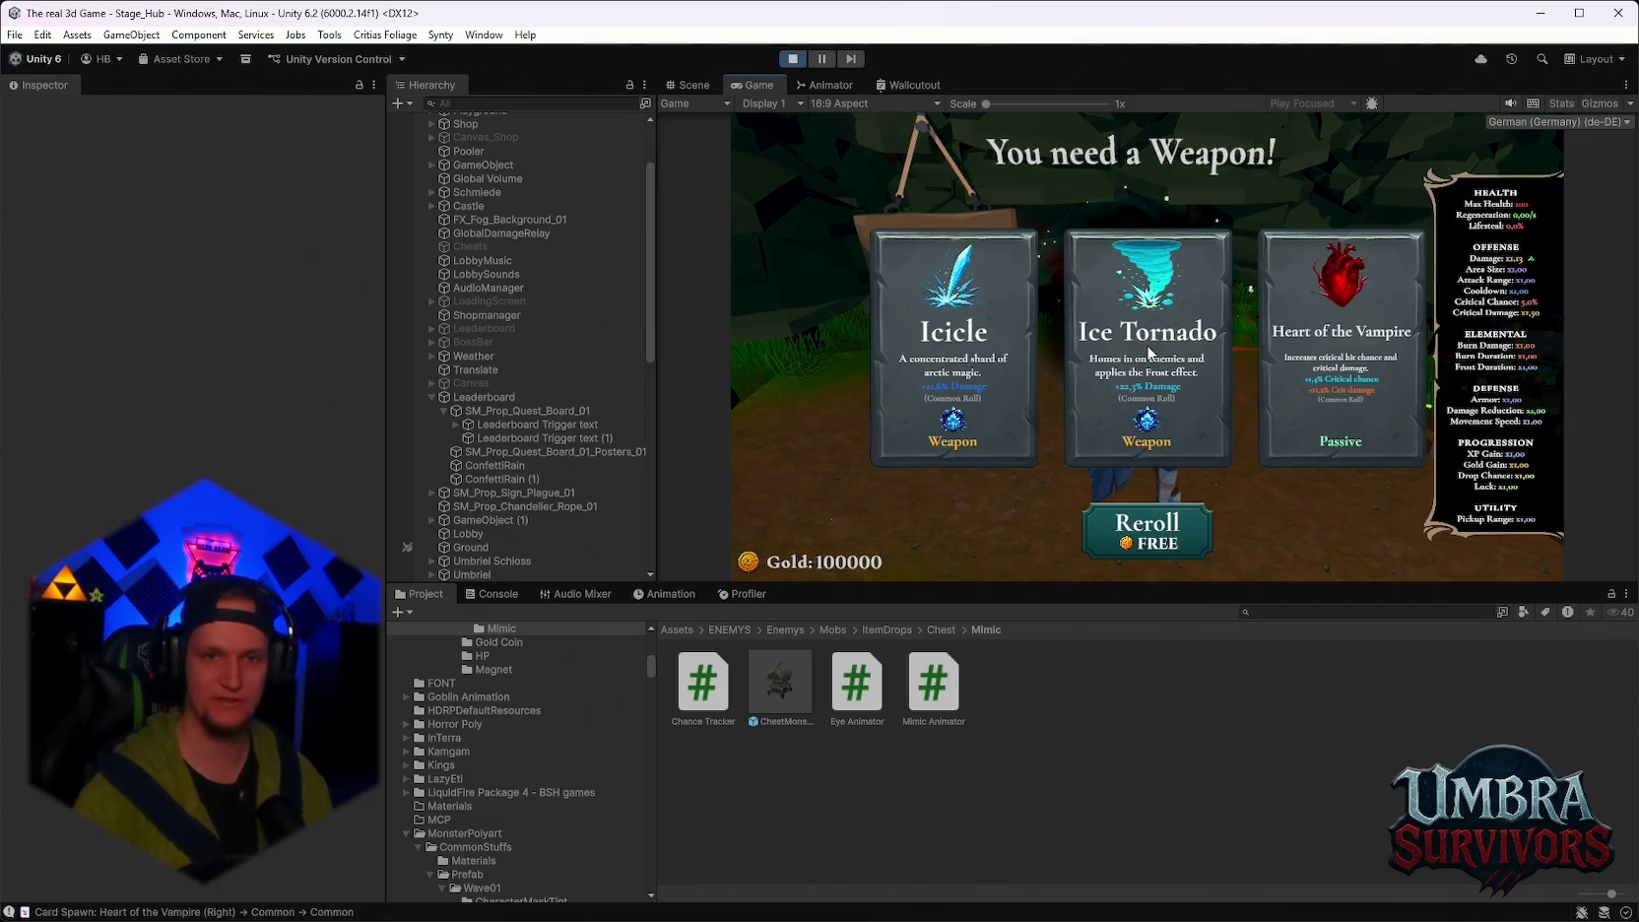
click(1145, 374)
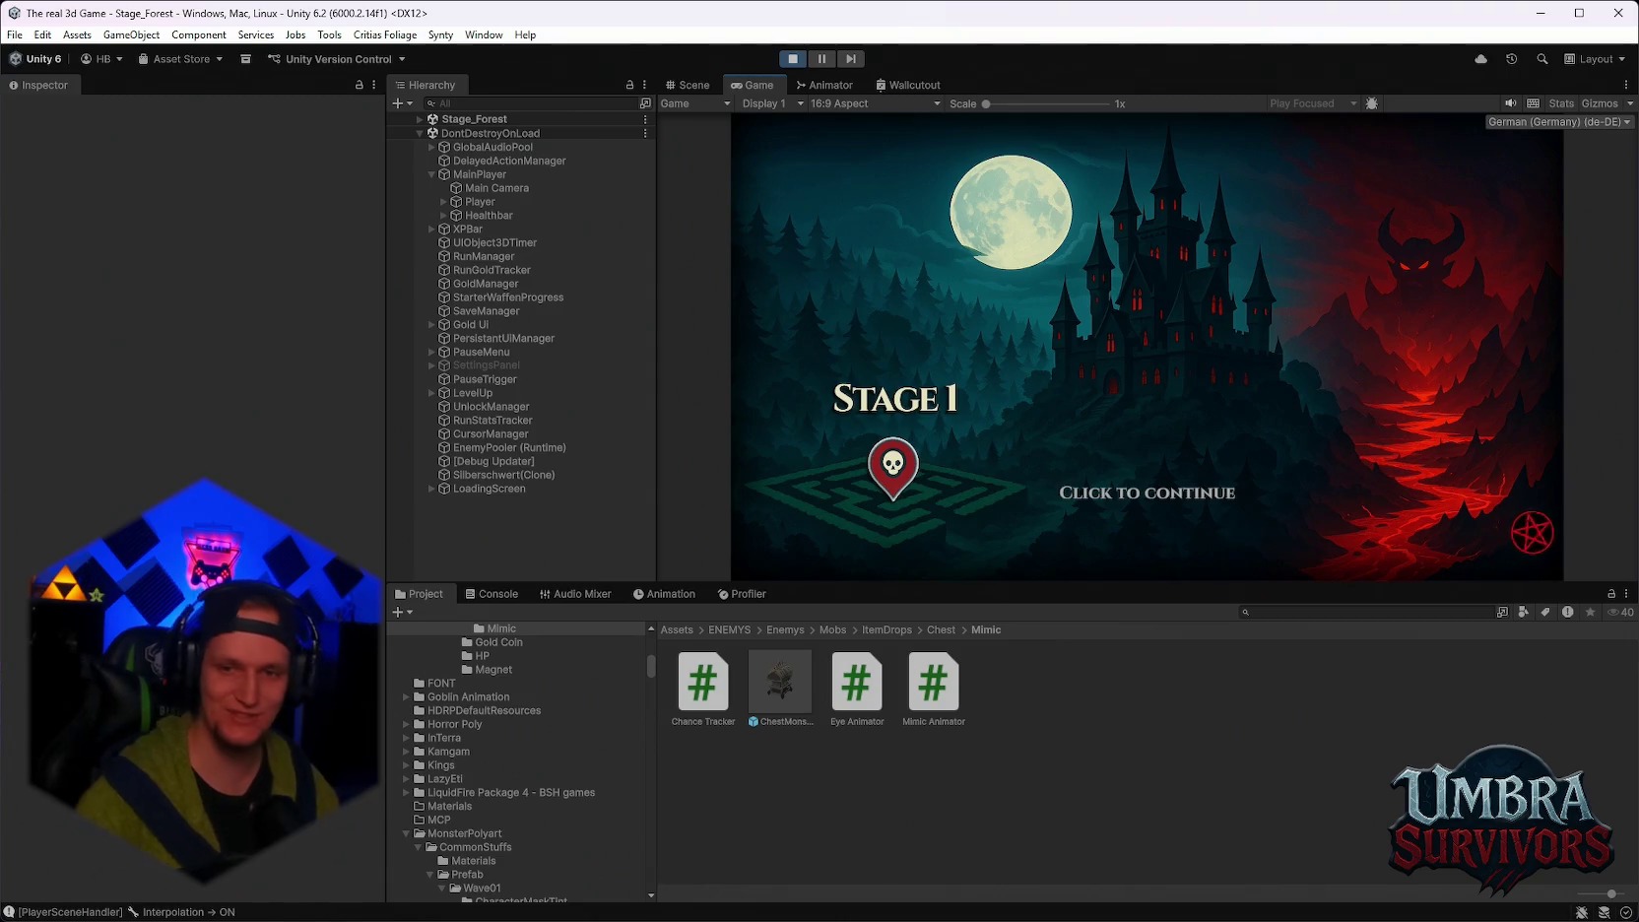
key(space)
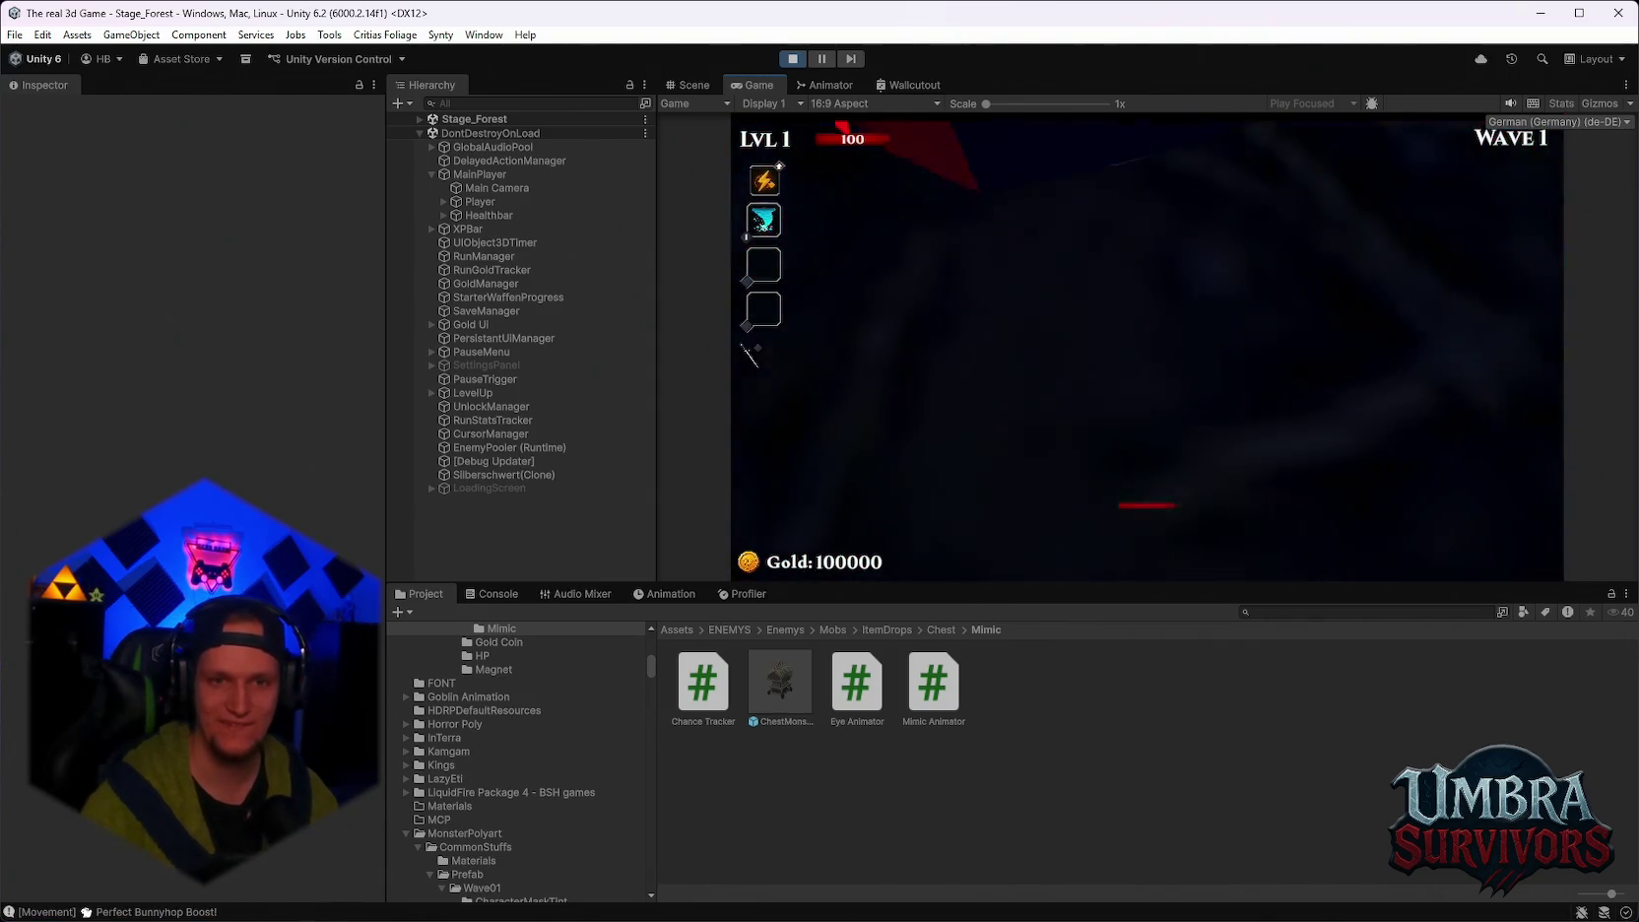
Pause and stop the playtest, then begin searching the project assets for 'spawn'.
key(Escape)
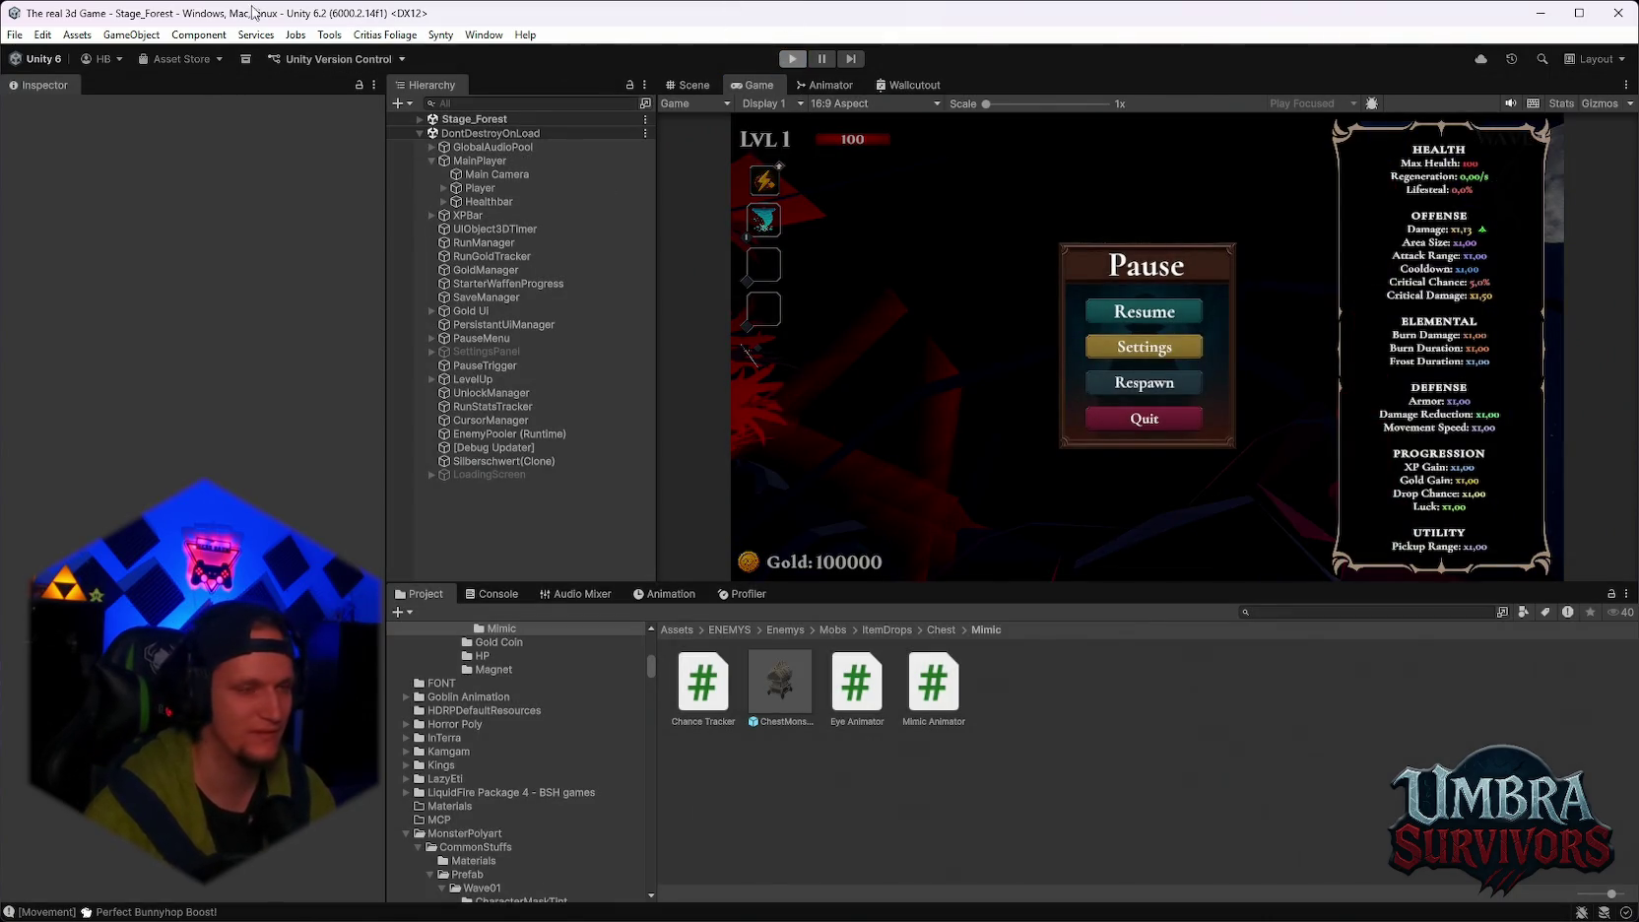
key(ctrl+p)
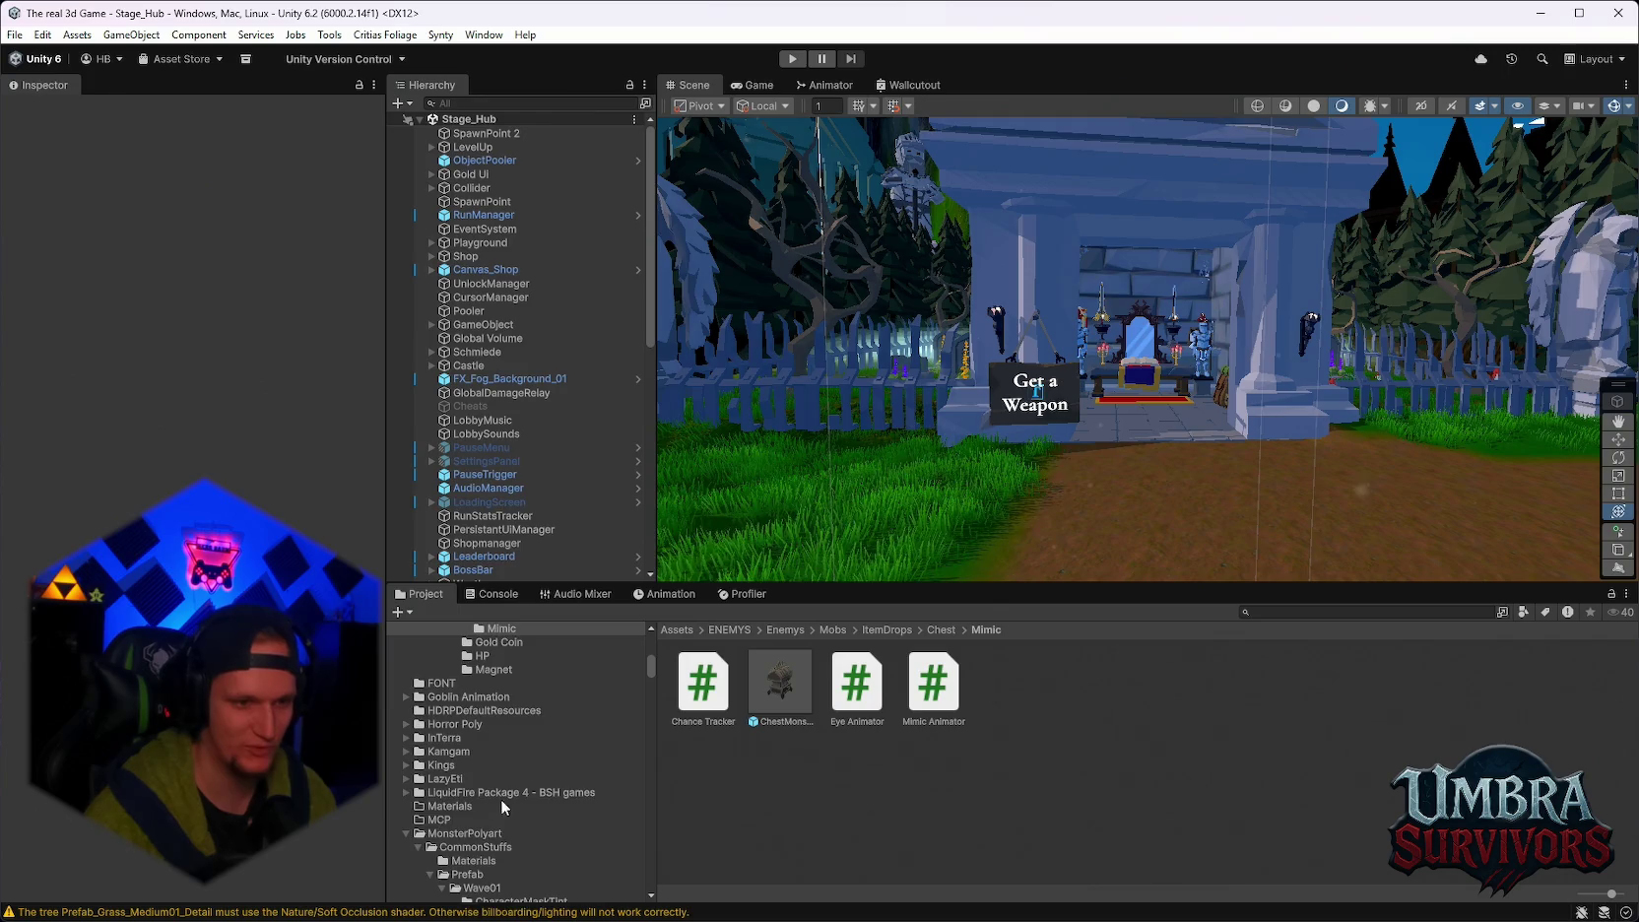
click(1283, 612)
text(spawn)
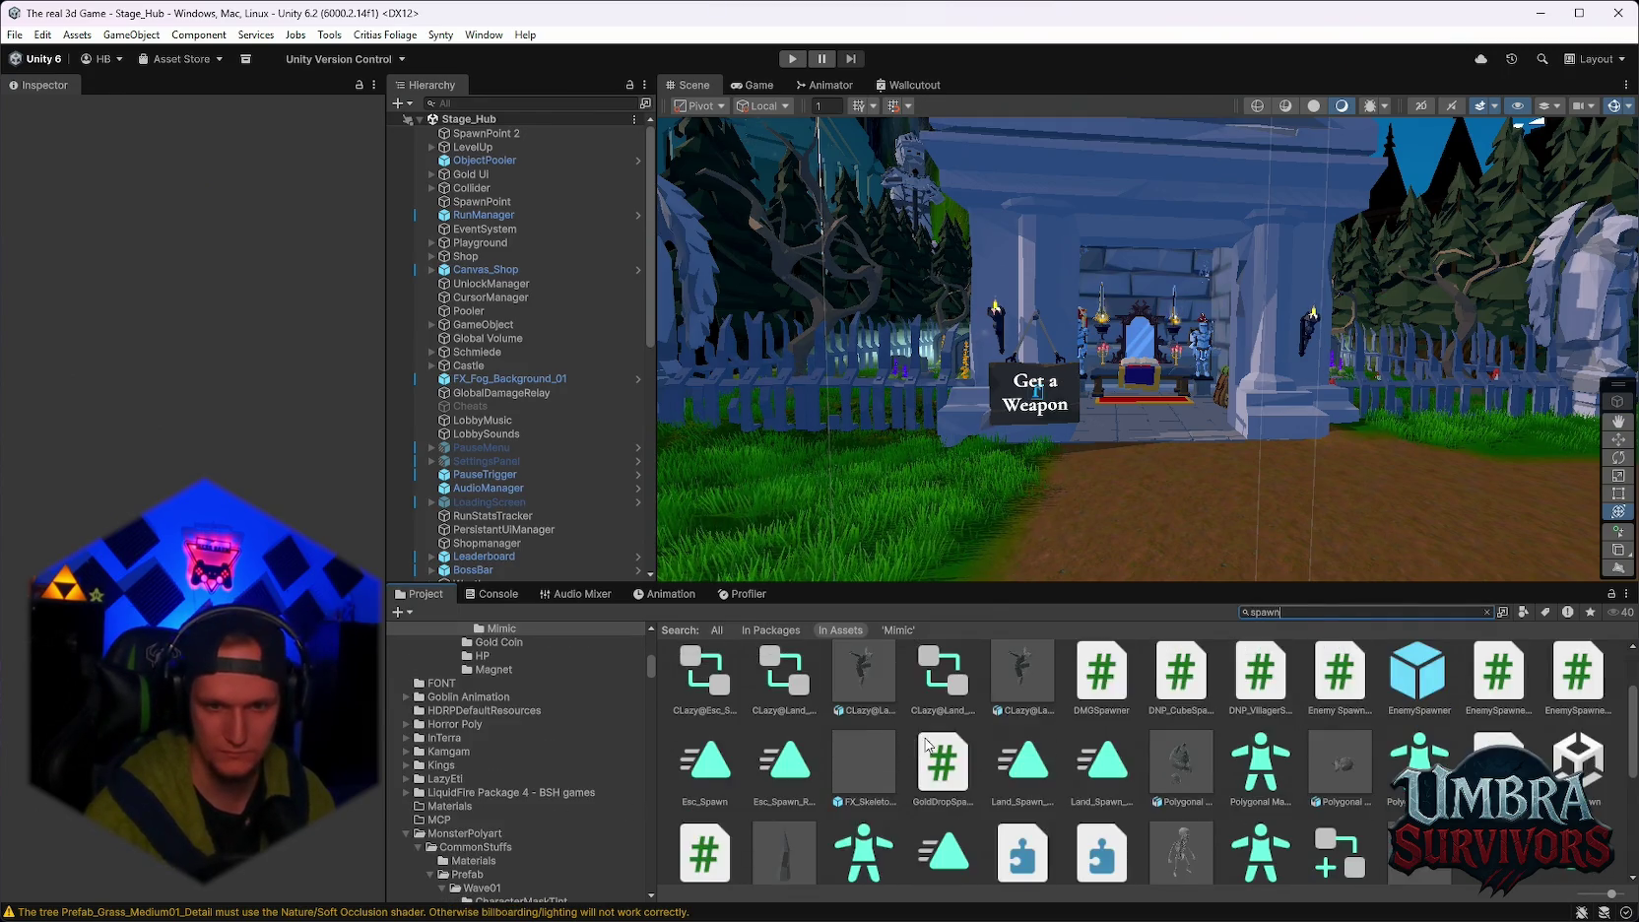
Open the Spawn prefab from the Stage_Forest Spawn folder and orbit out to see its whole platform.
click(778, 685)
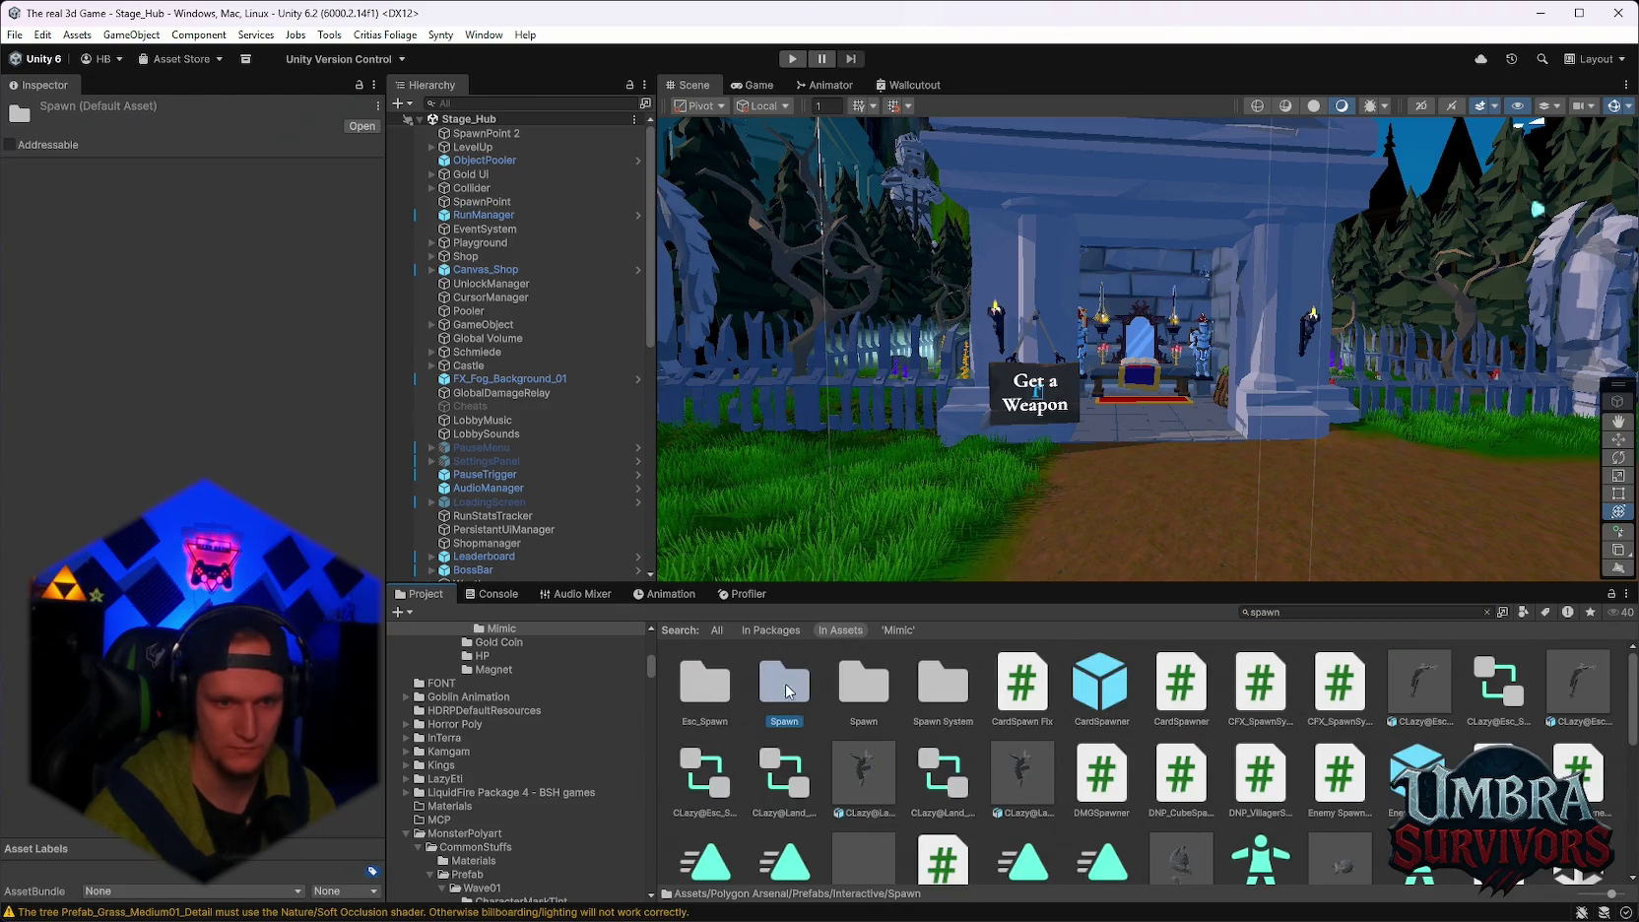
double_click(856, 695)
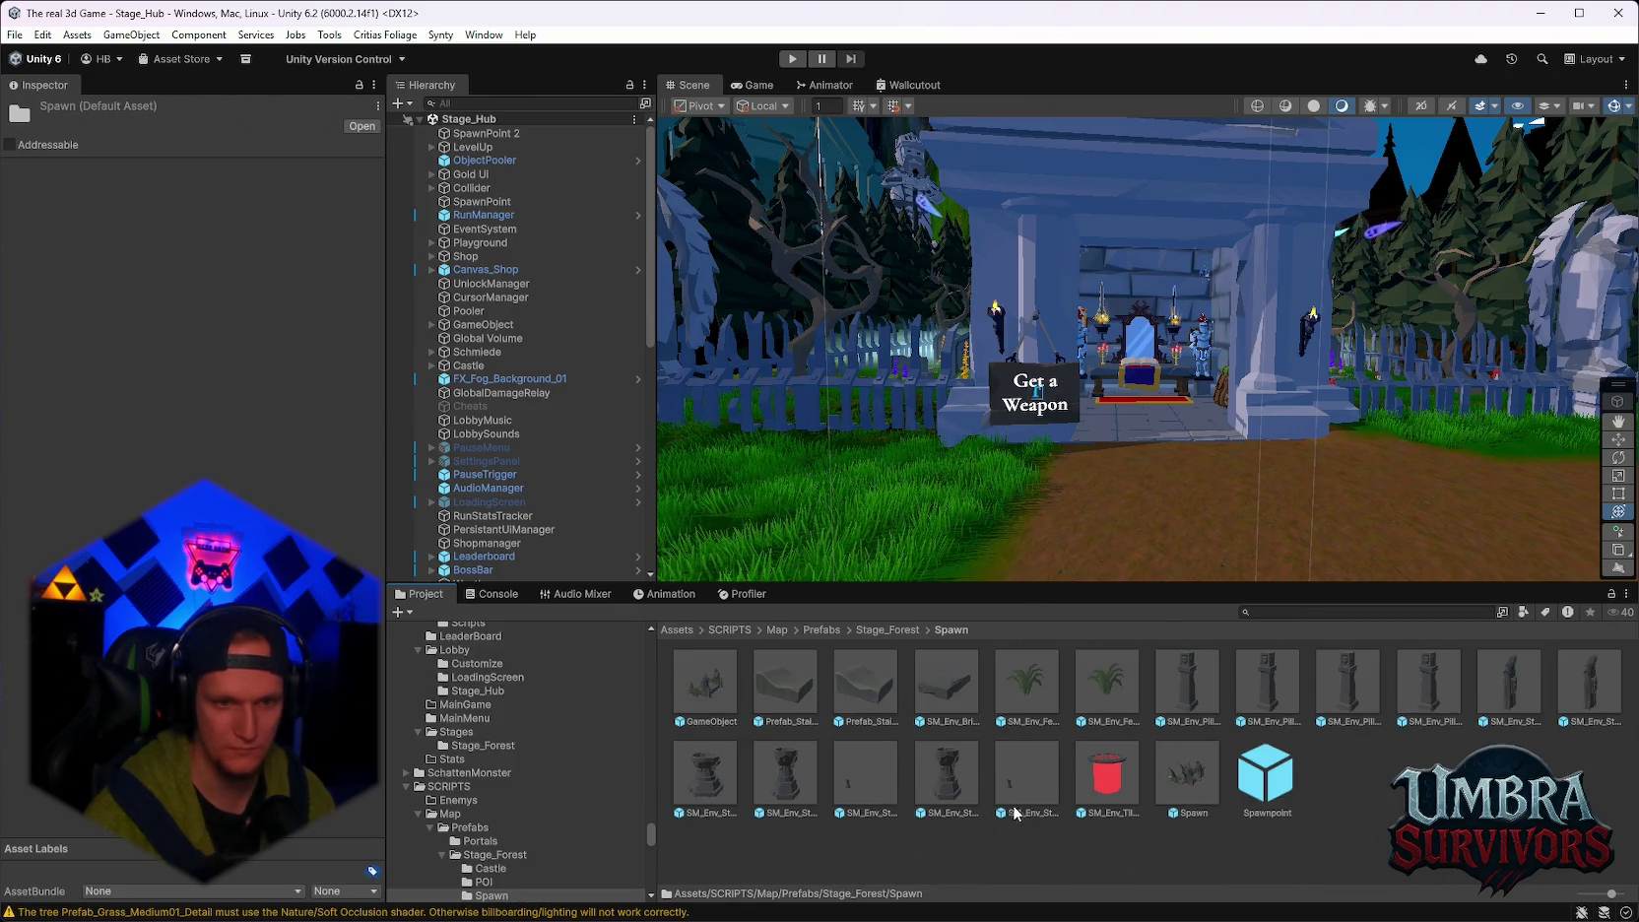
double_click(1179, 773)
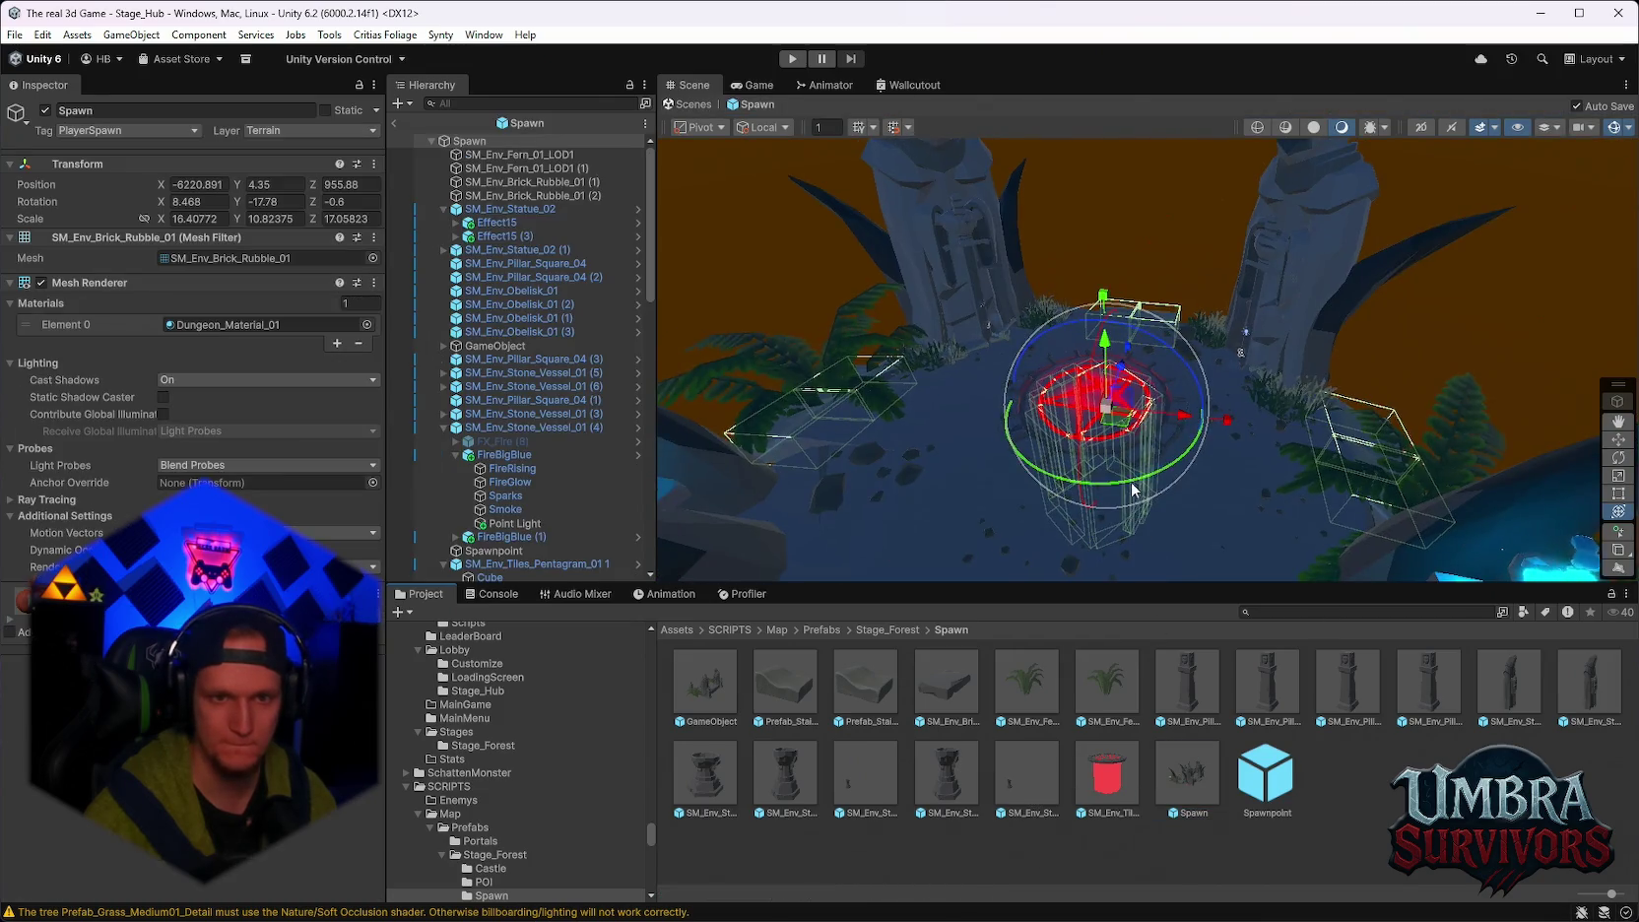
mouse_move(1111, 448)
mouse_down()
mouse_move(1139, 438)
mouse_move(1146, 304)
mouse_move(1454, 251)
mouse_move(1169, 432)
mouse_move(1193, 267)
mouse_move(1051, 363)
mouse_move(1103, 358)
mouse_move(1162, 394)
mouse_move(1229, 348)
mouse_move(1160, 464)
mouse_move(1266, 379)
mouse_move(1061, 483)
mouse_move(863, 311)
mouse_move(1025, 412)
mouse_move(1104, 341)
mouse_move(1124, 370)
mouse_move(1133, 302)
mouse_move(1200, 399)
mouse_move(1162, 367)
mouse_move(1209, 380)
mouse_move(1178, 378)
mouse_move(1164, 323)
mouse_move(1266, 437)
mouse_move(1196, 429)
mouse_move(1500, 468)
mouse_move(1481, 414)
mouse_move(1165, 375)
mouse_move(1396, 357)
mouse_move(1165, 365)
mouse_move(1139, 313)
mouse_move(1062, 448)
mouse_move(1255, 424)
mouse_move(1097, 380)
mouse_up()
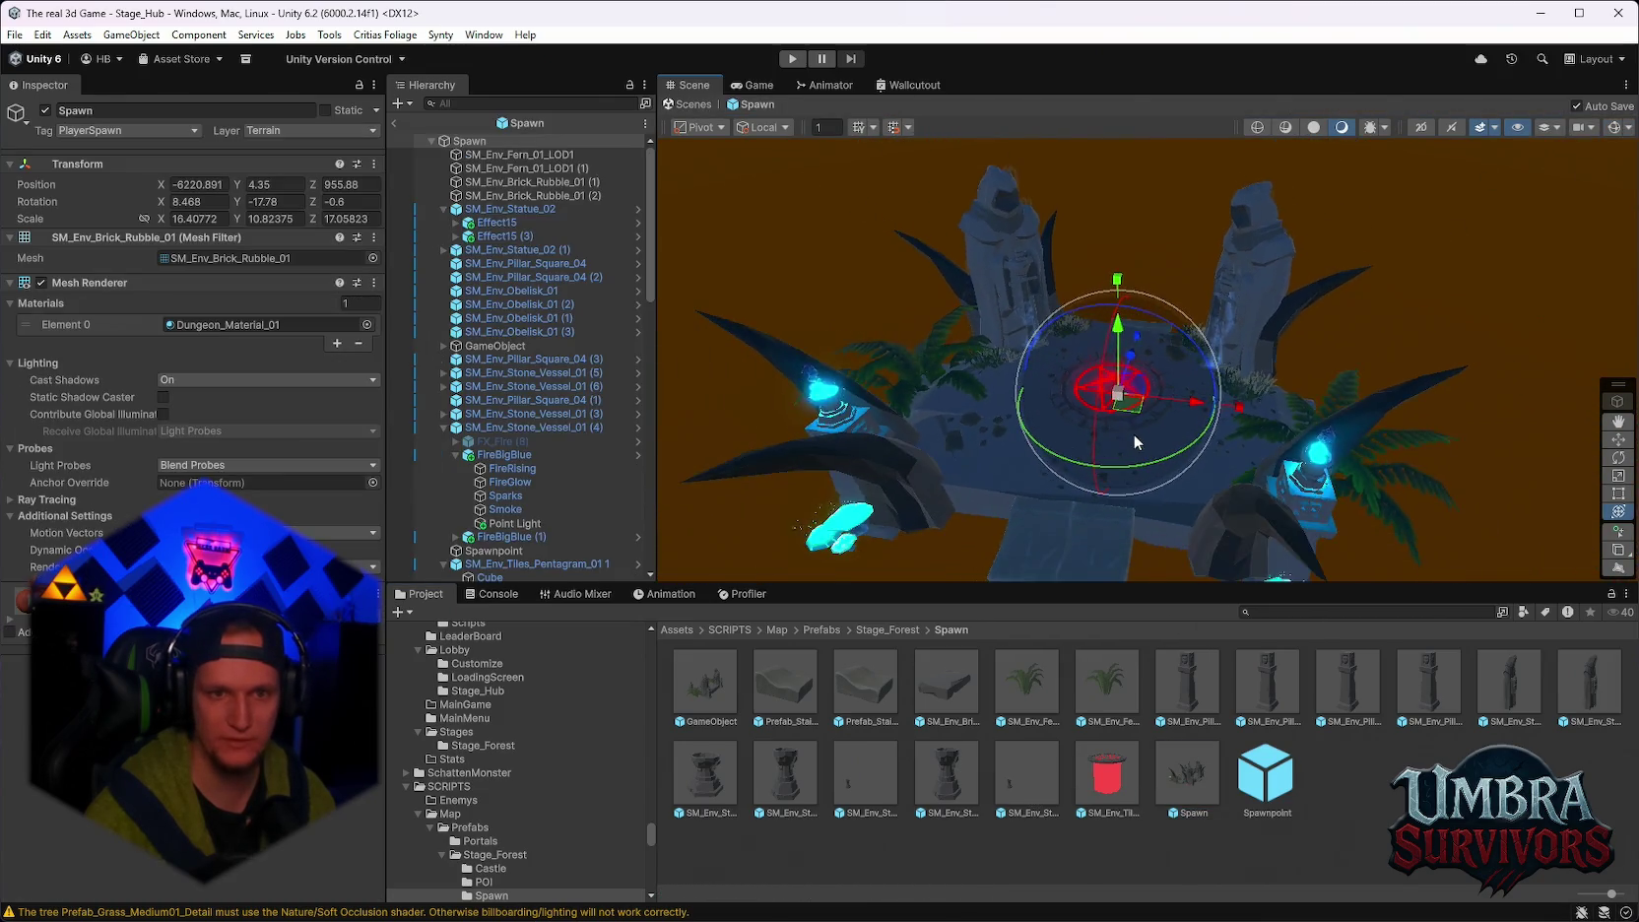
click(1453, 251)
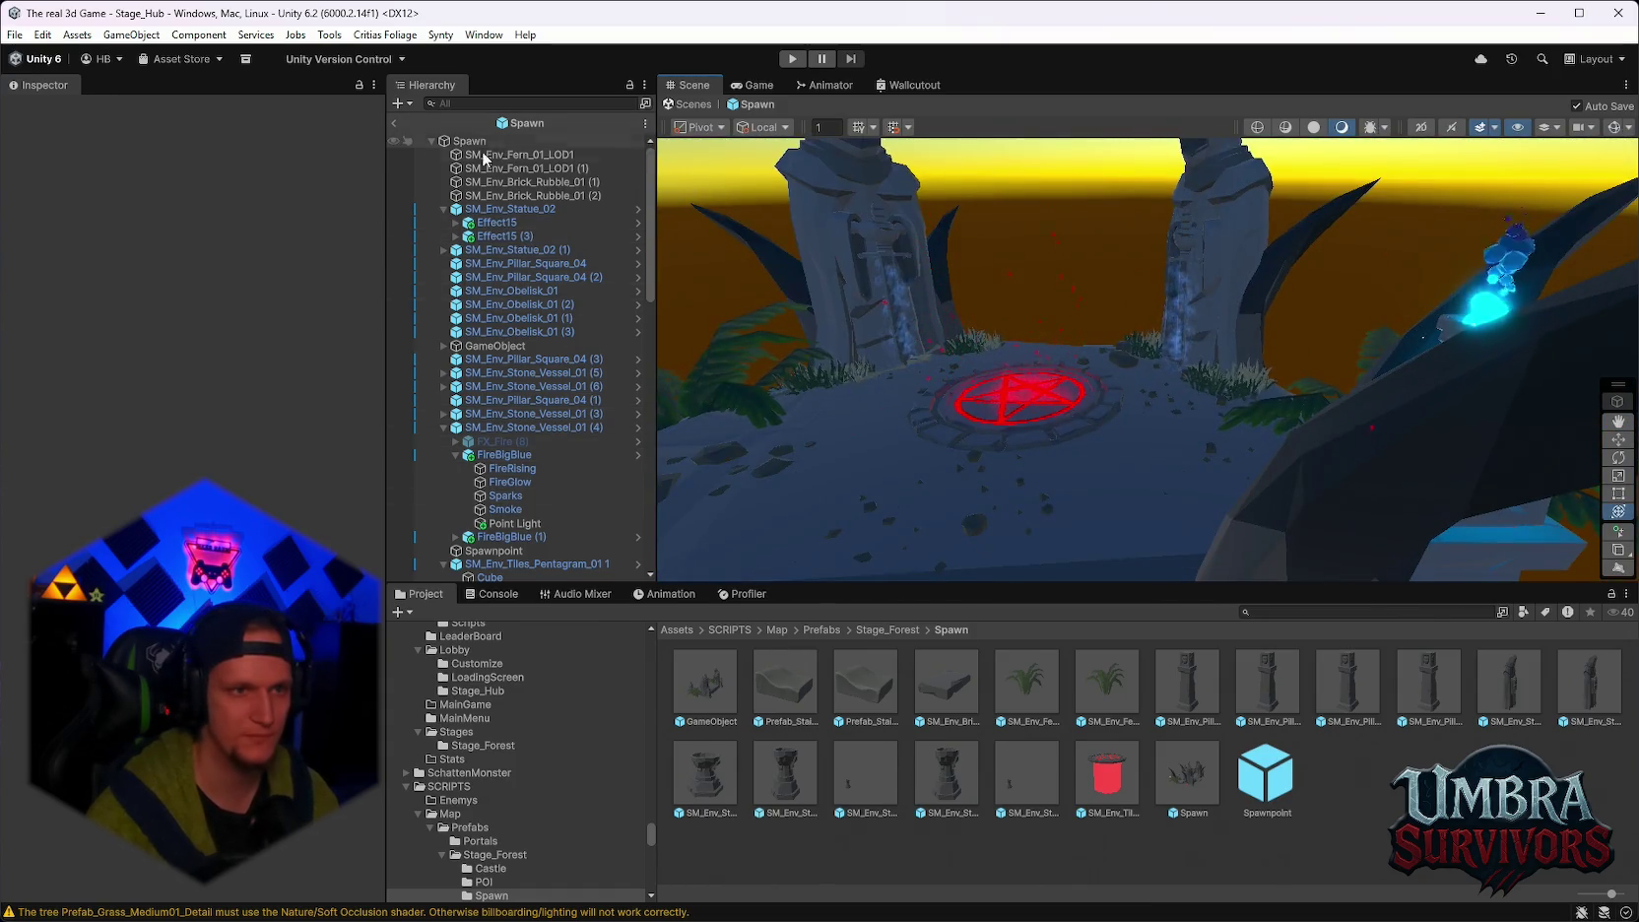
Inspect the Spawn prefab's objects, framing a prefab object and then the Spawnpoint in view.
scroll(520, 325, down, 3)
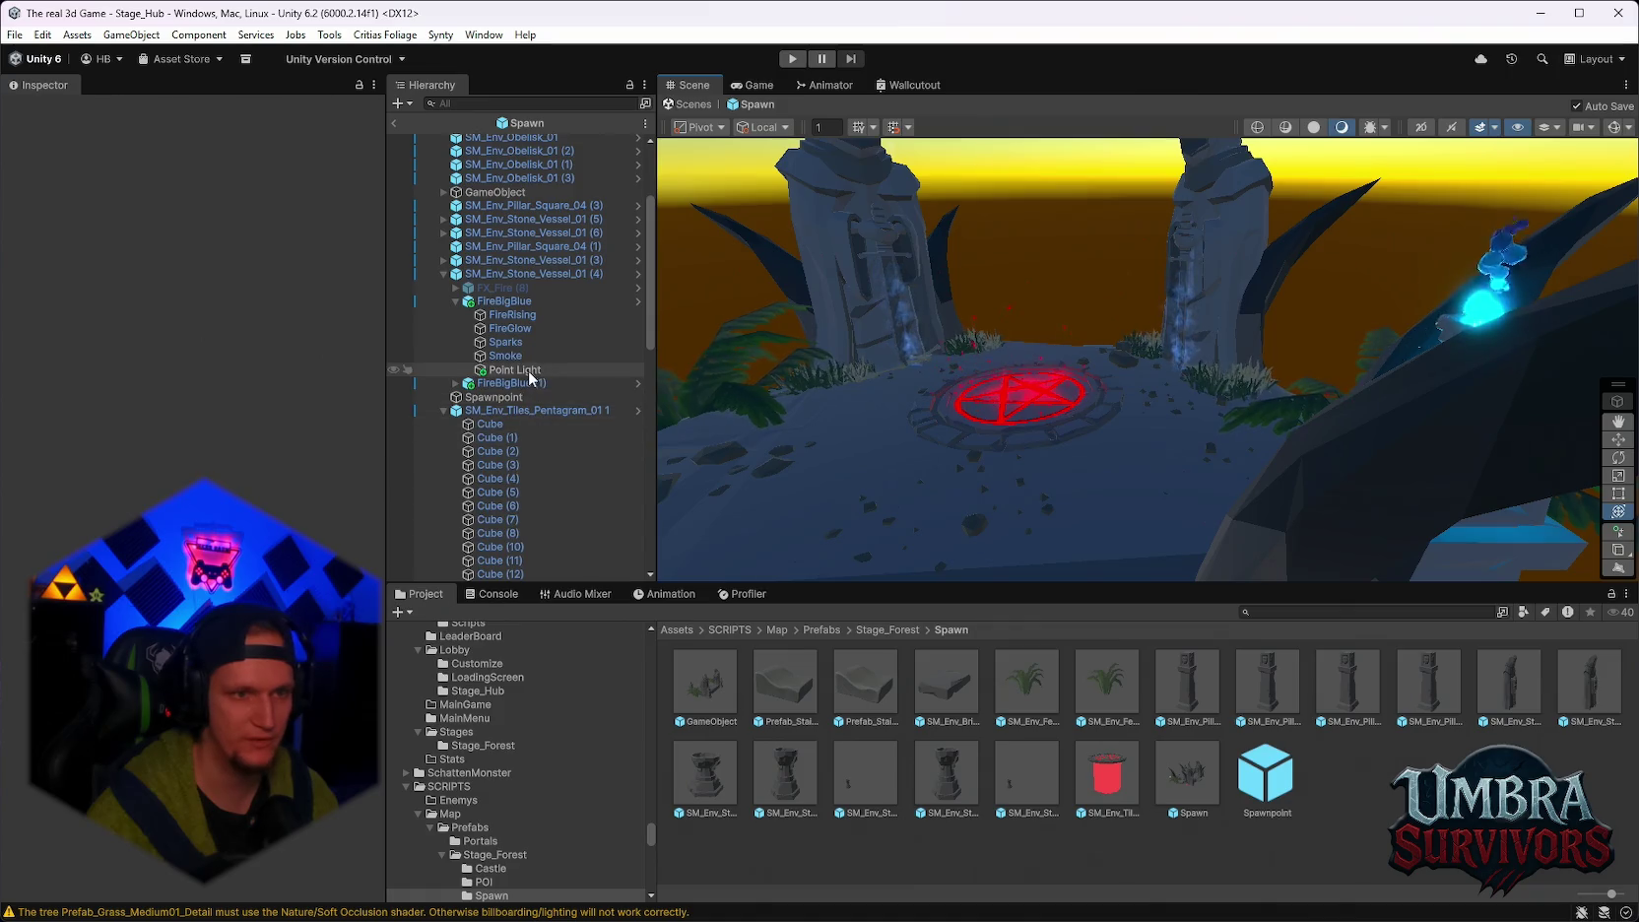
scroll(522, 394, up, 3)
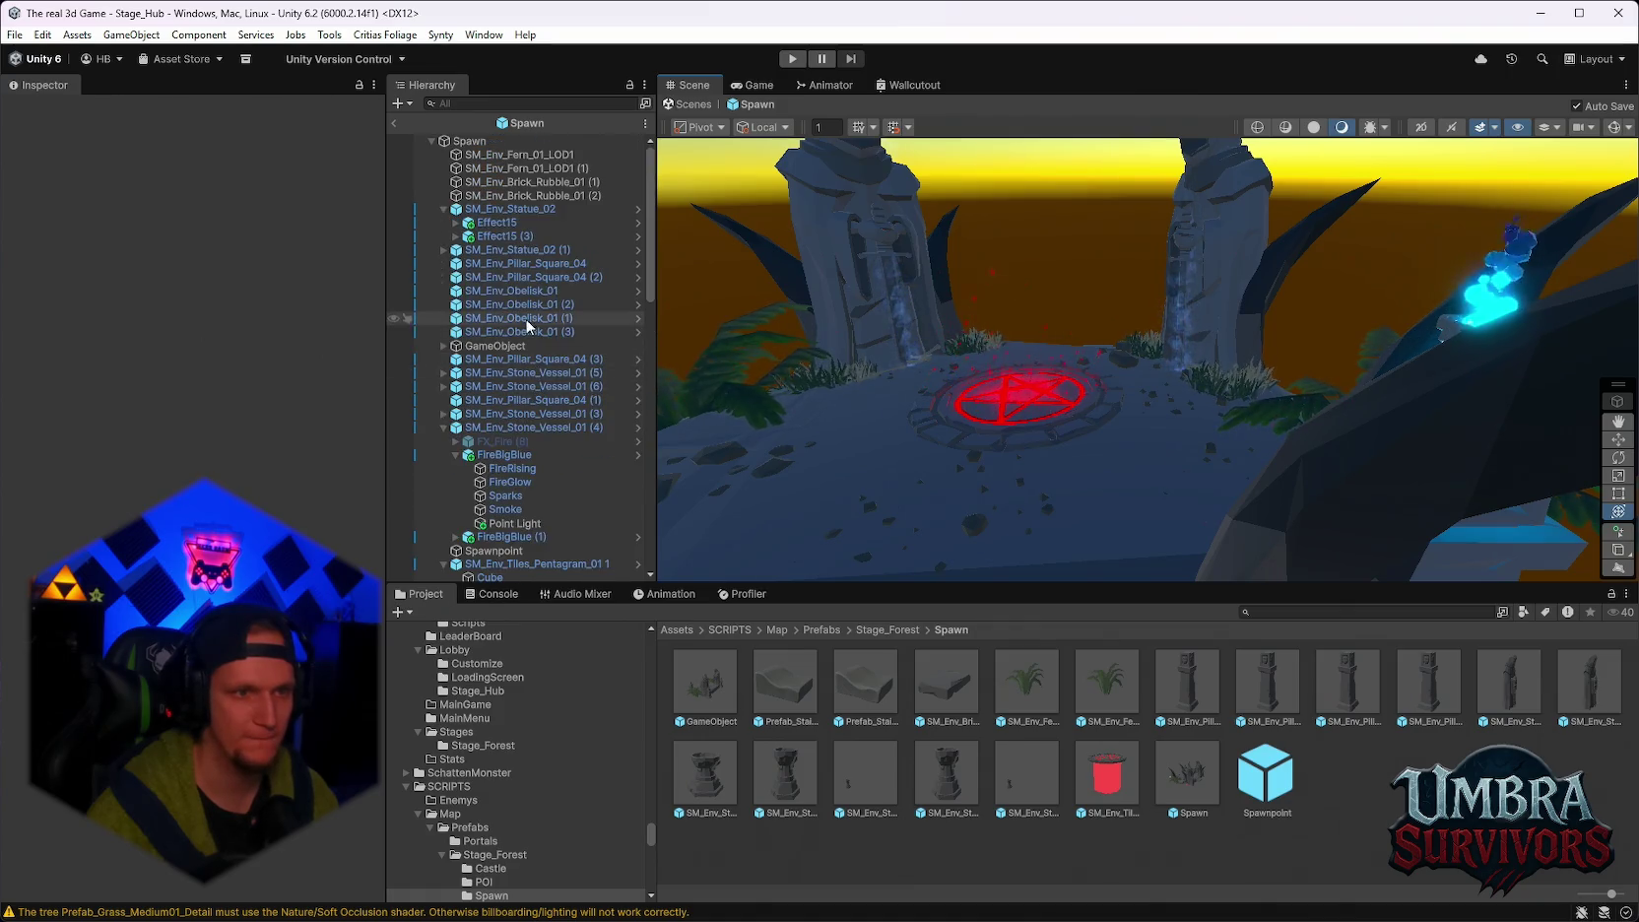
double_click(502, 172)
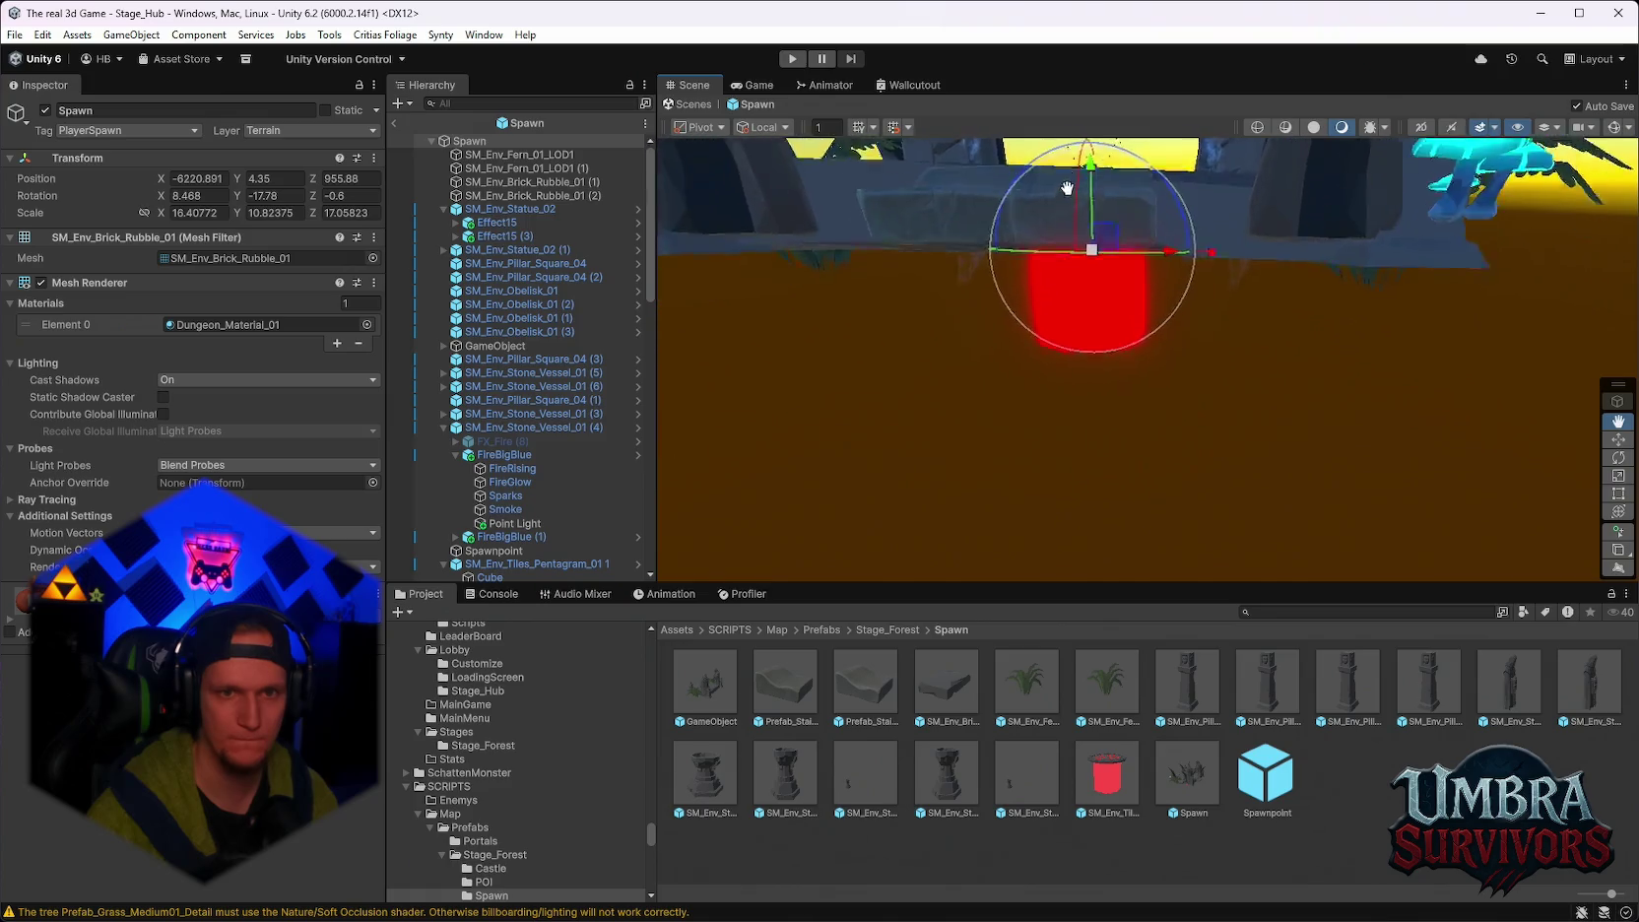
drag(1074, 160, 1030, 310)
scroll(534, 416, down, 3)
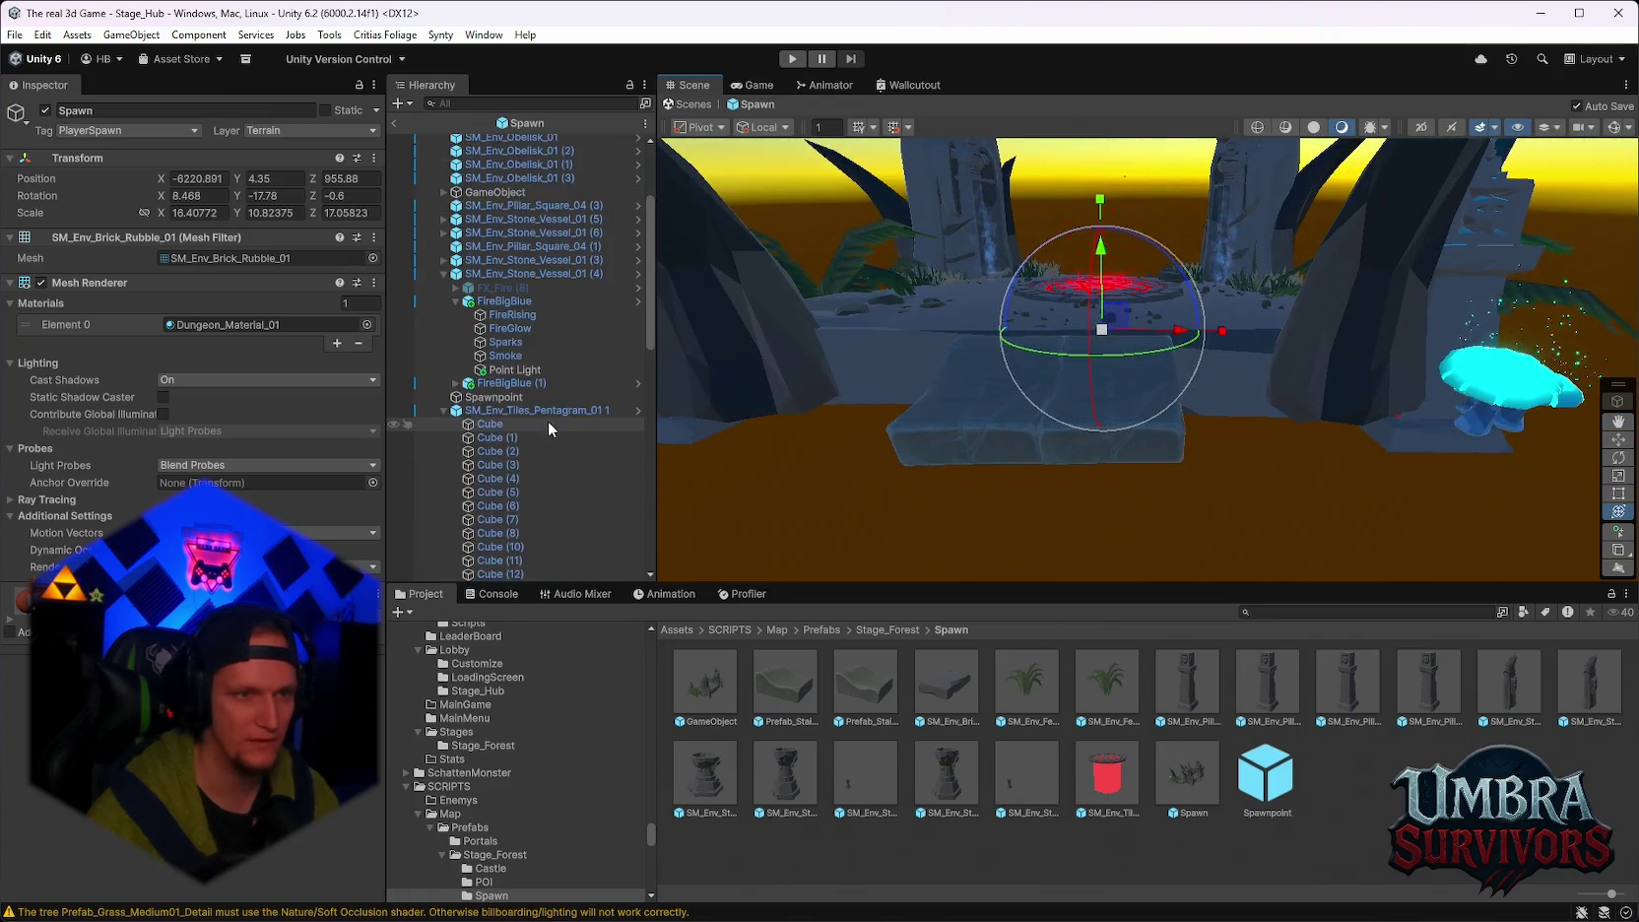
scroll(552, 418, up, 1)
double_click(515, 345)
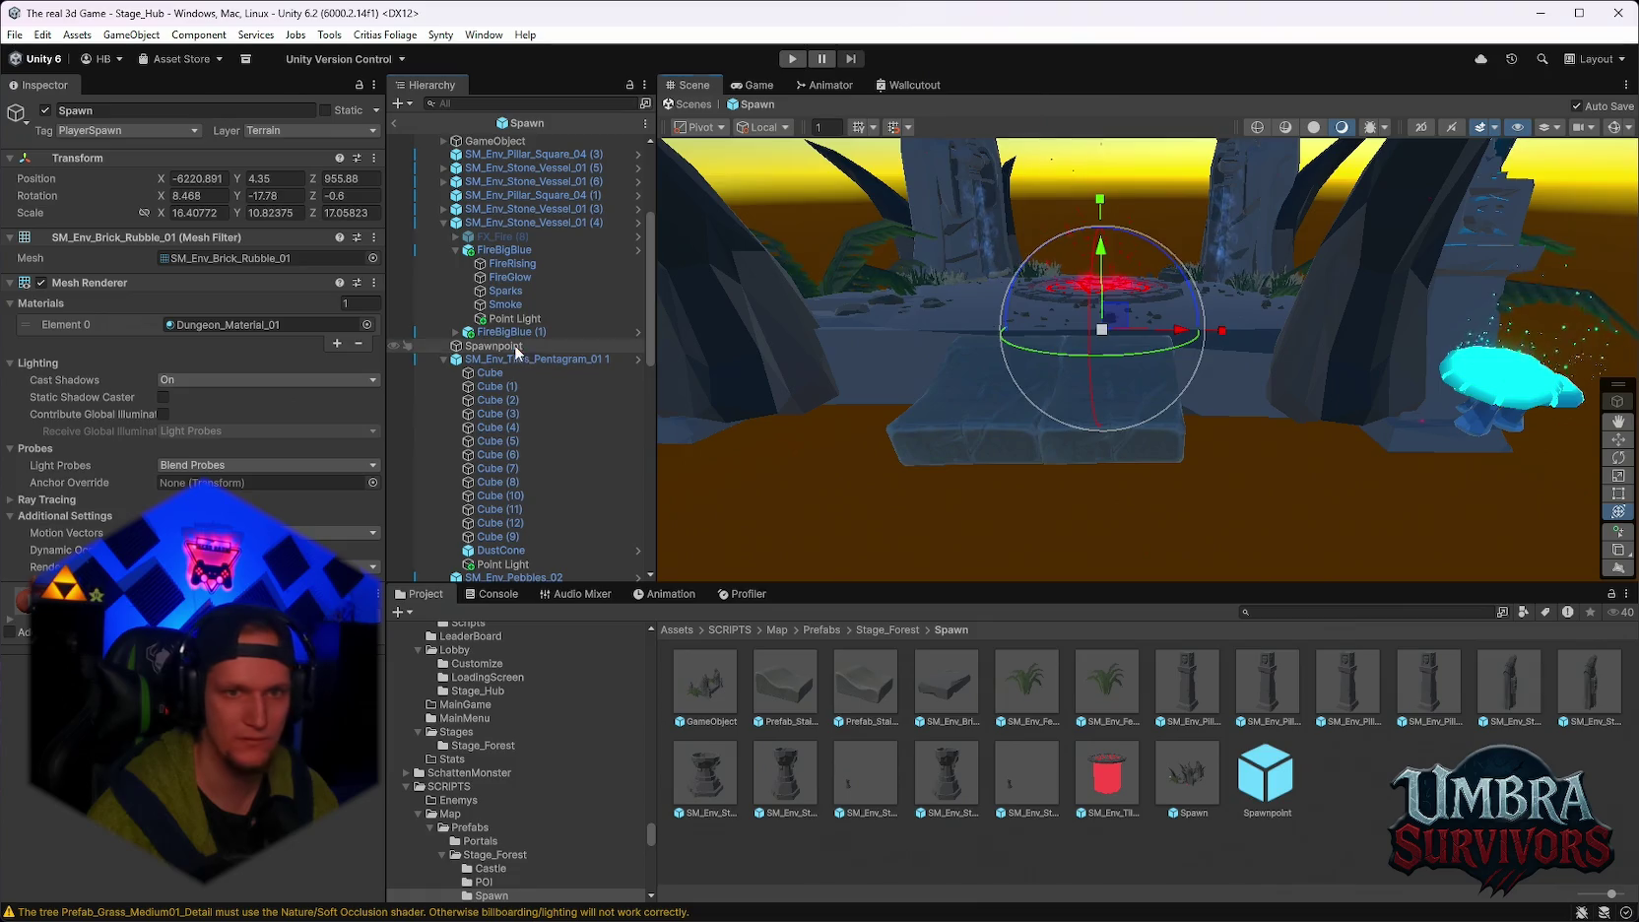
drag(1097, 312, 807, 407)
scroll(601, 325, up, 4)
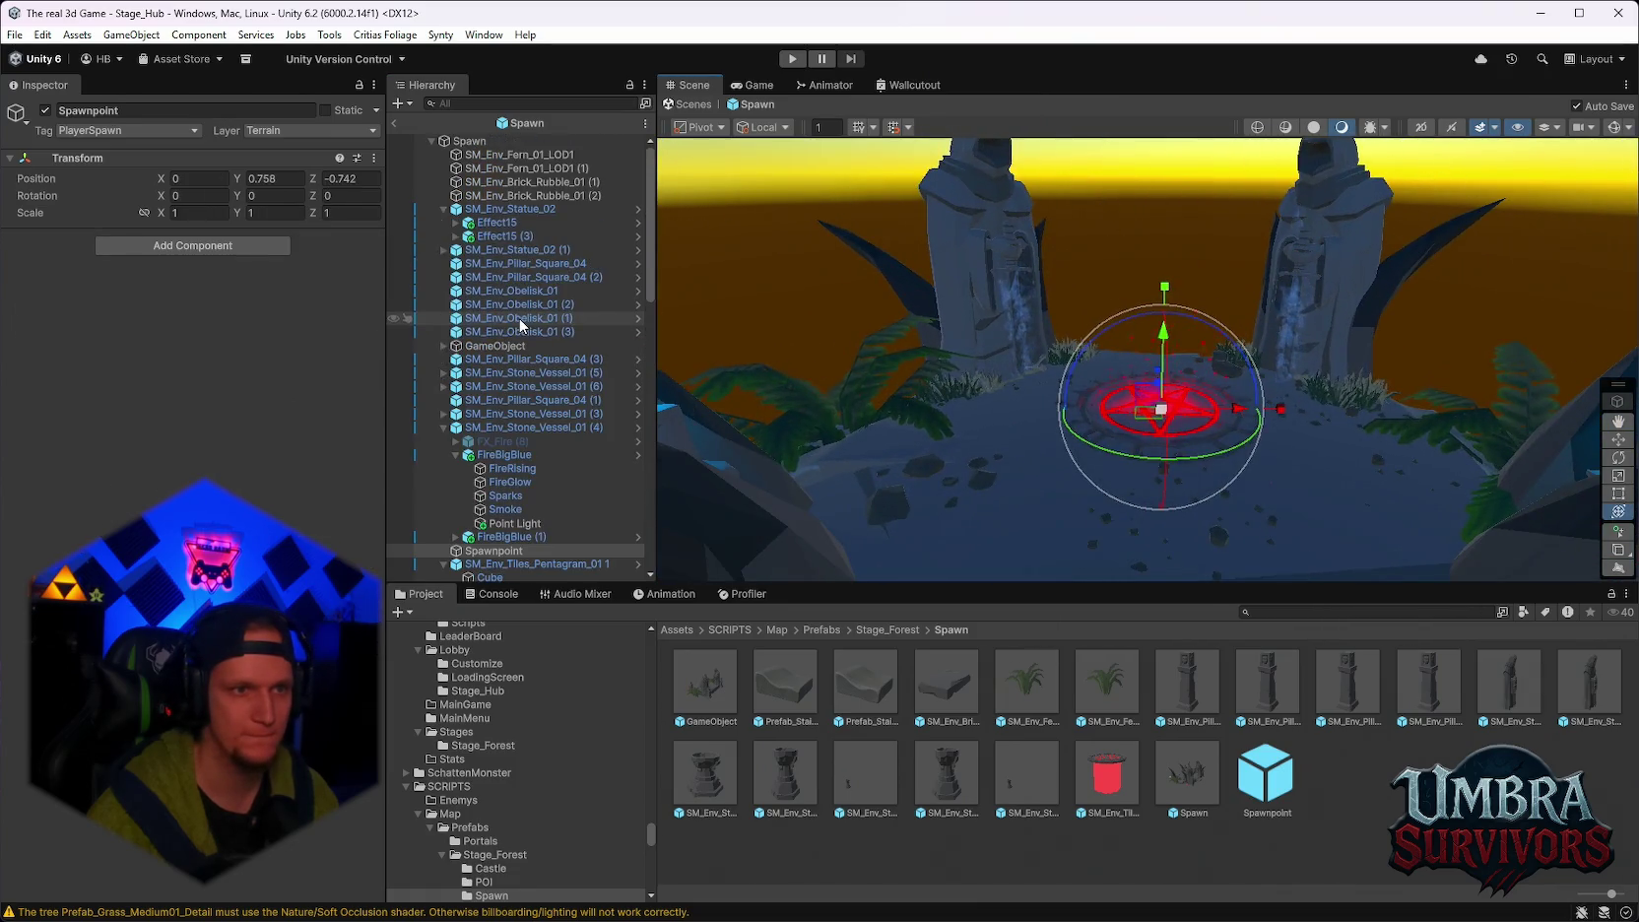
scroll(1047, 430, up, 4)
Undo an accidental move of the Spawn root and set its tag to Untagged.
click(829, 261)
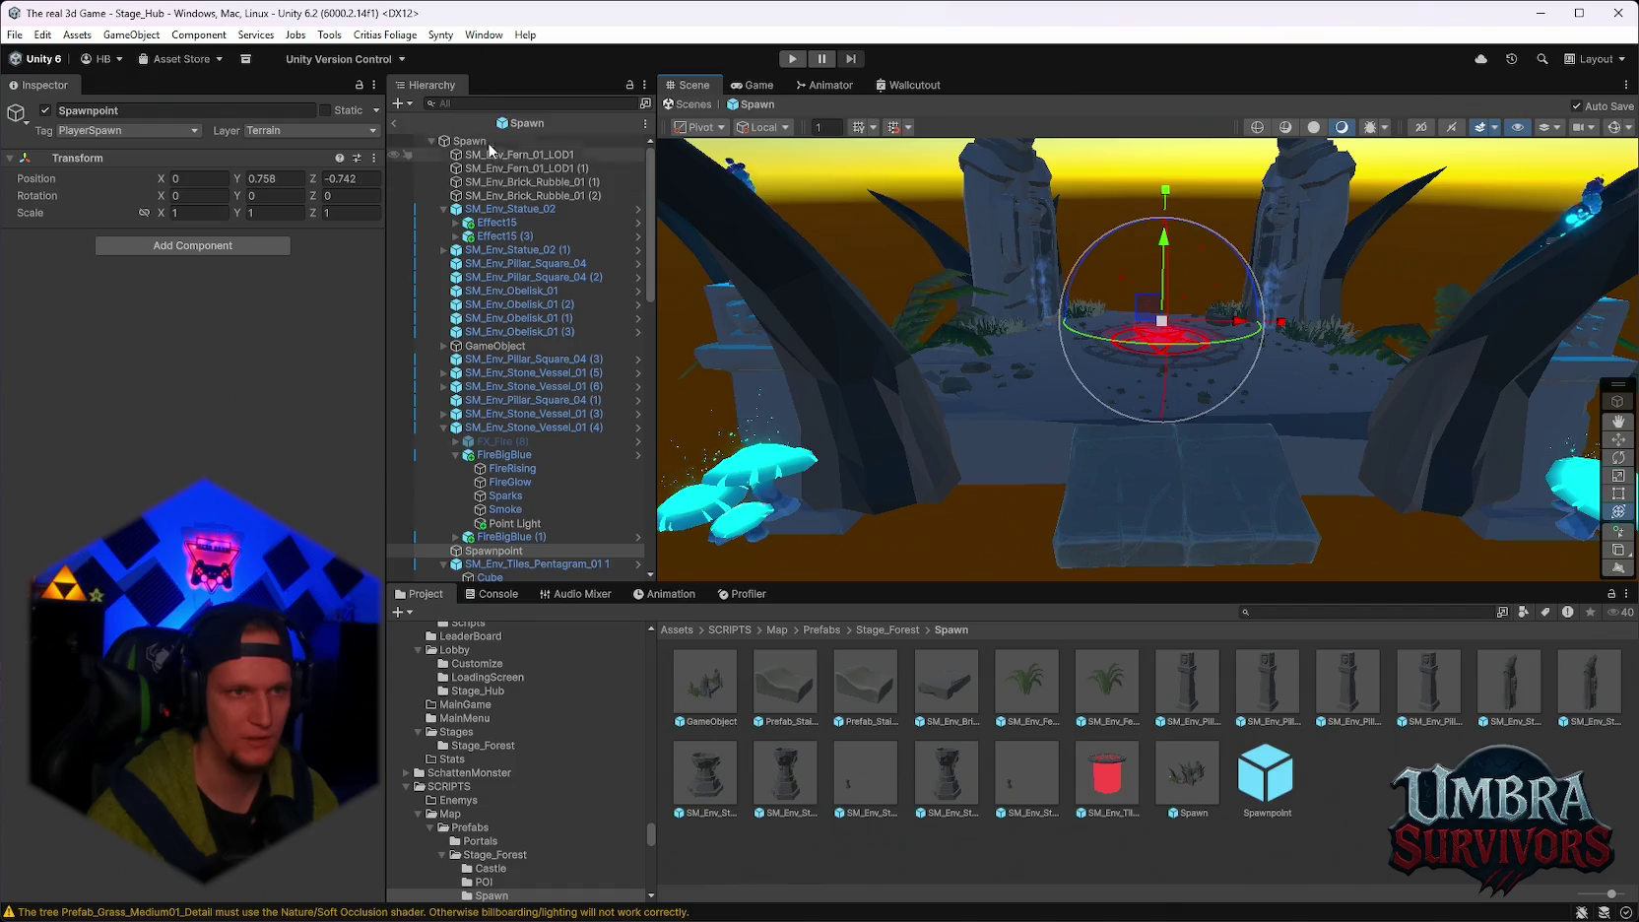
drag(830, 261, 1172, 222)
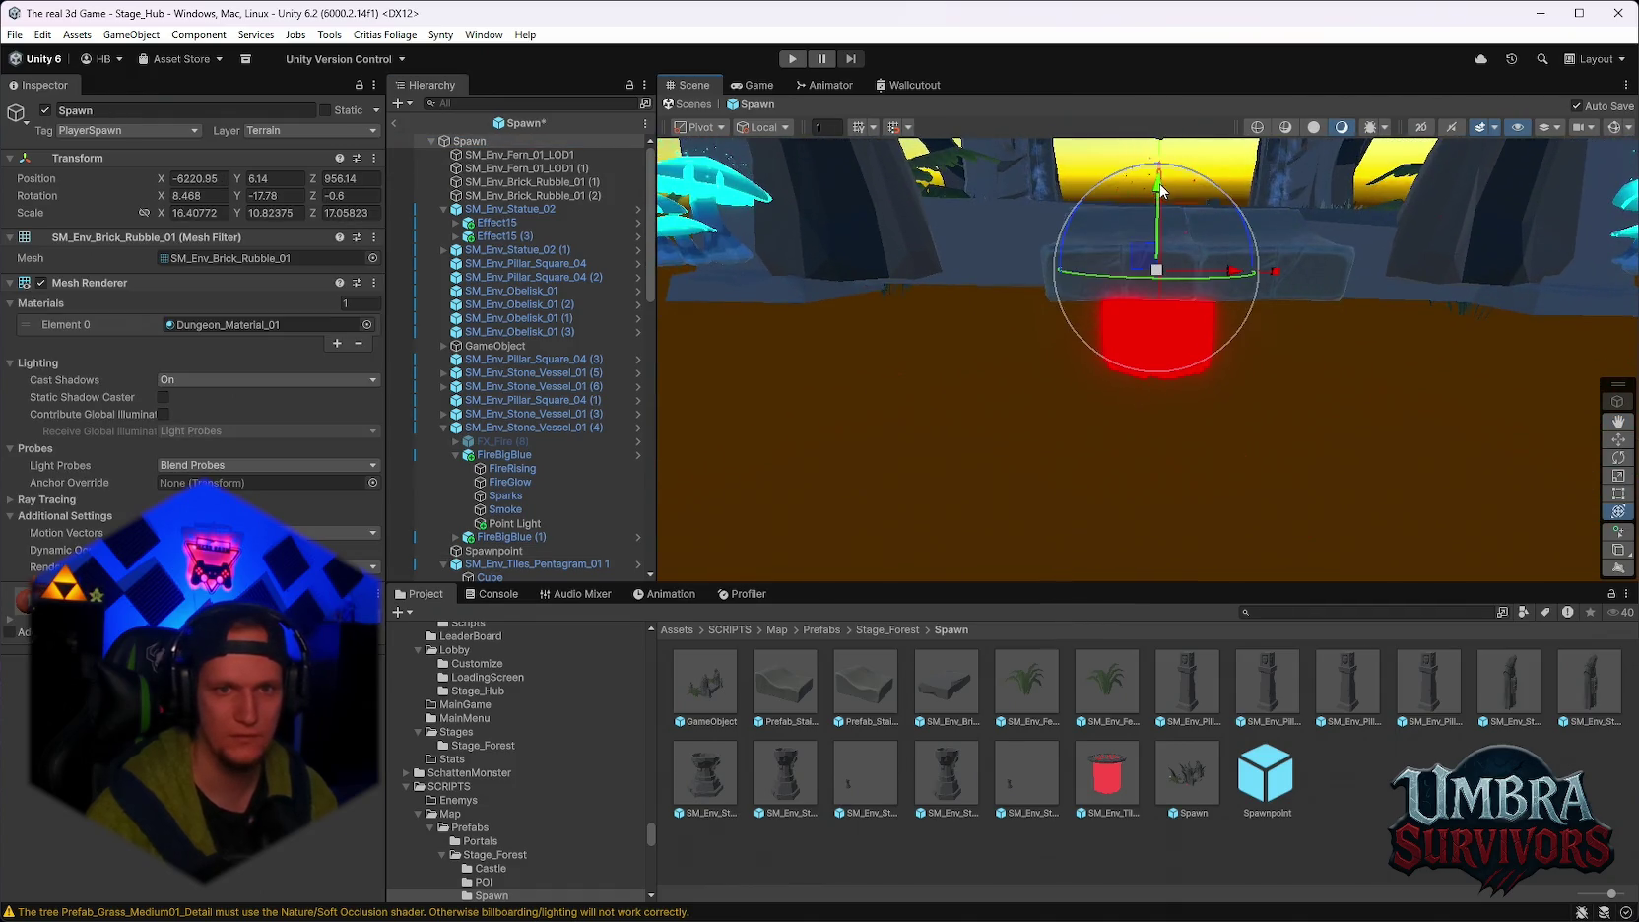
key(ctrl+z)
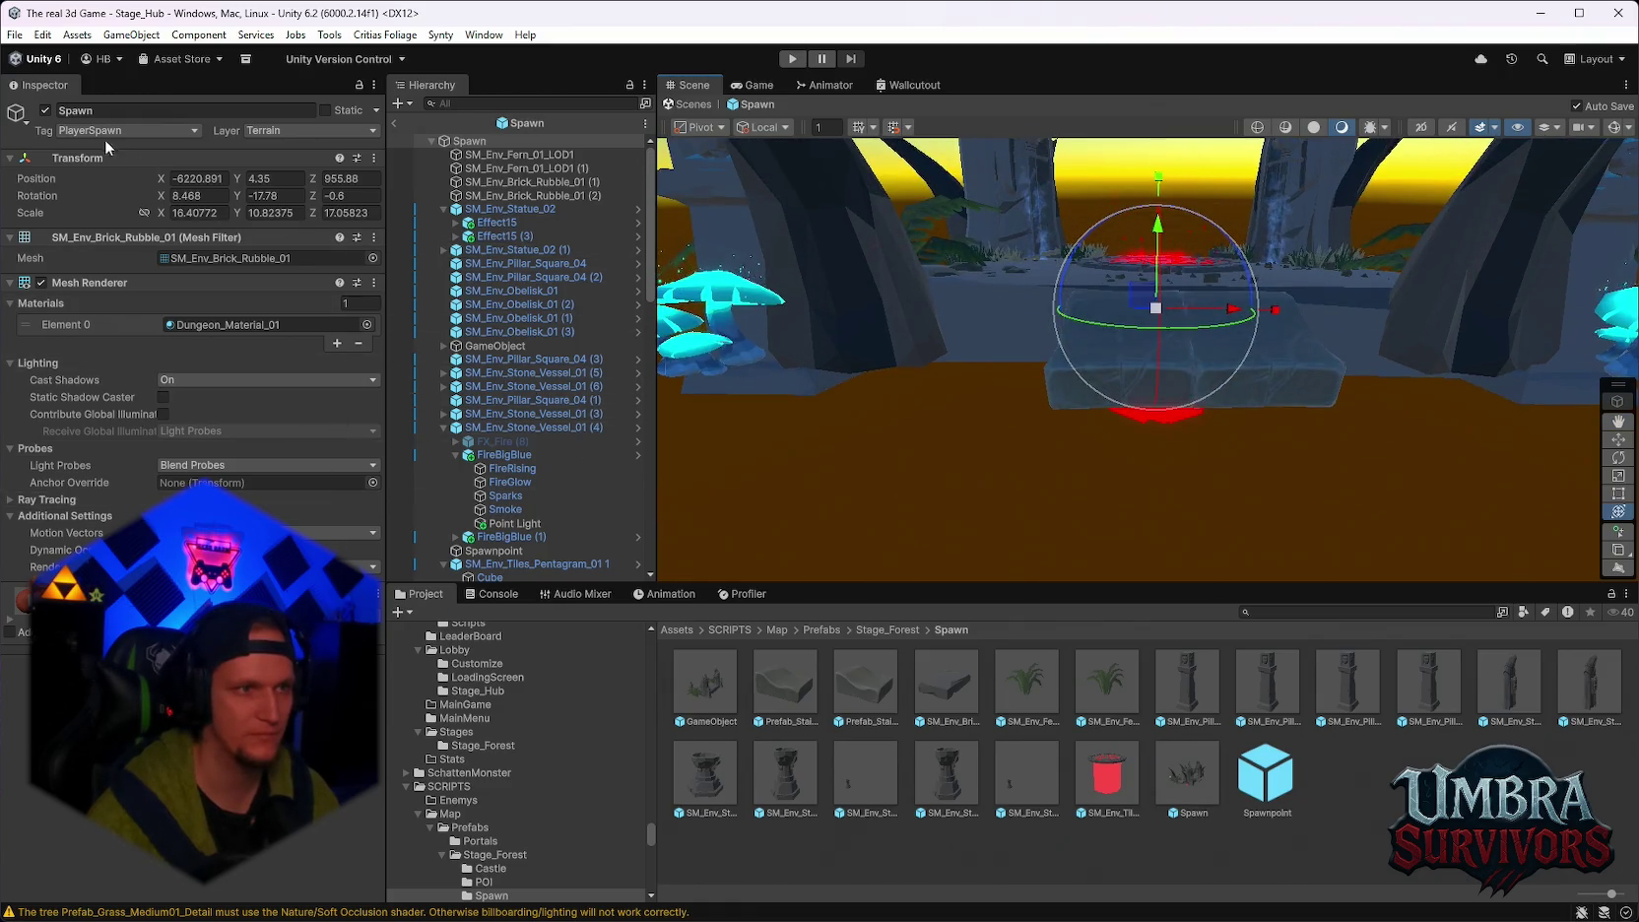
click(131, 132)
click(74, 150)
Check the Spawnpoint object in view, then leave the Spawn prefab and start a playtest.
click(530, 182)
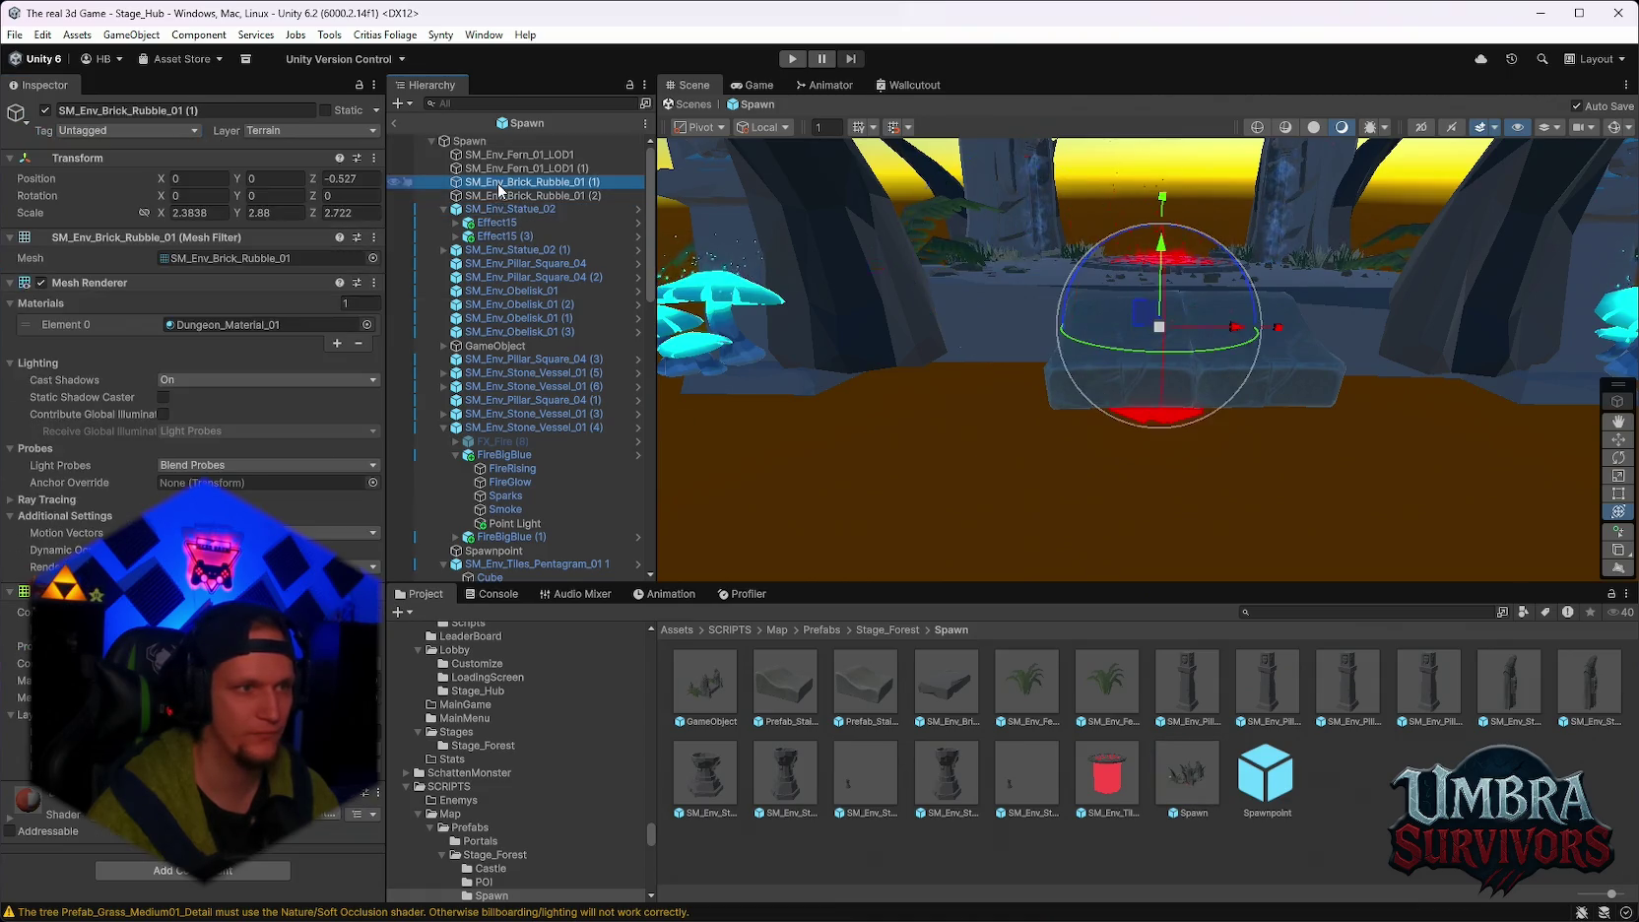
click(492, 550)
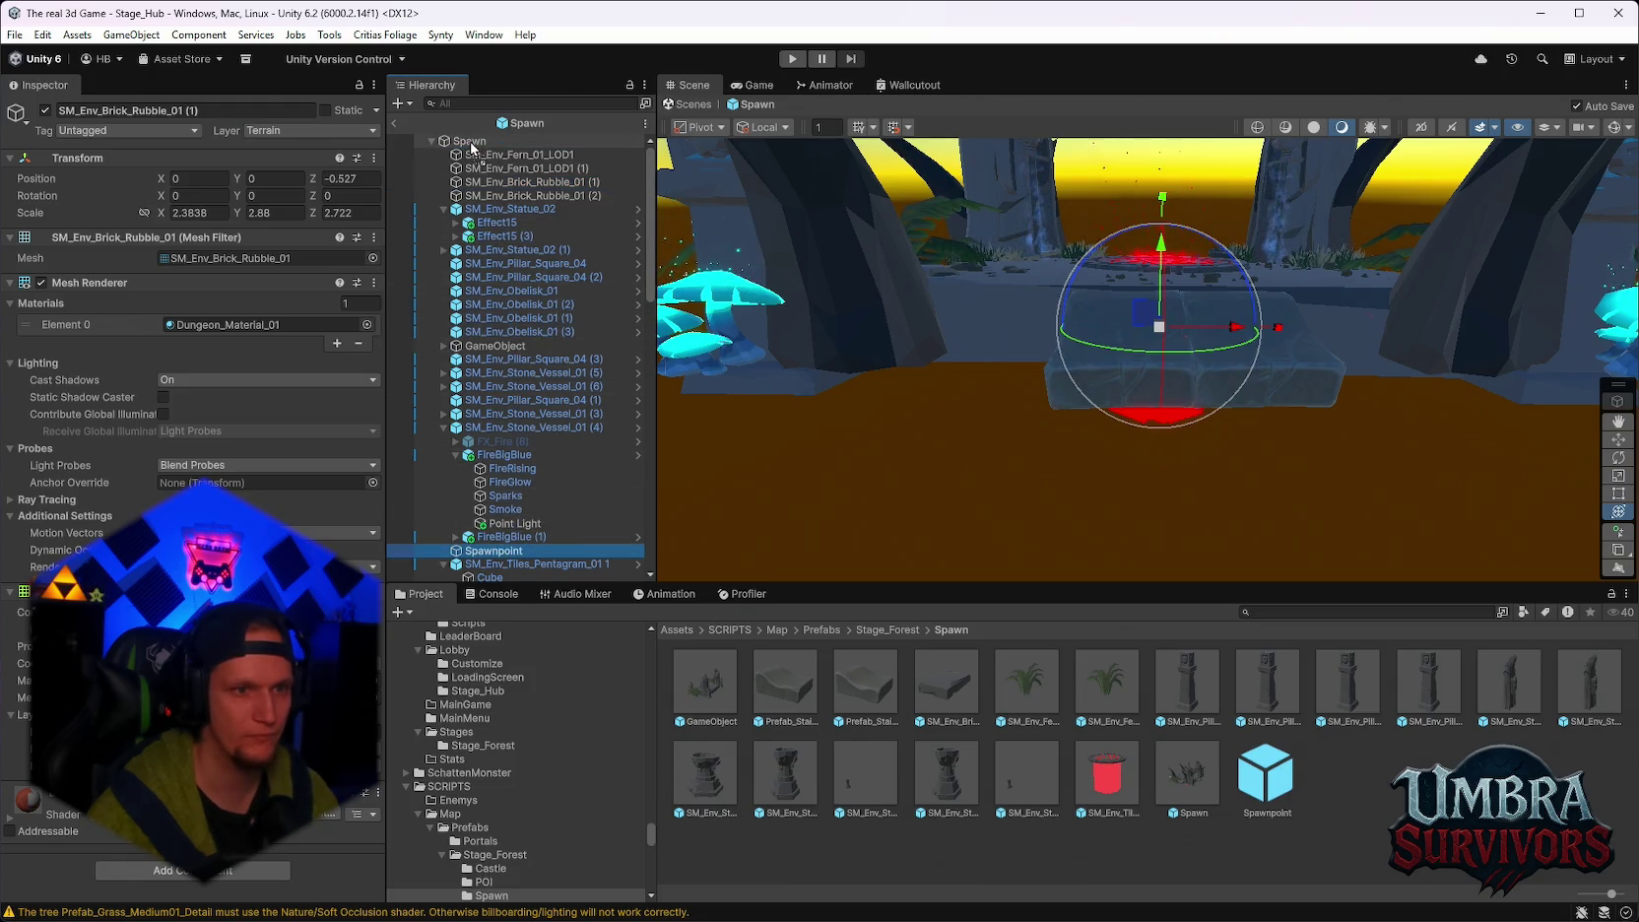
scroll(550, 363, down, 15)
key(f)
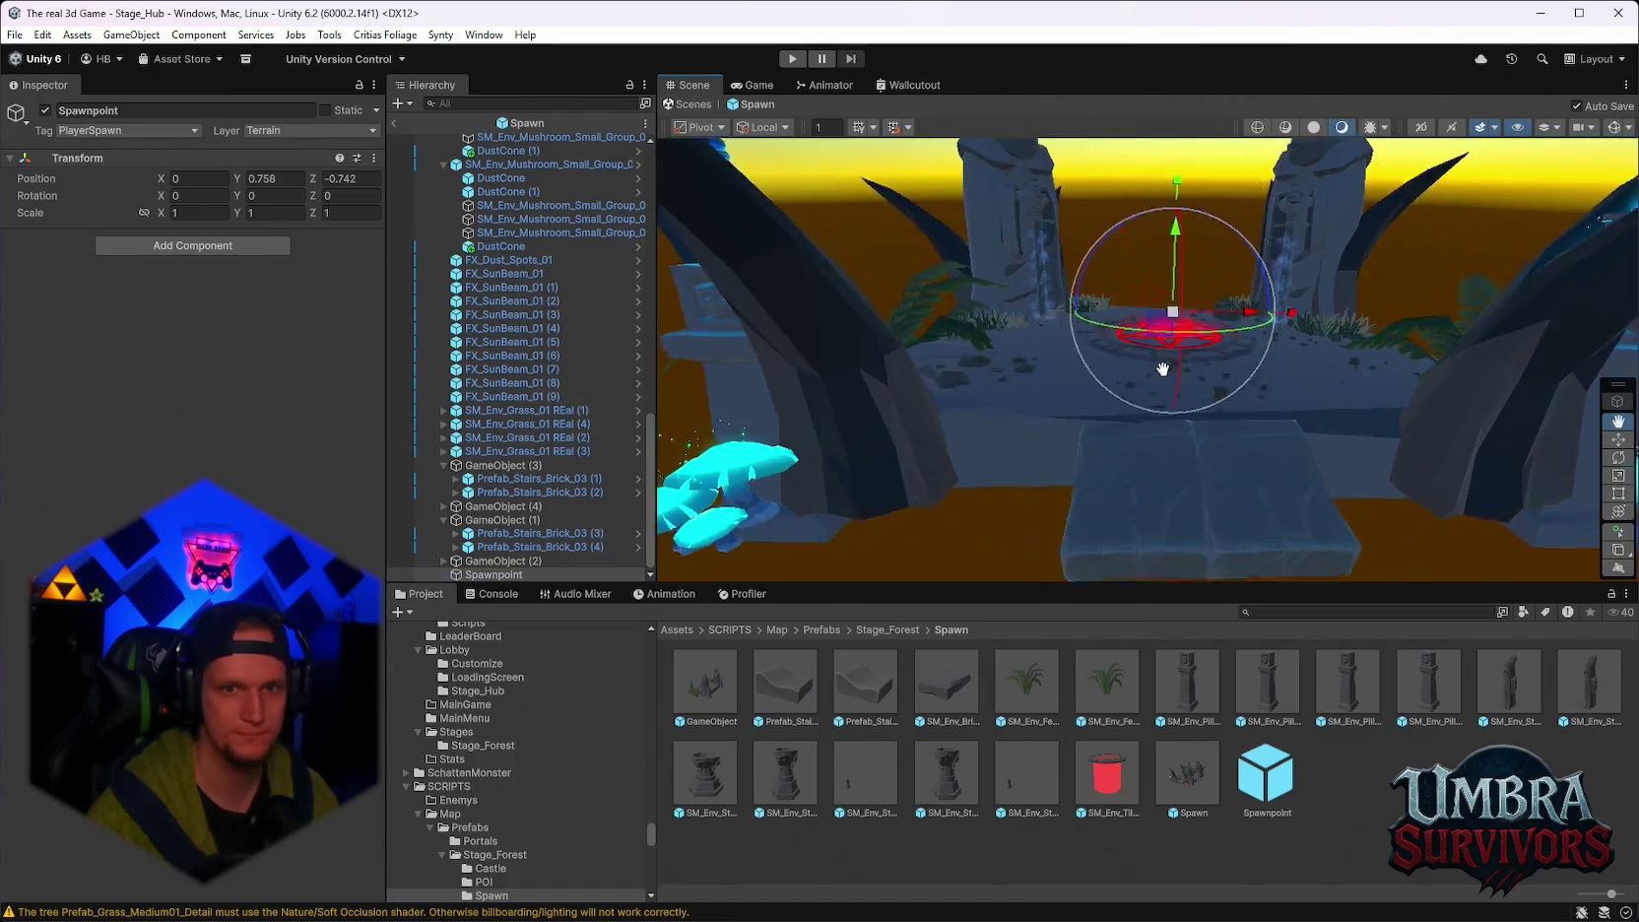
scroll(499, 356, up, 8)
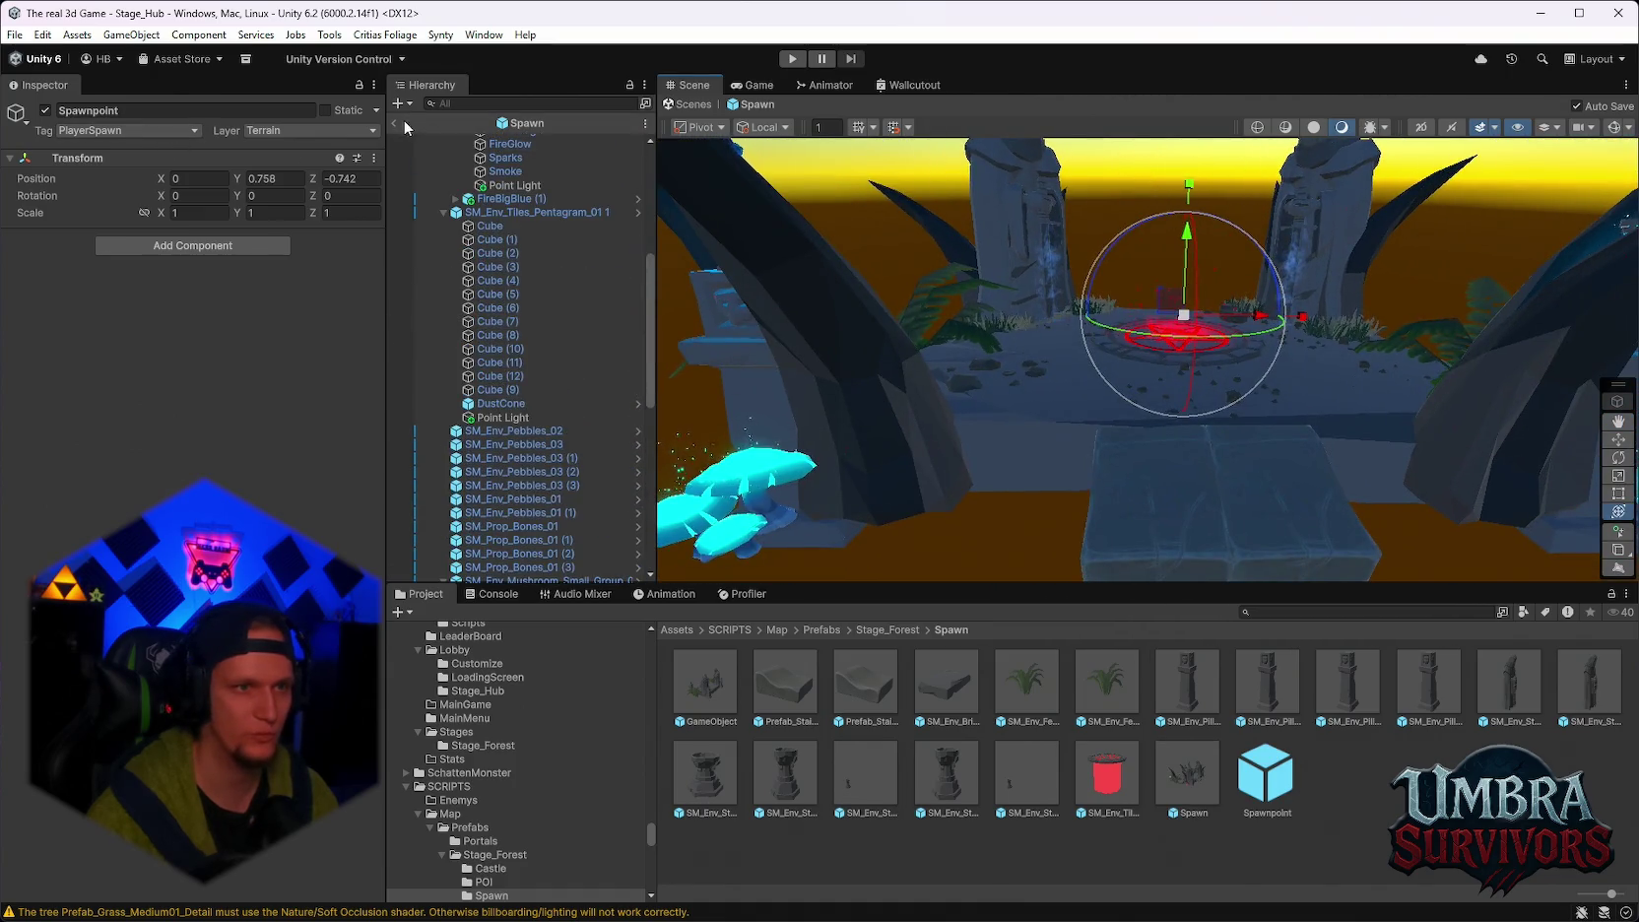
click(394, 124)
click(792, 58)
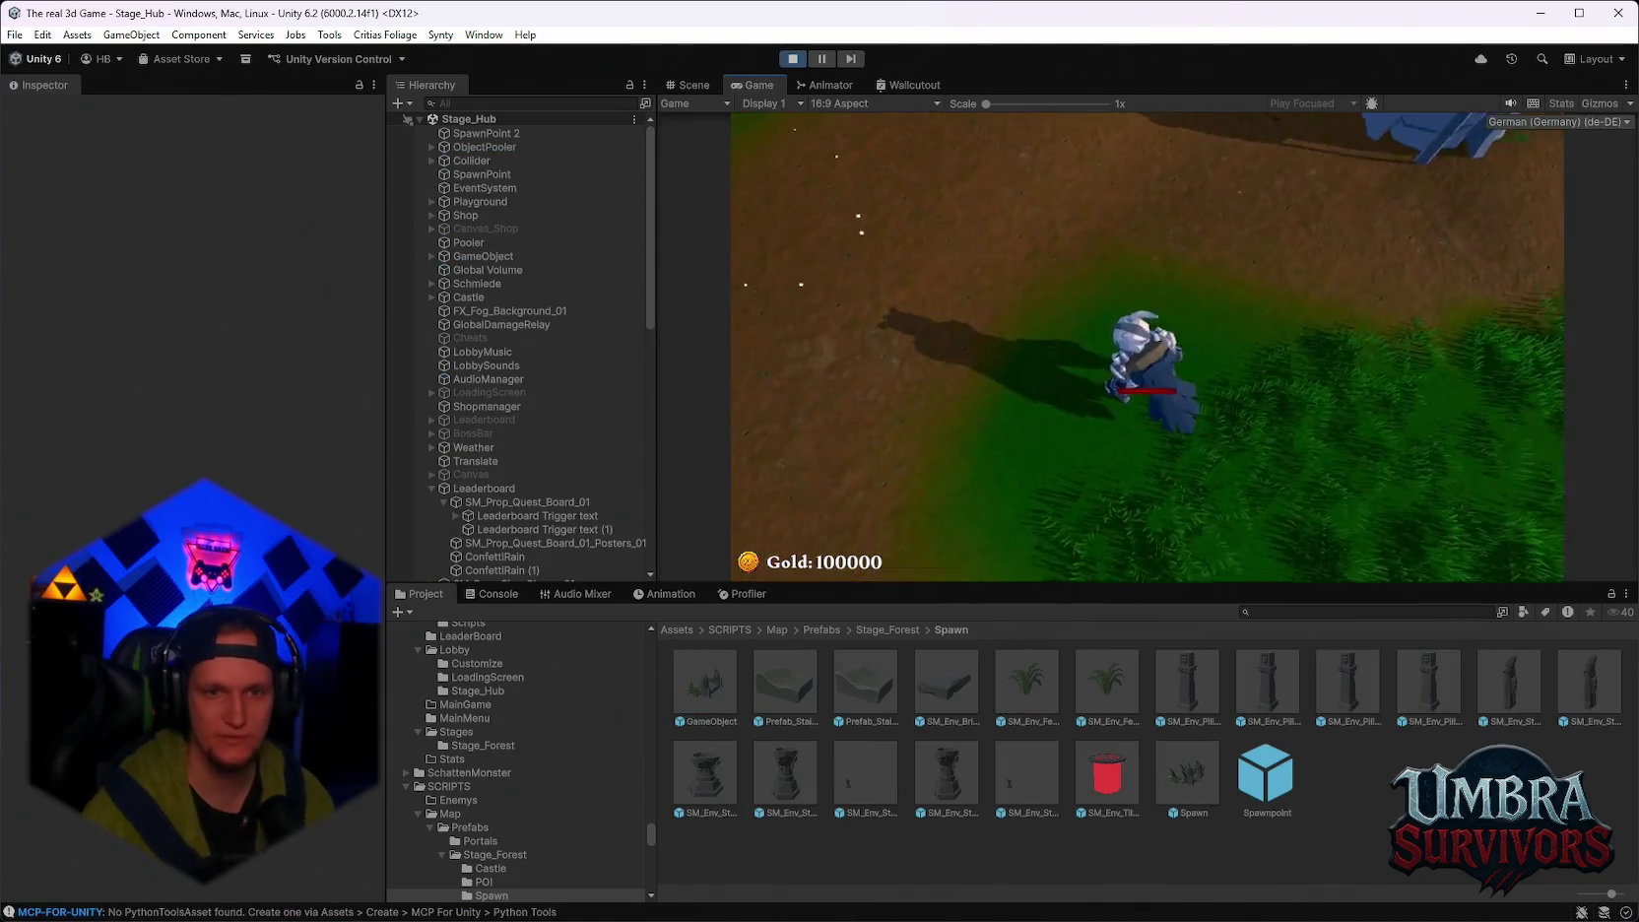
Enter the hub portal and choose an upgrade card to begin Stage 1.
key(e)
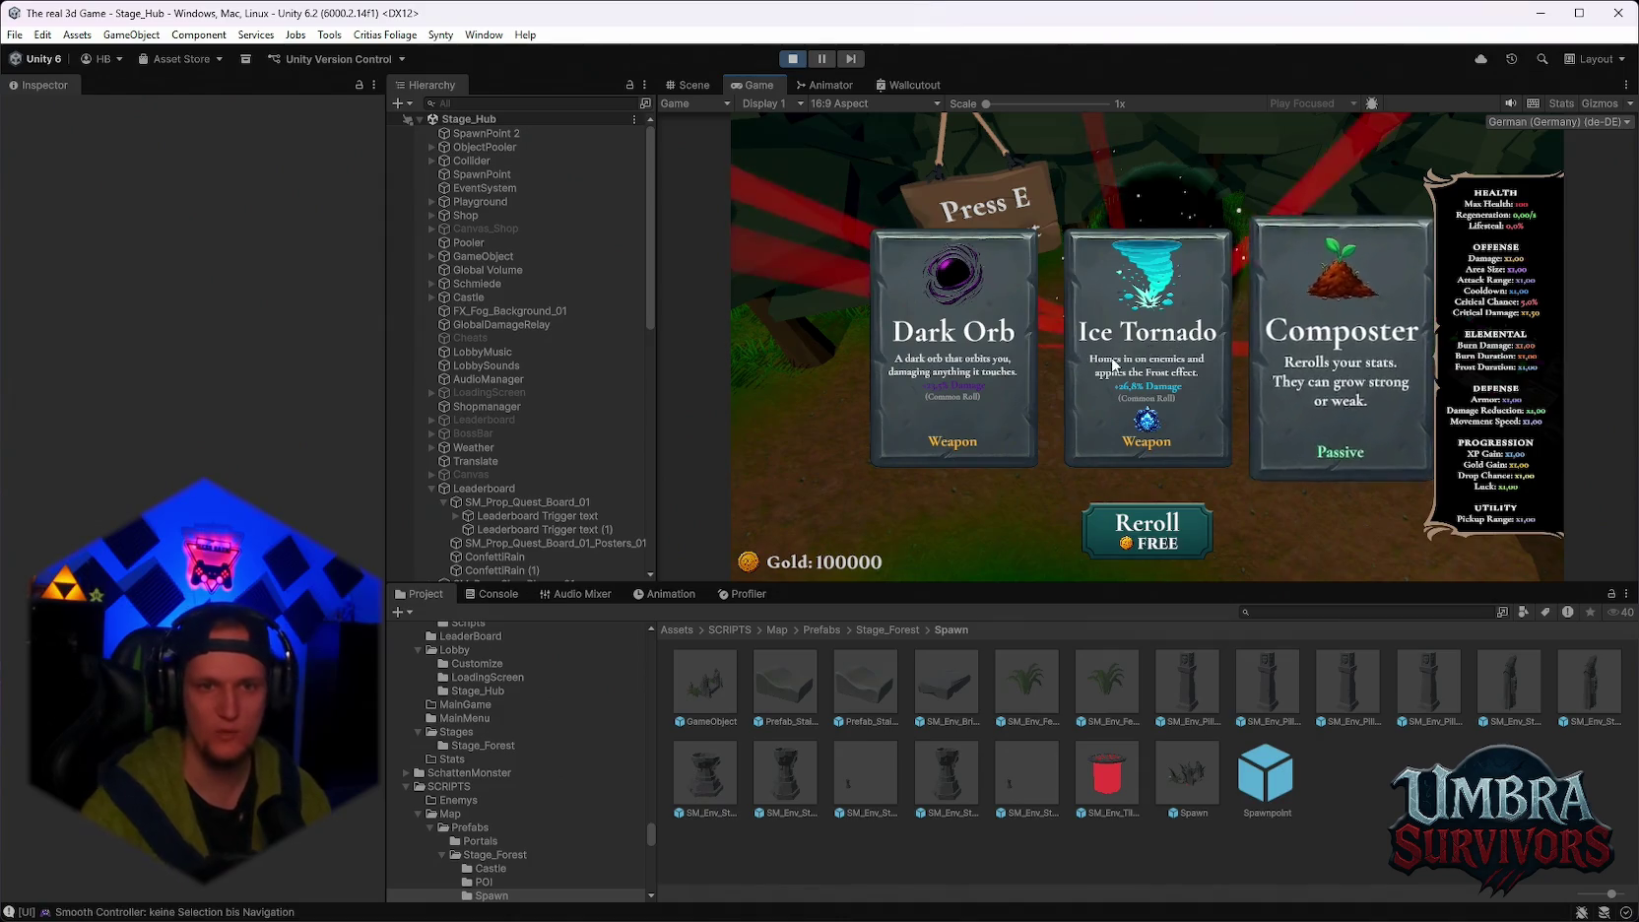
click(1113, 365)
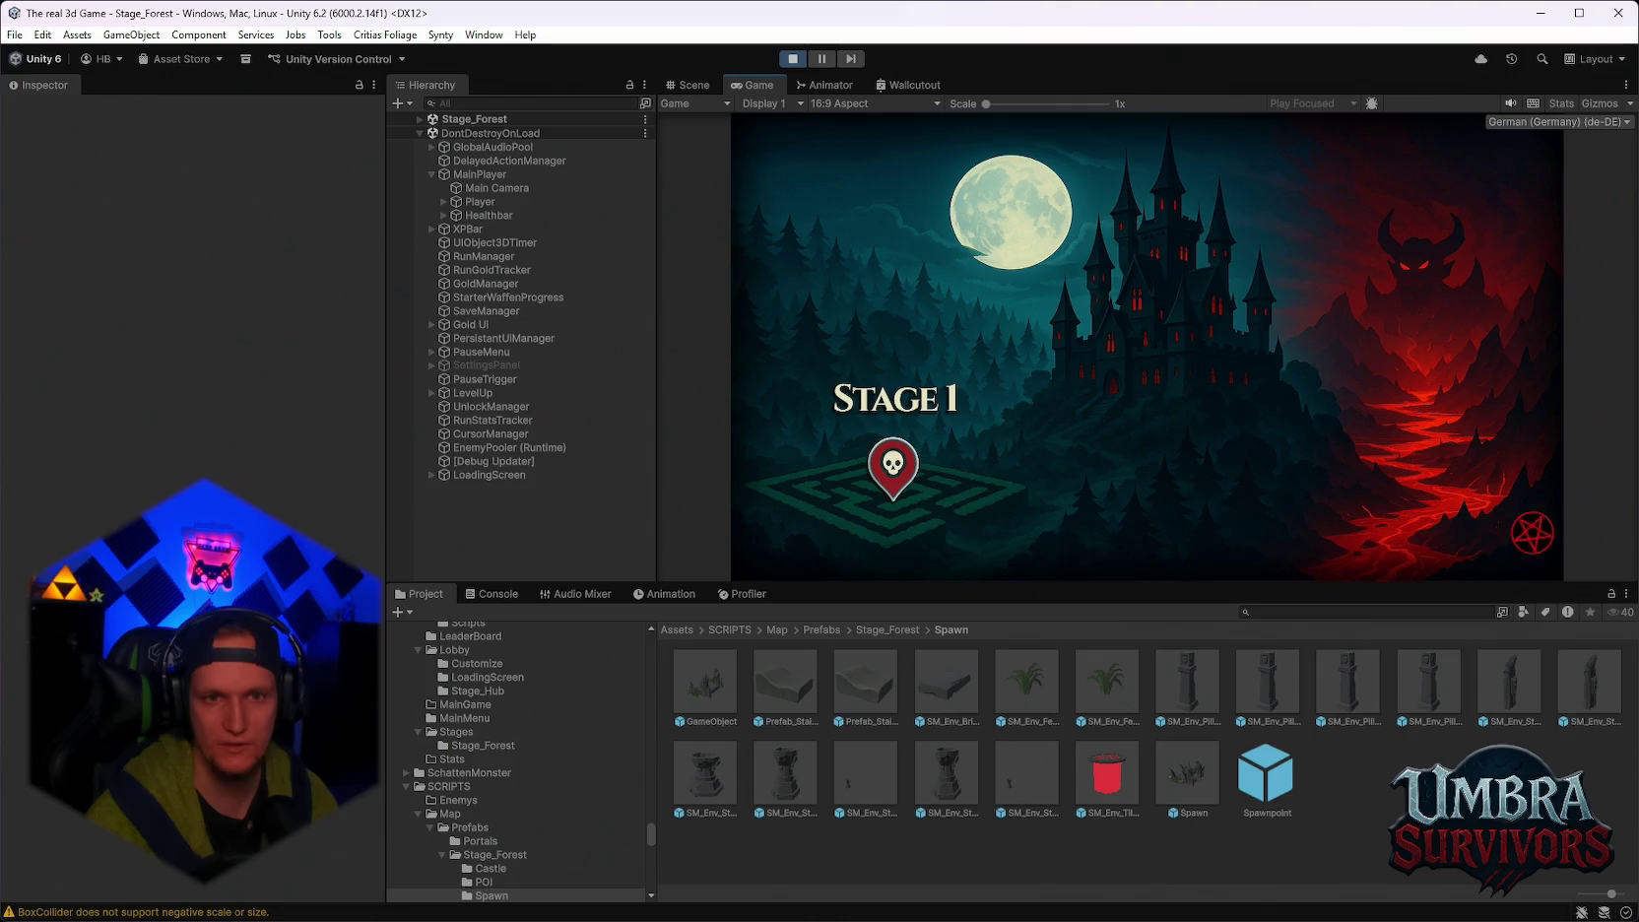
Continue past the Stage 1 loading screen and run the character out of the pentagram through the forest.
key(space)
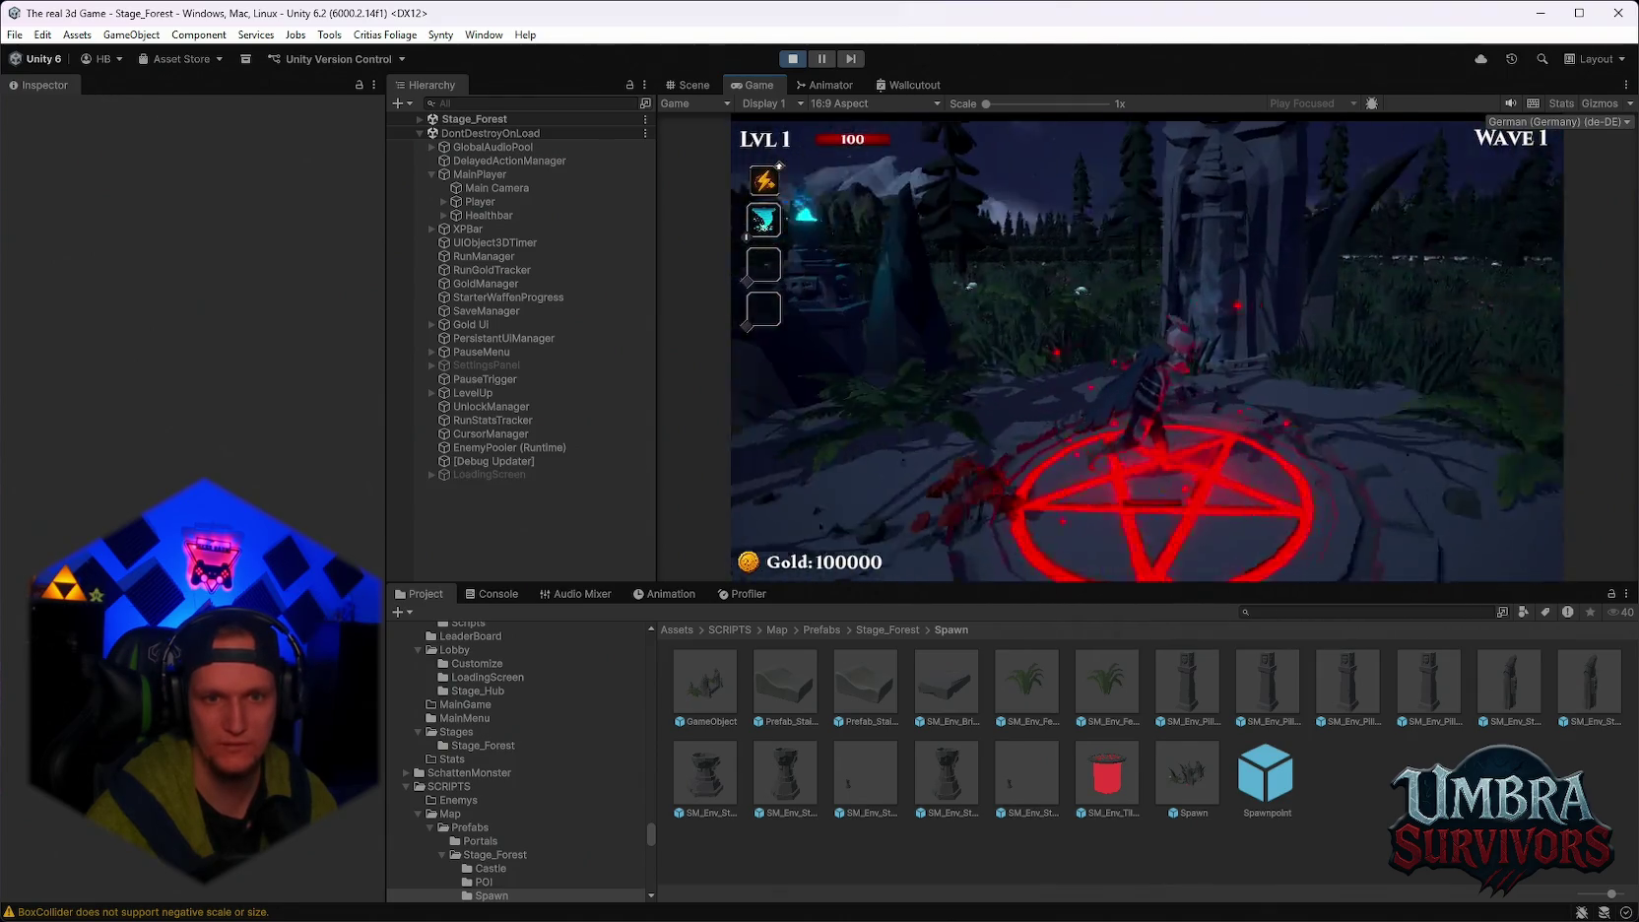
key(w)
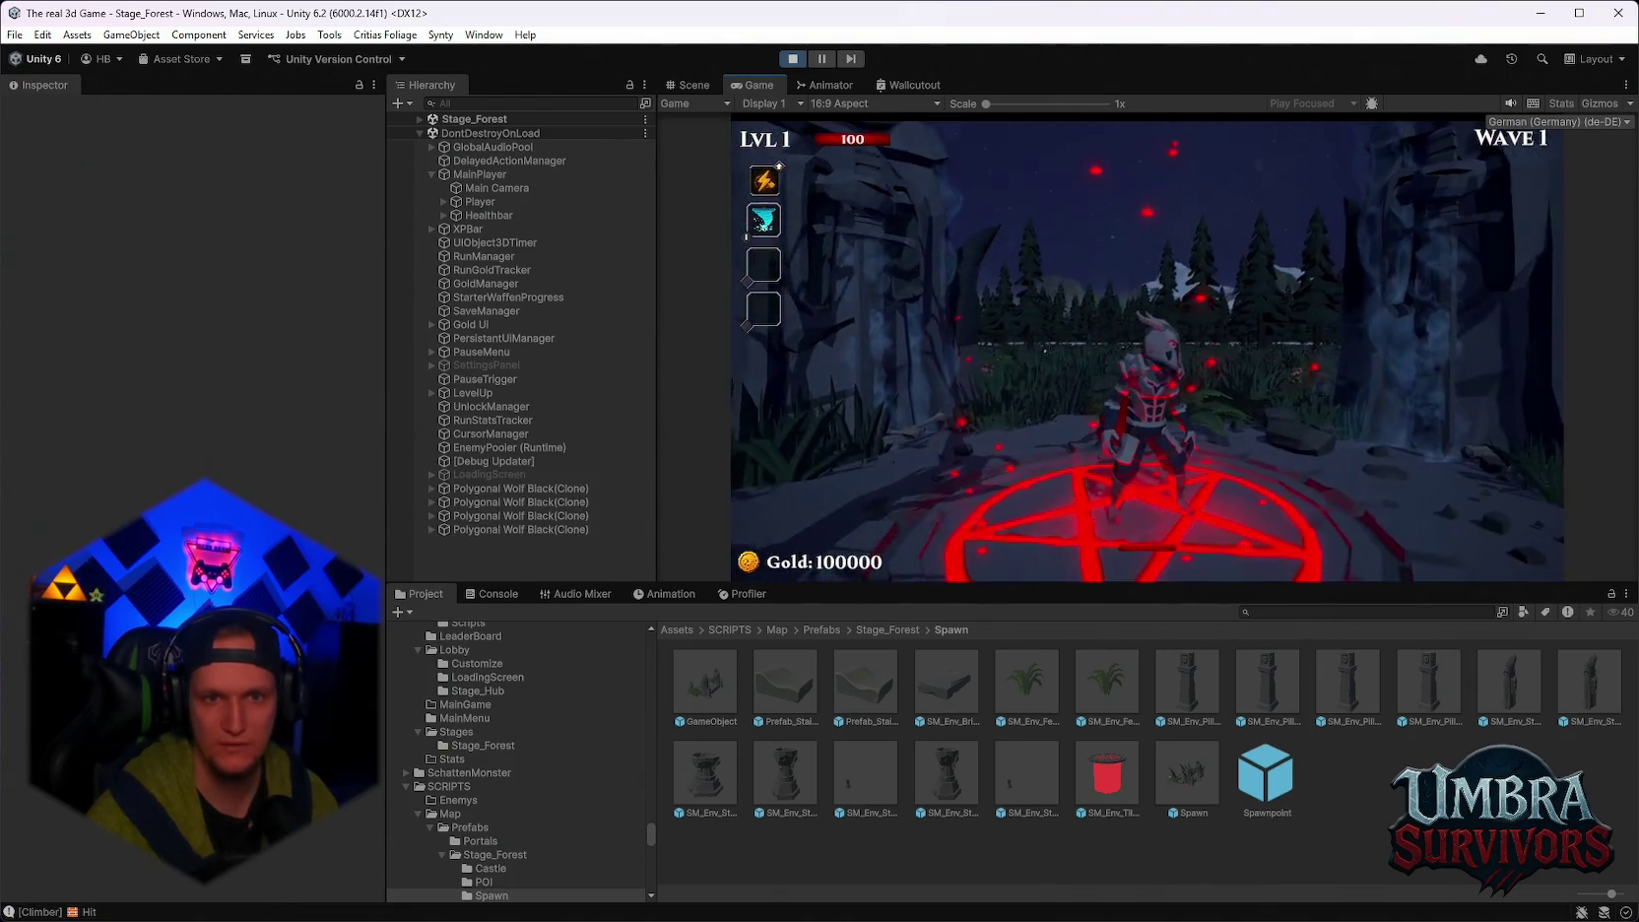
key(a)
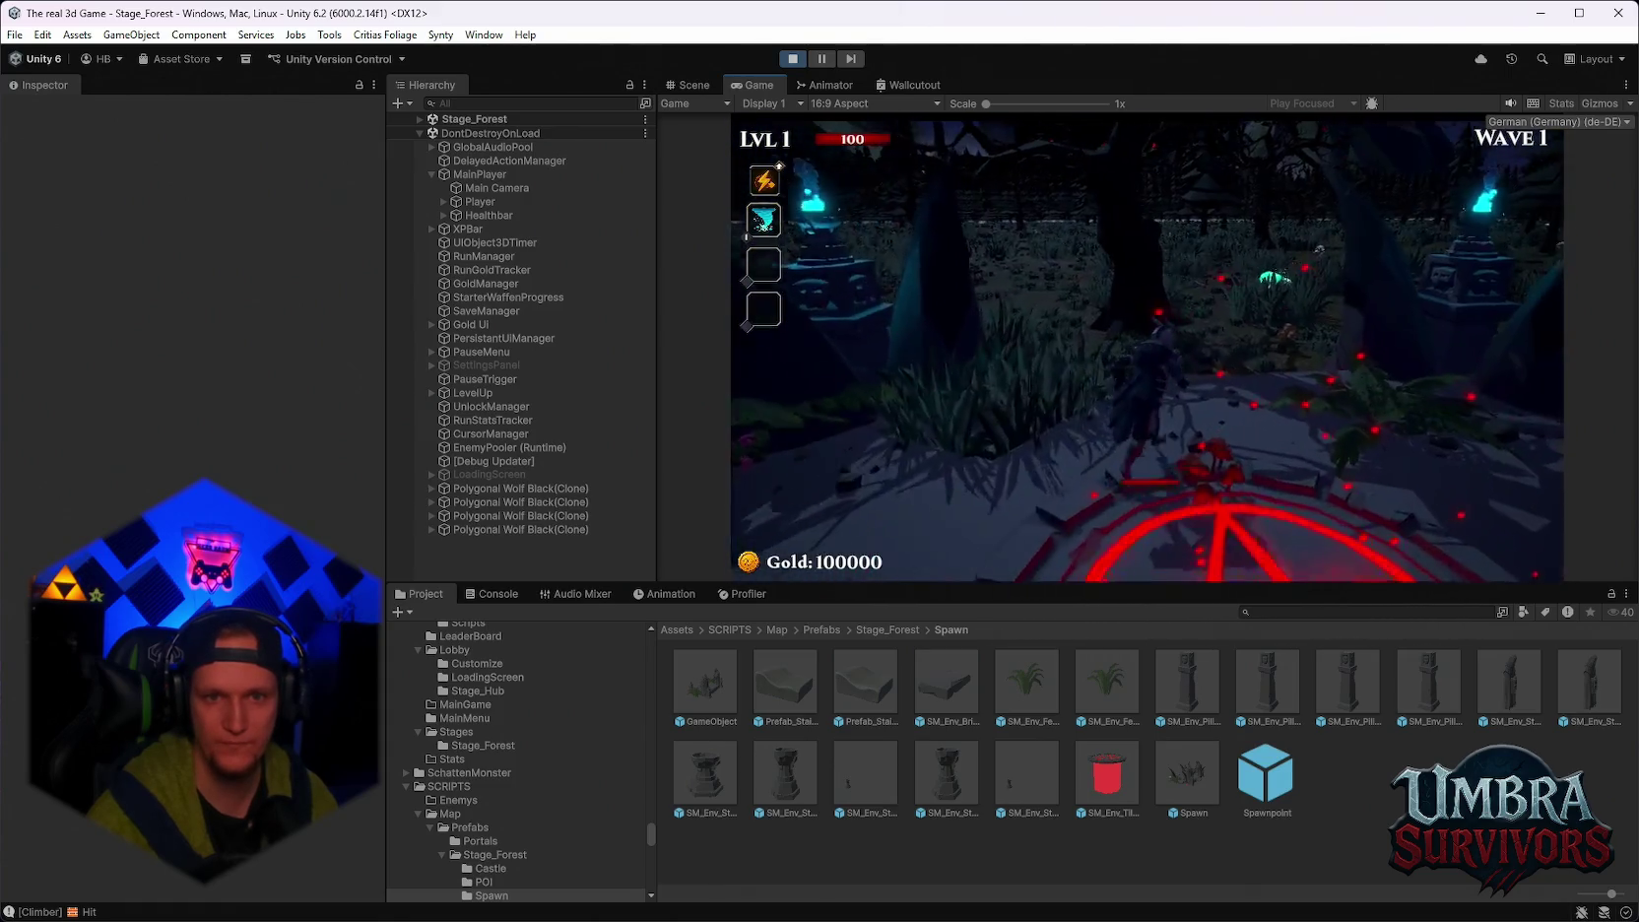
key(w)
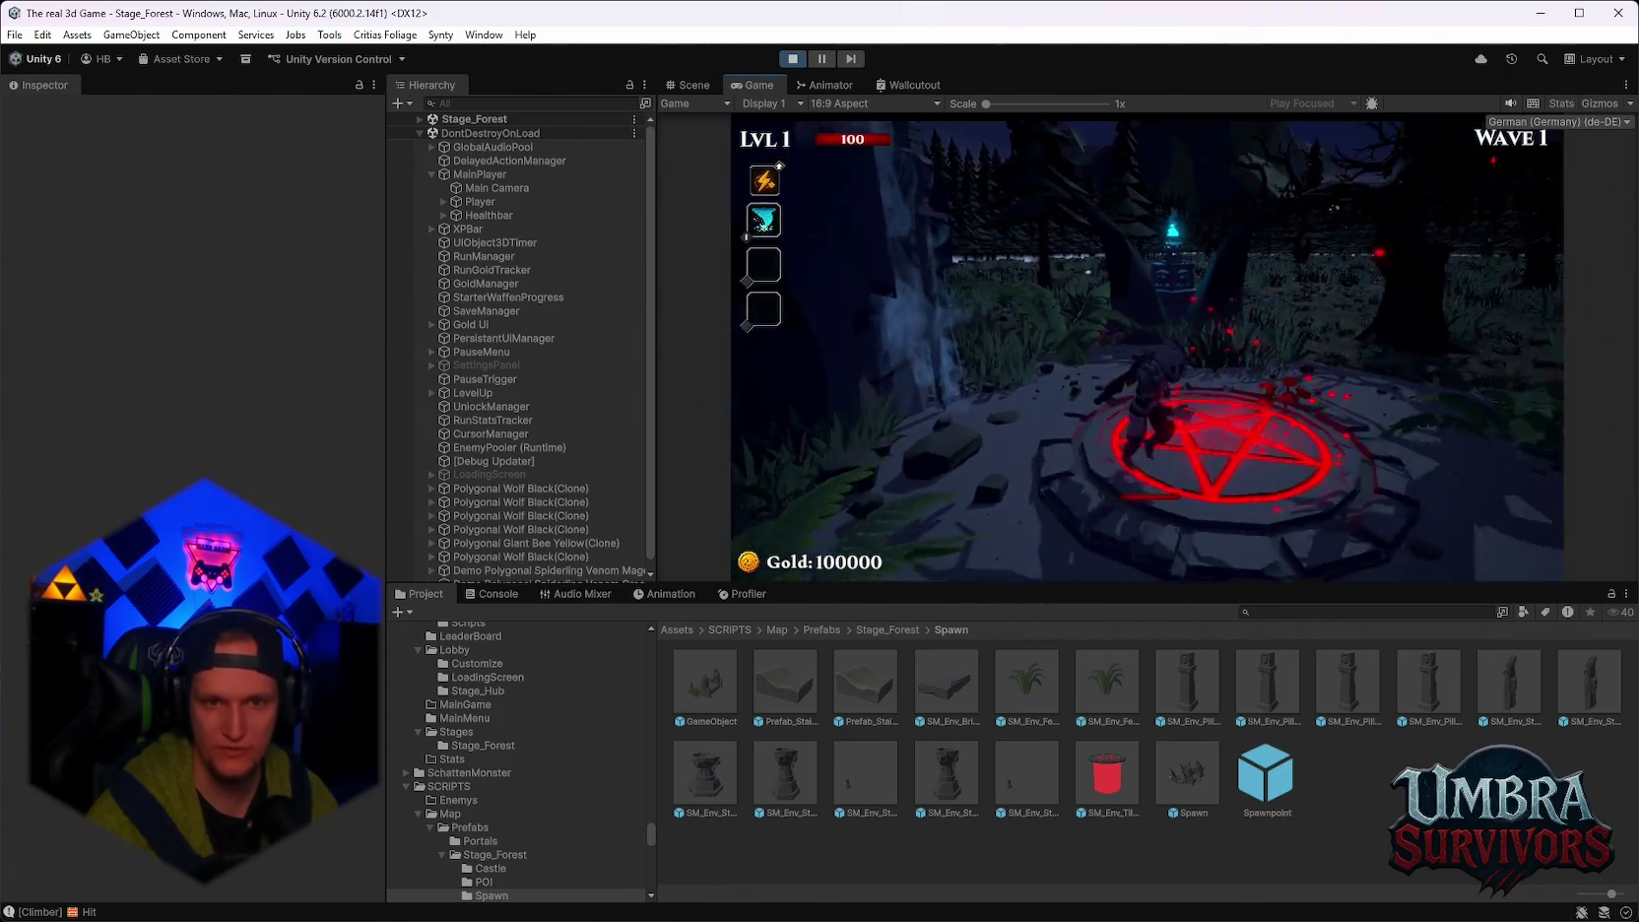
key(w)
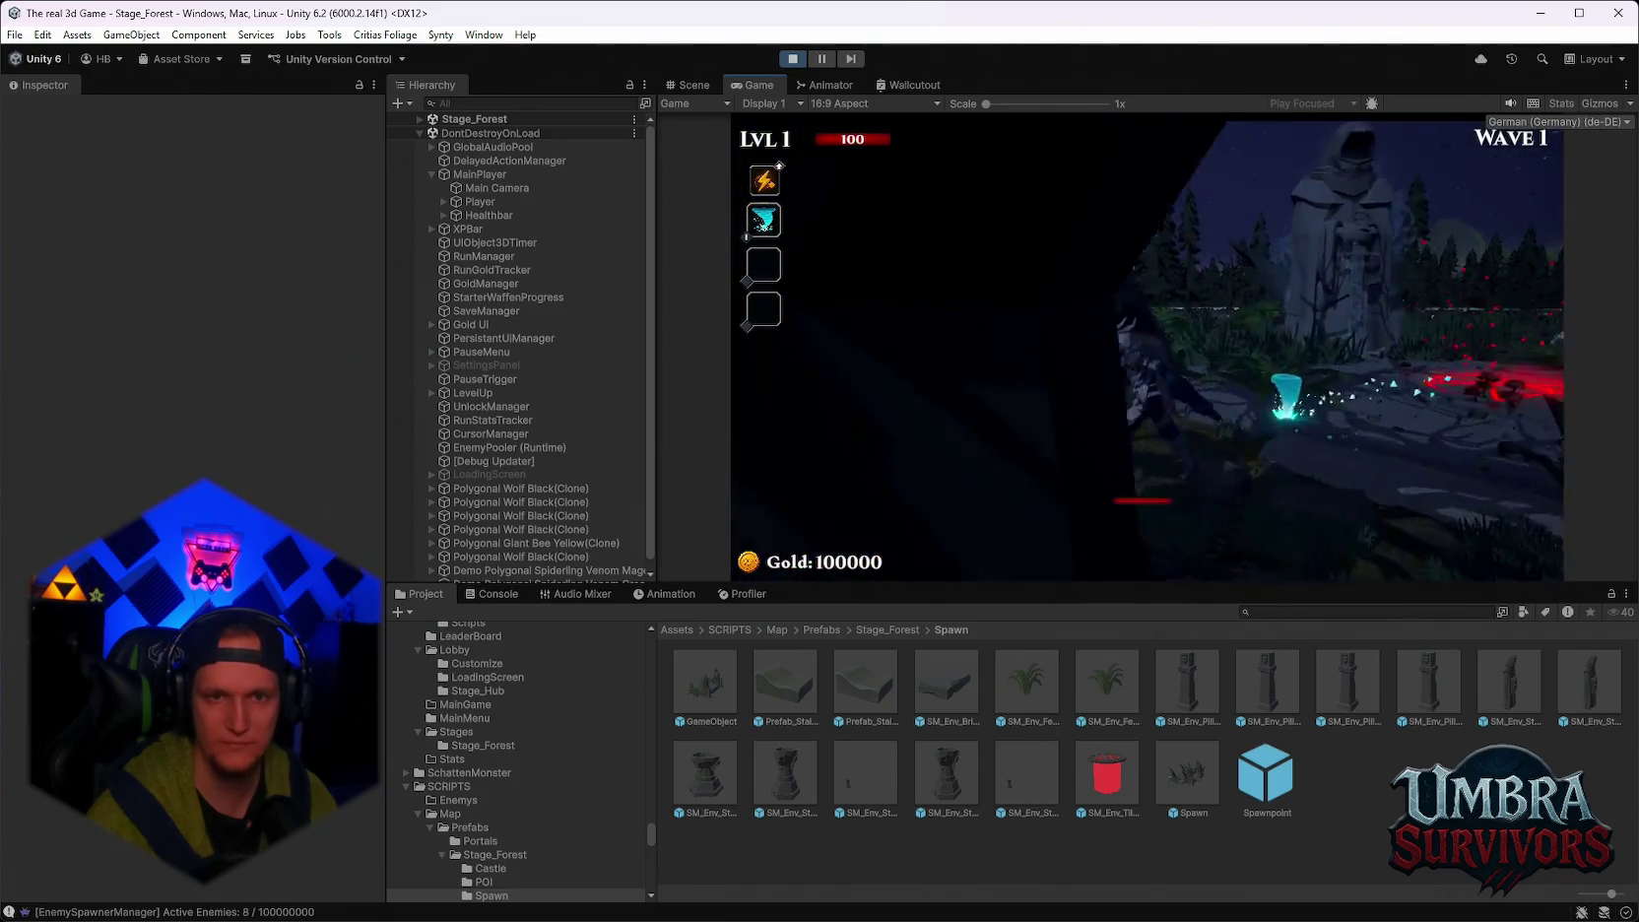
key(w)
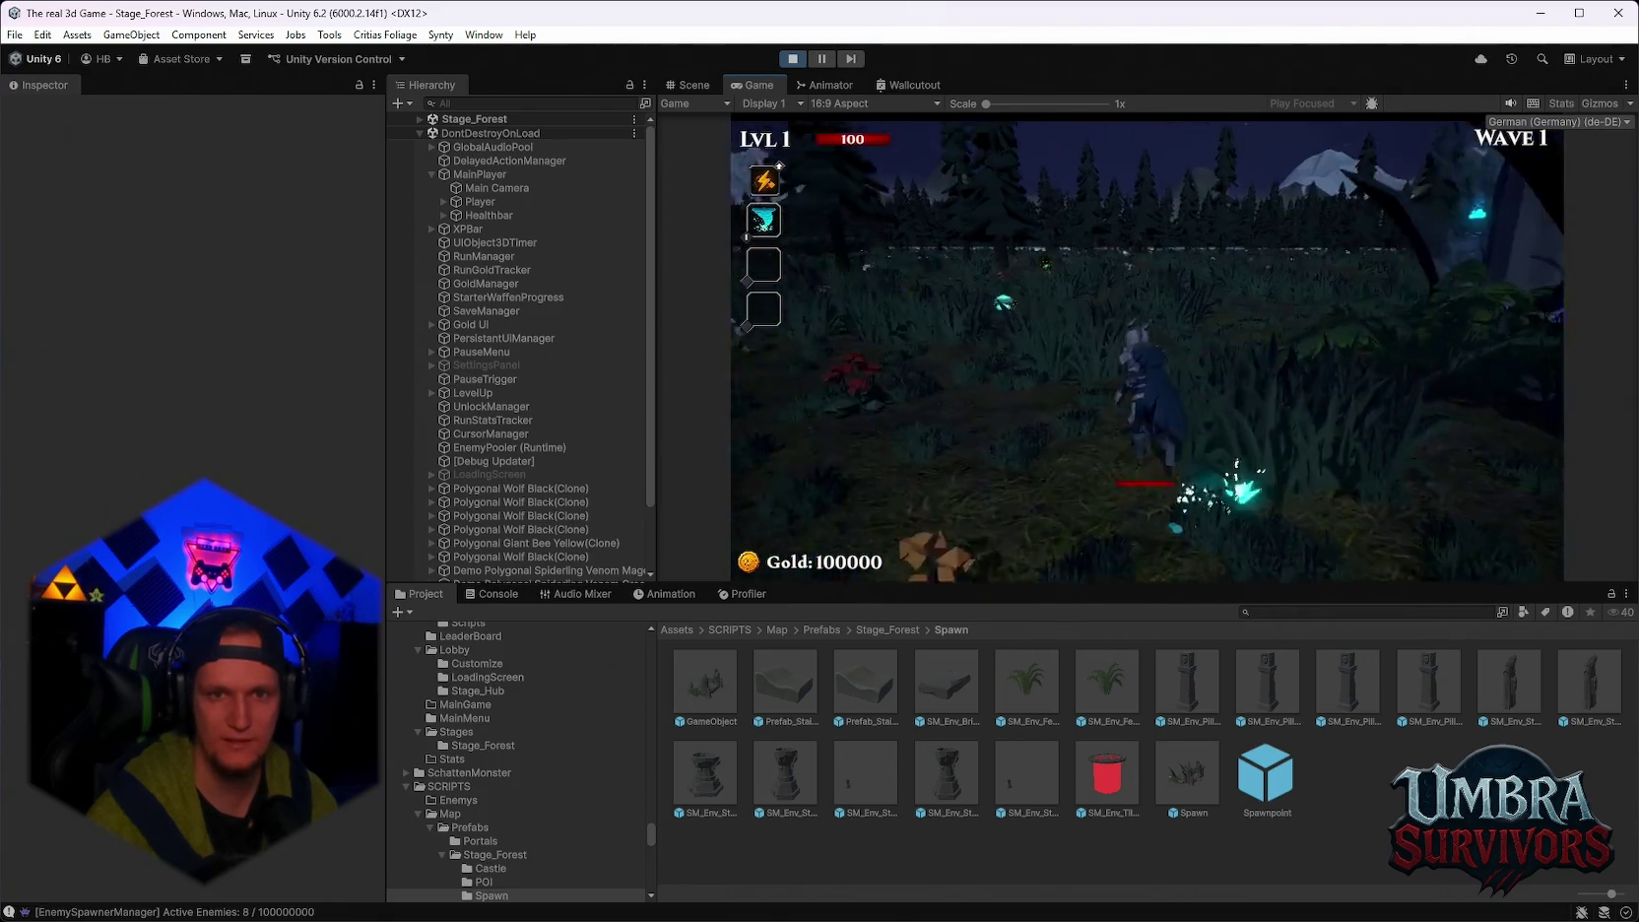
key(w)
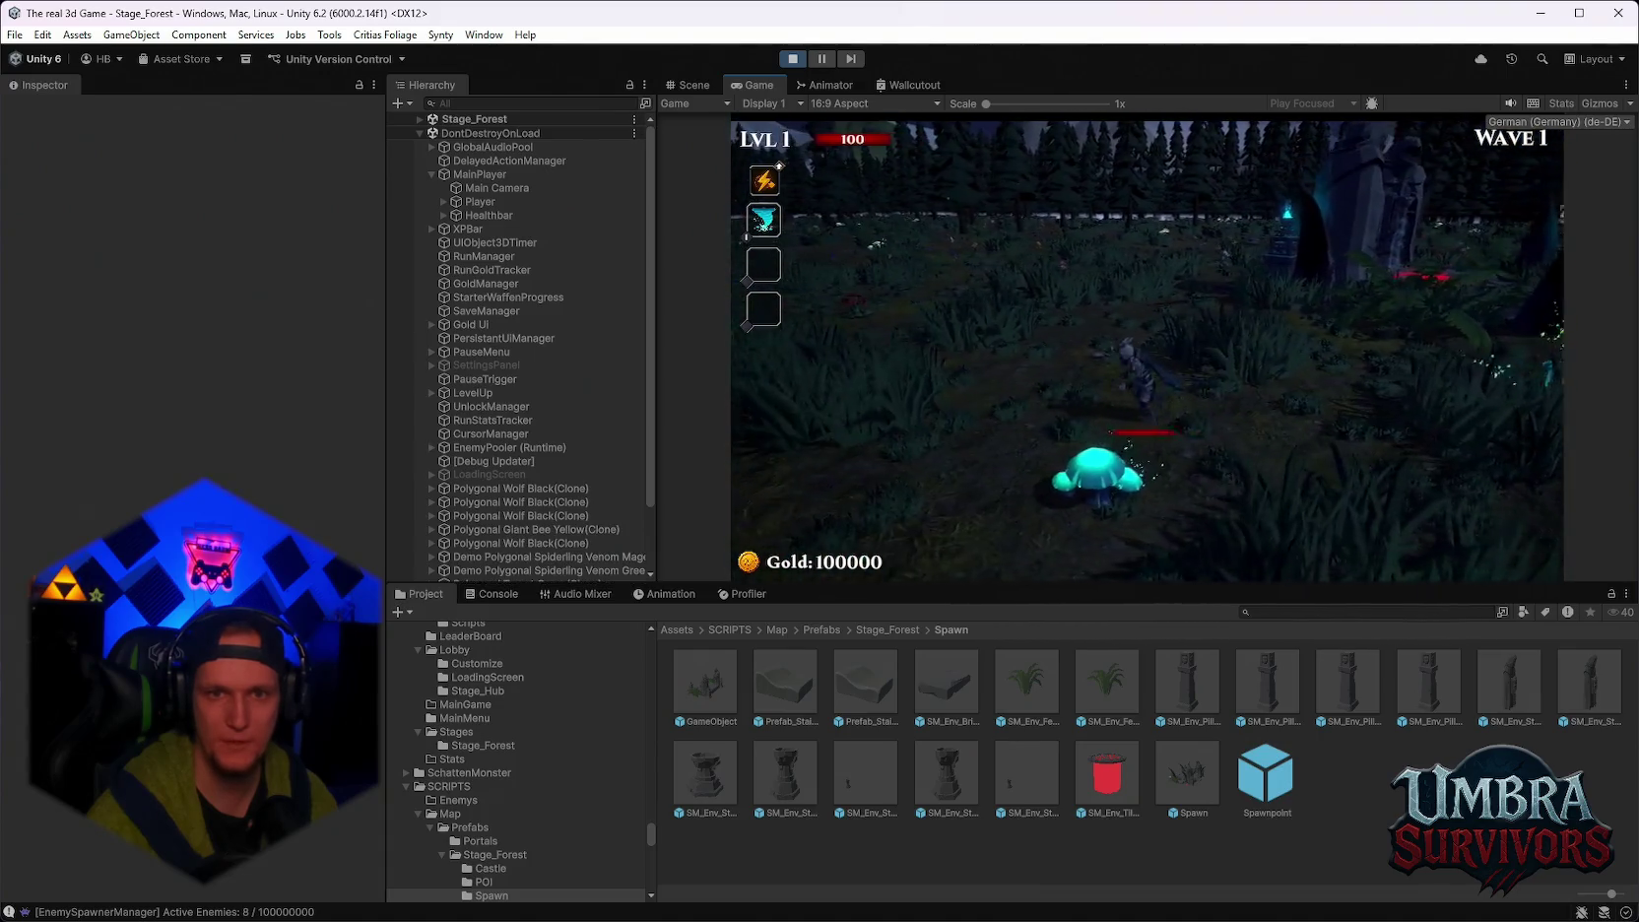
key(w)
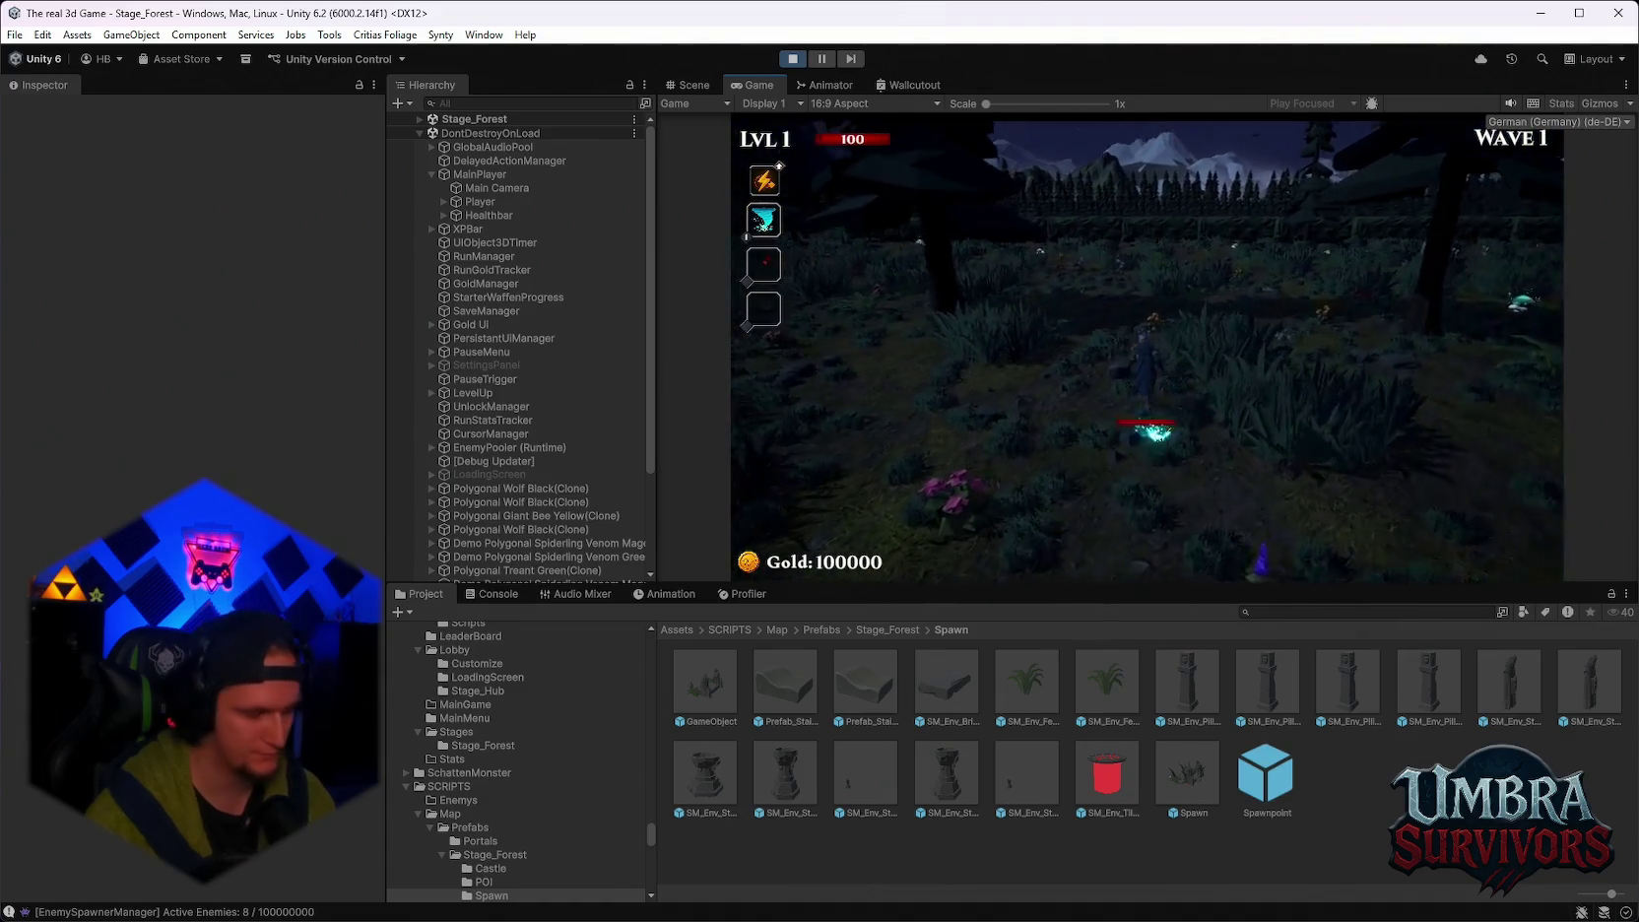
Maximize the Game view, run along the rock cliff, then pause and resume the game.
key(Escape)
double_click(758, 86)
key(Escape)
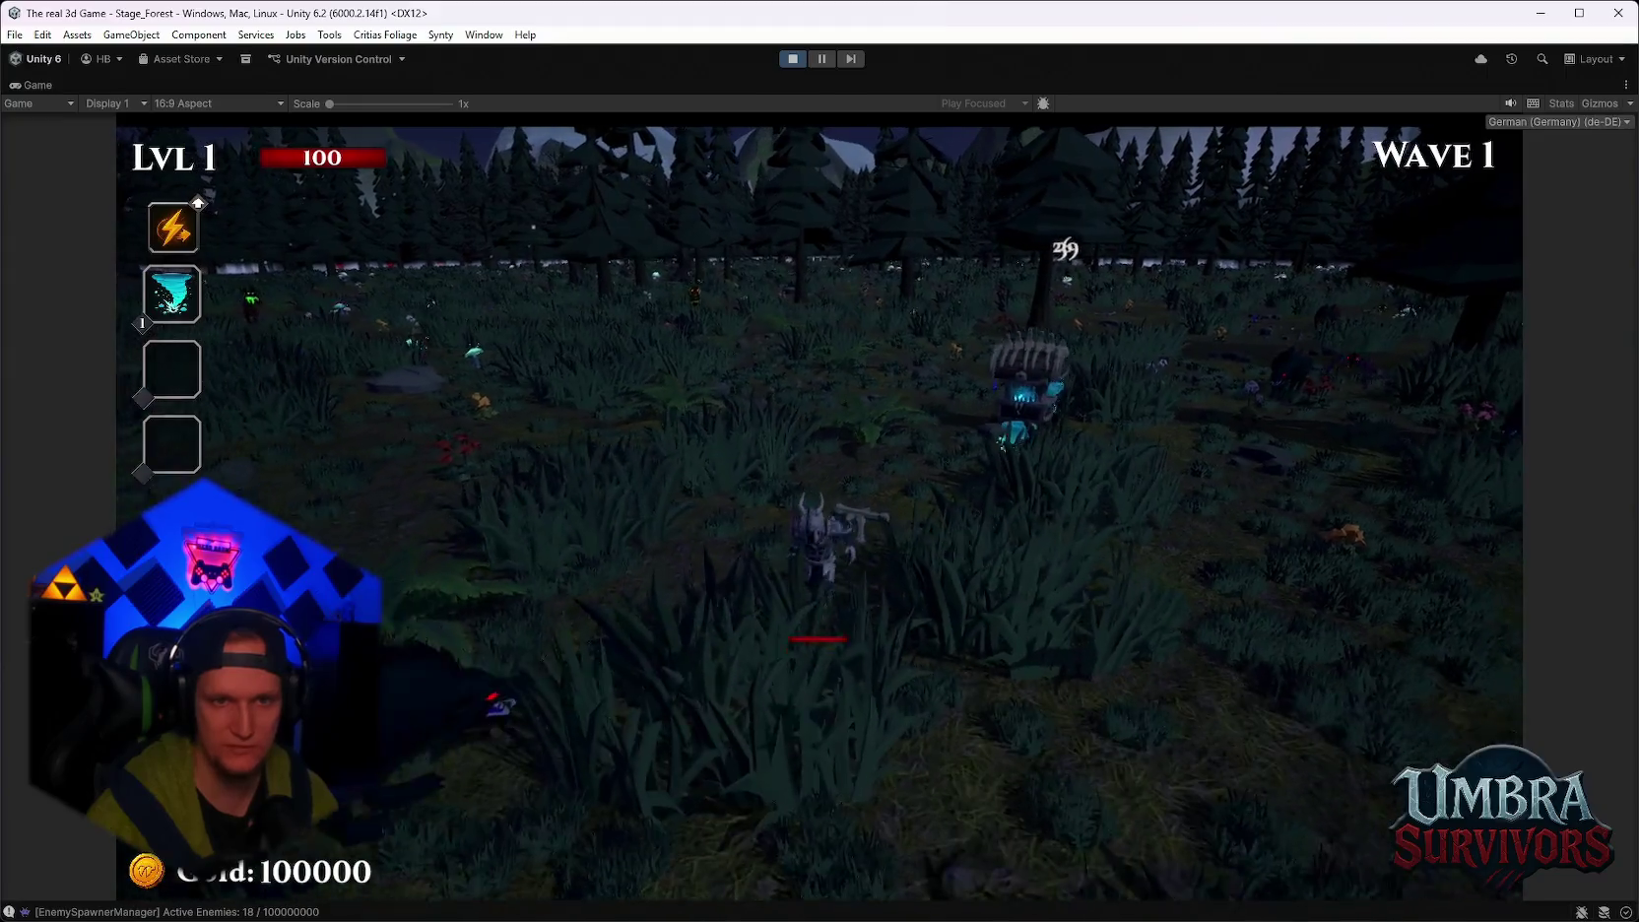
key(w)
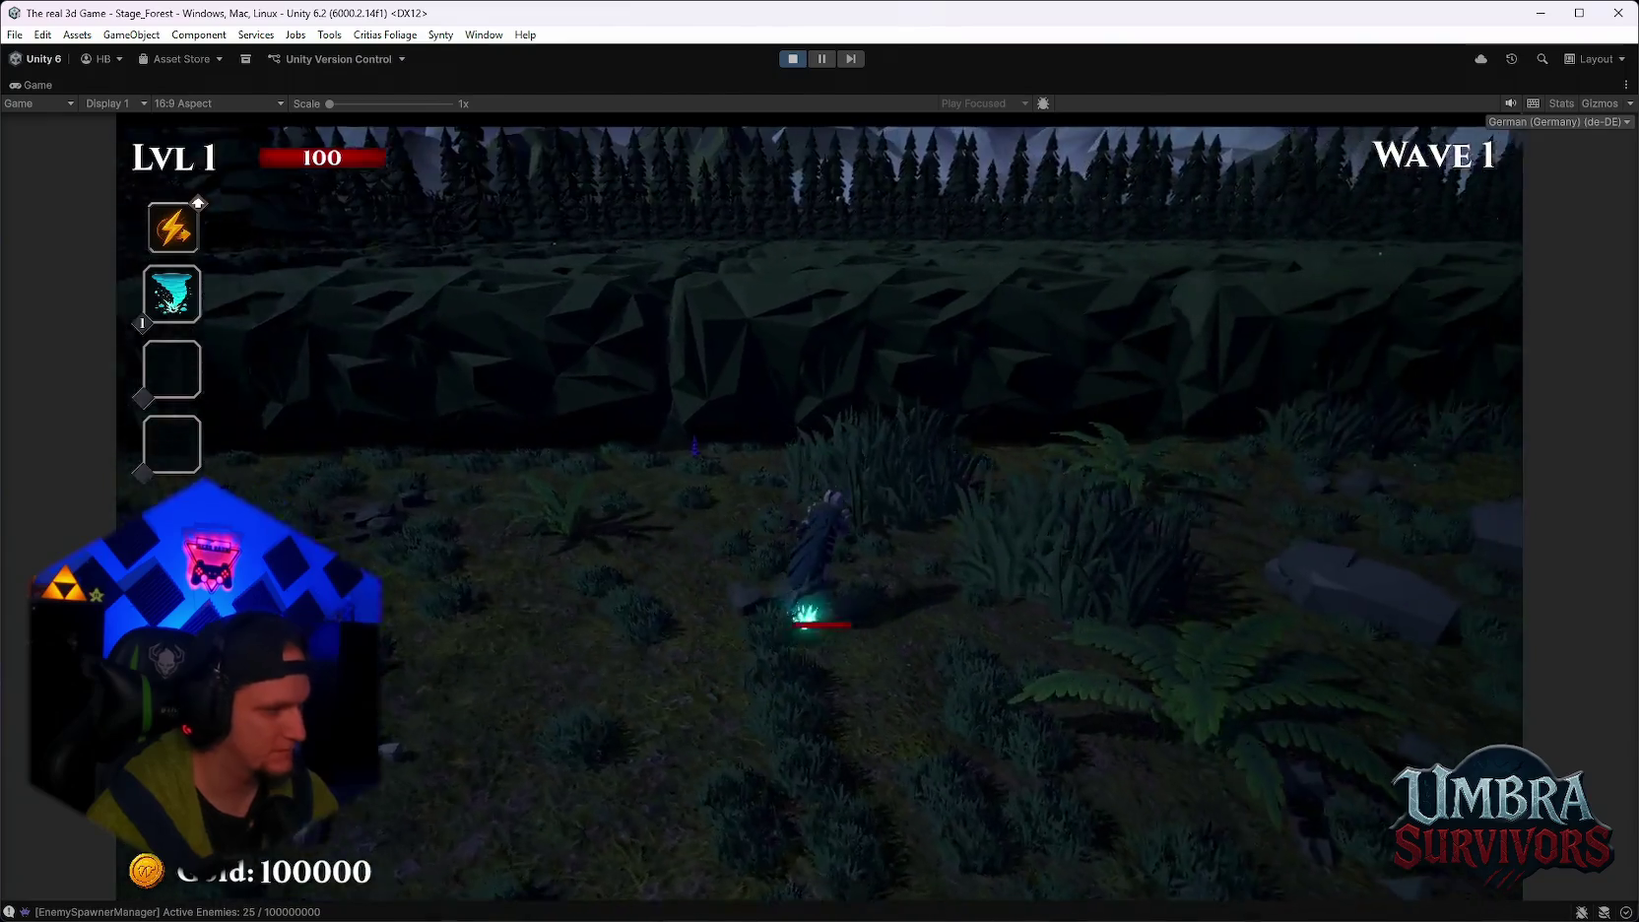
key(space)
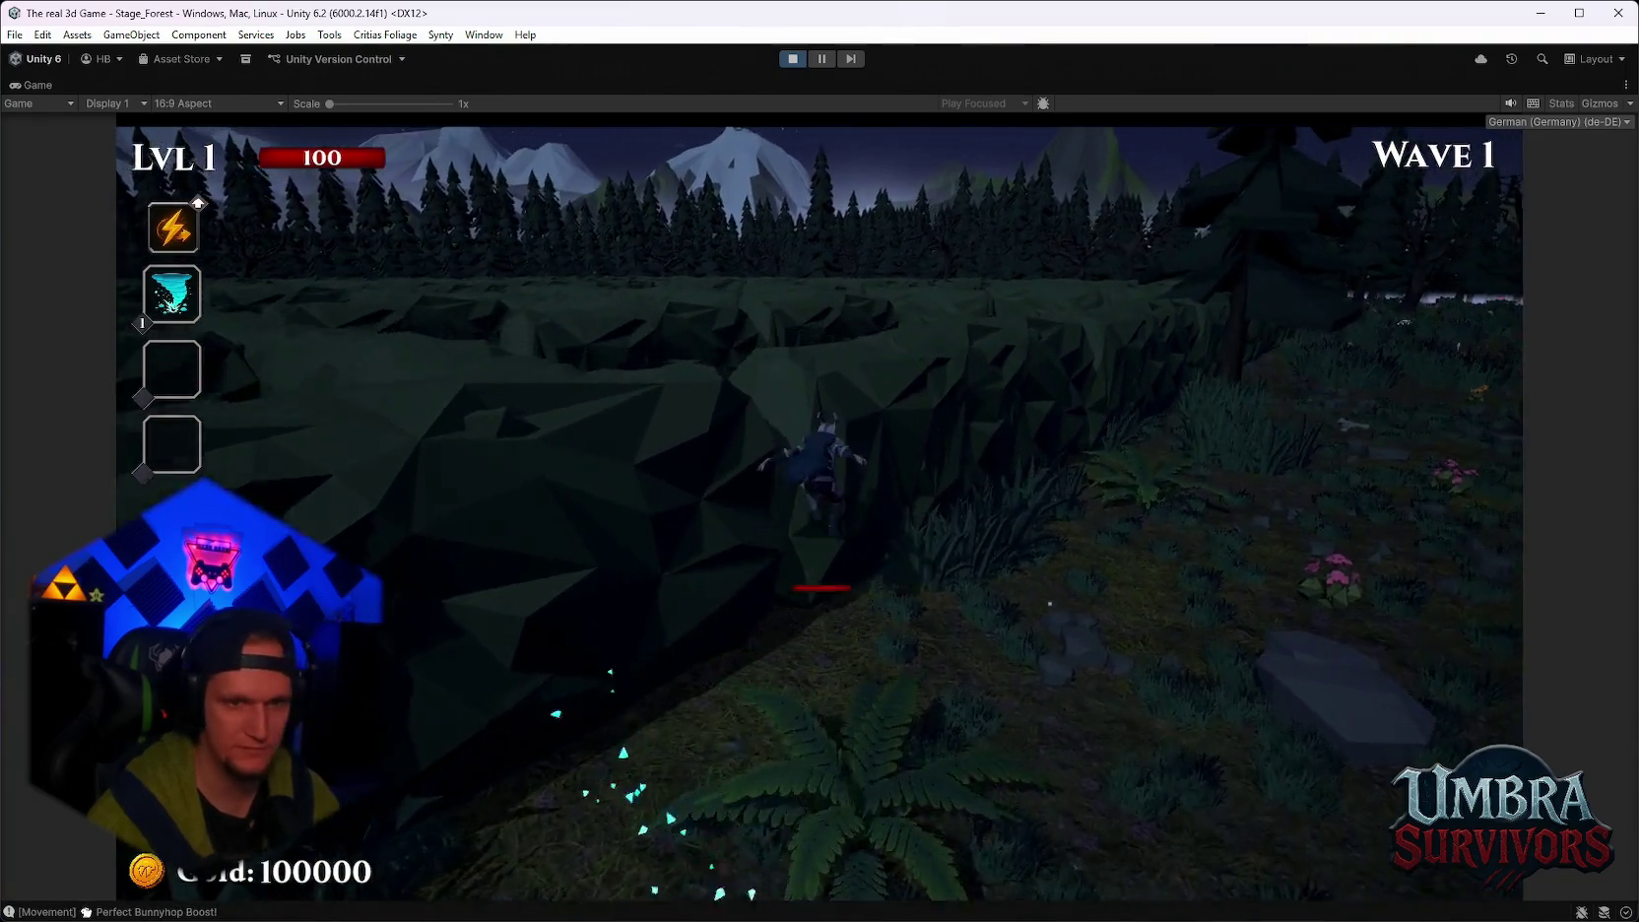
key(Escape)
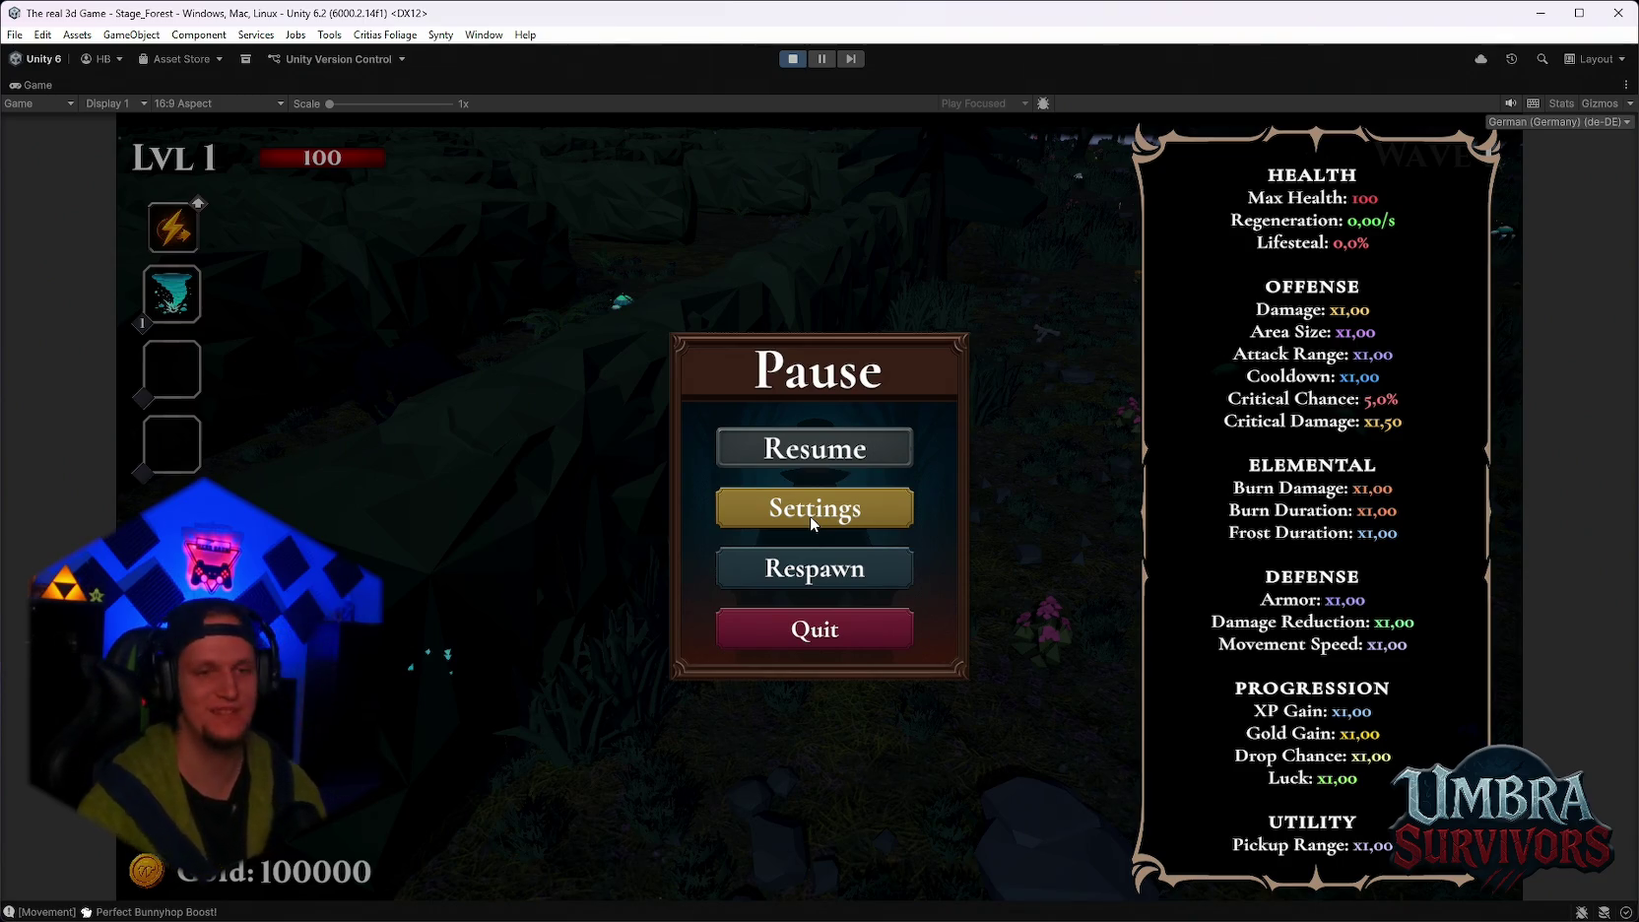
click(858, 455)
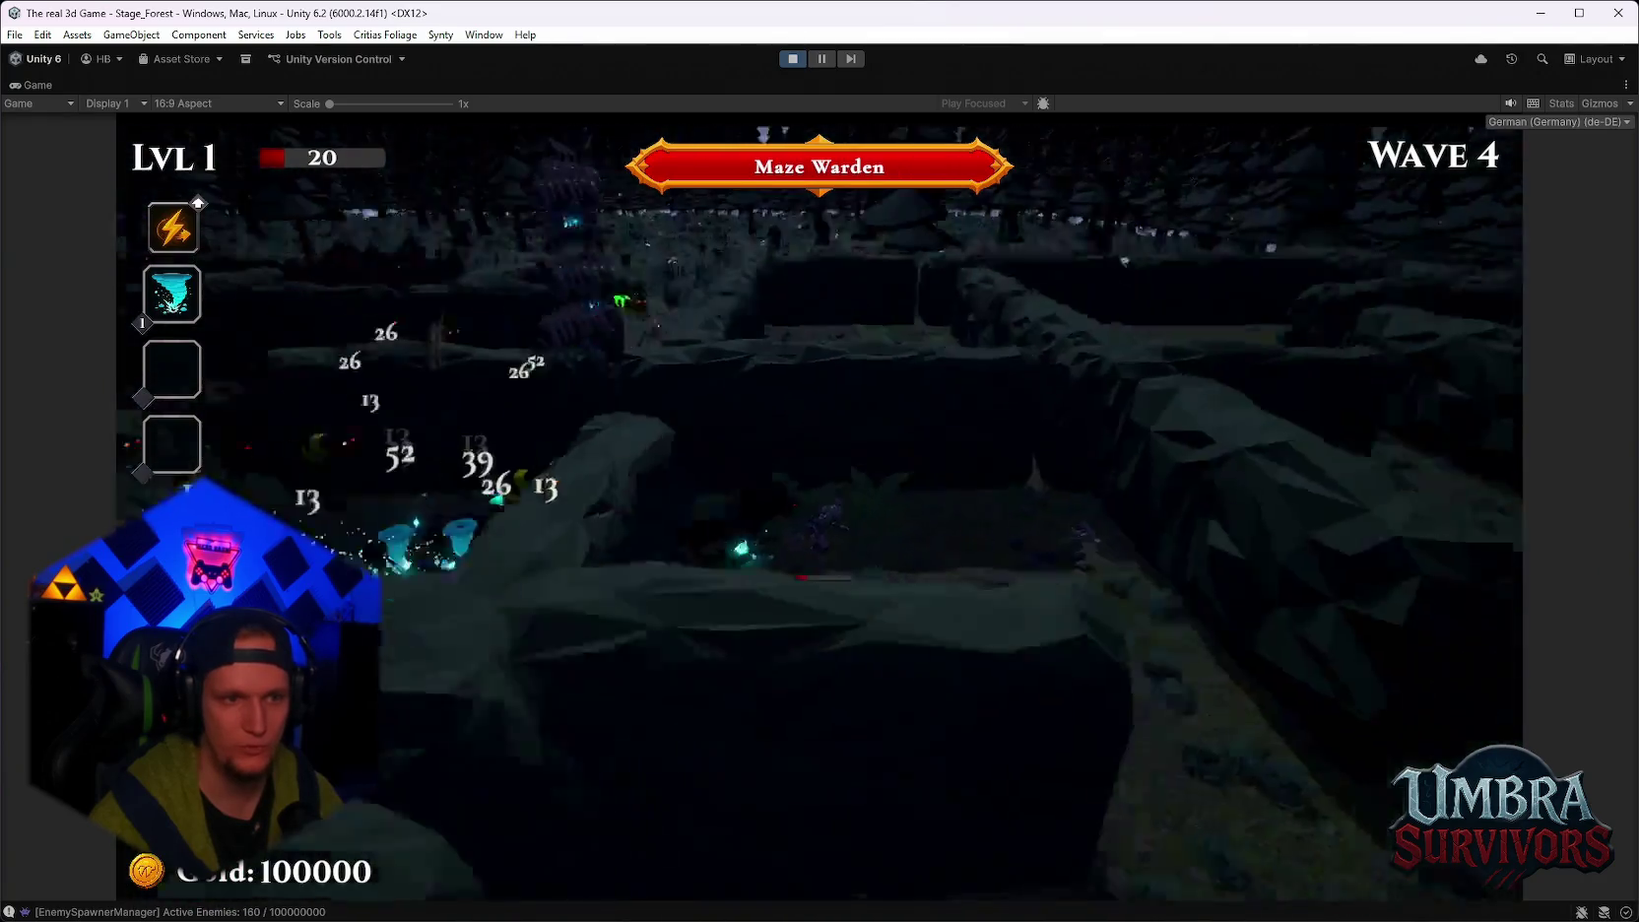
Run through the maze corridors, then pause and stop the playtest.
key(s)
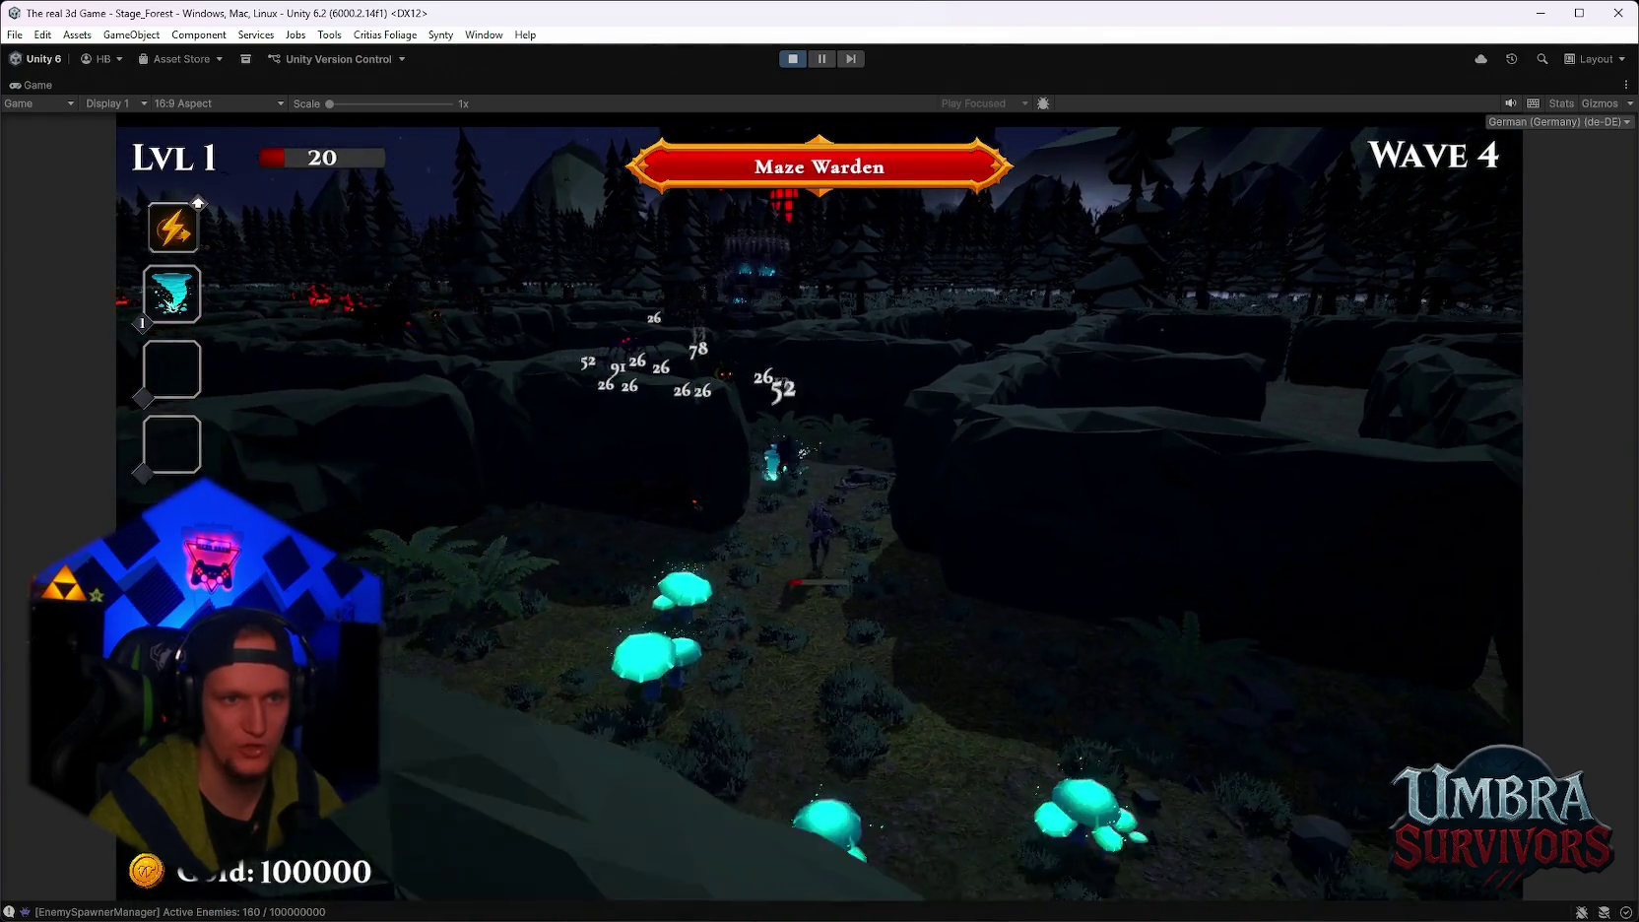
key(s)
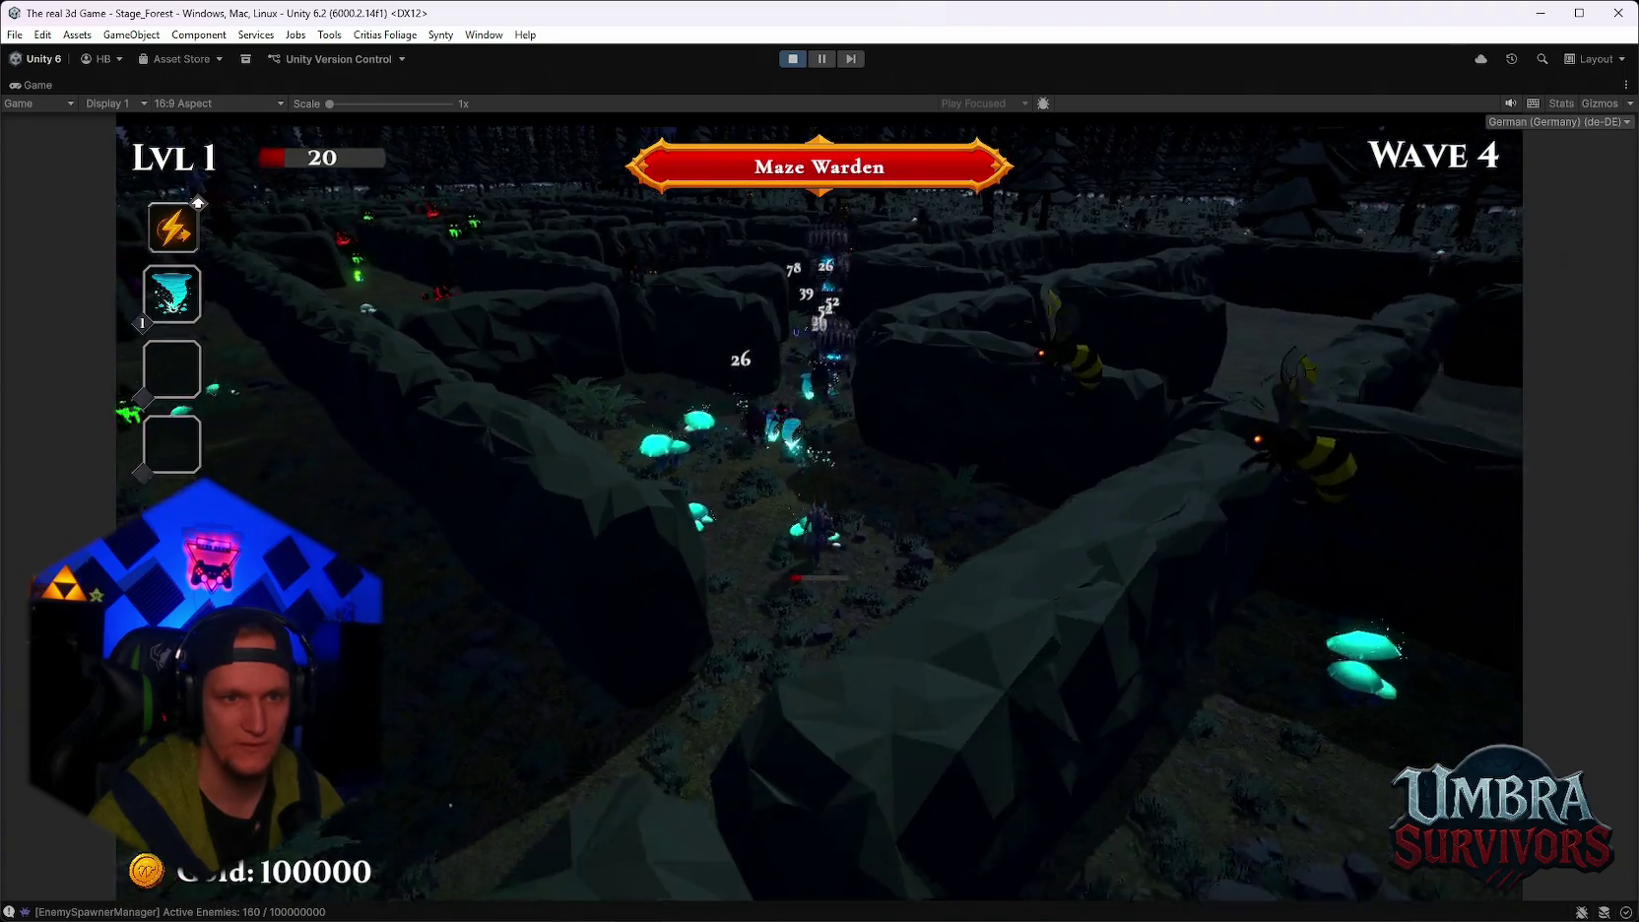
key(s)
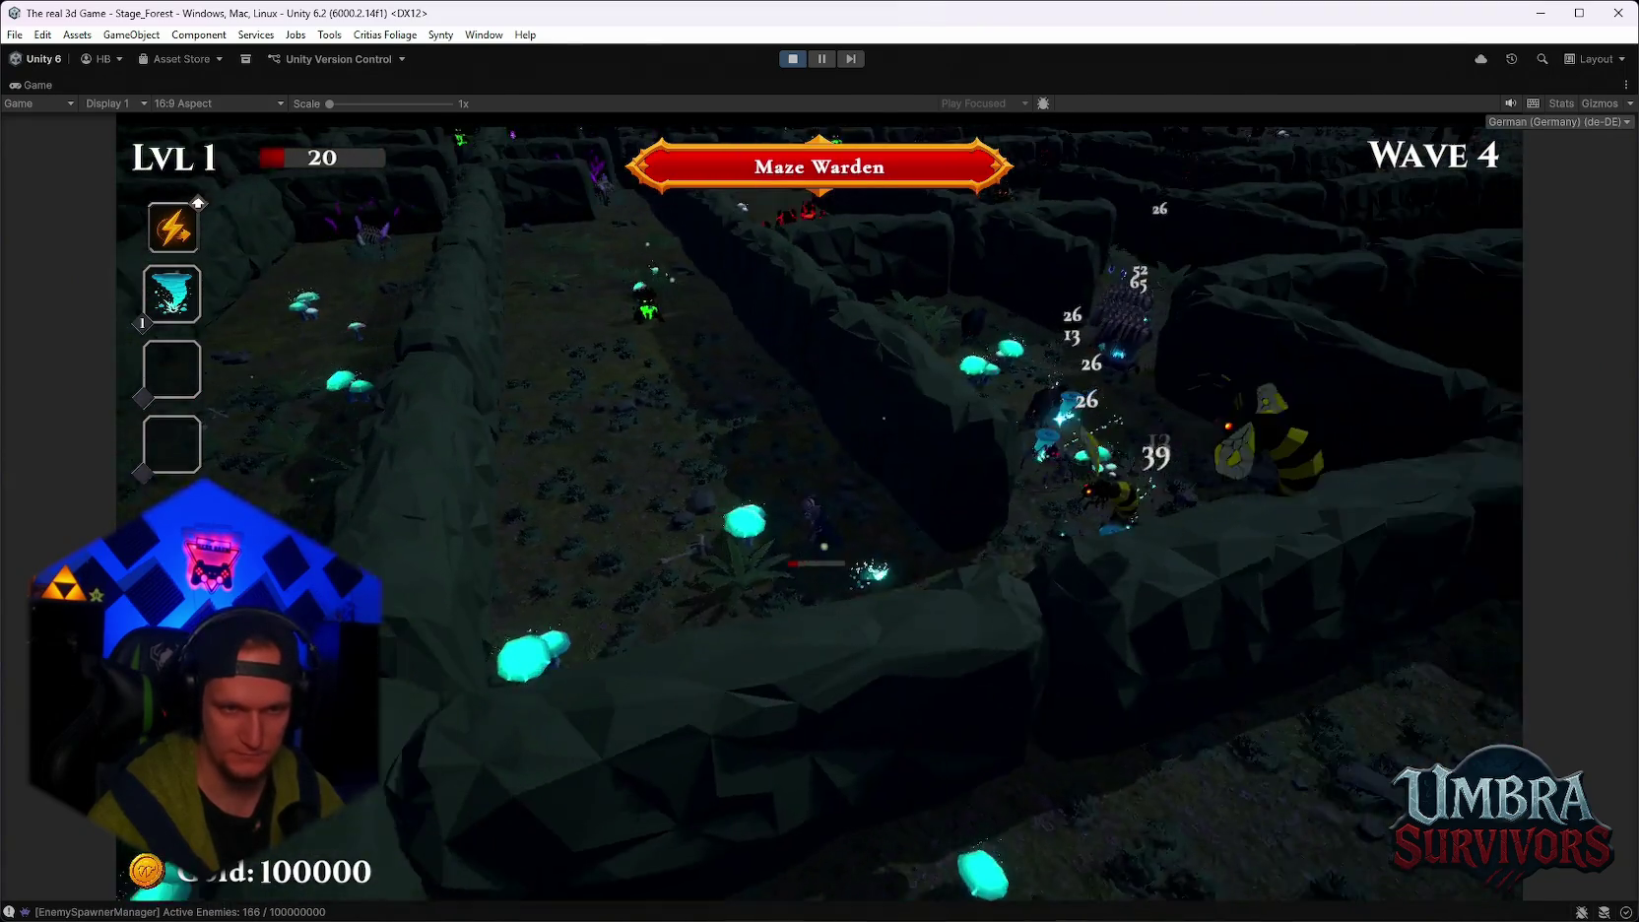
key(a)
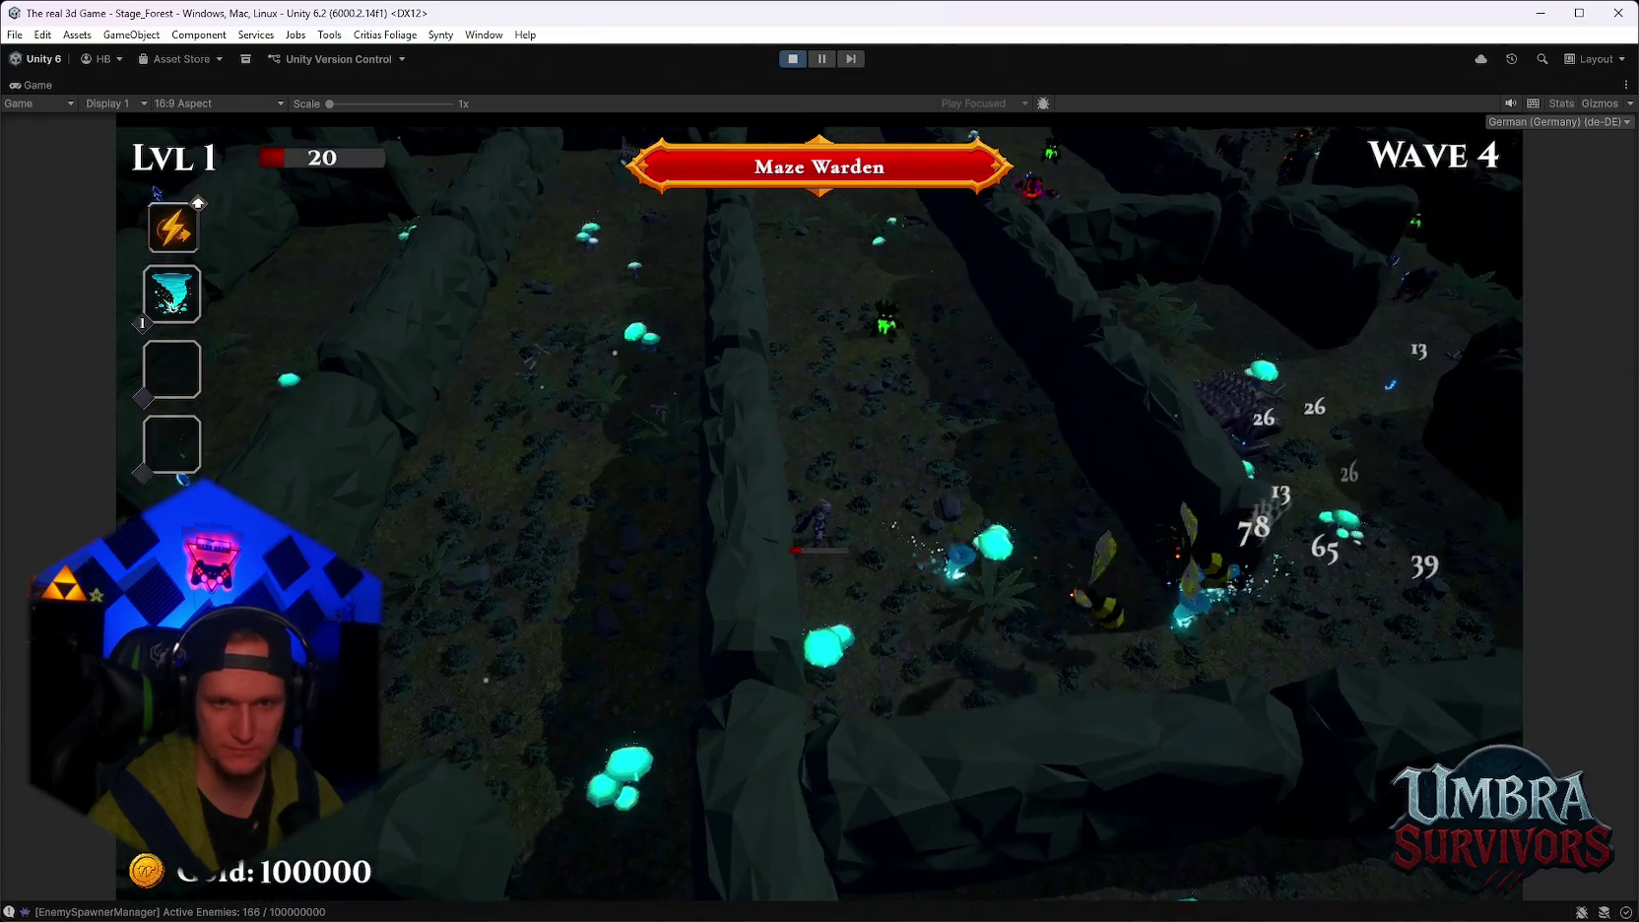
key(d)
key(s)
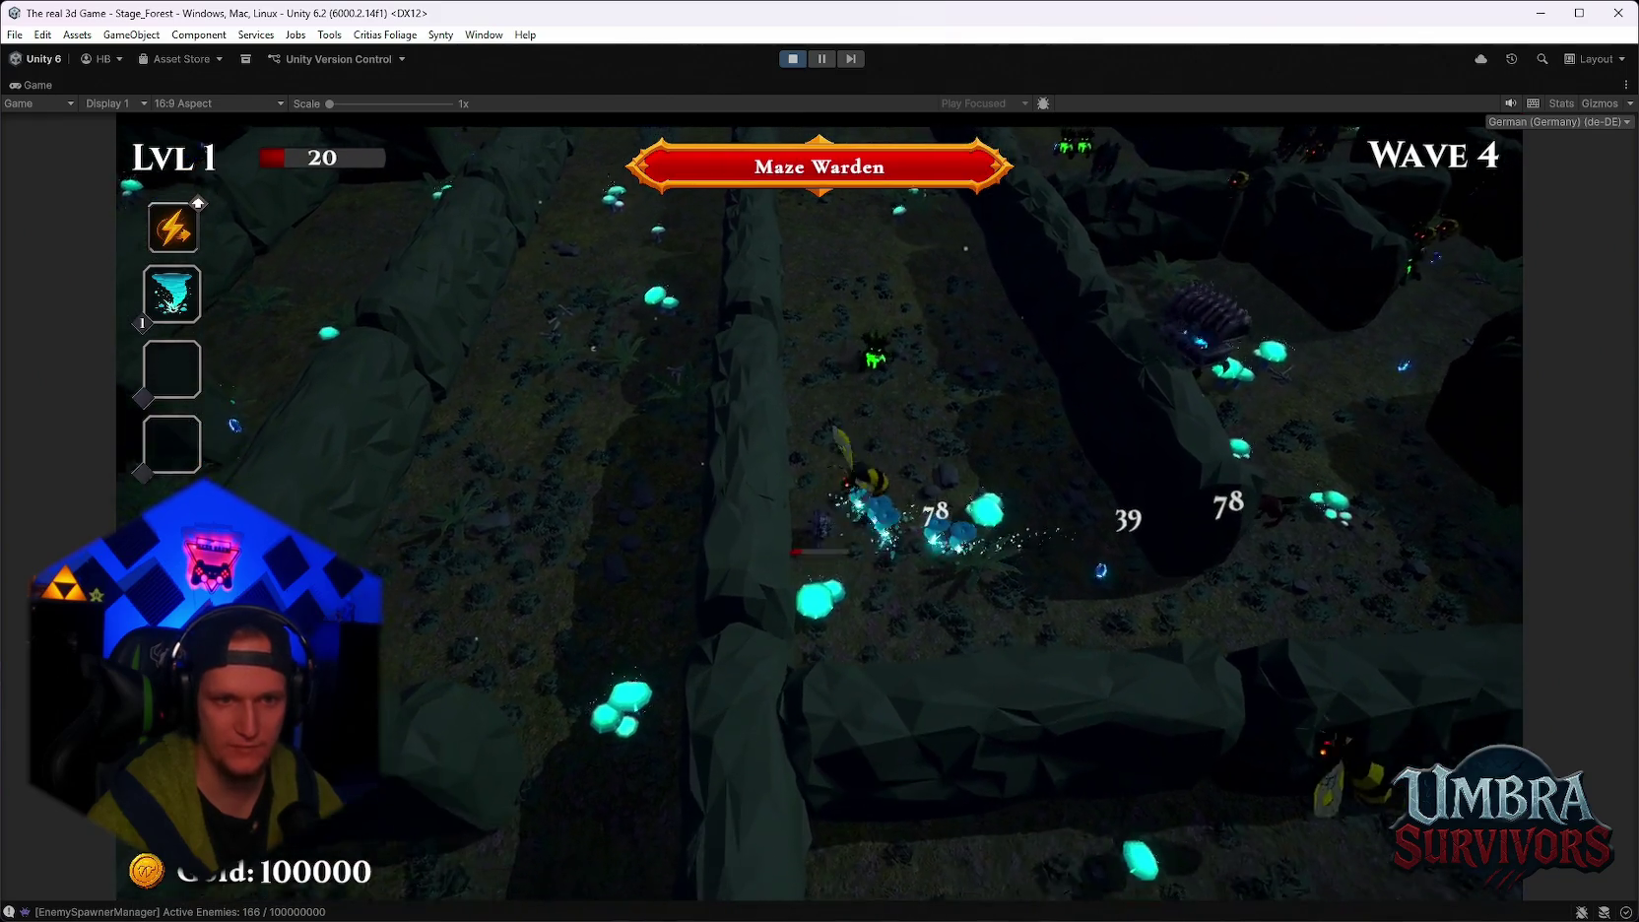
key(w)
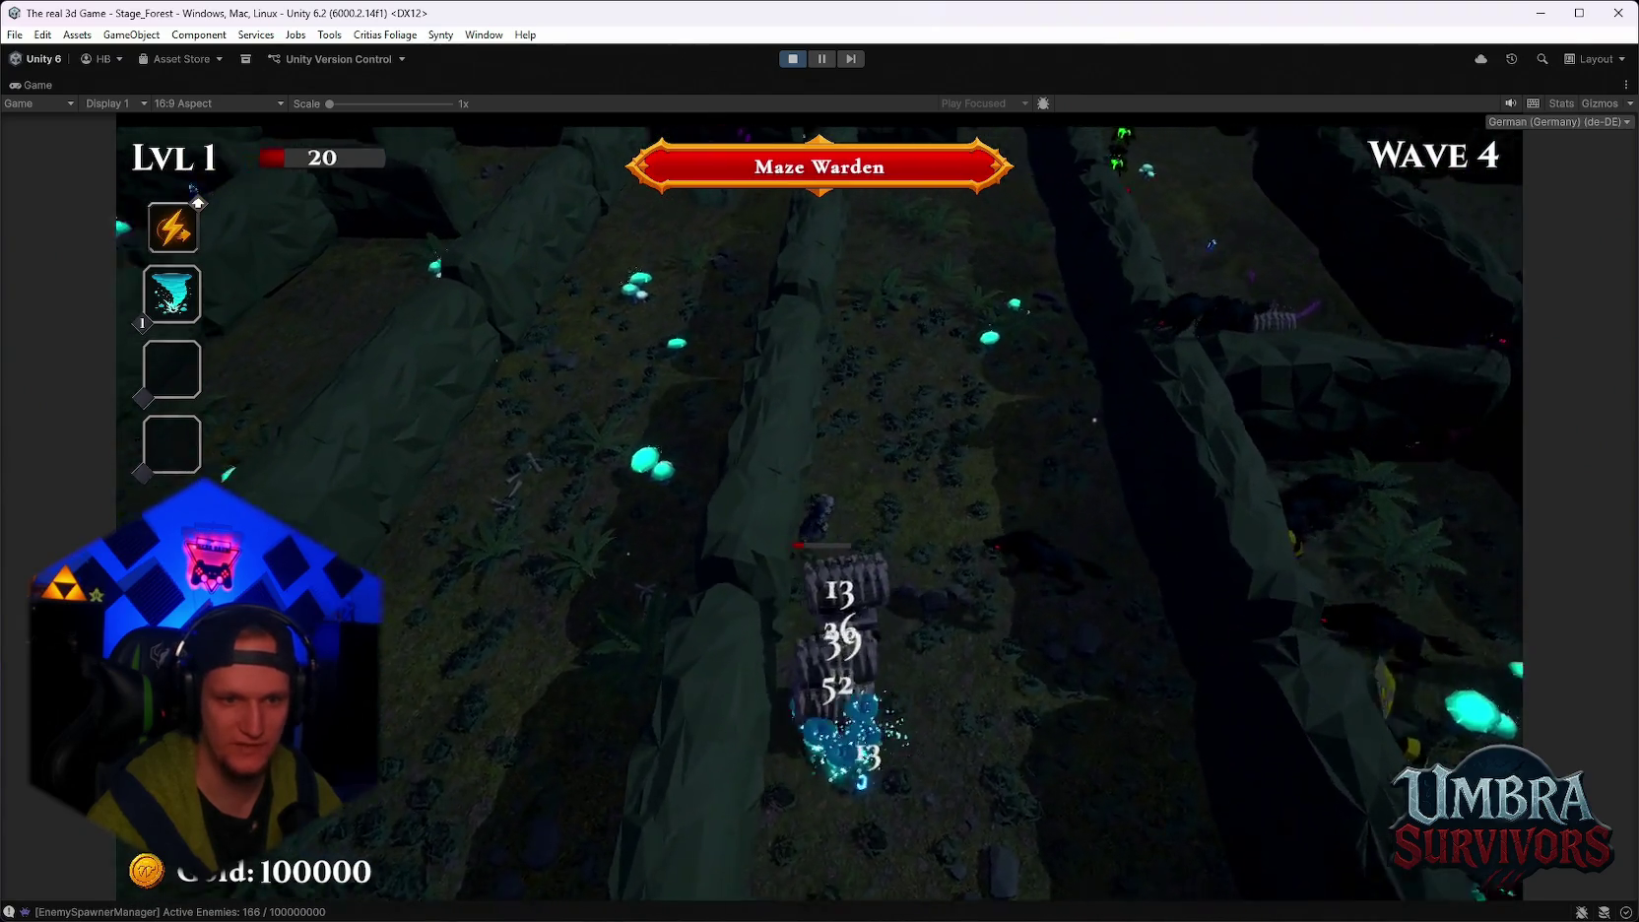
key(d)
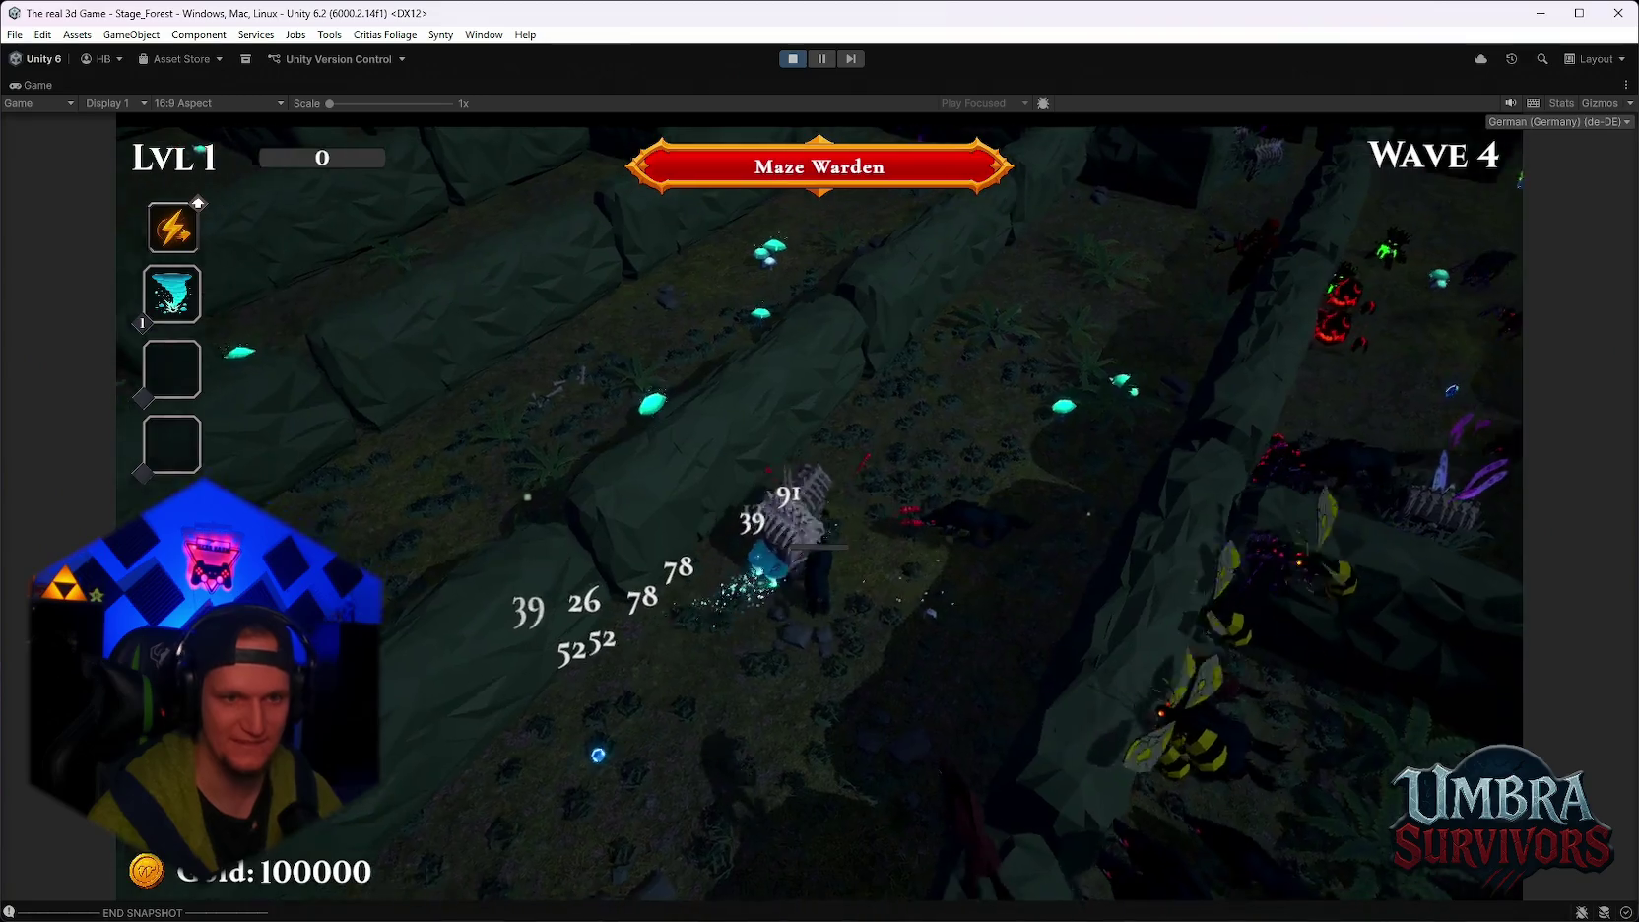
key(Escape)
click(794, 59)
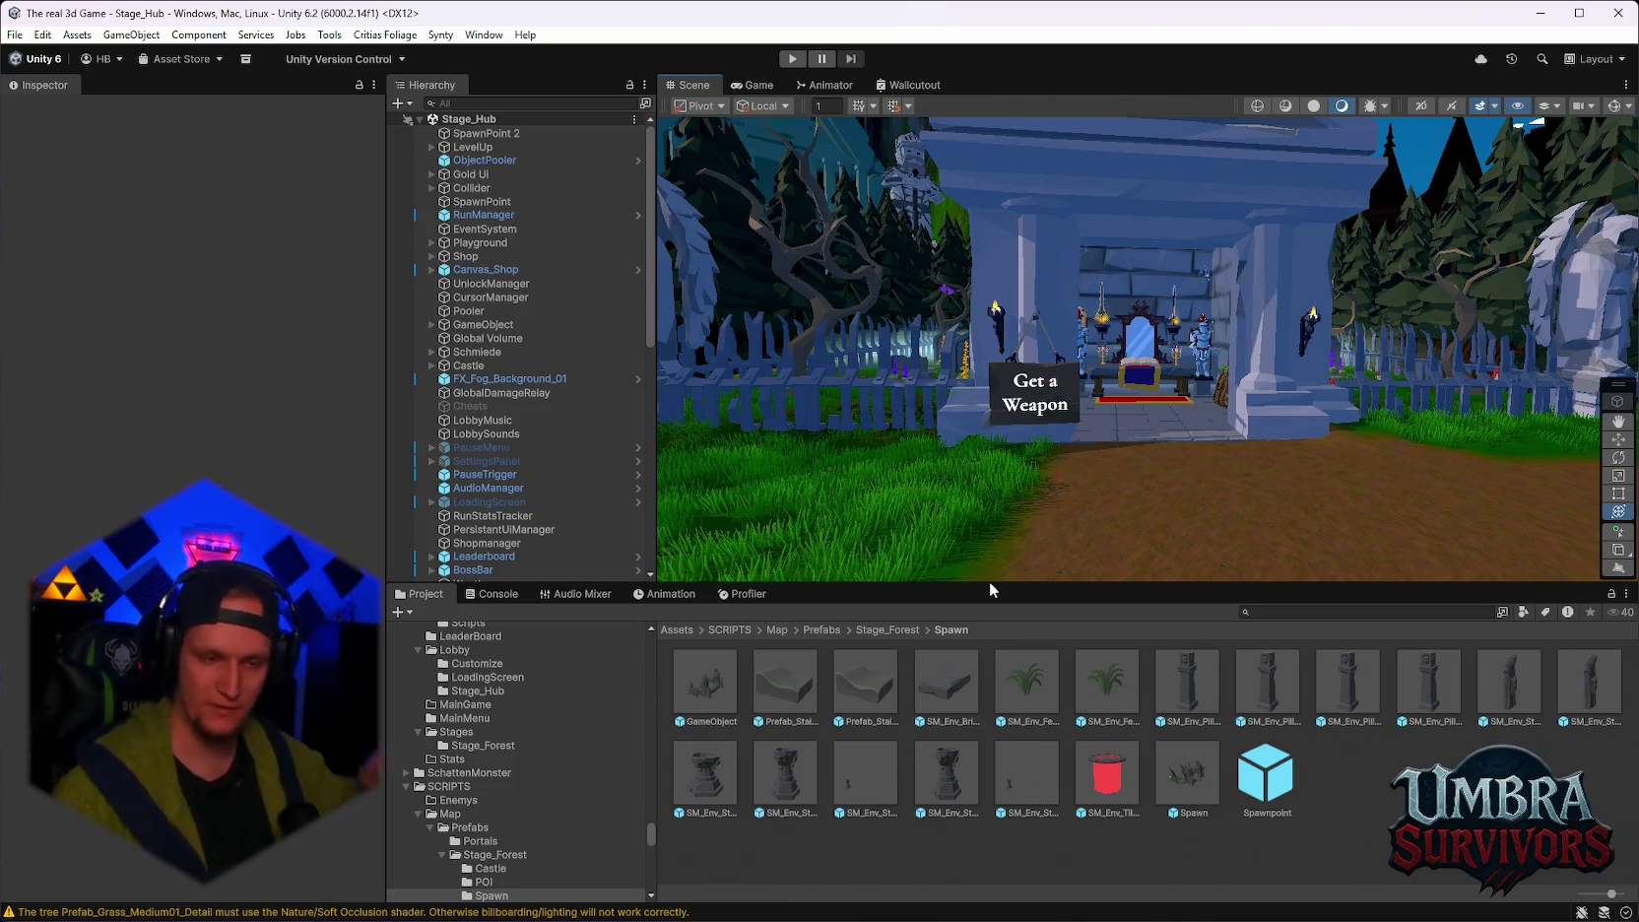
Scroll through the Project window's folder tree and orbit the Scene view toward the hub path and village.
scroll(502, 803, down, 3)
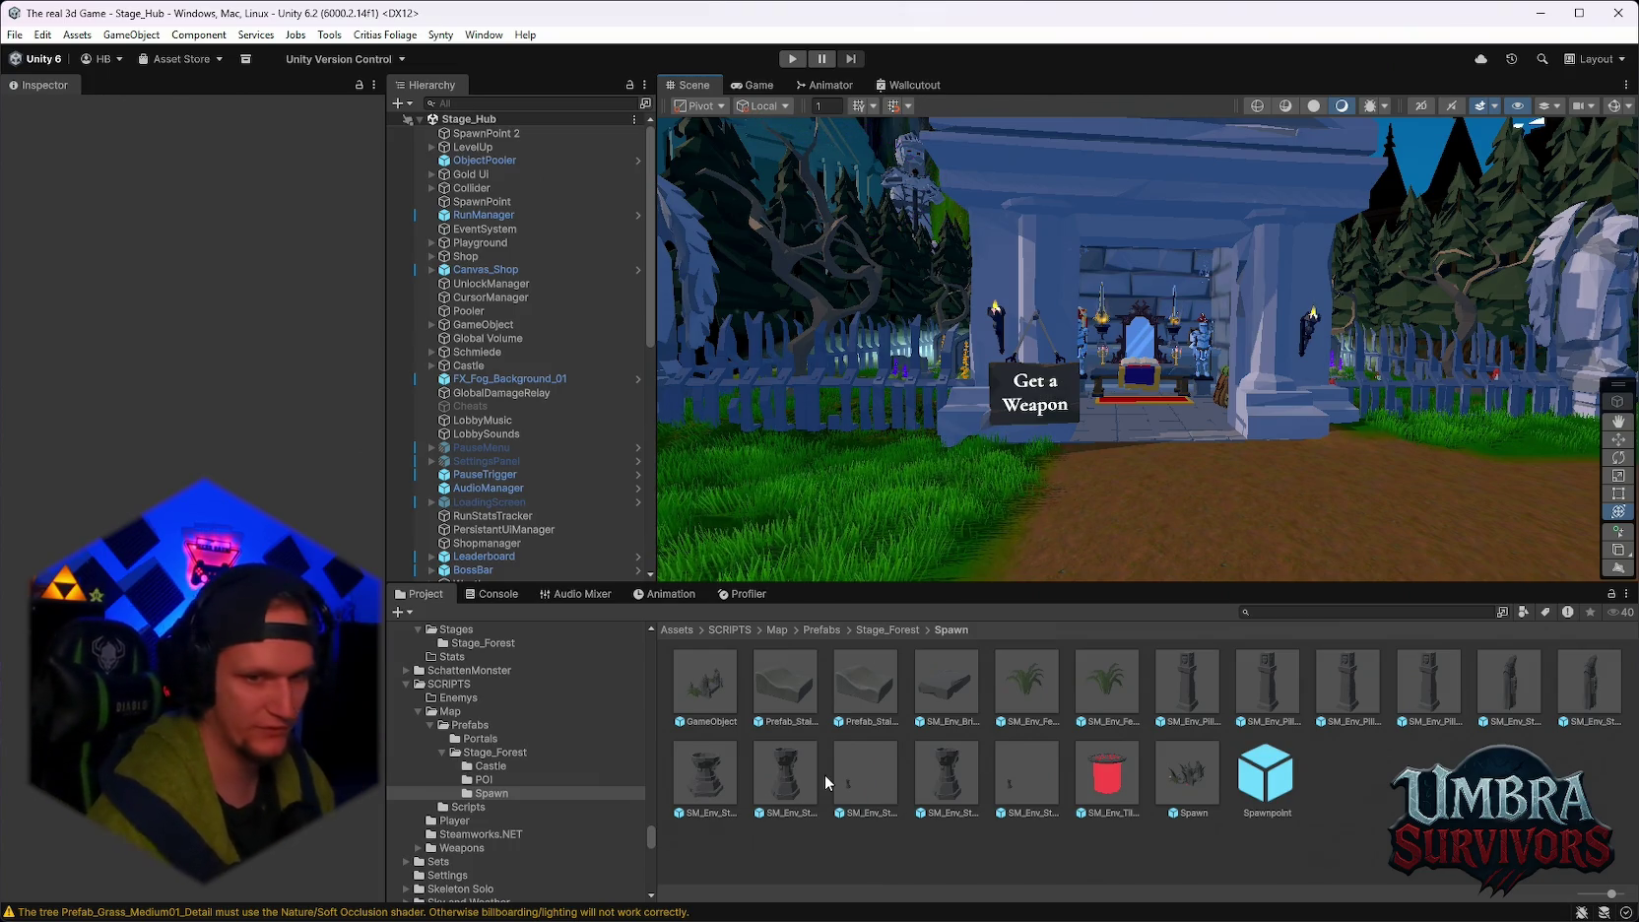
scroll(517, 795, up, 10)
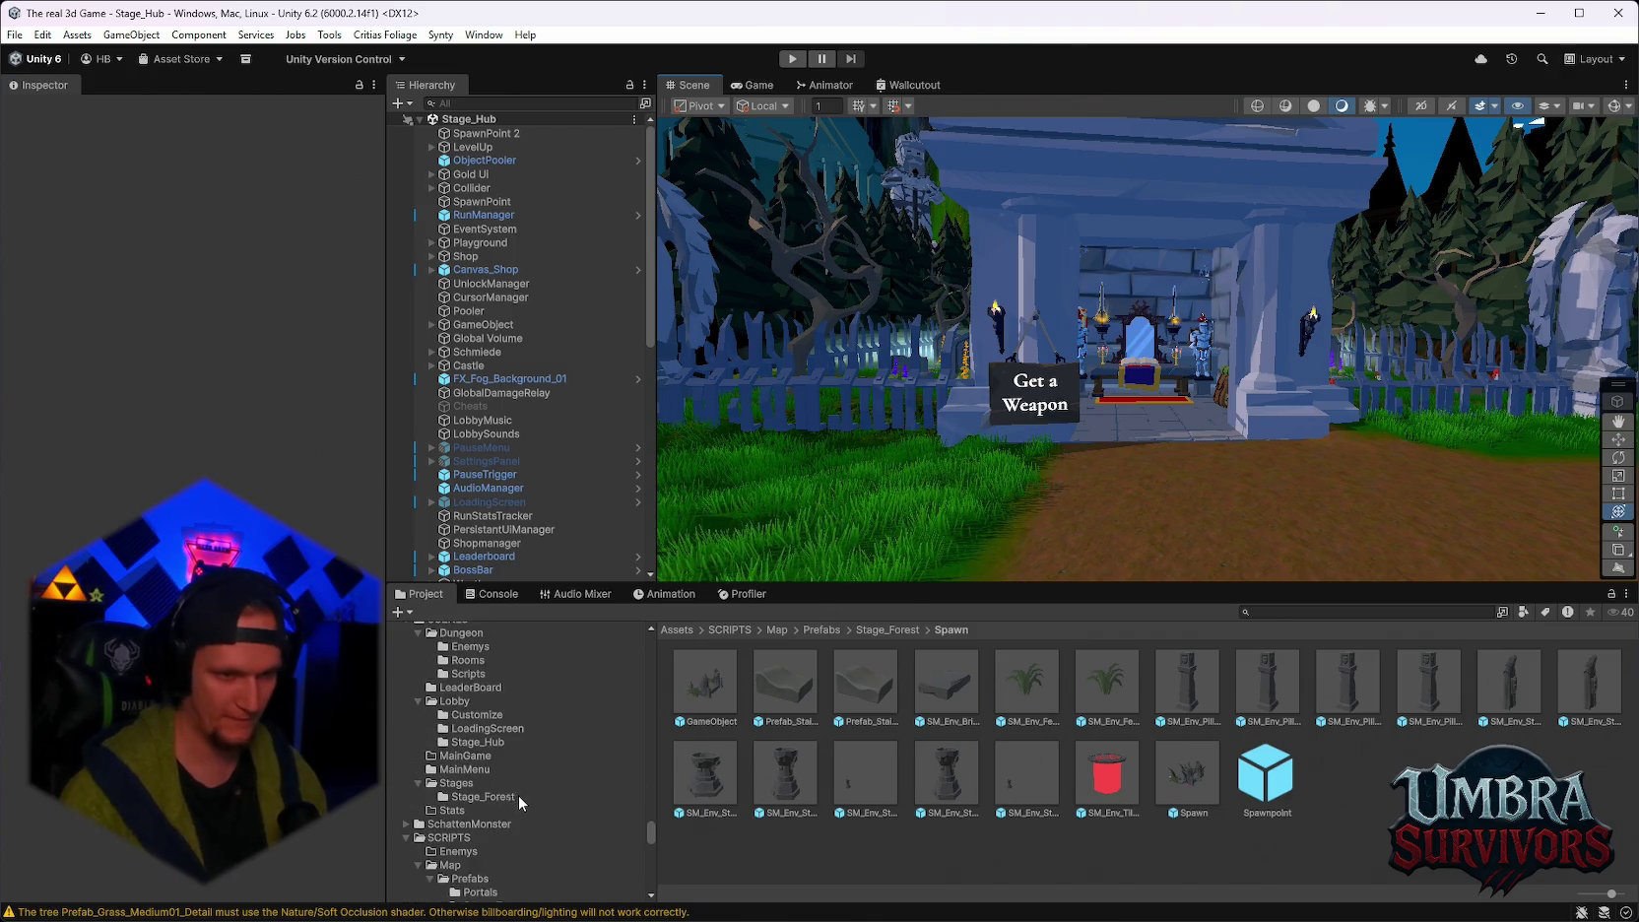
scroll(515, 768, down, 5)
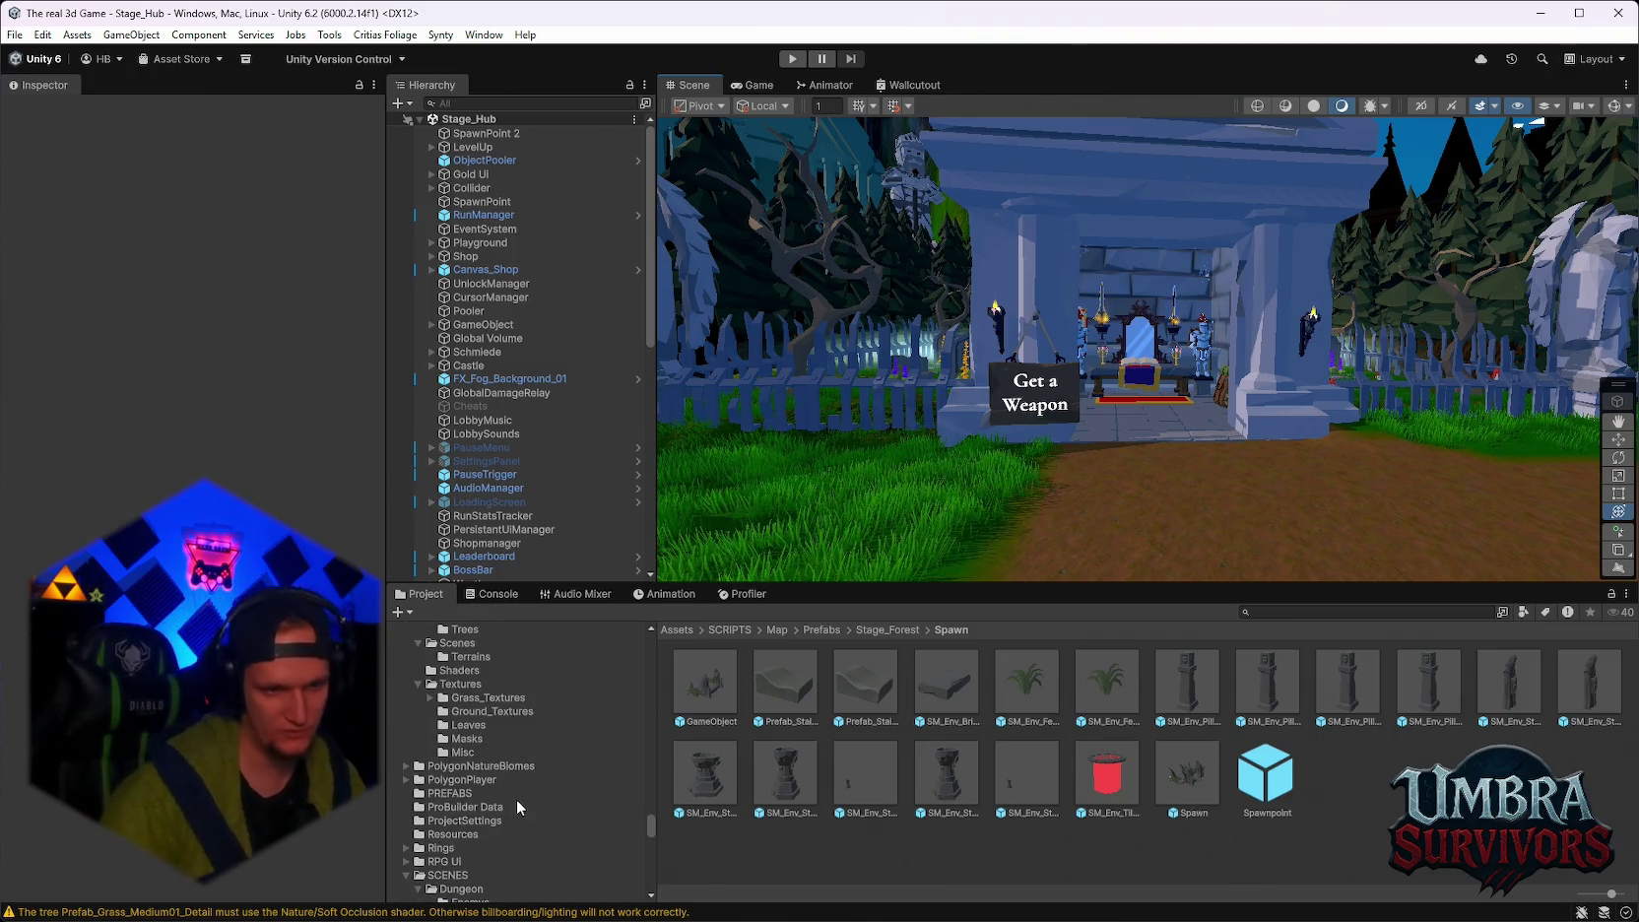
scroll(510, 830, up, 8)
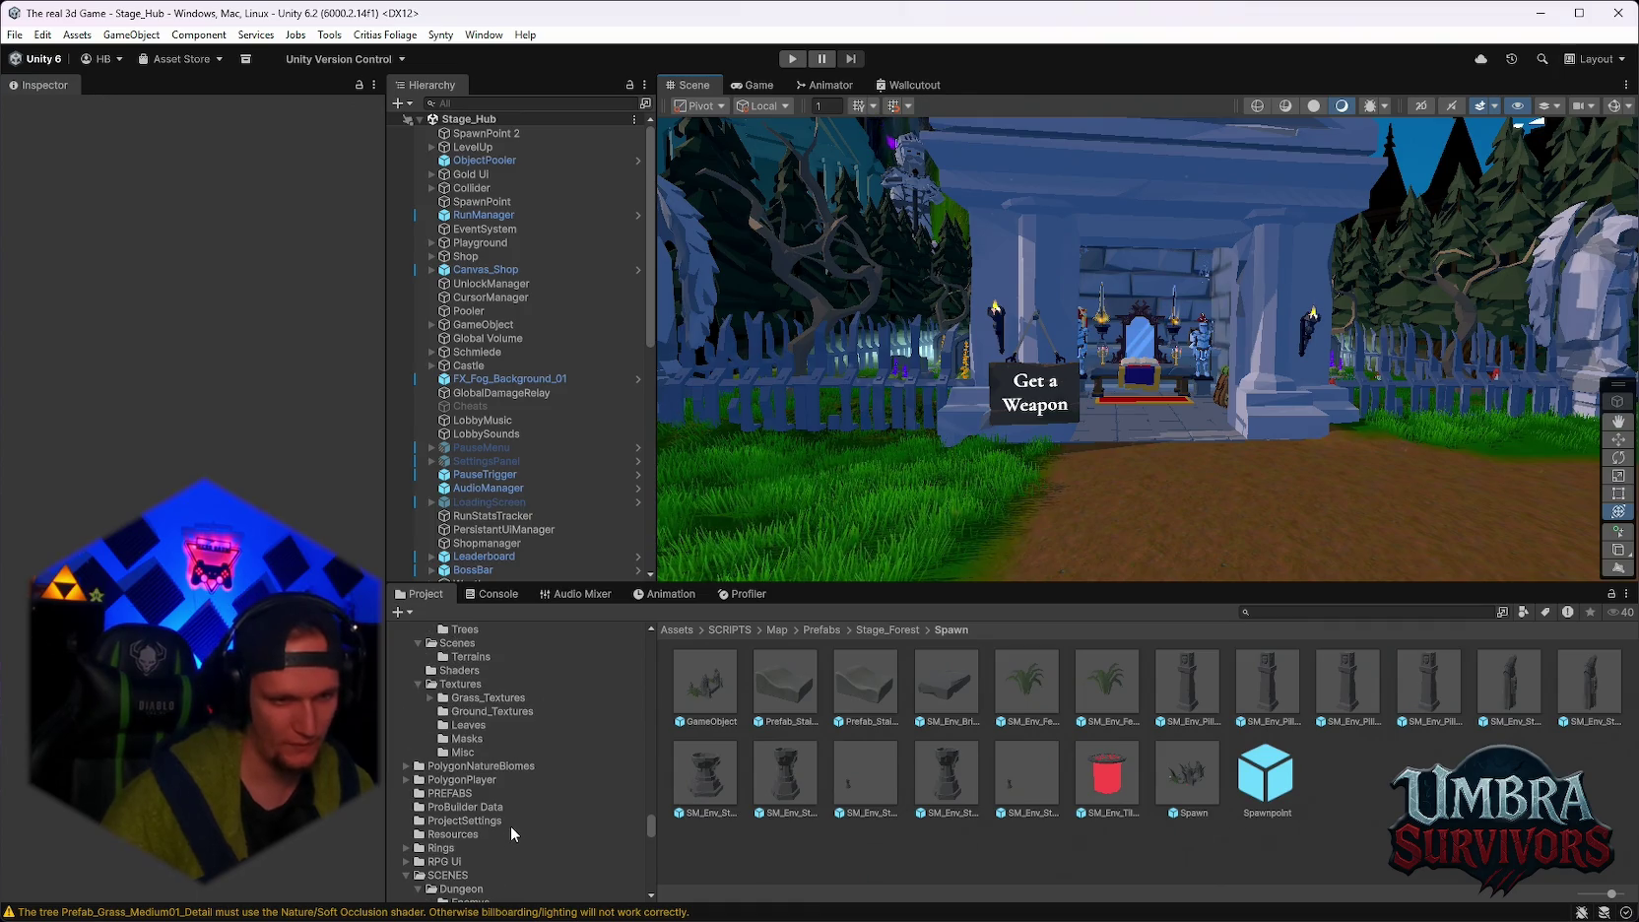
scroll(487, 820, up, 9)
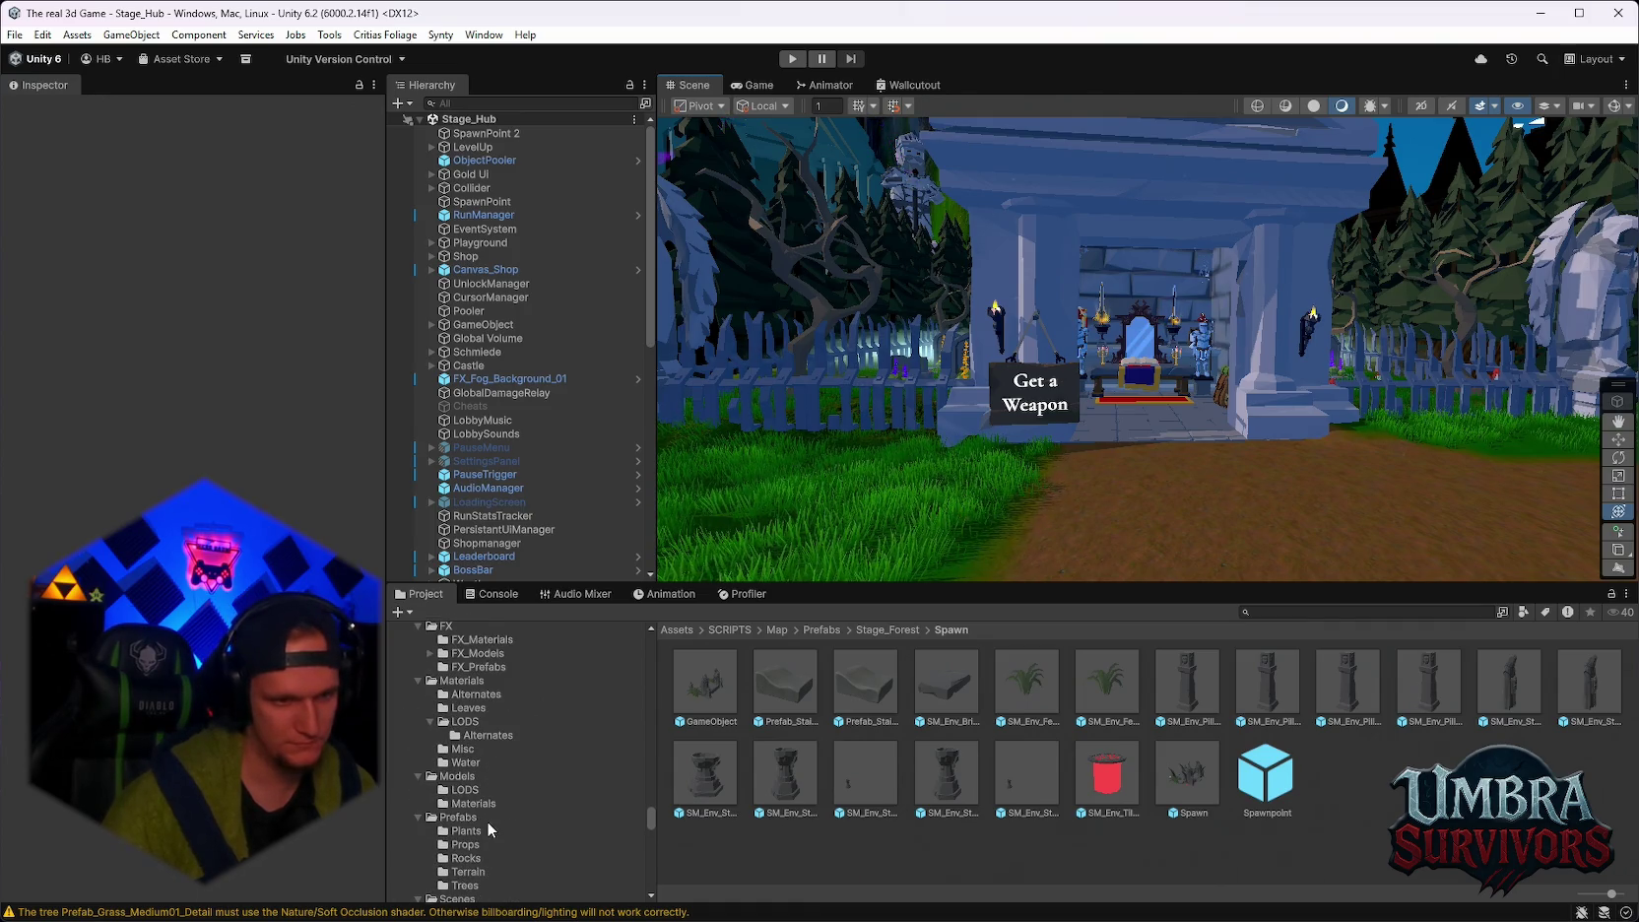
scroll(494, 811, down, 5)
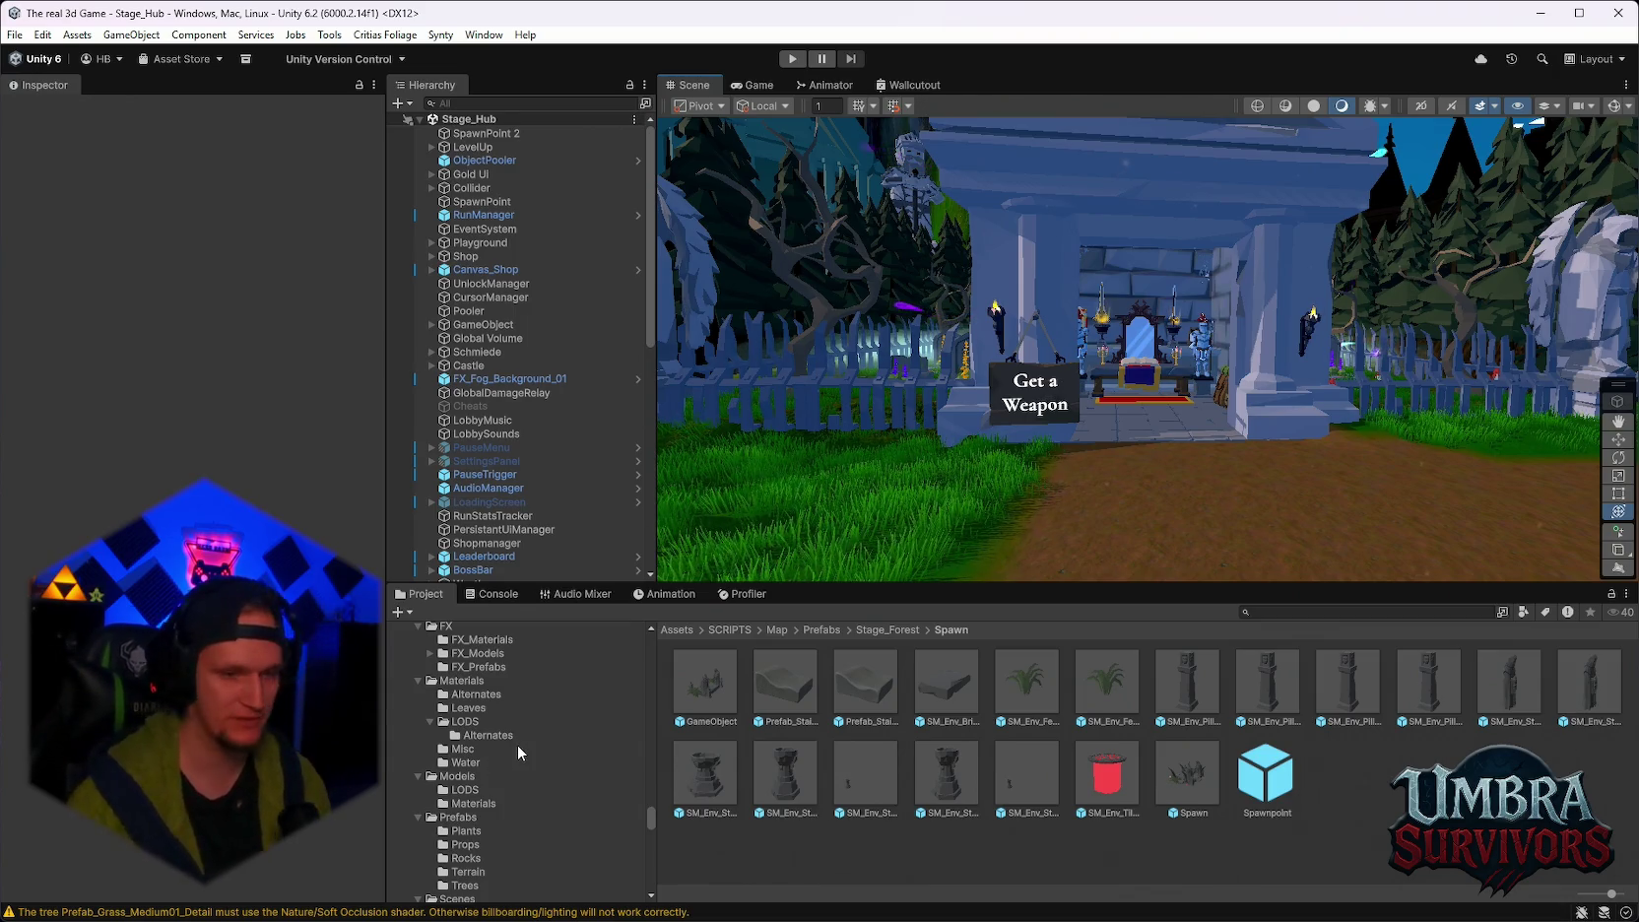
scroll(516, 748, up, 5)
scroll(498, 764, up, 7)
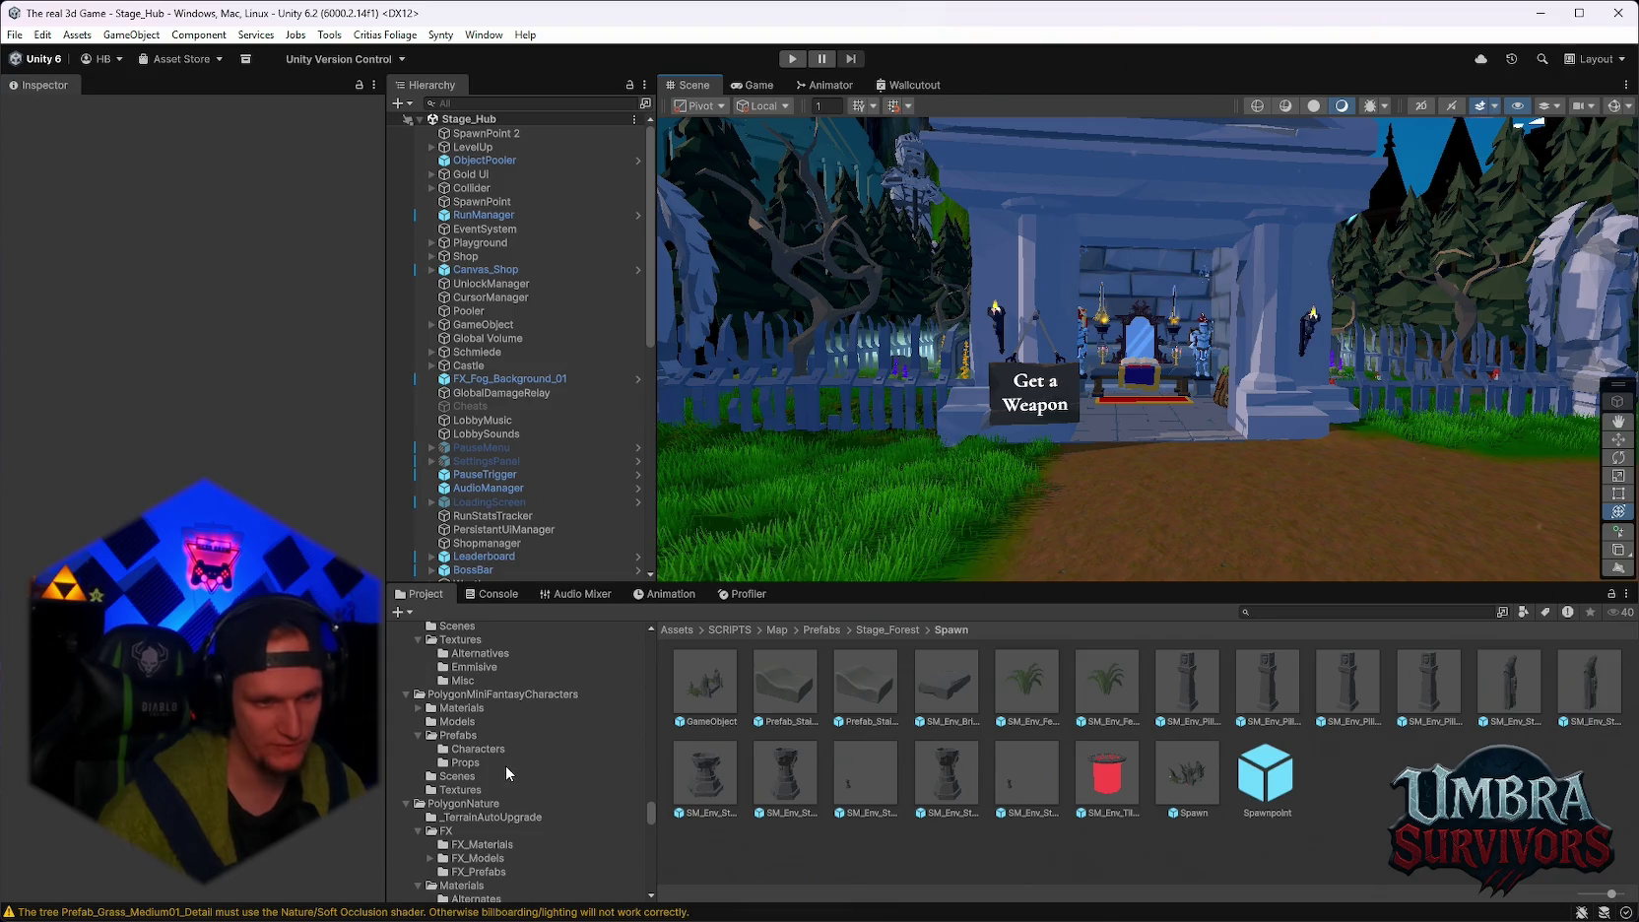
scroll(512, 773, up, 10)
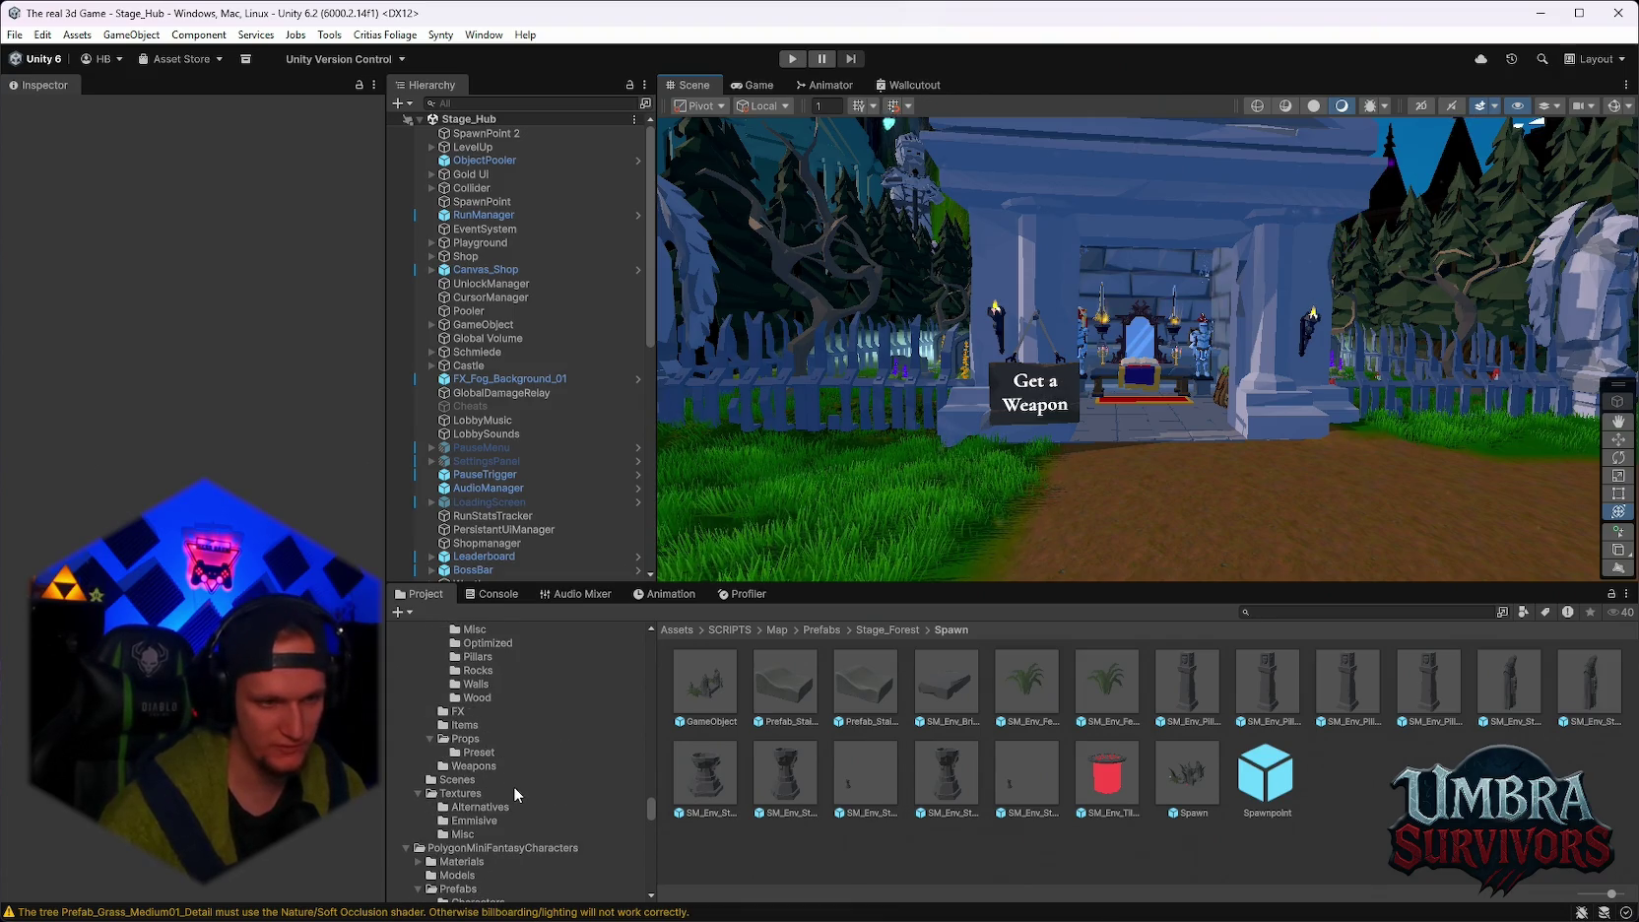
scroll(521, 796, up, 10)
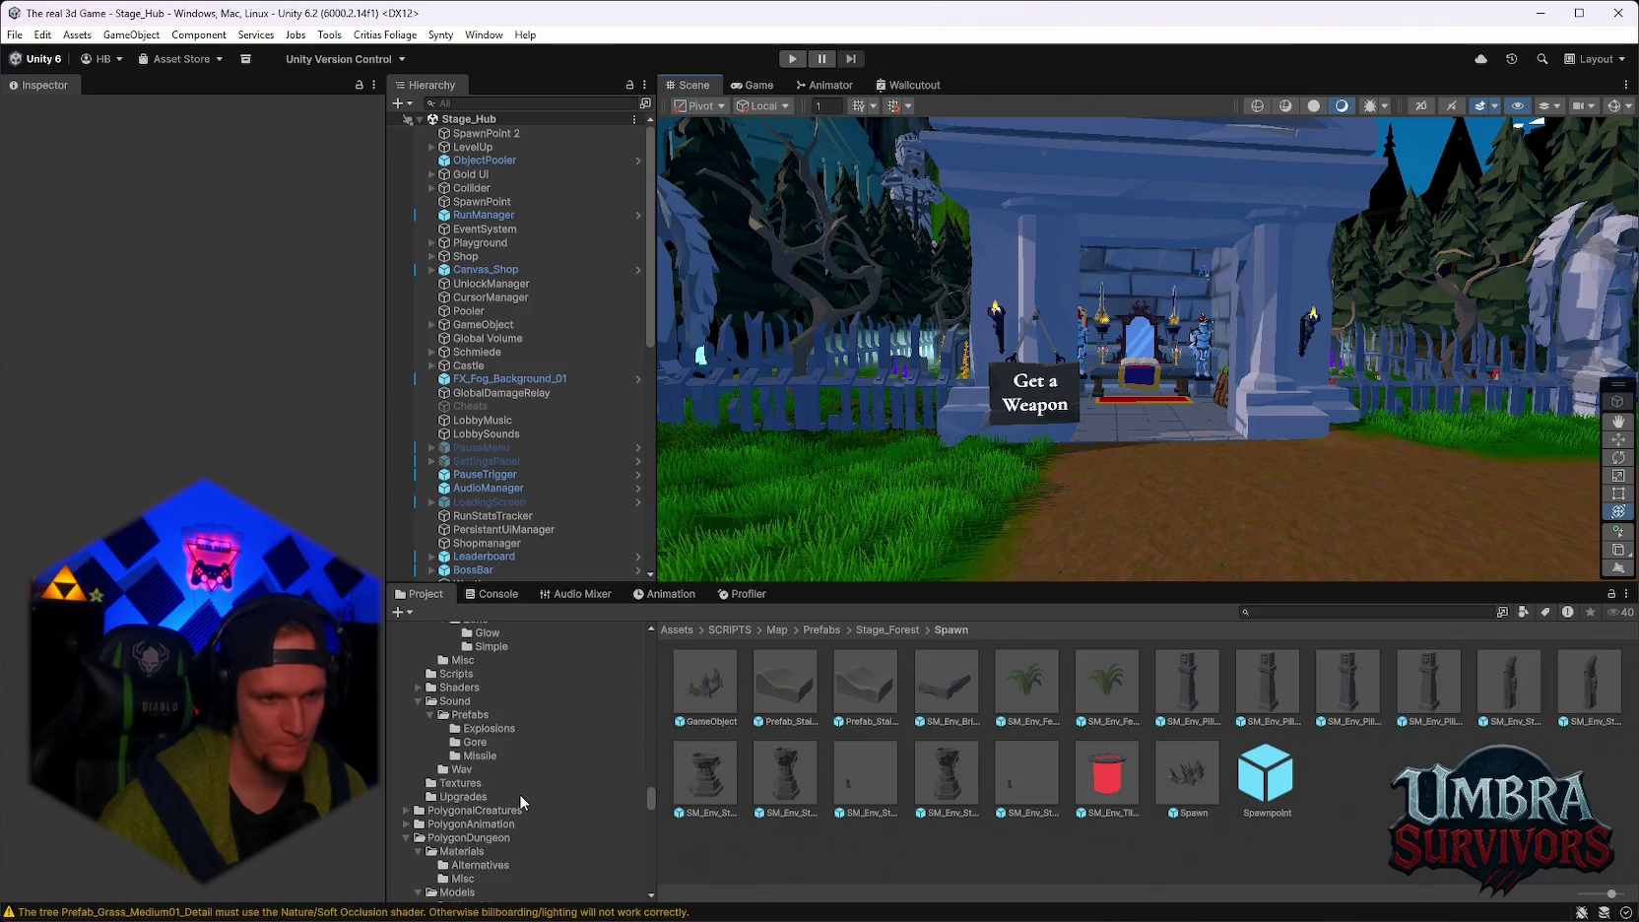
scroll(525, 795, up, 10)
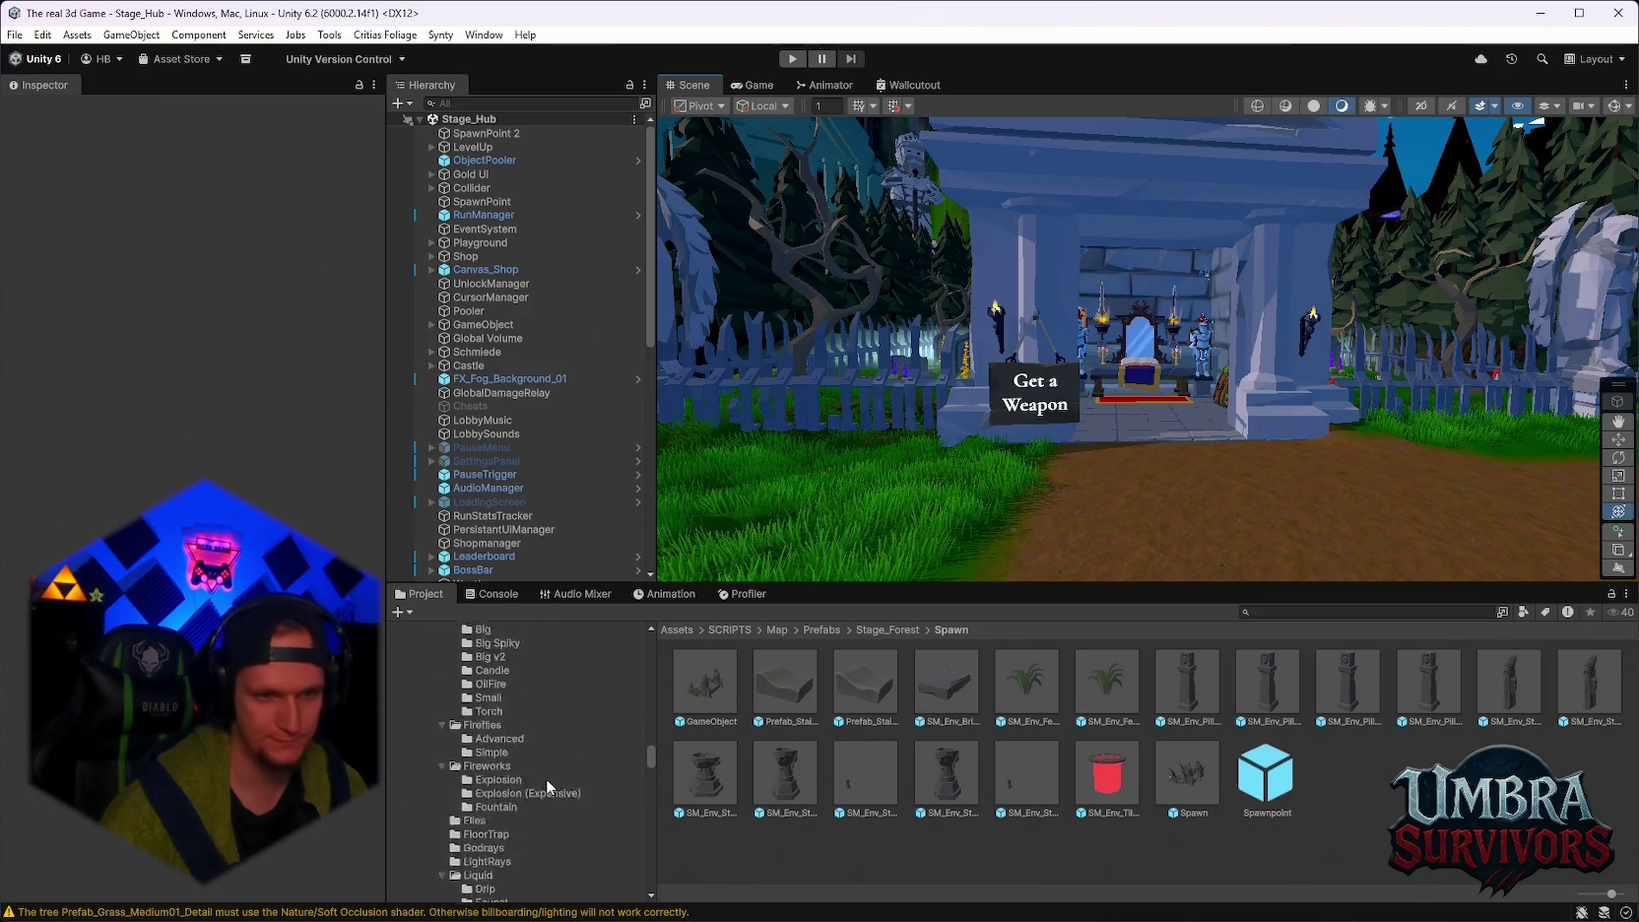
drag(996, 437, 1172, 419)
Open the Spawn prefab, set the Spawnpoint's Z position to -0.3, and return to the hub.
double_click(1184, 763)
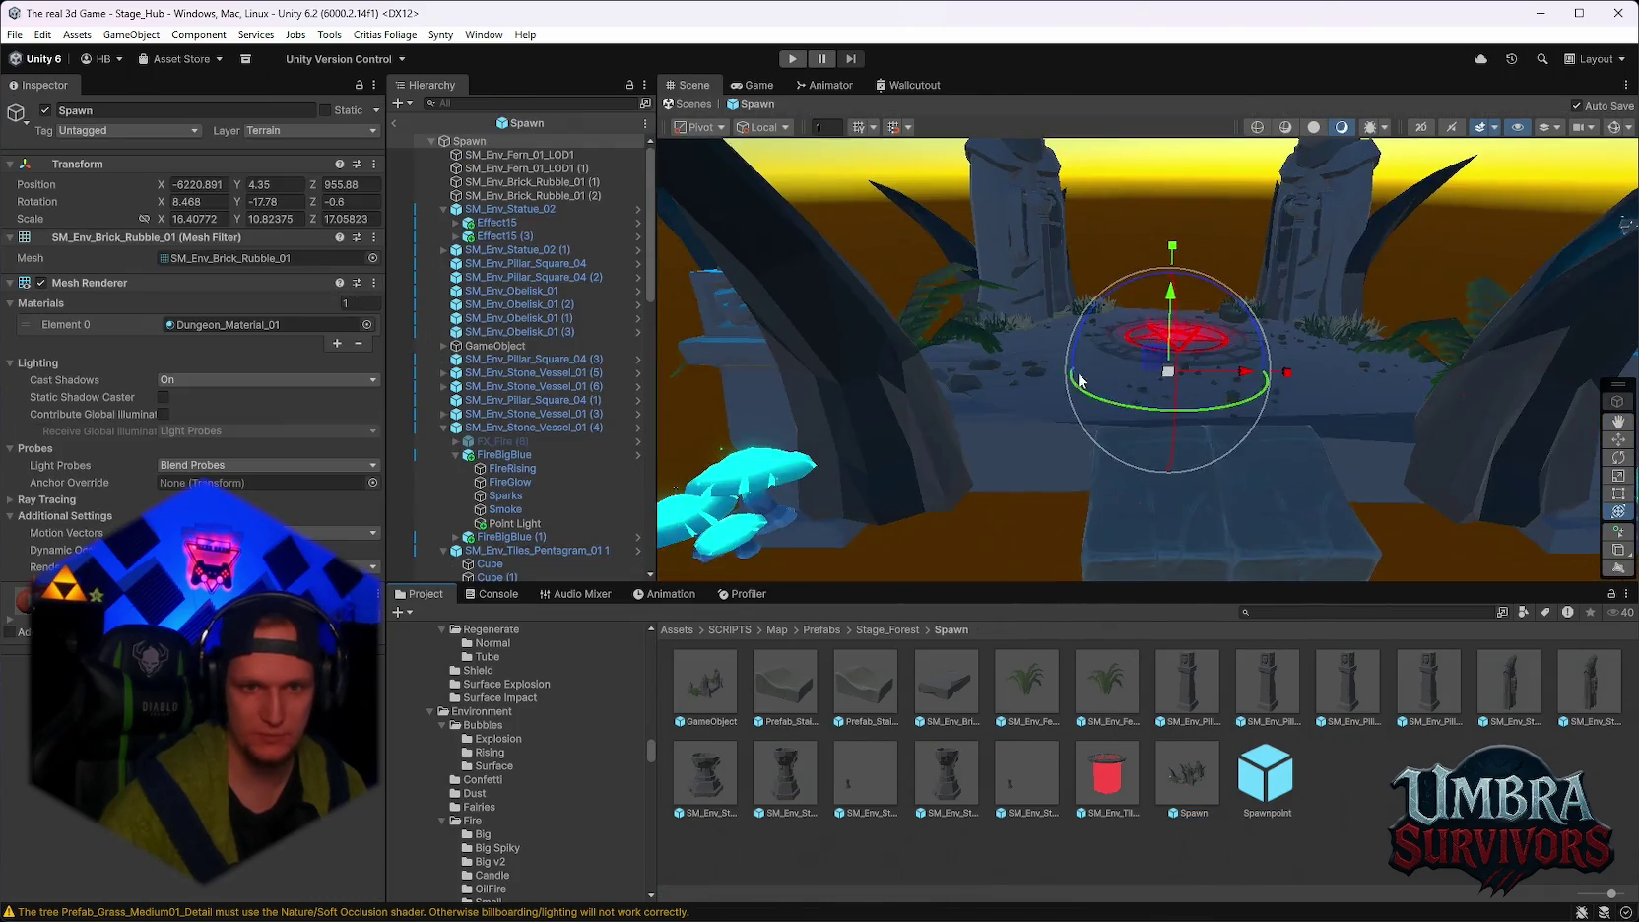
scroll(549, 420, down, 15)
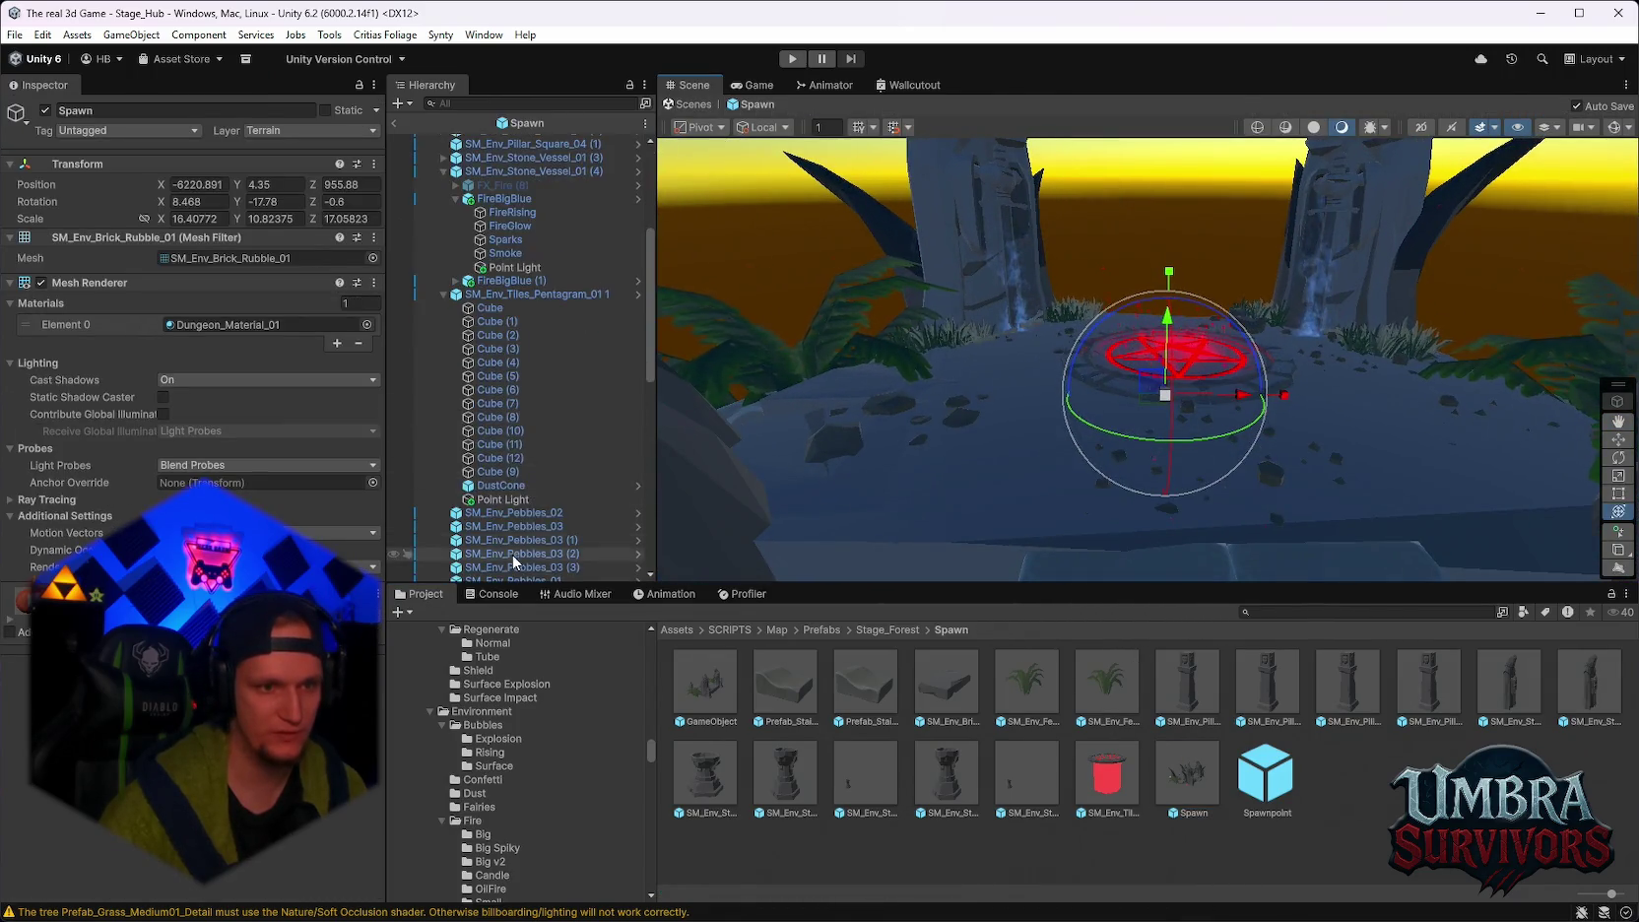
scroll(509, 561, down, 1)
click(494, 574)
mouse_move(1197, 394)
mouse_down()
mouse_move(1202, 504)
mouse_move(1190, 409)
mouse_move(1079, 421)
mouse_move(1032, 402)
mouse_move(1082, 377)
mouse_move(1101, 380)
mouse_move(1055, 387)
mouse_move(1281, 352)
mouse_up()
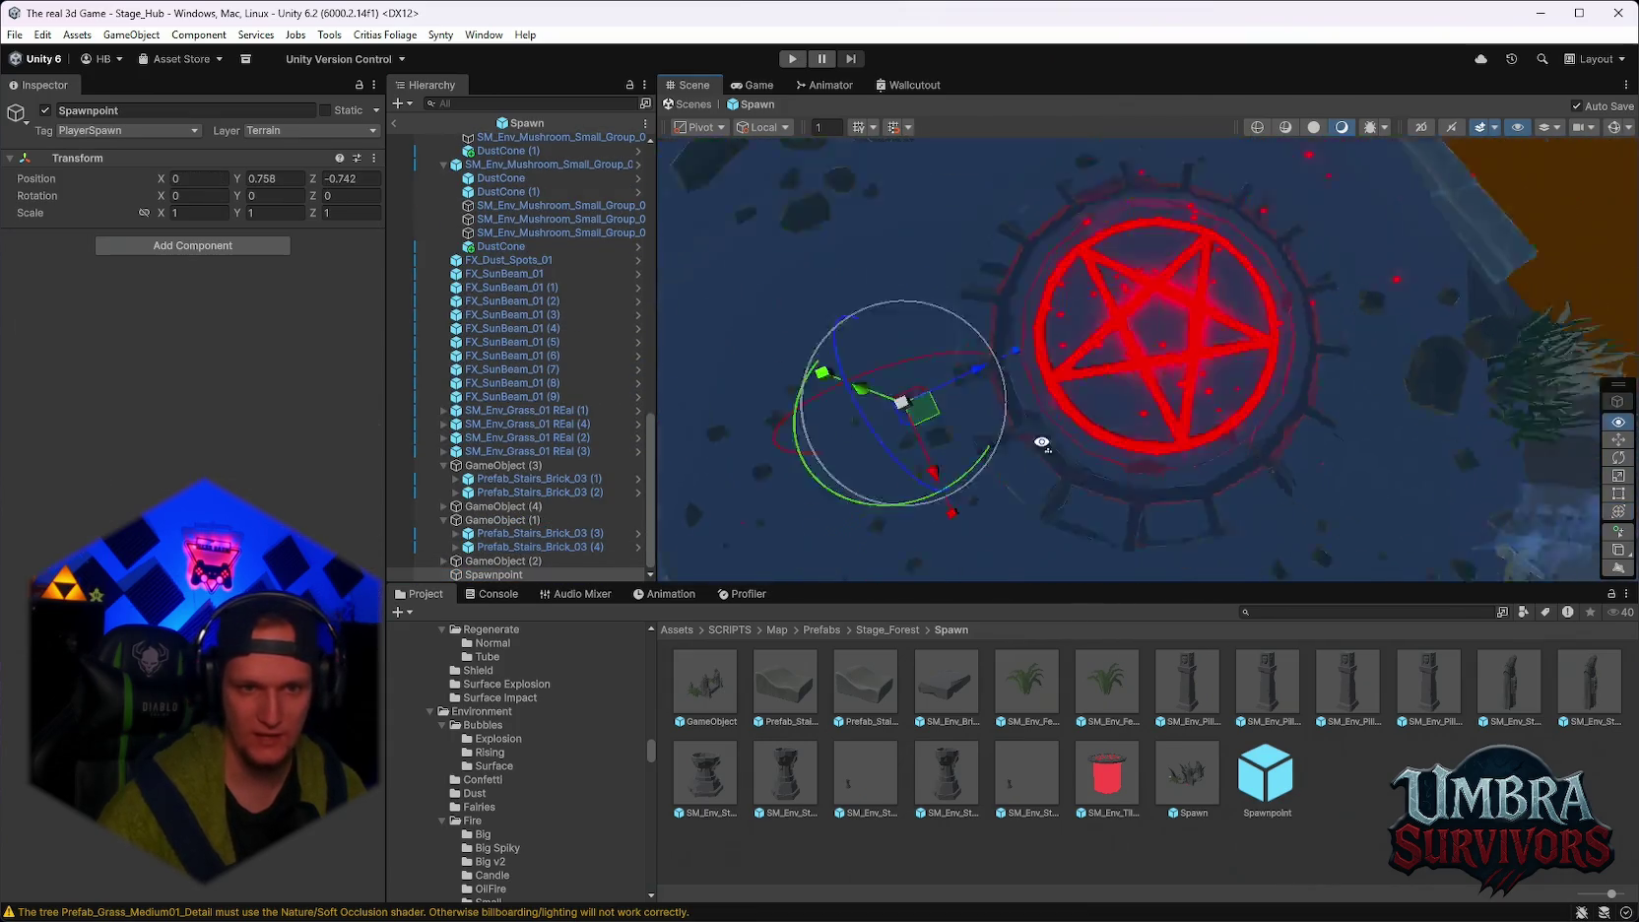
scroll(1211, 431, up, 3)
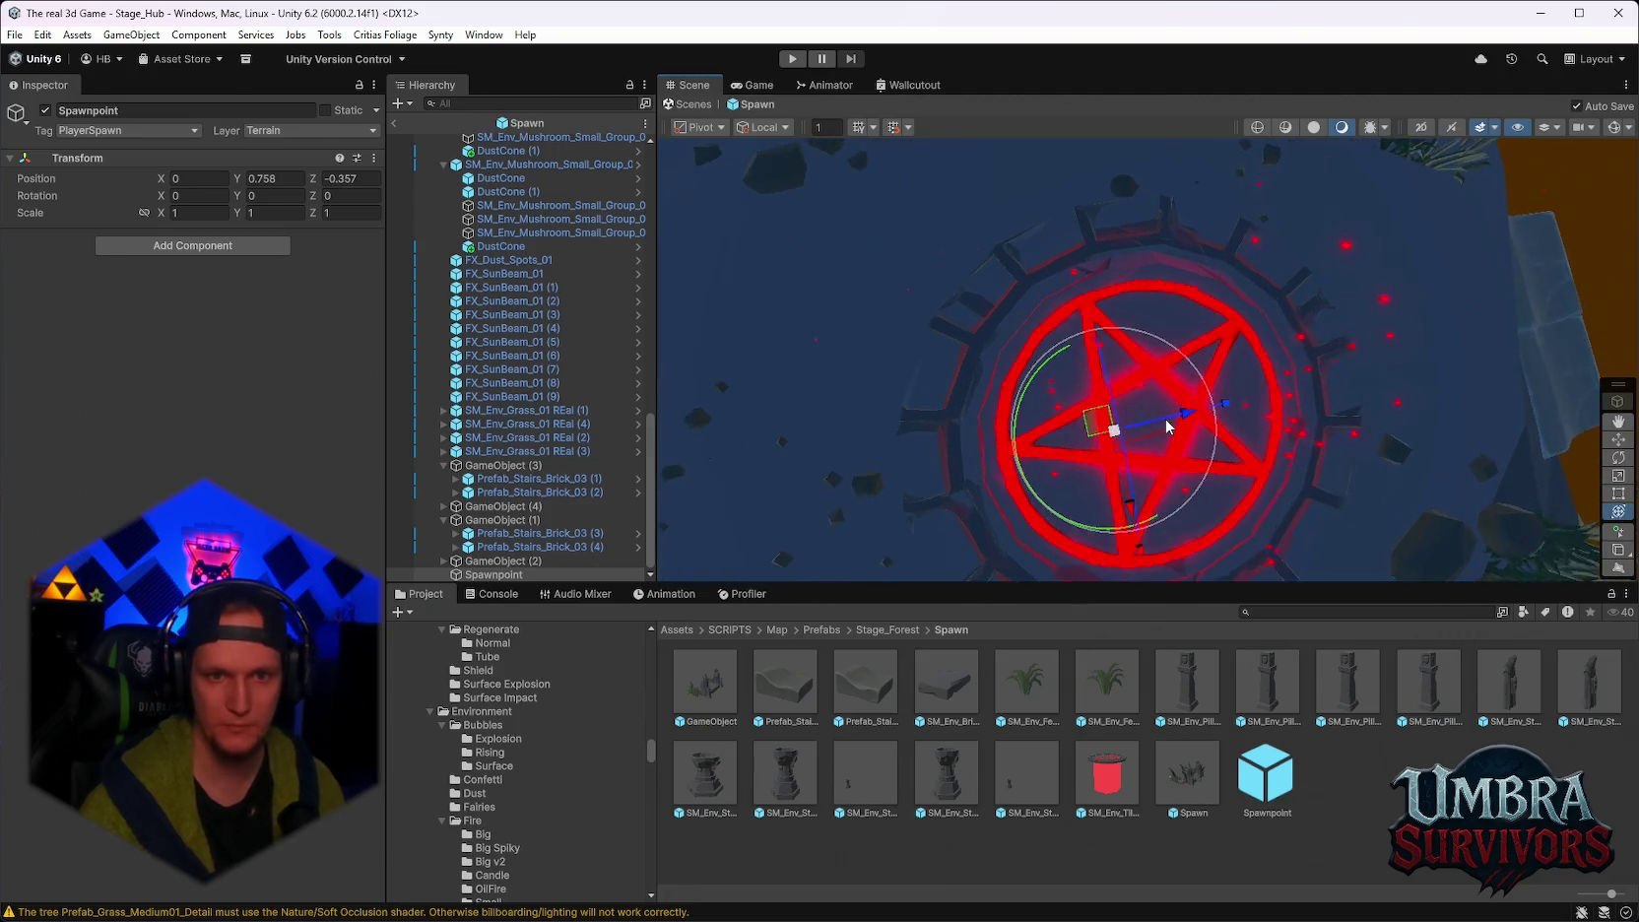
mouse_move(1210, 430)
mouse_down()
mouse_move(1098, 417)
mouse_move(1141, 407)
mouse_move(1117, 167)
mouse_move(1146, 341)
mouse_move(1133, 296)
mouse_up()
click(393, 124)
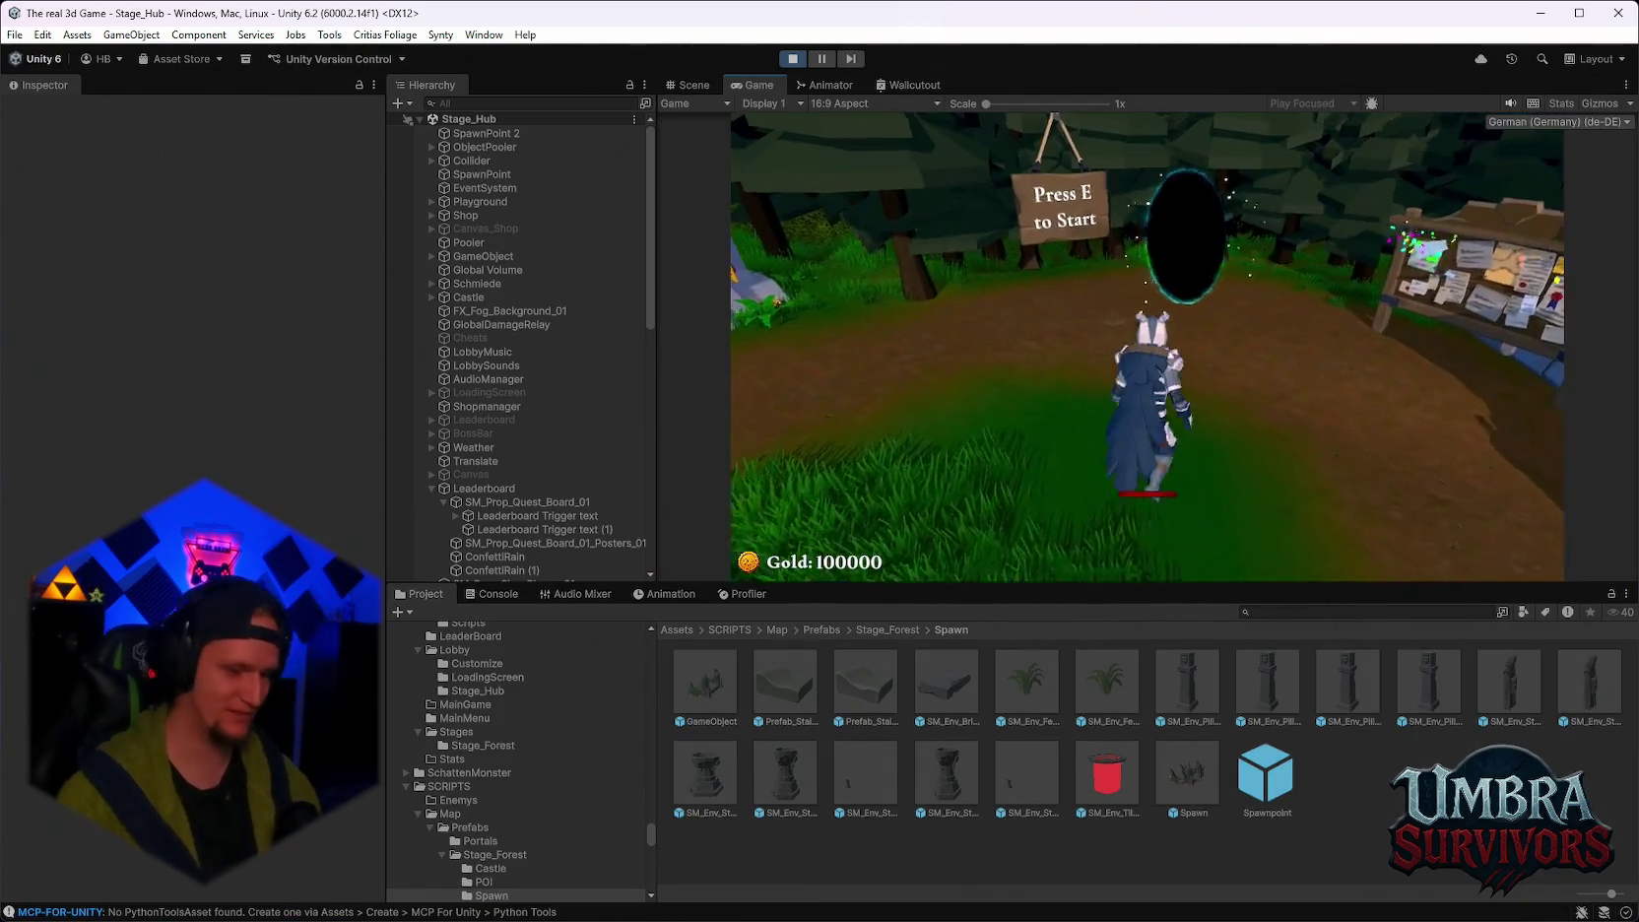
Reroll the offered upgrade cards three times, choose one, then bring up the Windows Start menu.
click(1133, 552)
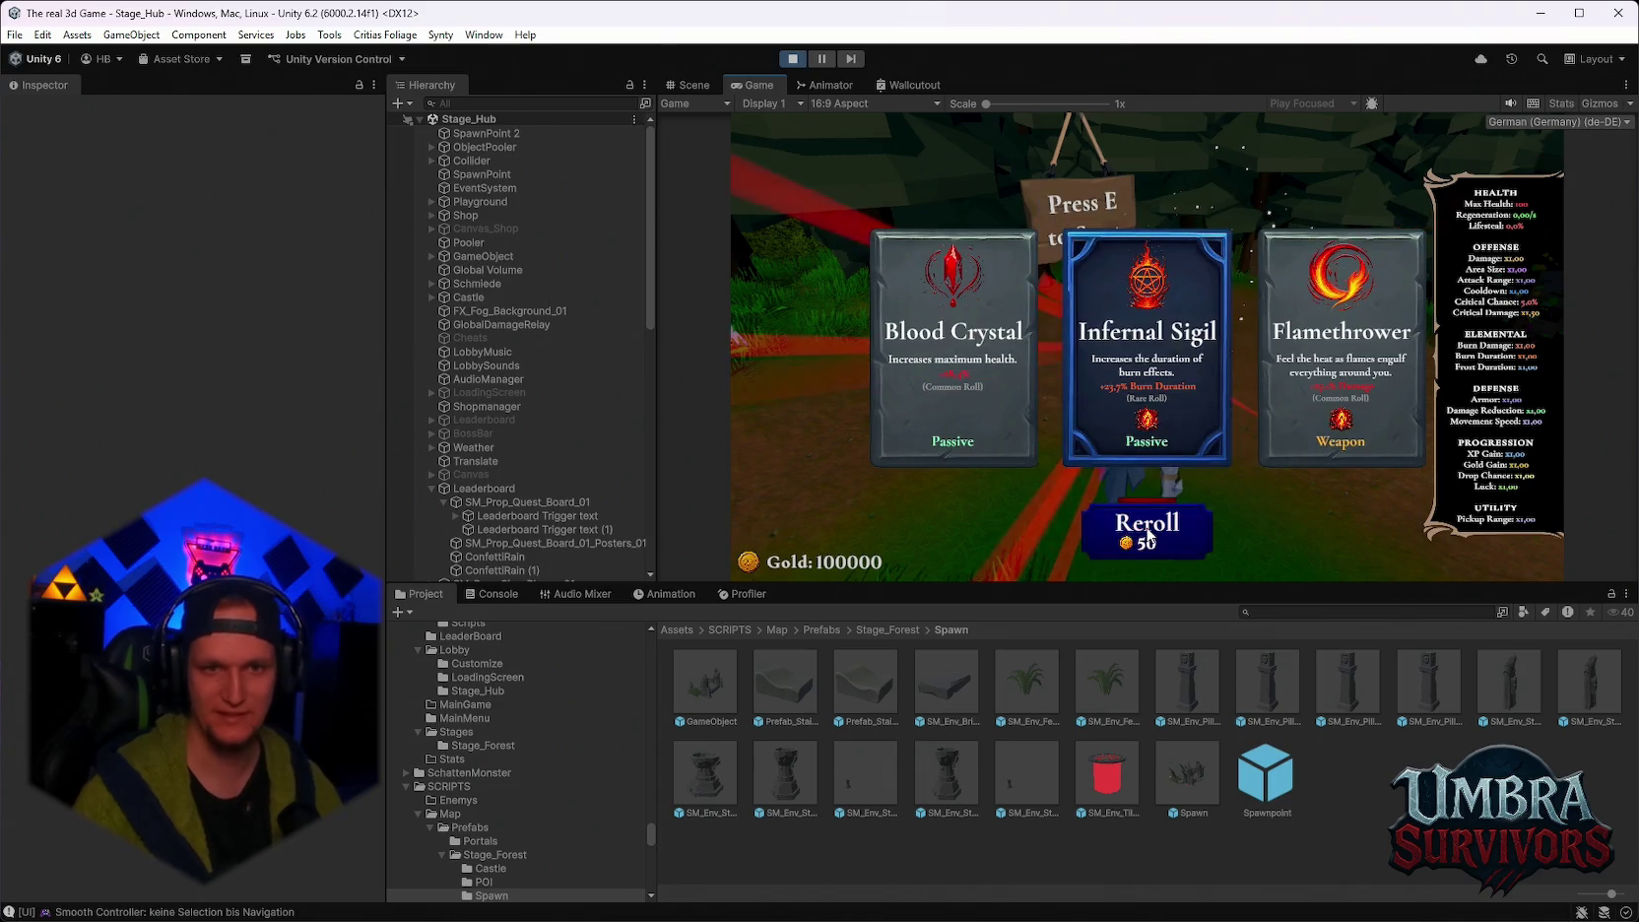
click(1131, 559)
click(1131, 560)
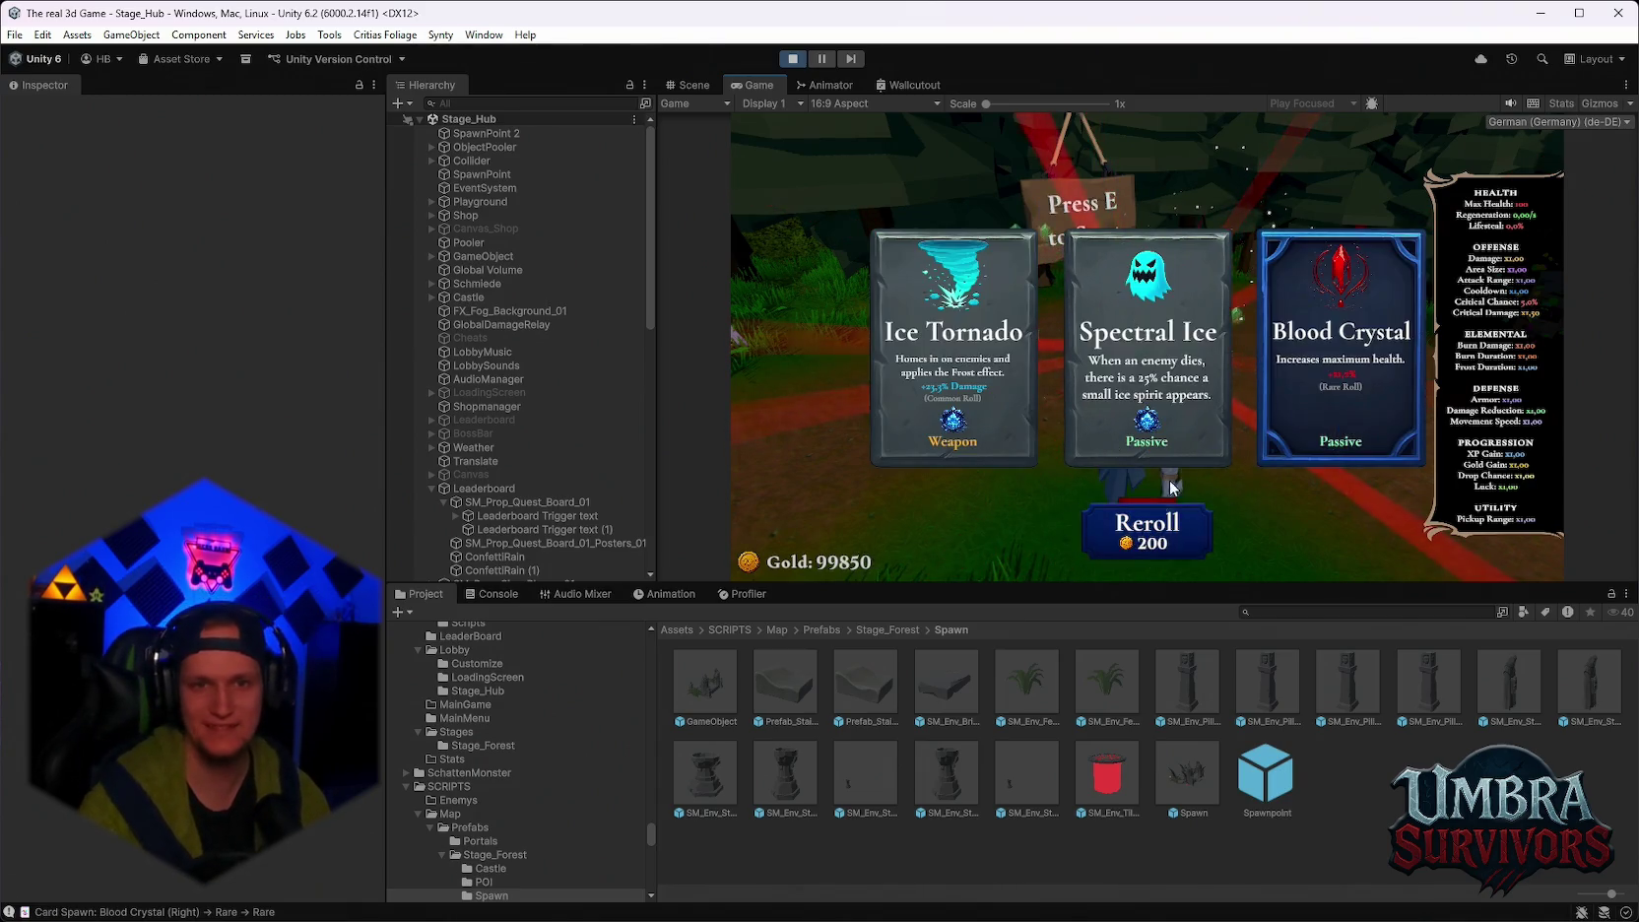
click(1157, 434)
key(super)
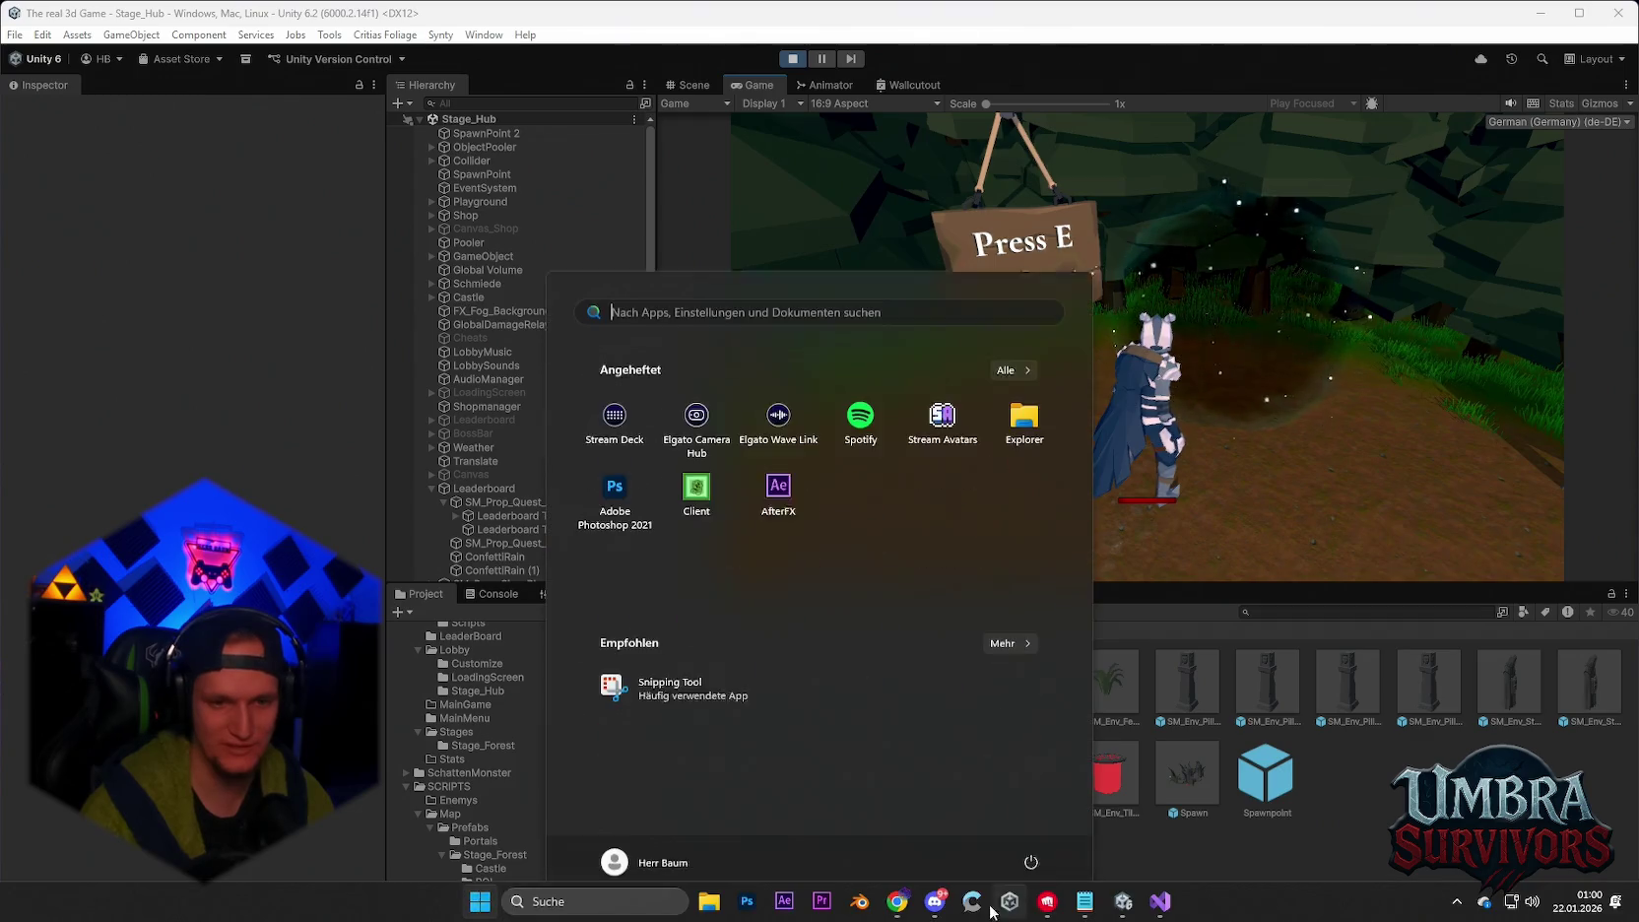
View an image from a Discord direct message, then minimize Discord and walk into the portal.
key(alt+Tab)
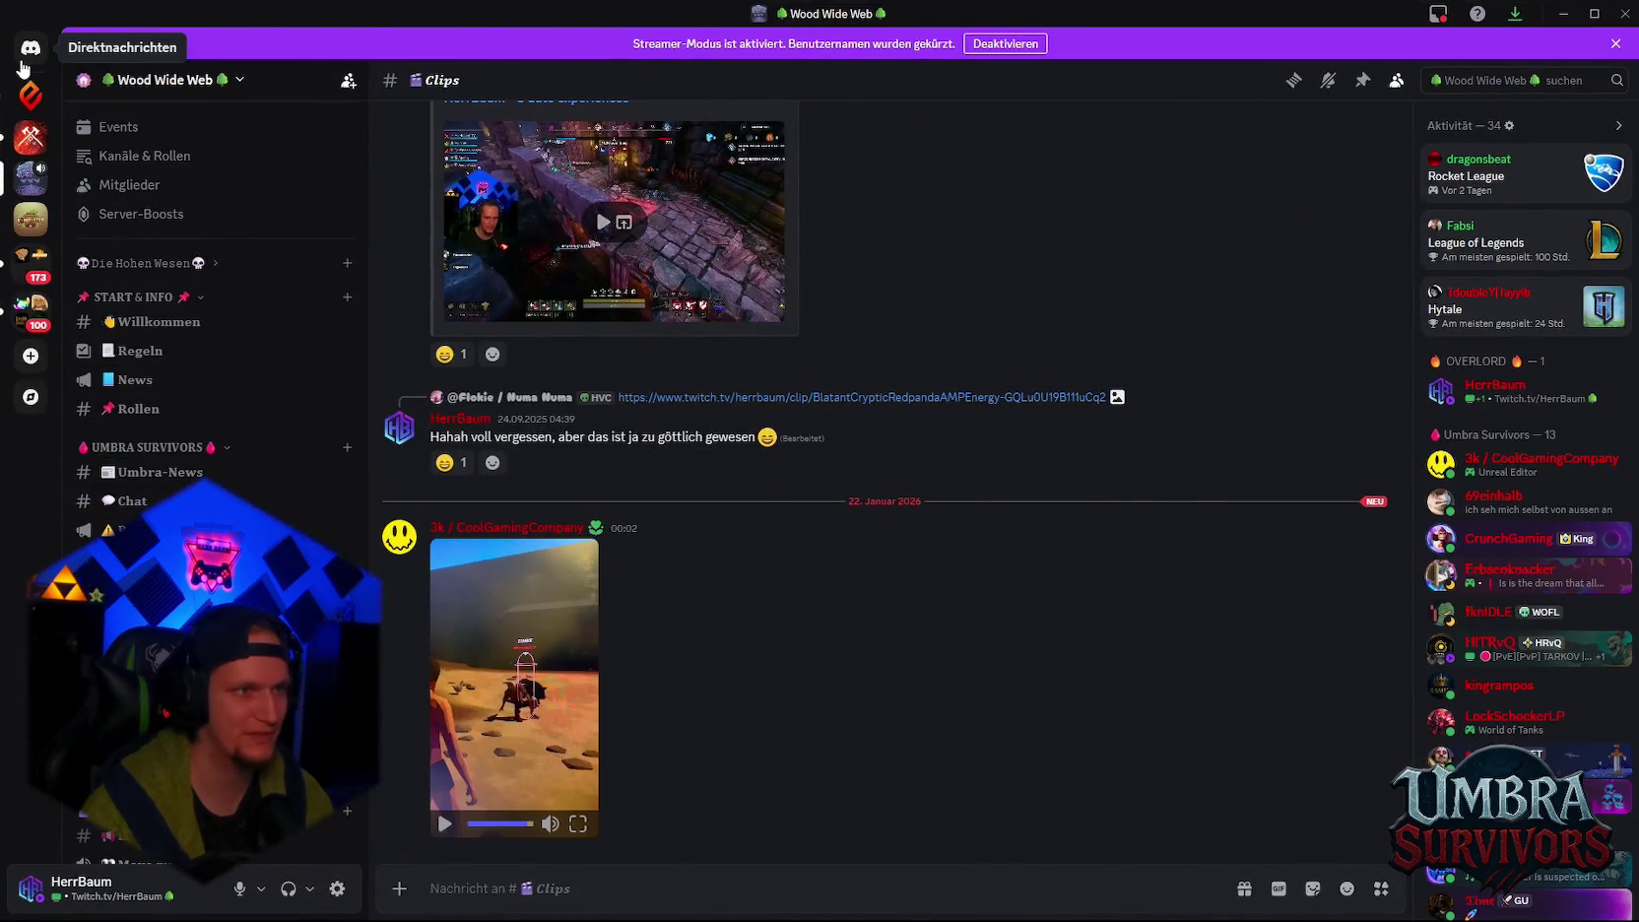
click(30, 48)
click(207, 453)
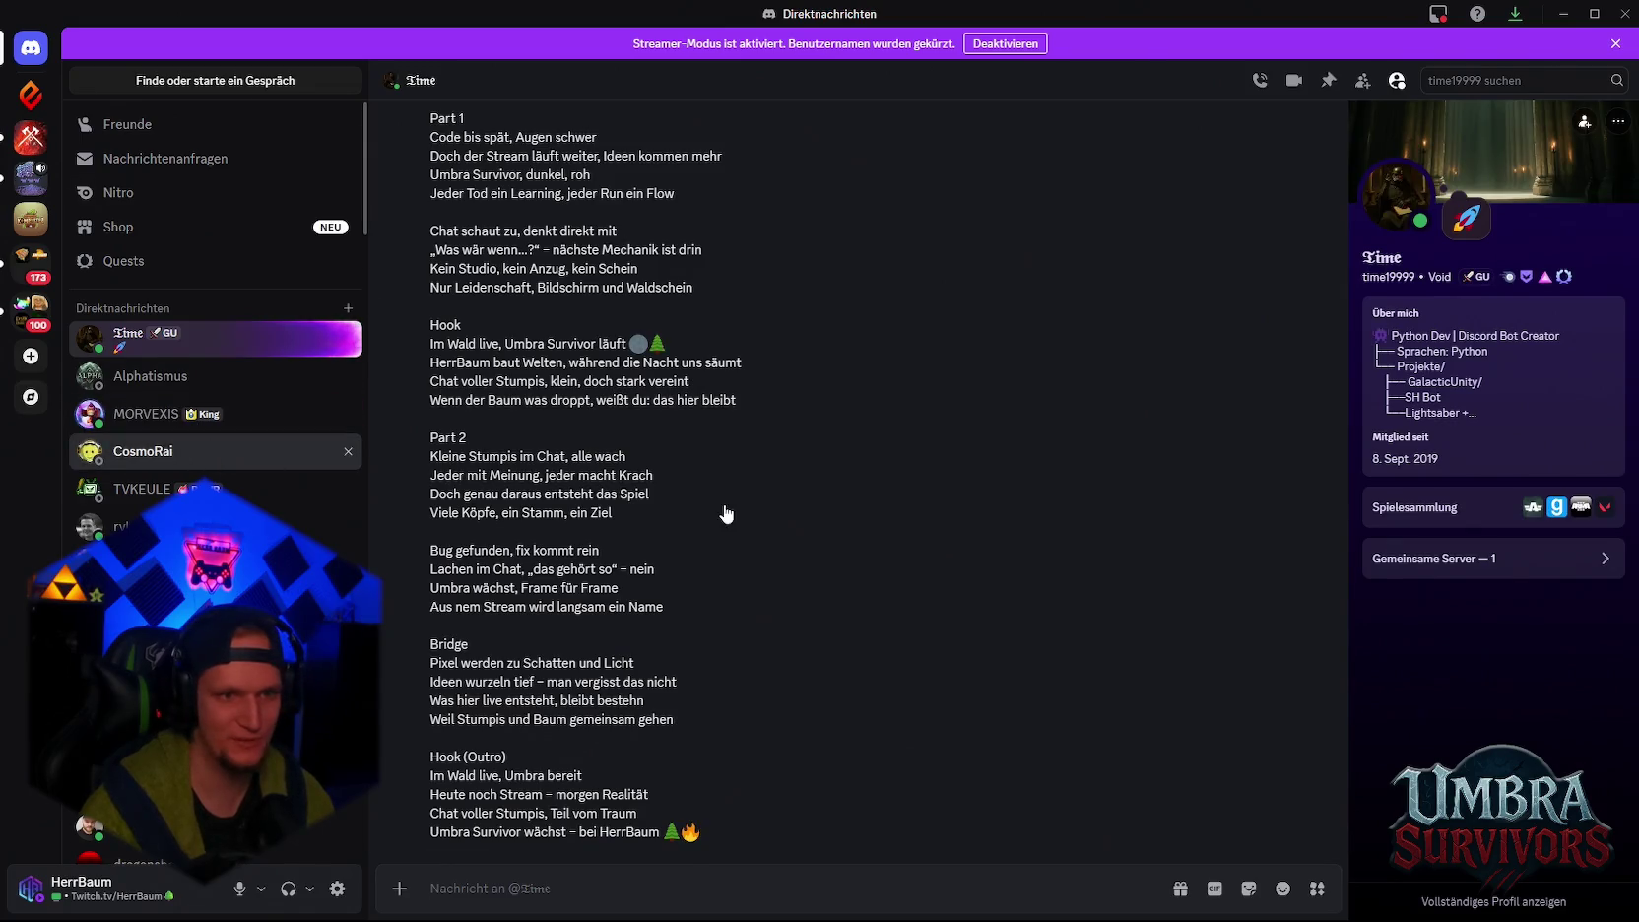
click(726, 509)
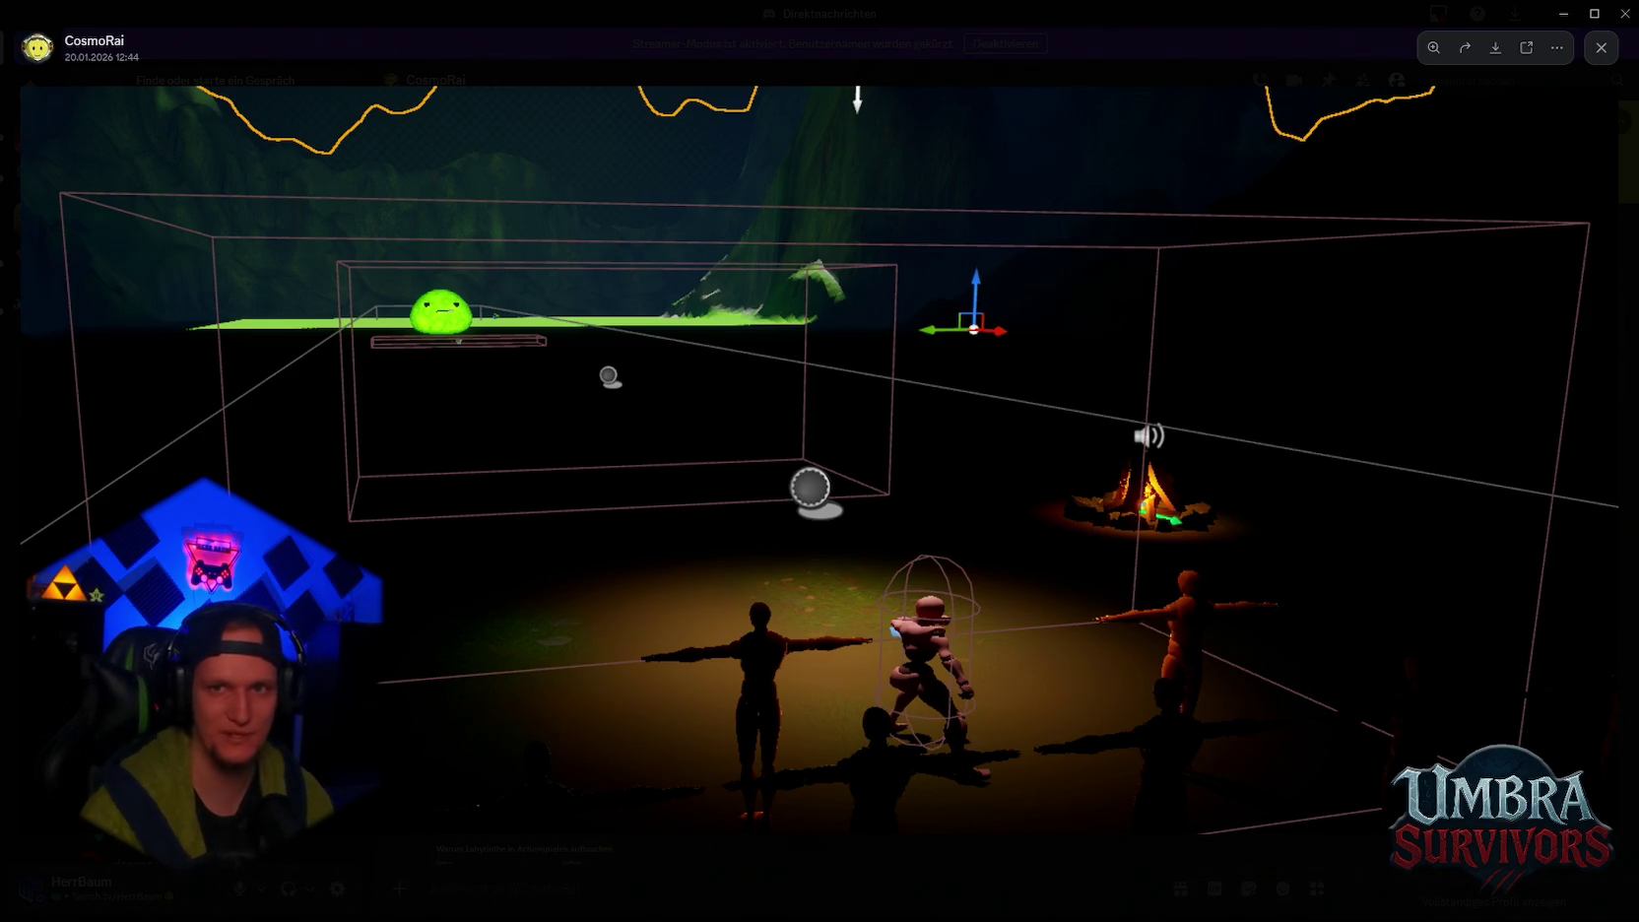
click(1601, 47)
click(1563, 13)
key(w)
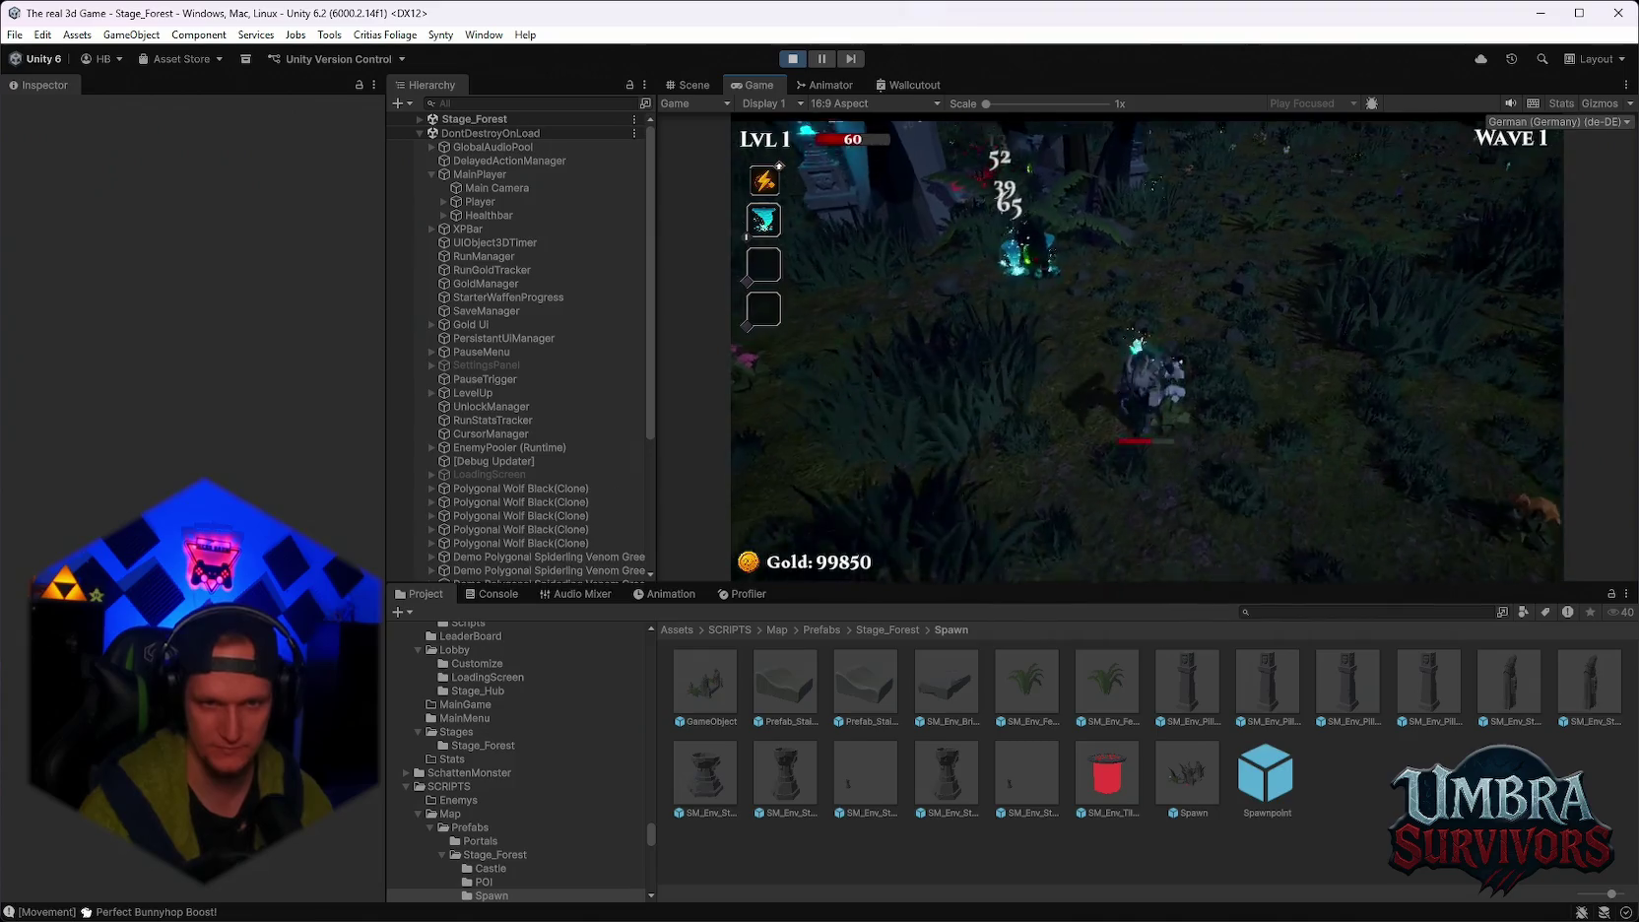
Pause the forest run with Escape and stop Play mode to return to the hub scene.
key(Escape)
click(794, 60)
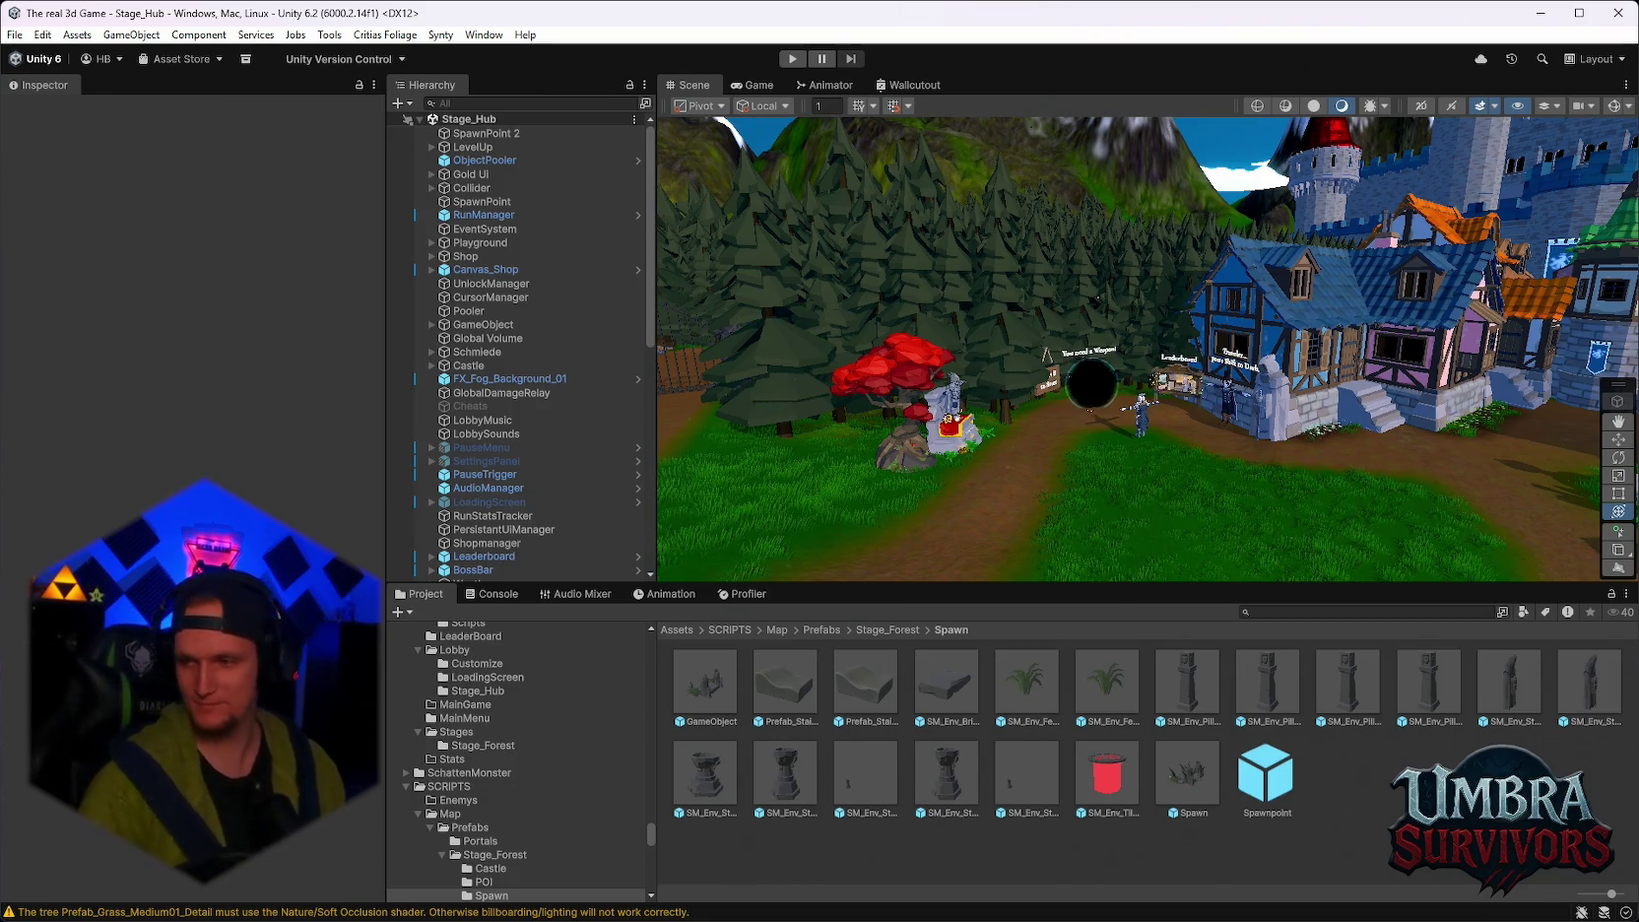
Switch to the Notepad to-do list with Alt+Tab.
key(alt+Tab)
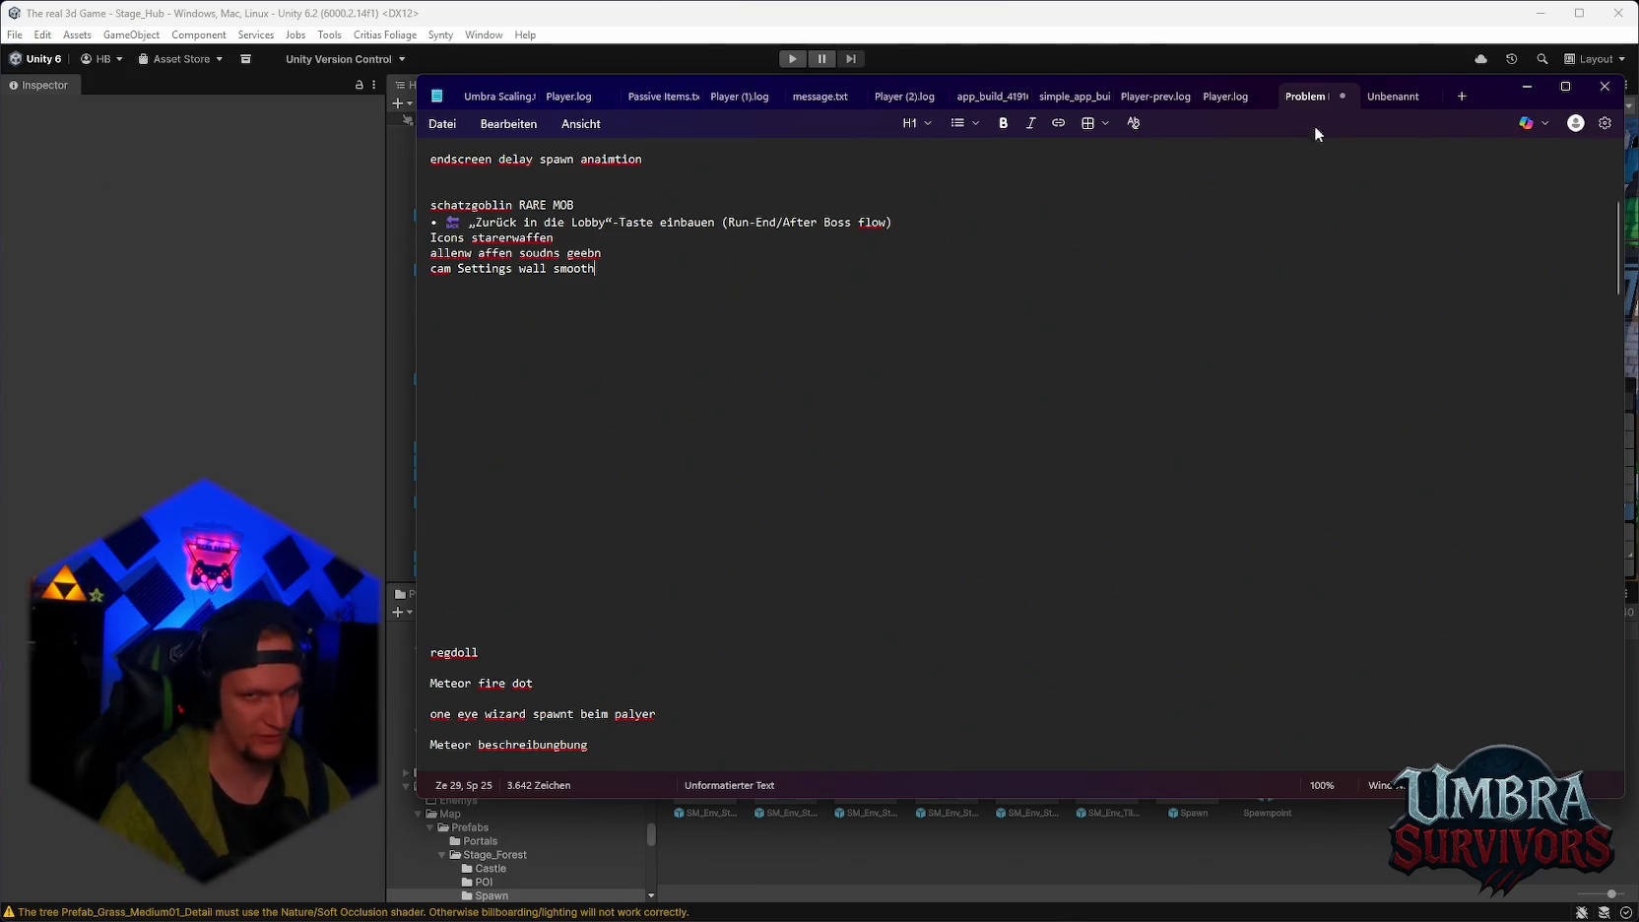
Minimize the Notepad to-do notes to reveal the Unity Editor.
click(1526, 87)
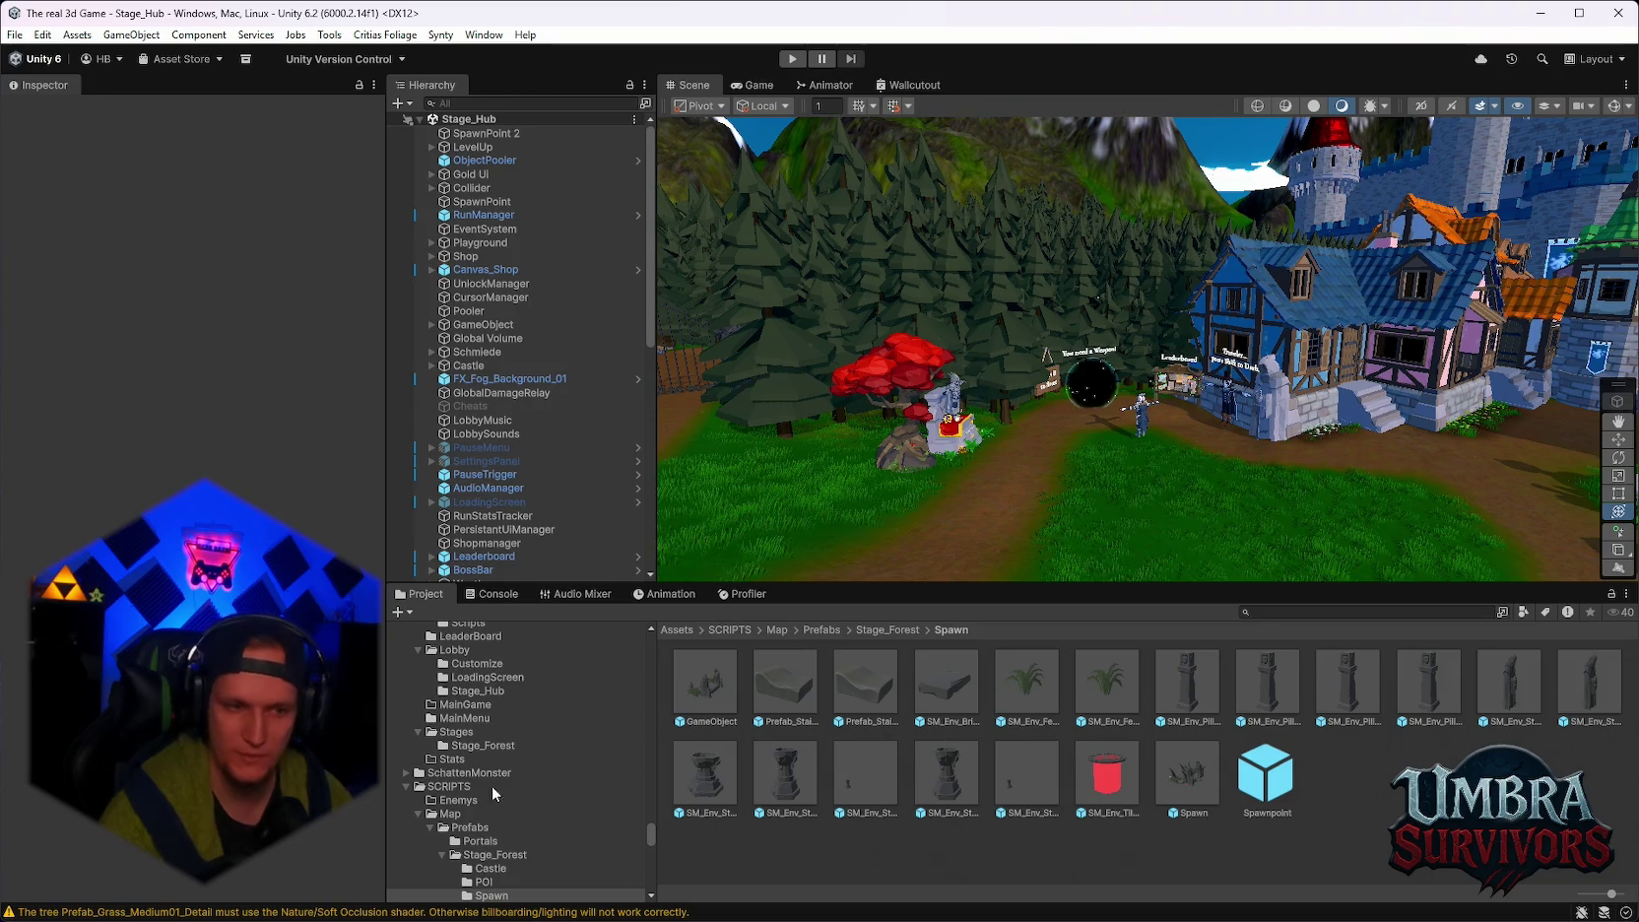
Browse up through the Stage_Forest folder tree to its prefabs folder.
scroll(548, 771, down, 5)
click(505, 728)
click(501, 714)
click(498, 702)
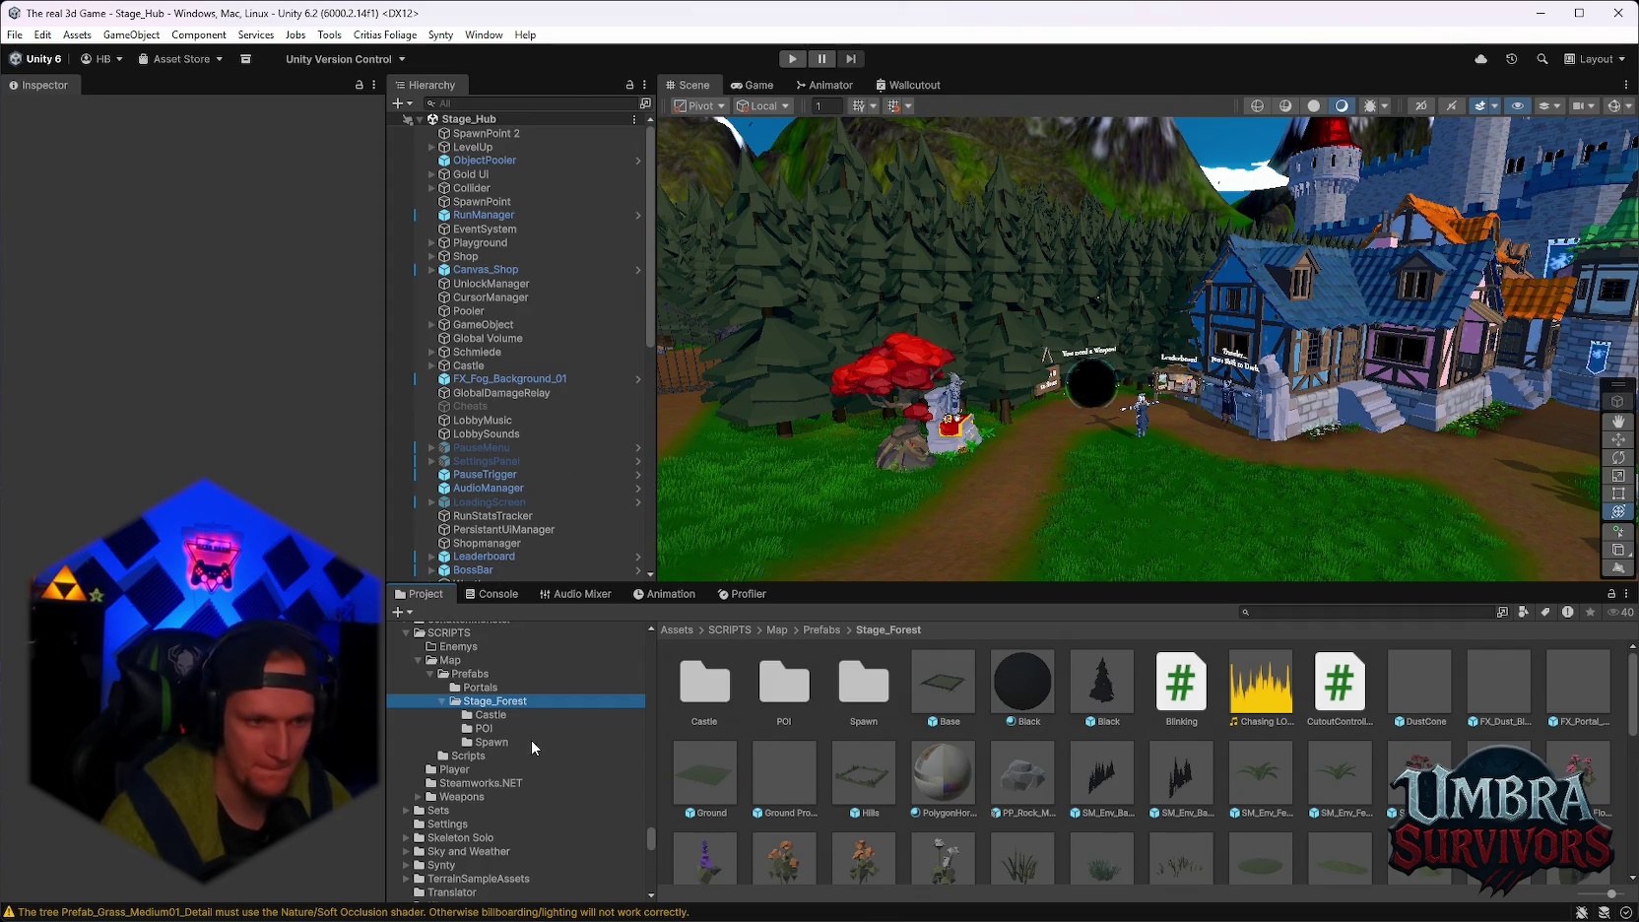
scroll(522, 747, up, 10)
scroll(520, 768, up, 5)
Search 'chest', open the ItemDrops Chest folder, and inspect SM_Prop_Chest_03's chest and mimic settings.
click(1270, 612)
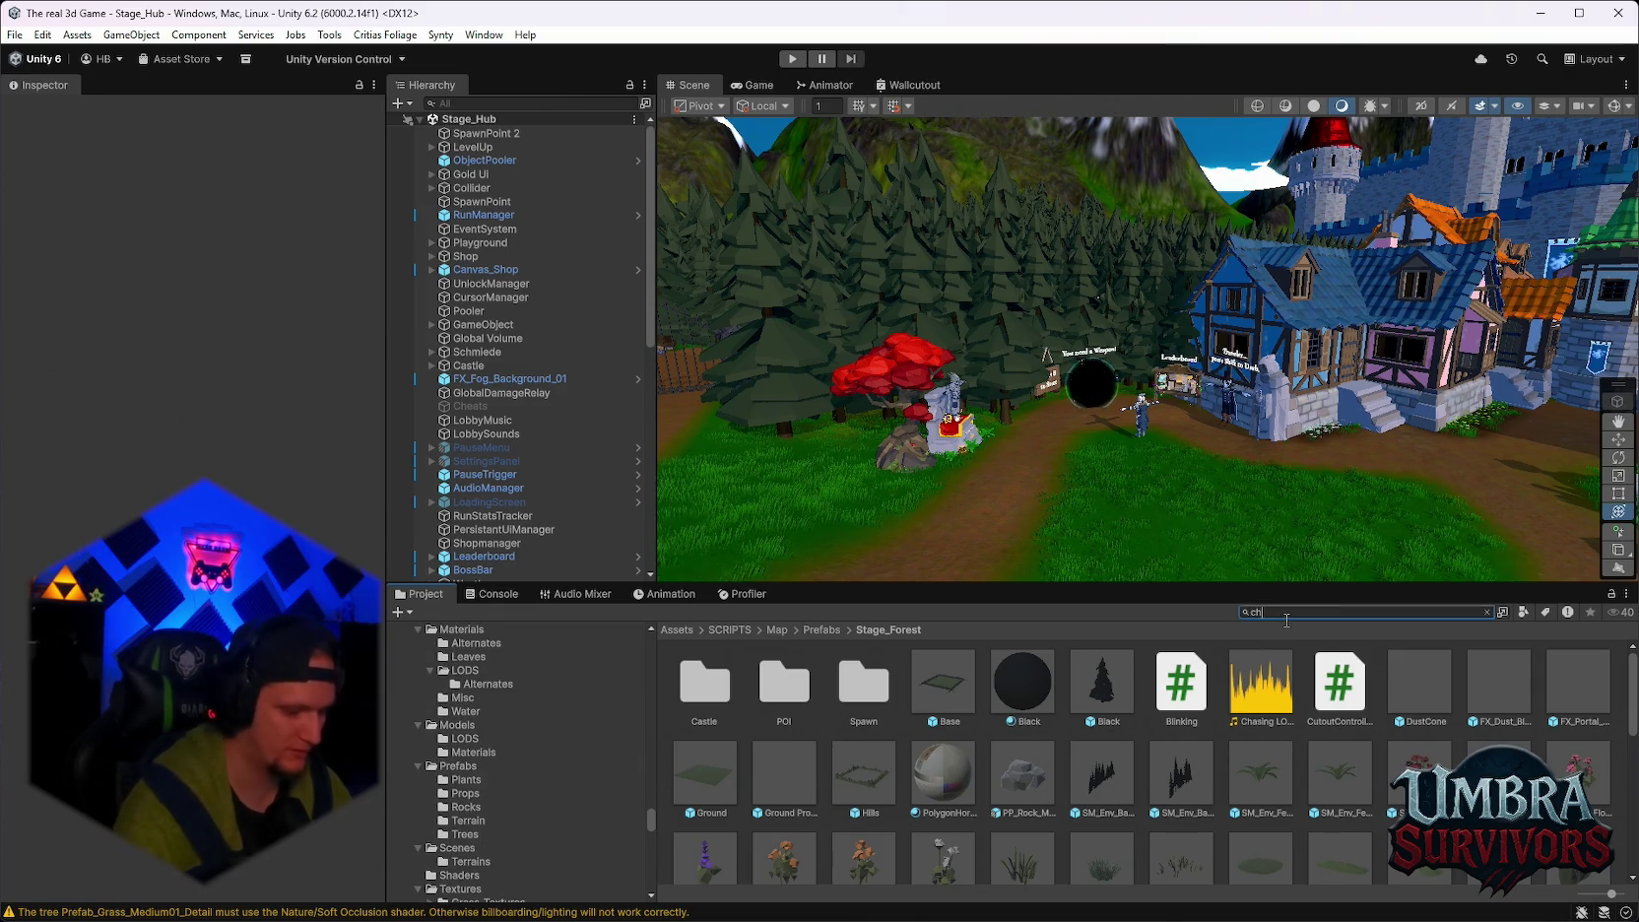
text(chest)
double_click(788, 704)
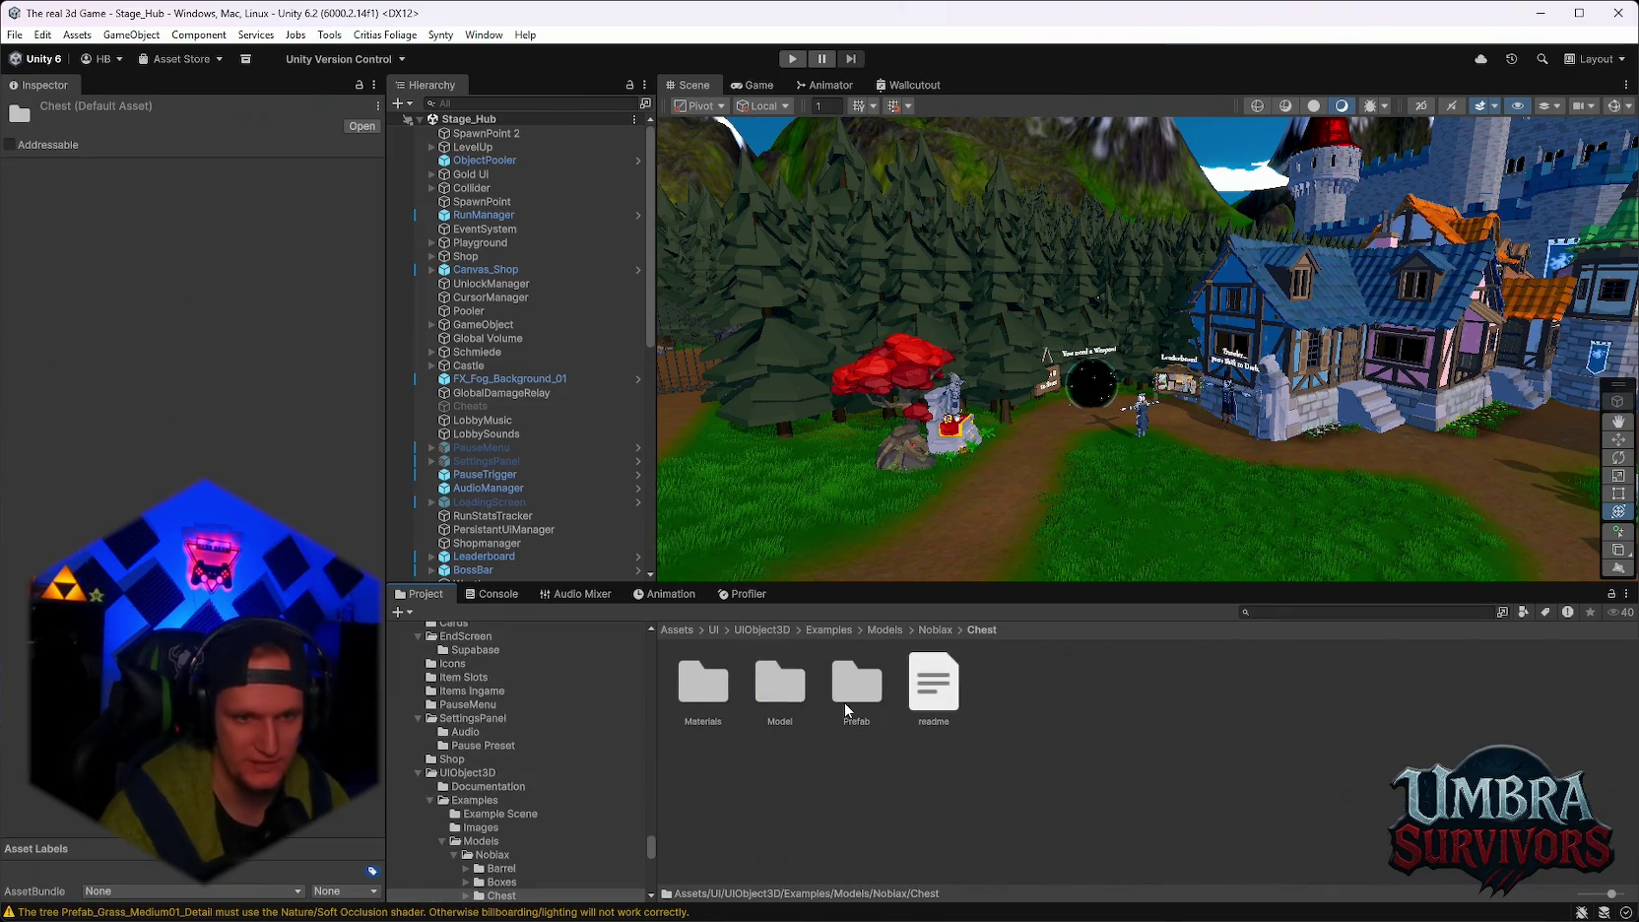
click(1288, 612)
text(ches)
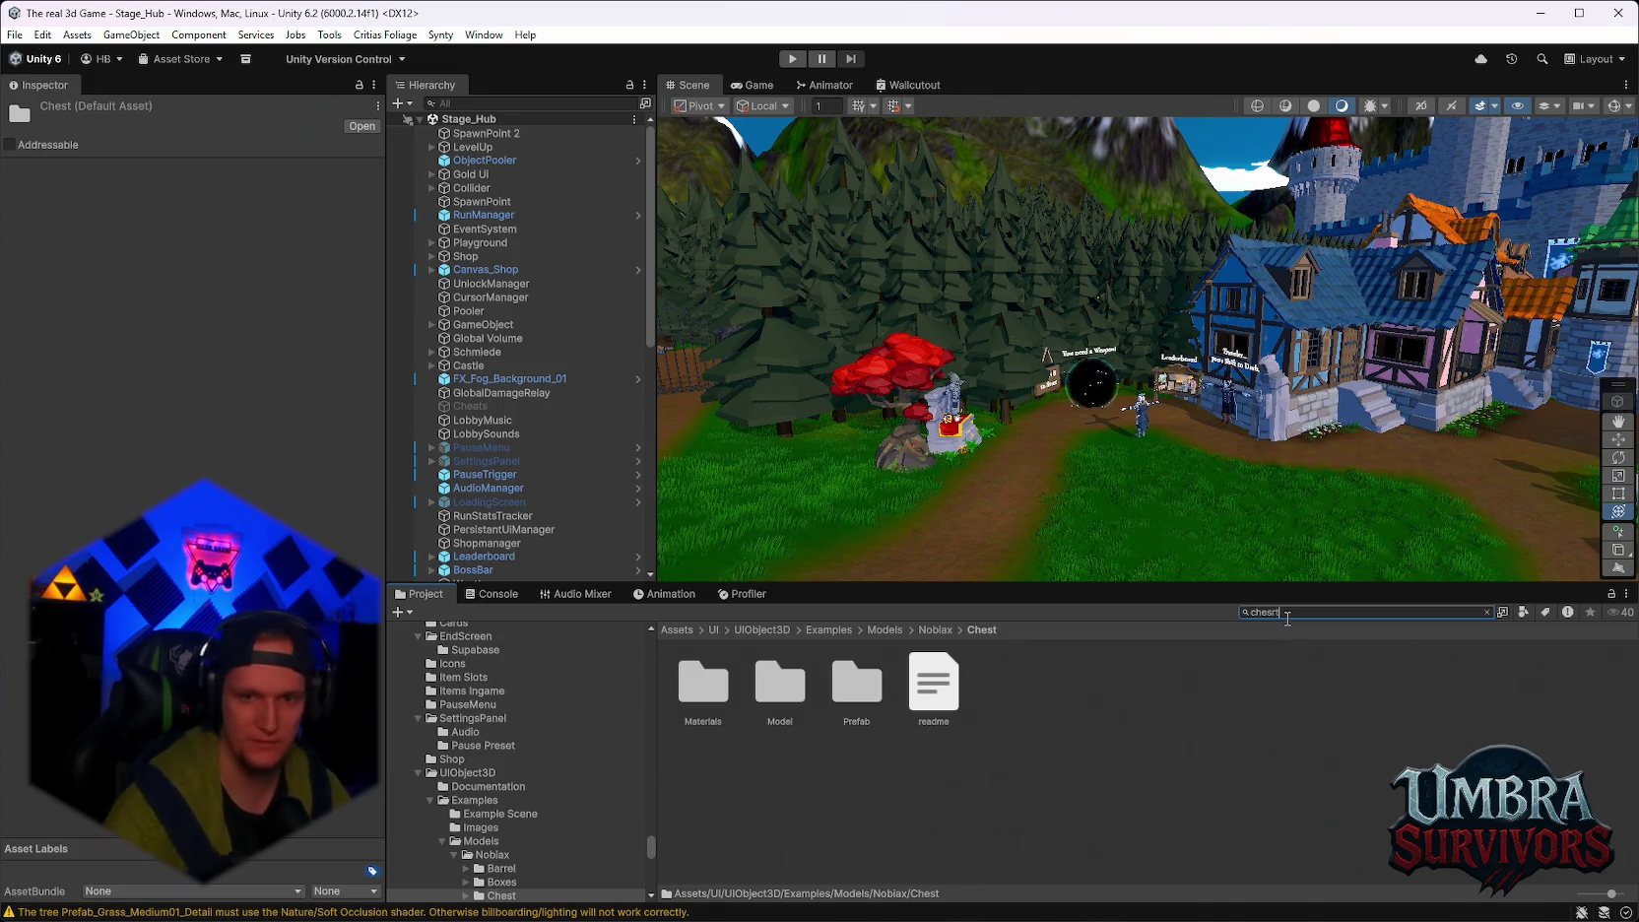
text(t)
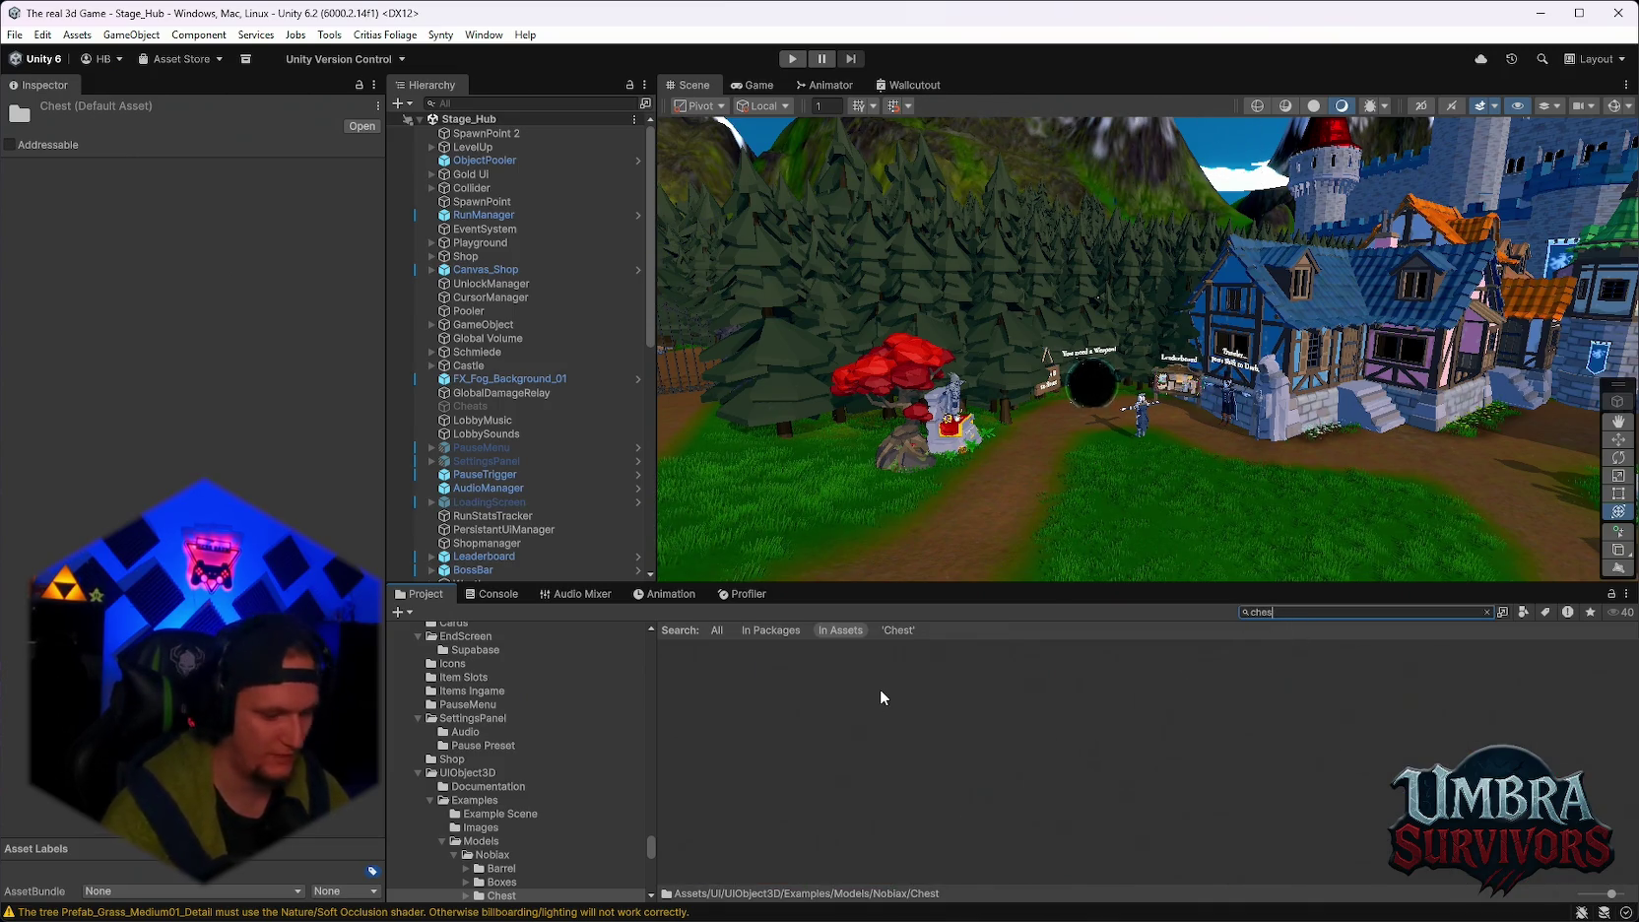
double_click(722, 689)
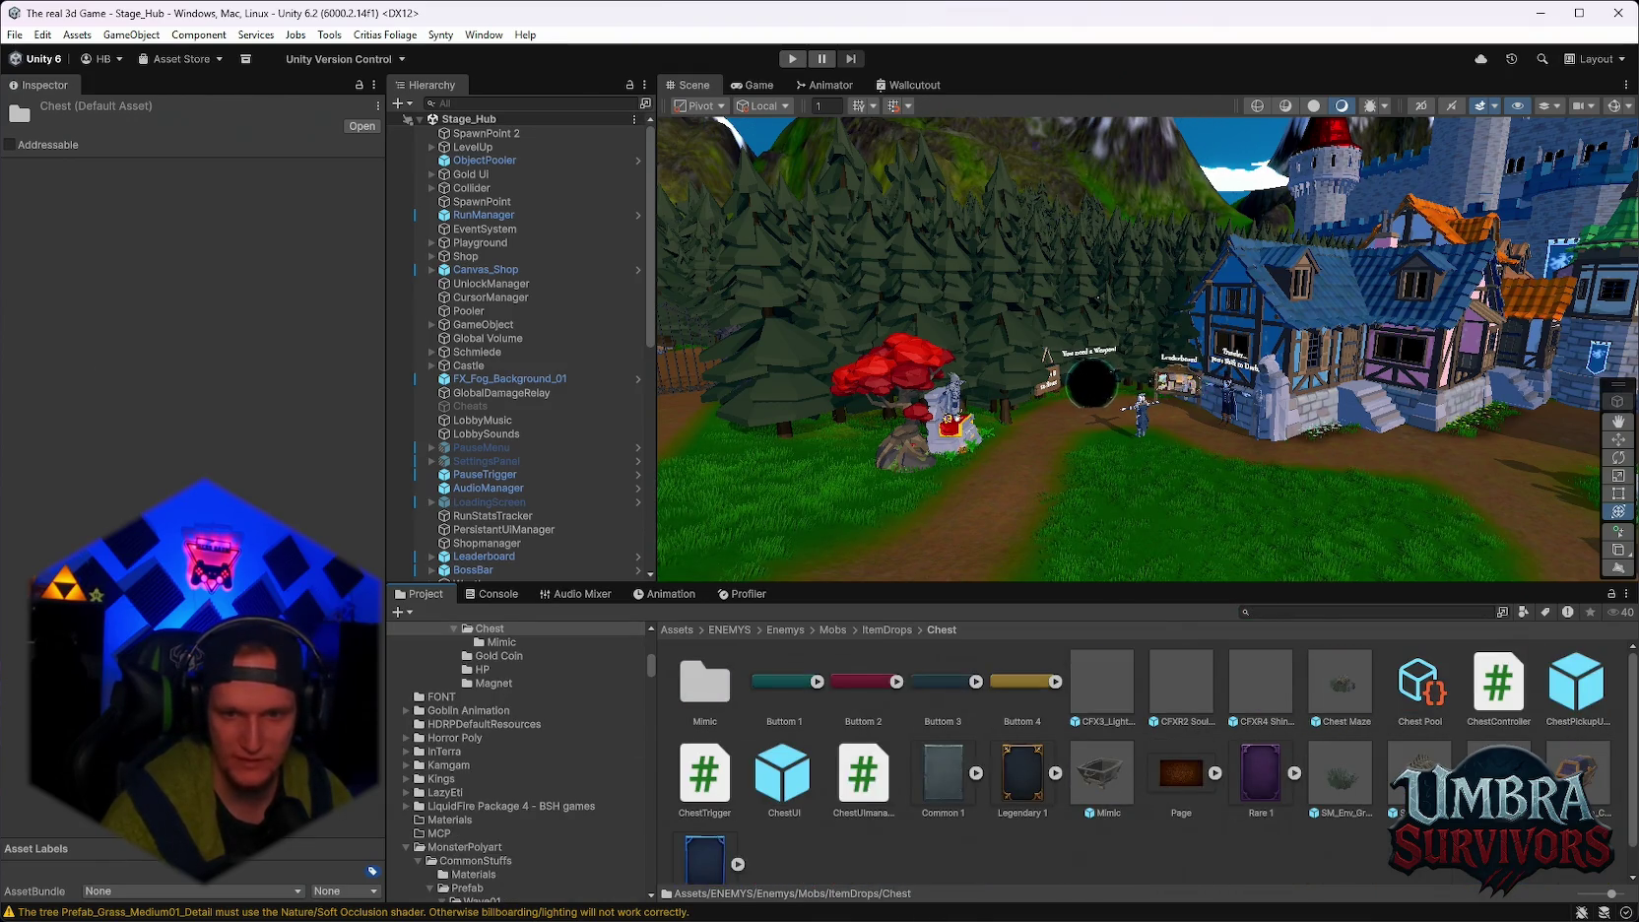
click(1418, 773)
scroll(226, 400, down, 10)
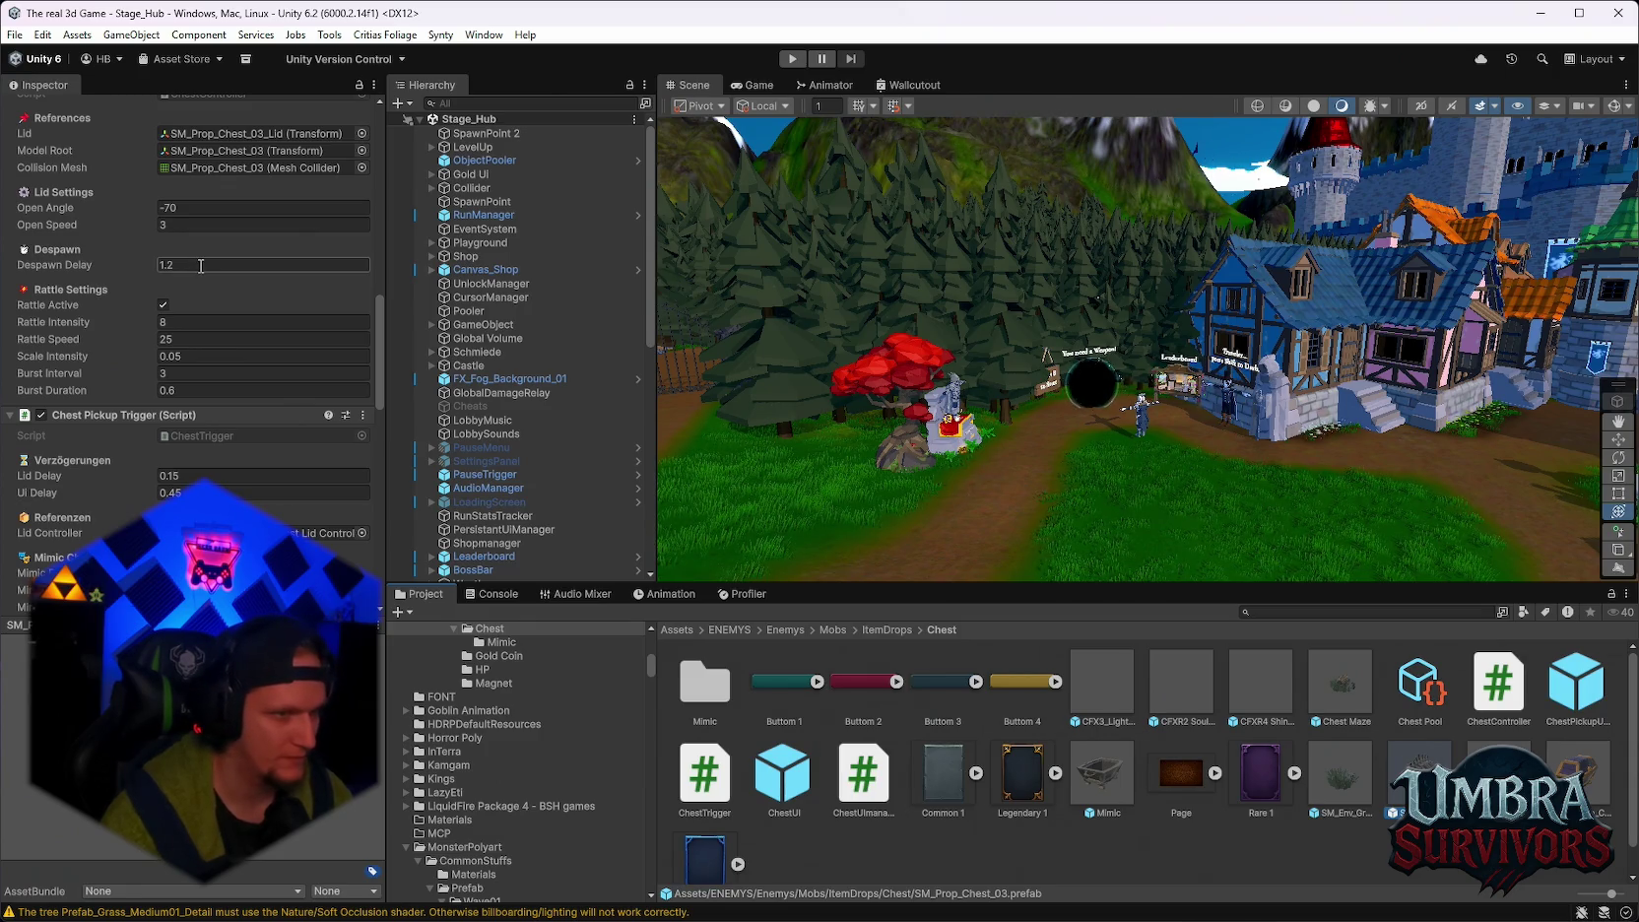
Drop SM_Prop_Chest_03 on the grass beside the hub path and start a playtest.
scroll(197, 406, down, 1)
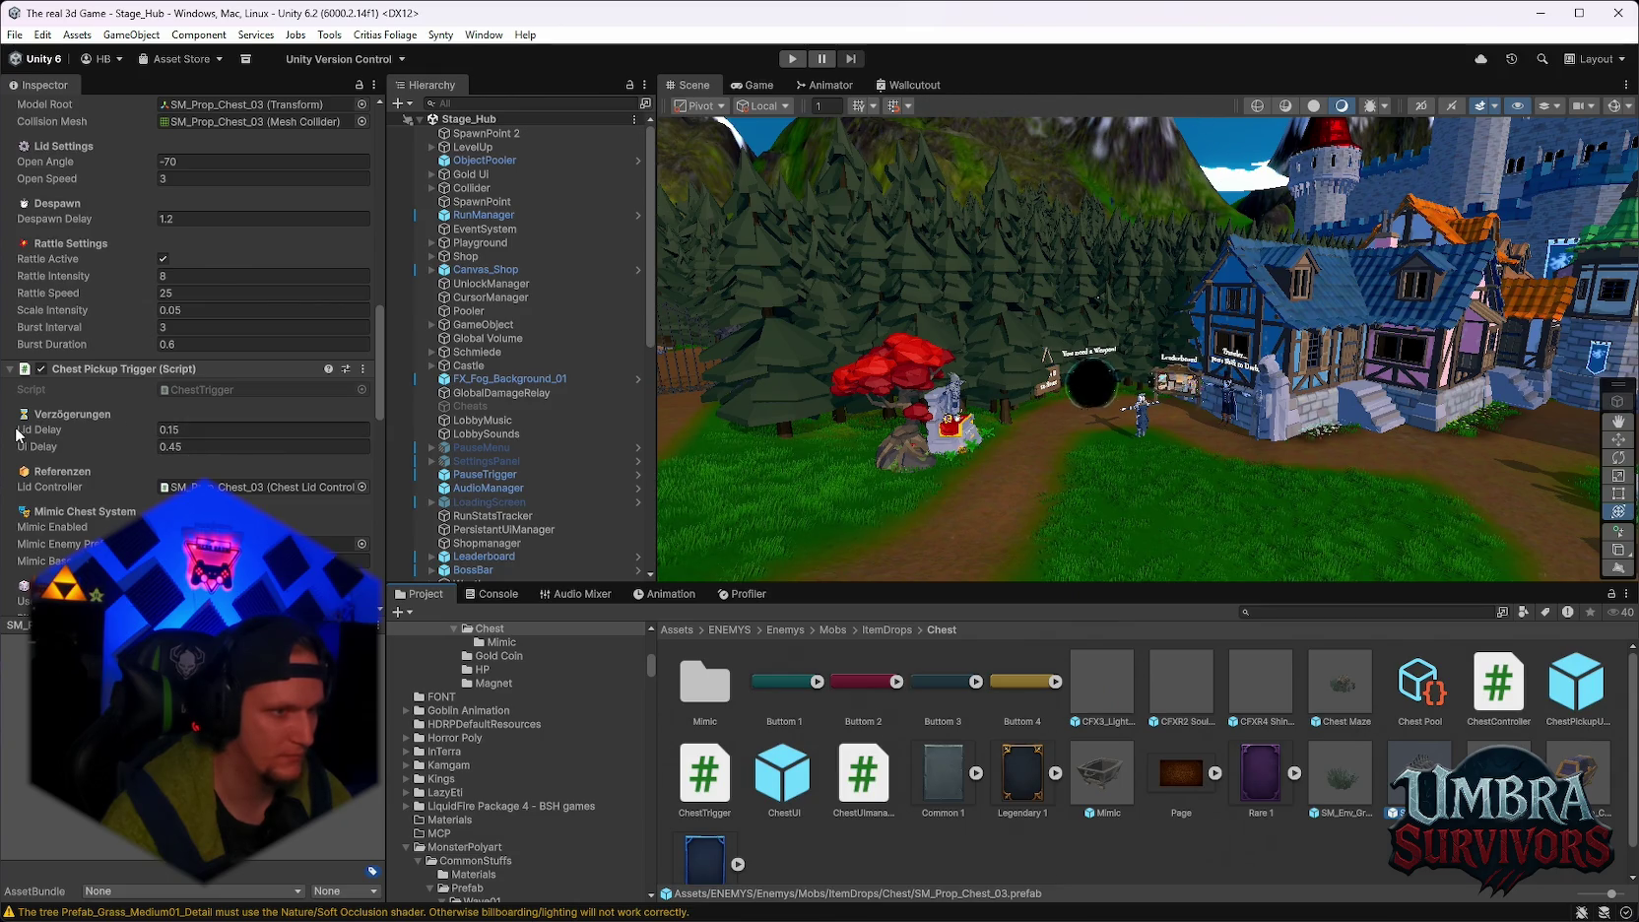
mouse_move(1005, 441)
mouse_down()
mouse_move(1133, 512)
mouse_move(1281, 630)
mouse_up()
drag(1411, 747, 1201, 453)
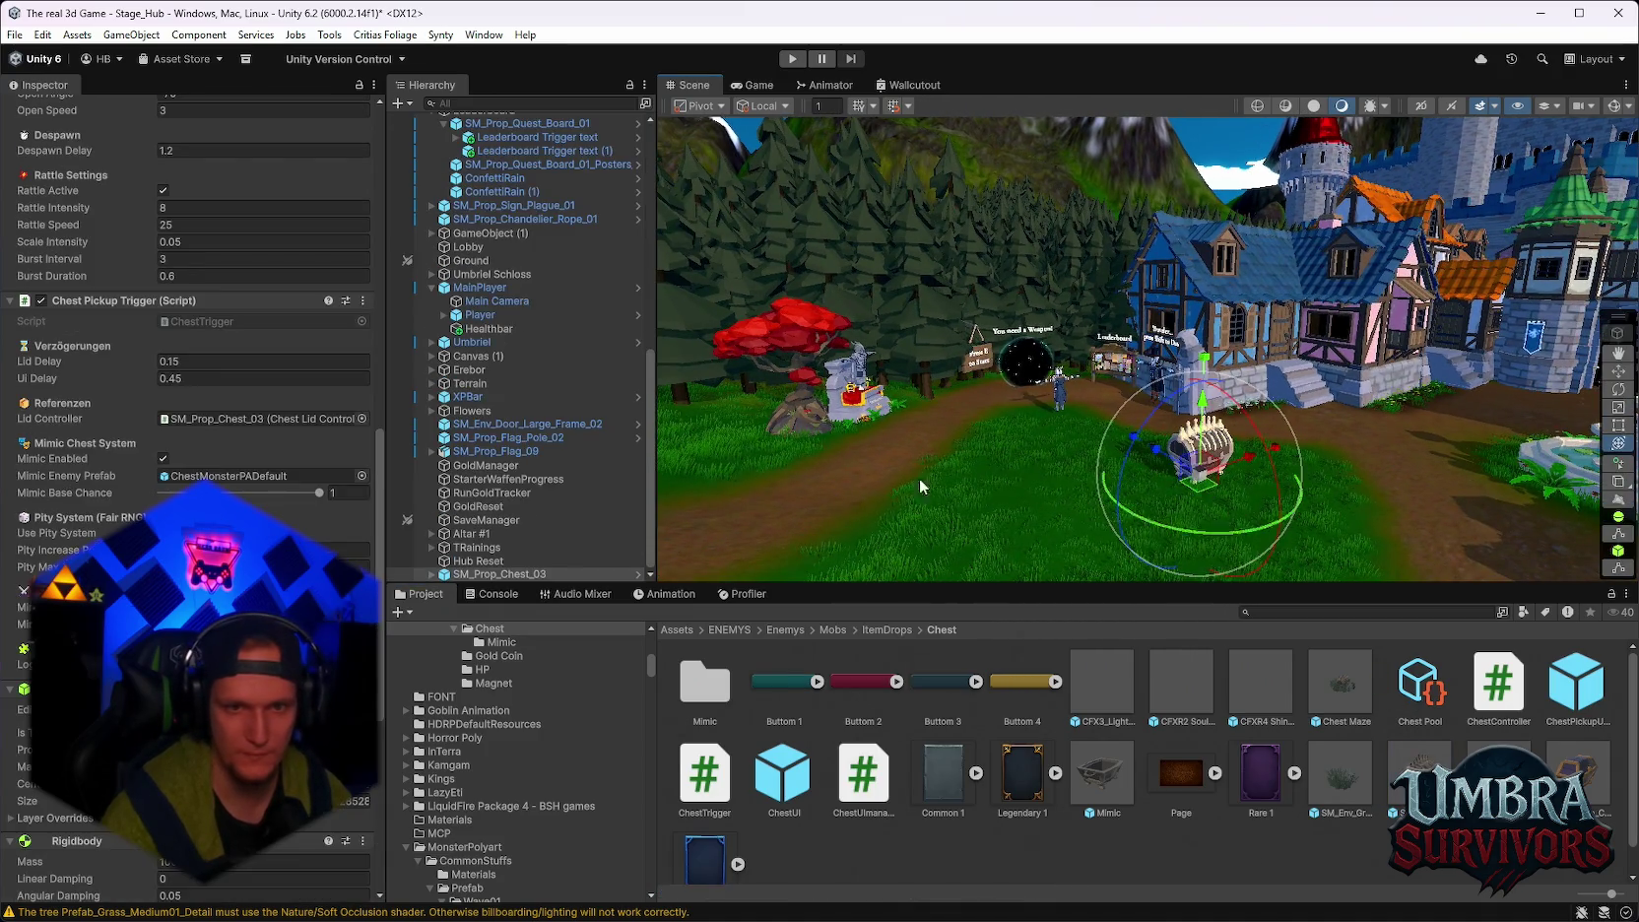
click(793, 59)
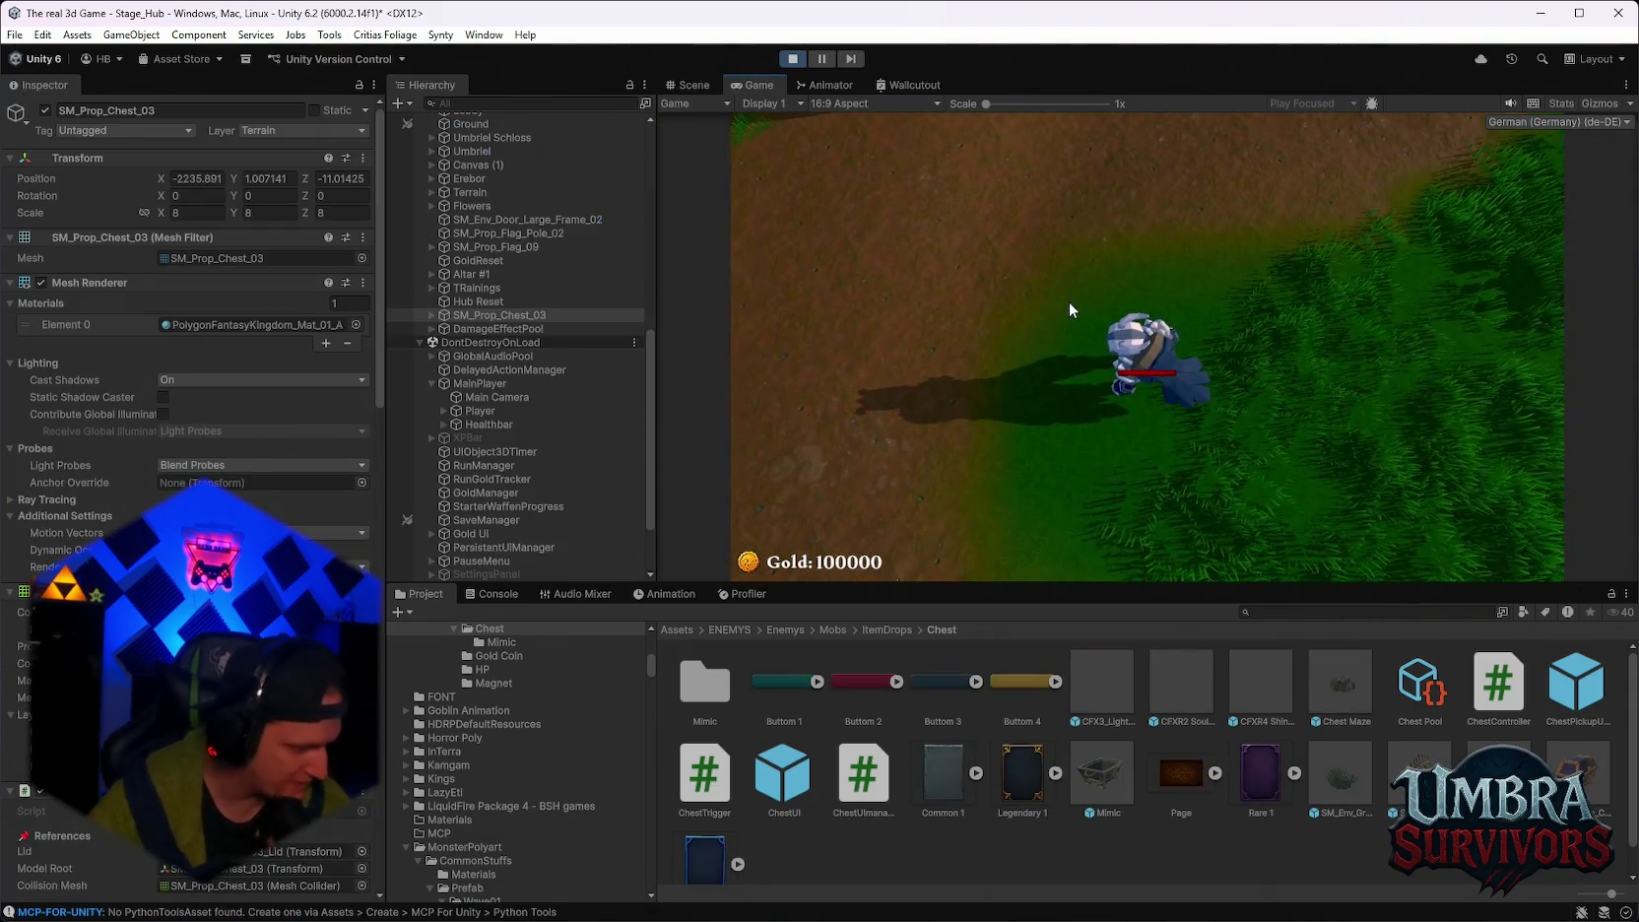
Walk to the hub chest, open it with E to trigger the mimic, and flee.
key(w)
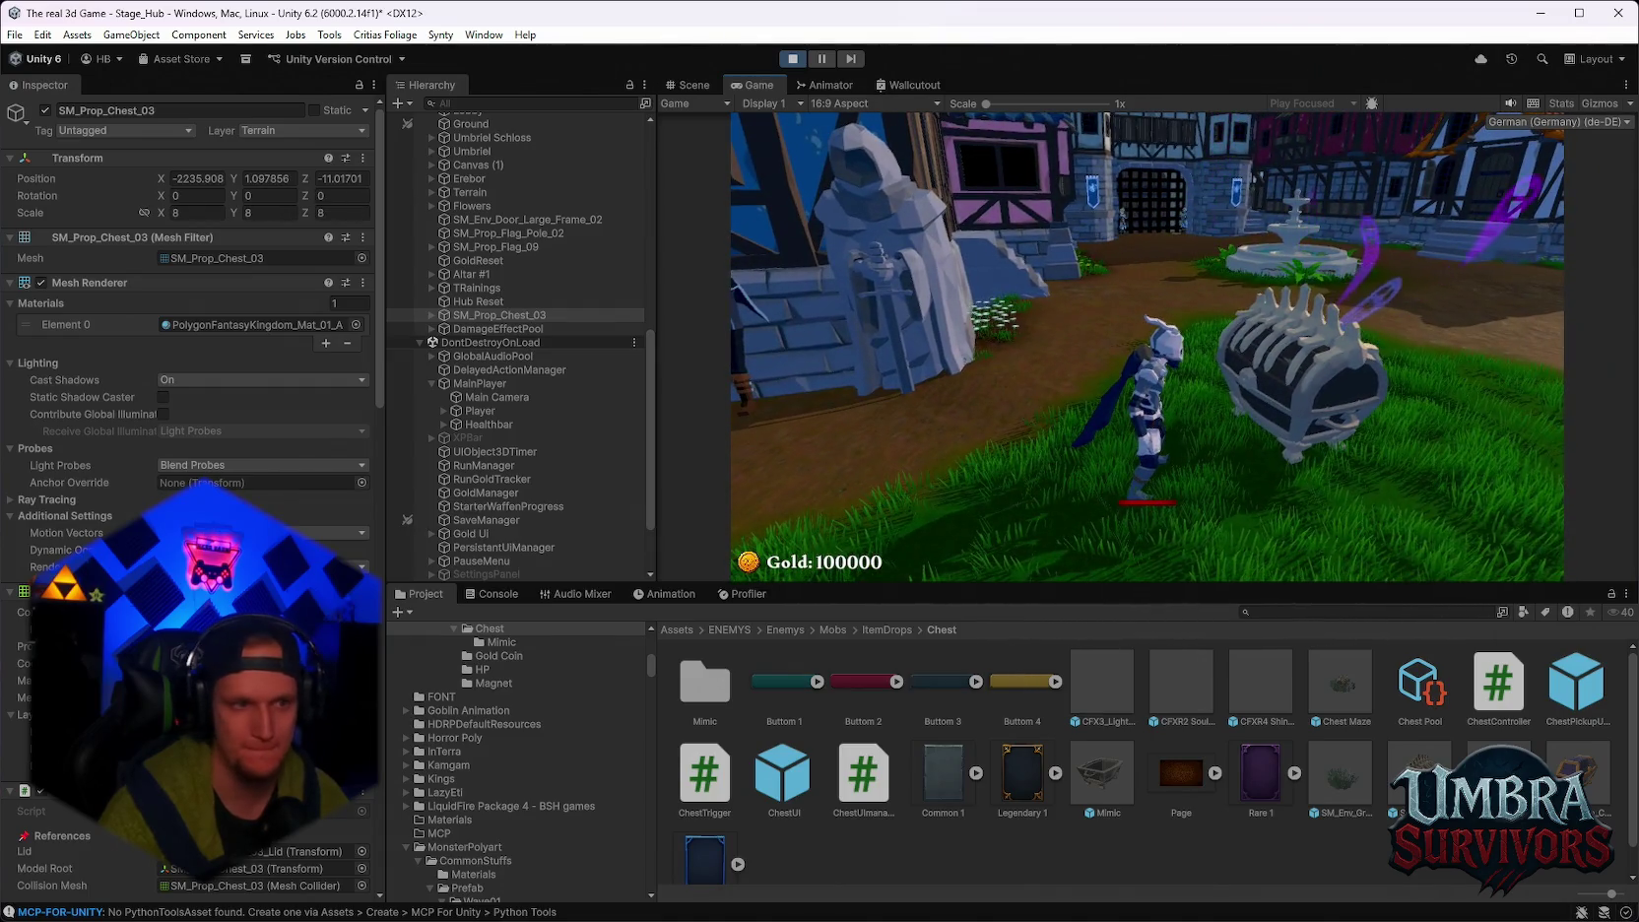
key(e)
key(d)
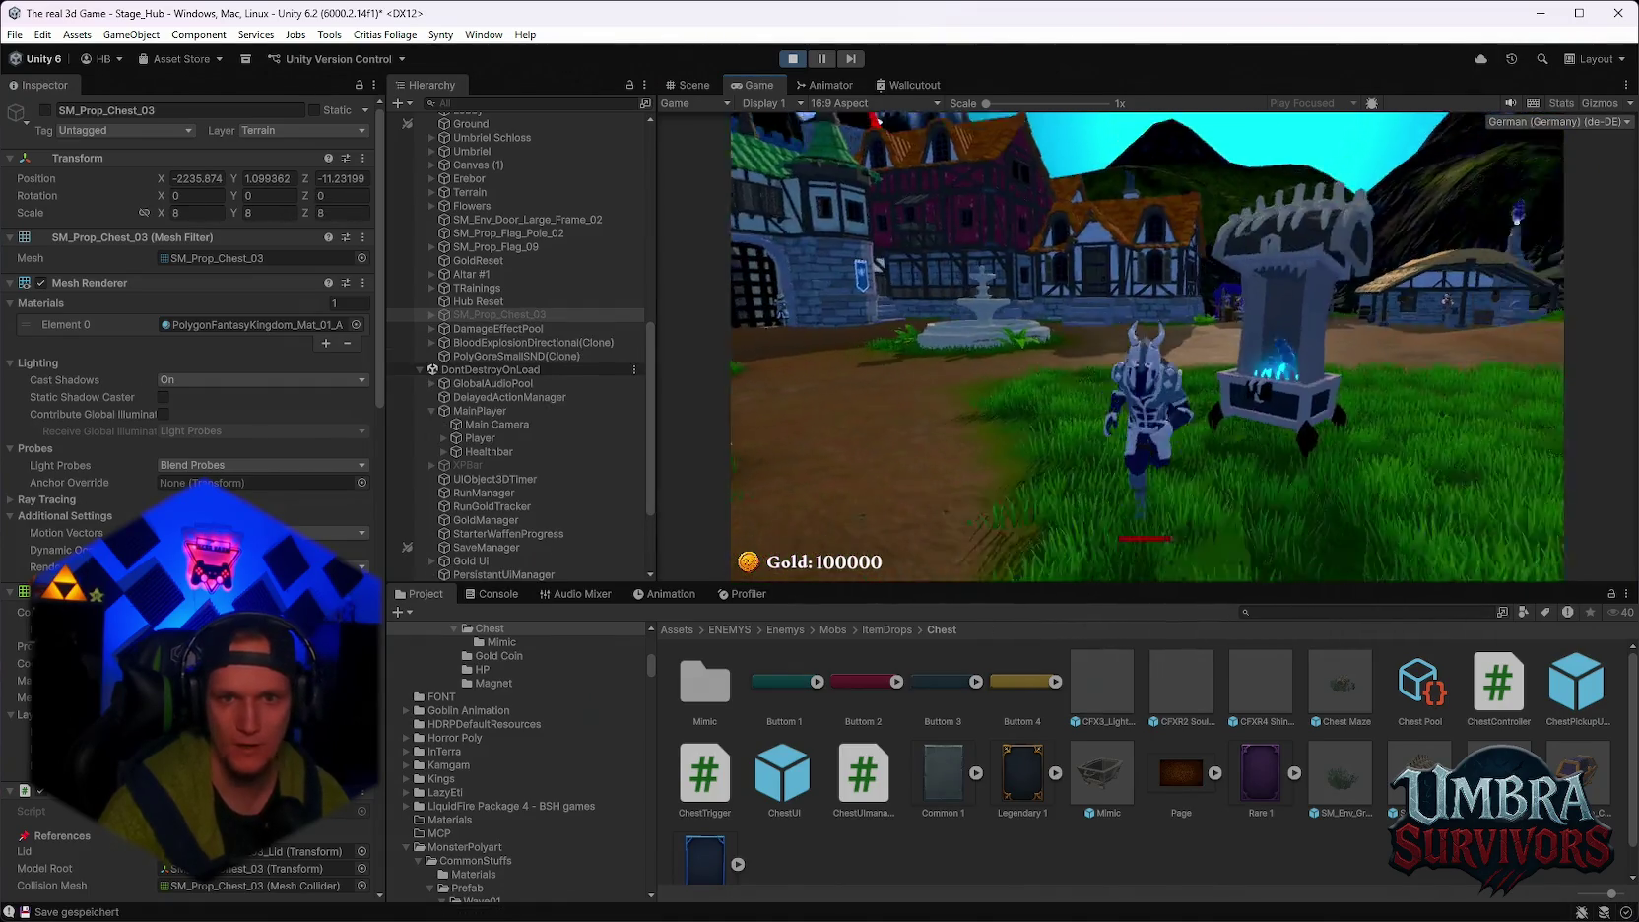
key(s)
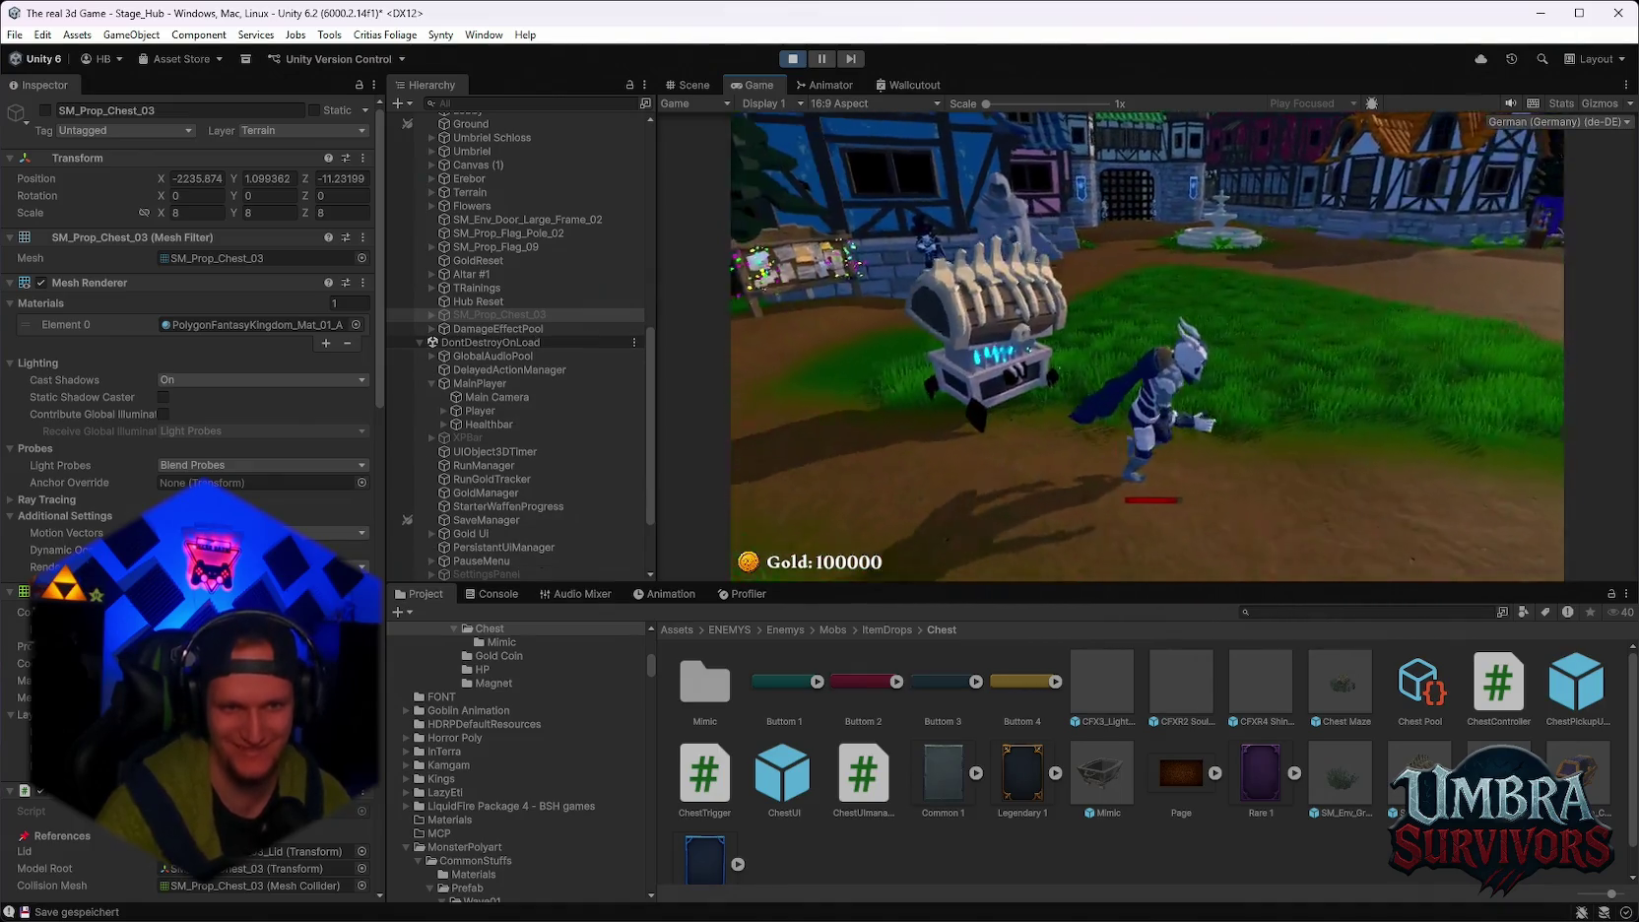
key(w)
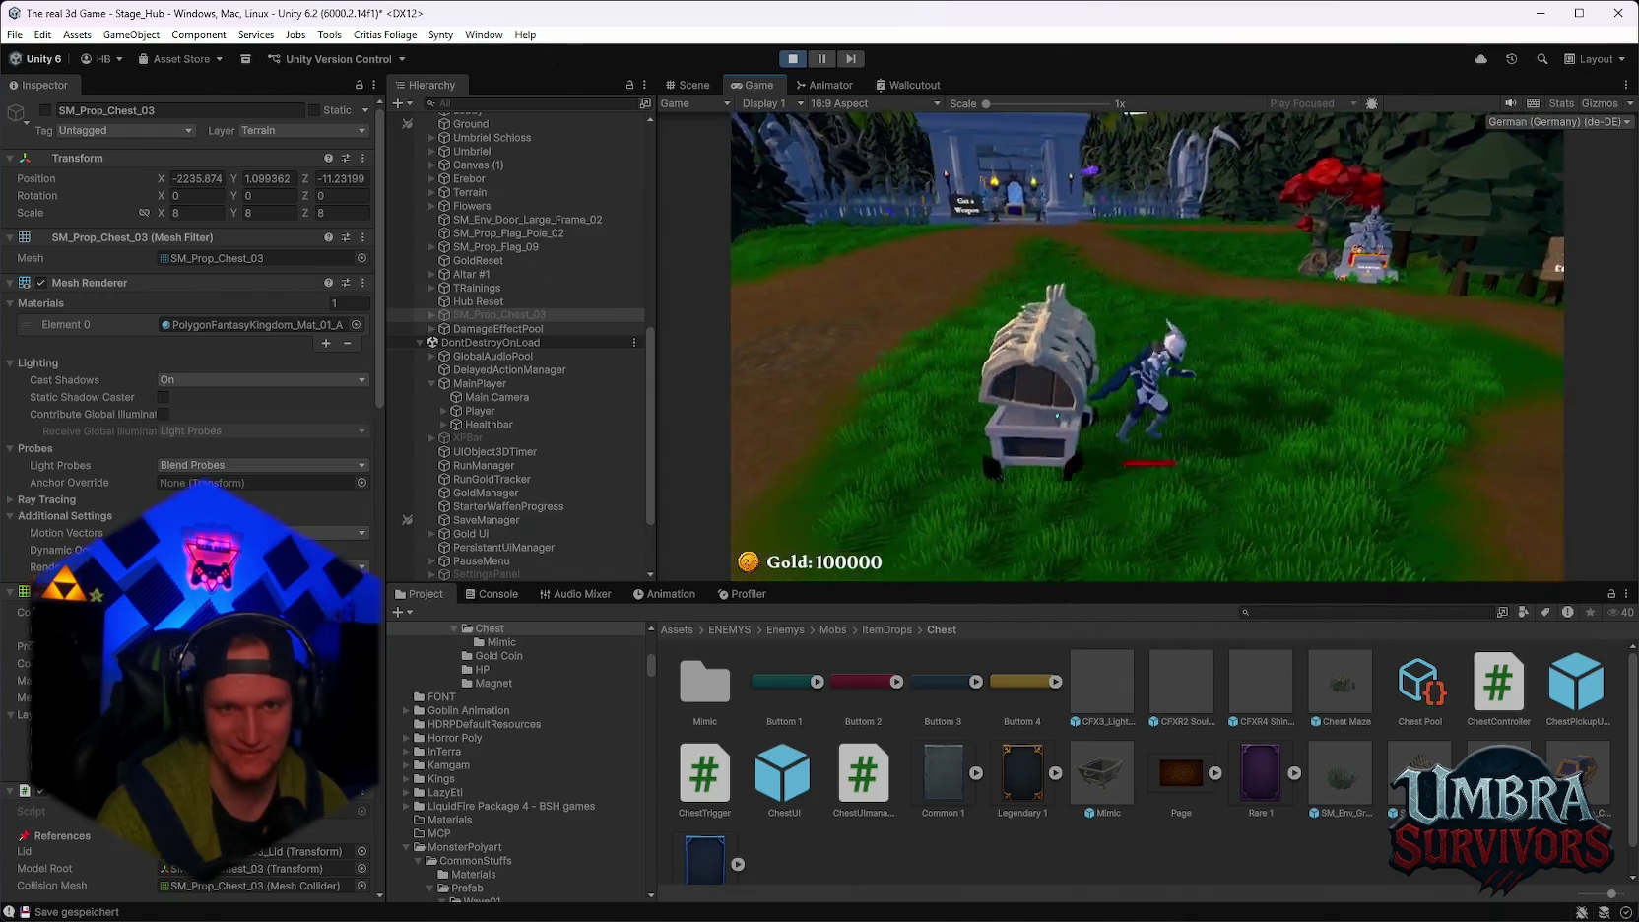
Keep running past the chest toward the temple with the mimic chasing, then stop the playtest.
key(space)
key(s)
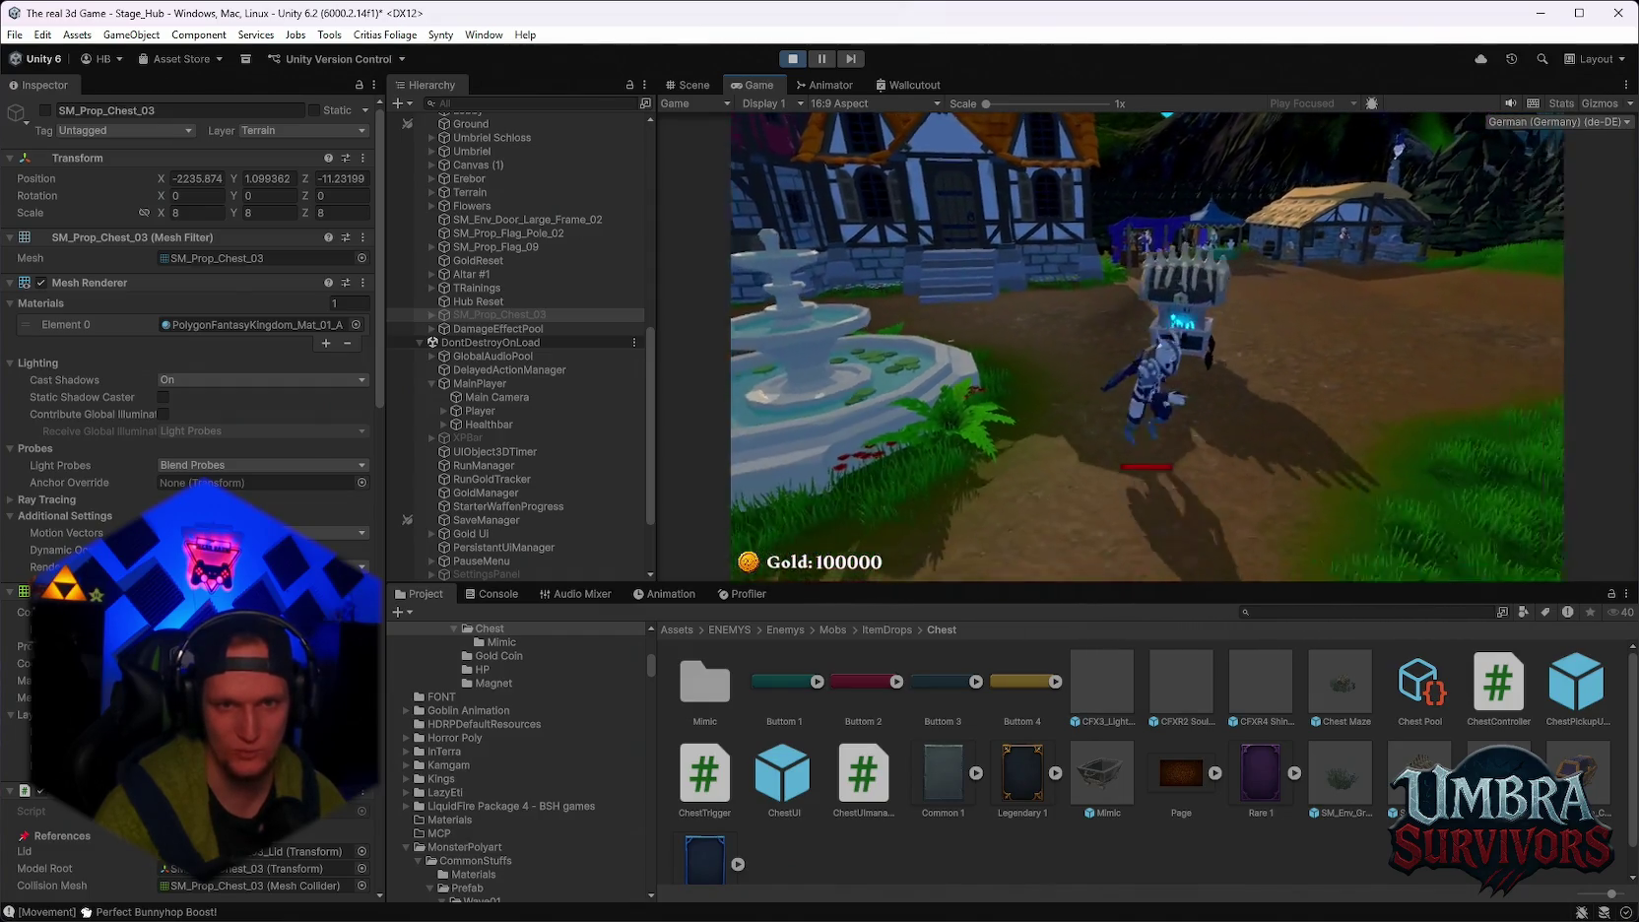
key(d)
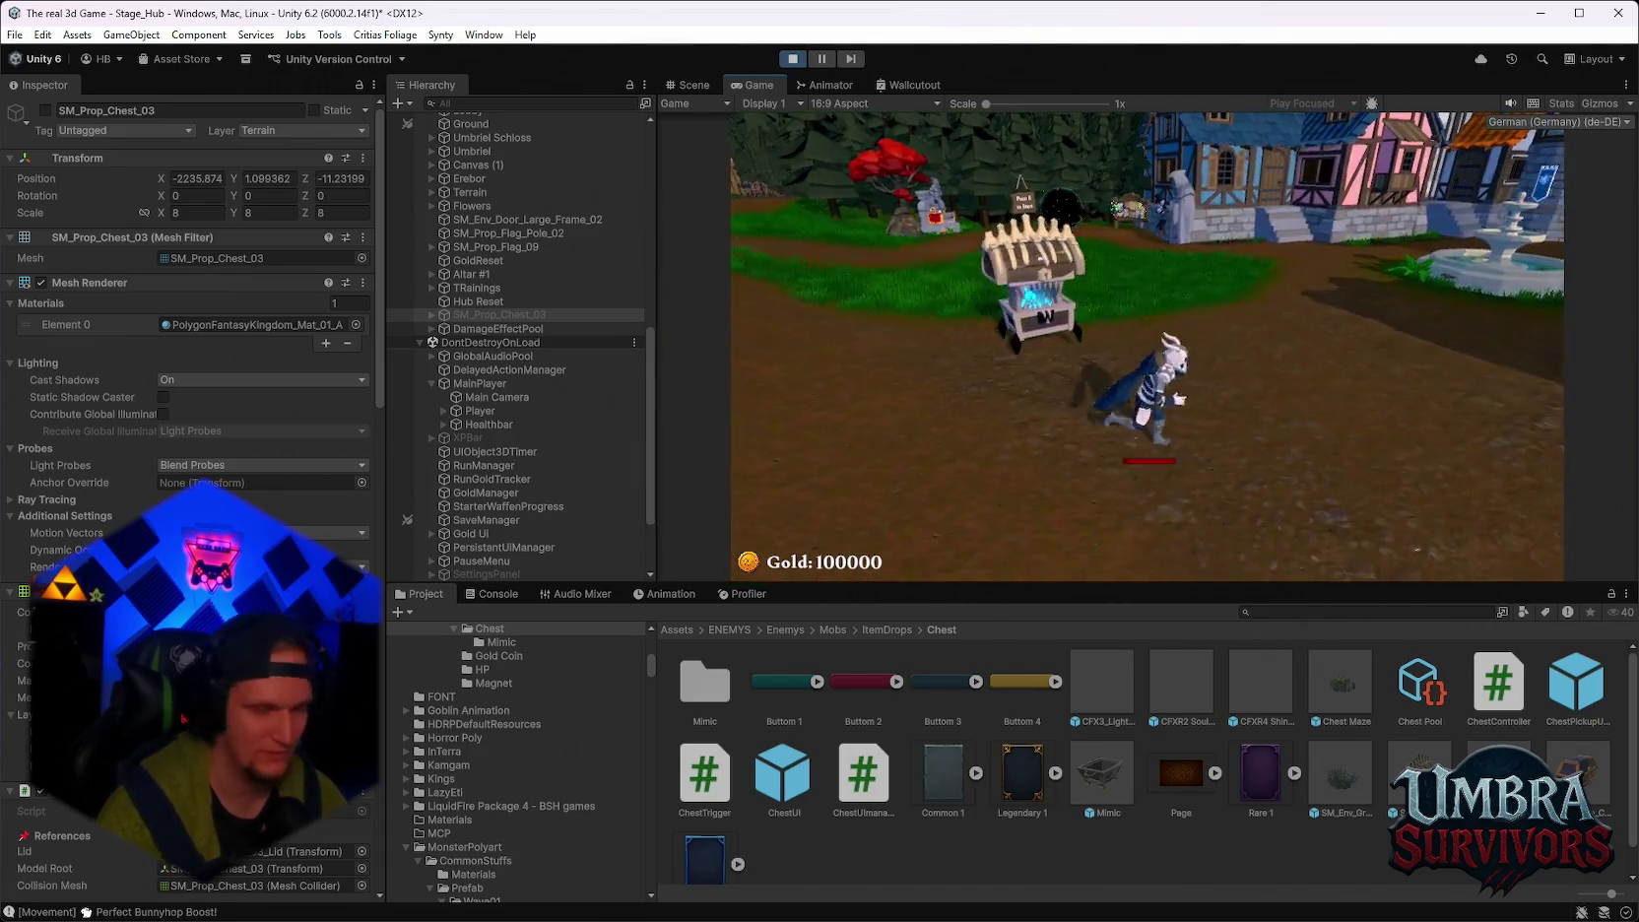
click(792, 59)
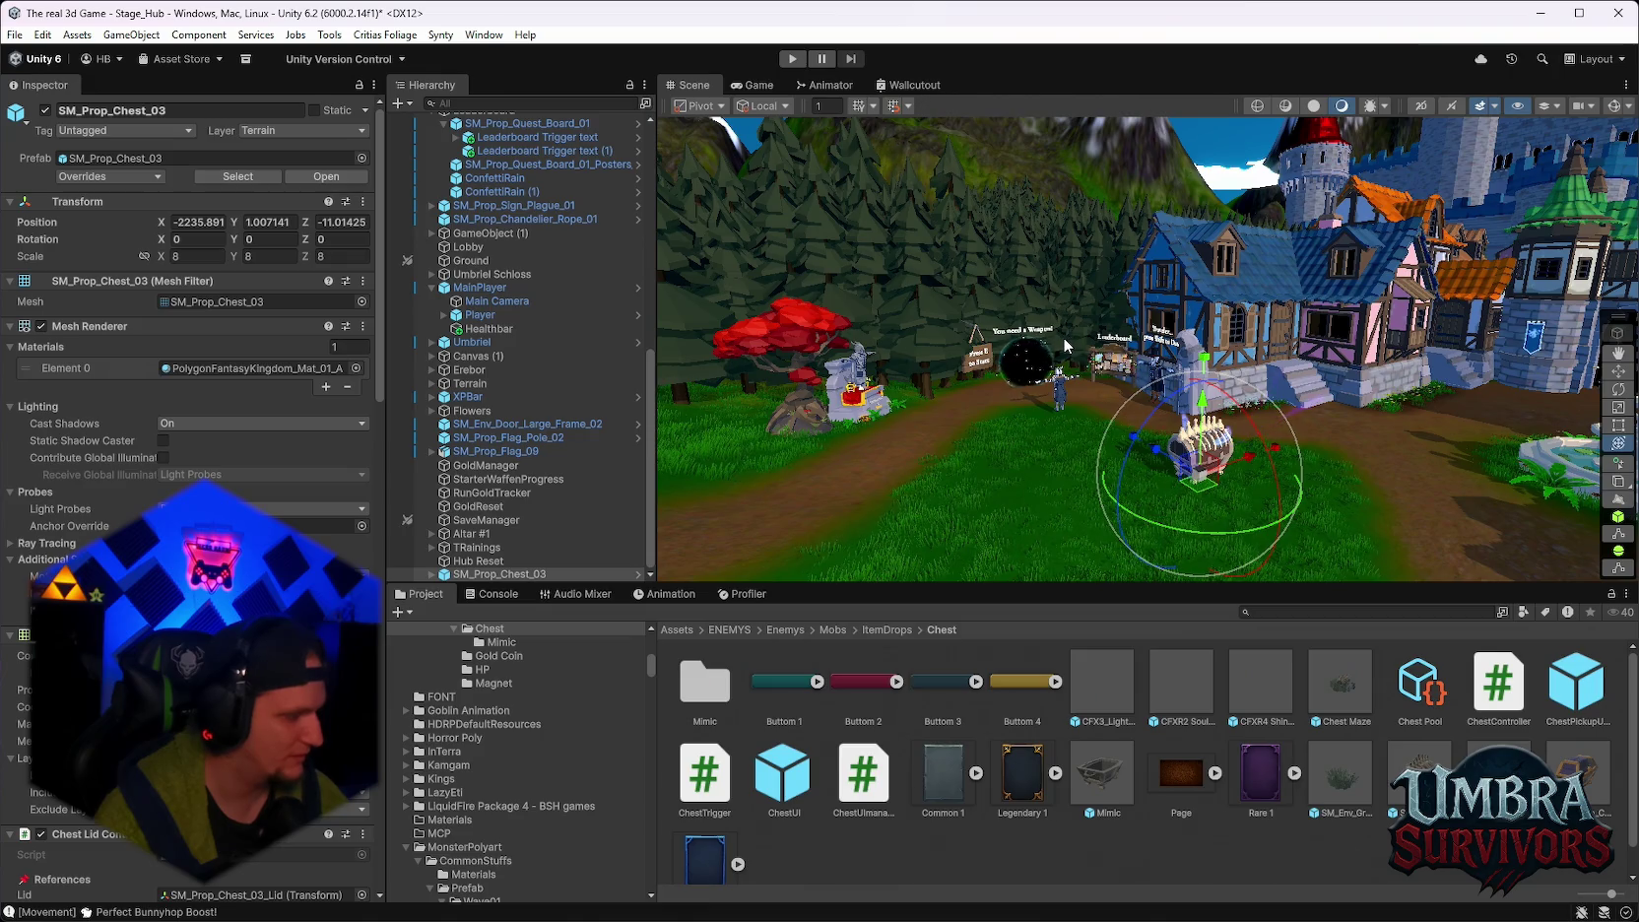
mouse_move(1062, 345)
mouse_down()
mouse_move(1292, 400)
mouse_move(1150, 397)
mouse_move(1274, 352)
mouse_up()
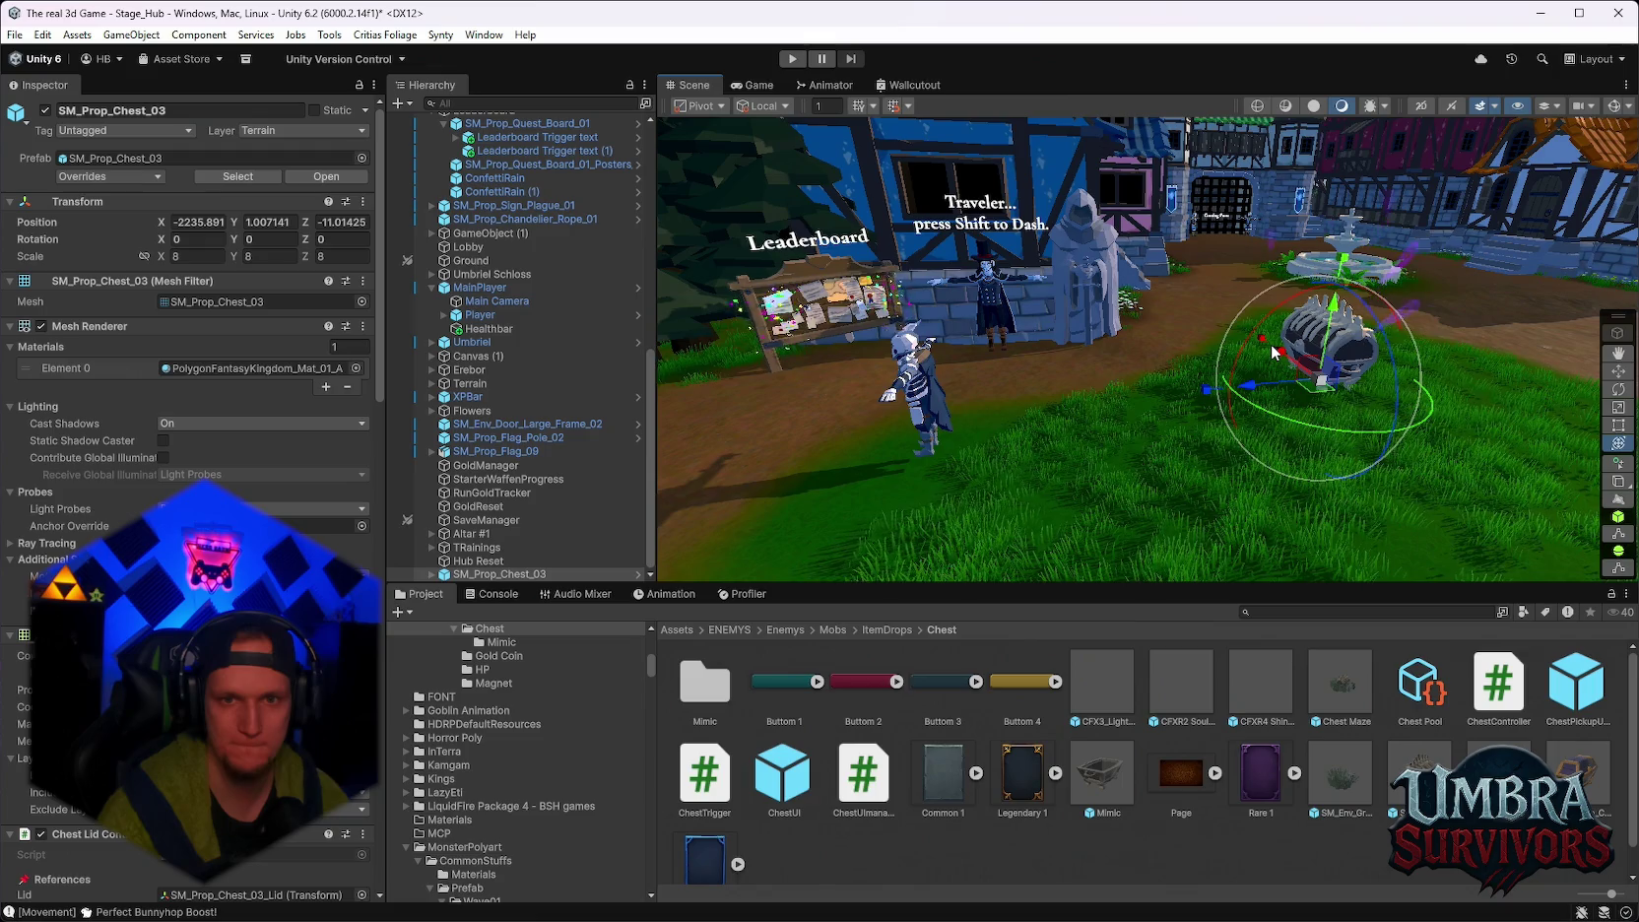
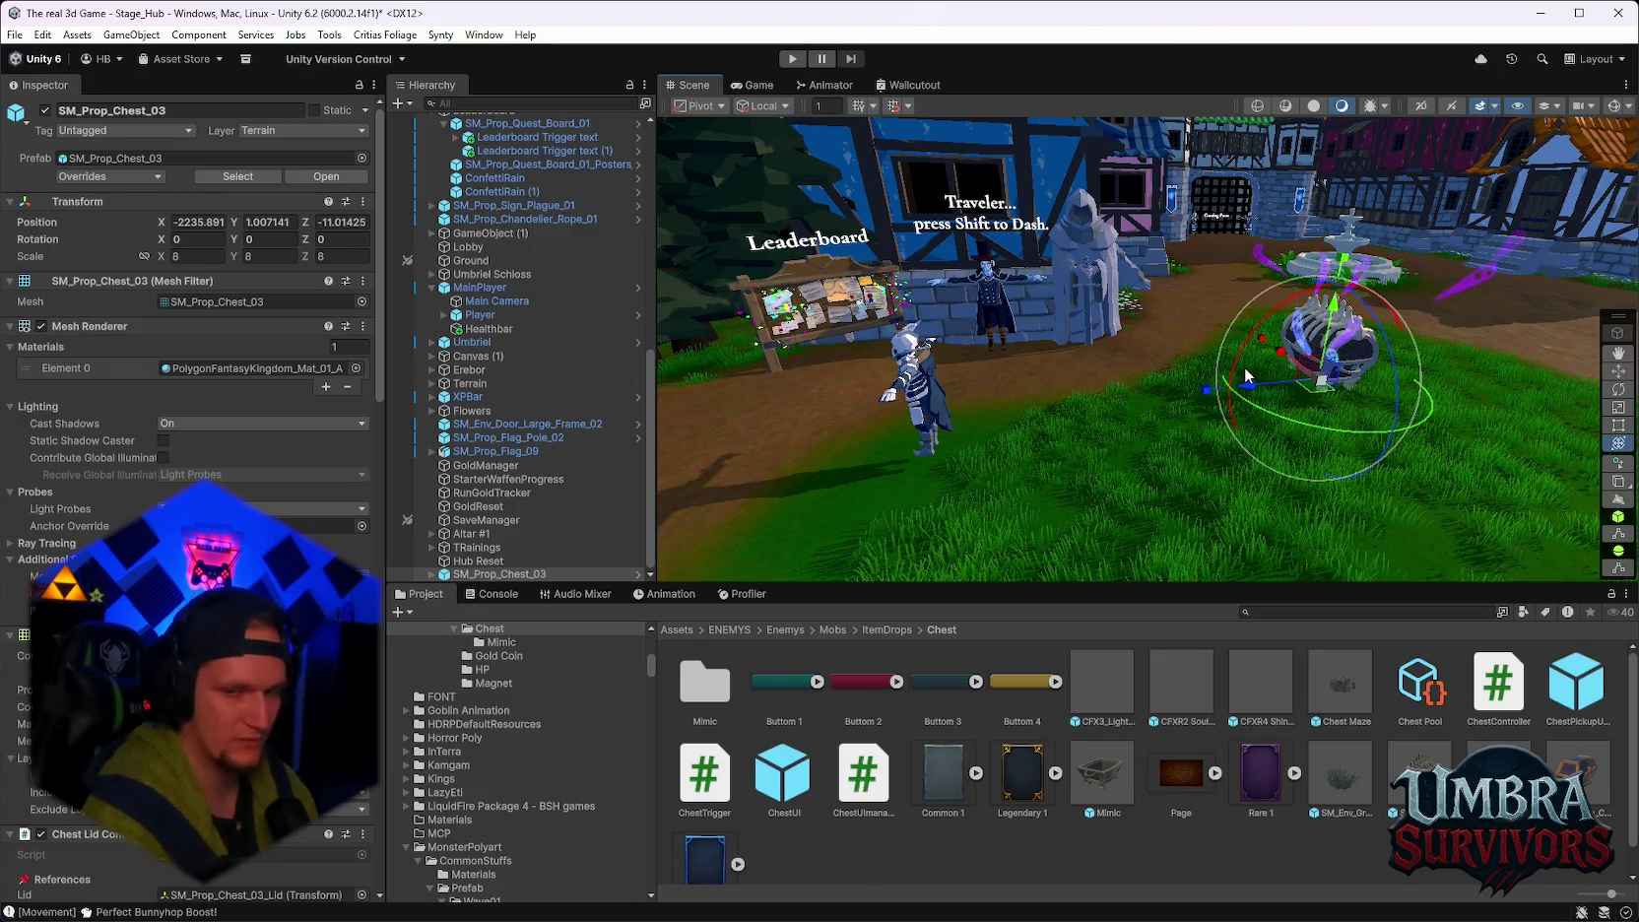
Zoom, pan and orbit the Scene view in close around the SM_Prop_Chest_03 chest on the grass.
scroll(1220, 409, up, 1)
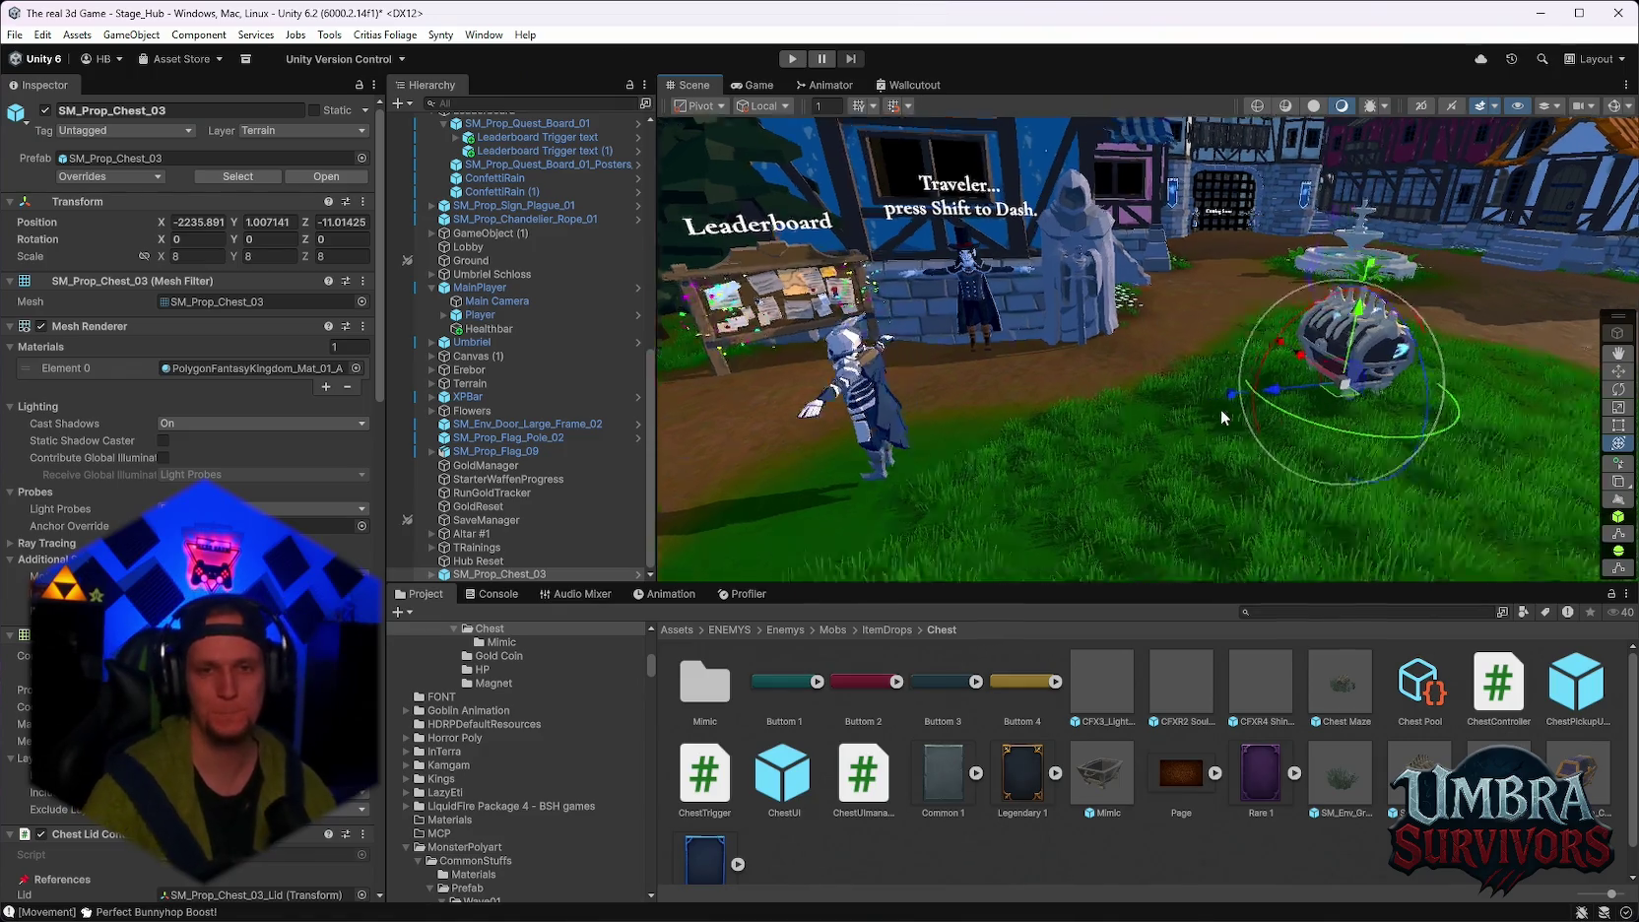
mouse_move(1220, 408)
mouse_down()
mouse_move(1111, 335)
mouse_move(1212, 337)
mouse_move(1175, 400)
mouse_up()
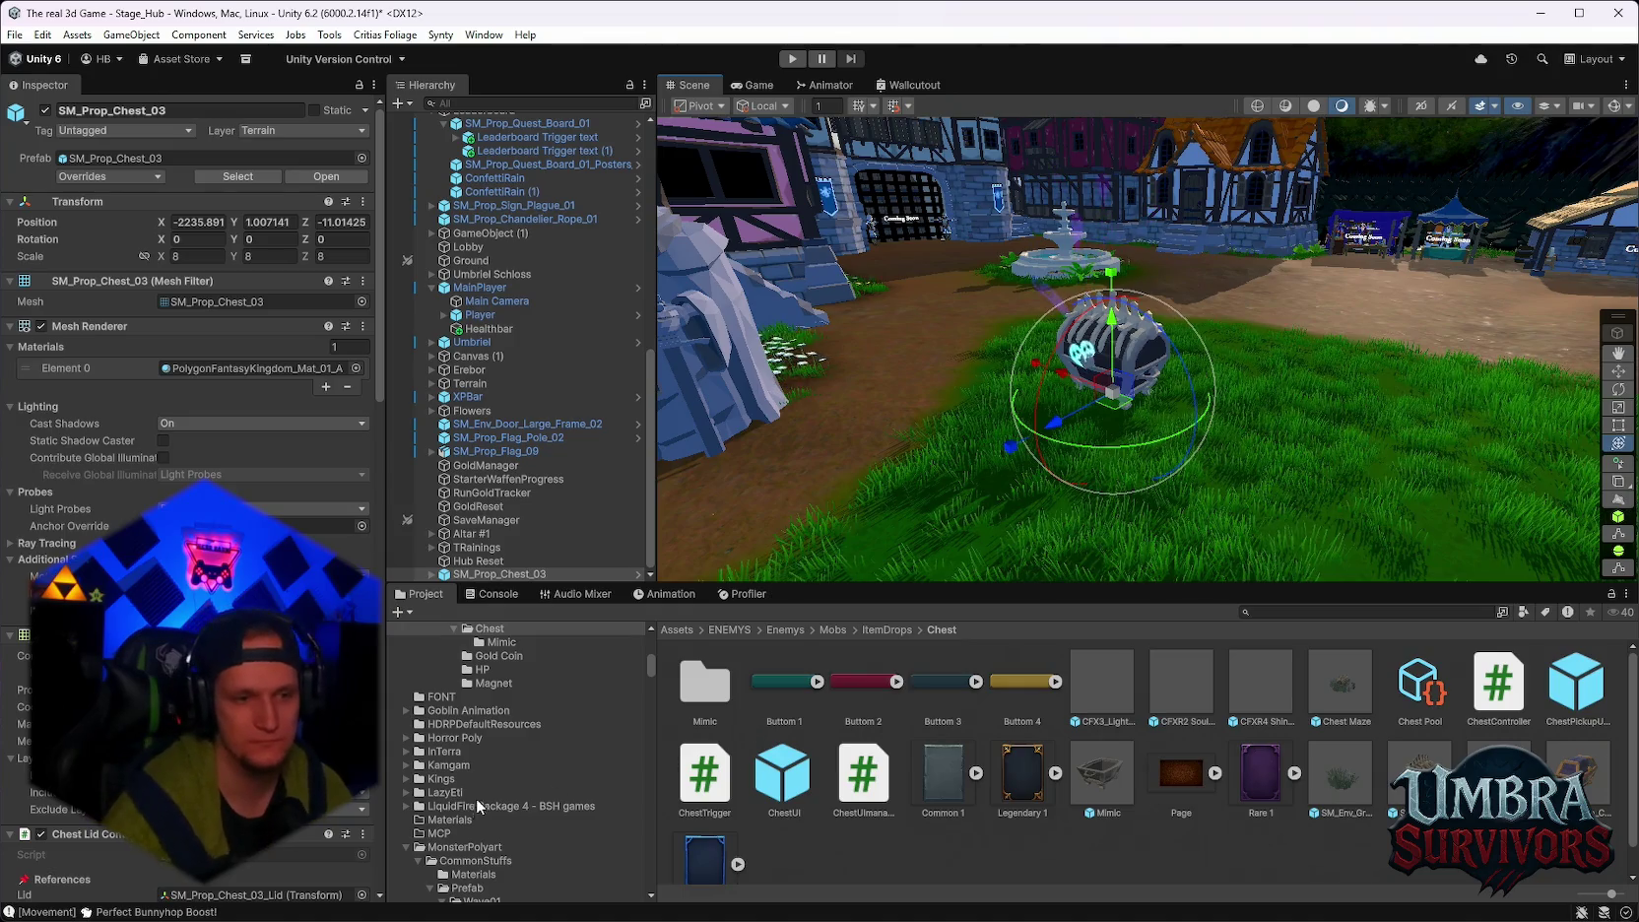
scroll(522, 755, down, 5)
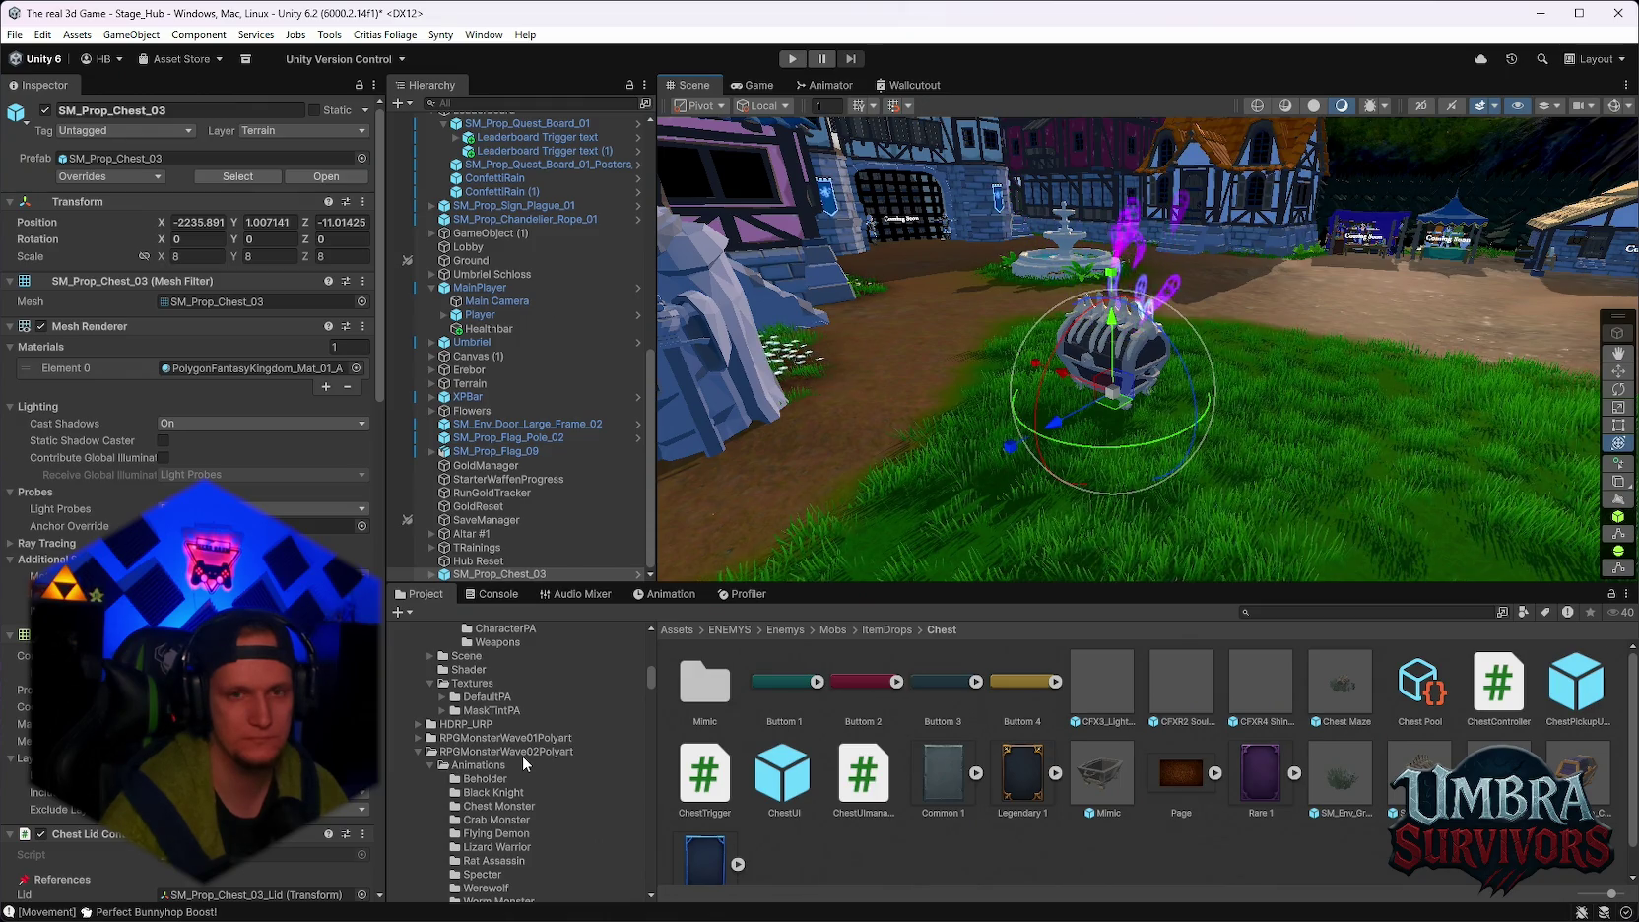
mouse_move(1207, 298)
mouse_down()
mouse_move(1135, 416)
mouse_move(1212, 401)
mouse_move(1245, 372)
mouse_up()
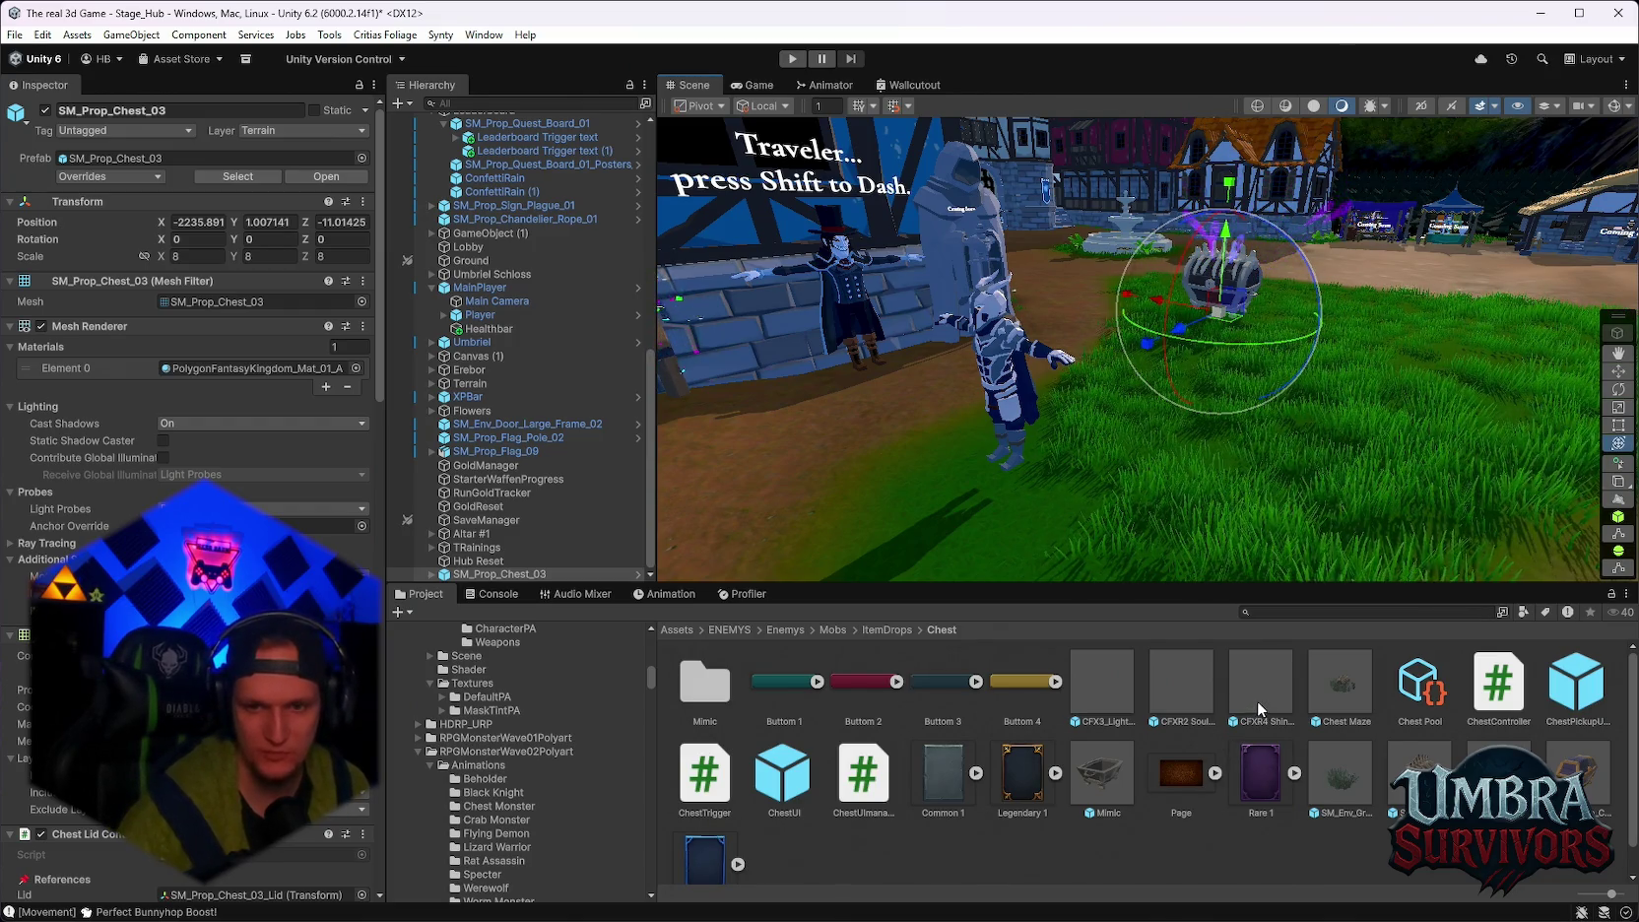
scroll(601, 820, down, 3)
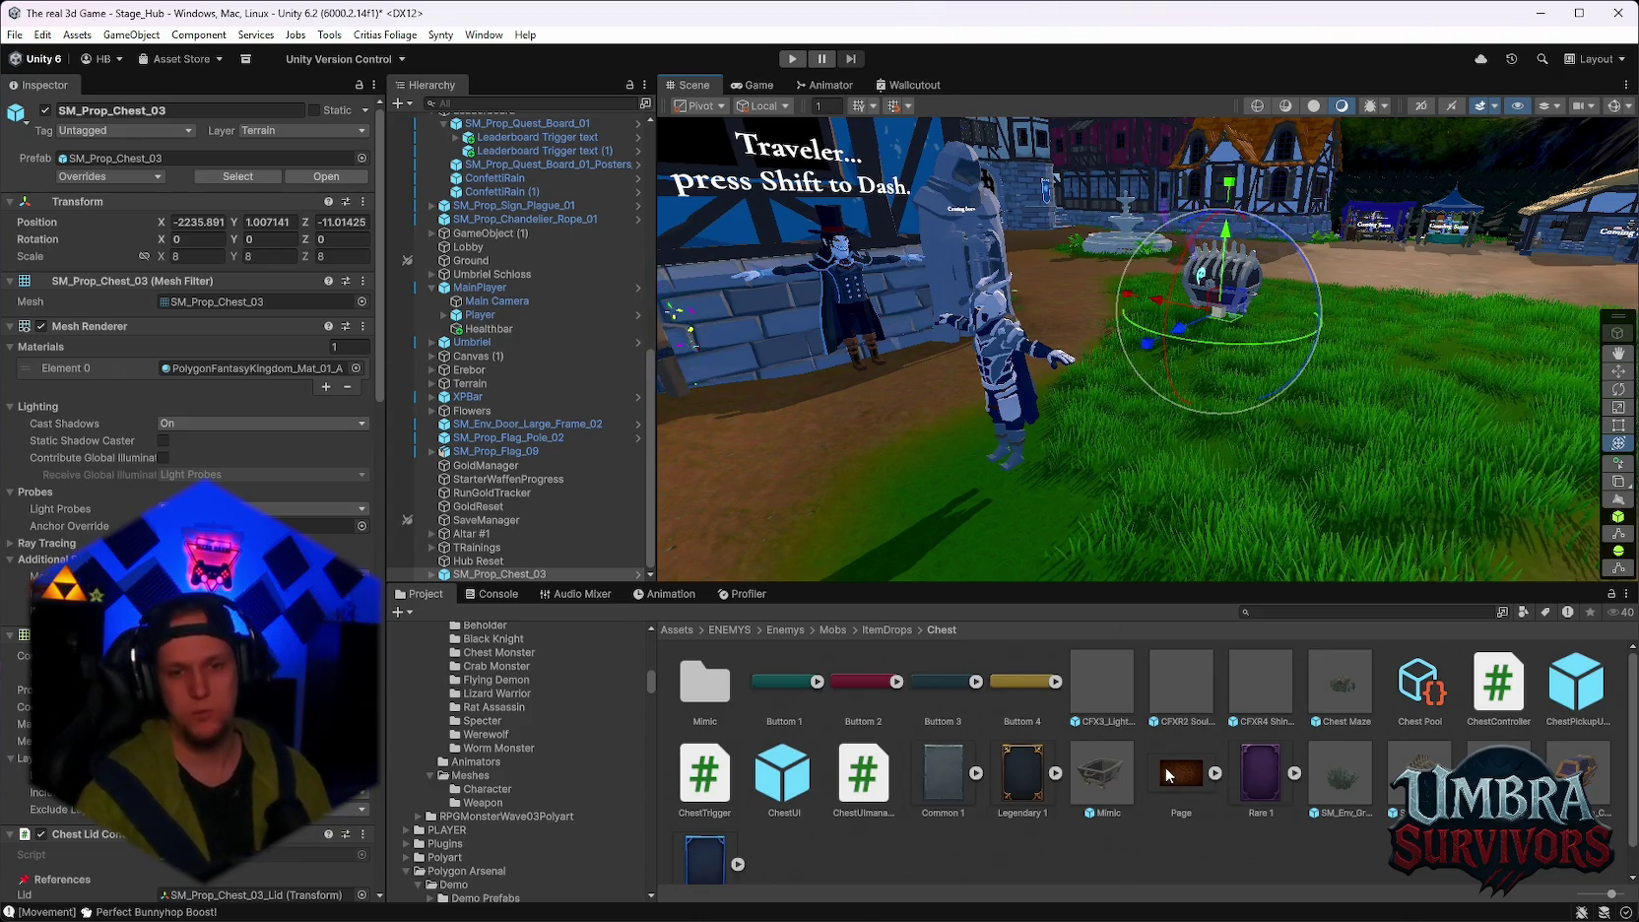
Search the project for 'mimic' and open the ItemDrops > Chest > Mimic folder.
scroll(528, 788, up, 3)
scroll(528, 788, down, 10)
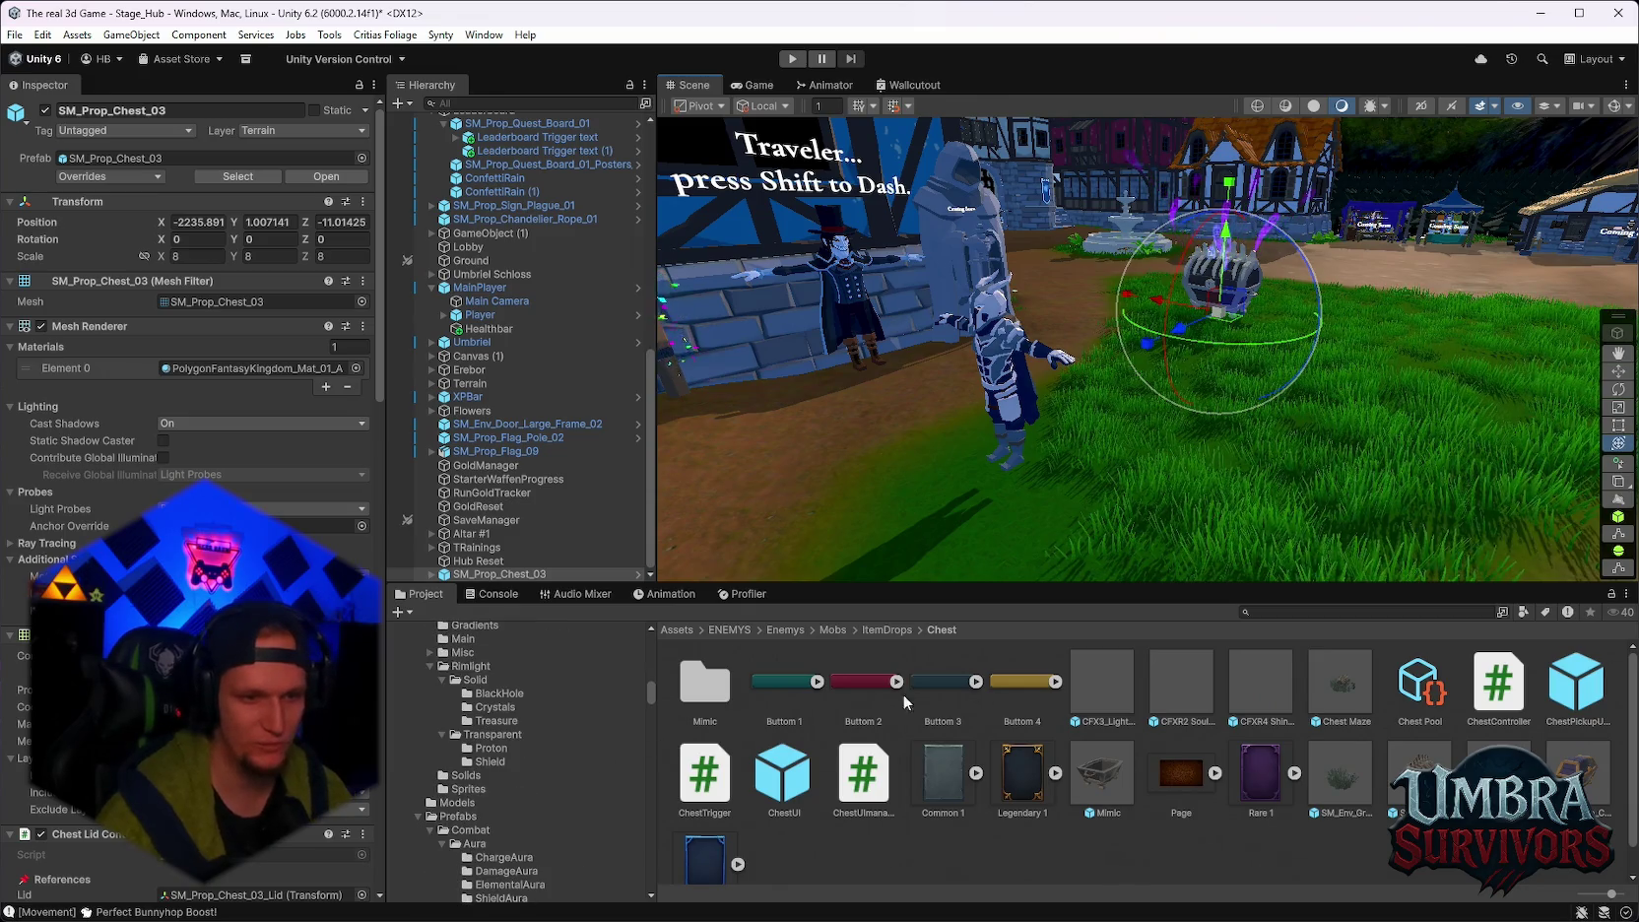
click(1249, 612)
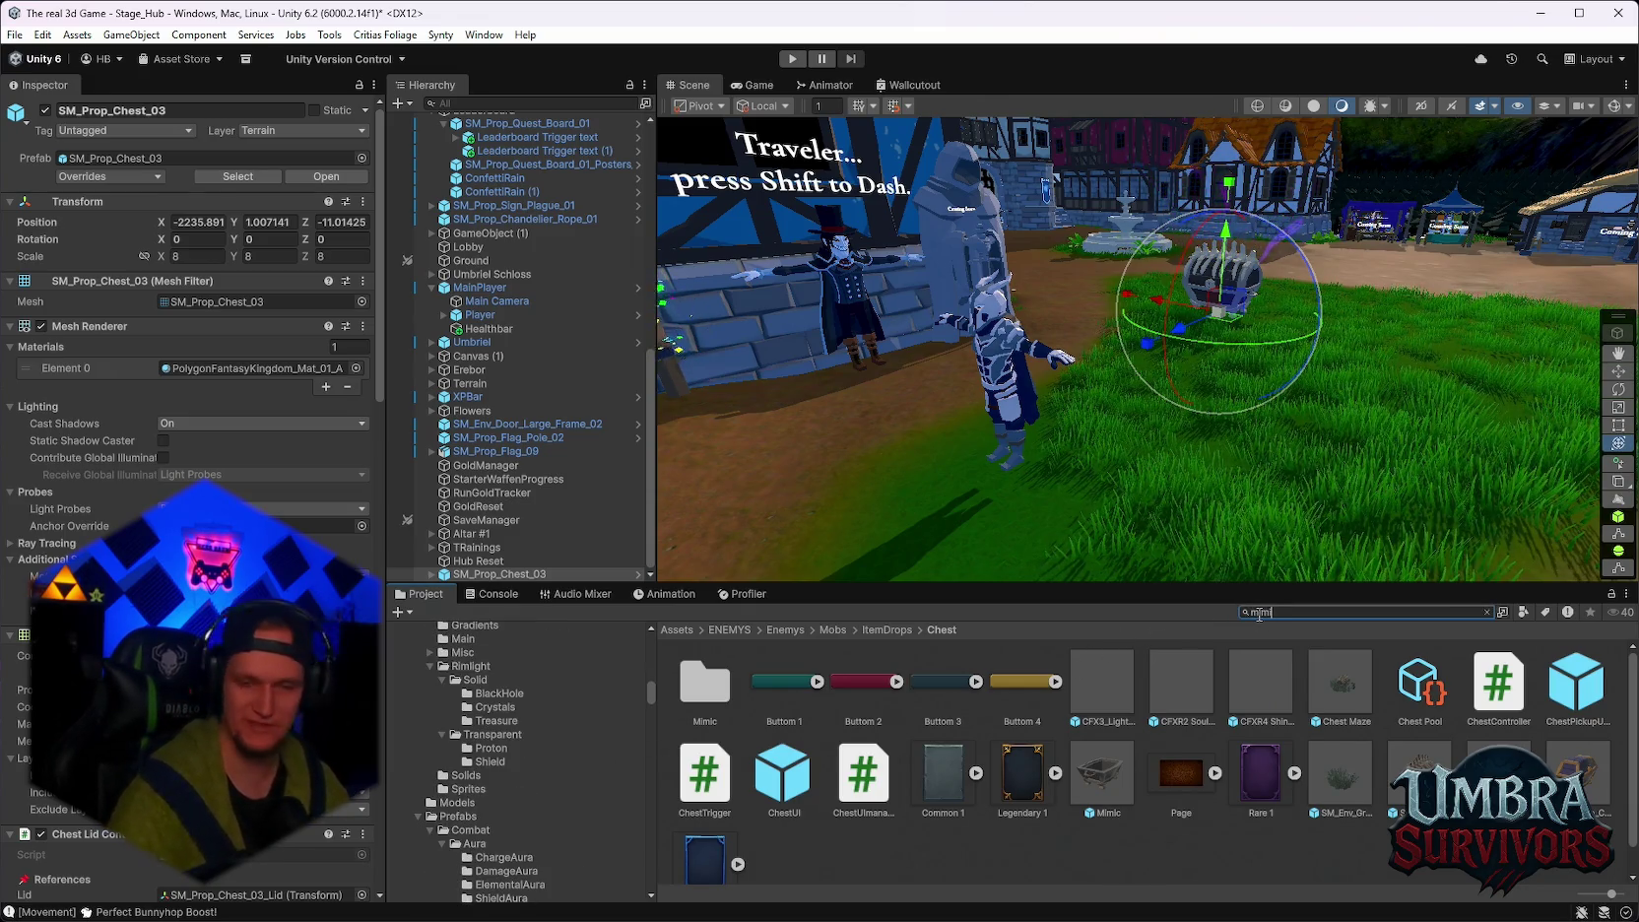
text(mimic)
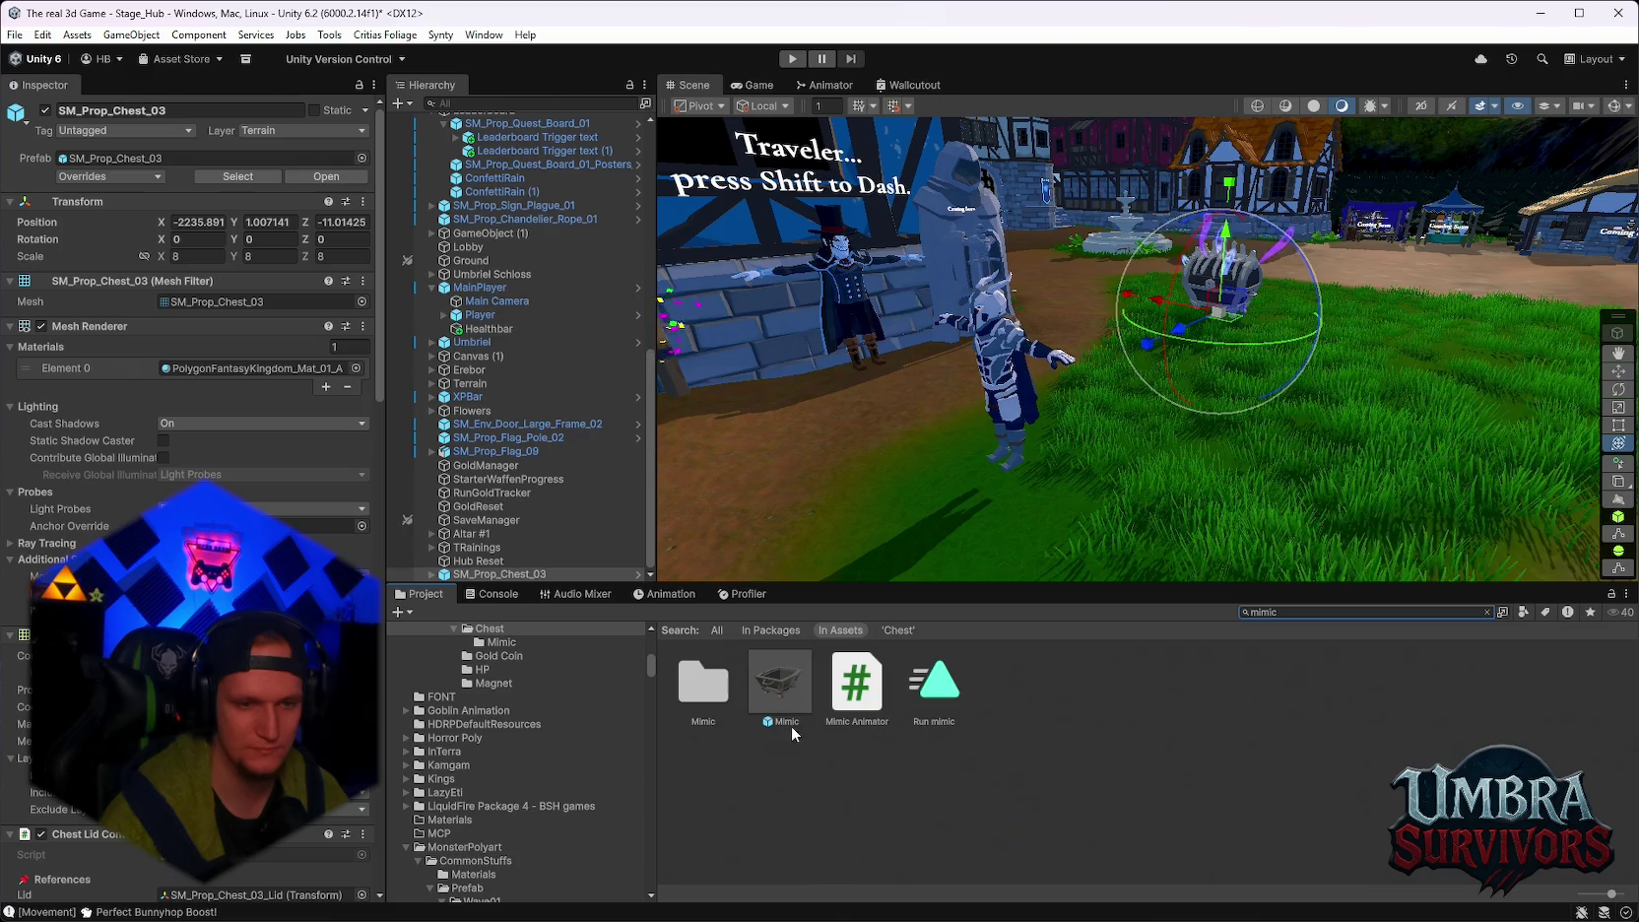
scroll(581, 818, up, 2)
scroll(573, 813, up, 4)
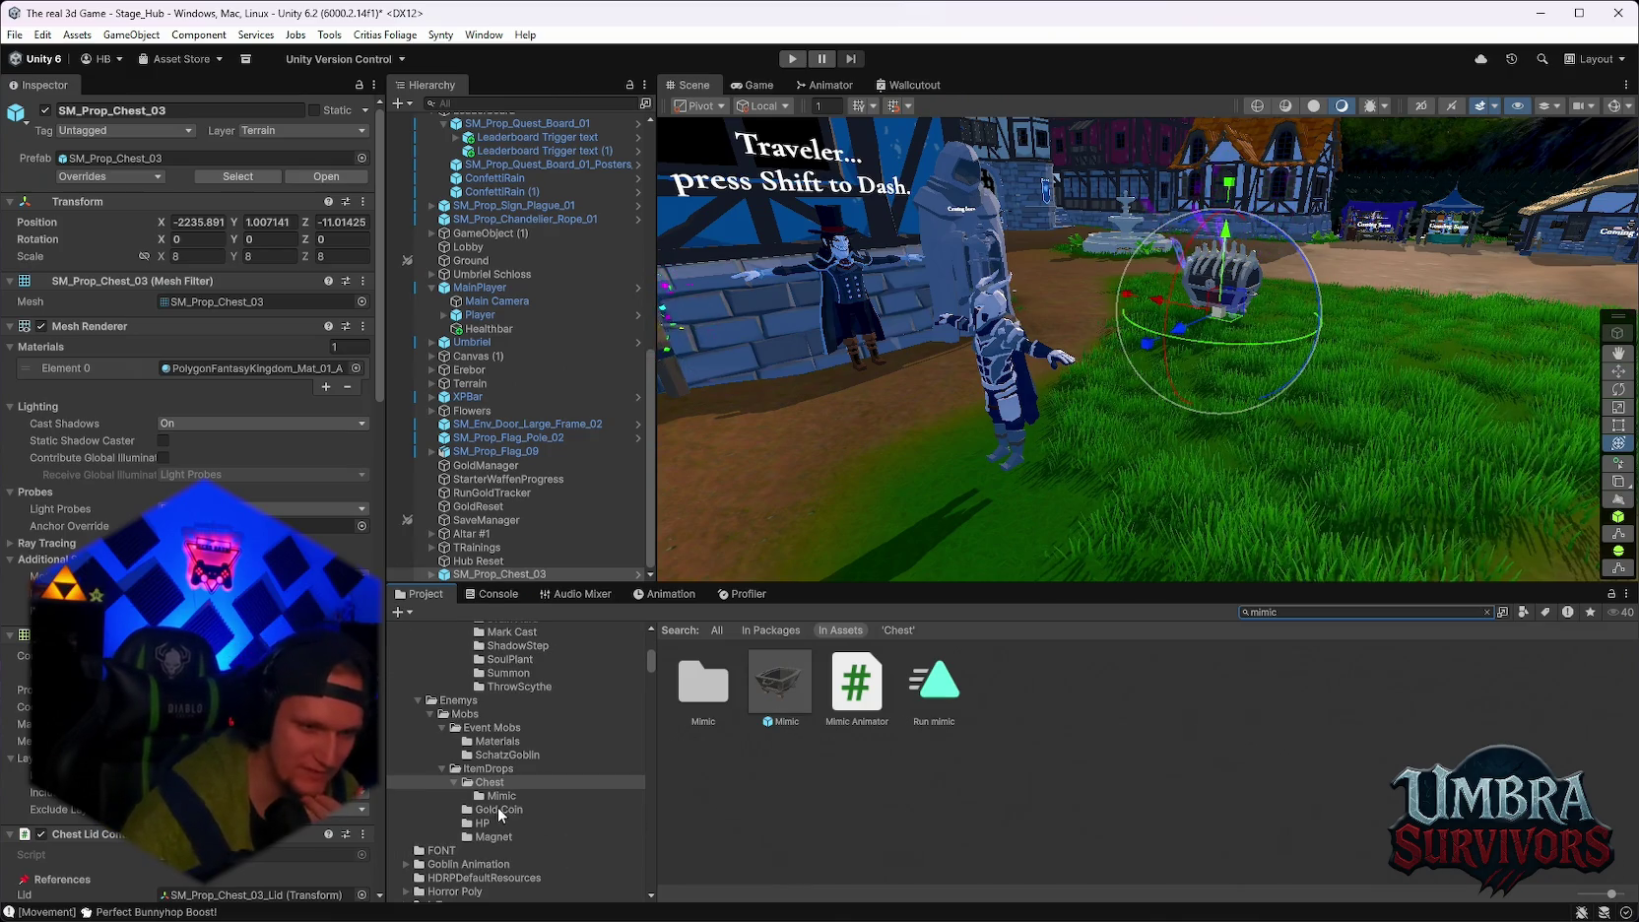
click(498, 796)
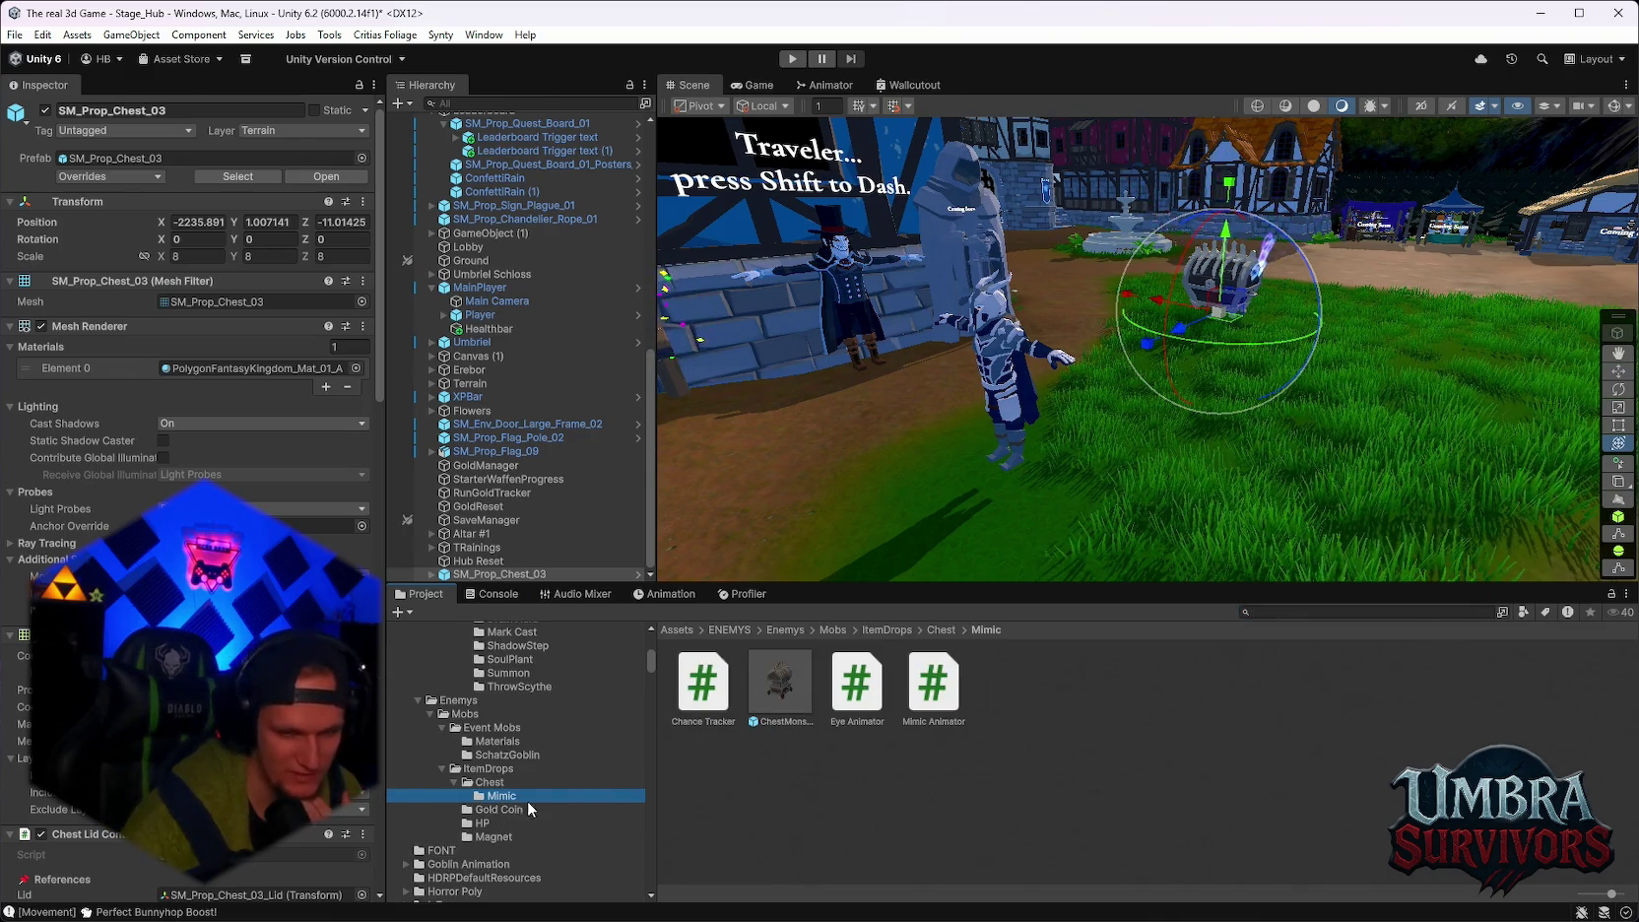
scroll(539, 800, down, 8)
scroll(591, 768, down, 10)
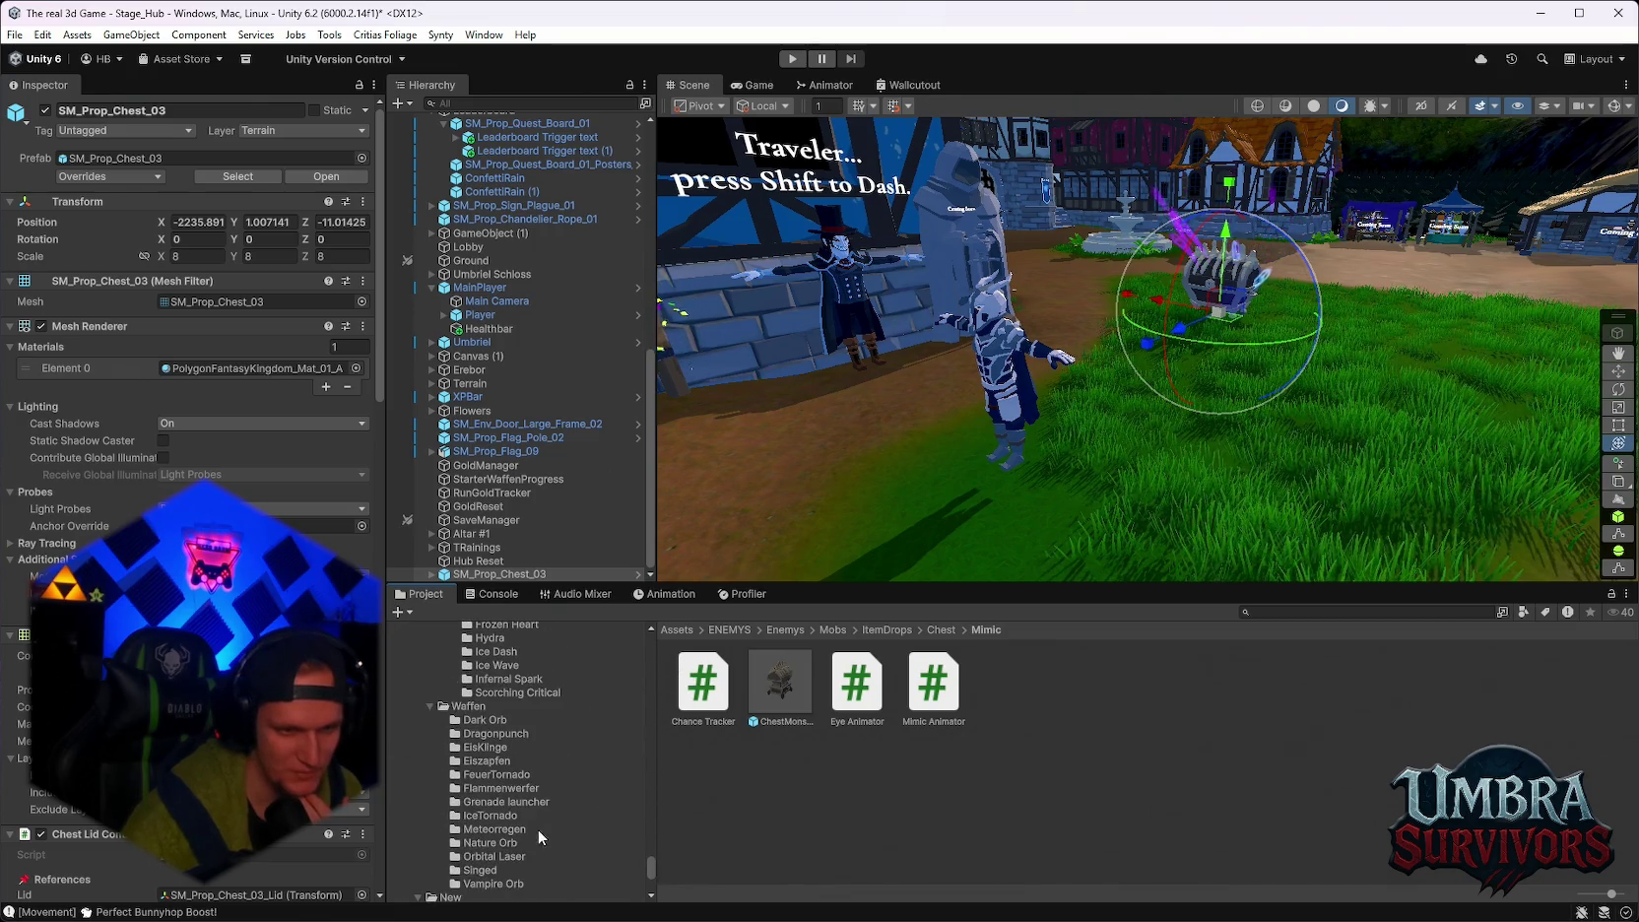
Browse the Grenade launcher and Meteorregen weapon folders.
click(522, 817)
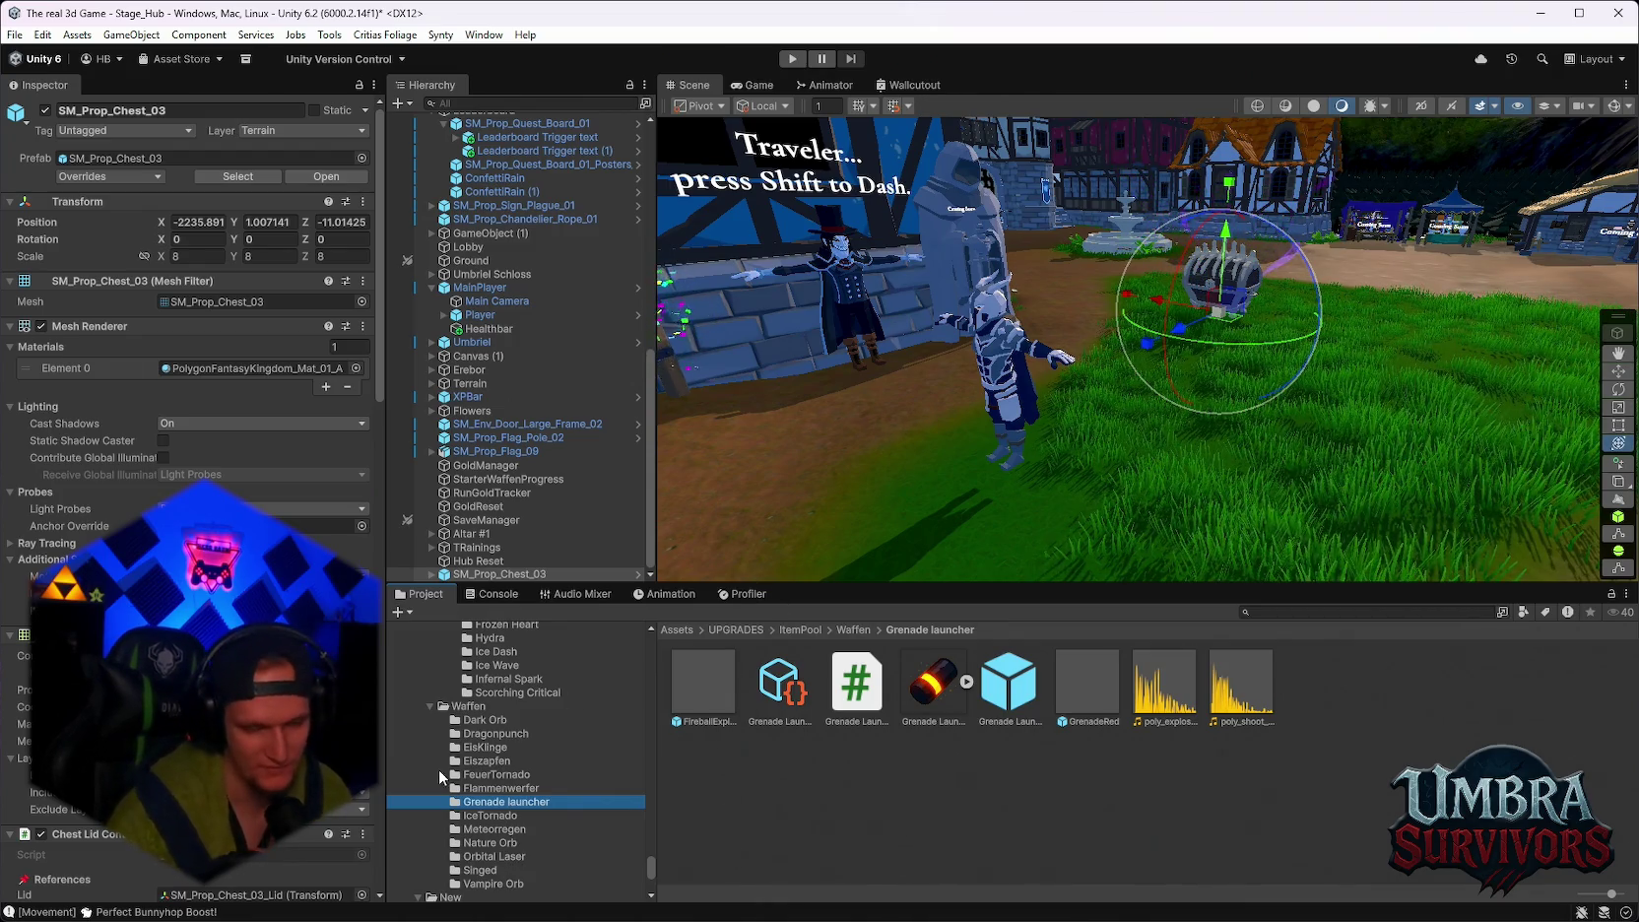
click(492, 829)
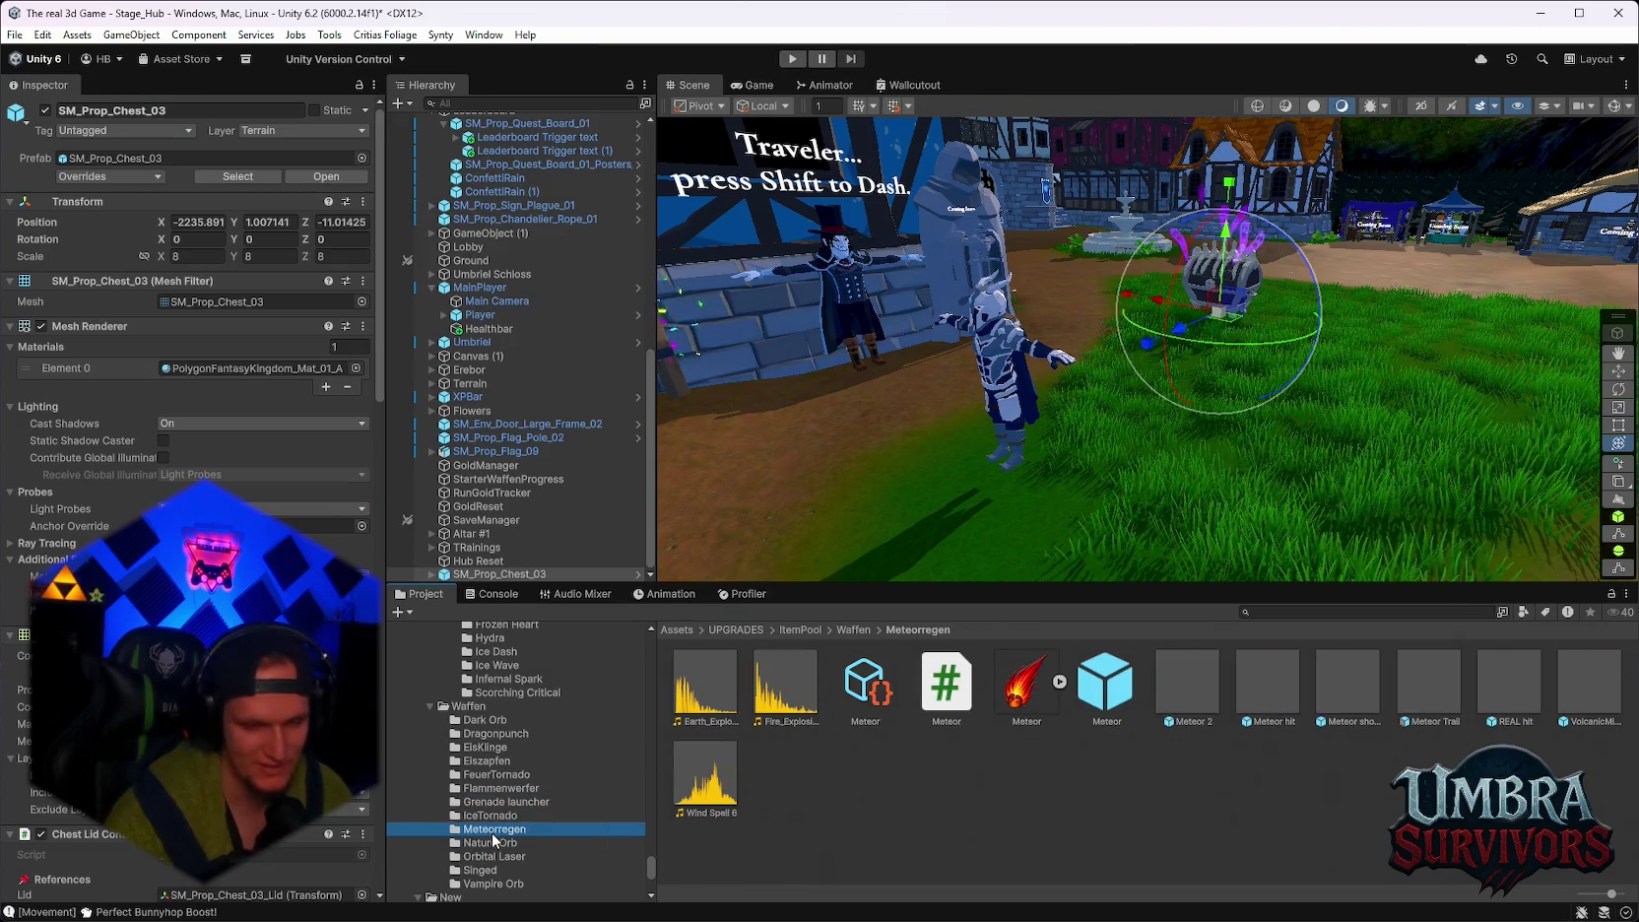
scroll(526, 814, down, 8)
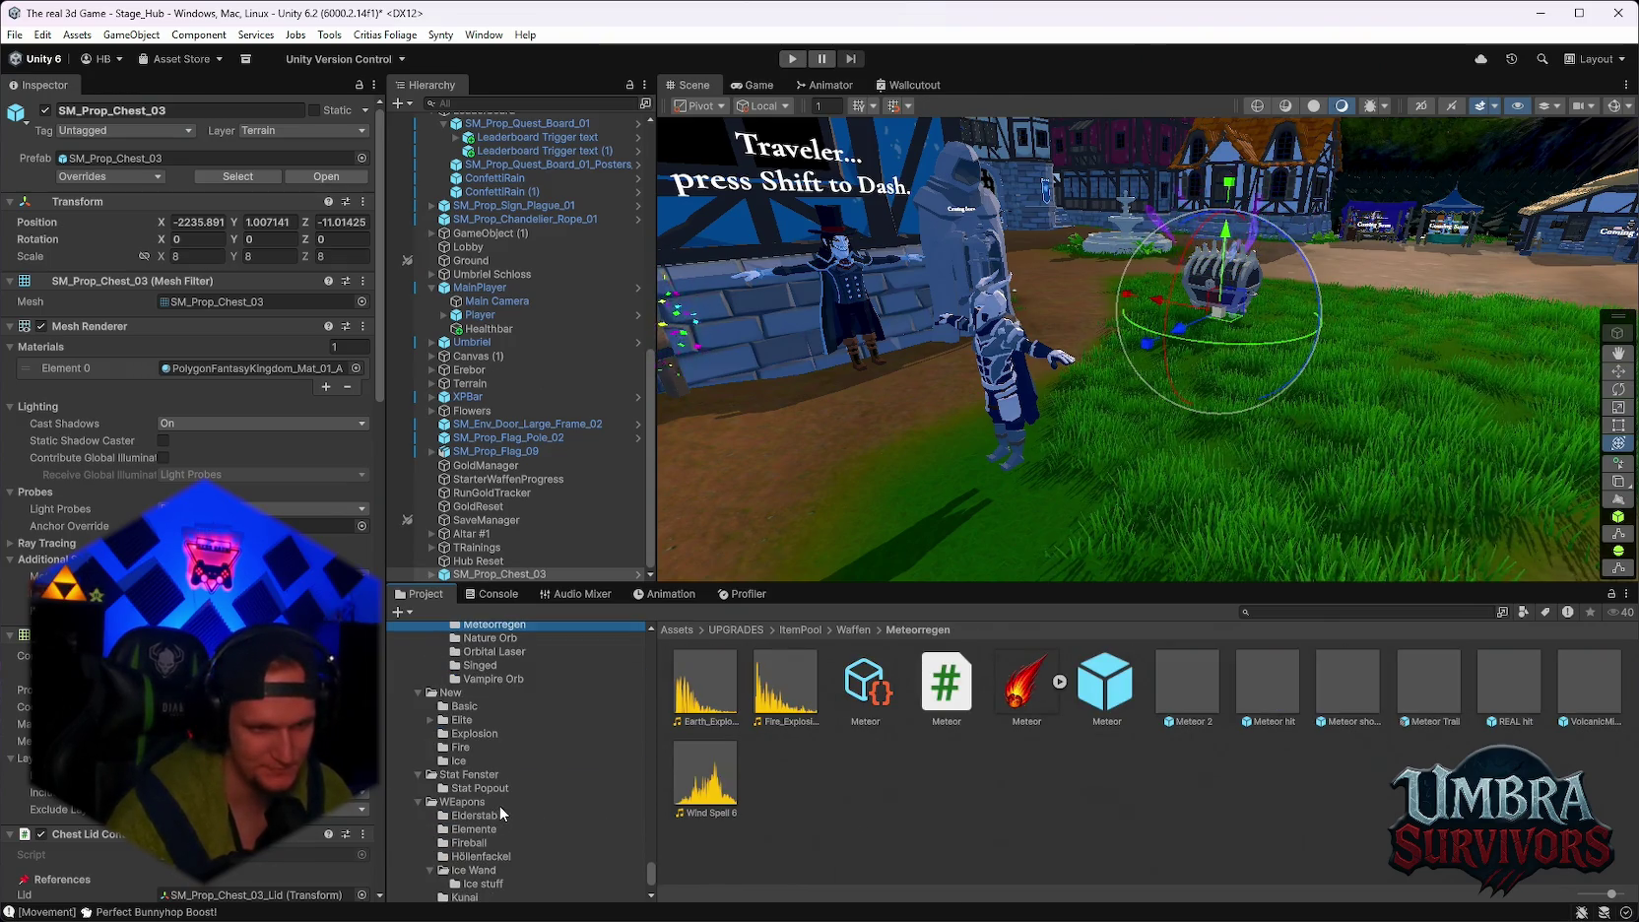
scroll(508, 808, up, 6)
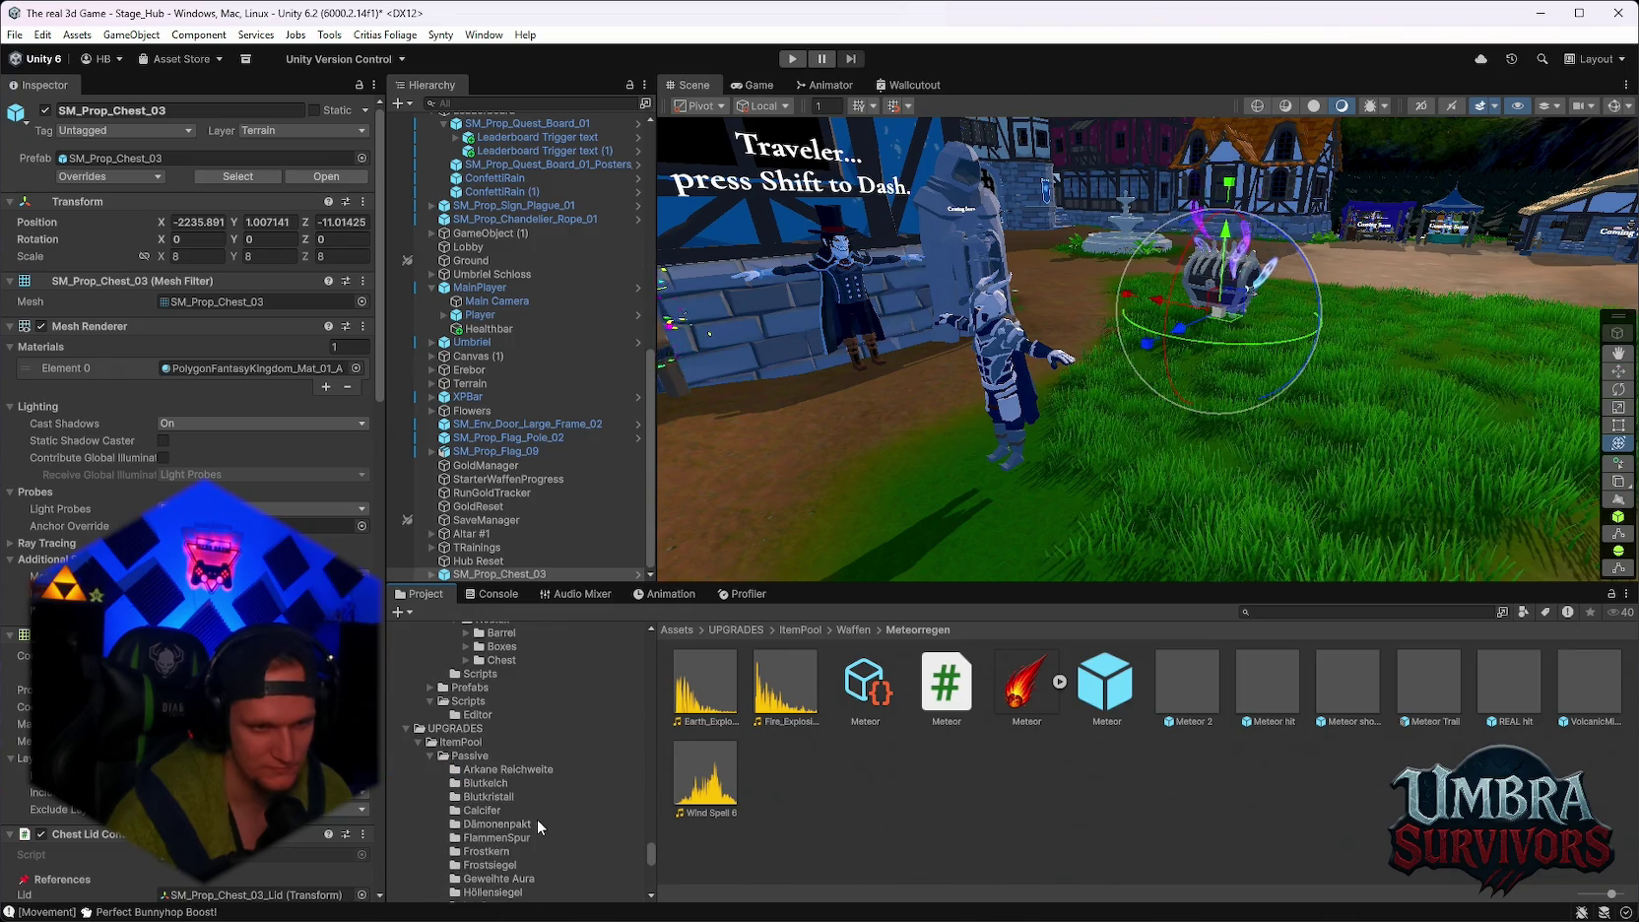
scroll(536, 814, down, 3)
scroll(515, 778, down, 3)
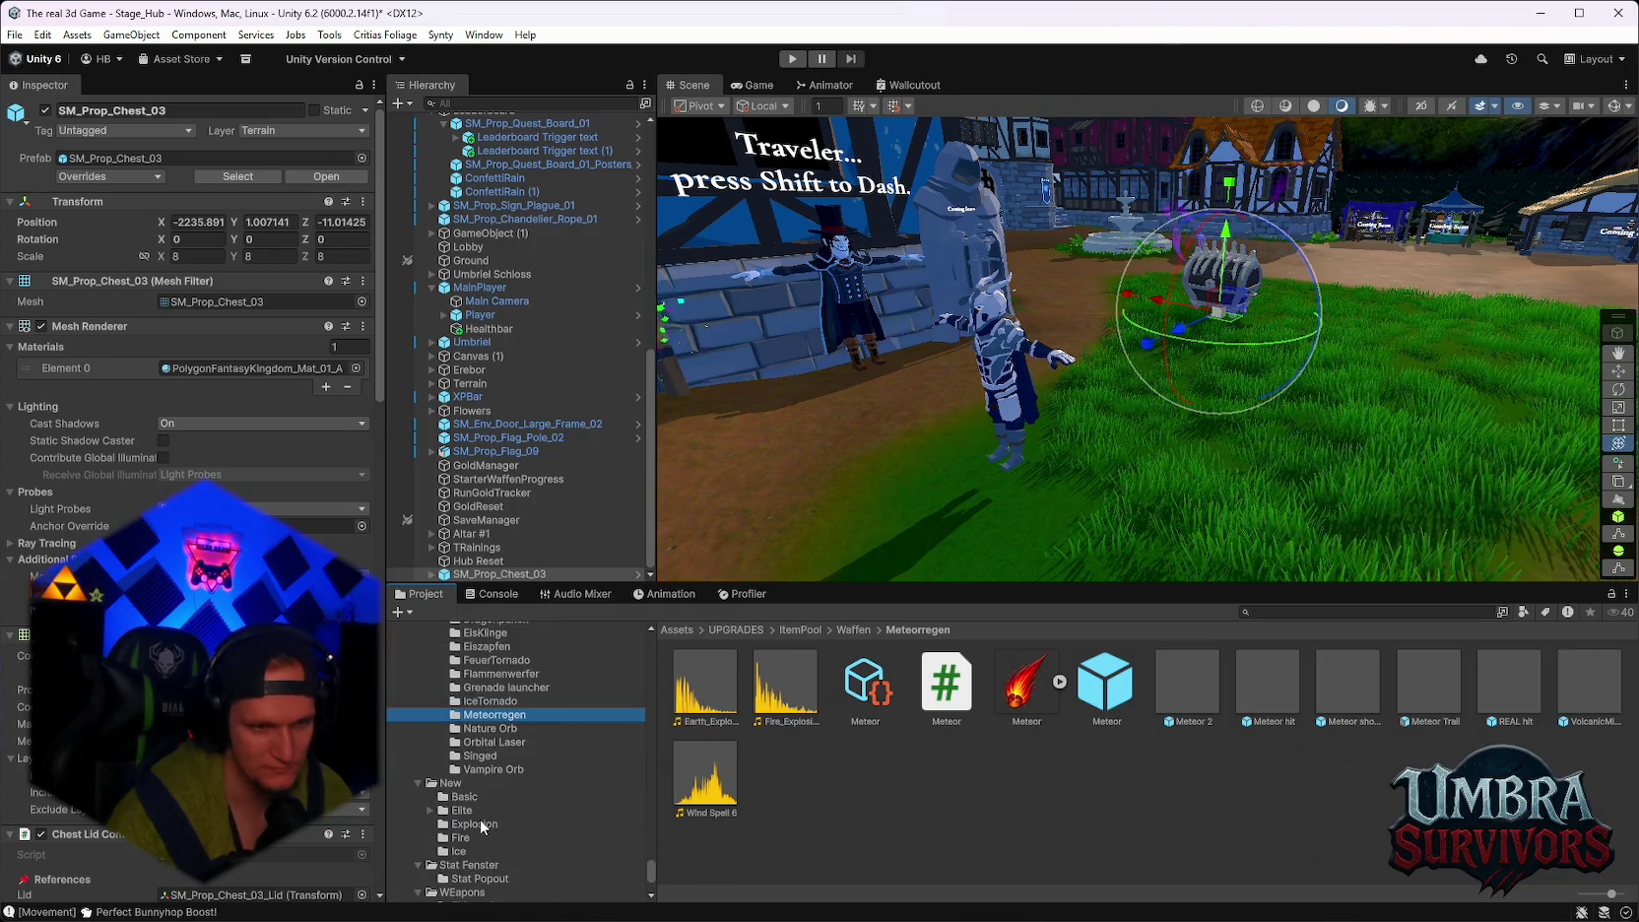
Look through New > Explosion, Elite and Basic, then open the ArrowMuzzleBlue prefab in Prefab Mode.
click(472, 837)
scroll(470, 832, down, 1)
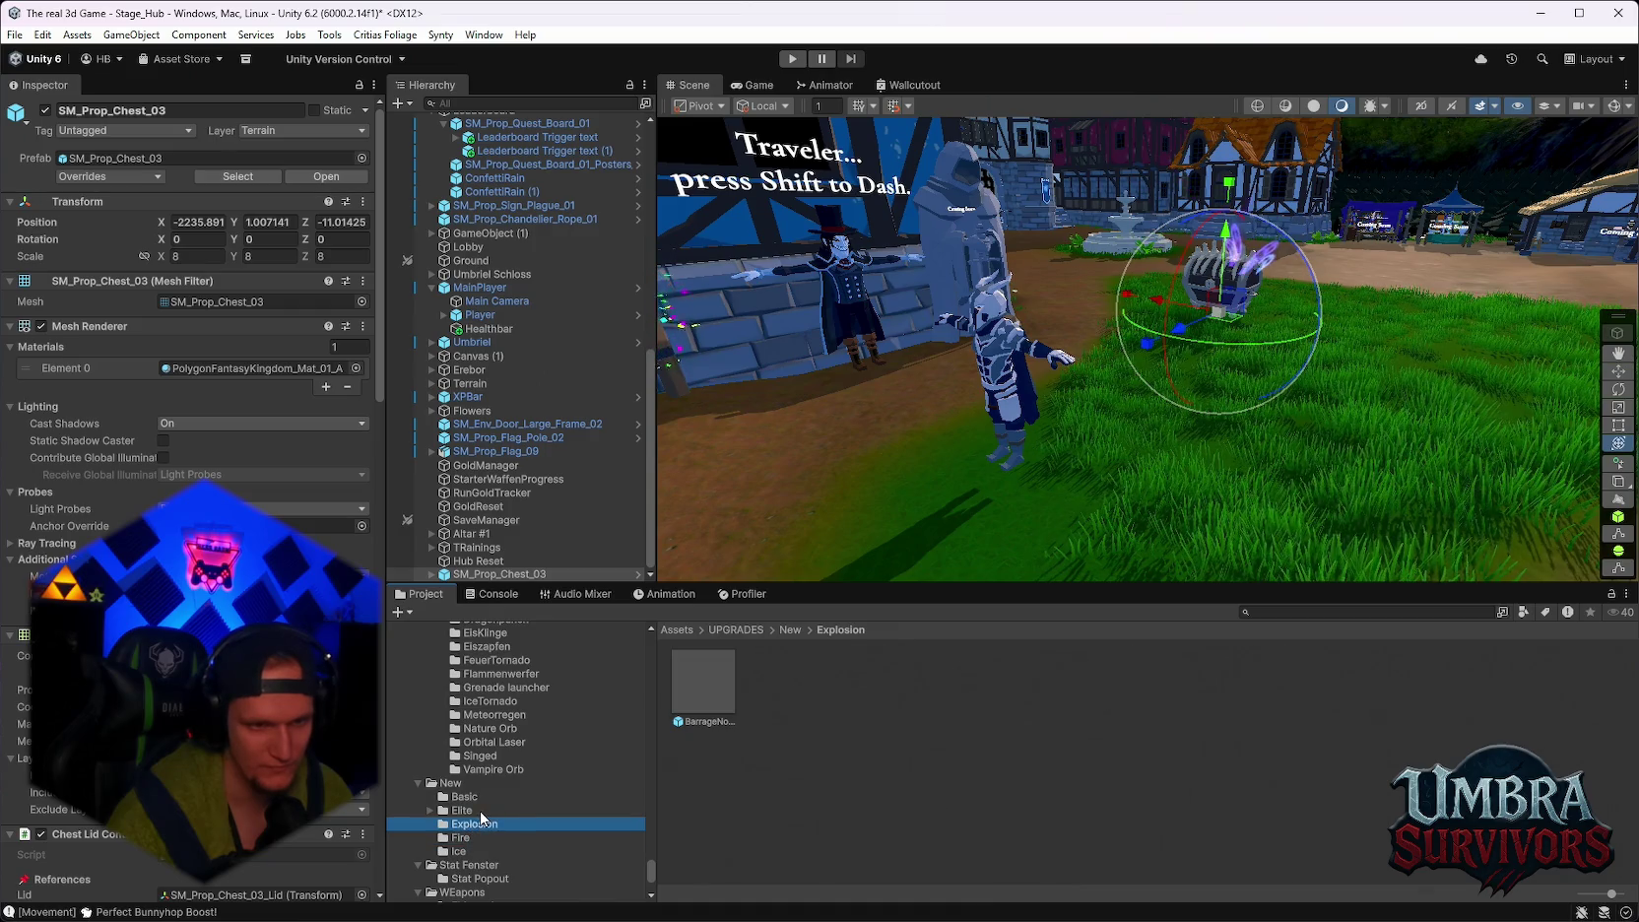
click(475, 807)
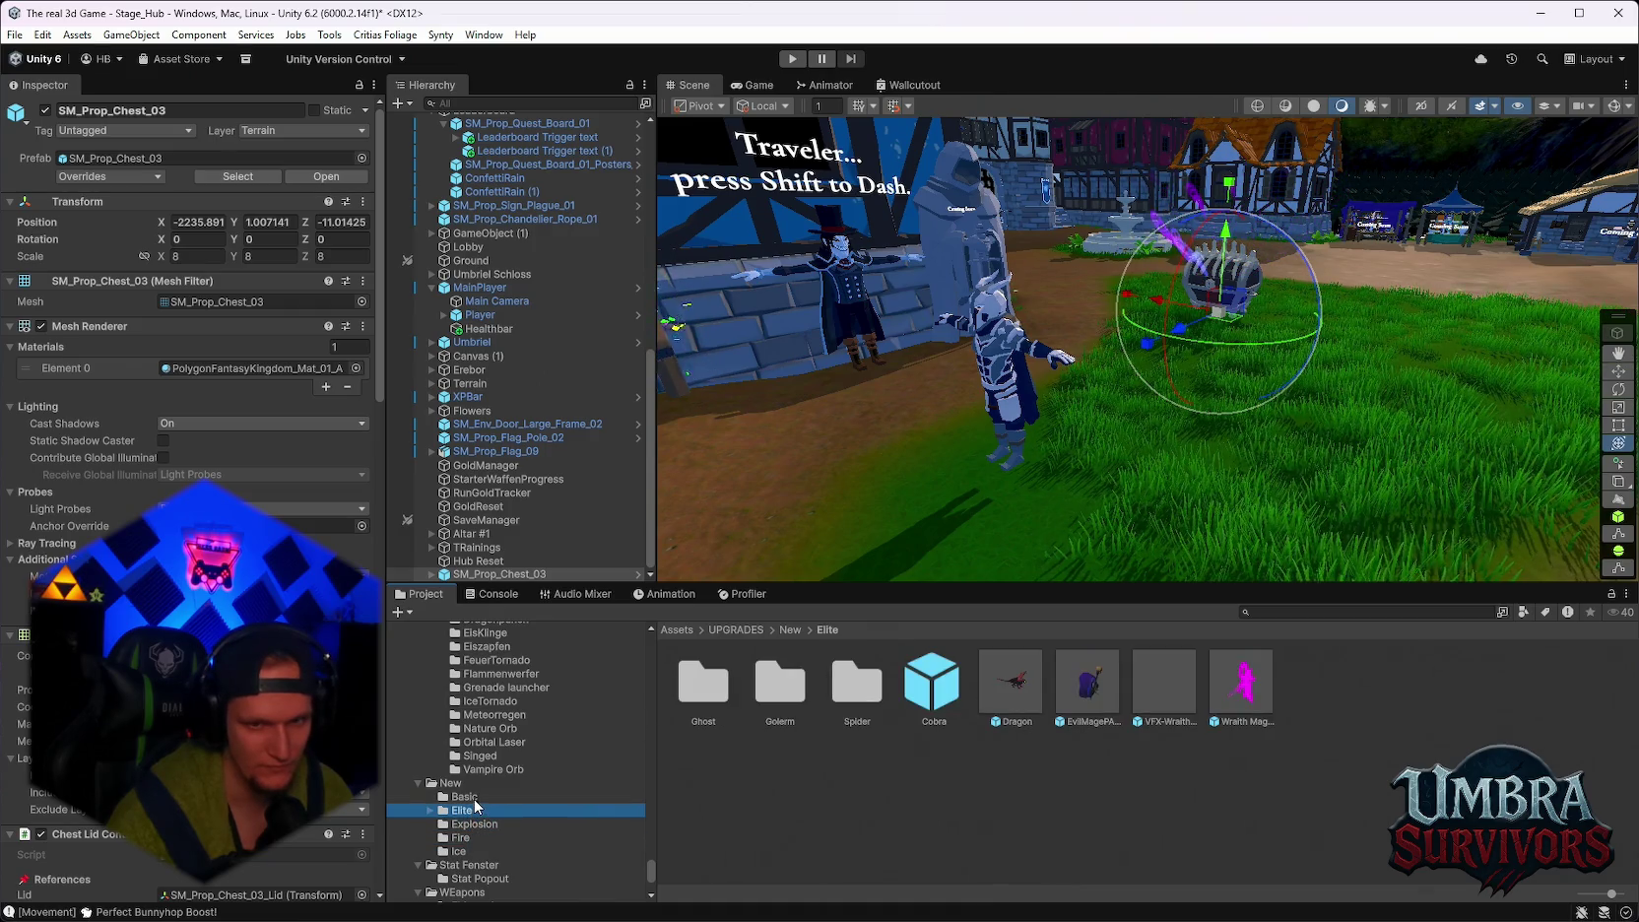
click(473, 796)
scroll(509, 789, up, 3)
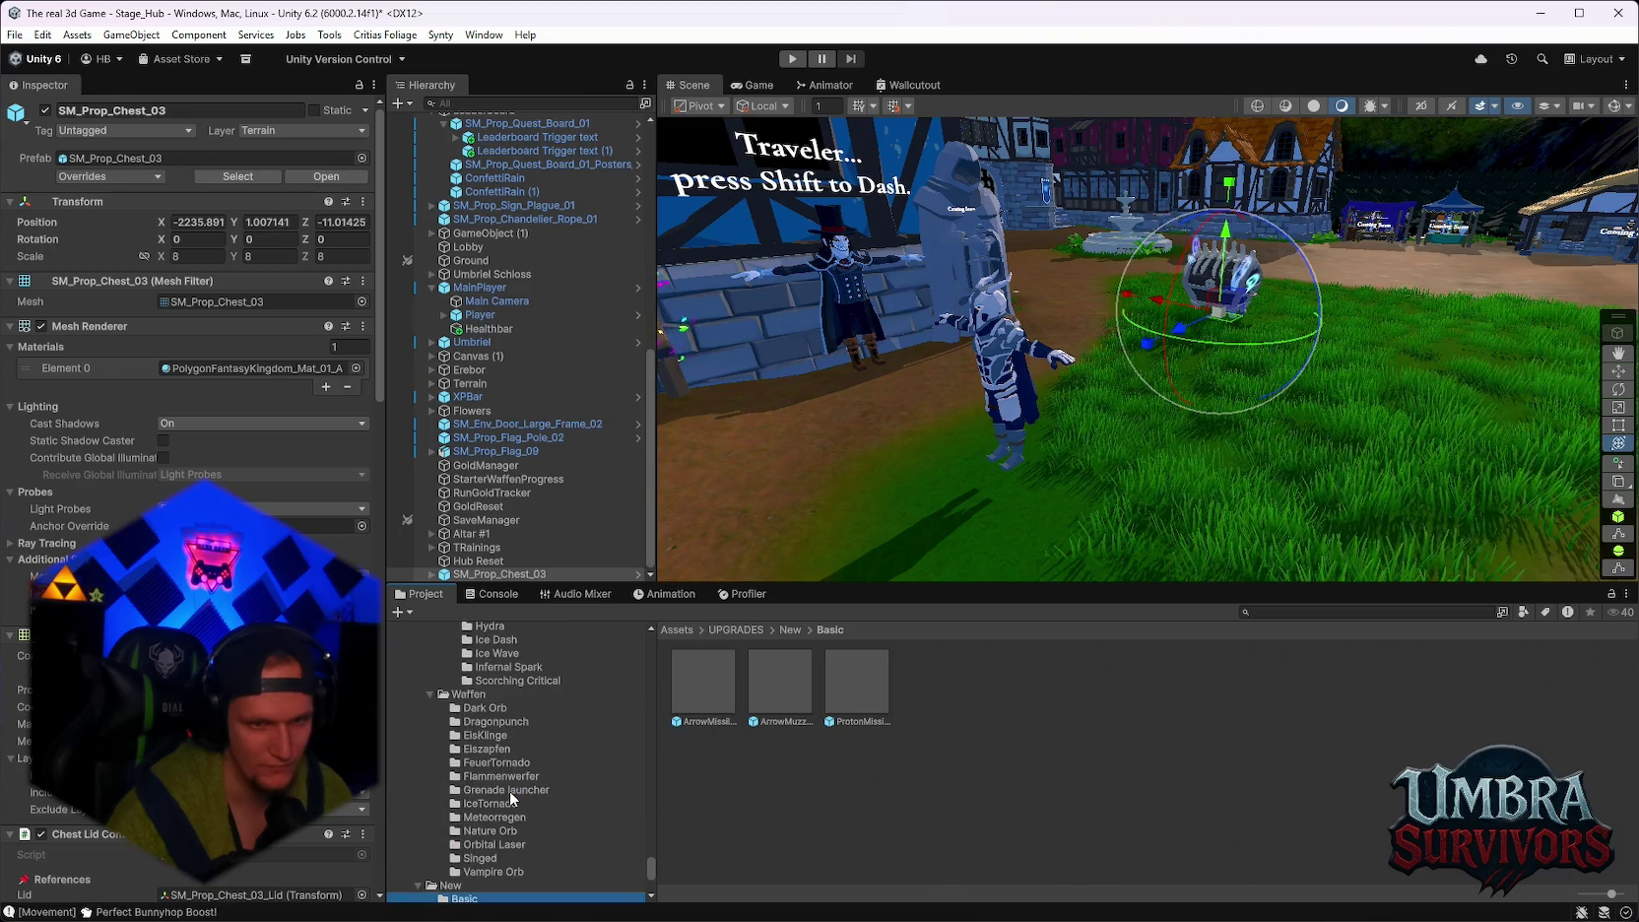
double_click(789, 681)
Open the ProtonMissilePink prefab and replay its particle effect preview.
double_click(857, 679)
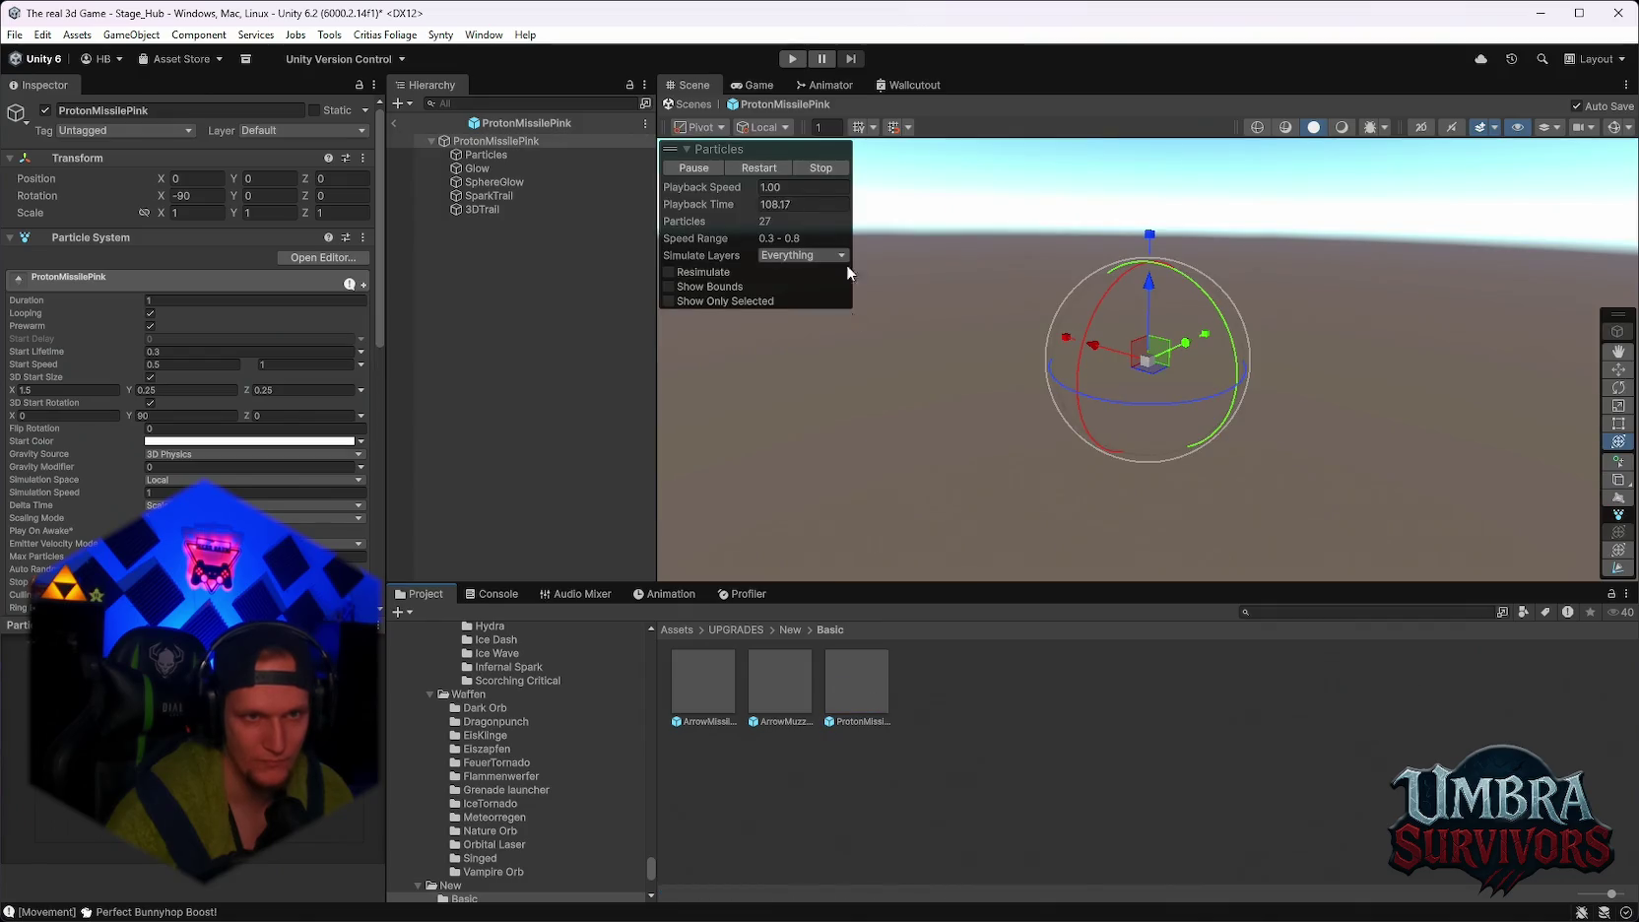
click(761, 173)
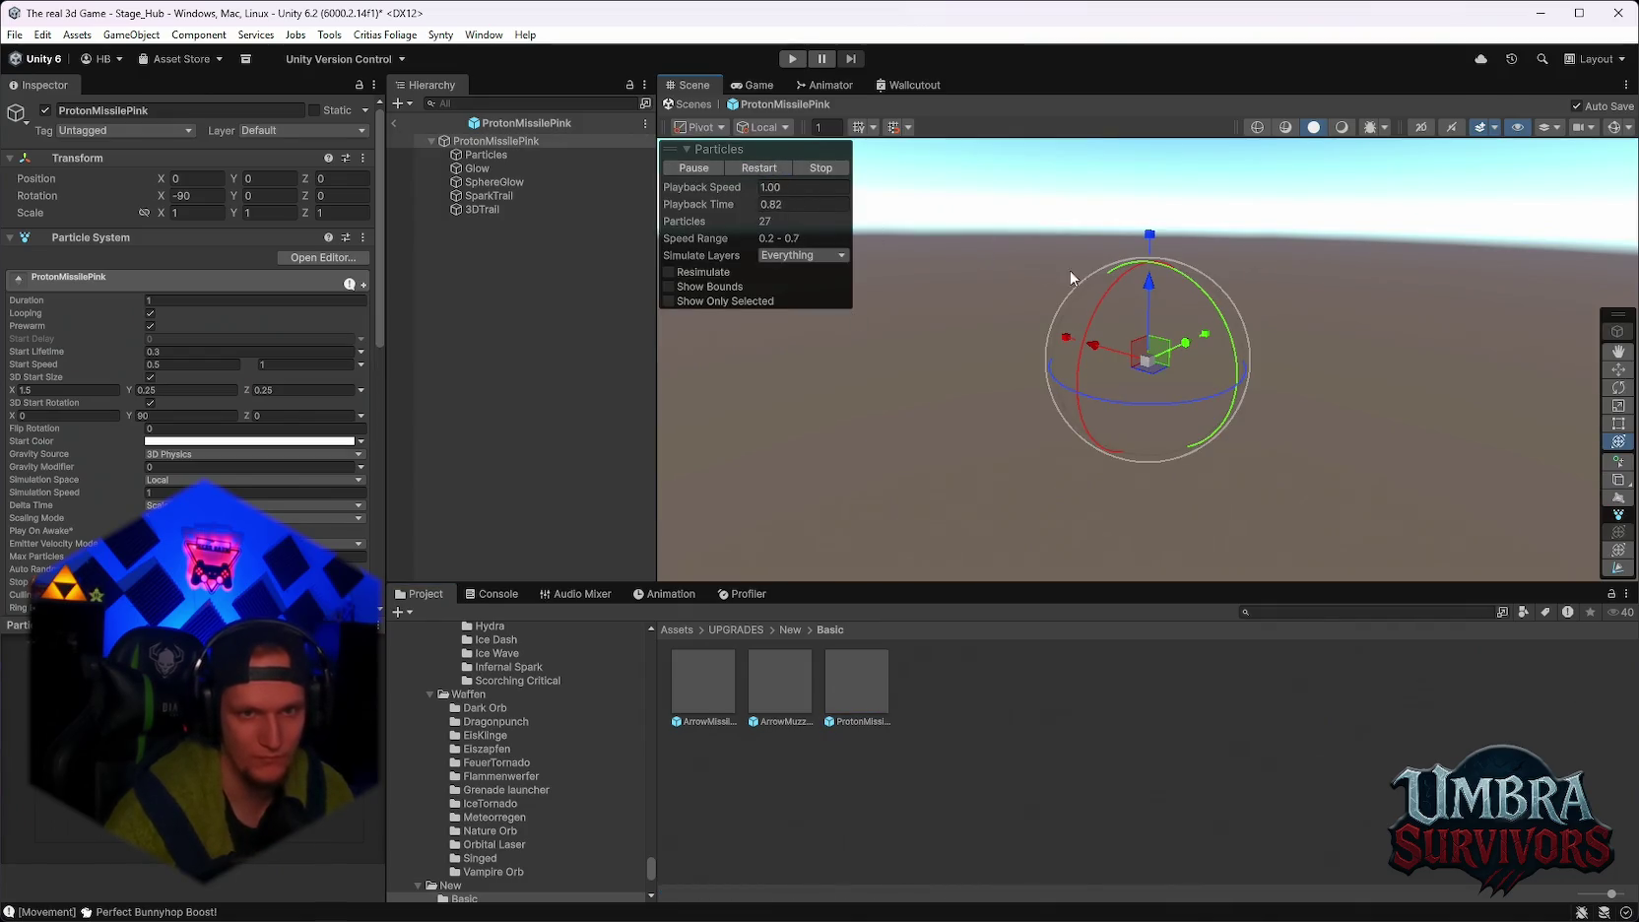
scroll(481, 688, up, 5)
Browse the FlammenSpur, small fire, Liquid Drip, Smoke Explosion, Smoke Rising and Smoke Steam folders.
click(516, 734)
scroll(515, 730, up, 5)
scroll(525, 743, up, 15)
click(496, 750)
scroll(498, 758, down, 5)
click(507, 785)
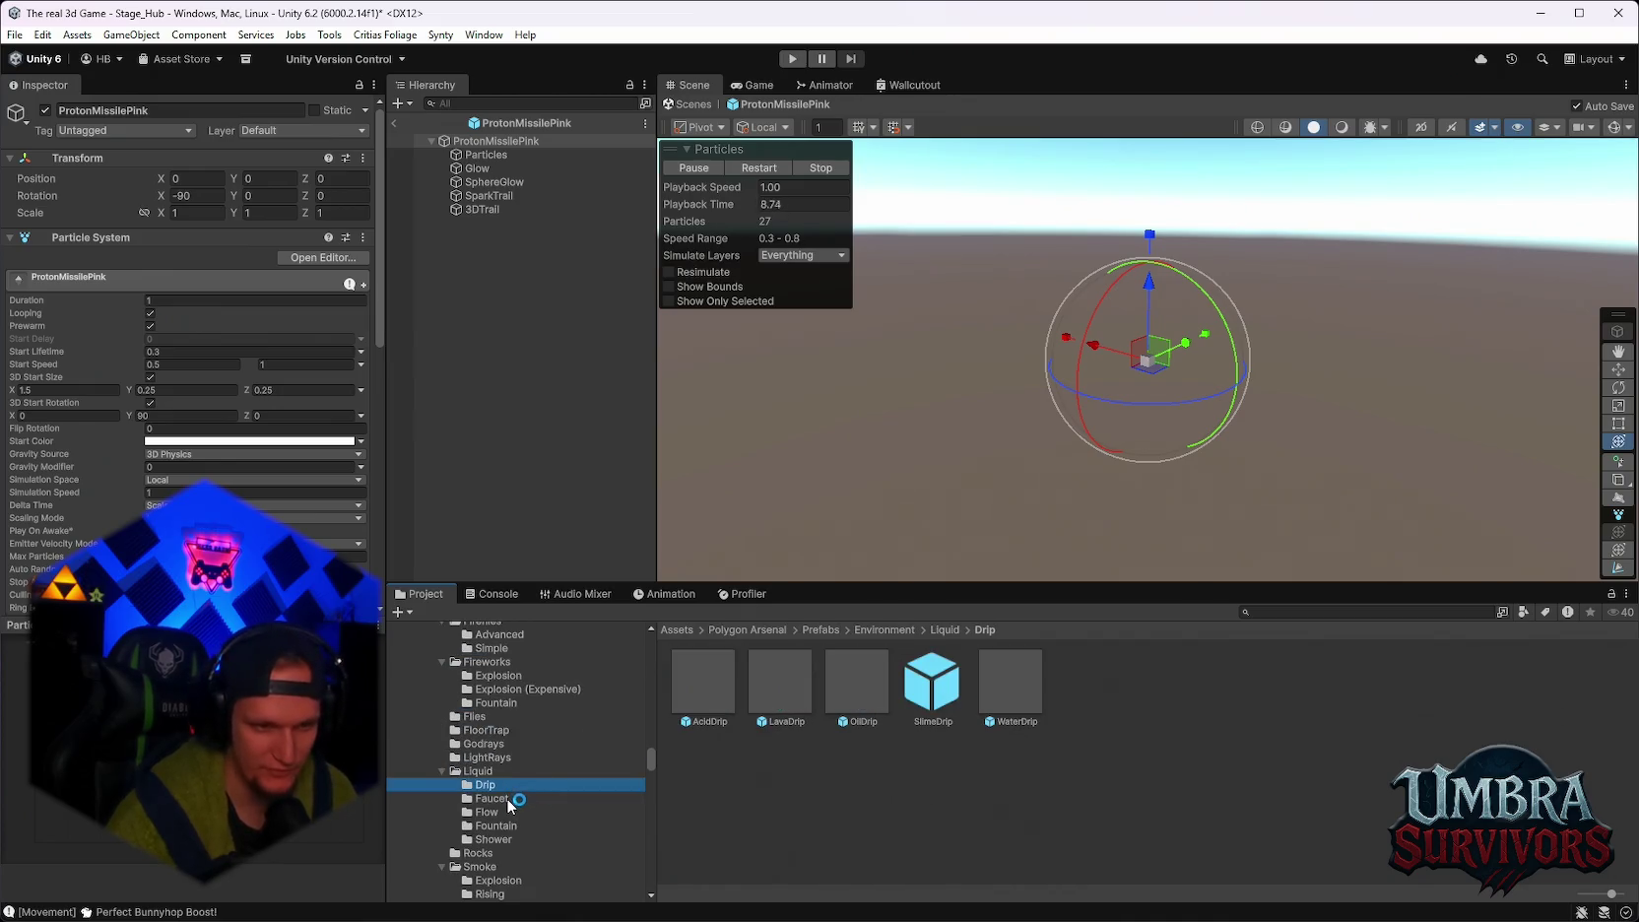
scroll(522, 818, down, 2)
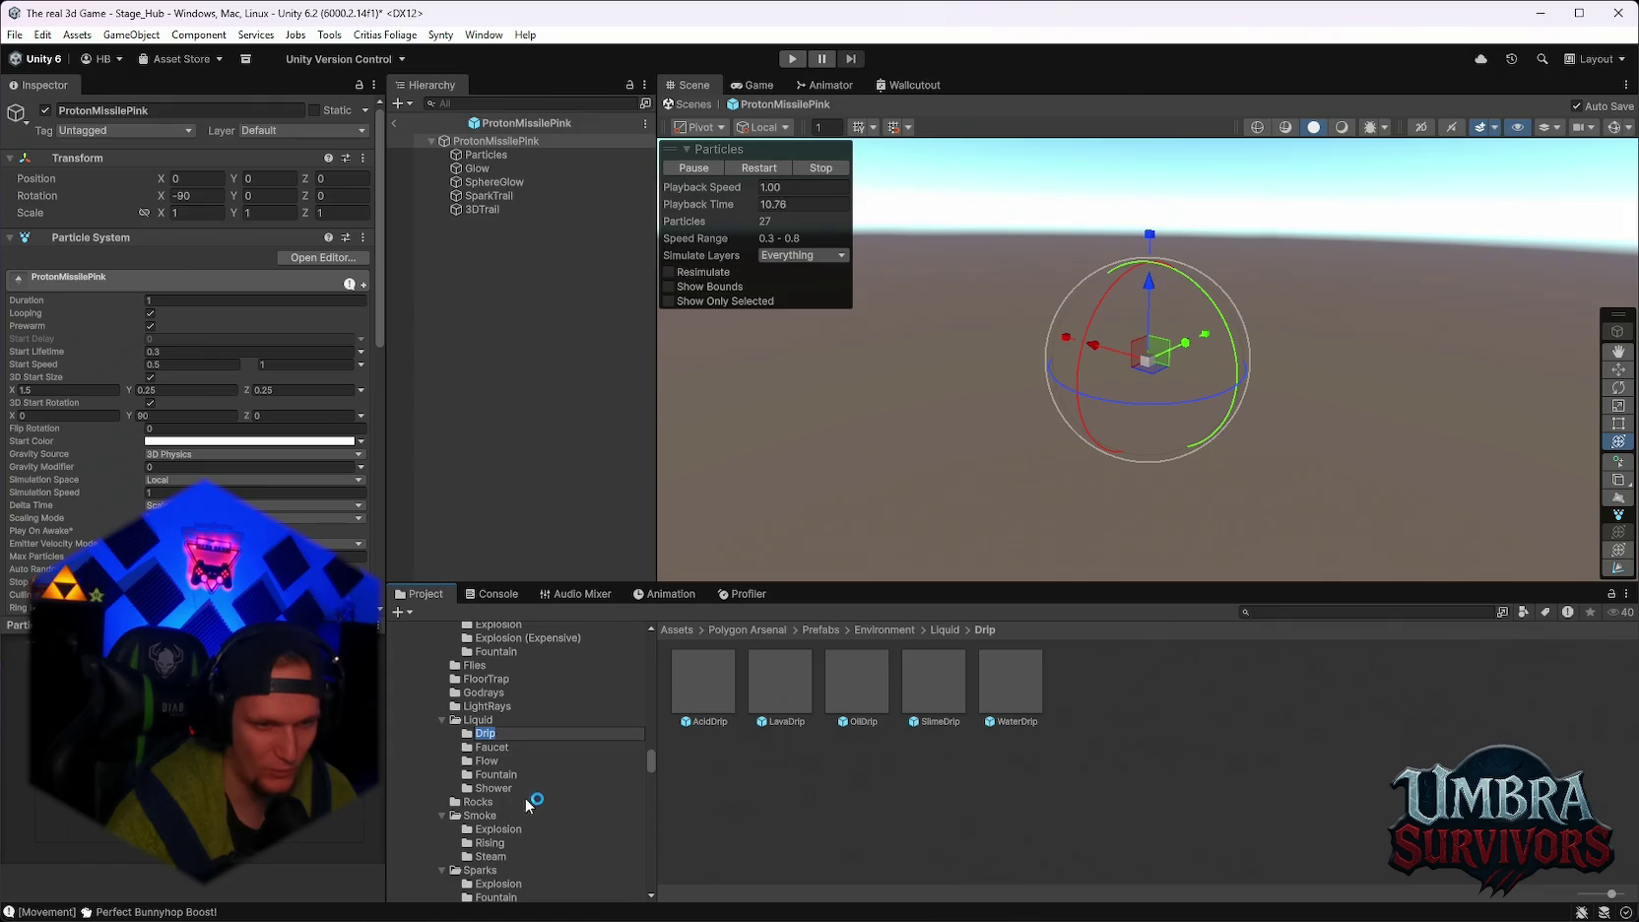
click(492, 842)
click(496, 830)
click(504, 844)
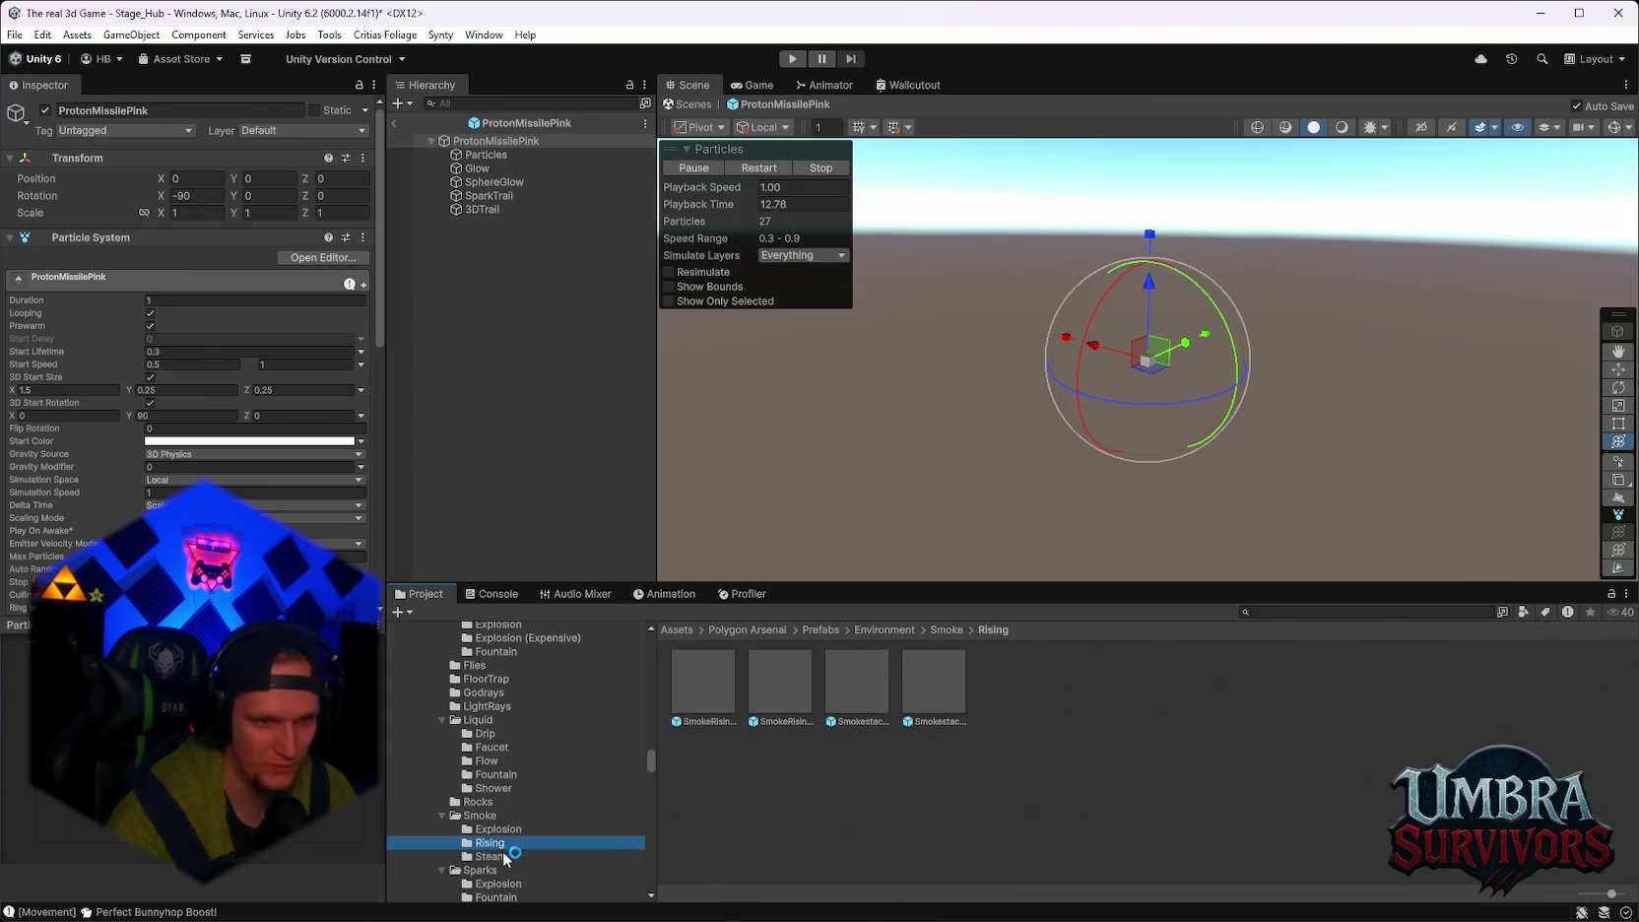
click(502, 856)
Browse the Sparks Explosion, Sparks Fountain, Weather and BeamUp Chargeup effect folders.
scroll(542, 788, down, 3)
click(490, 783)
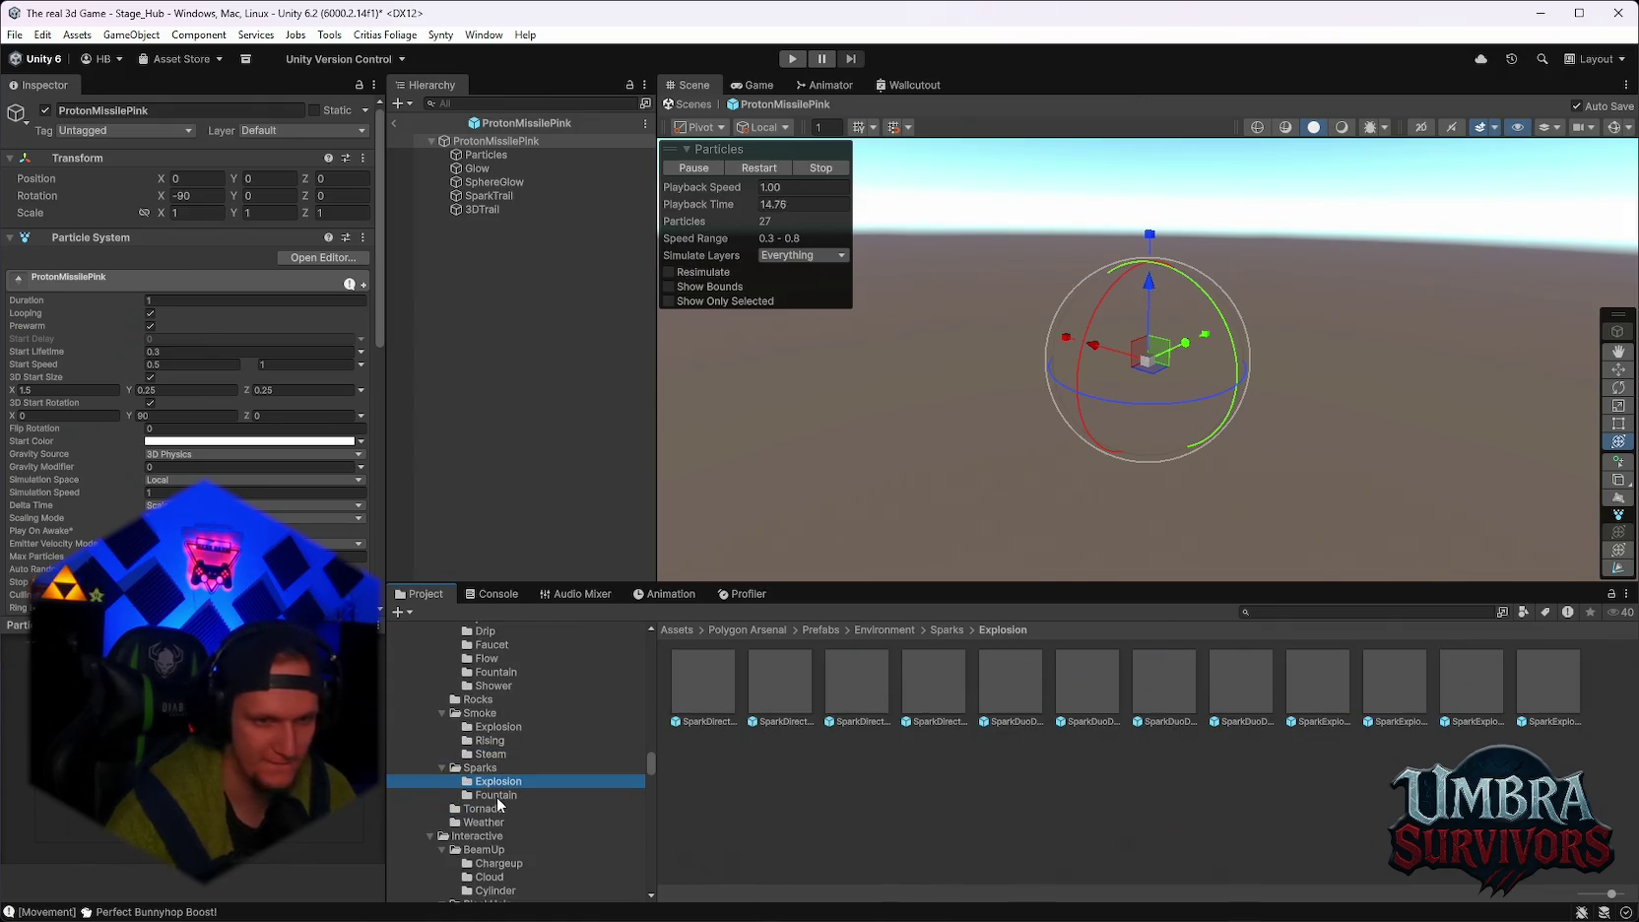
click(497, 796)
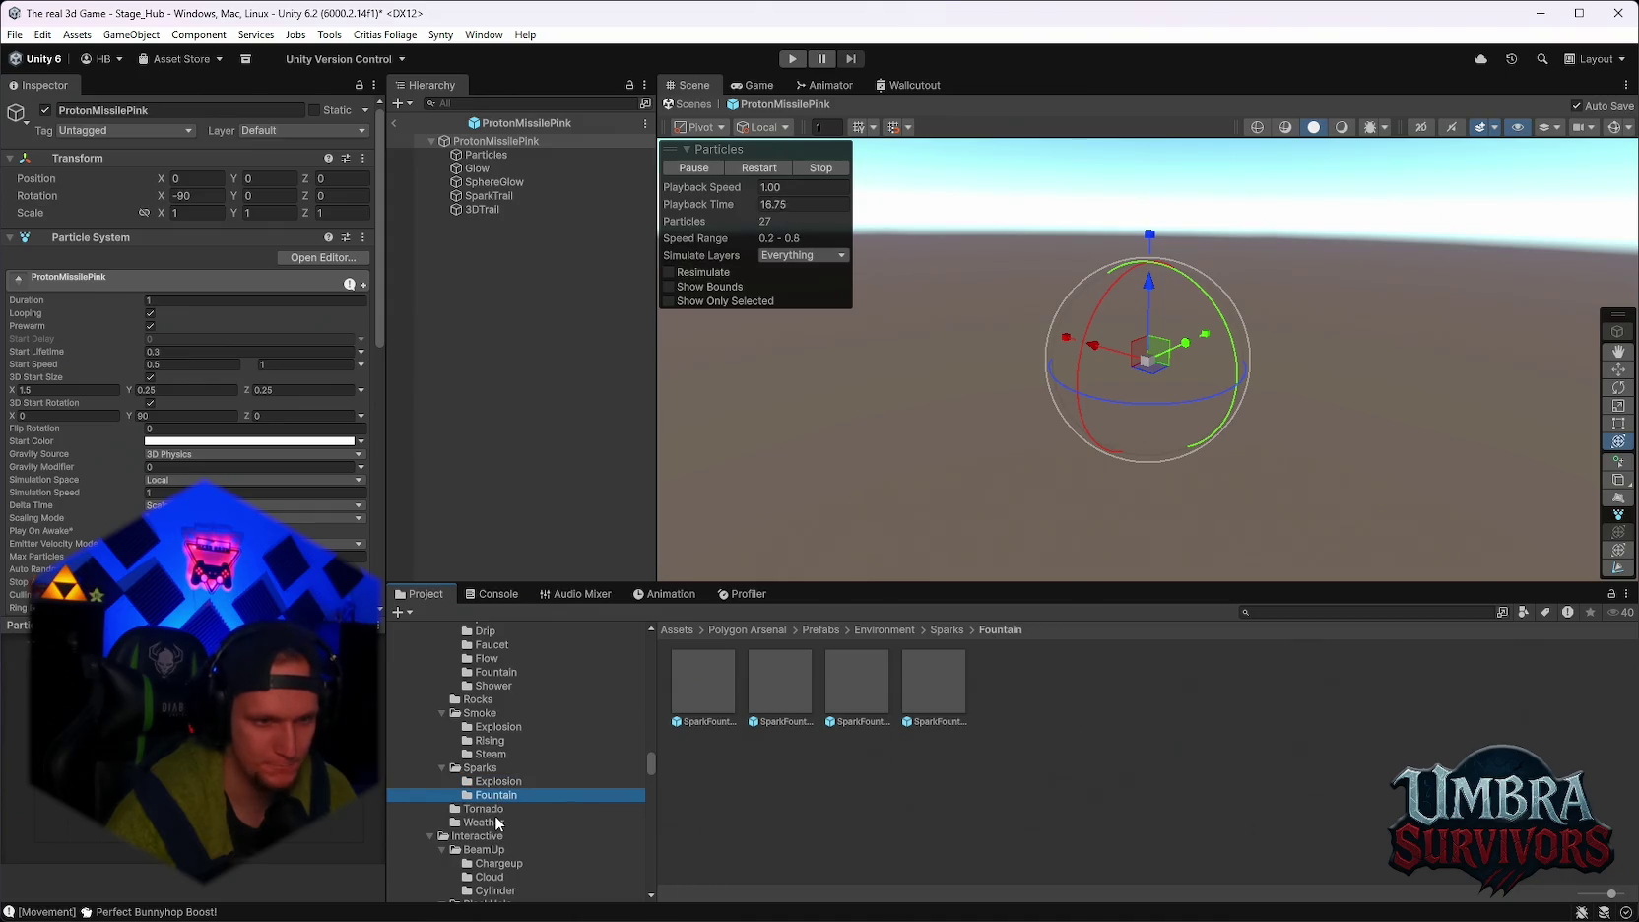
click(495, 823)
scroll(540, 844, down, 2)
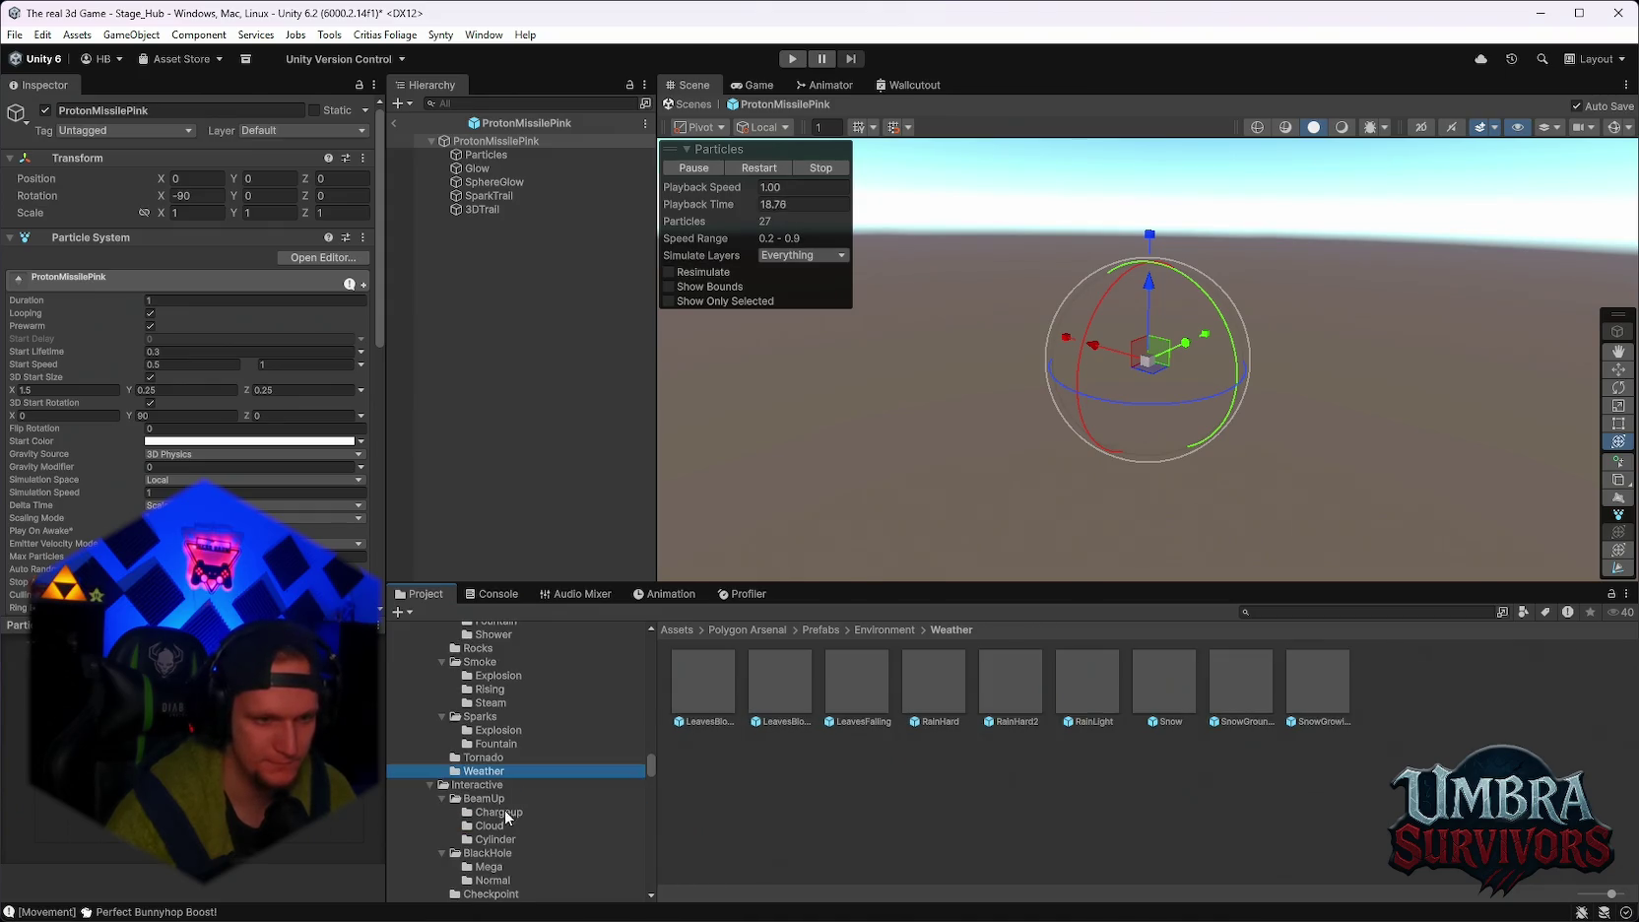
click(502, 812)
scroll(502, 827, down, 5)
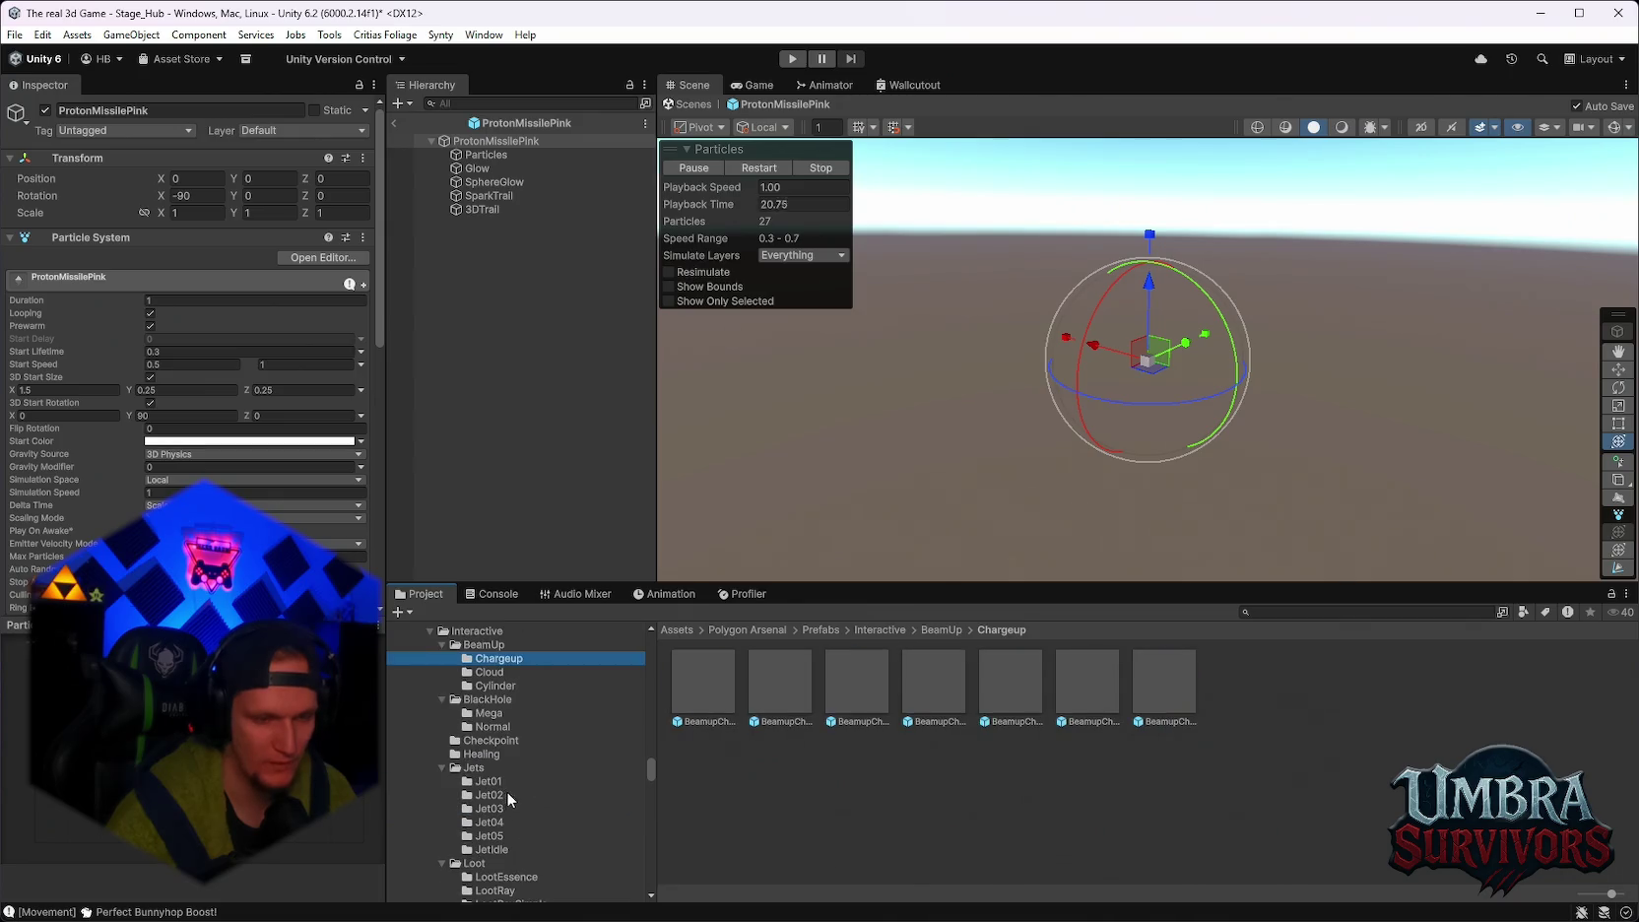
scroll(518, 785, up, 10)
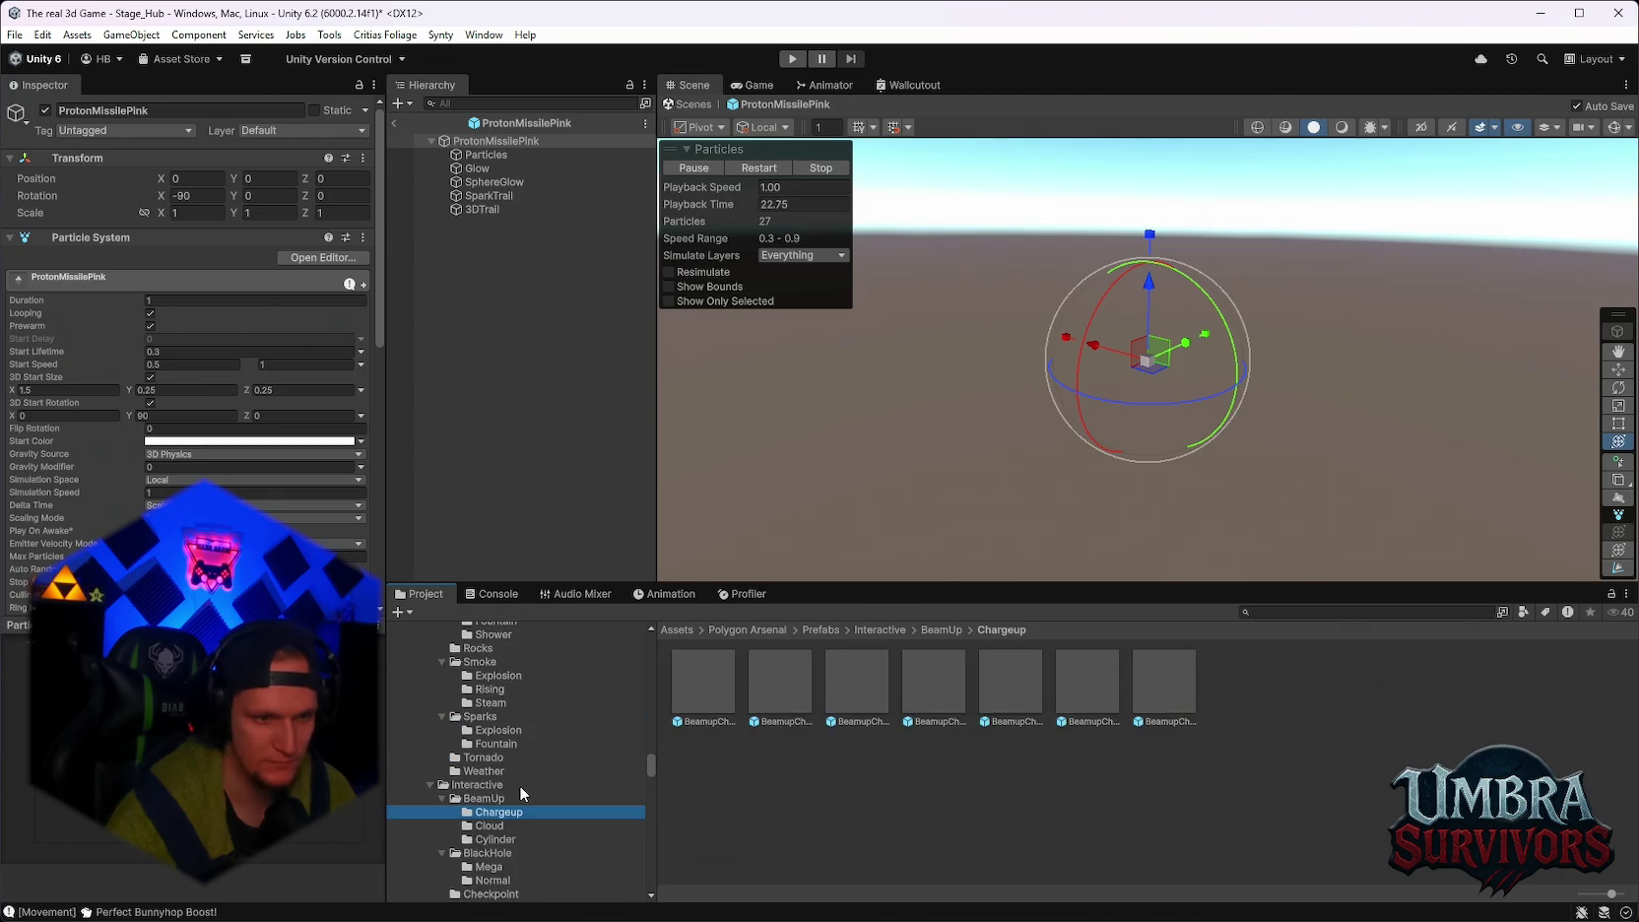
scroll(518, 786, up, 10)
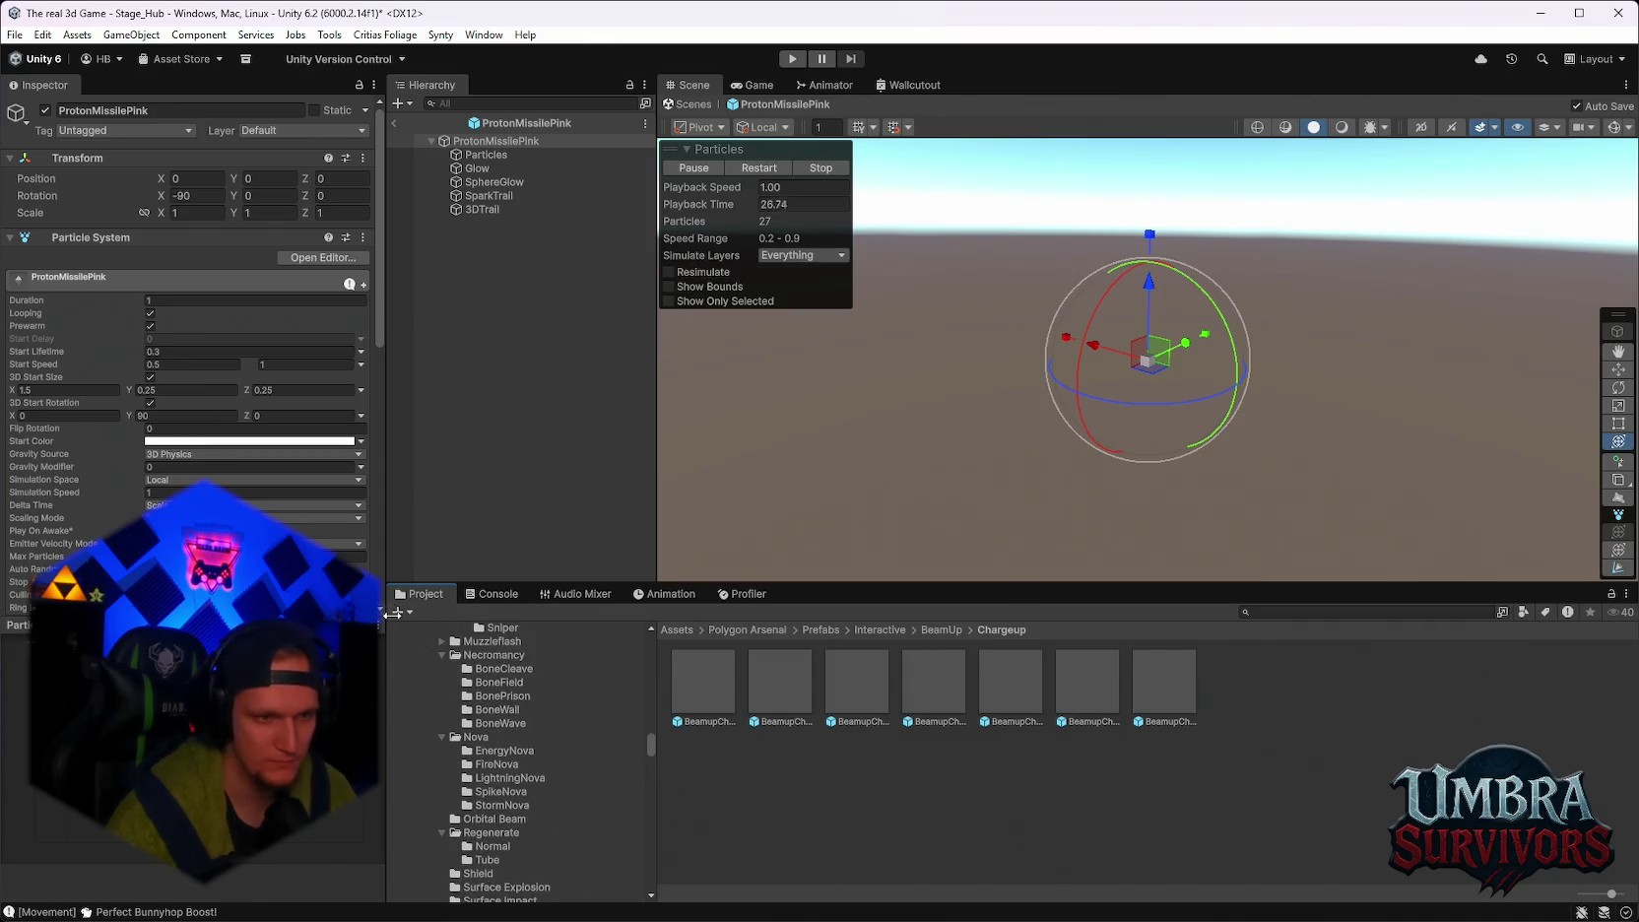
Check the Console messages, then return to the Project window and scroll its folder tree.
click(505, 593)
click(432, 592)
drag(651, 788, 657, 651)
scroll(560, 746, down, 3)
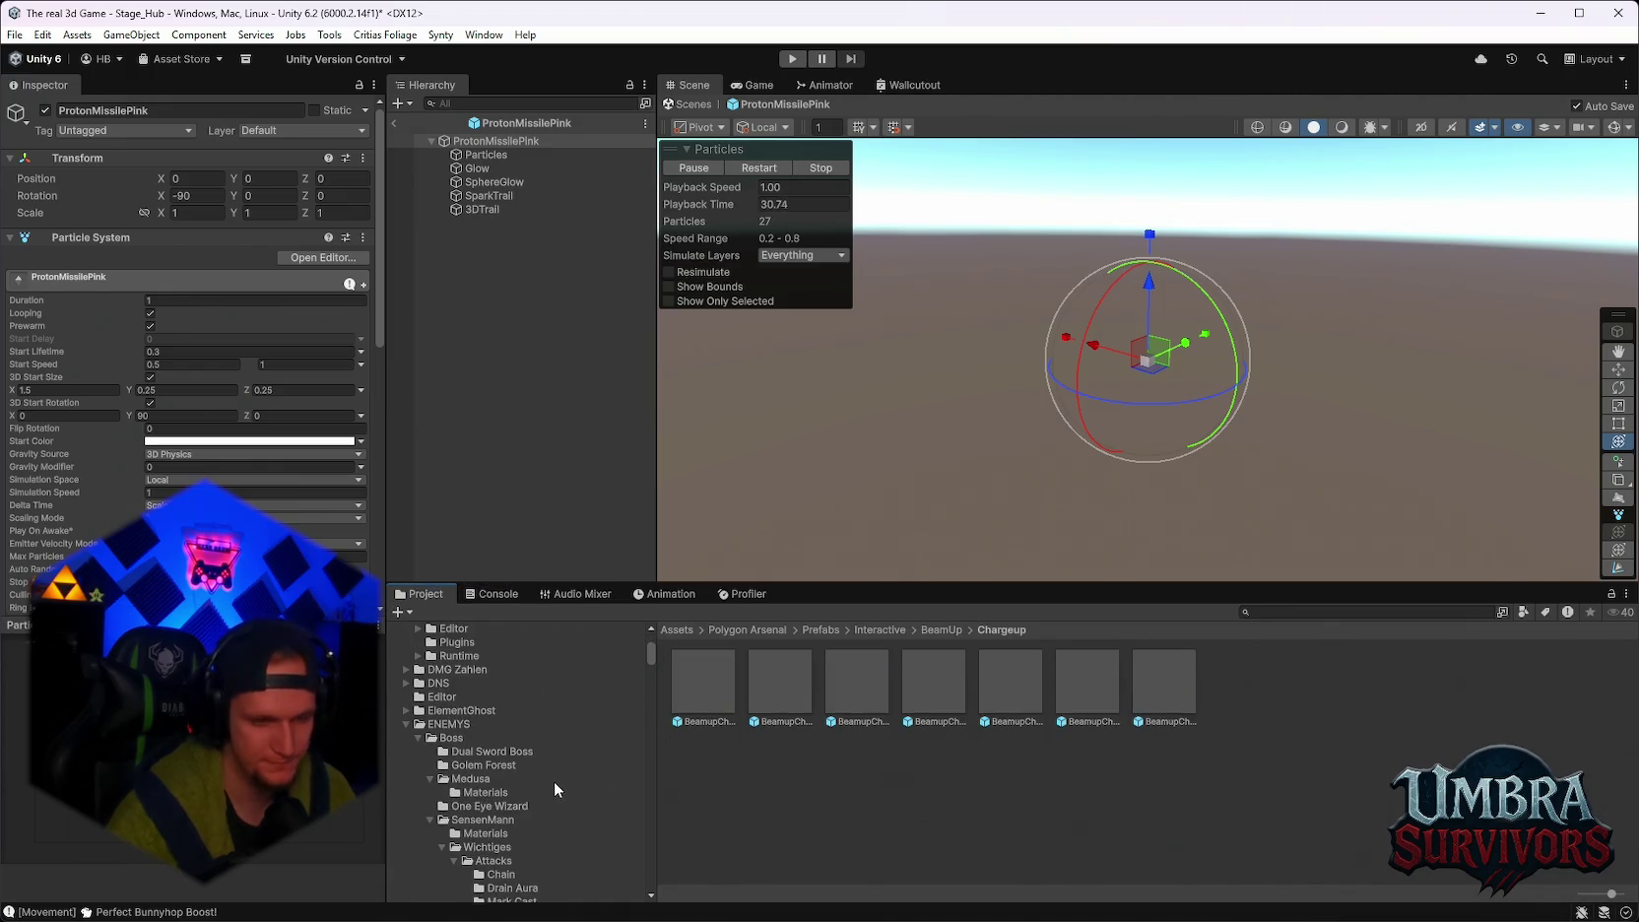
scroll(538, 768, up, 3)
scroll(526, 763, up, 3)
scroll(526, 764, down, 5)
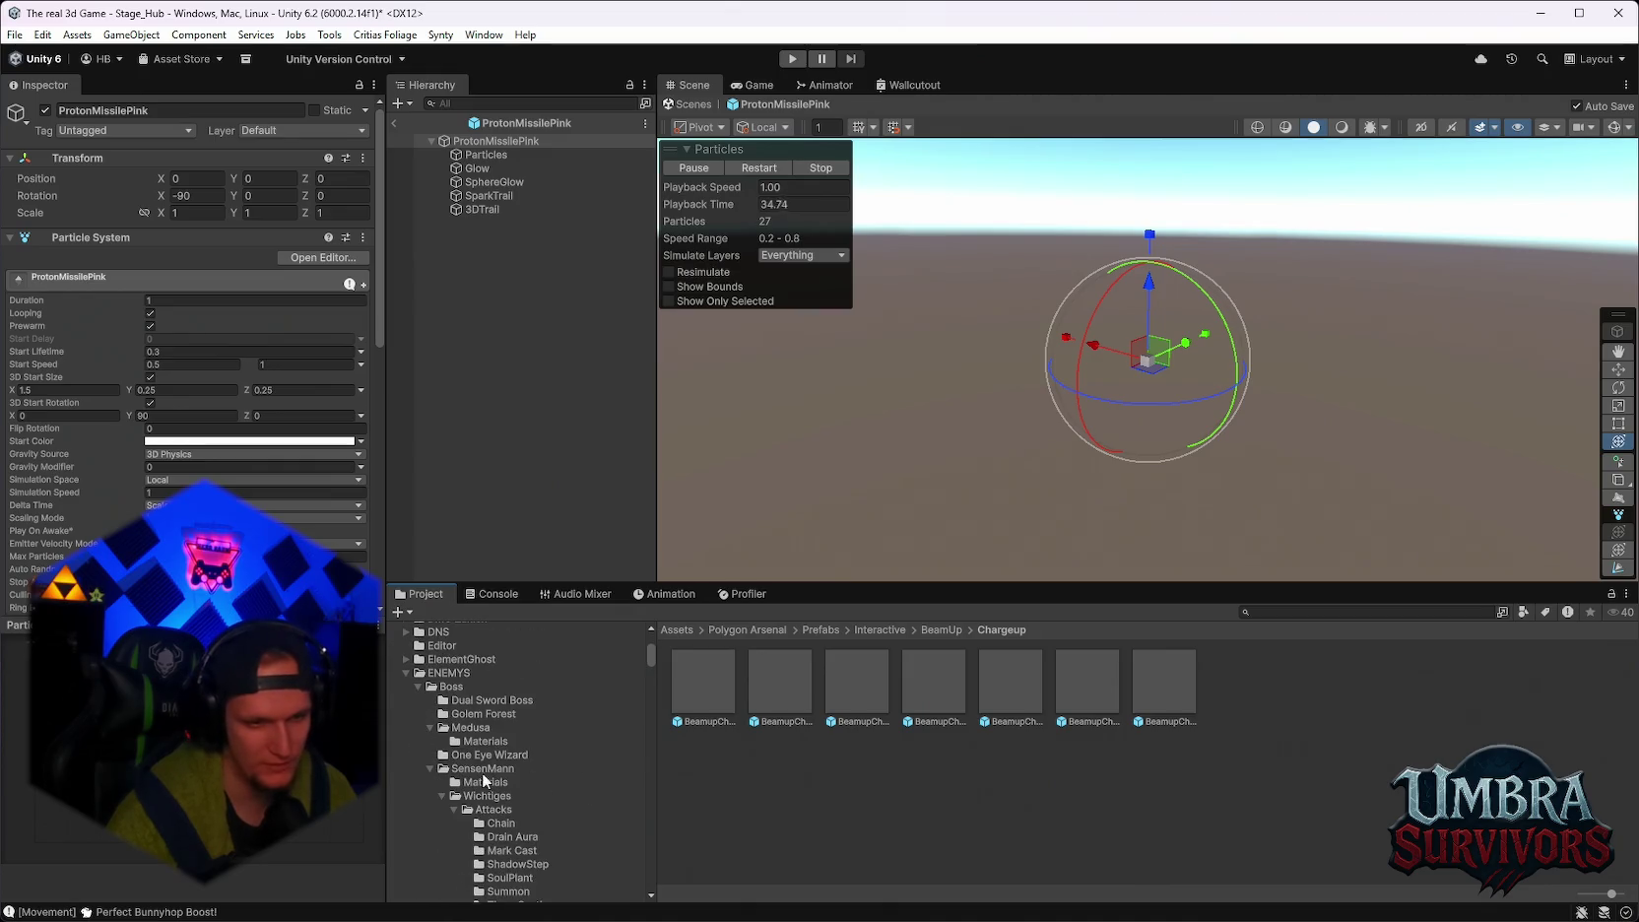
scroll(469, 771, up, 3)
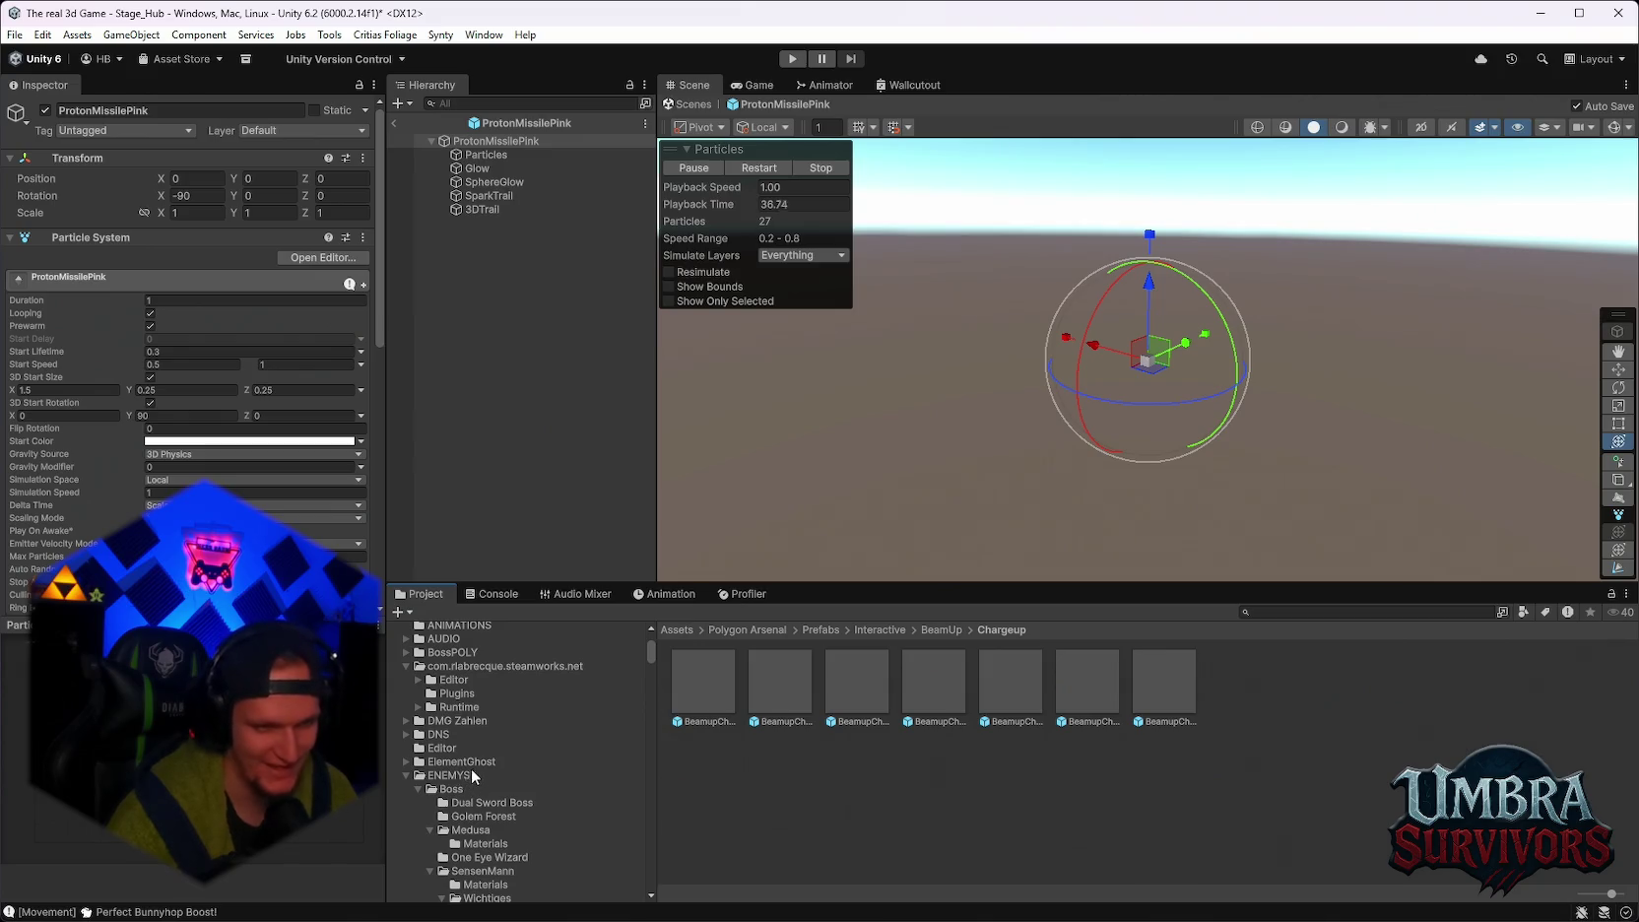
scroll(486, 746, down, 5)
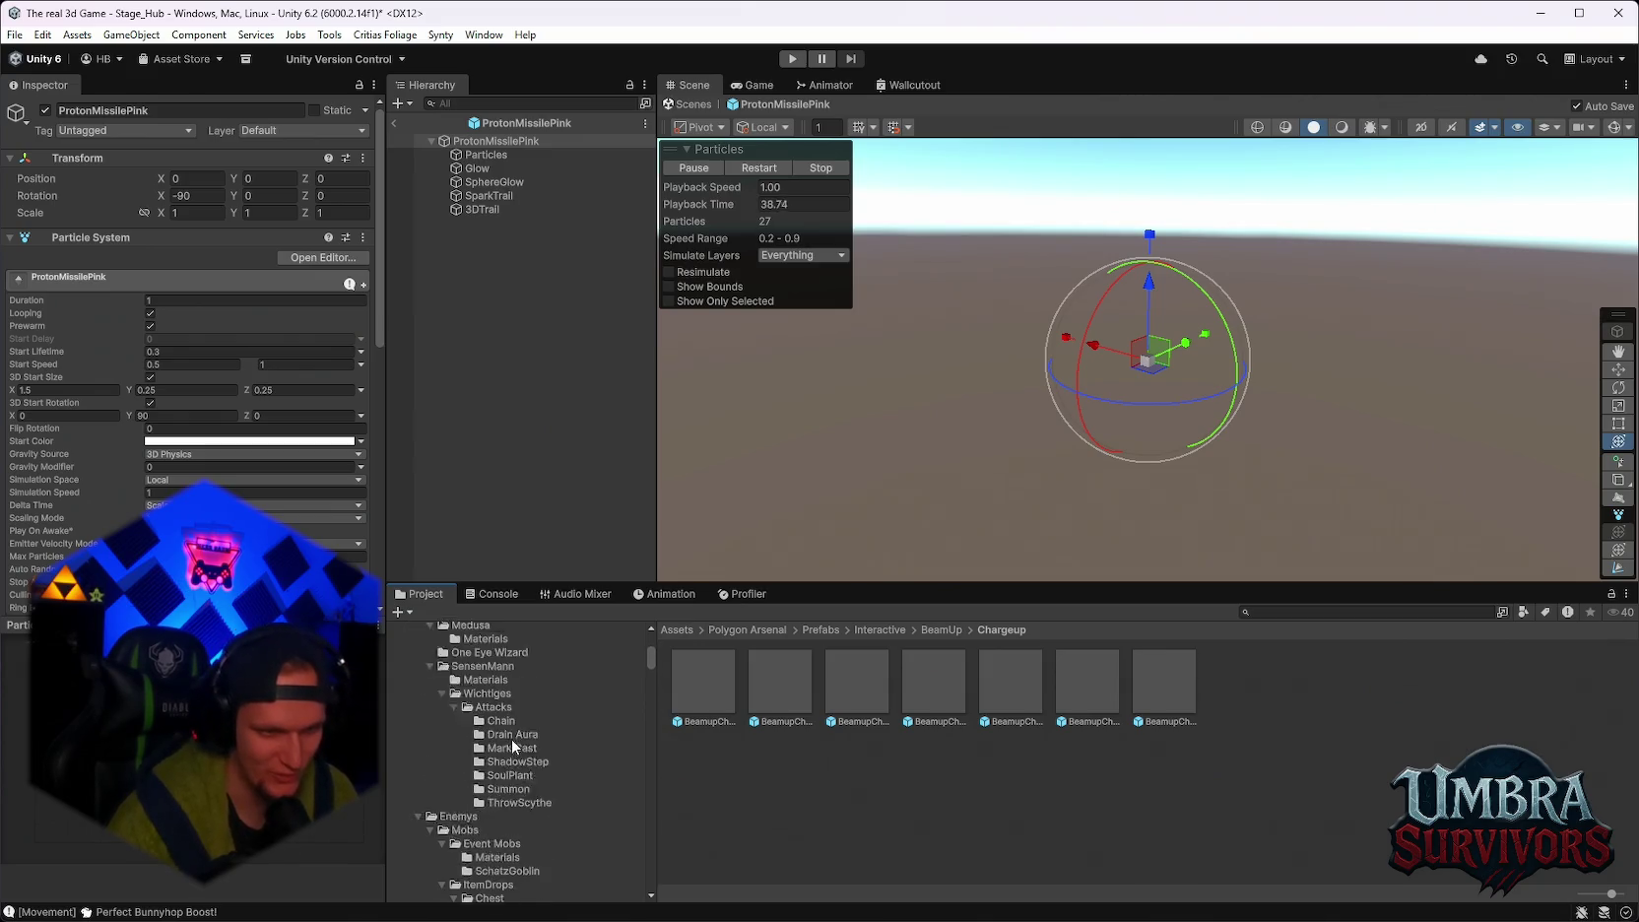
scroll(511, 748, up, 1)
Browse the boss ShadowStep, SoulPlant, Summon, Mark Cast and Drain Aura attack folders.
click(514, 799)
click(517, 785)
scroll(519, 817, up, 1)
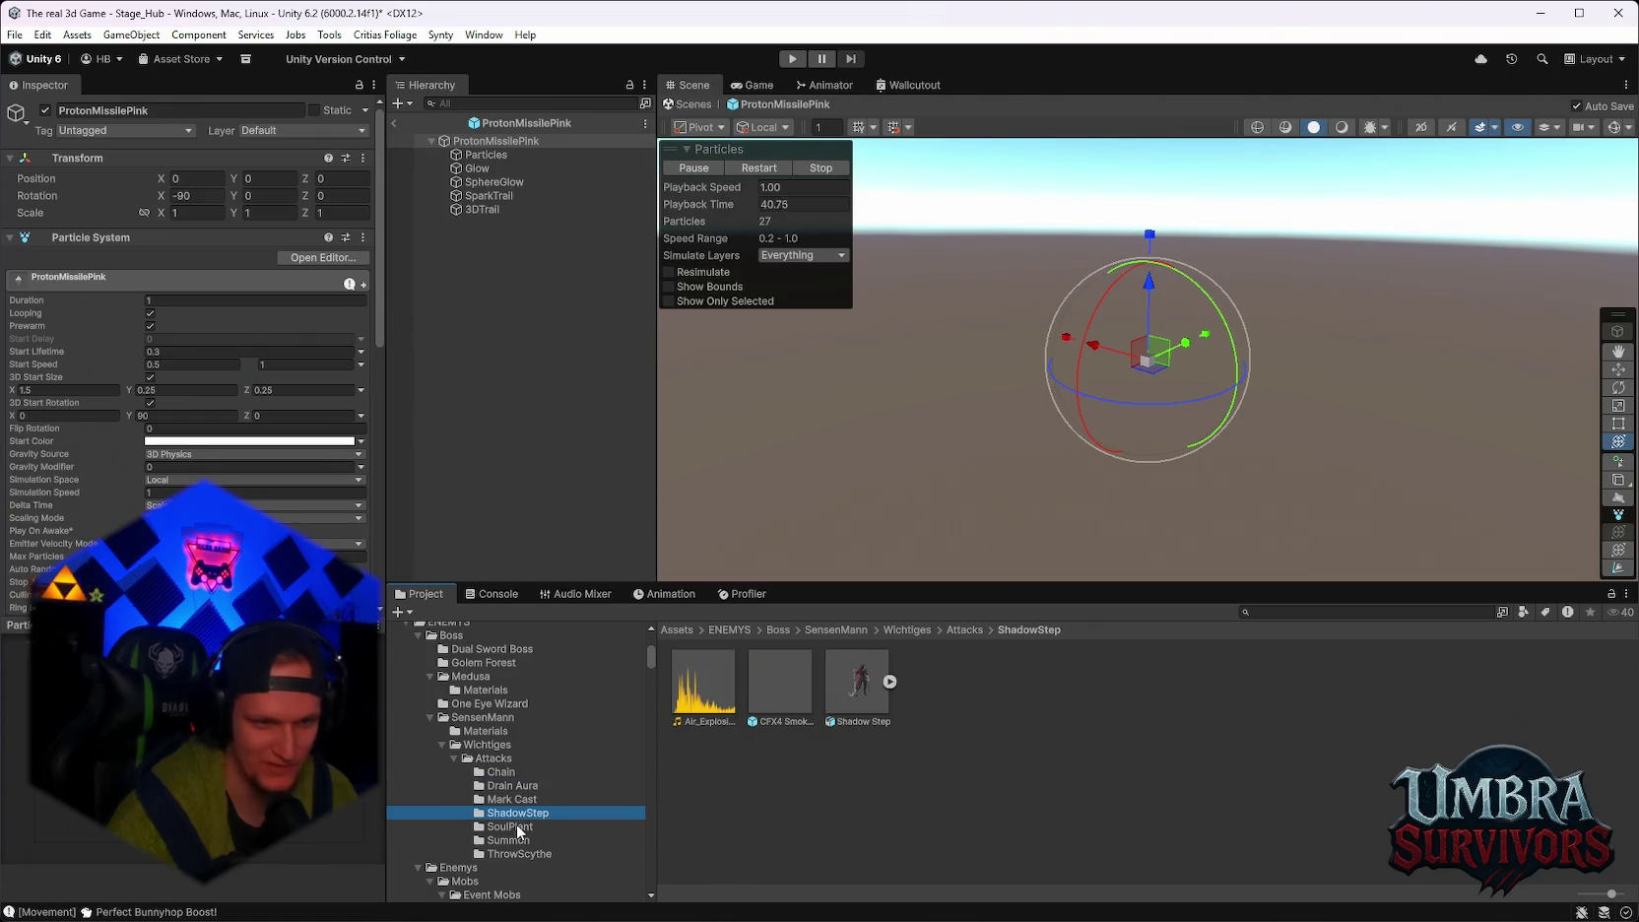
click(520, 829)
click(509, 840)
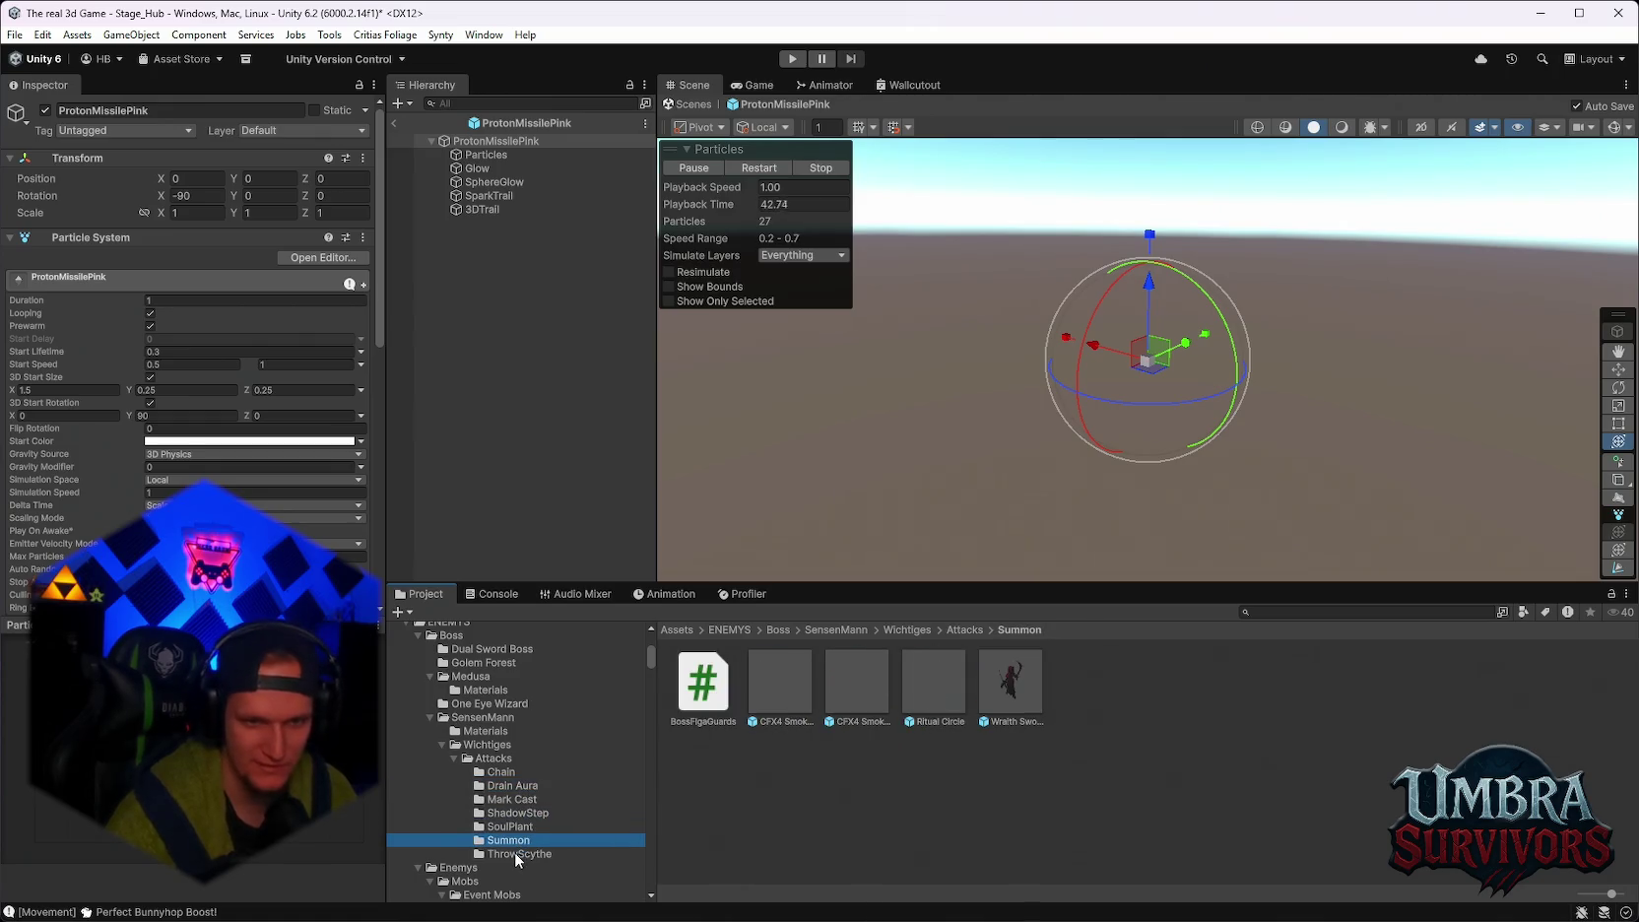
click(519, 798)
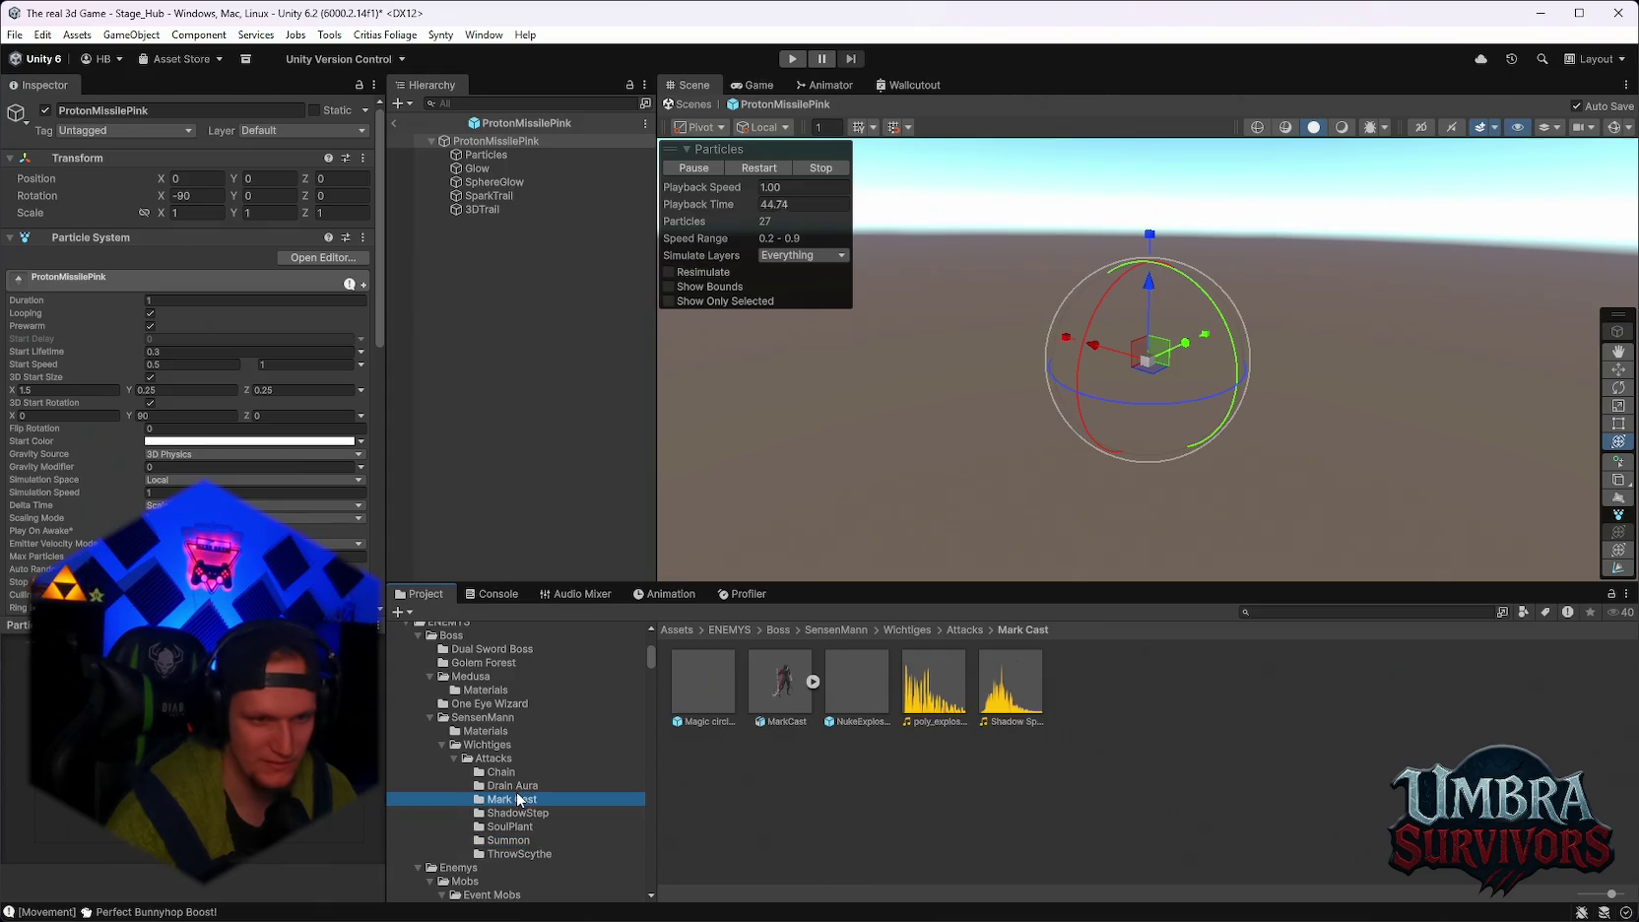
click(533, 785)
Open the Aura prefab, then exit Prefab Mode back to the Stage_Hub scene.
double_click(703, 687)
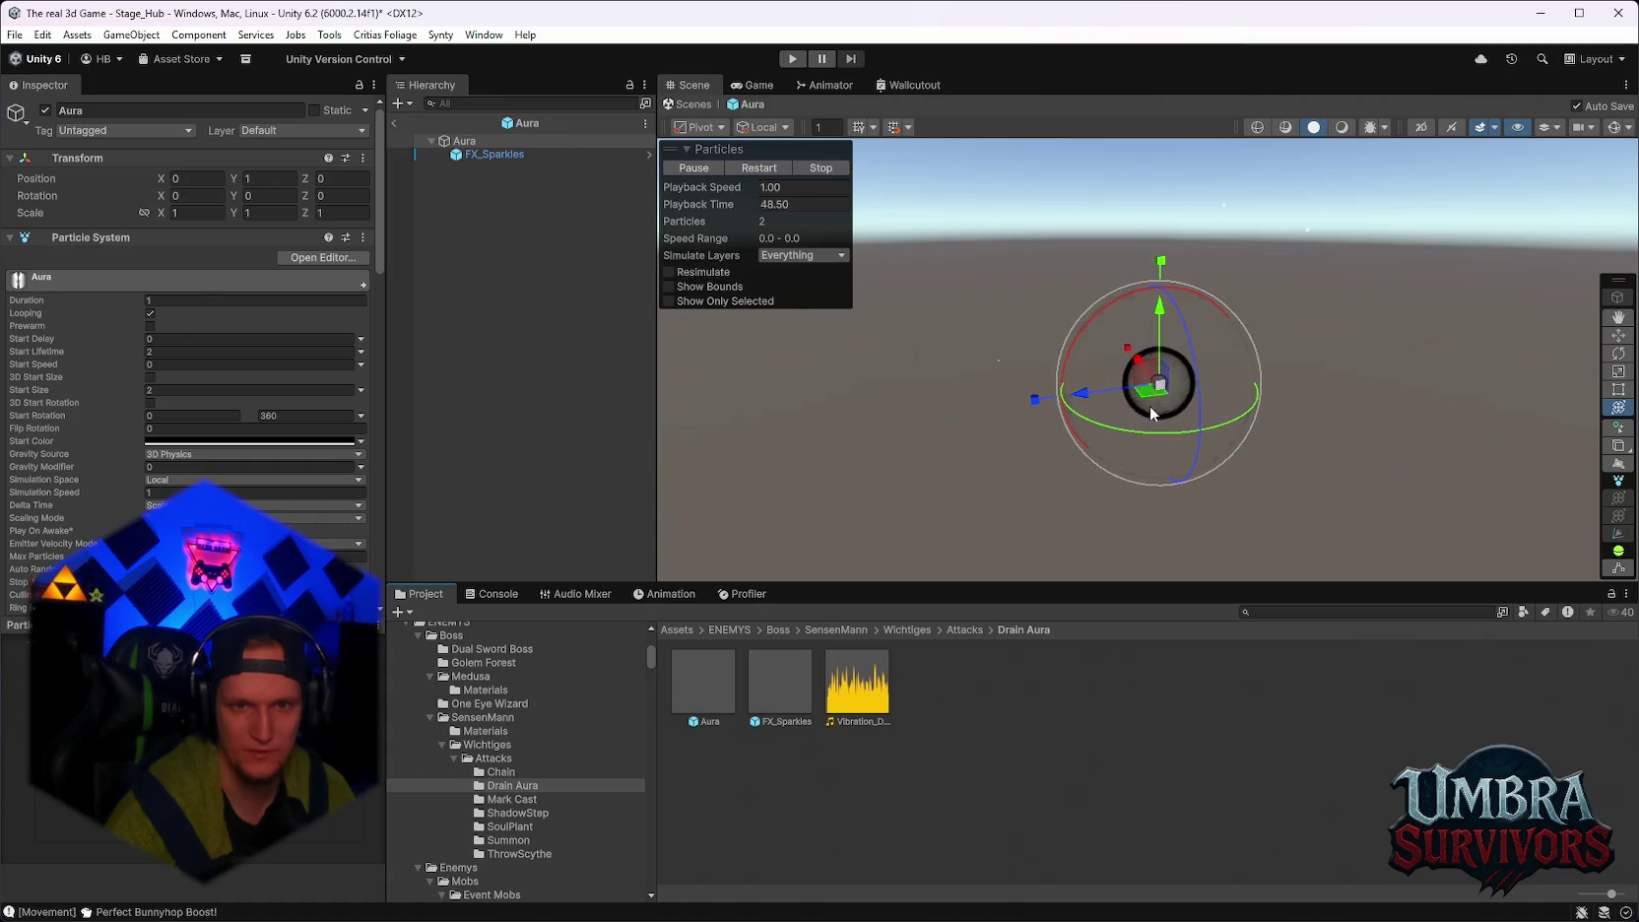
click(703, 682)
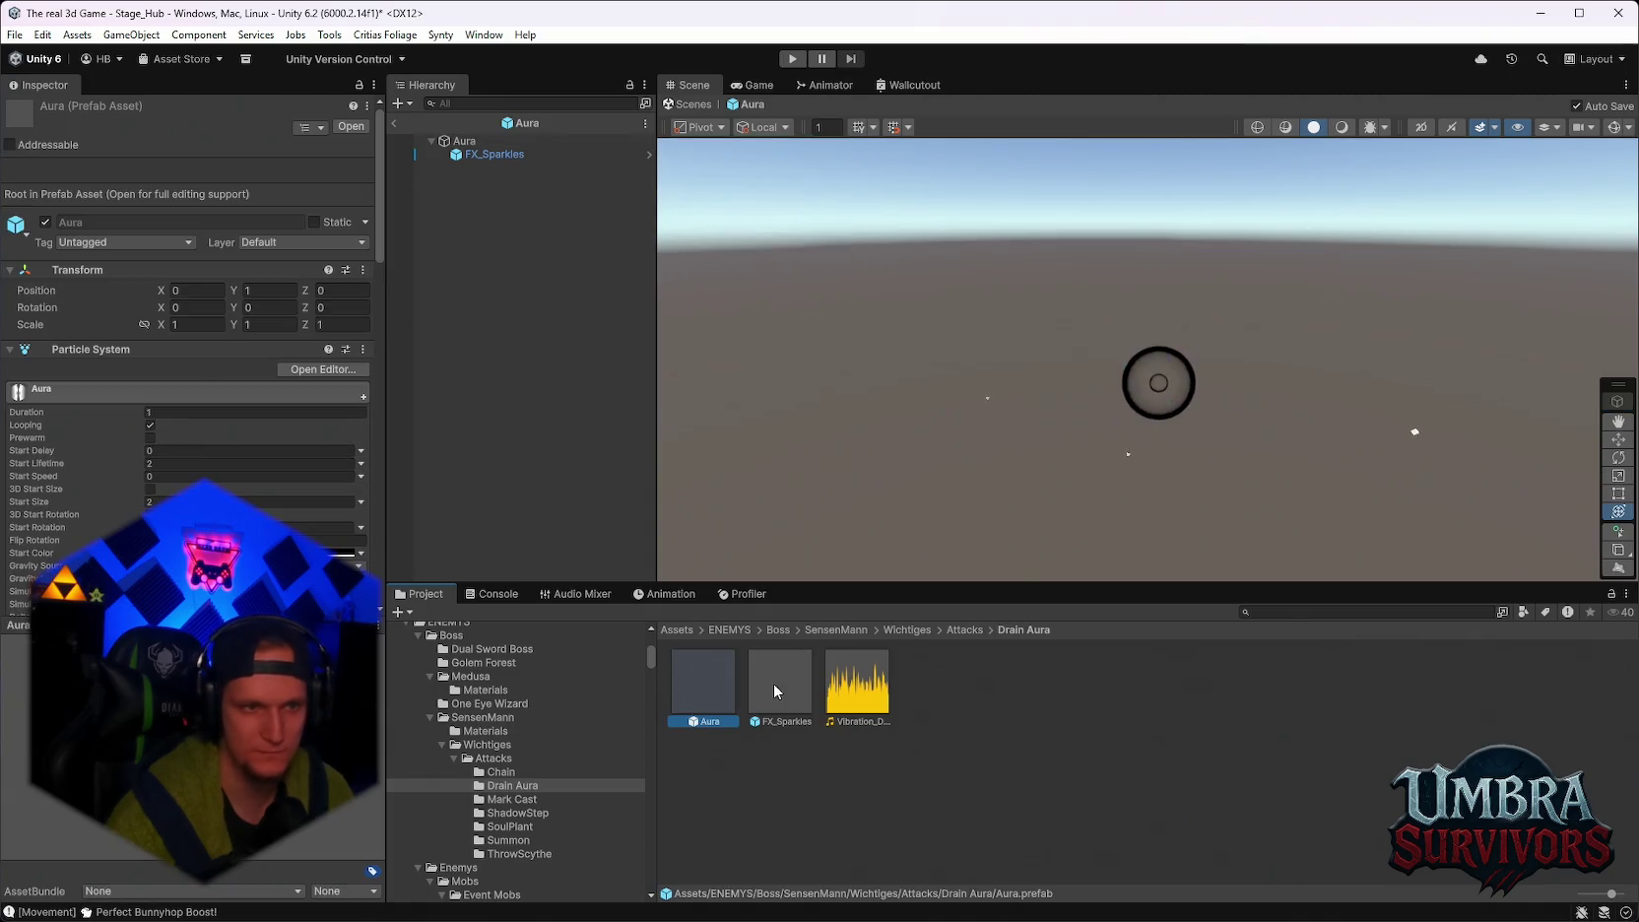
click(398, 122)
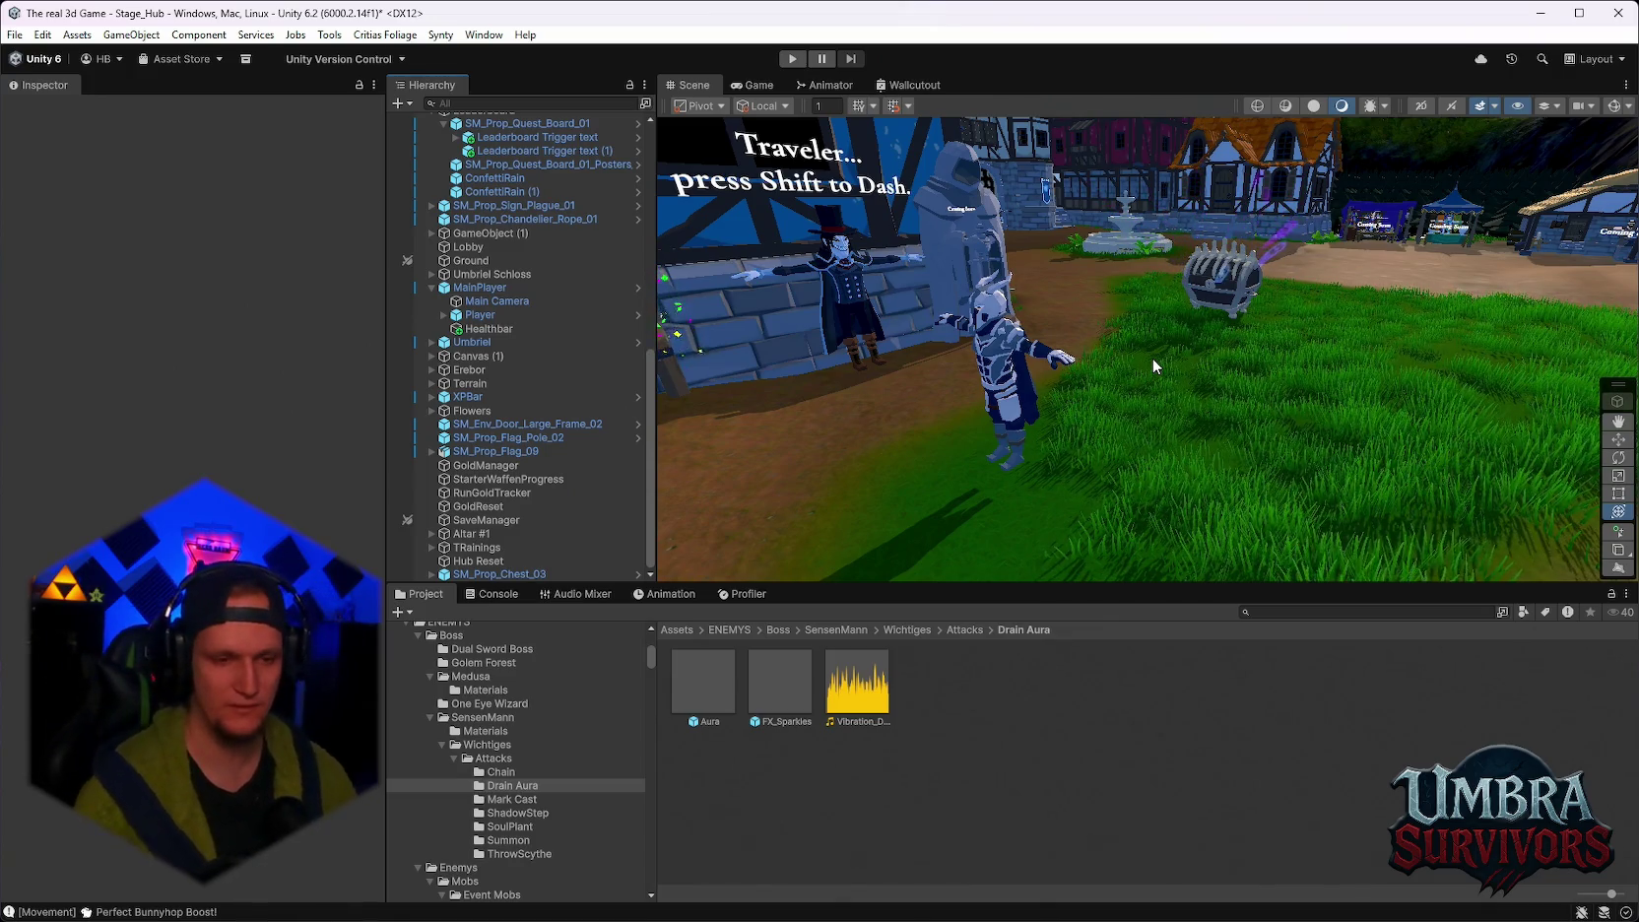
Return to the Enemys > Mobs > ItemDrops > Chest > Mimic folder in the Project window.
scroll(612, 671, down, 5)
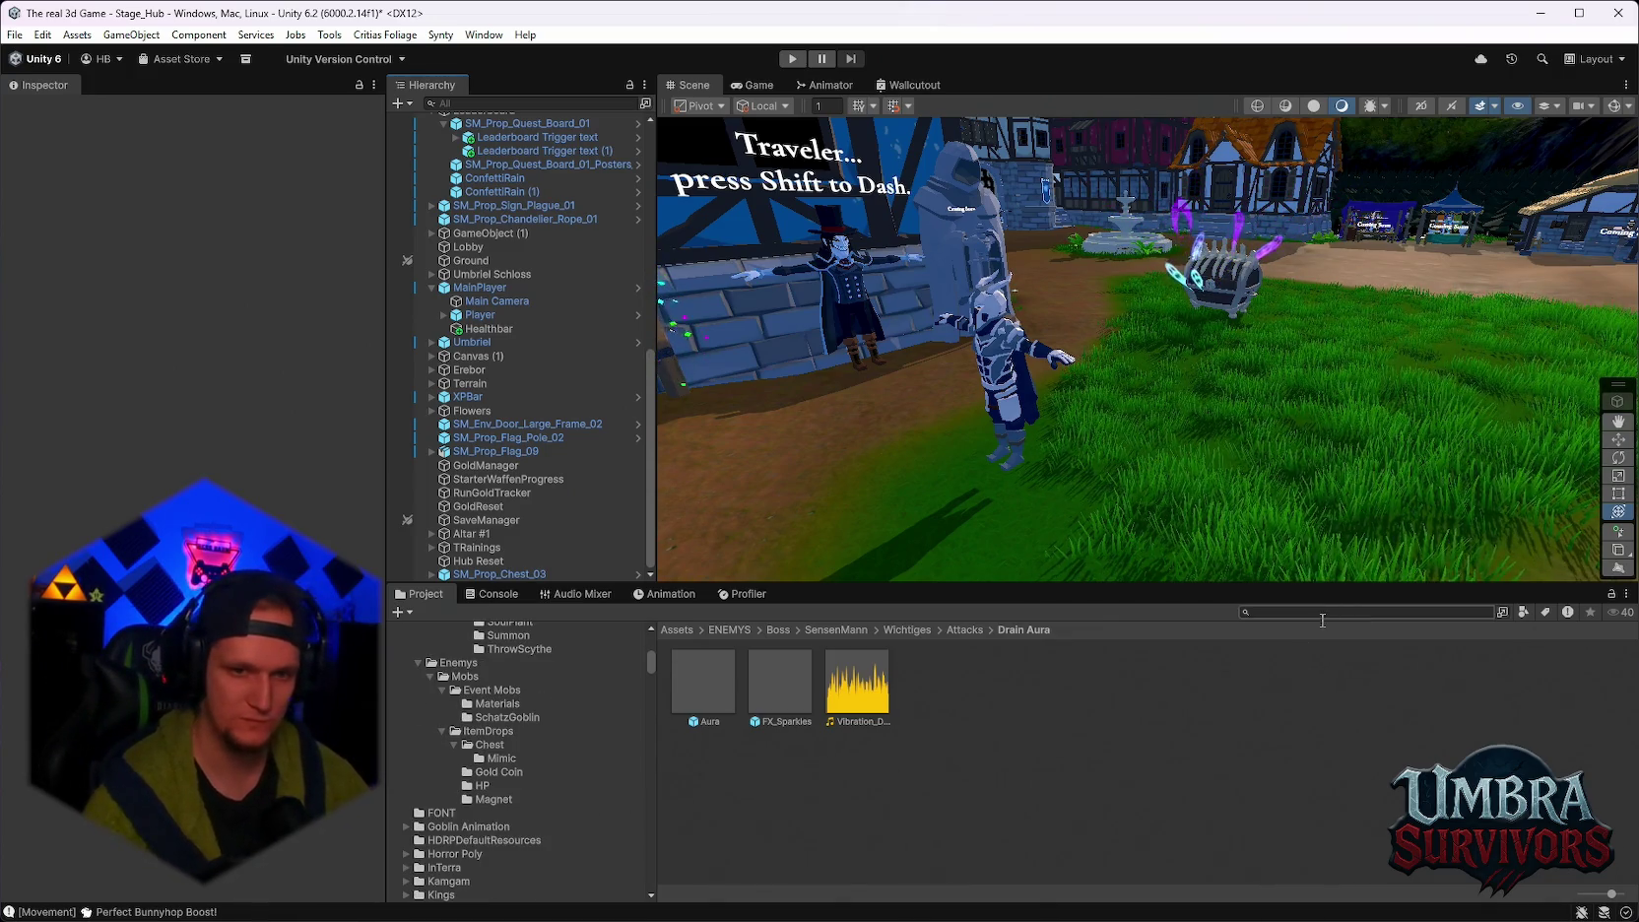
click(498, 758)
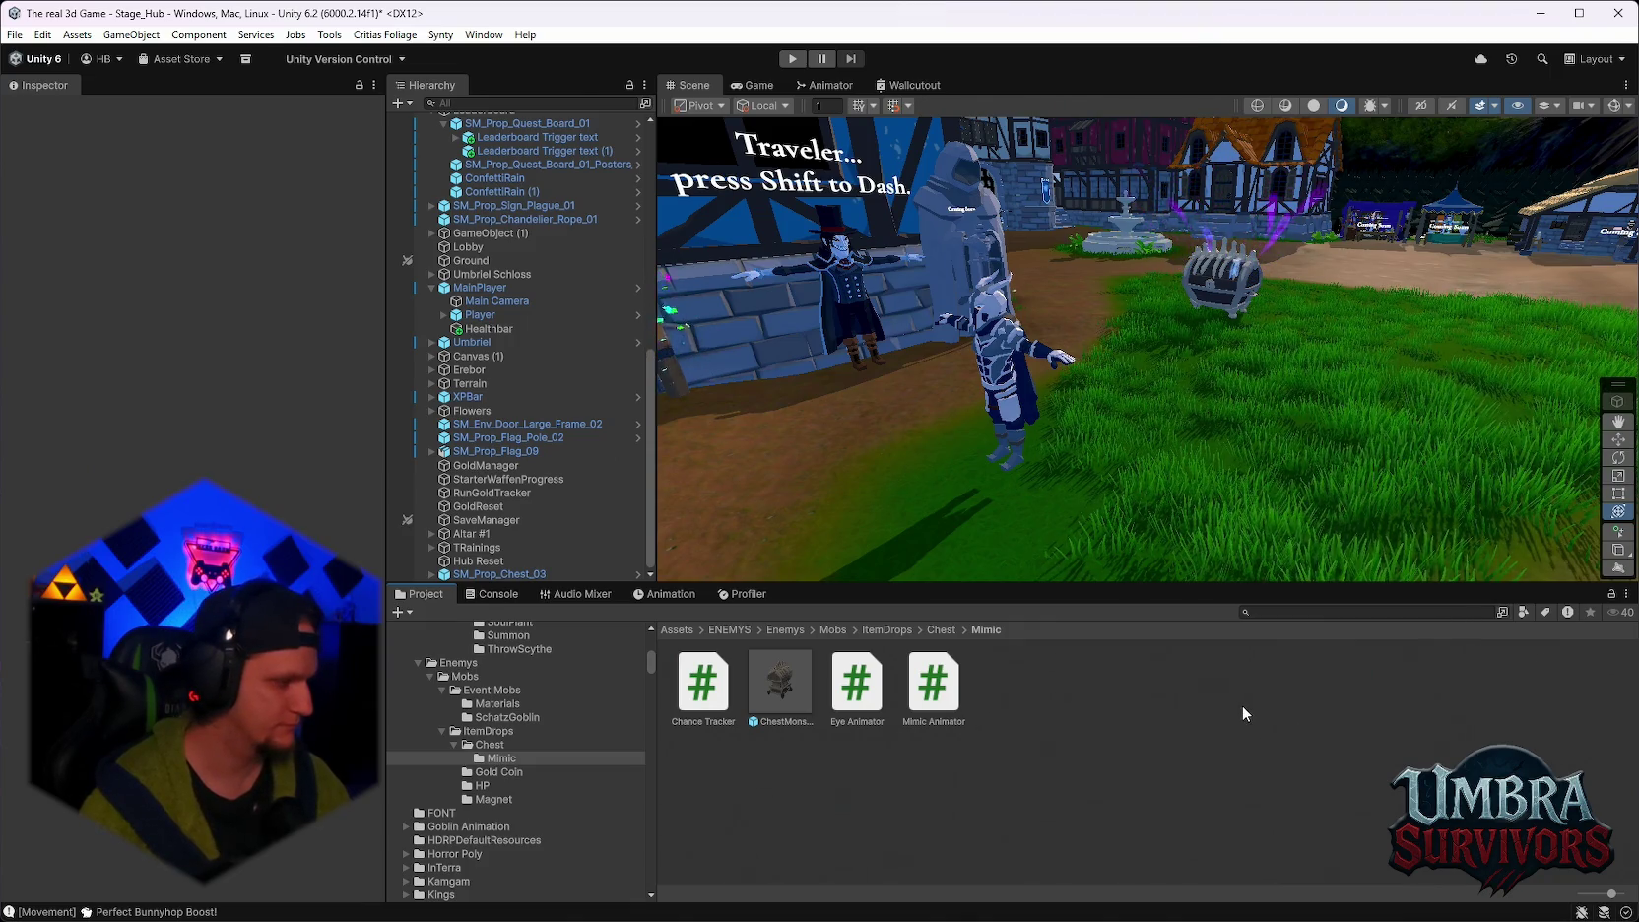
Orbit and zoom the Scene view to face the leaderboard statue, then switch to Discord.
mouse_move(1124, 355)
mouse_down()
mouse_move(1297, 362)
mouse_move(1231, 443)
mouse_up()
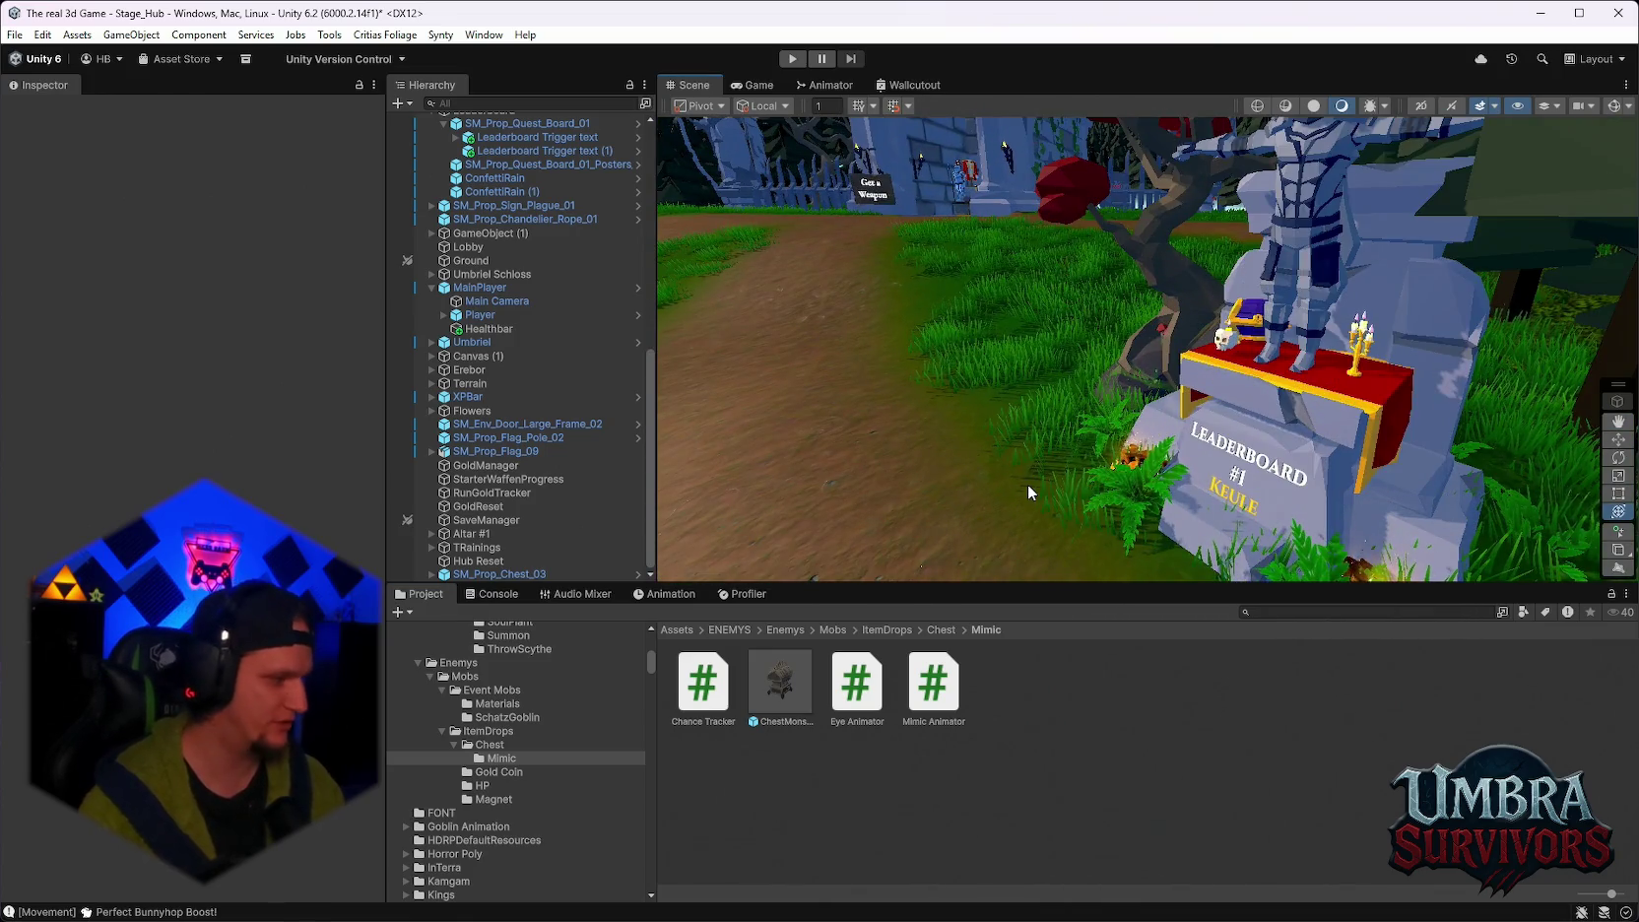
mouse_move(936, 442)
mouse_down()
mouse_move(985, 443)
mouse_move(916, 472)
mouse_move(966, 453)
mouse_up()
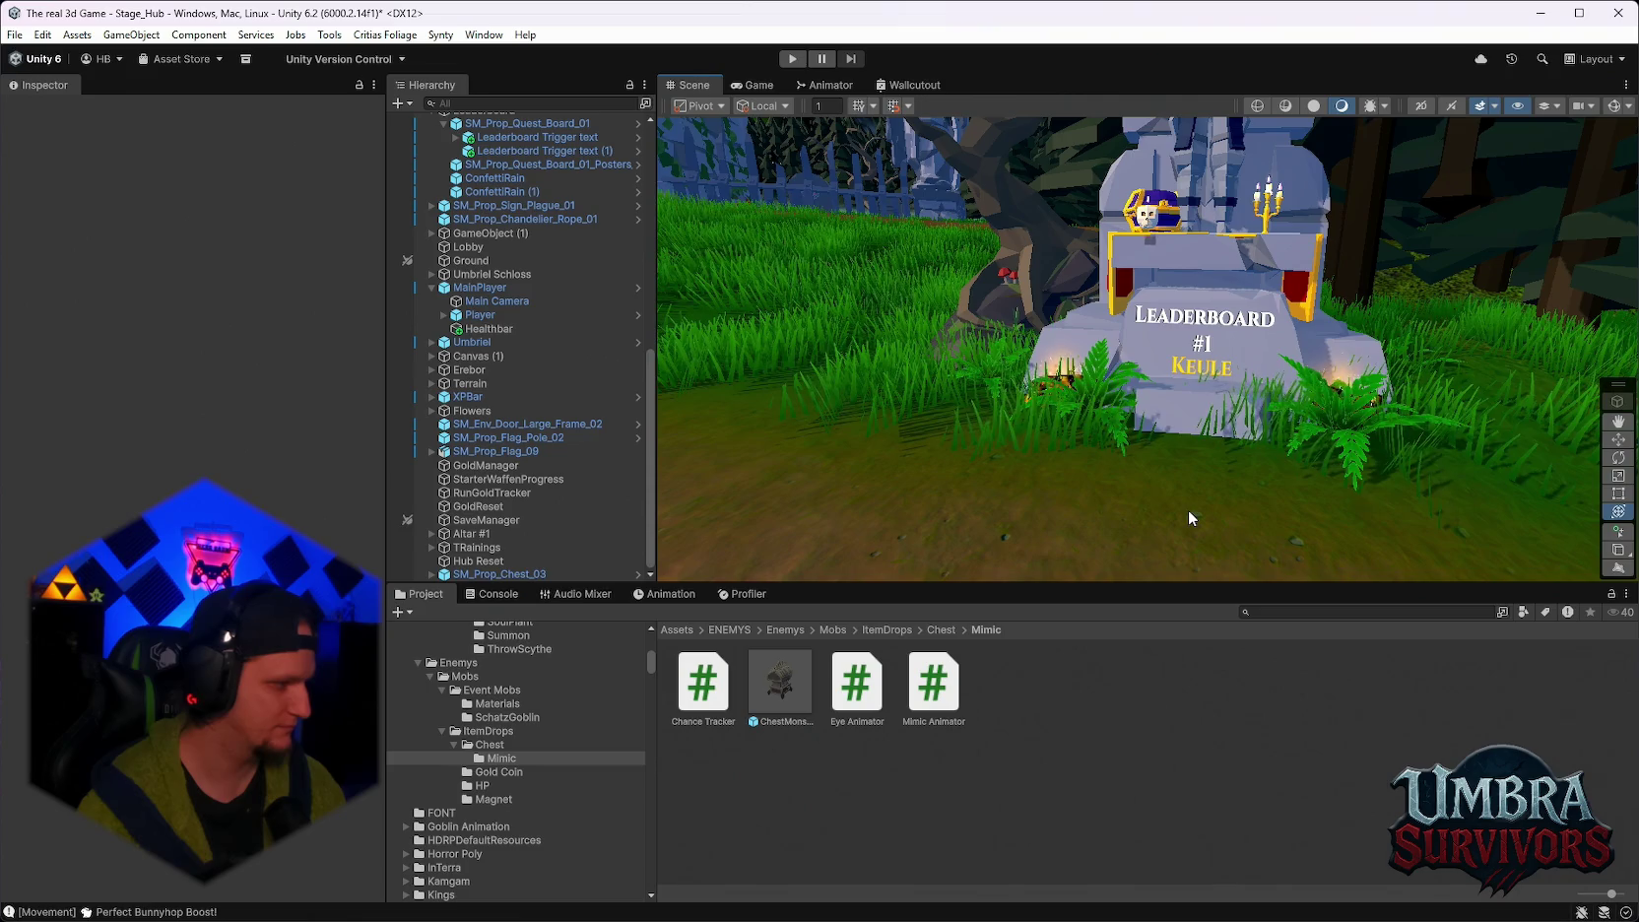
scroll(1155, 496, down, 1)
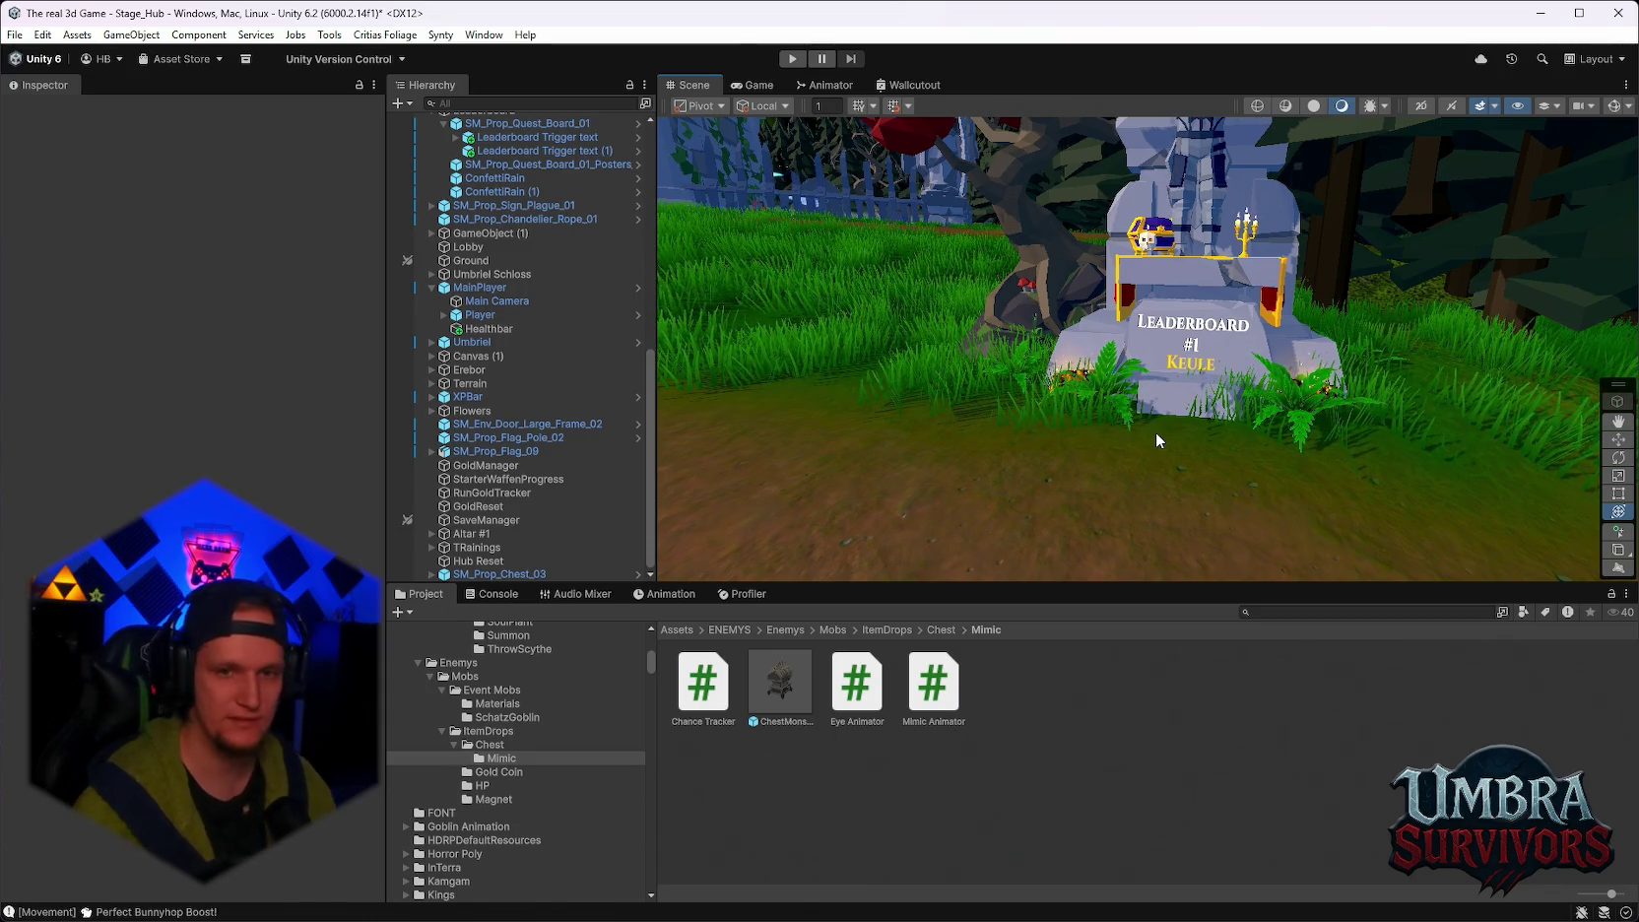
drag(1243, 412, 1228, 424)
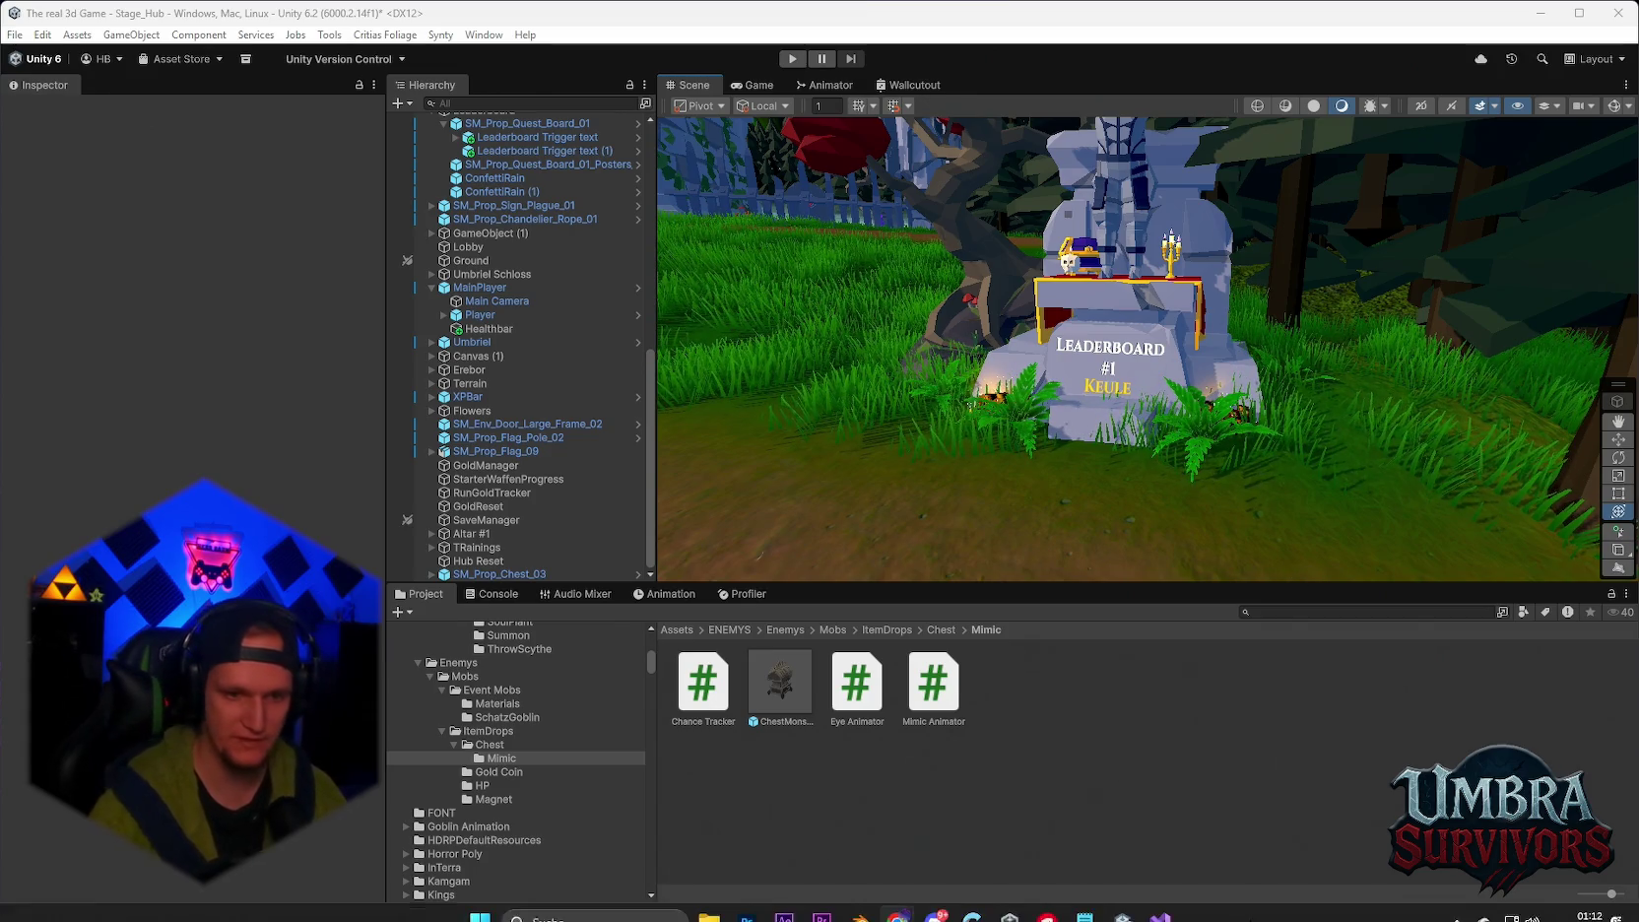
click(936, 916)
click(31, 177)
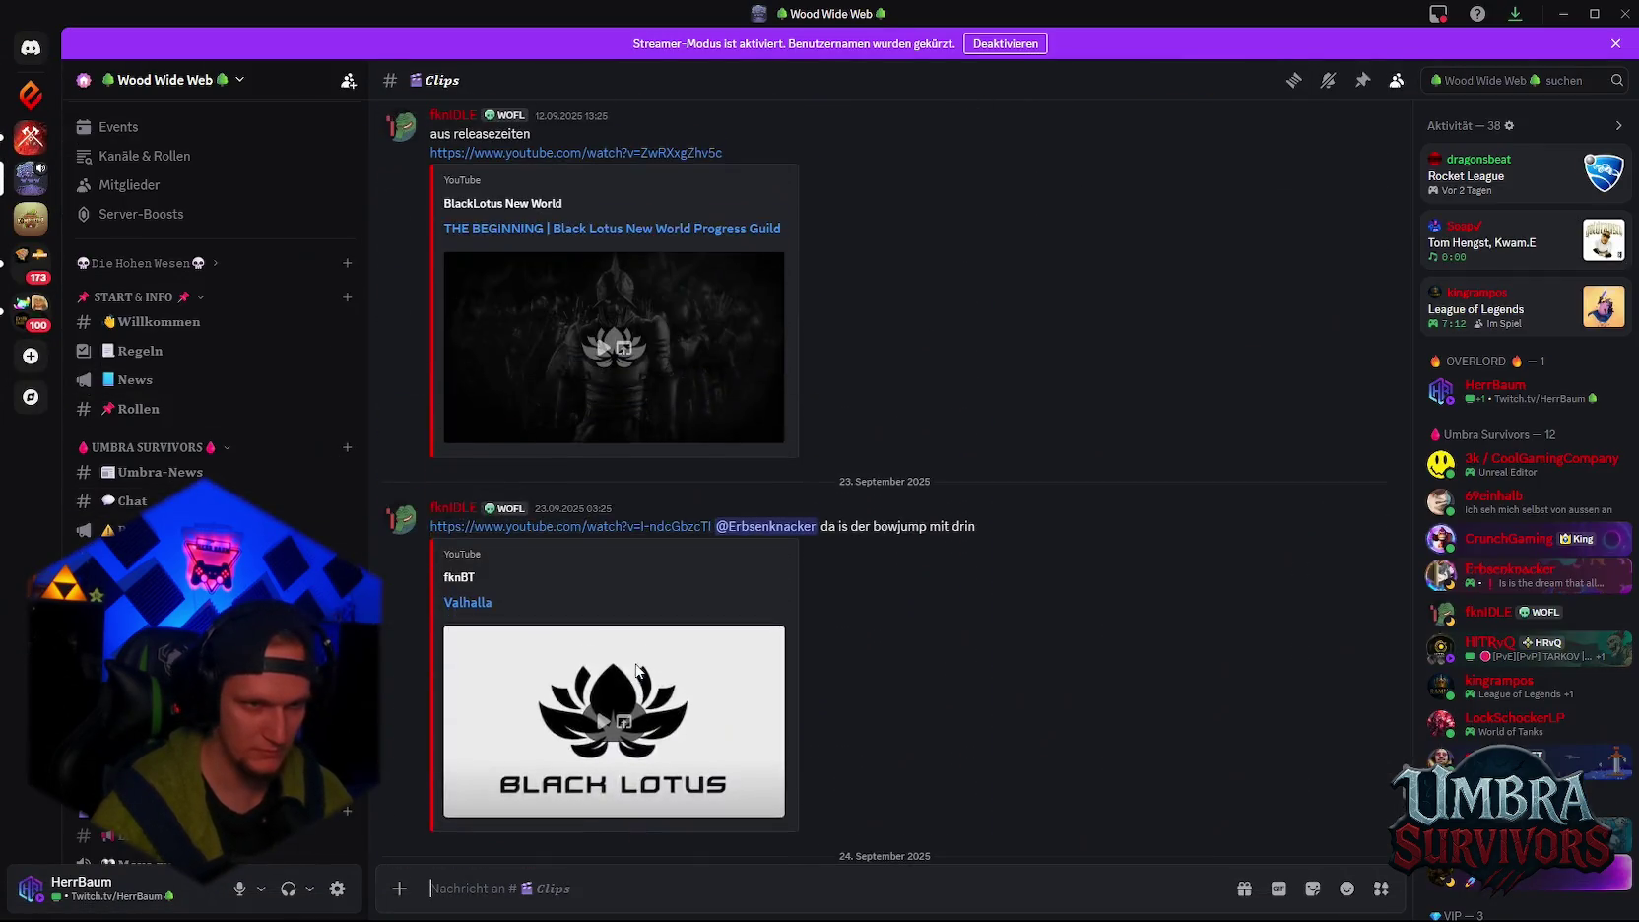
click(127, 500)
scroll(719, 591, up, 15)
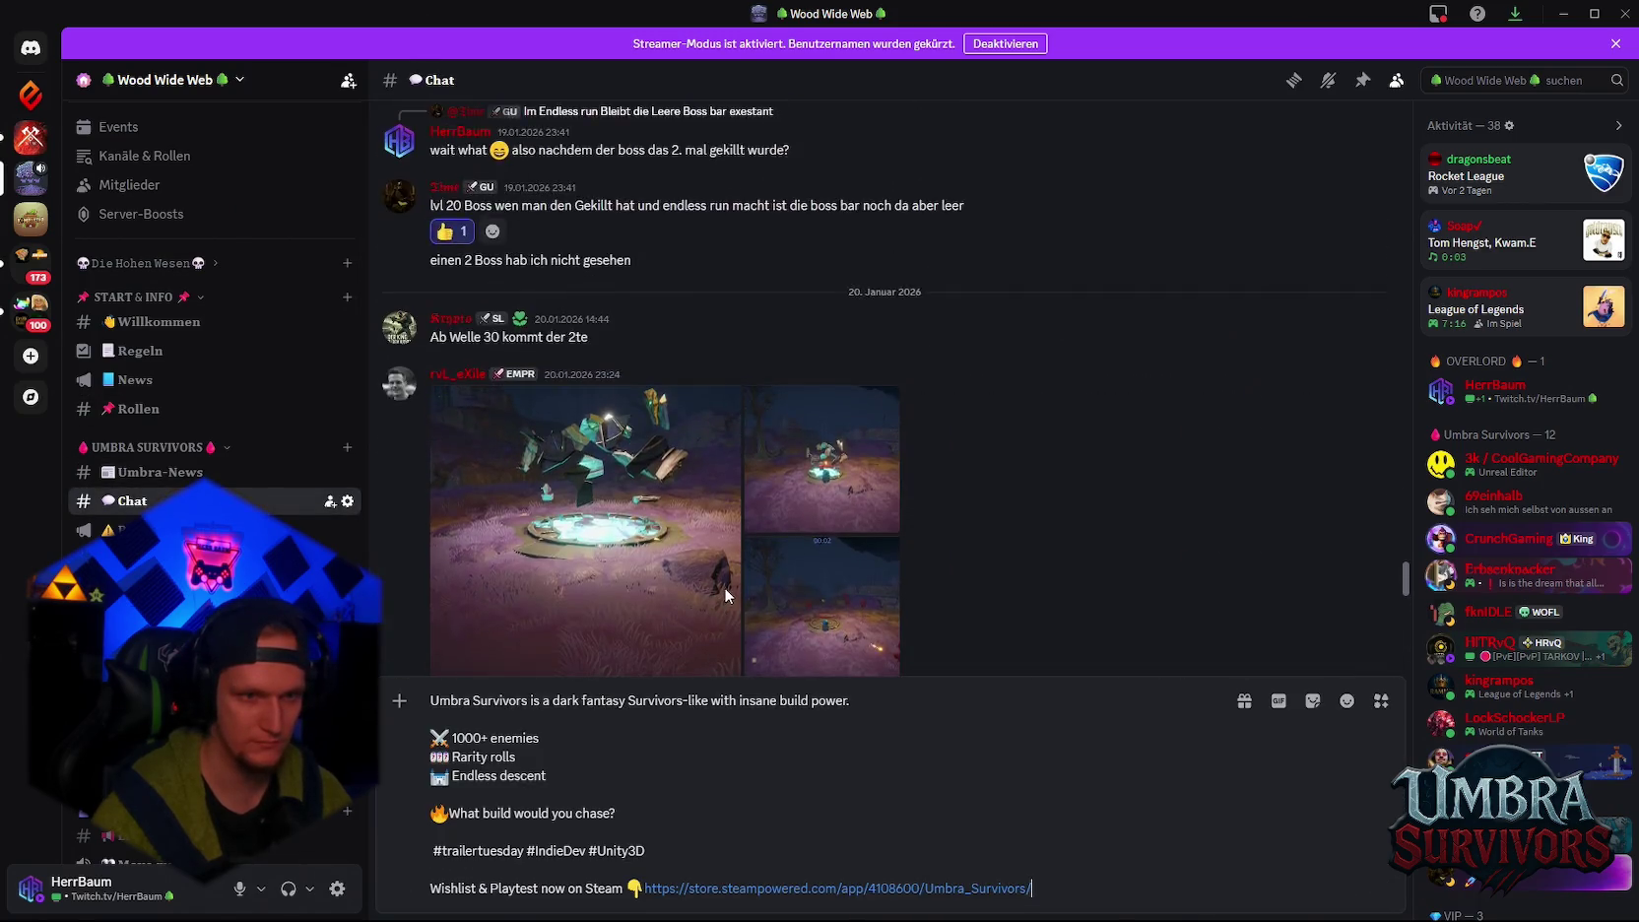
click(31, 47)
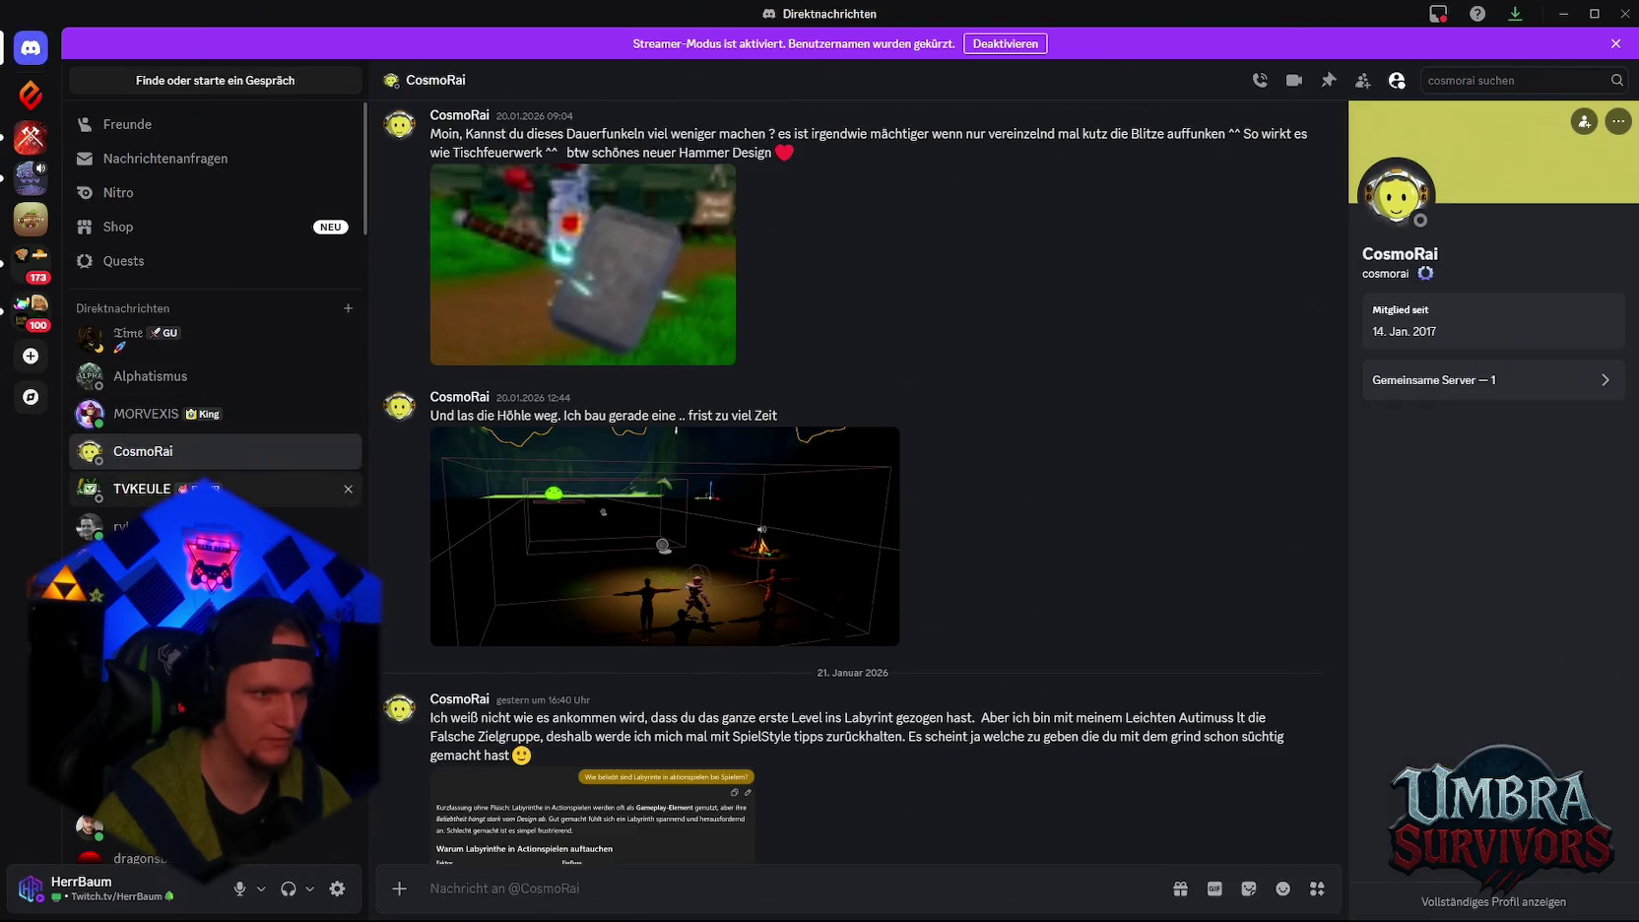
click(148, 488)
click(708, 730)
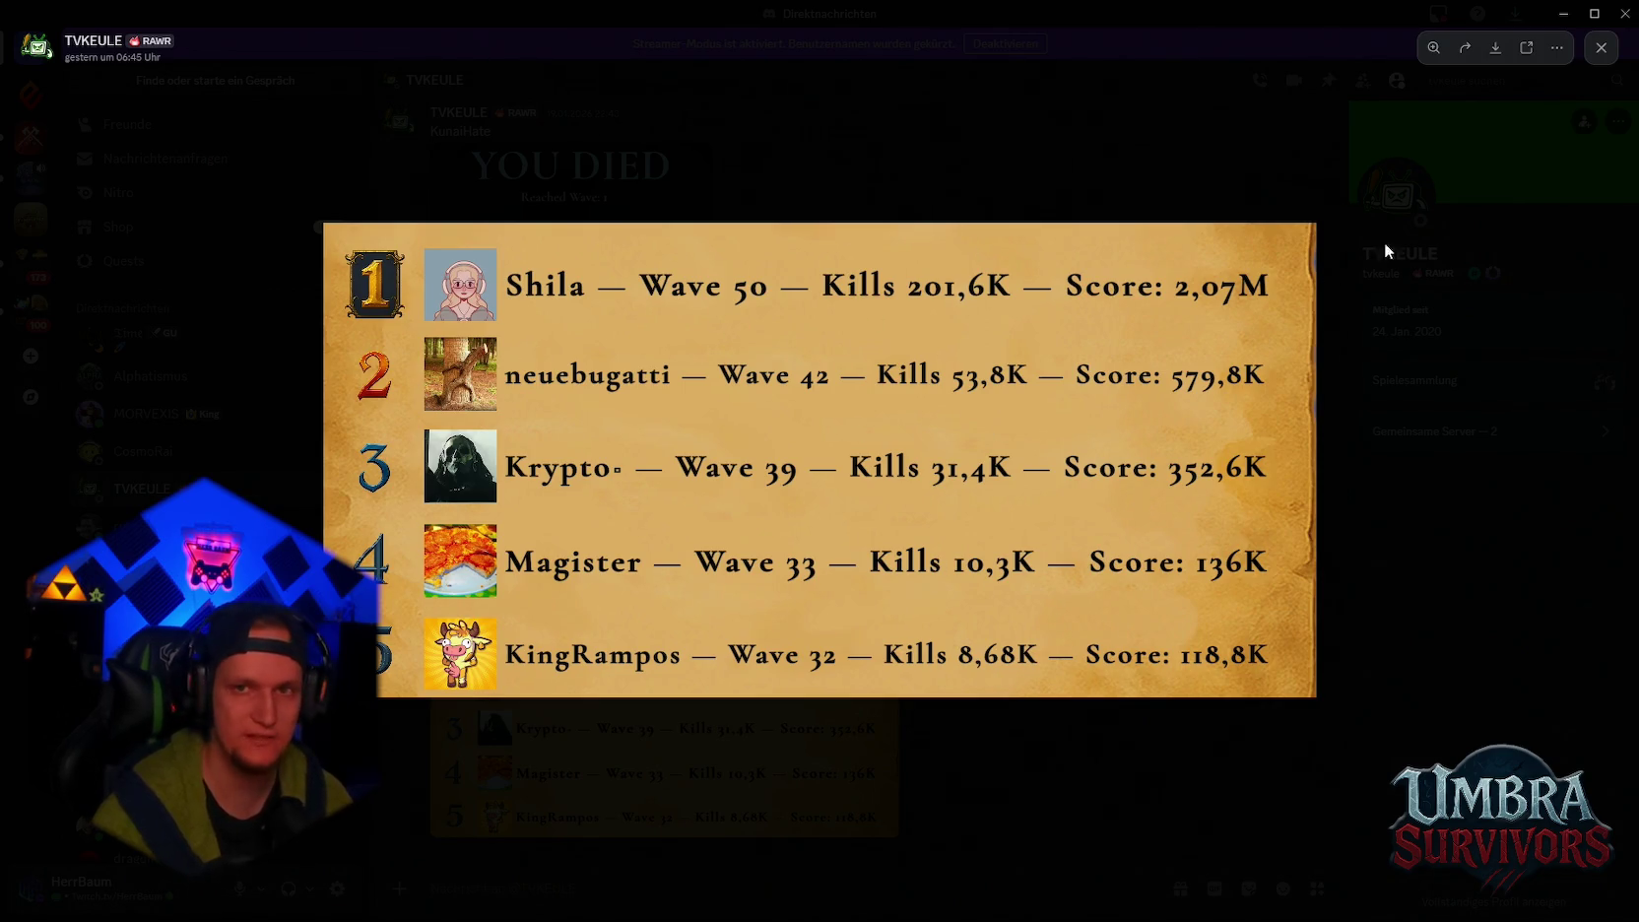
click(1601, 47)
click(1564, 14)
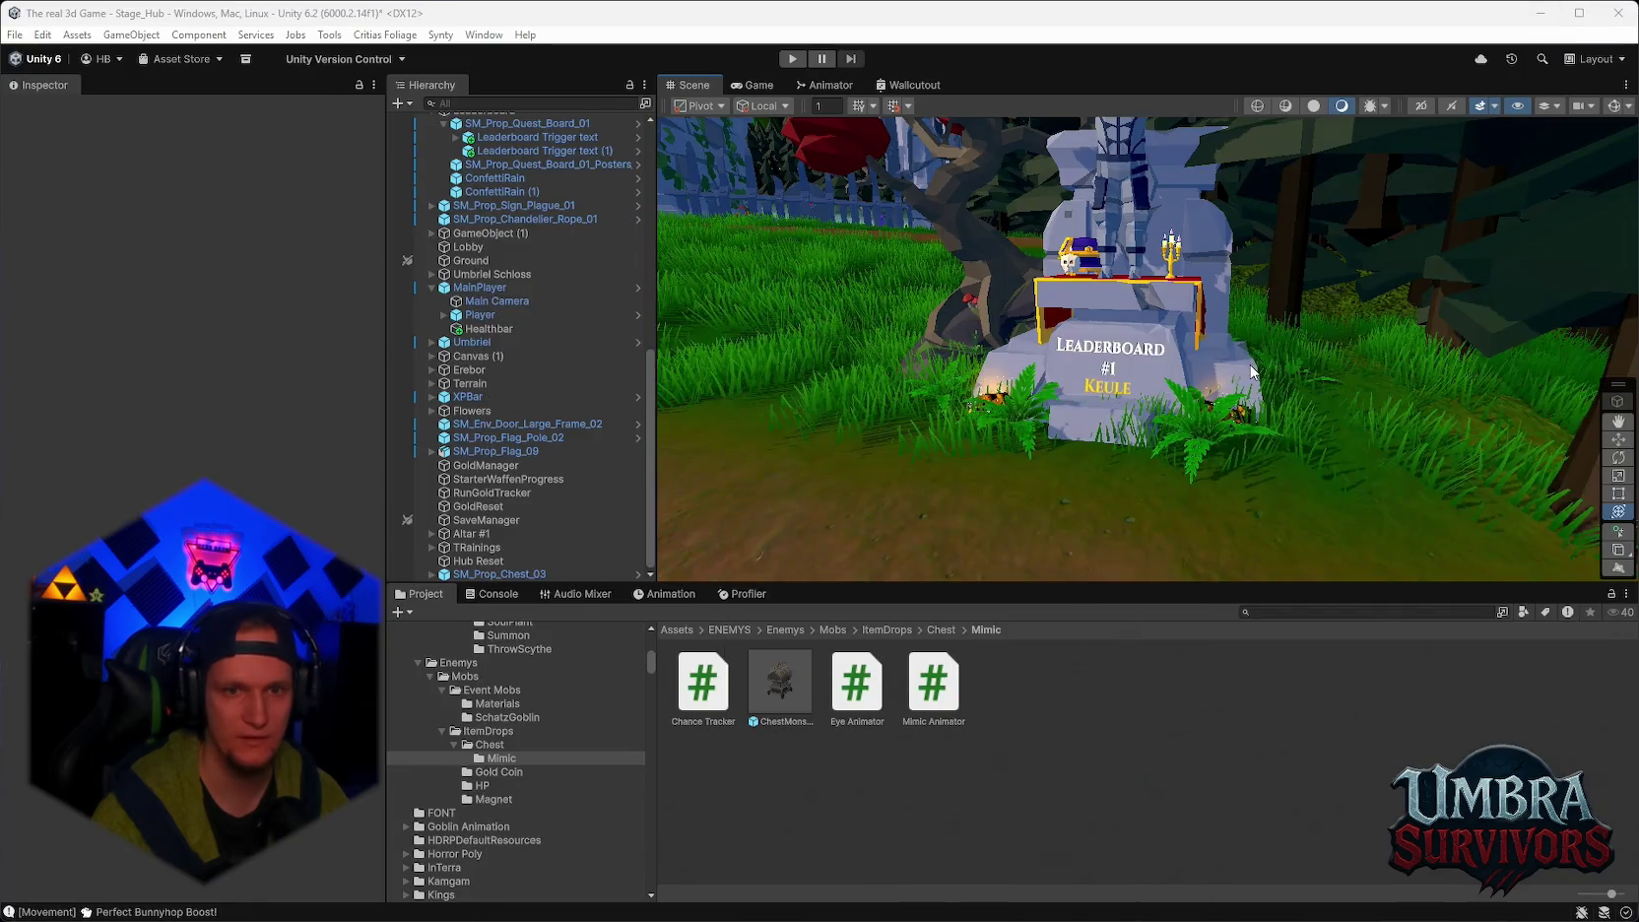
Pull back, pan with the Hand tool and zoom in on the leaderboard statue's #1 inscription.
key(s)
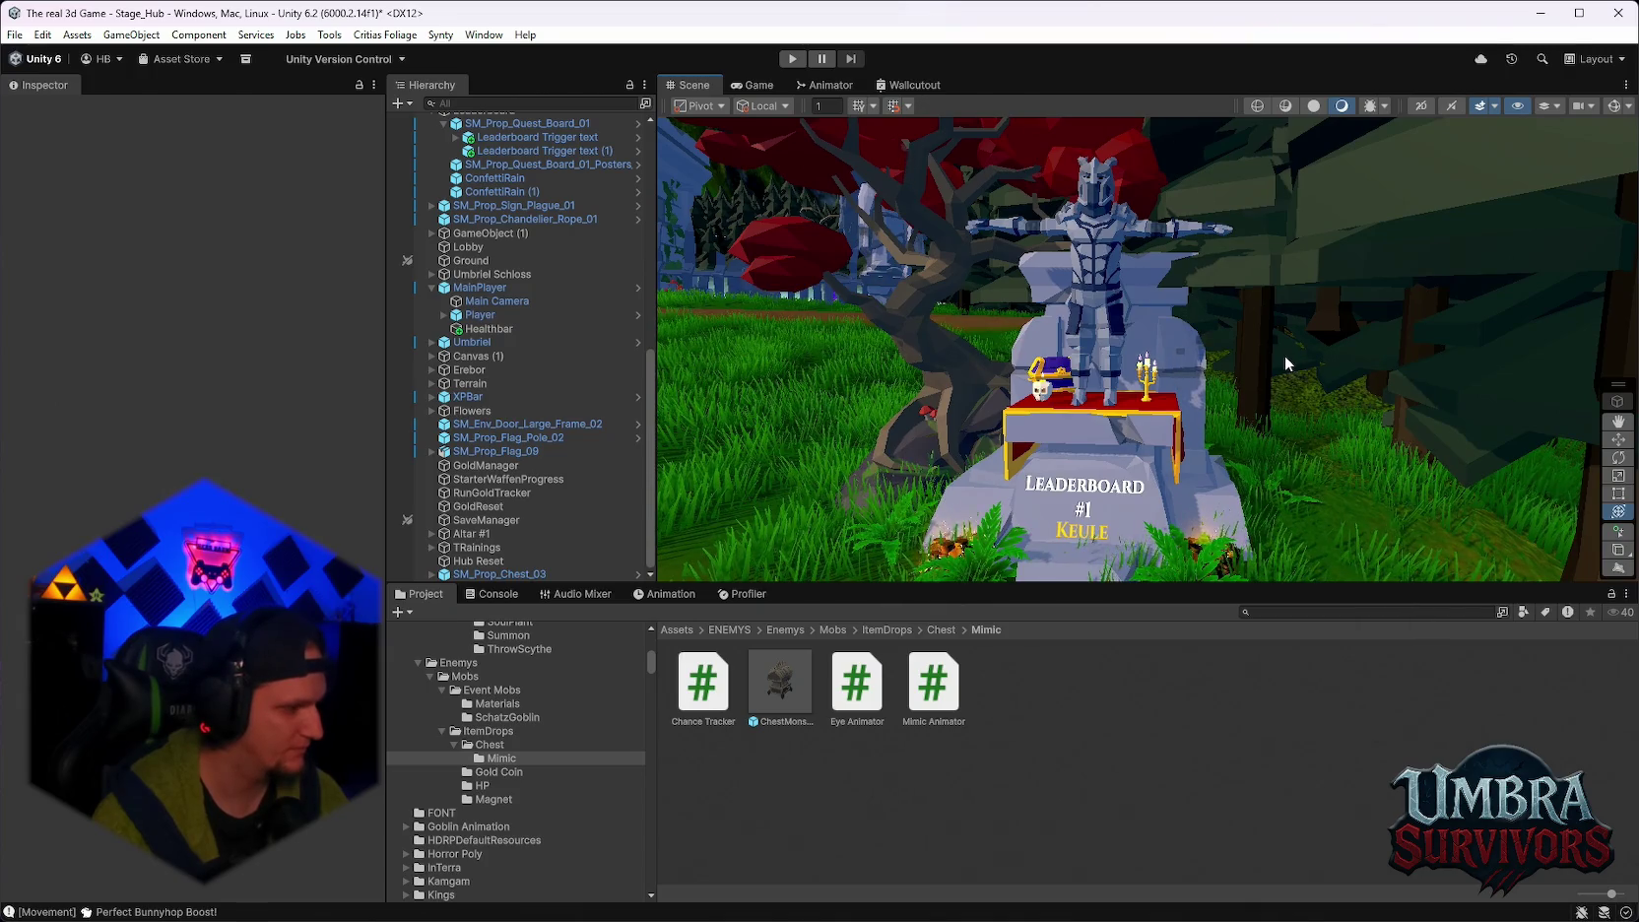
key(q)
mouse_move(1276, 365)
mouse_down()
mouse_move(1181, 373)
mouse_move(1307, 332)
mouse_up()
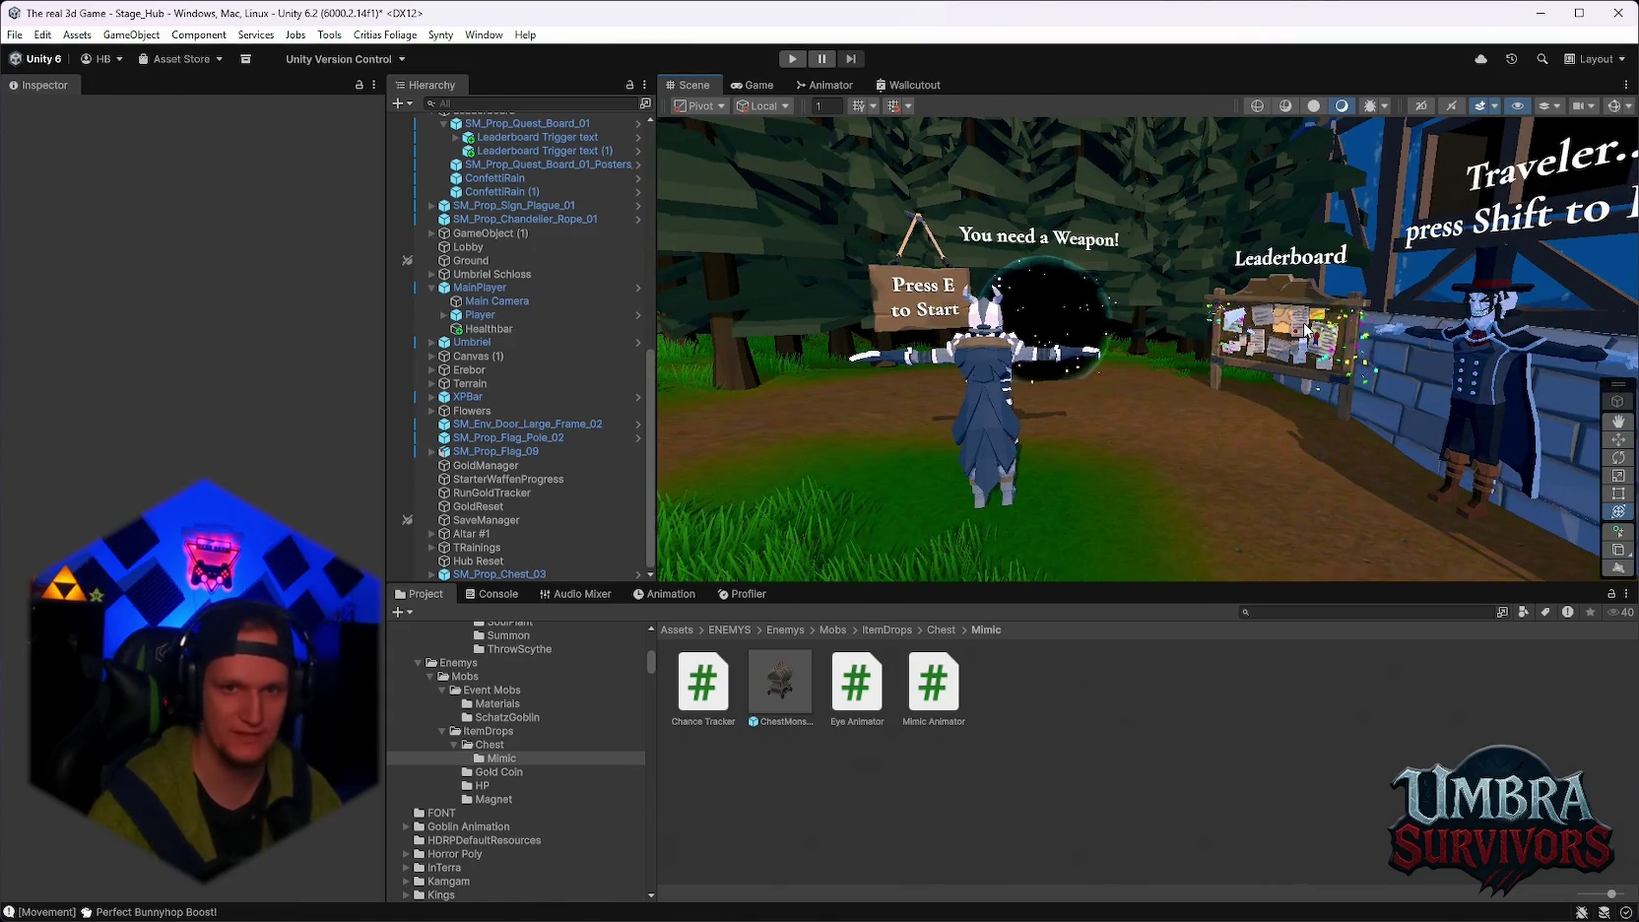
scroll(1122, 340, up, 5)
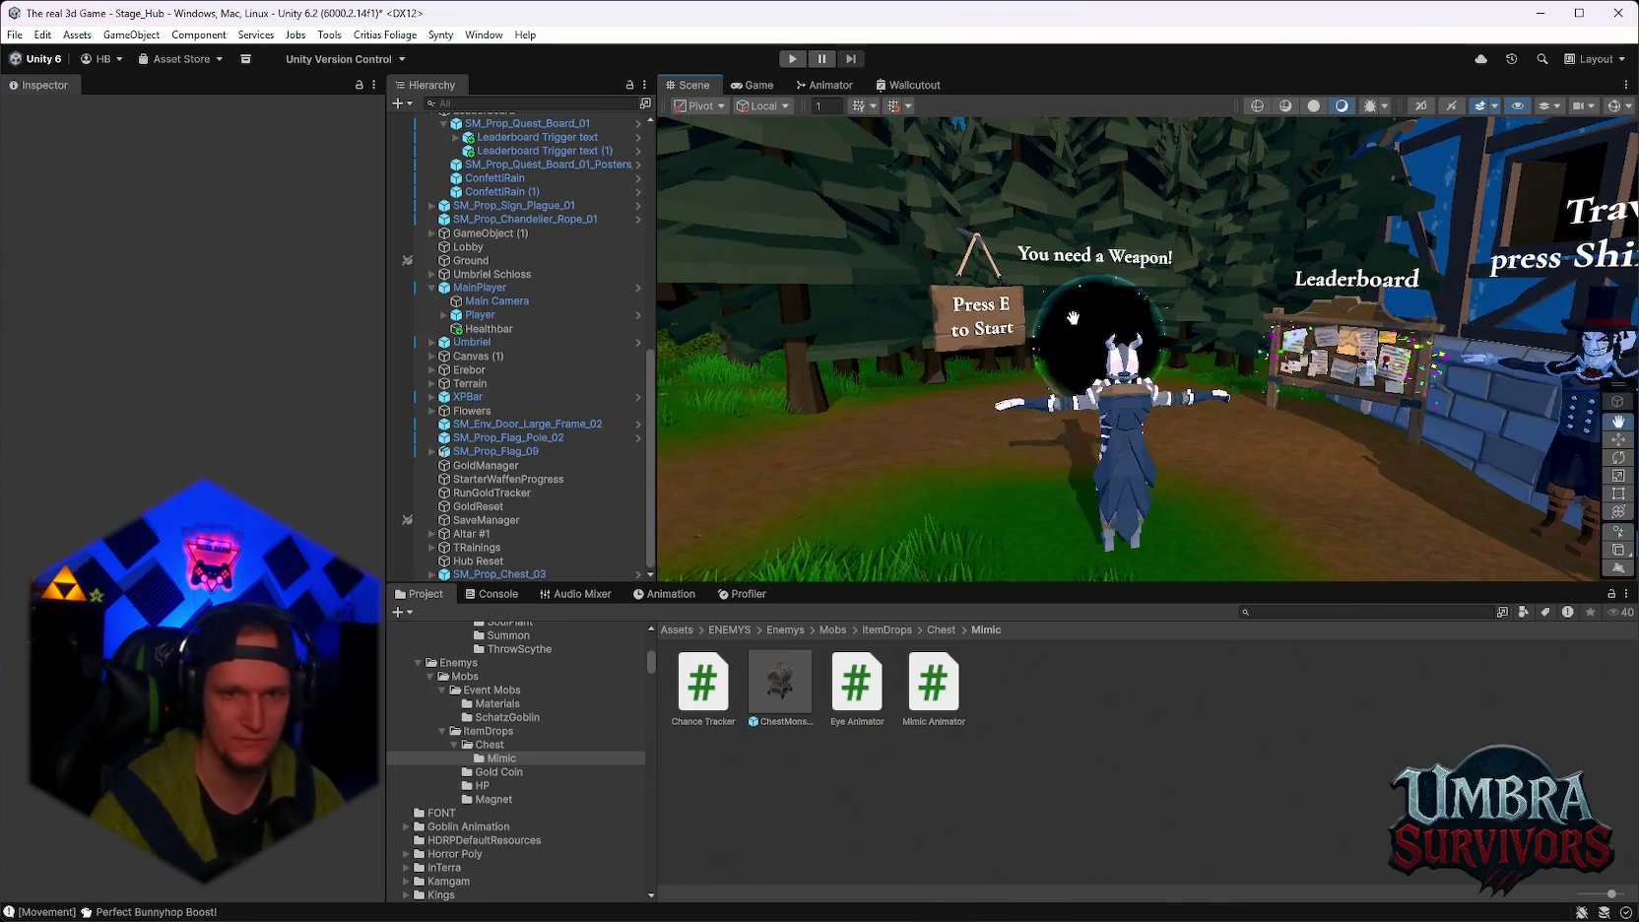
mouse_move(1121, 340)
mouse_down()
mouse_move(1059, 448)
mouse_move(1218, 418)
mouse_move(1004, 455)
mouse_up()
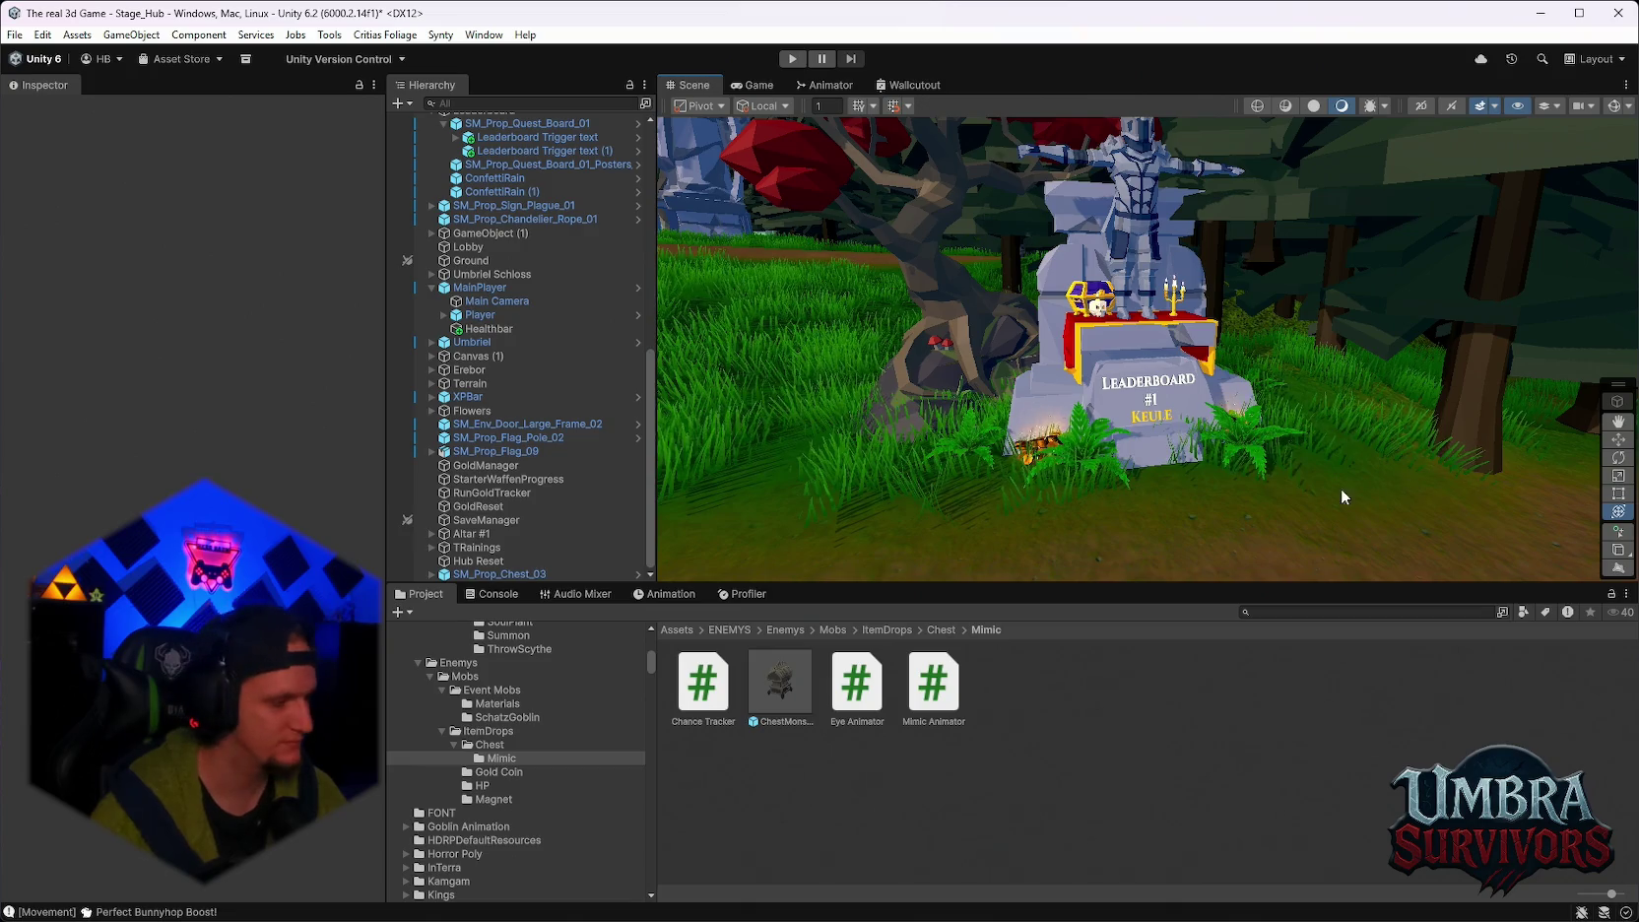
scroll(1159, 419, up, 2)
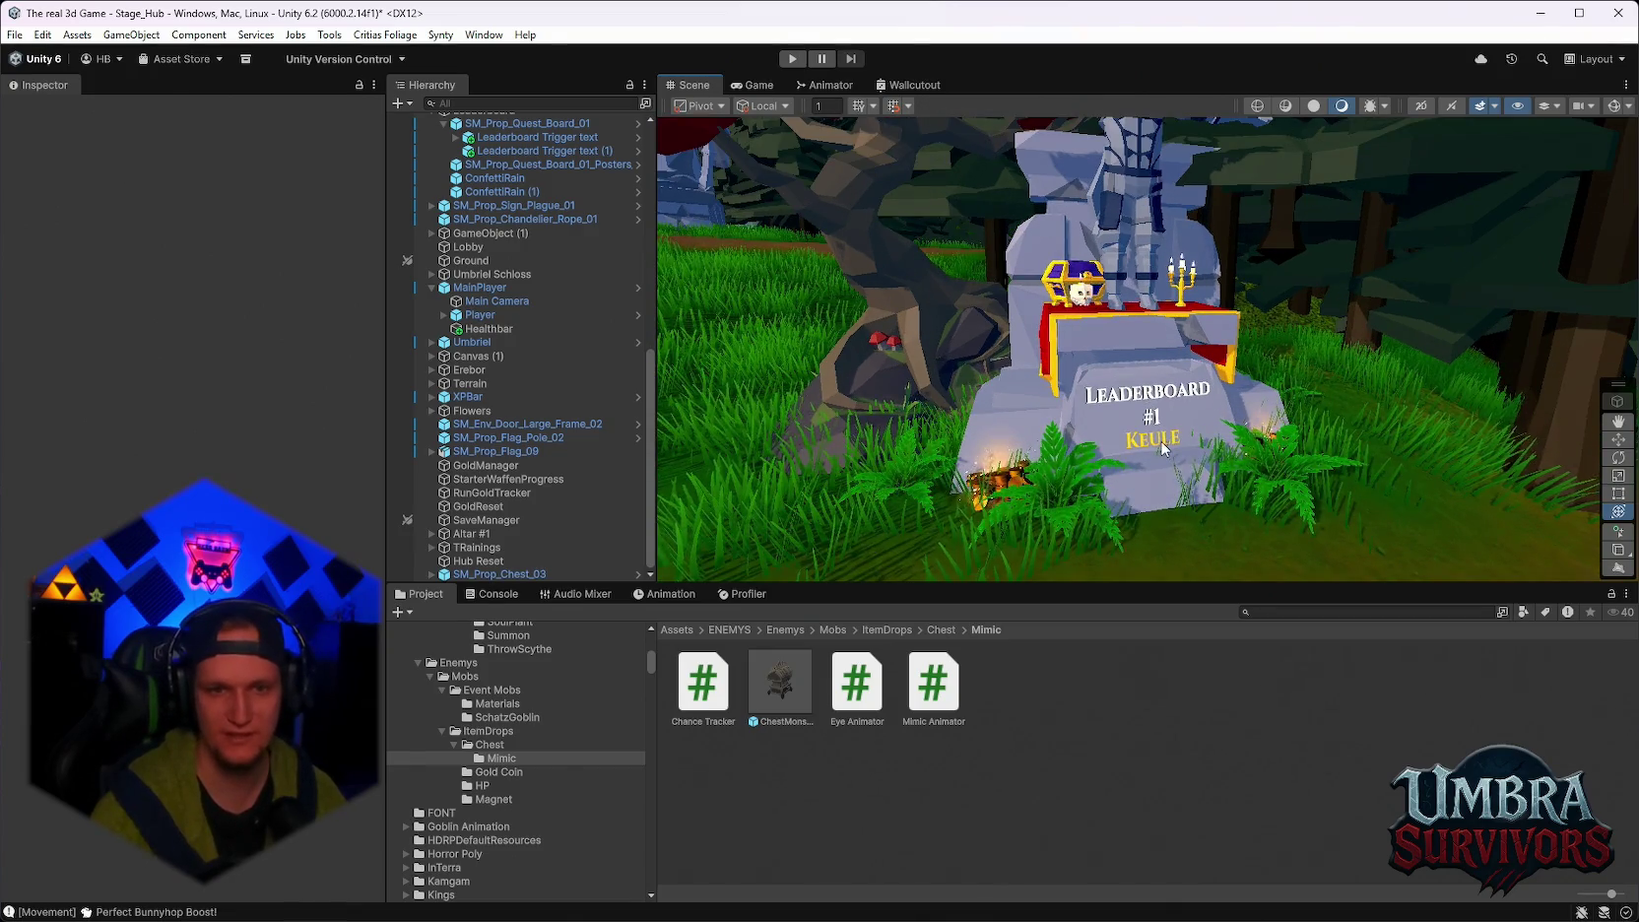
Select Text (TMP) (1) under SM_Env_Alter_01 and overwrite the #1 name with the new player's name.
click(1162, 448)
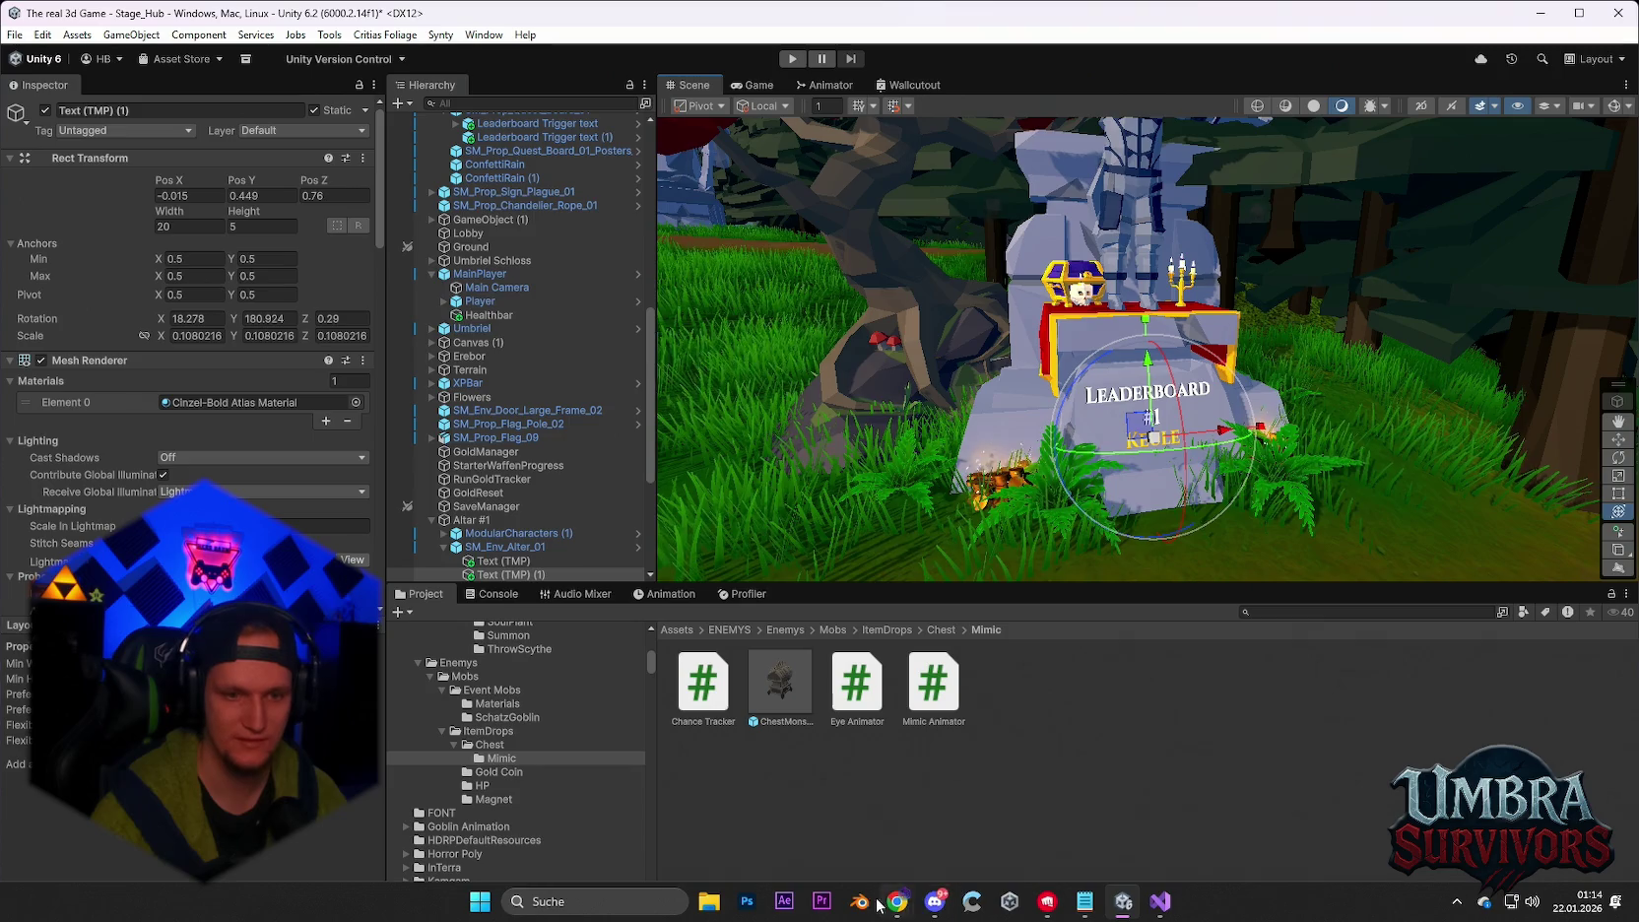
click(935, 901)
click(935, 901)
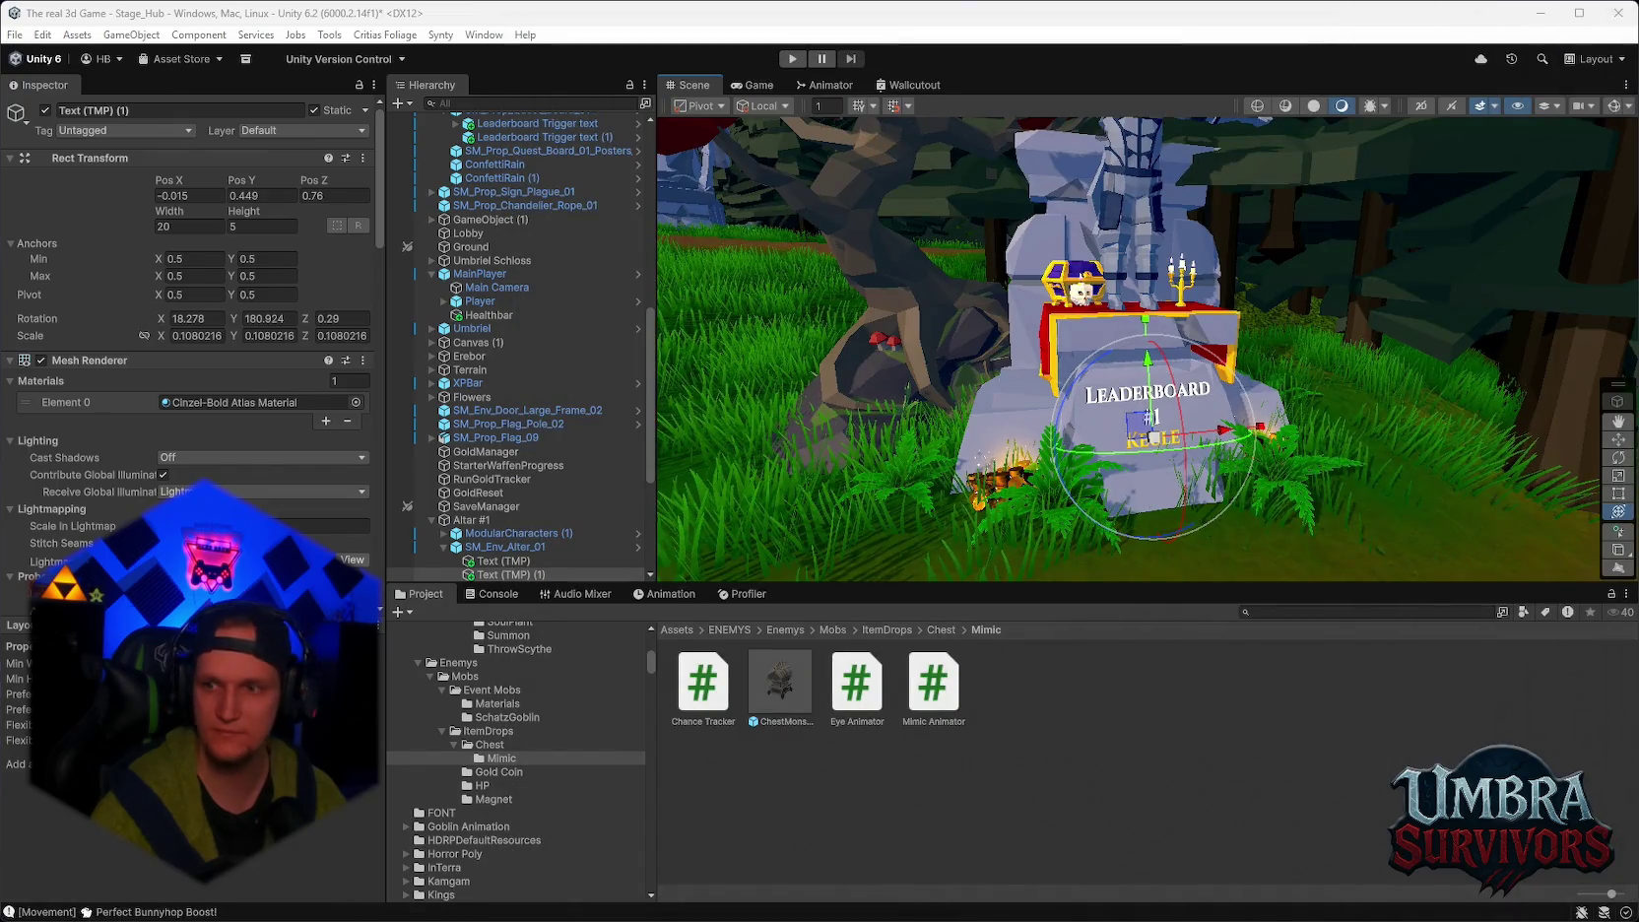
scroll(532, 423, down, 4)
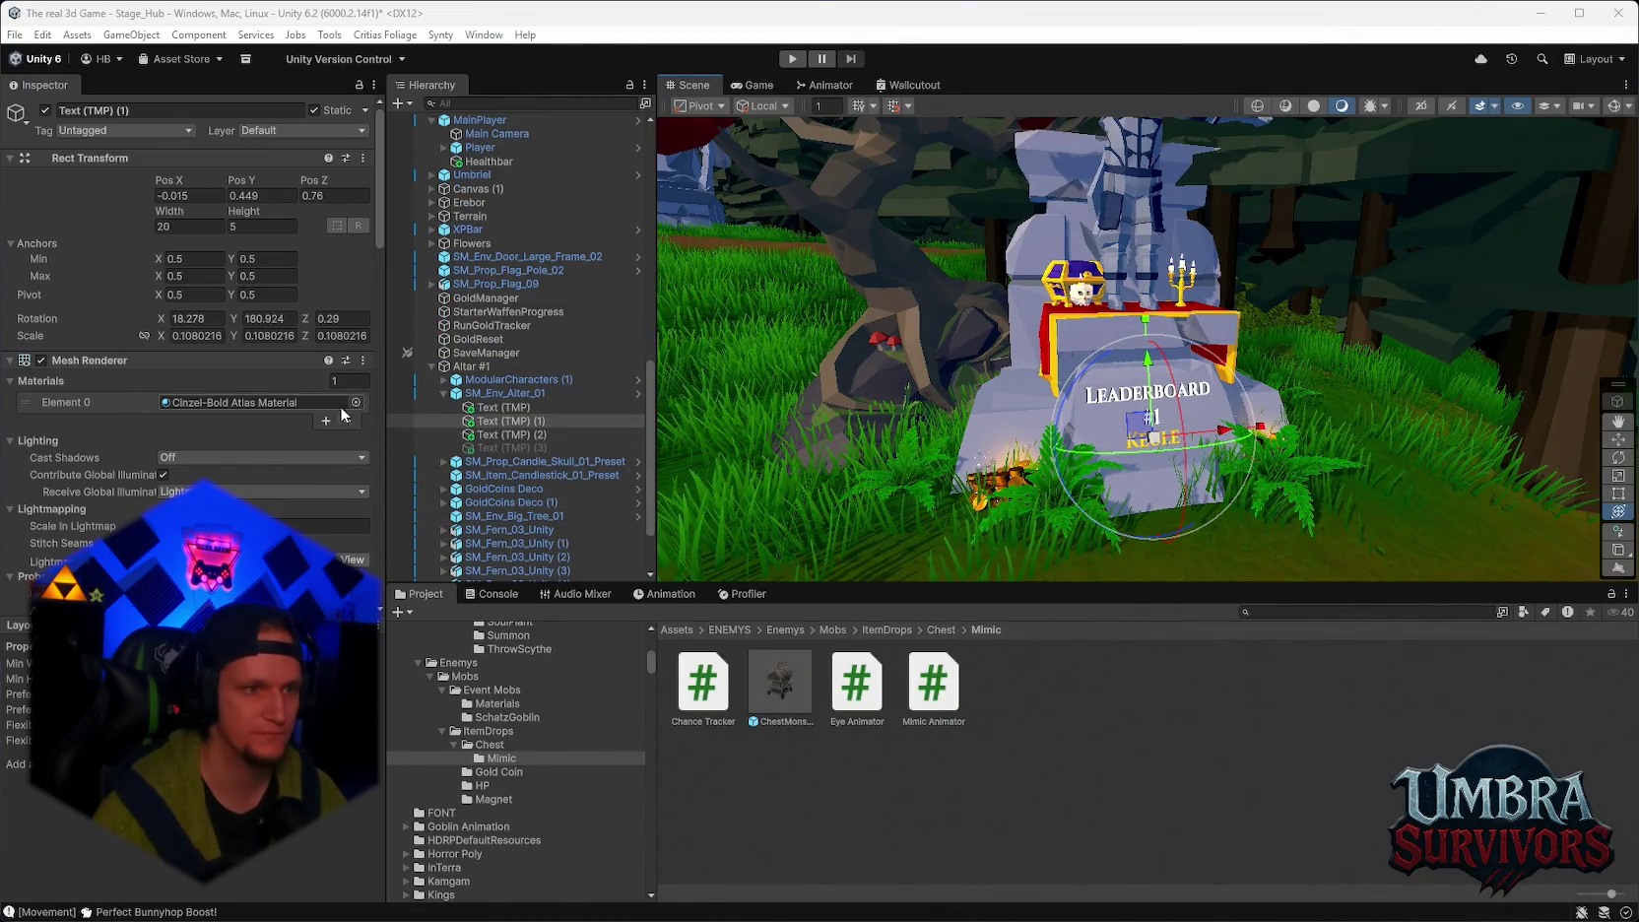
click(496, 406)
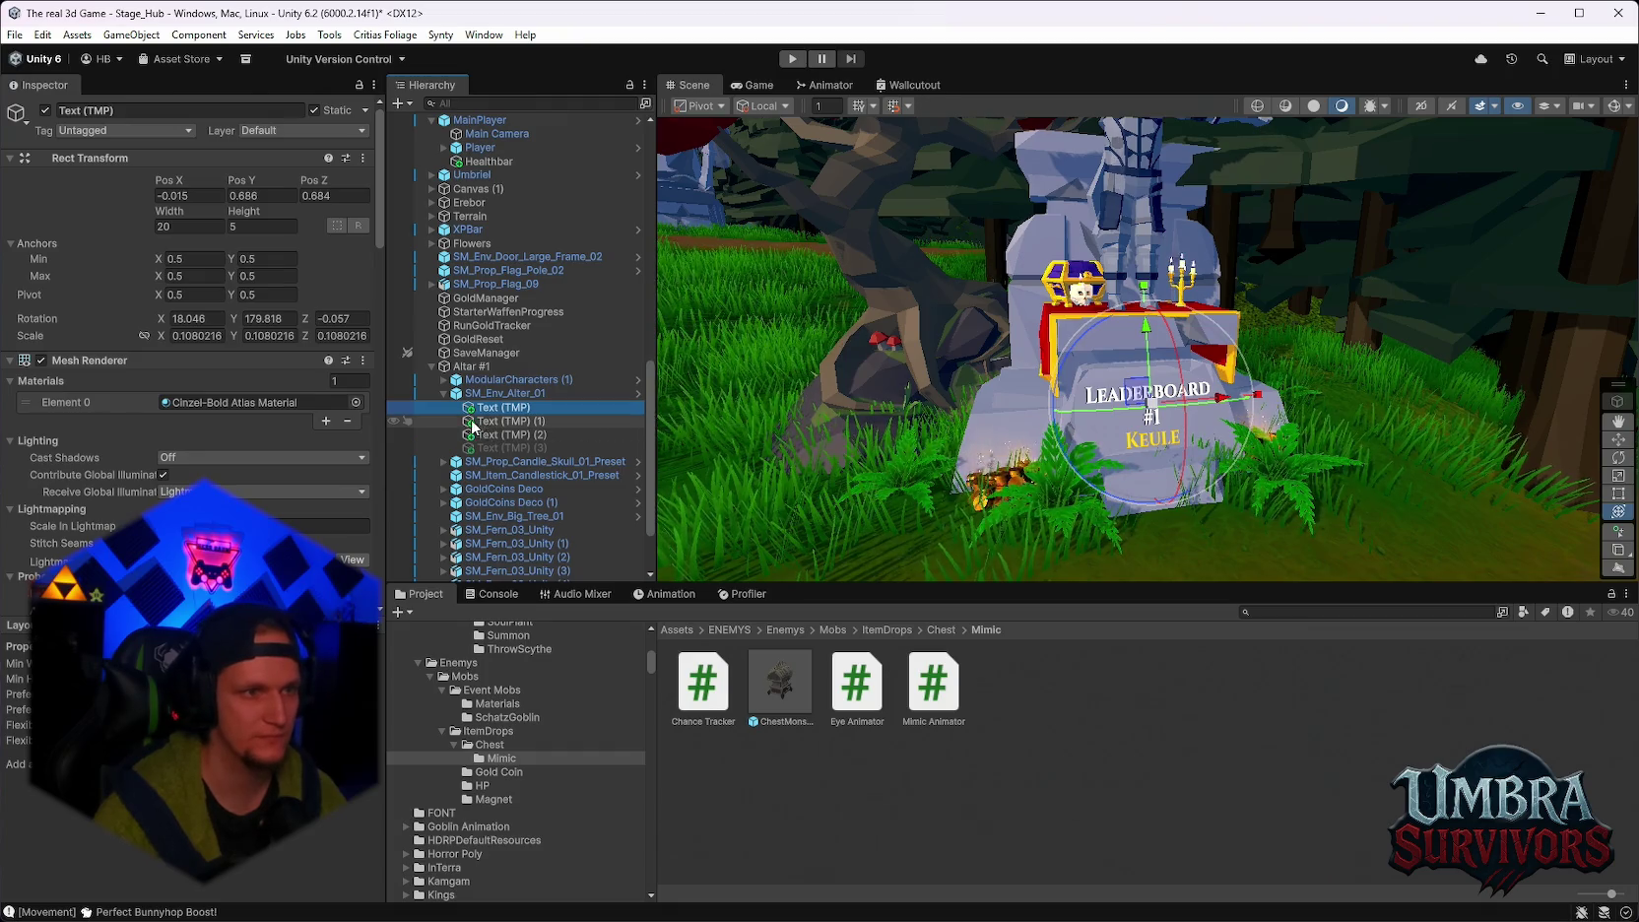
scroll(302, 461, down, 10)
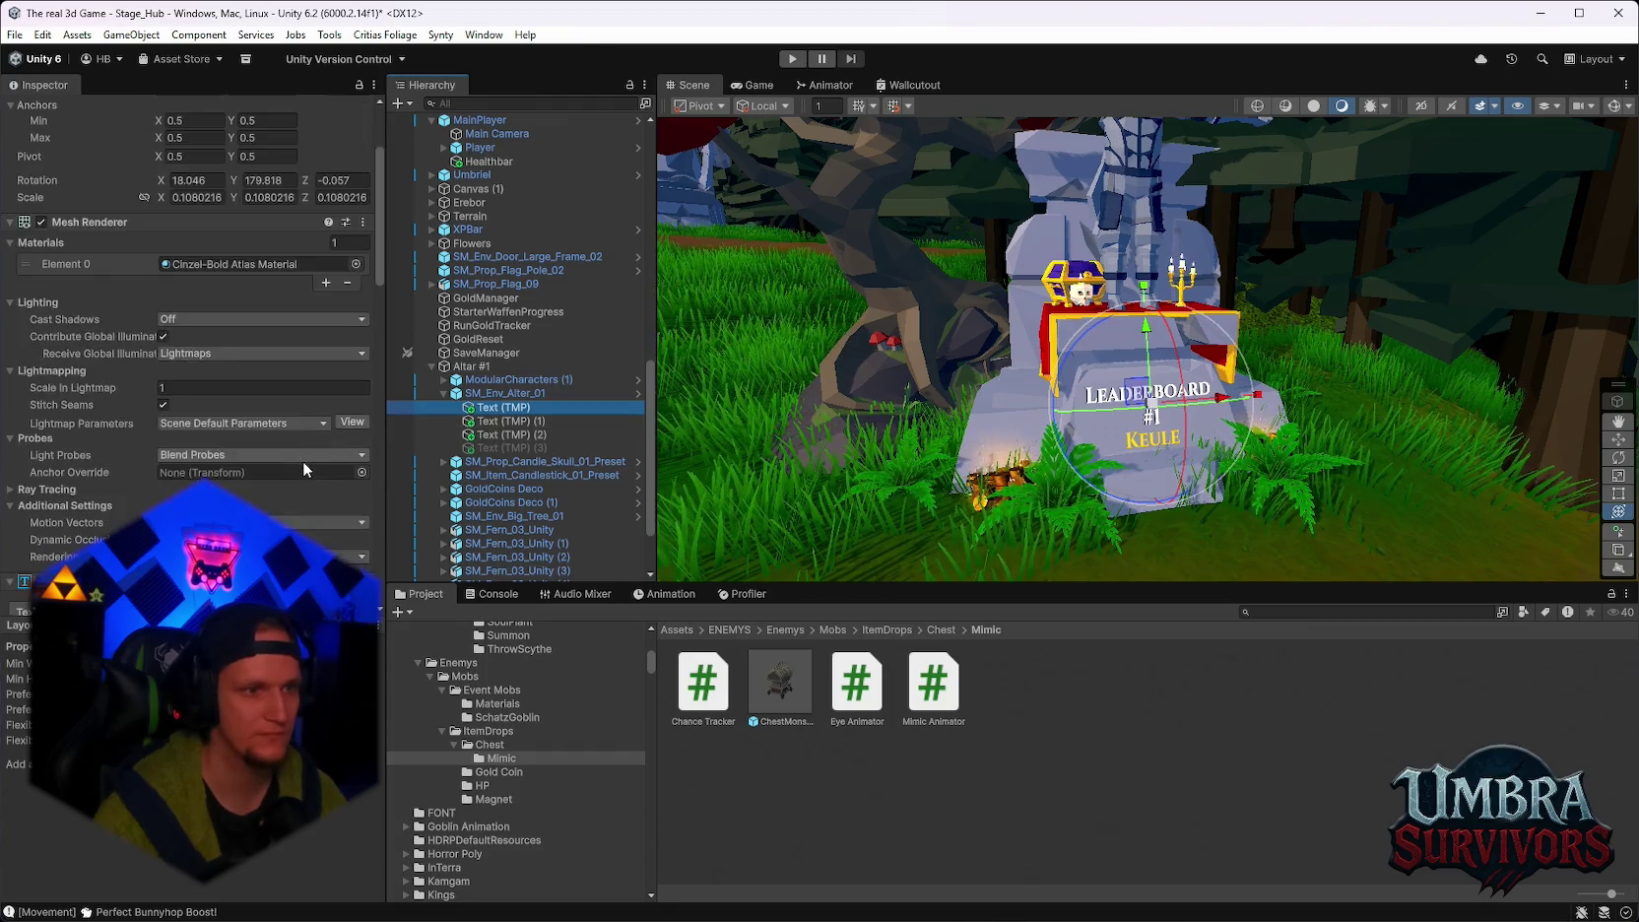
click(497, 421)
double_click(186, 388)
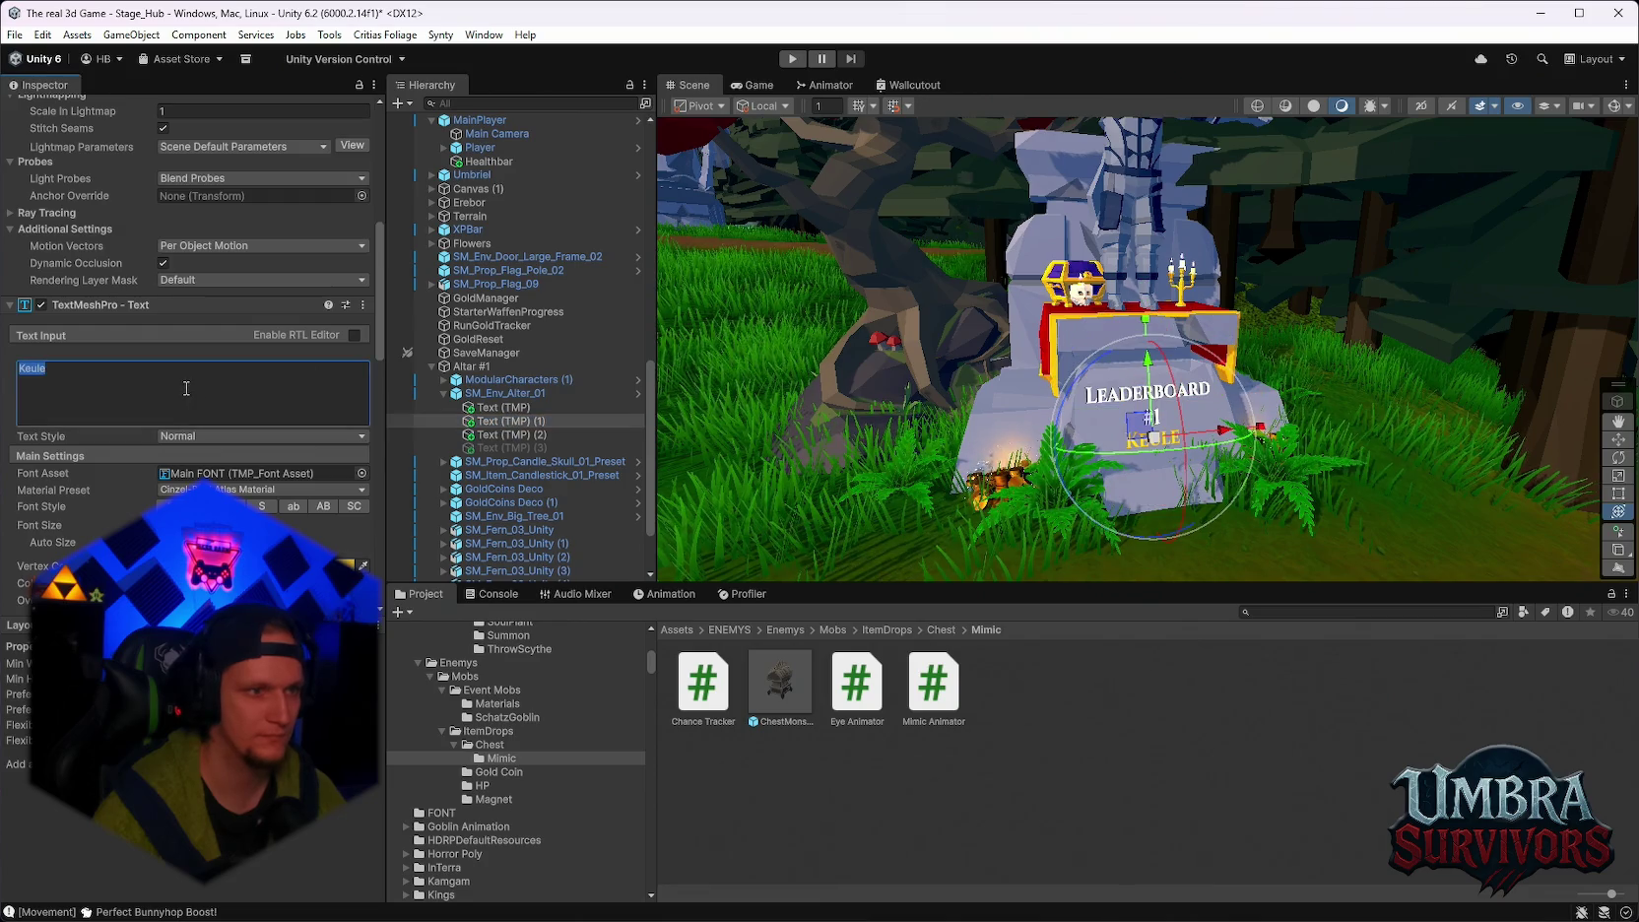
text(Shila)
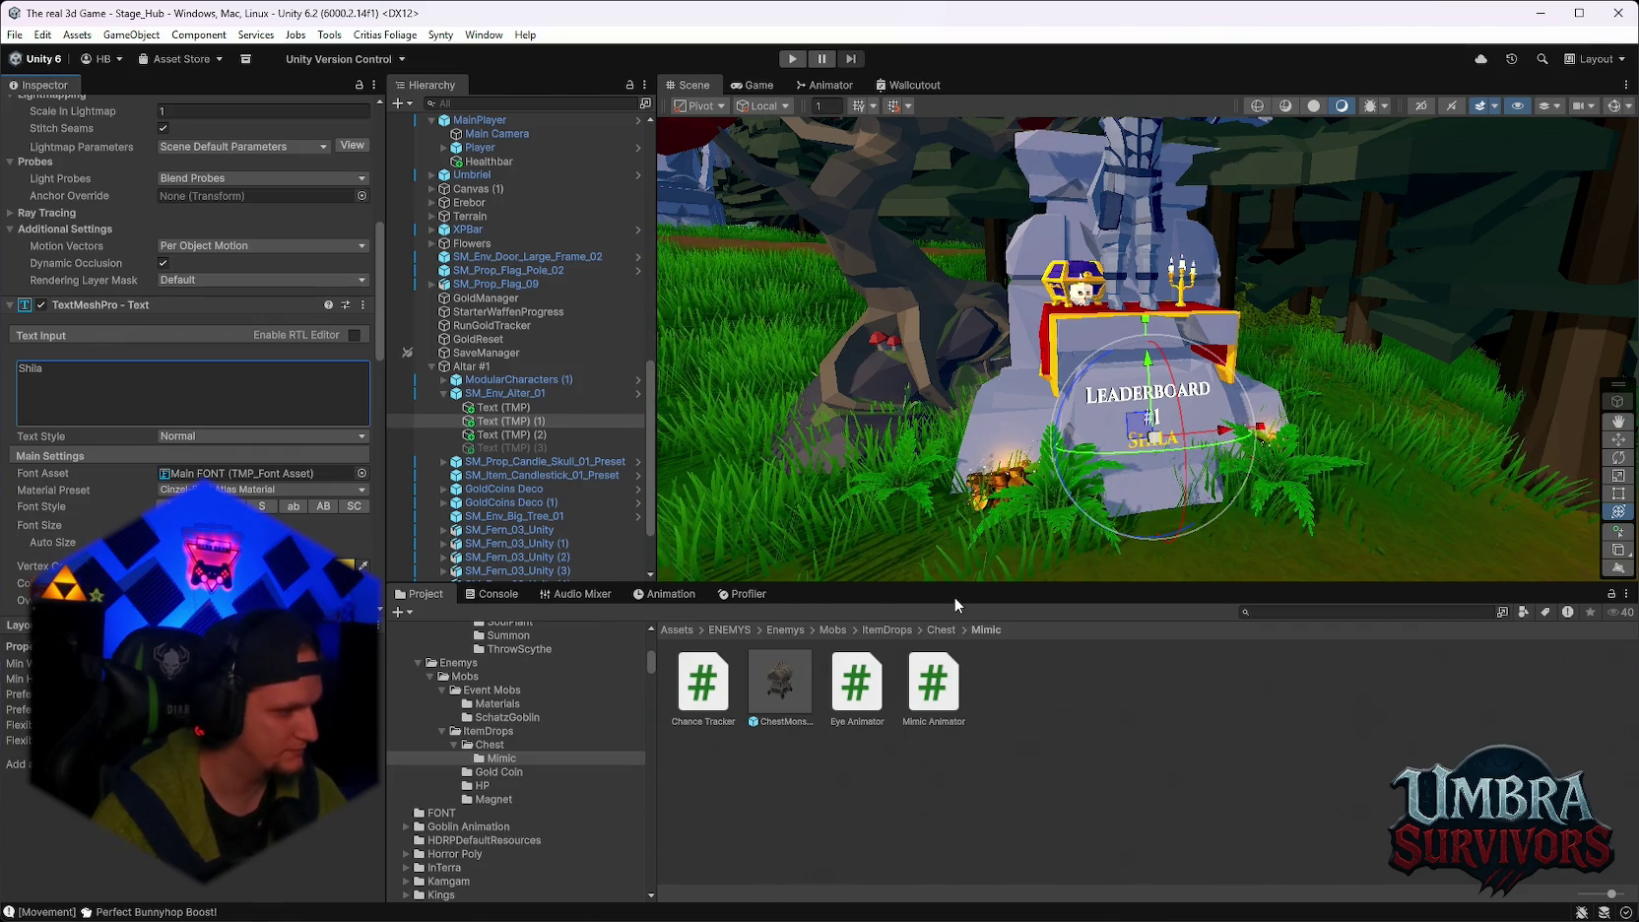
mouse_move(961, 438)
mouse_down()
mouse_move(1078, 292)
mouse_move(1213, 367)
mouse_up()
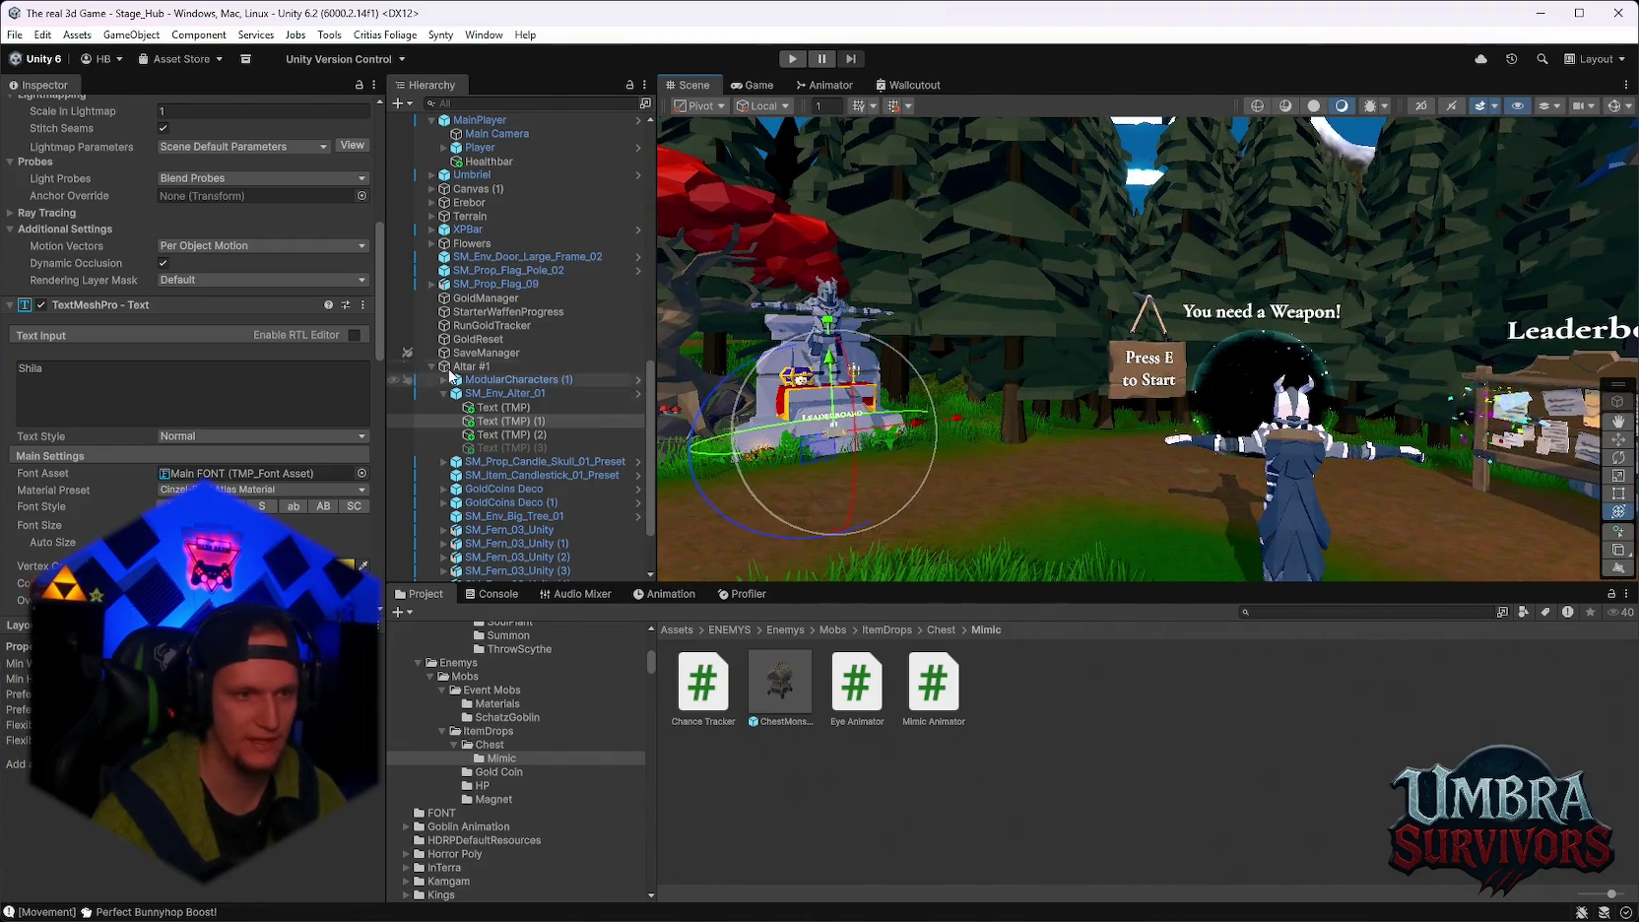
click(1306, 612)
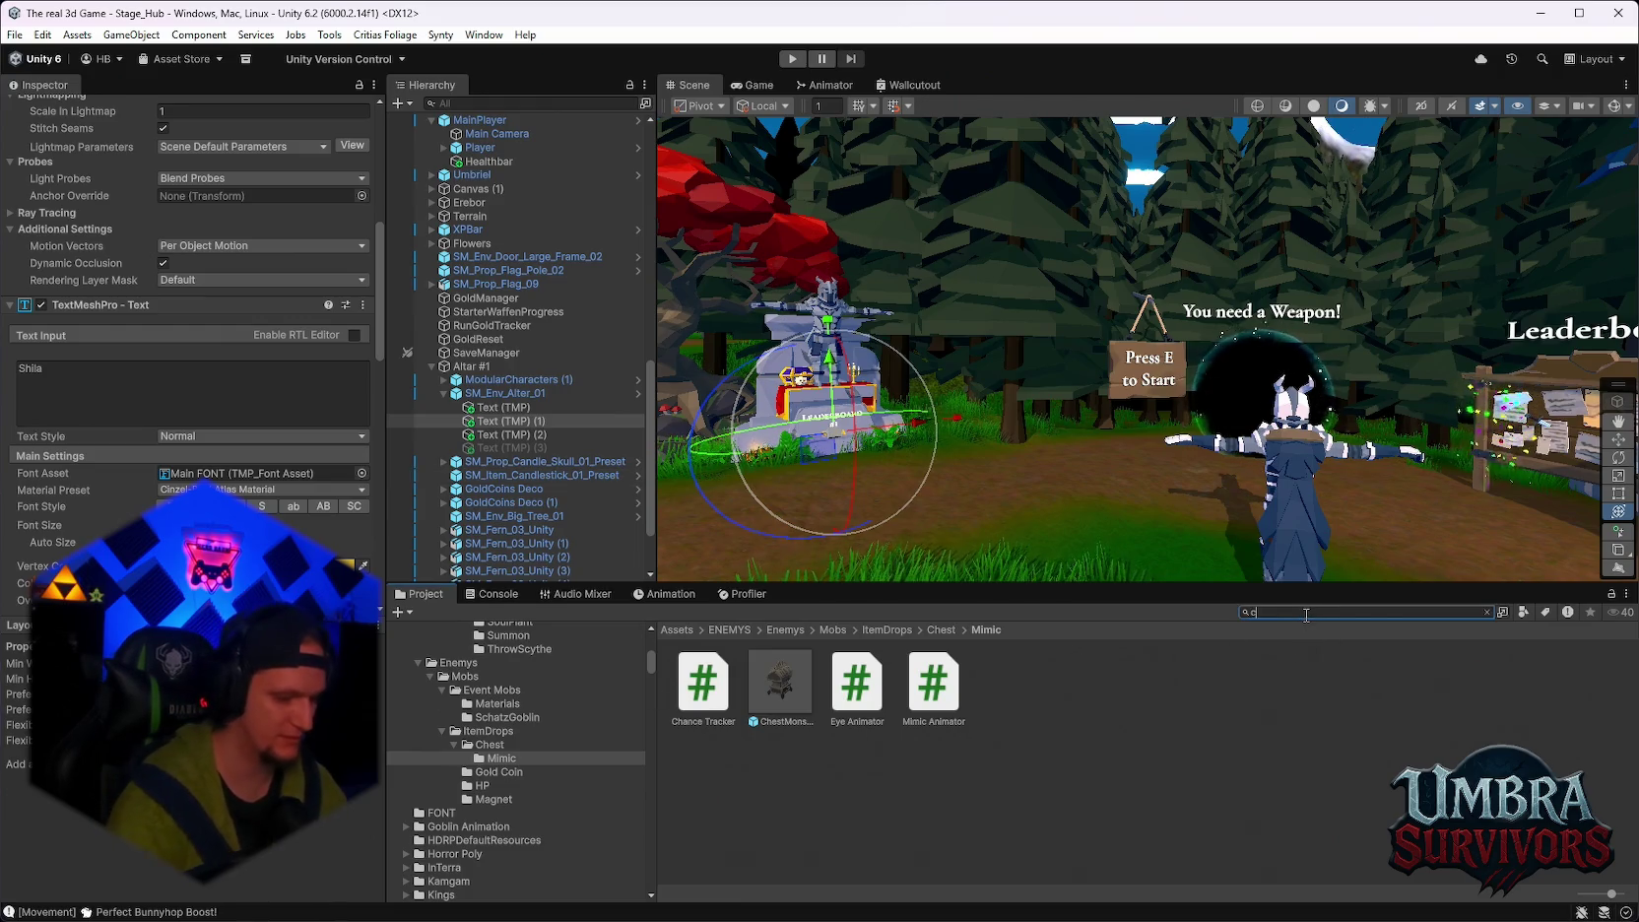
Search the project for 'chest' and open the ItemDrops Chest folder.
text(chest)
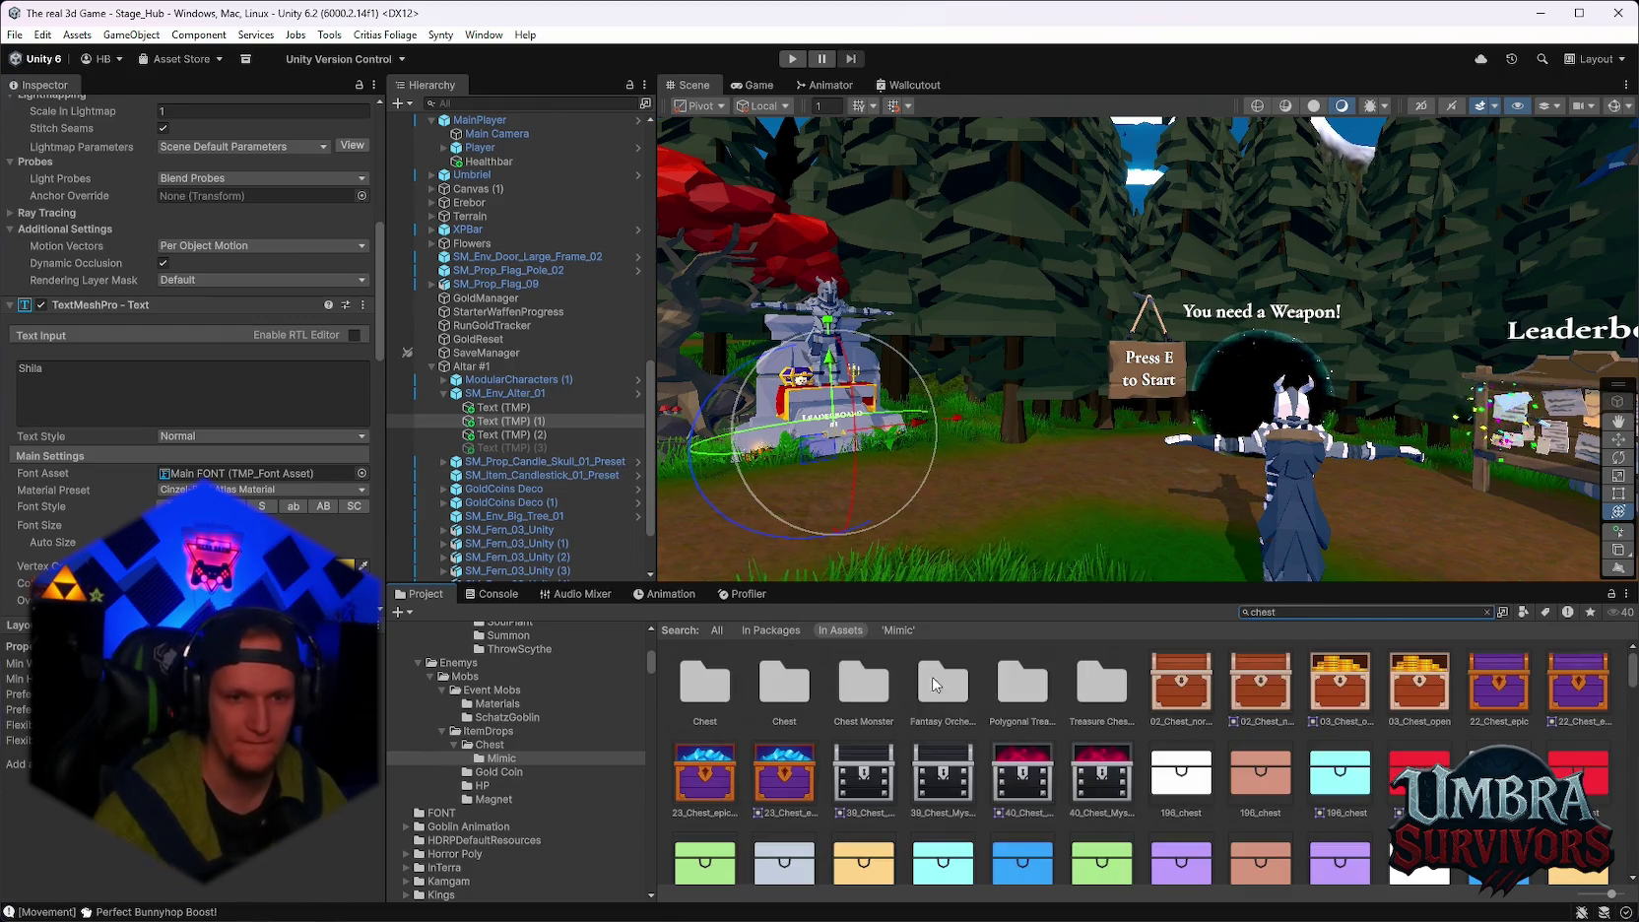
double_click(1285, 614)
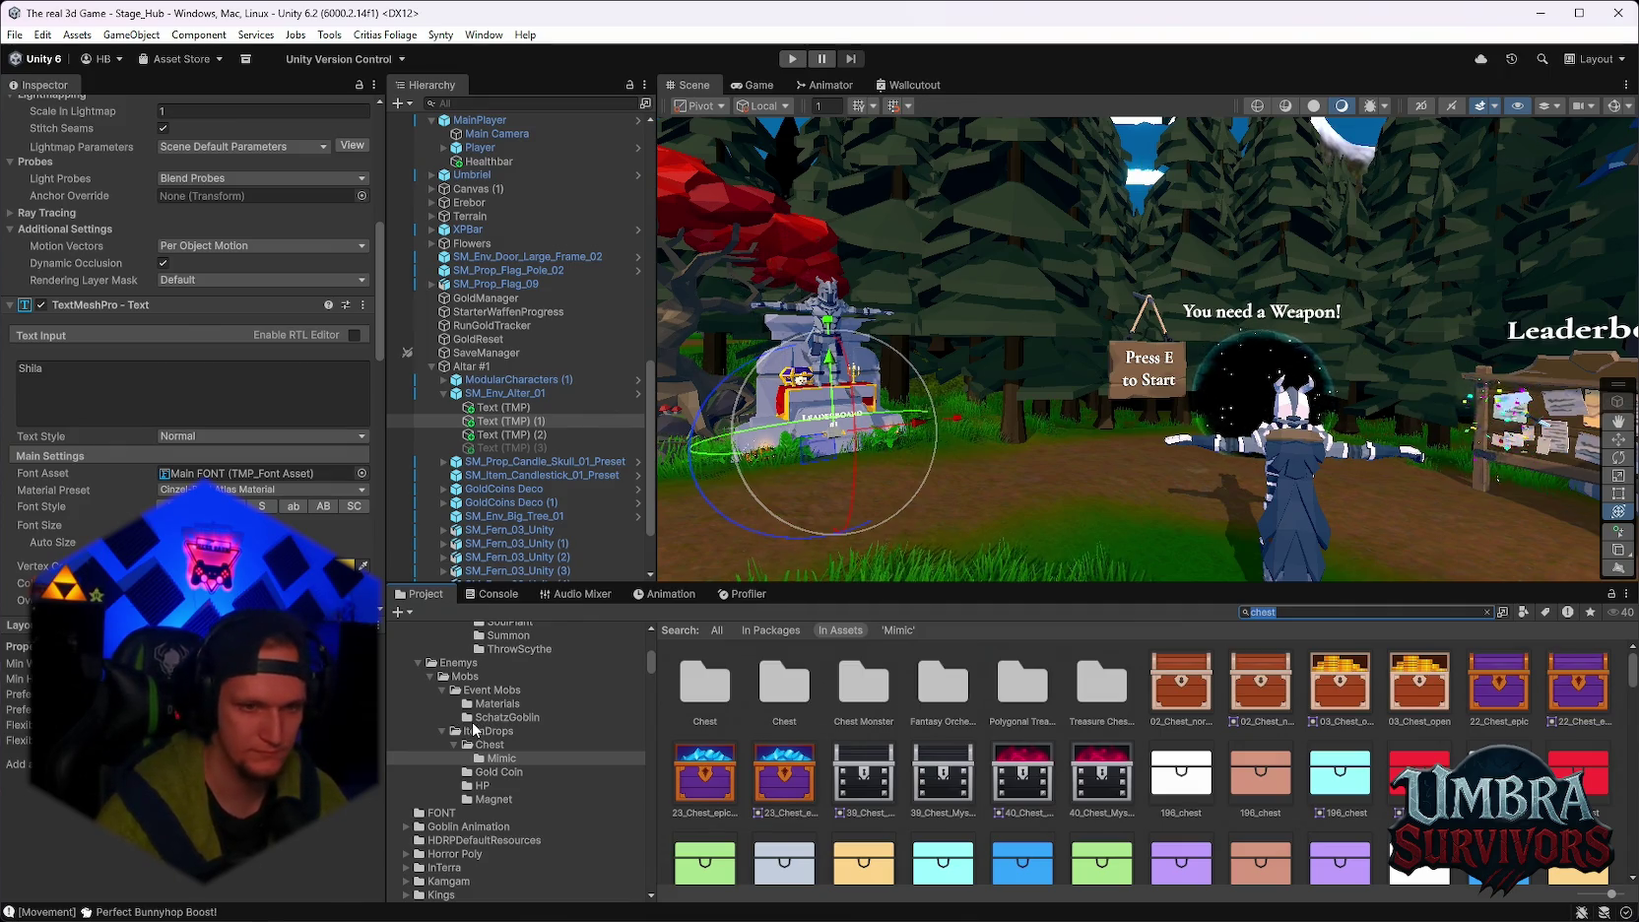
scroll(474, 729, up, 2)
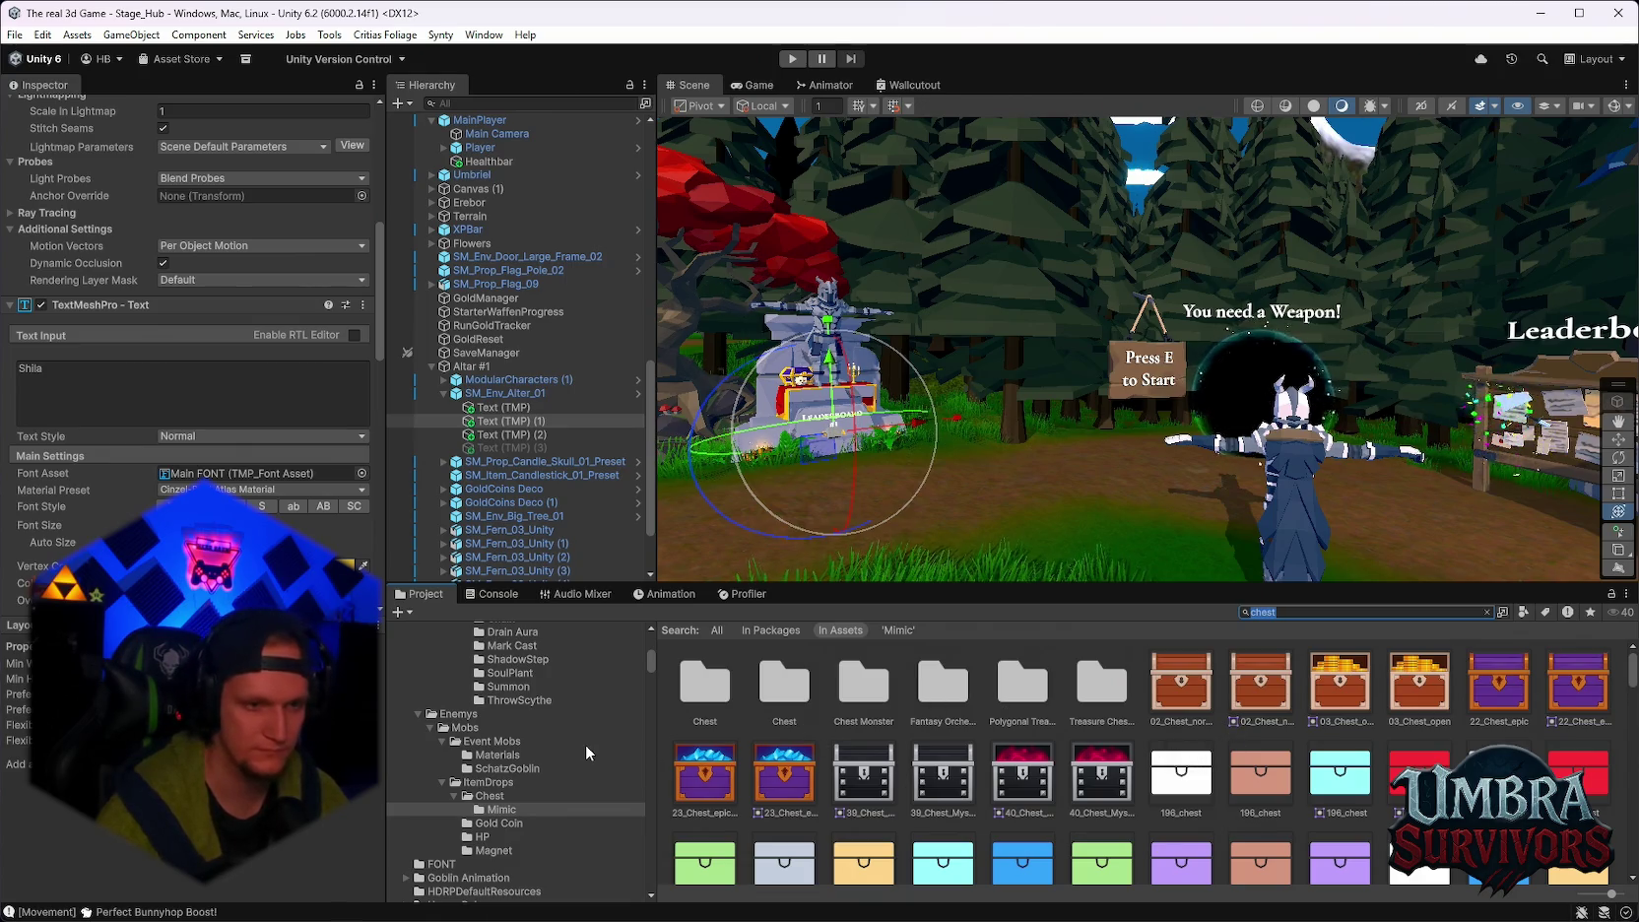
scroll(605, 752, up, 3)
scroll(605, 751, down, 3)
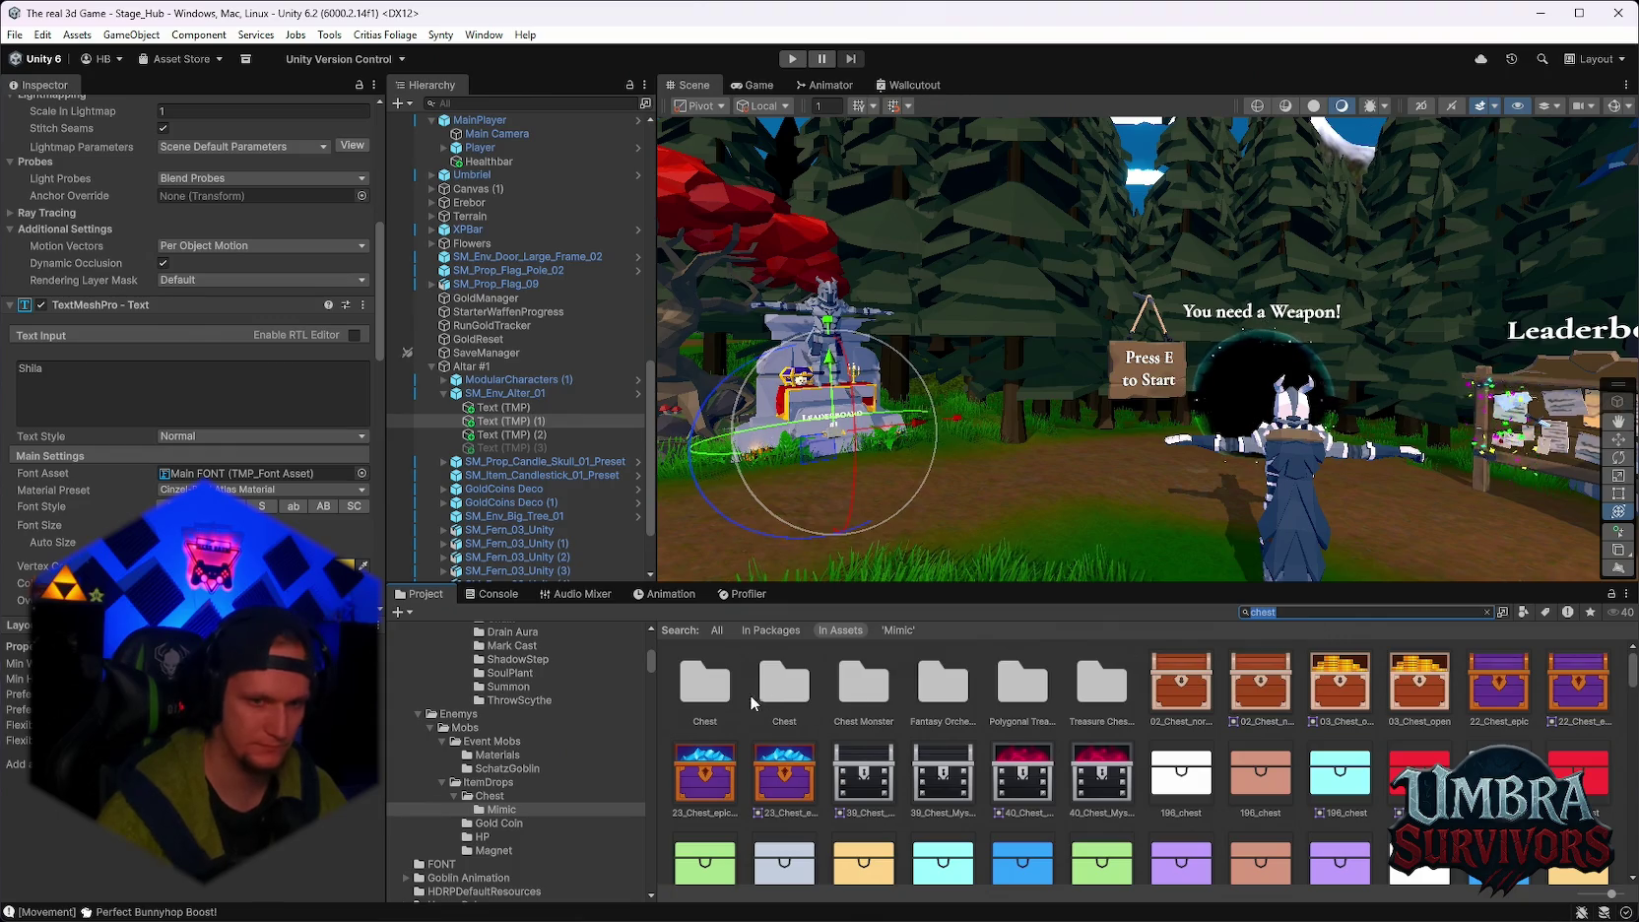
double_click(711, 692)
Select the SM_Prop_Chest_03 prefab and set its Chest Pickup Trigger Mimic Base Chance to 0.035.
click(1339, 777)
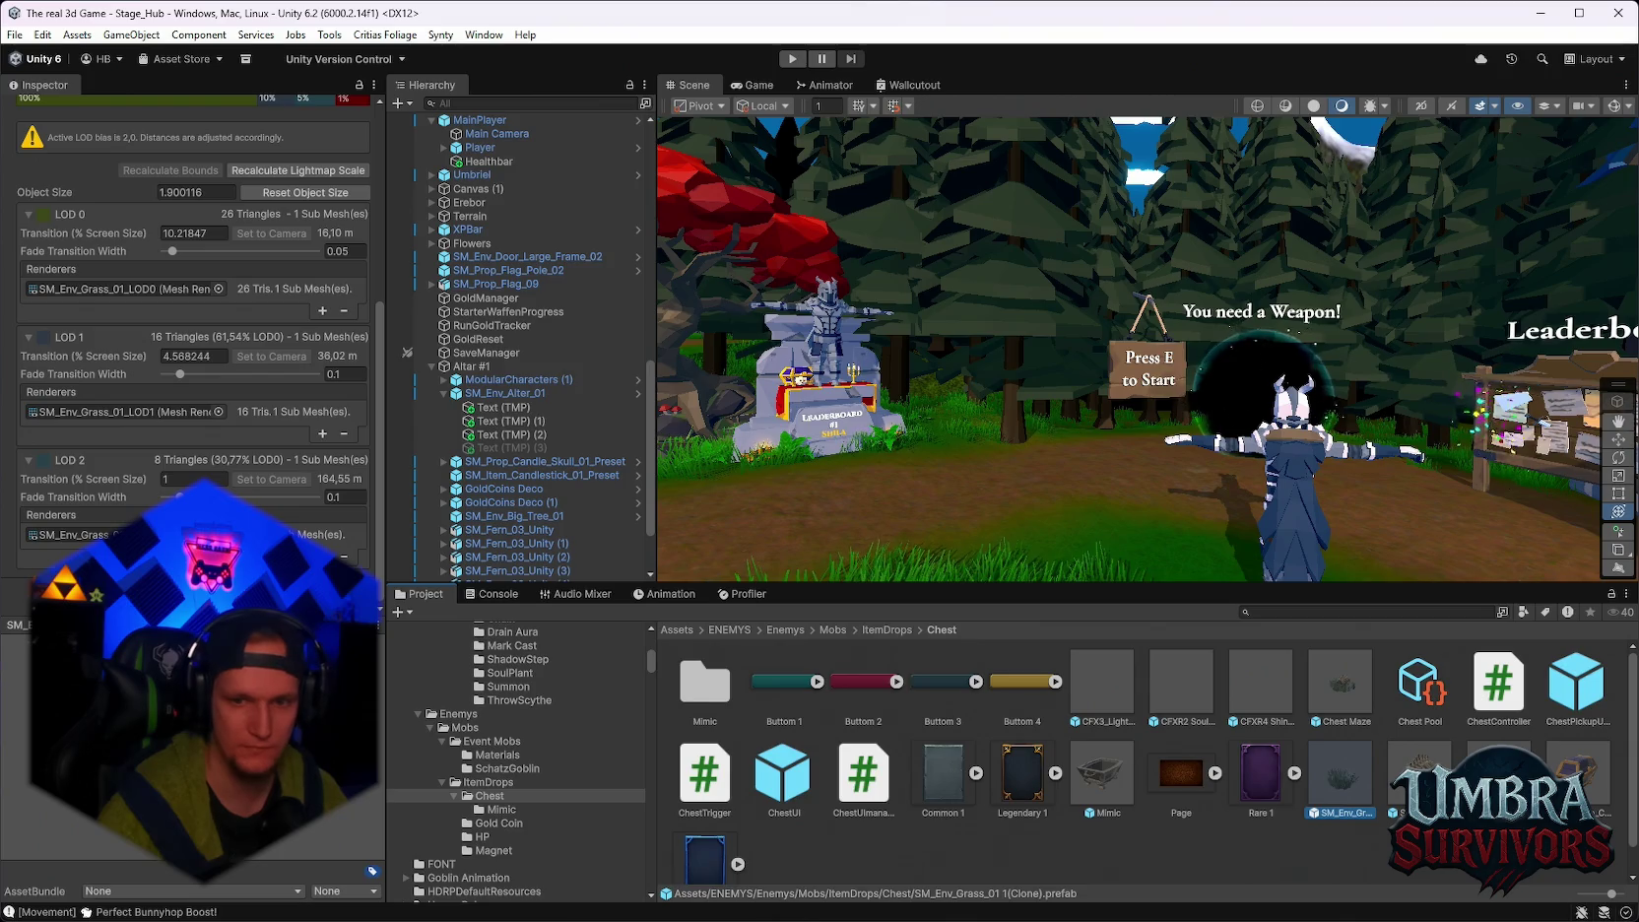
click(1419, 773)
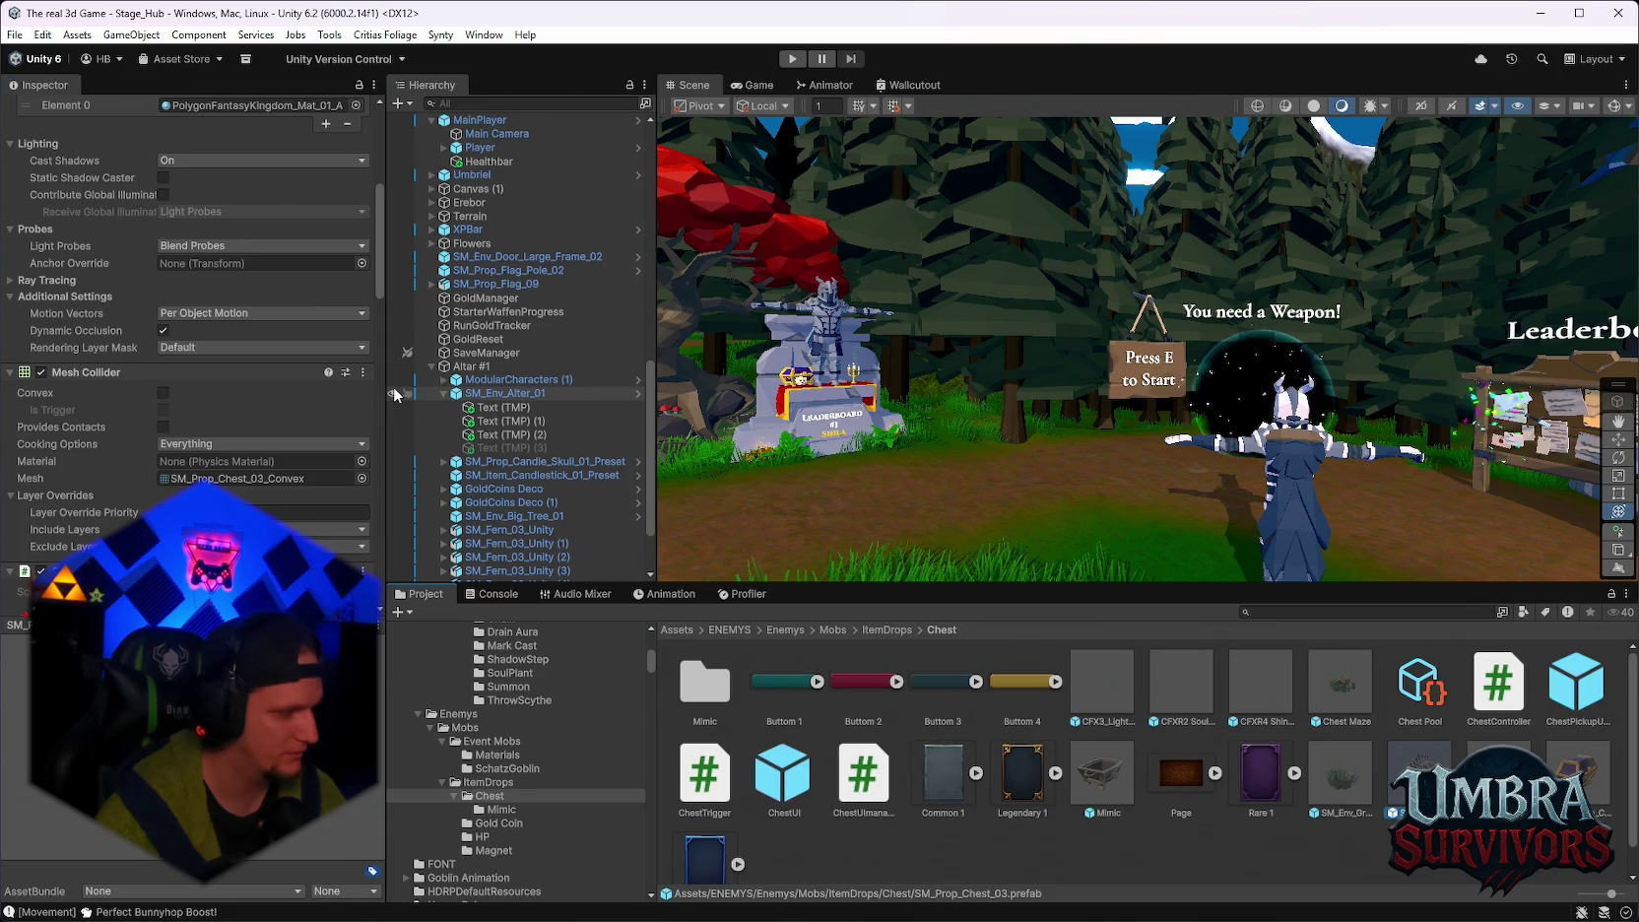
scroll(277, 467, down, 10)
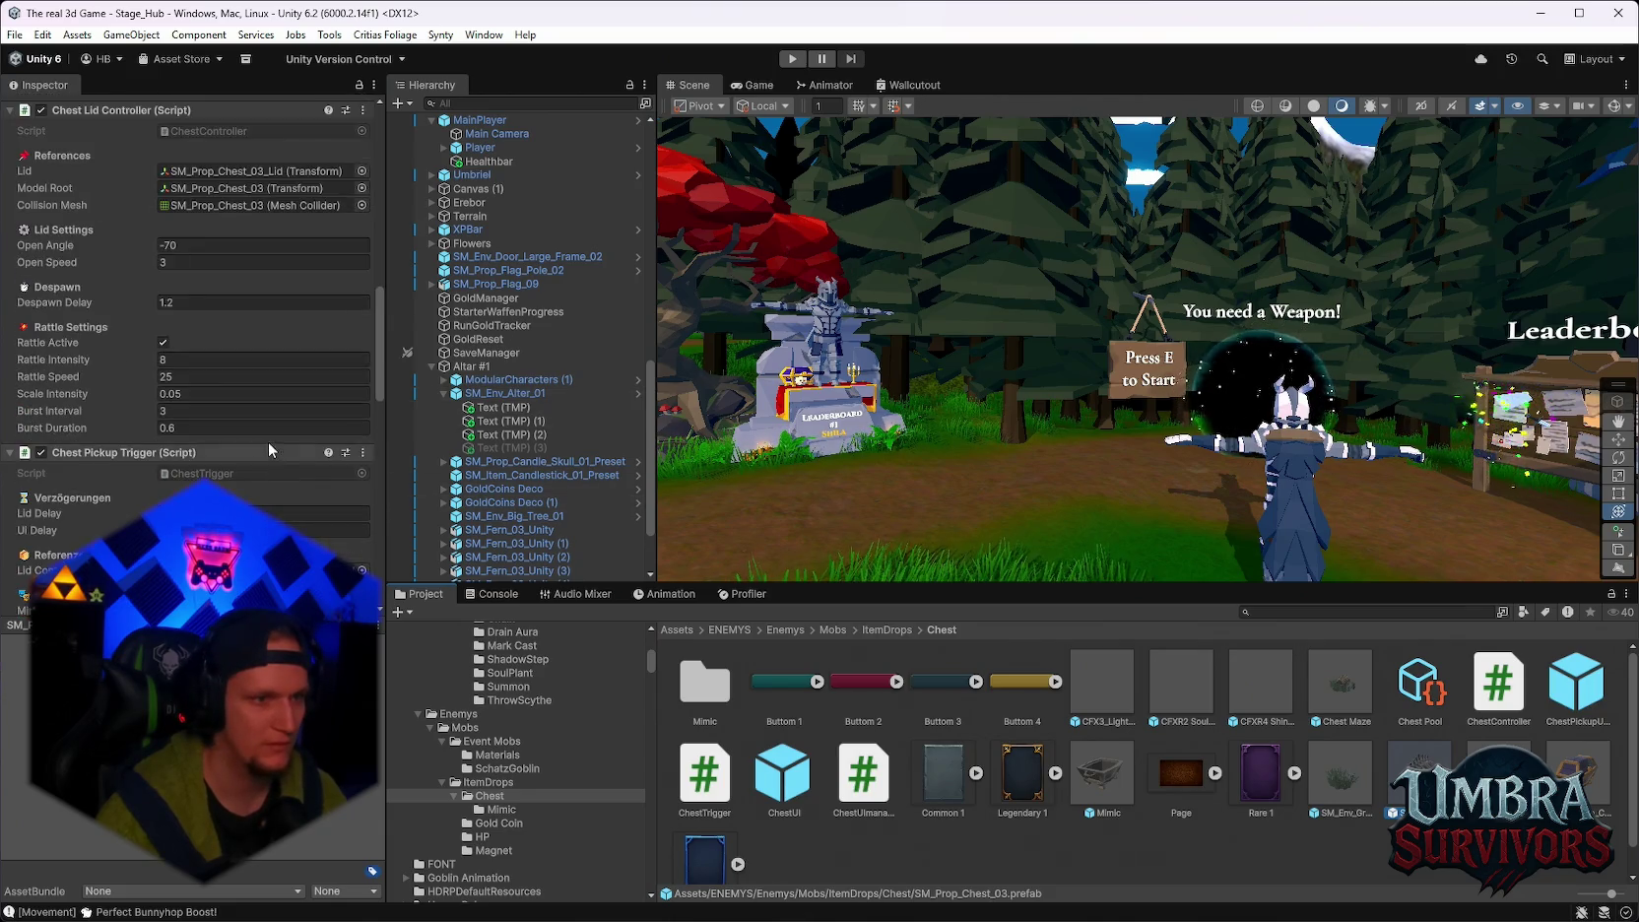
scroll(325, 335, down, 1)
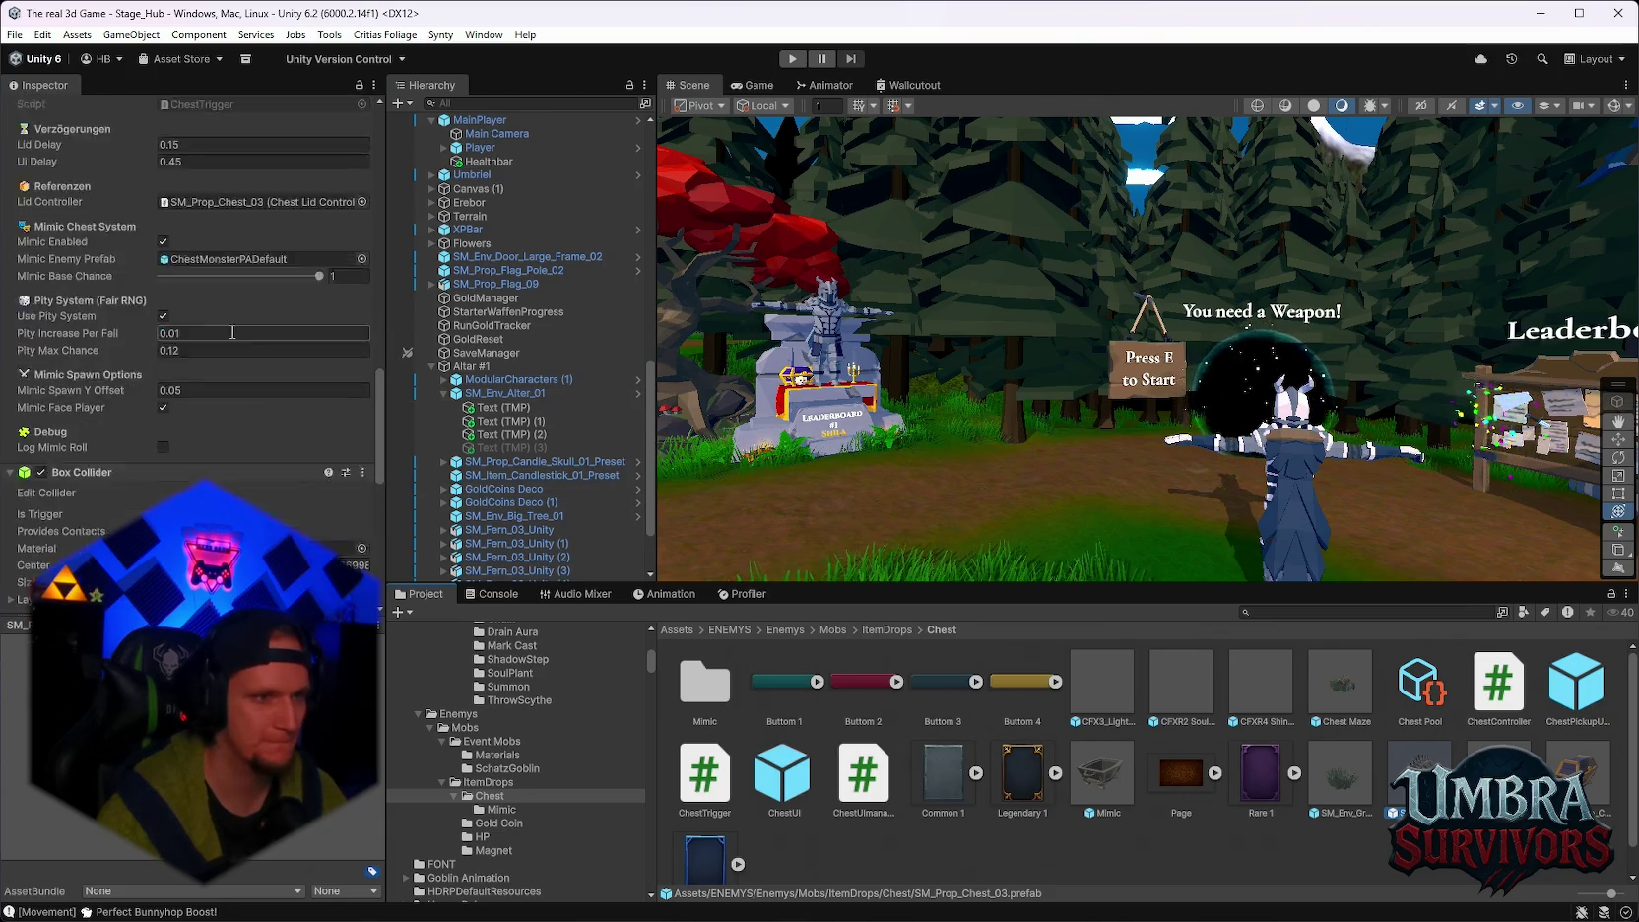
double_click(347, 276)
text(0)
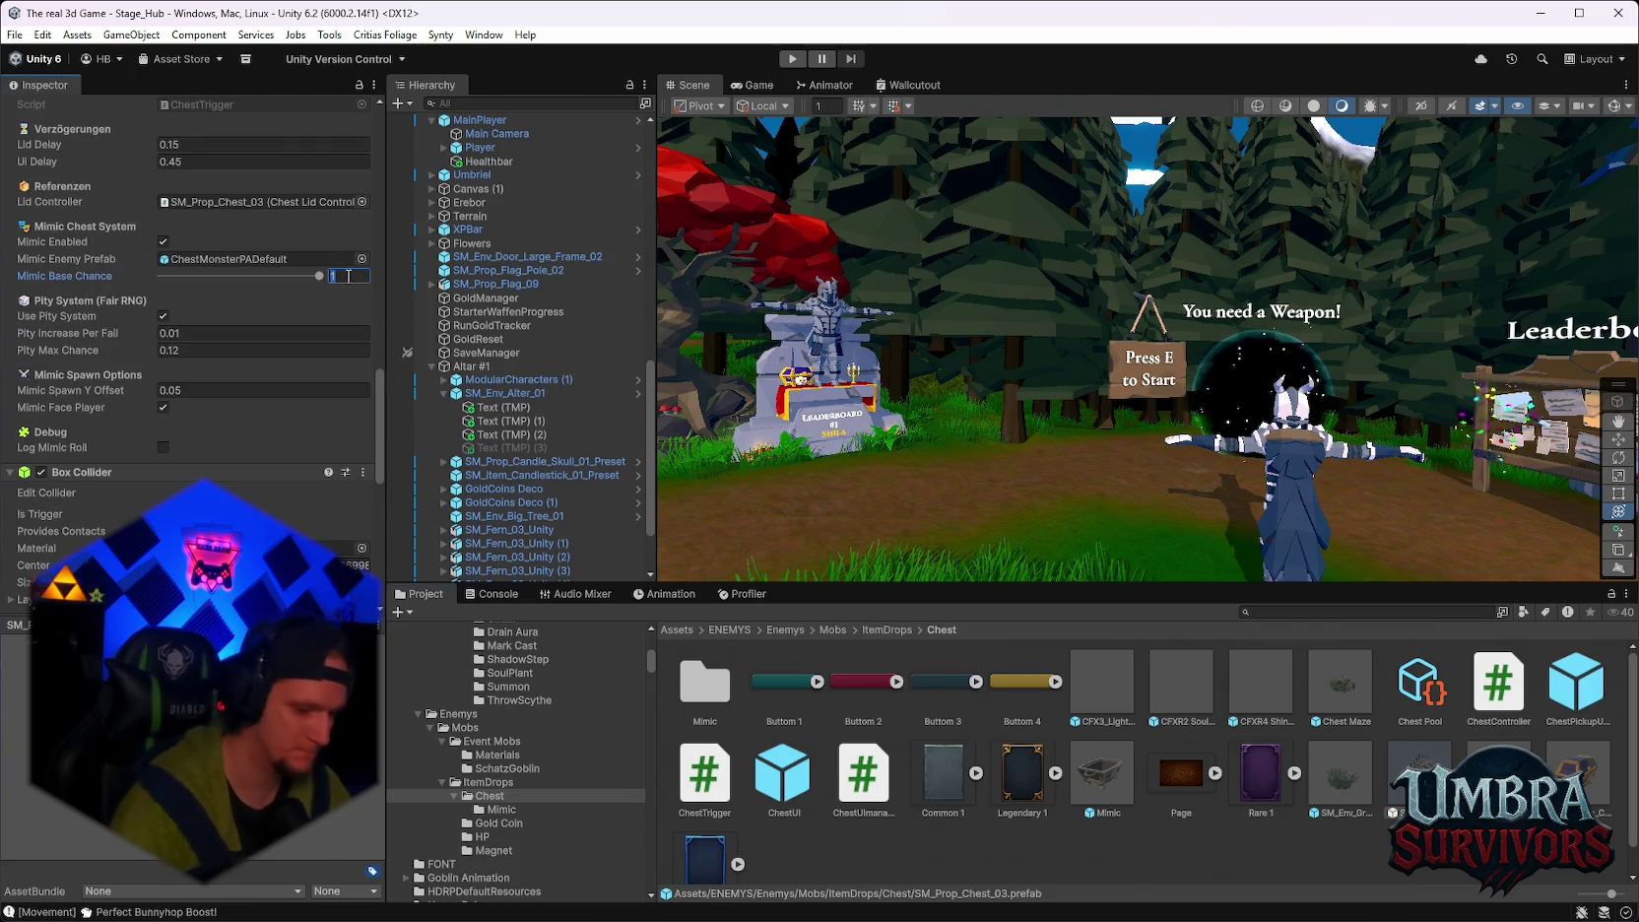
text(.03)
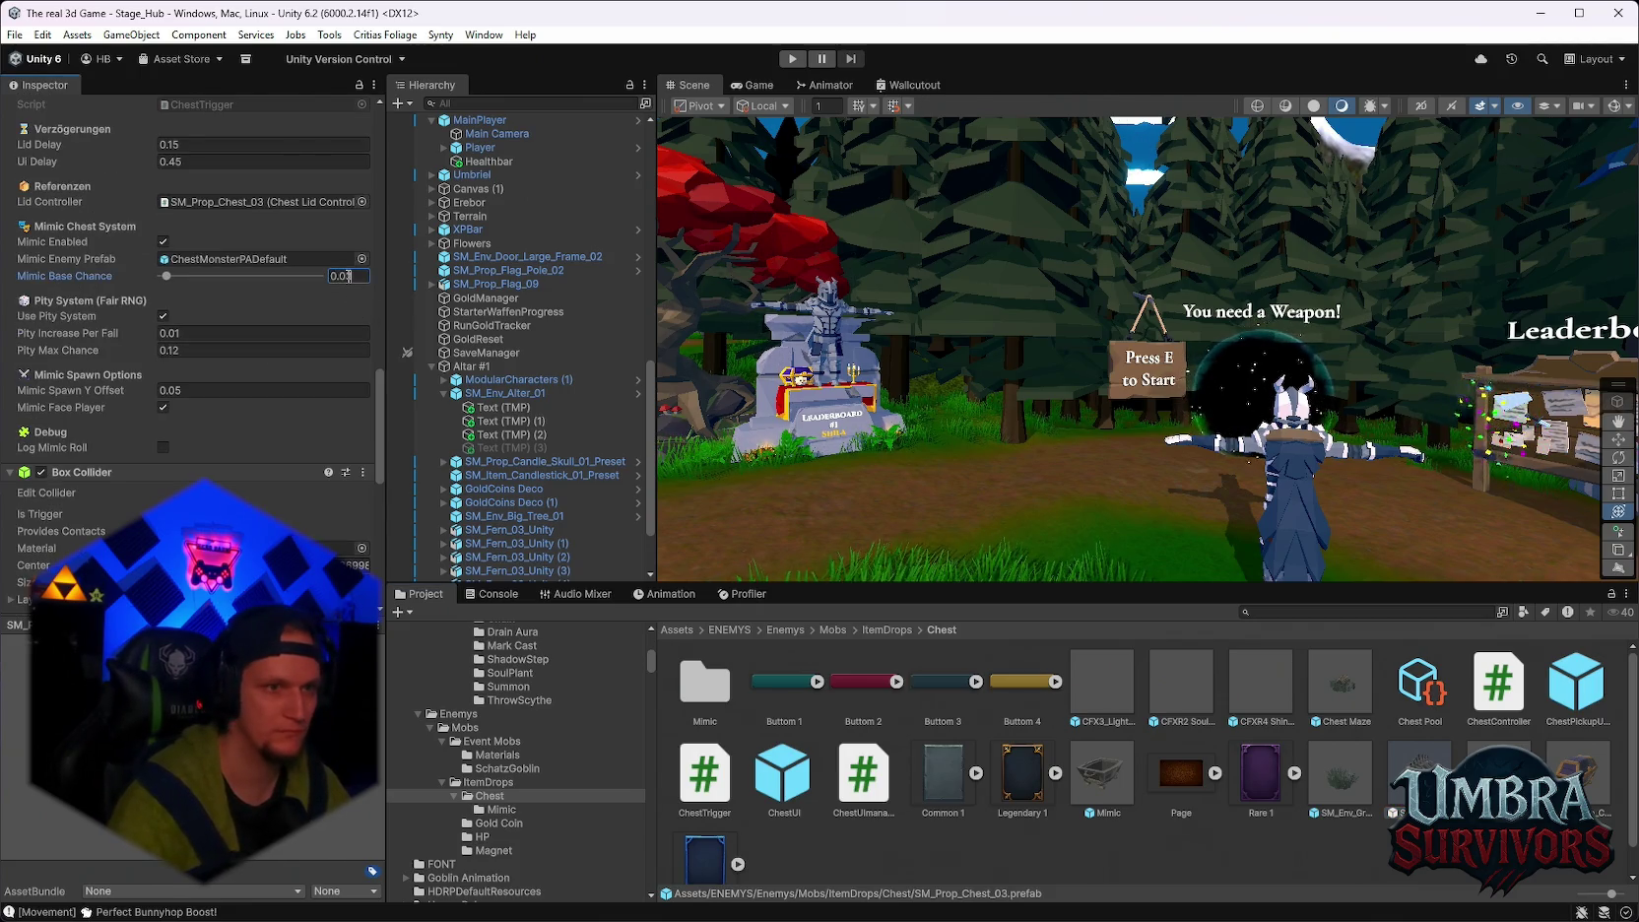
text(5)
key(Return)
Inspect Chest Maze's Chest Pickup Trigger: Mimic Base Chance 0.035, pity 0.01 per fail, 0.12 max.
mouse_move(1340, 682)
mouse_down()
mouse_move(709, 453)
mouse_move(261, 202)
mouse_up()
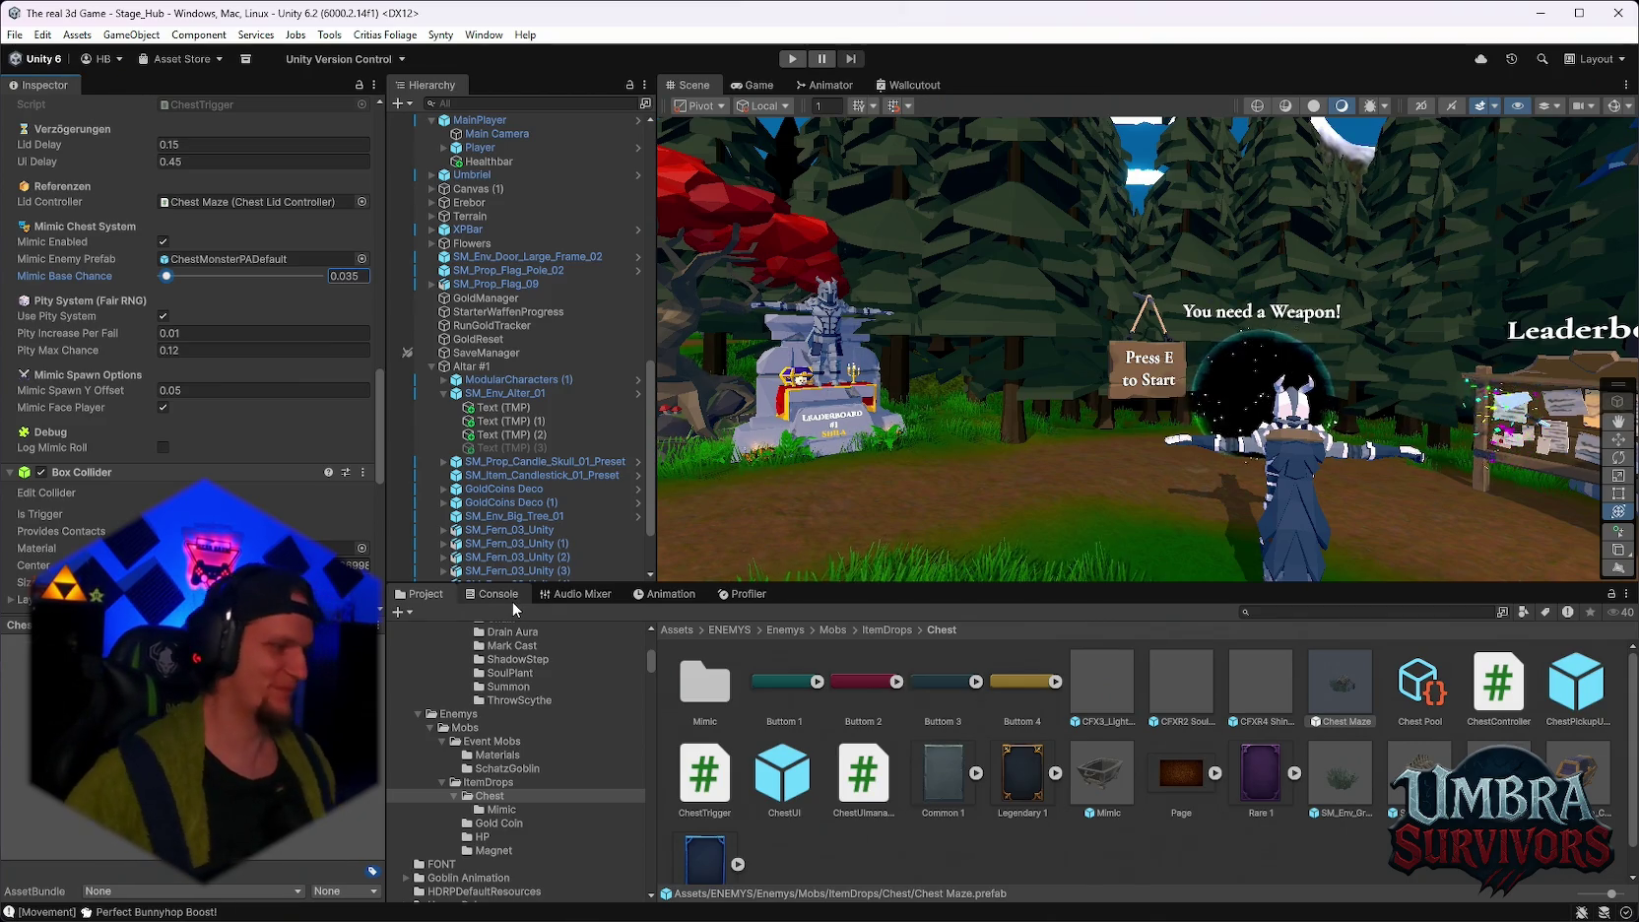
scroll(838, 690, down, 1)
scroll(1012, 723, up, 1)
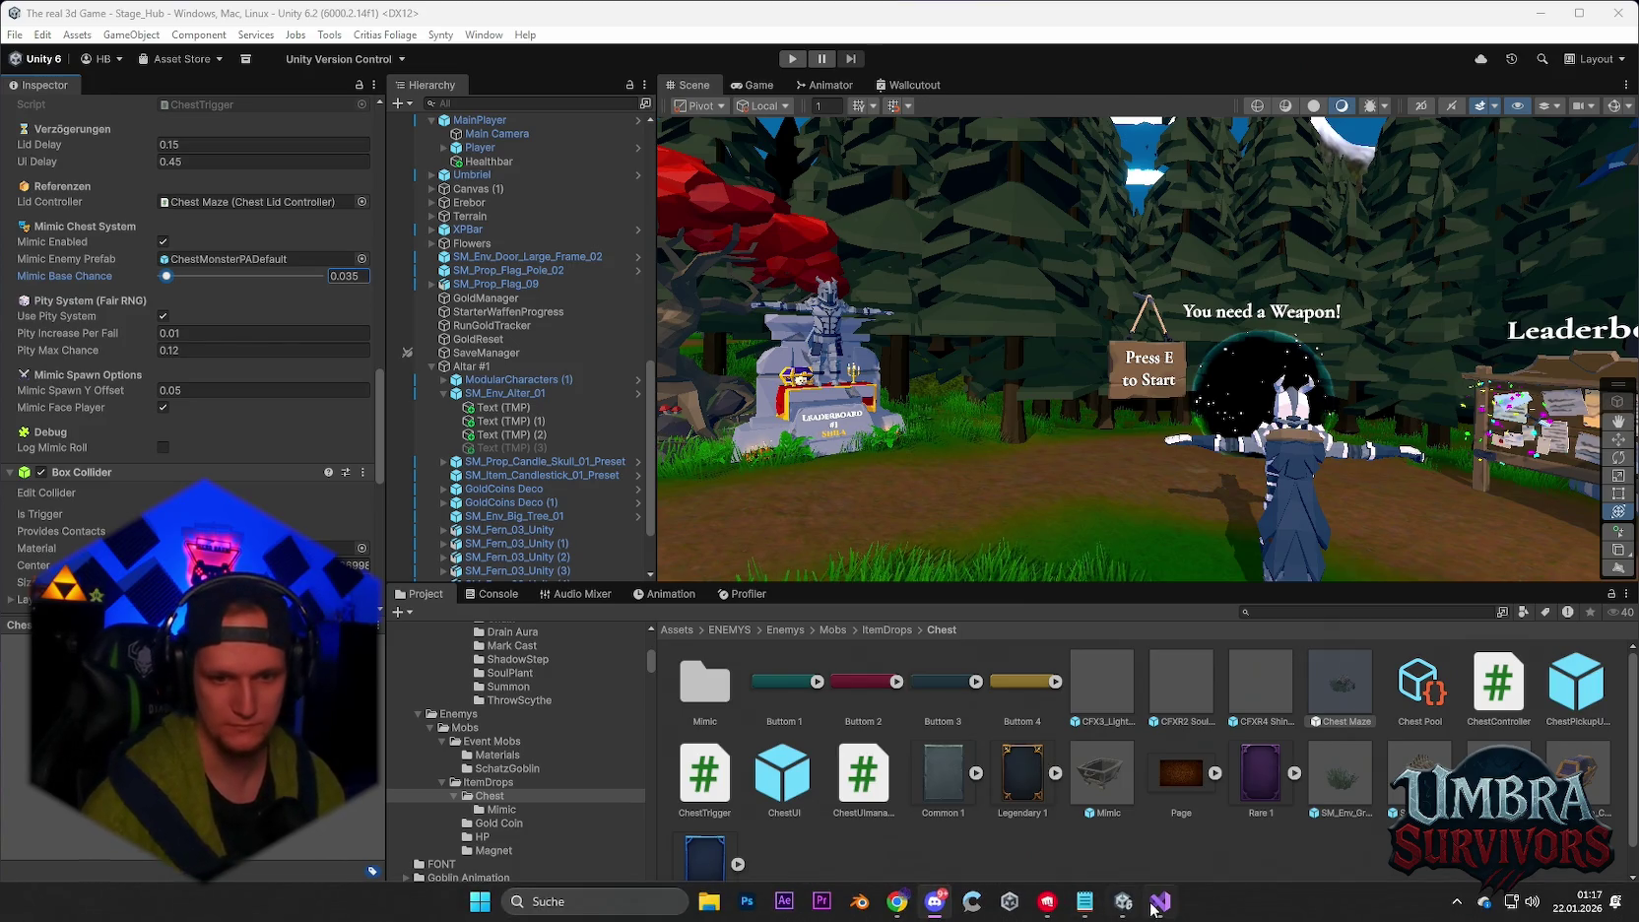
mouse_move(1157, 906)
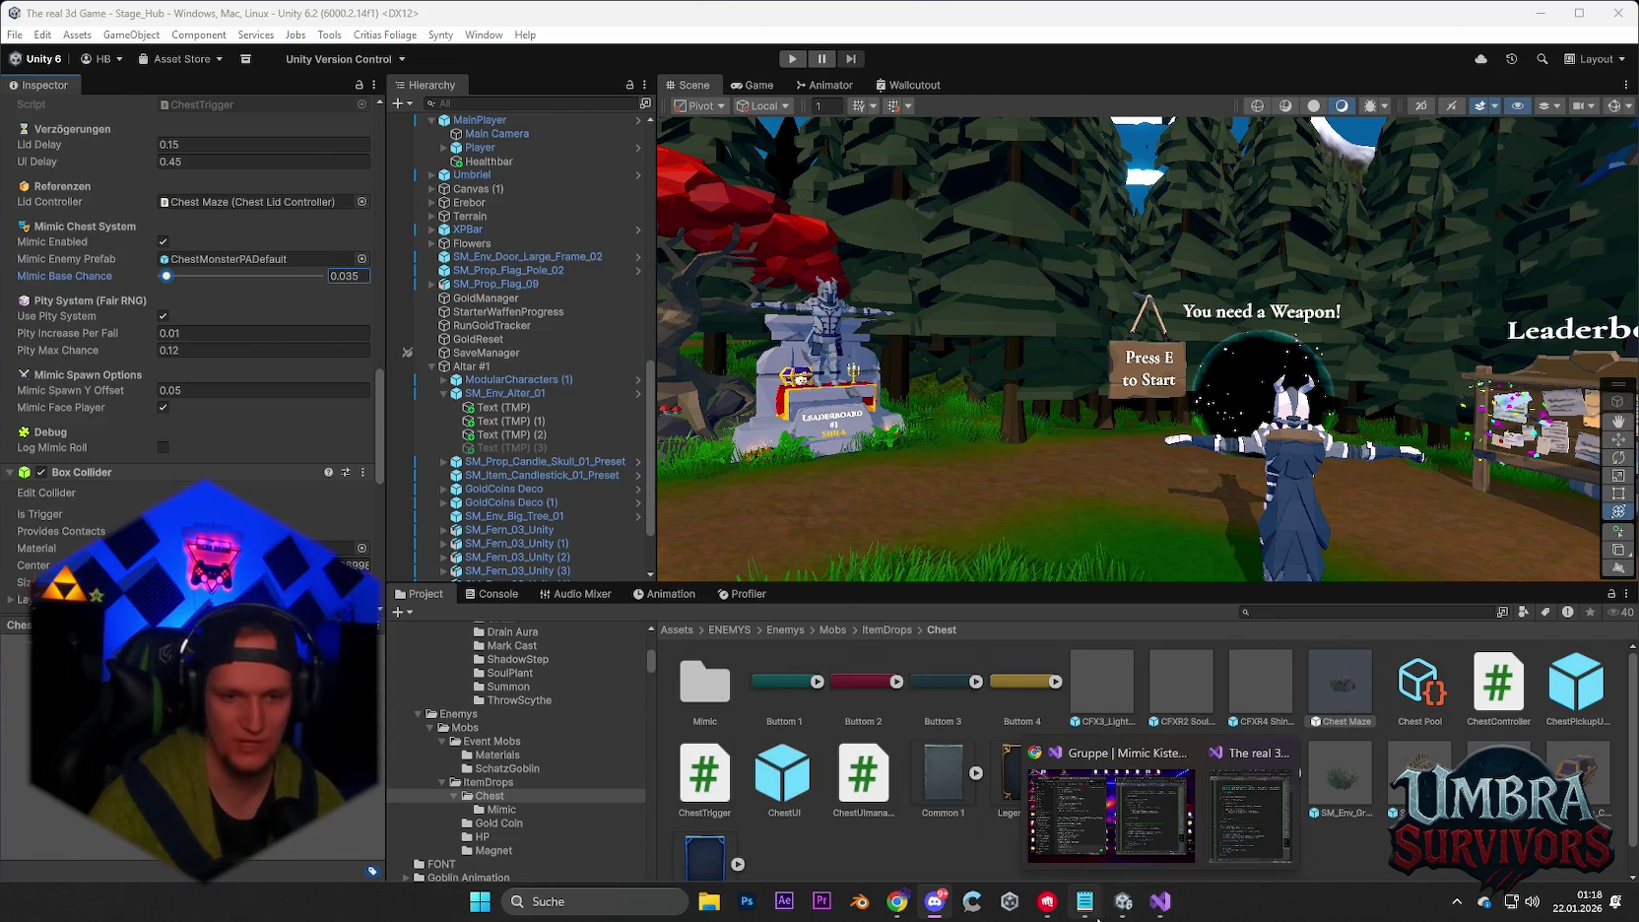
Append 'elderstabs tick DMG öfter plus DMG nerf' to the Notepad TODO list and minimize Notepad.
click(1084, 901)
scroll(604, 391, down, 5)
scroll(651, 479, up, 8)
scroll(452, 400, up, 3)
click(450, 603)
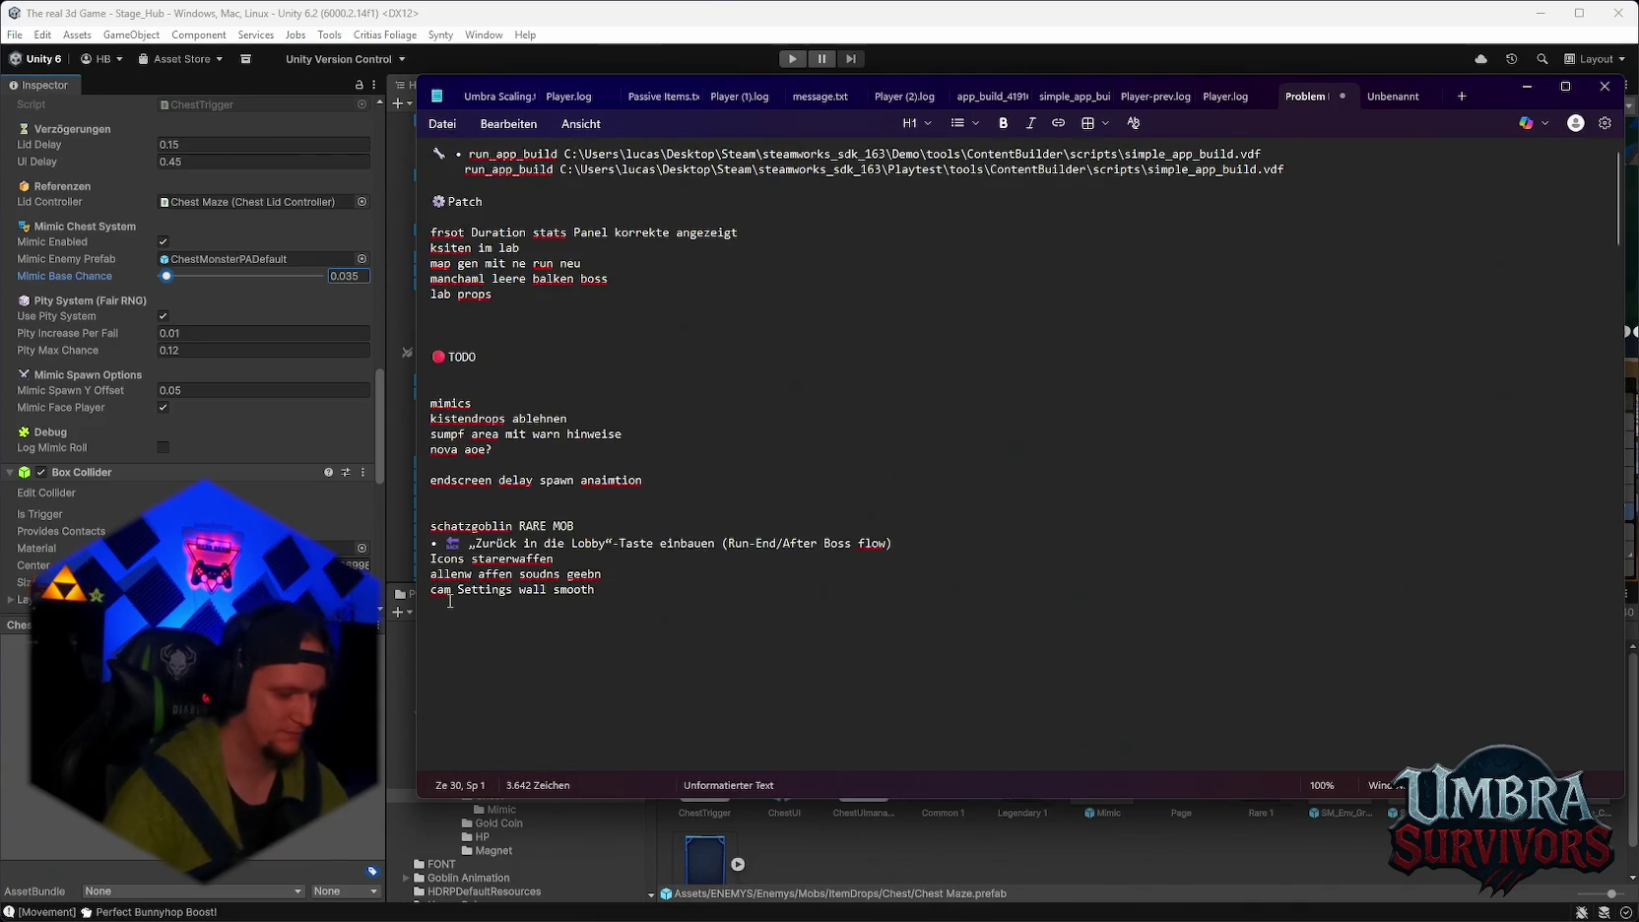
text(elderstabs )
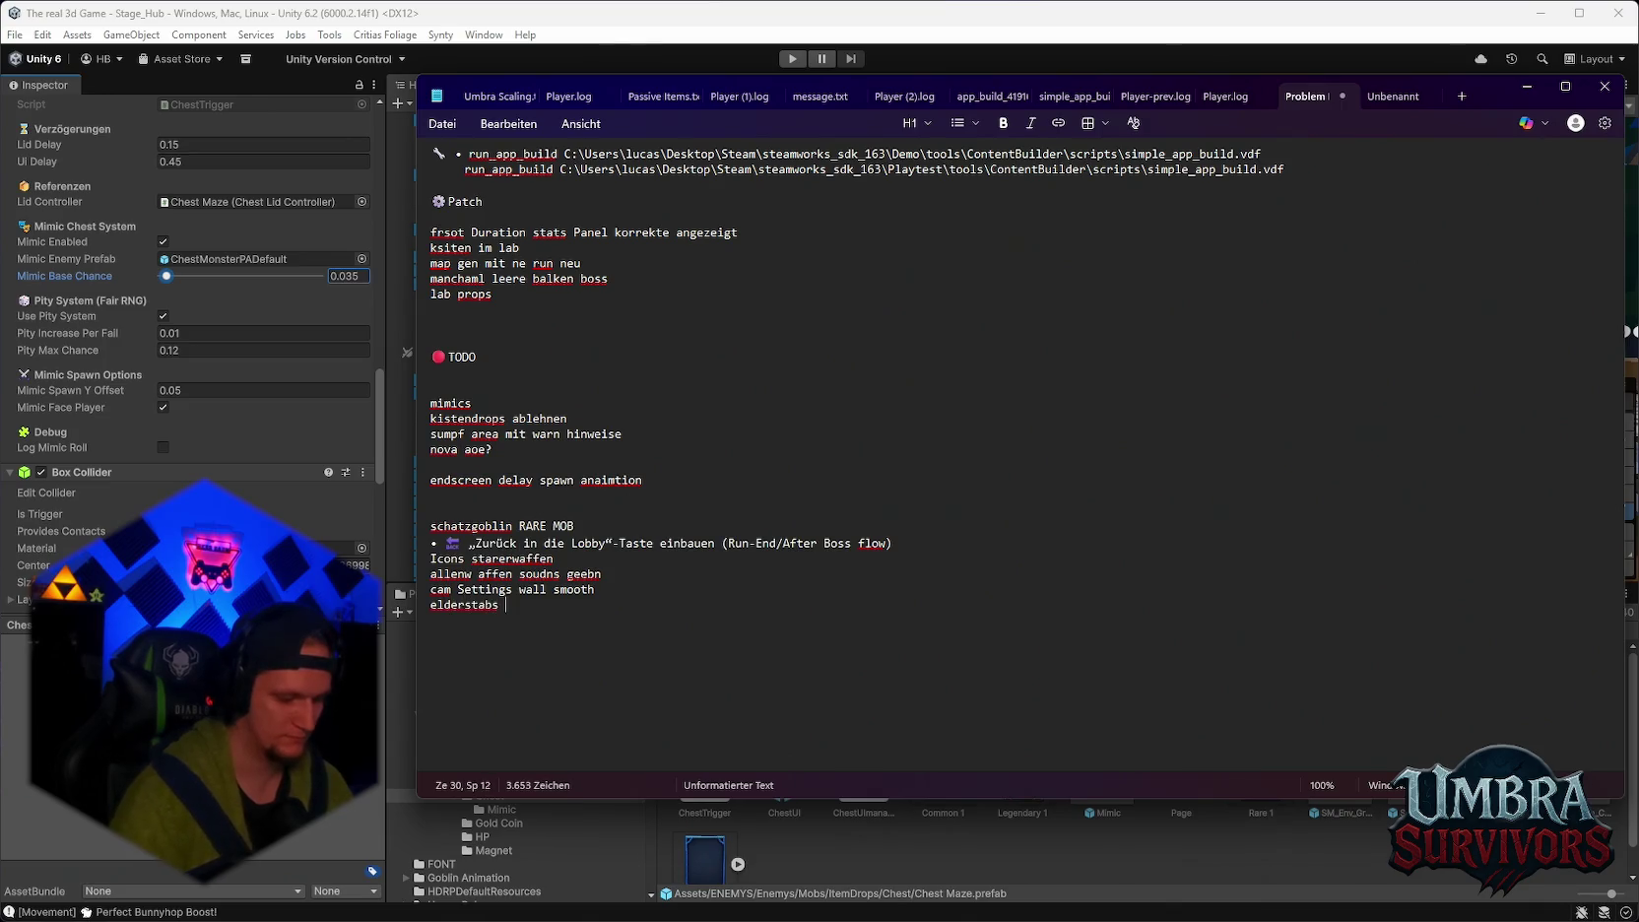
text(tick DMG öf)
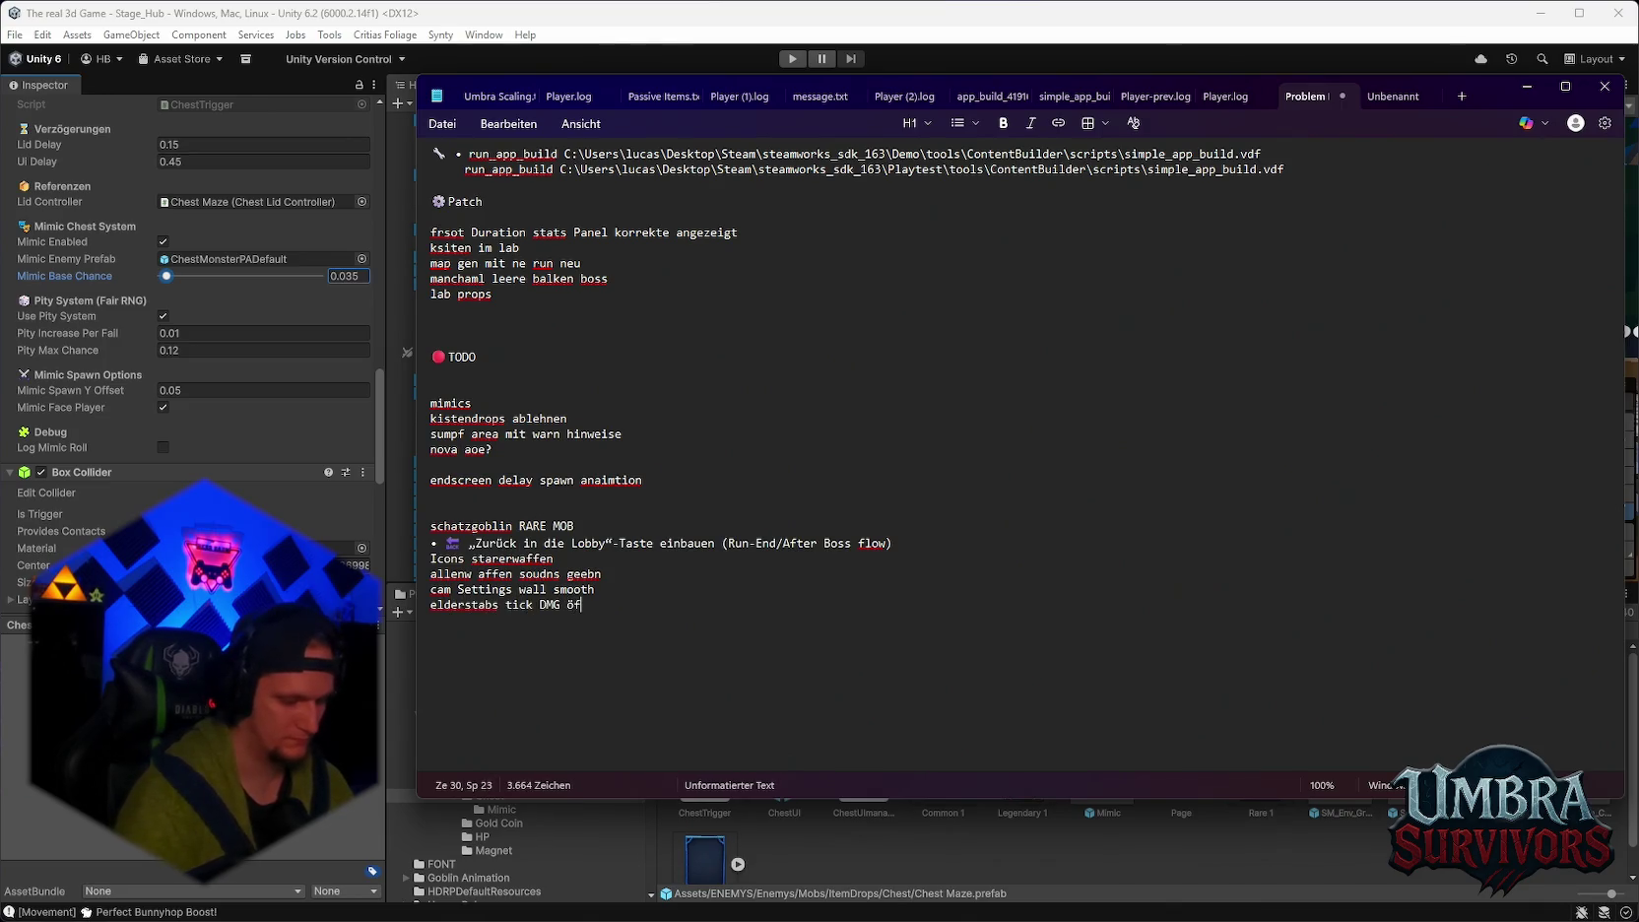
text(ter plus DMG nerf)
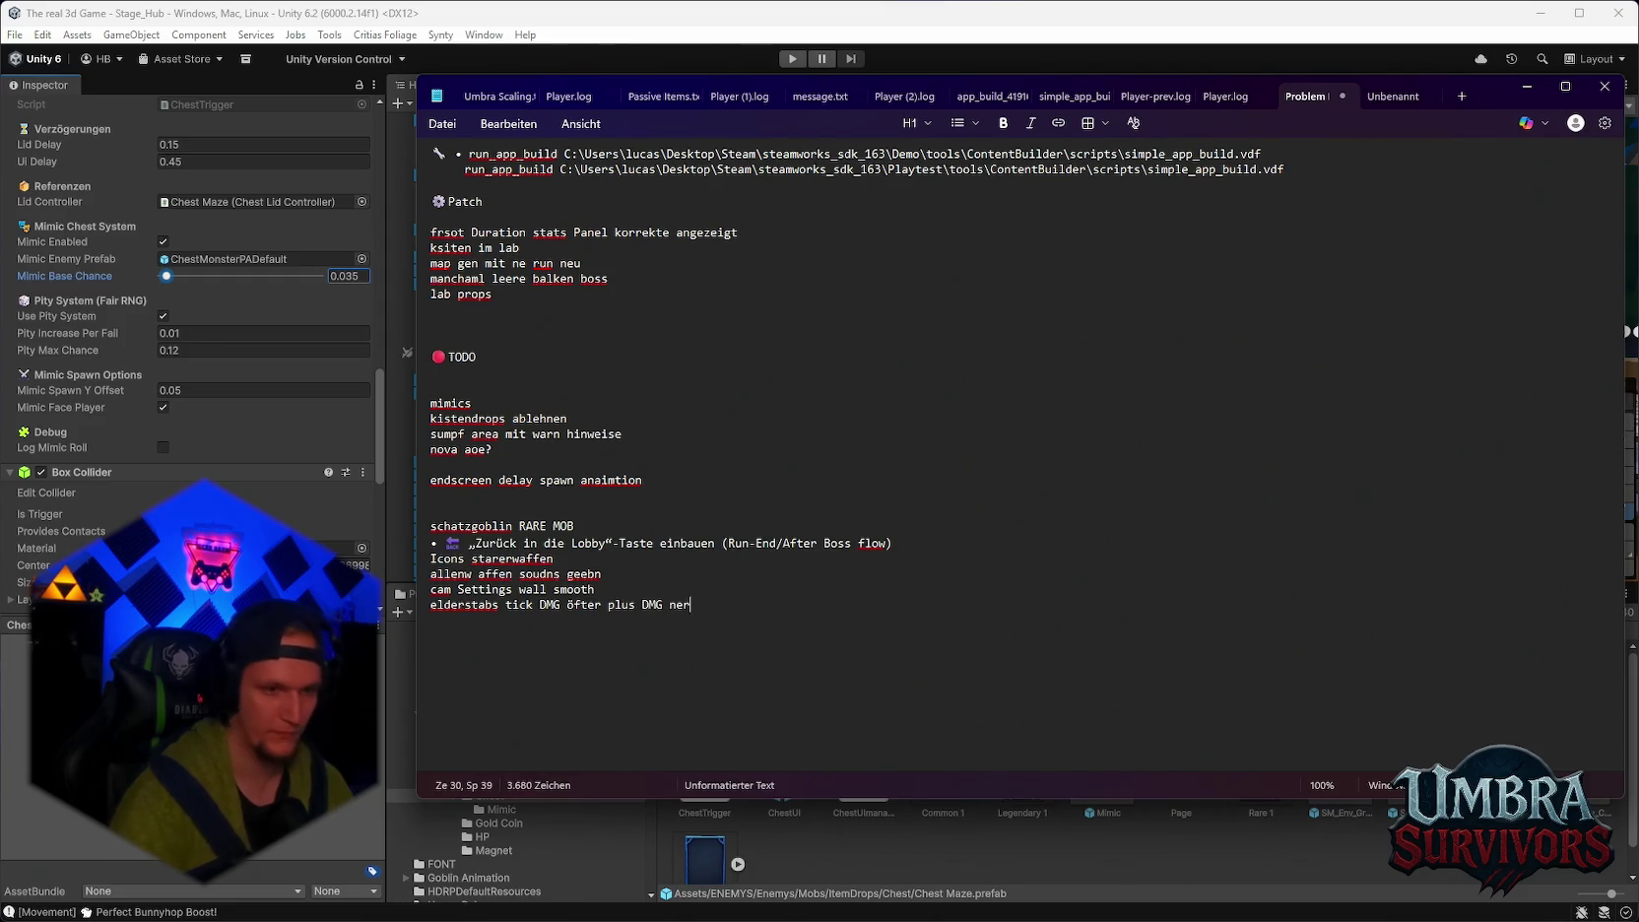
click(1527, 87)
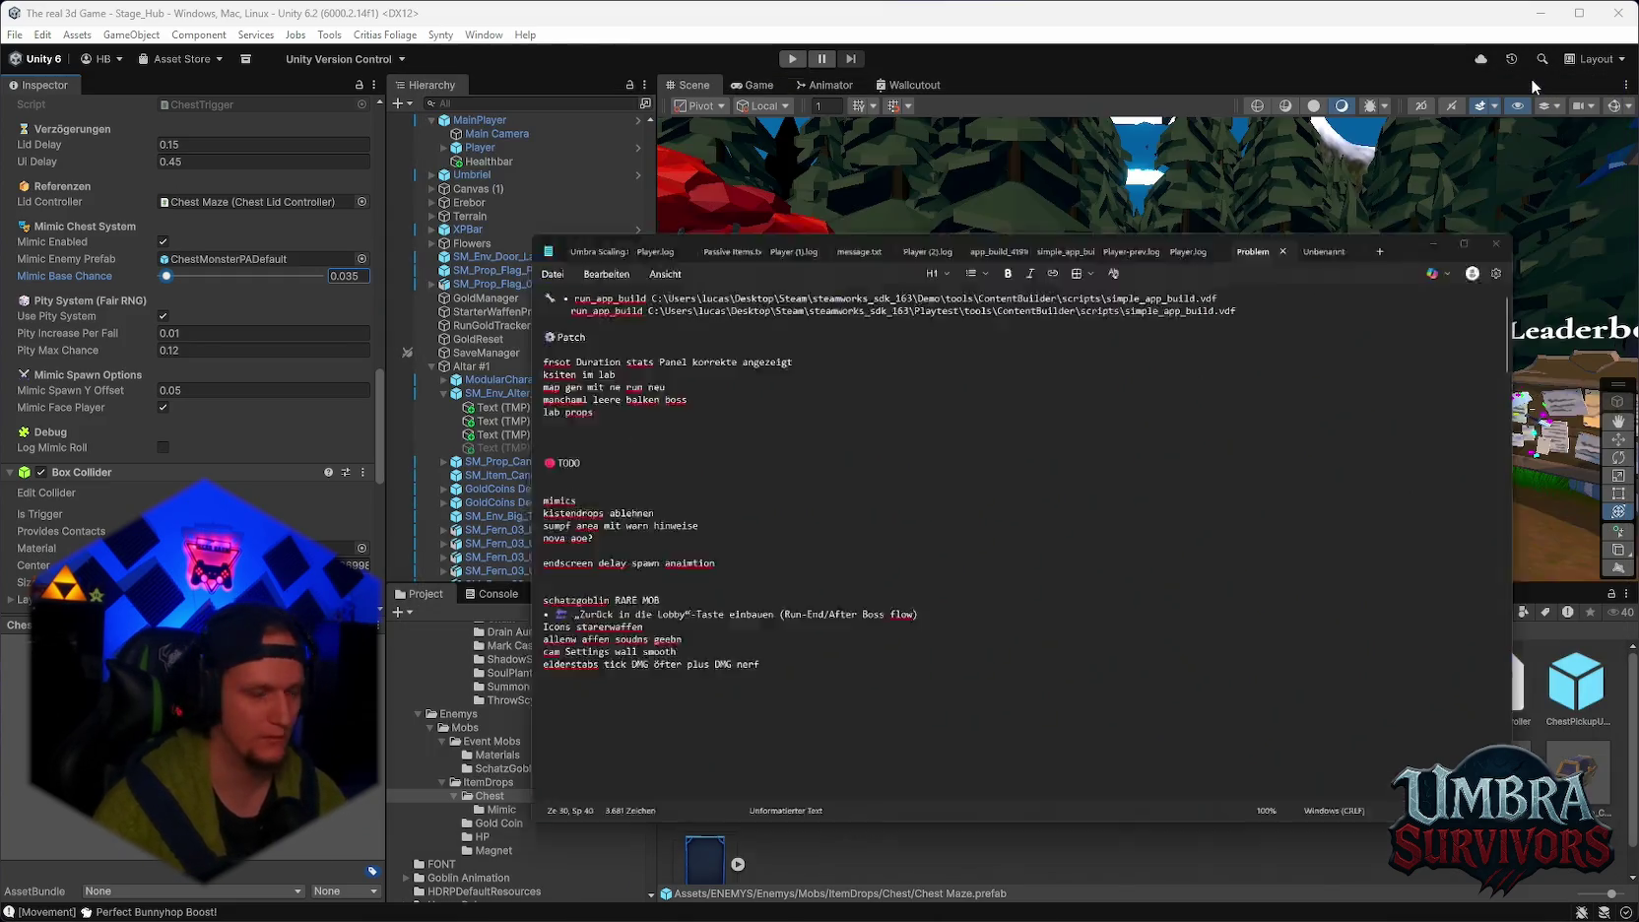
mouse_move(957, 342)
mouse_down()
mouse_move(1068, 490)
mouse_move(1034, 572)
mouse_up()
Pan and orbit the hub scene, then show the Enemys/Mobs/ItemDrops/Chest/Mimic folder's contents.
click(800, 577)
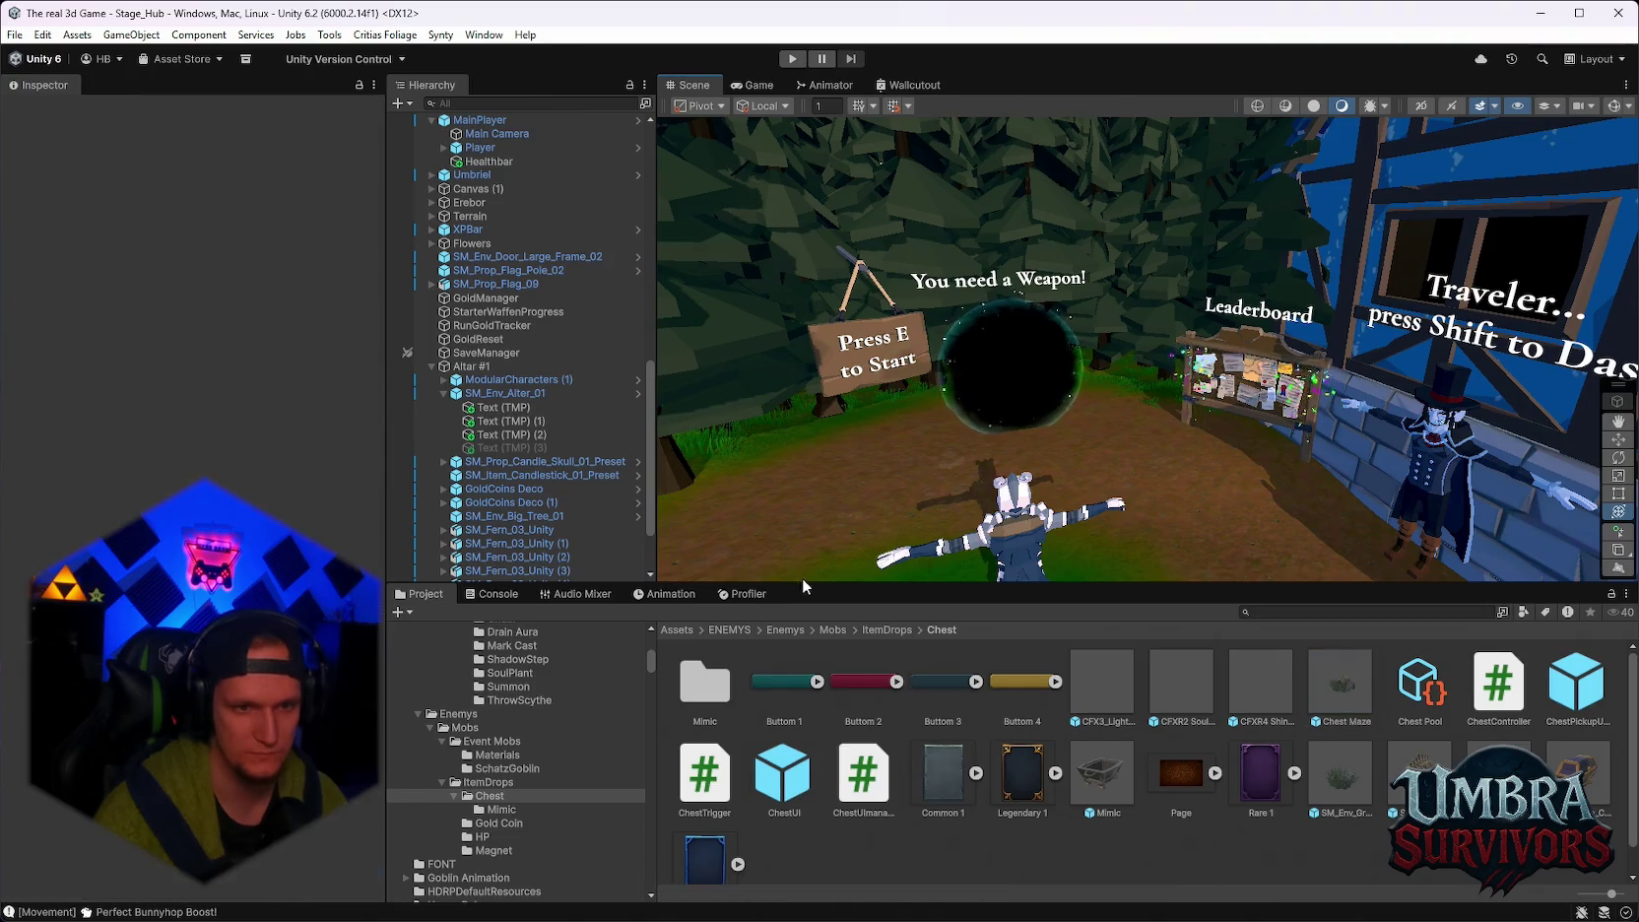
drag(802, 583, 807, 579)
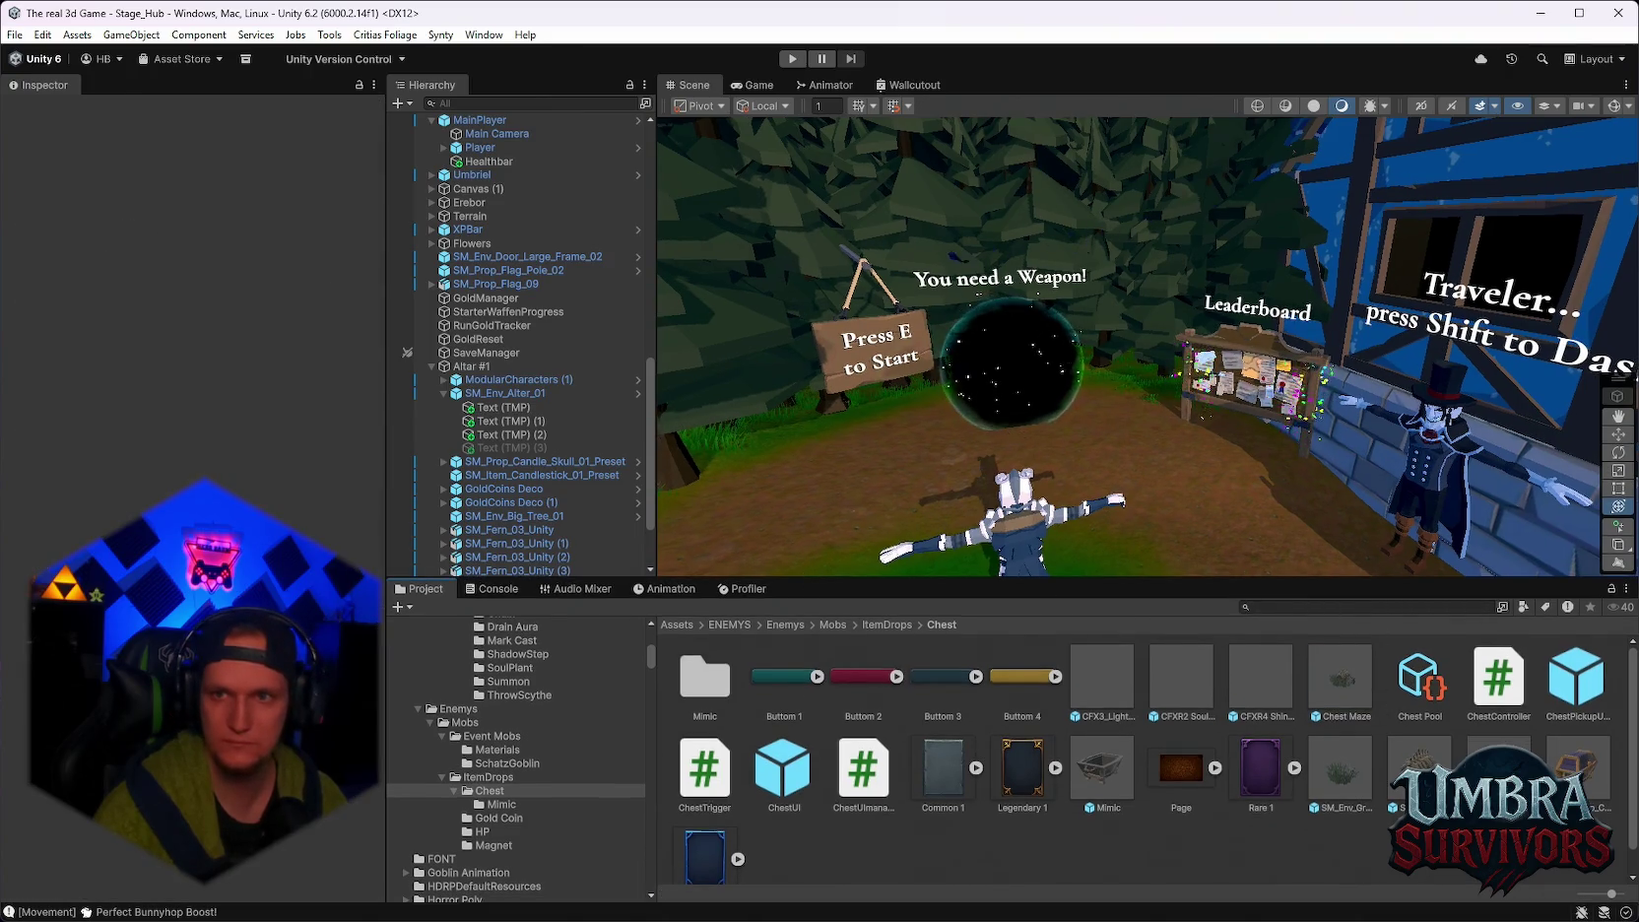
scroll(592, 767, down, 3)
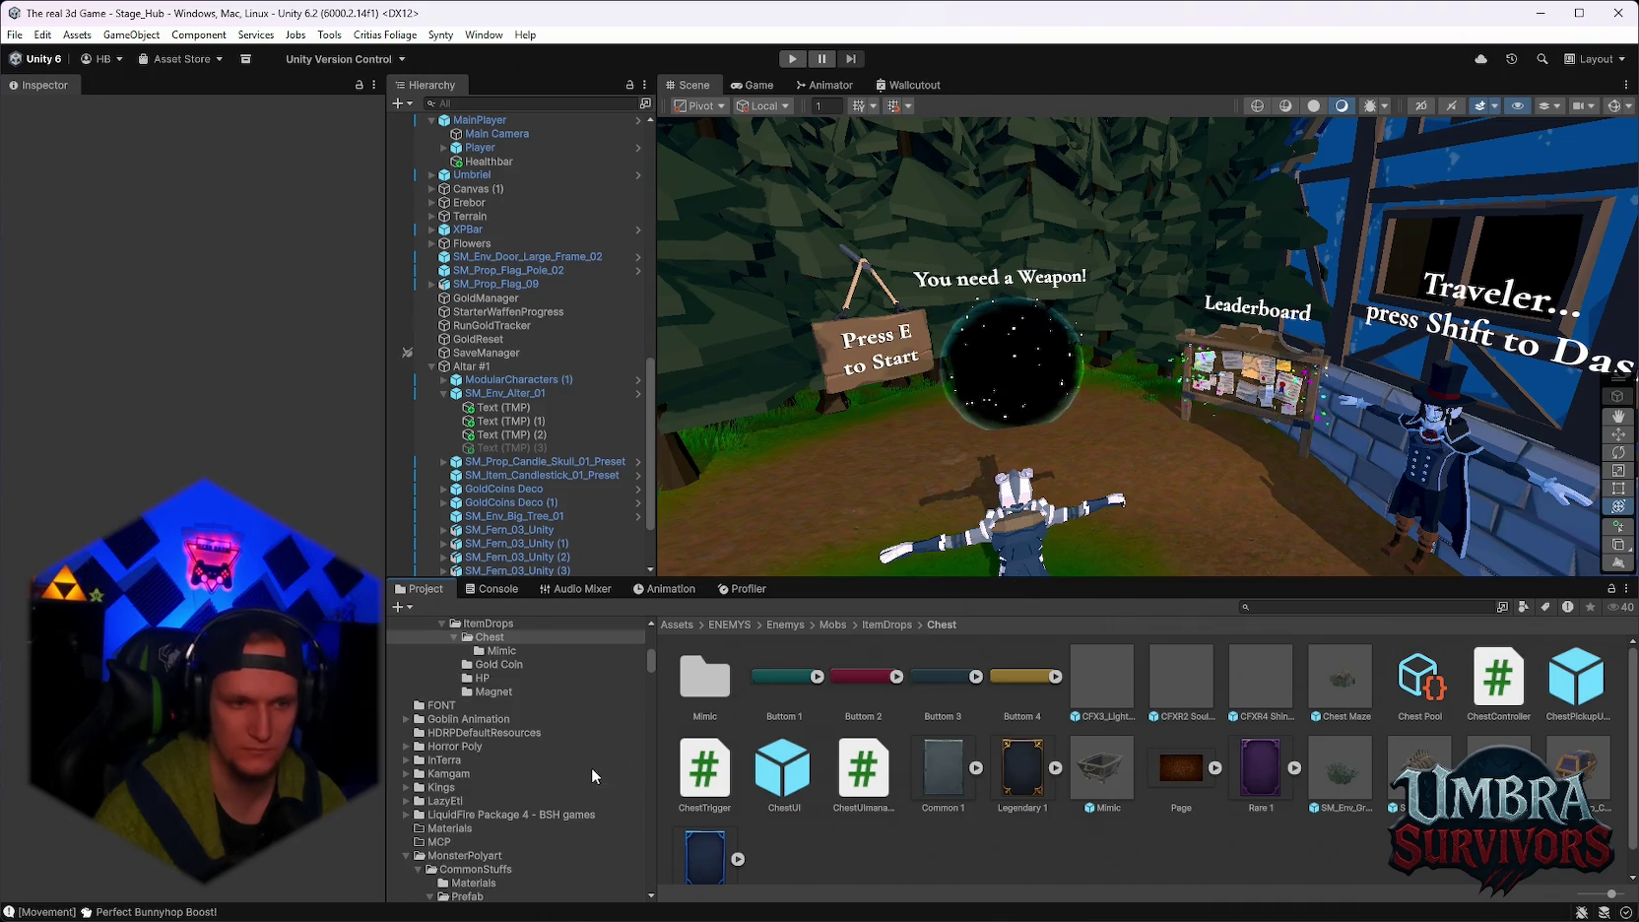
scroll(609, 764, up, 1)
scroll(1236, 446, down, 5)
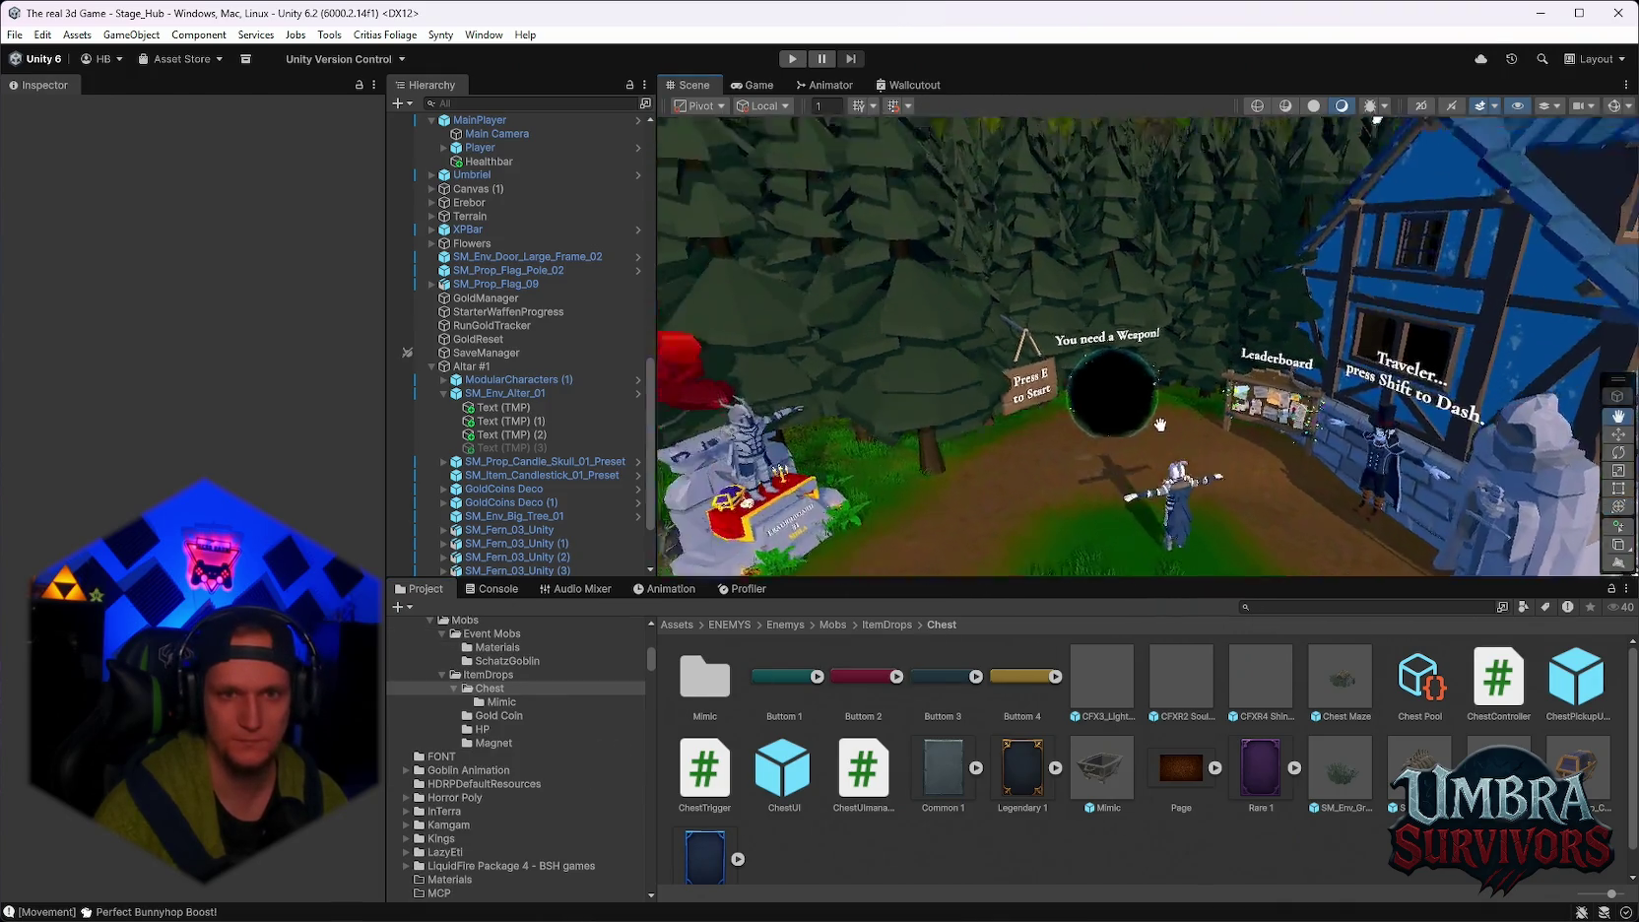
mouse_move(1131, 353)
mouse_down()
mouse_move(883, 345)
mouse_move(1082, 219)
mouse_up()
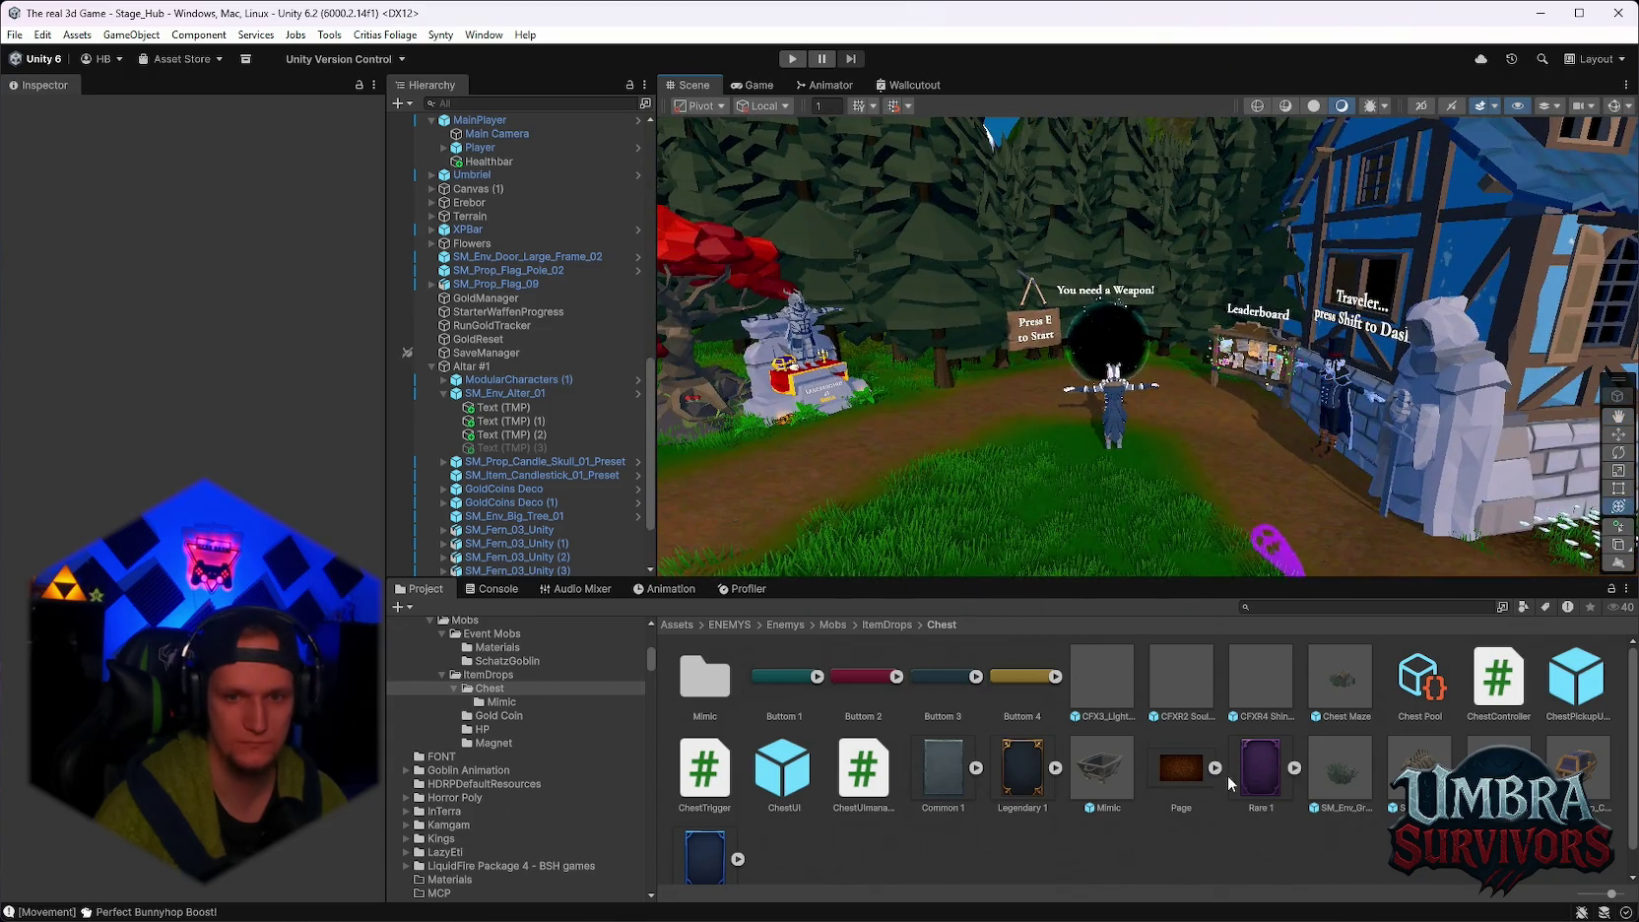
click(499, 704)
Open ChestMonsterPADefault in Prefab Mode and search Add Component for 'drop', cancelling without adding.
double_click(780, 679)
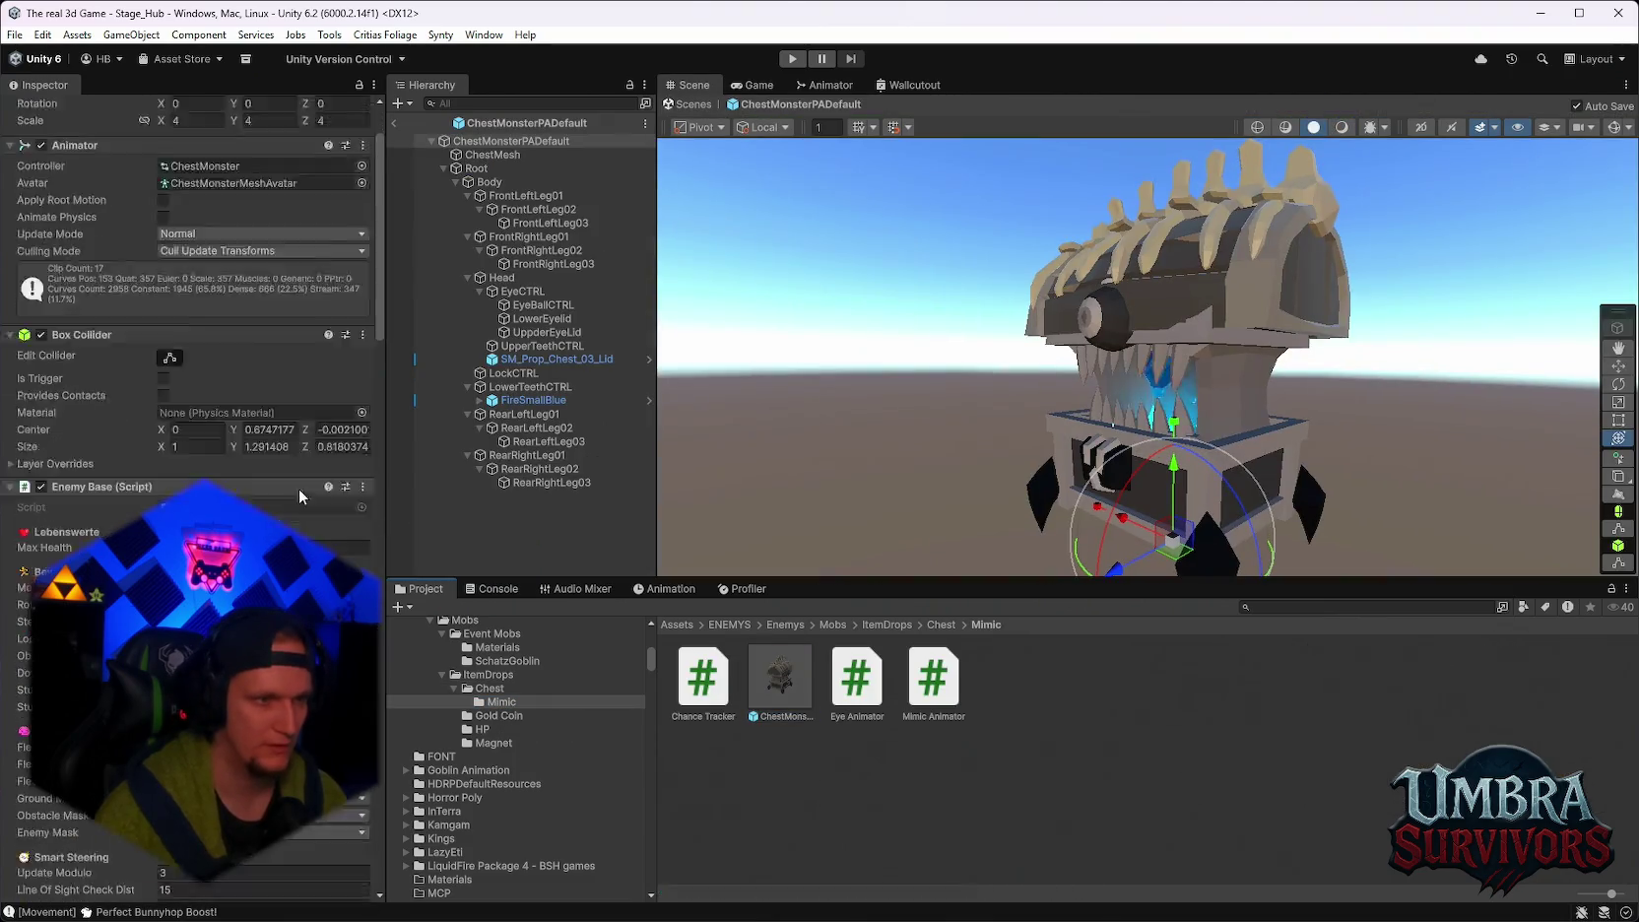
scroll(241, 865, down, 20)
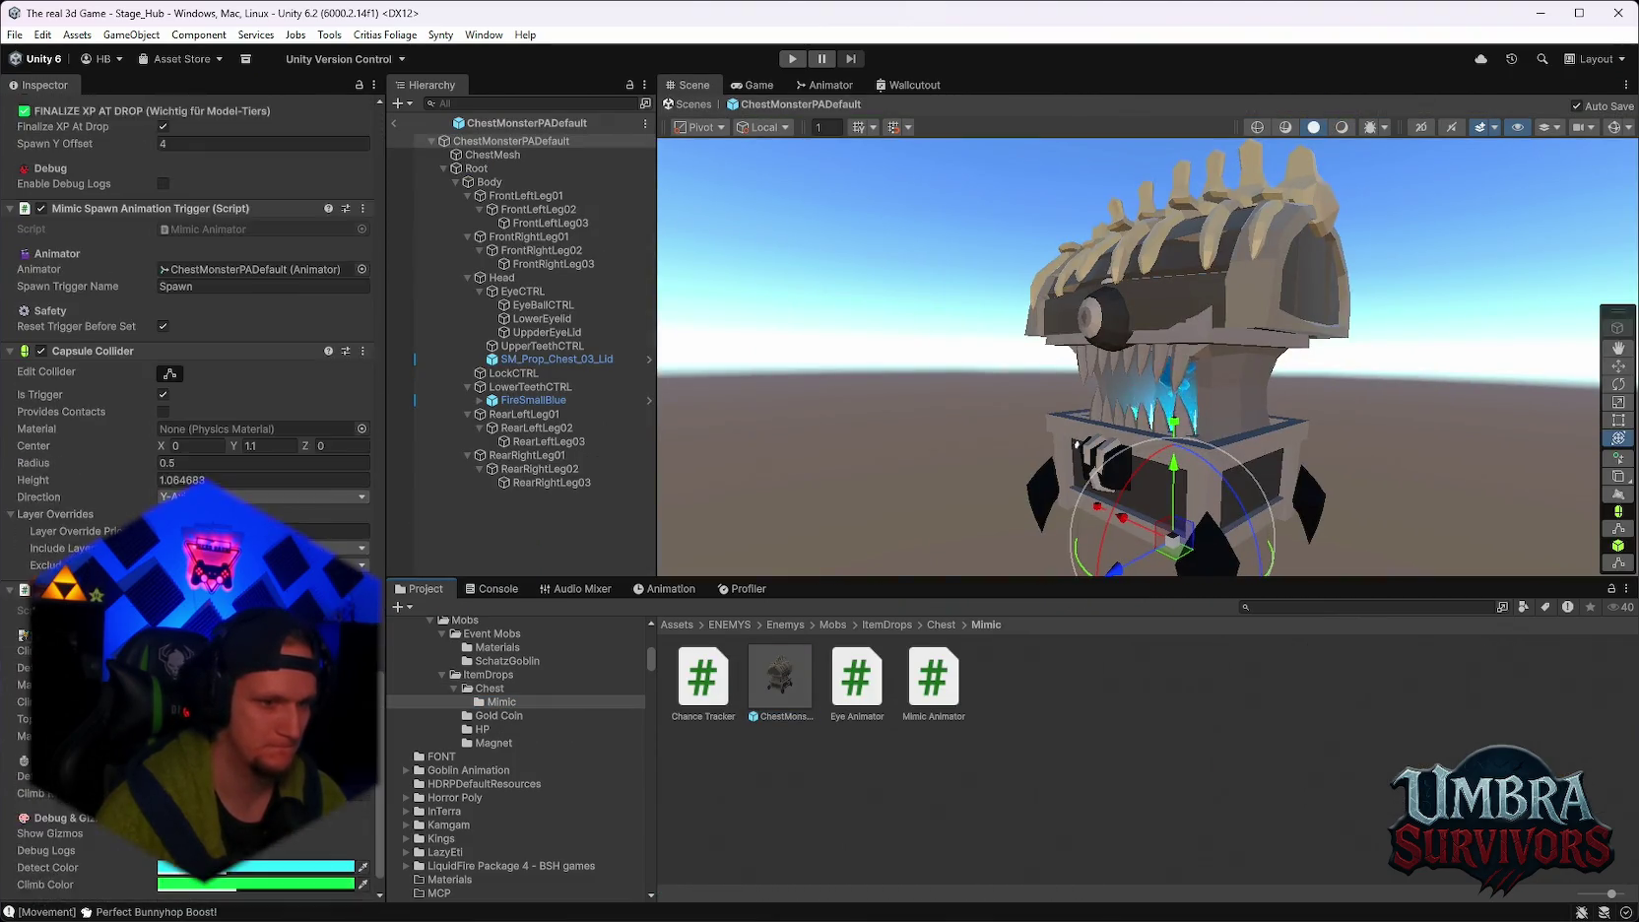
click(220, 872)
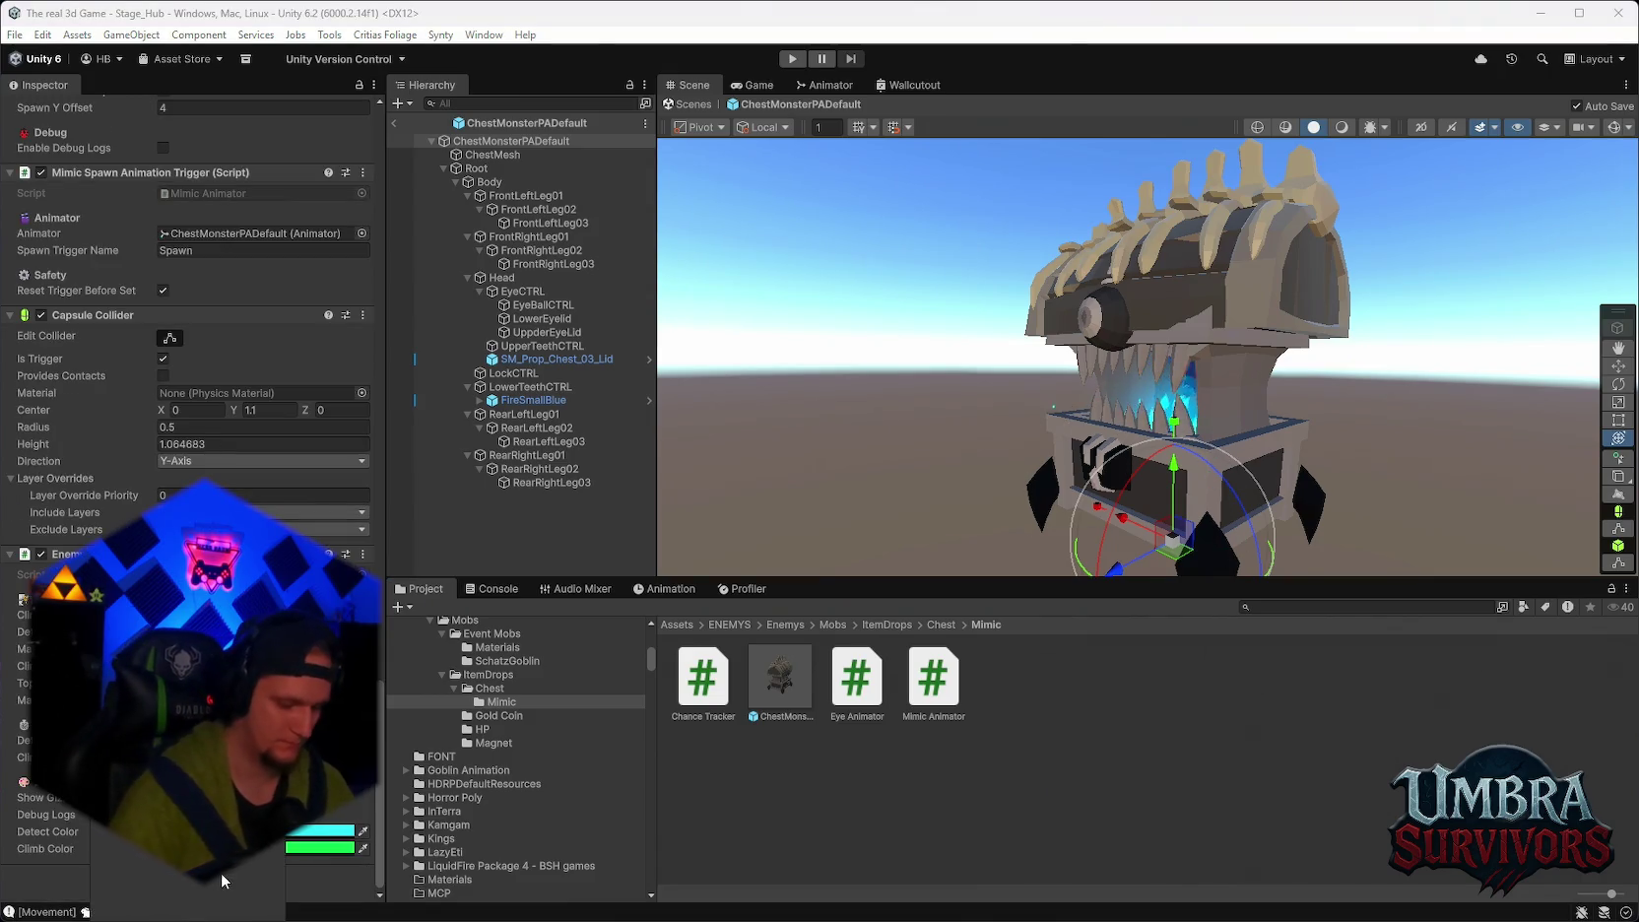
text(drop)
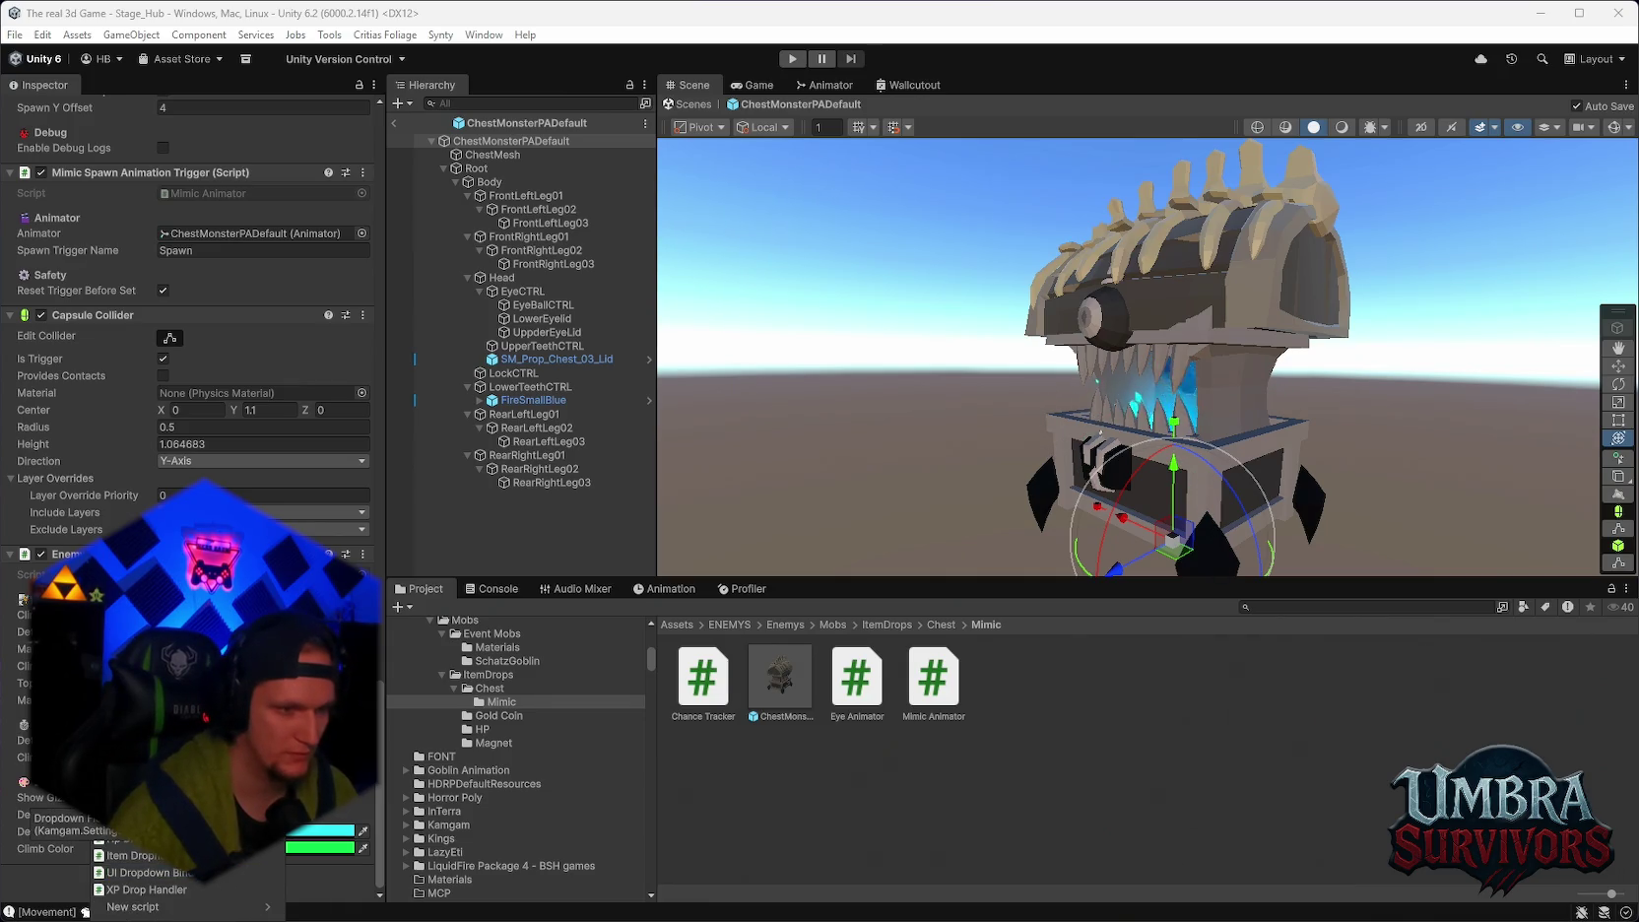
key(Escape)
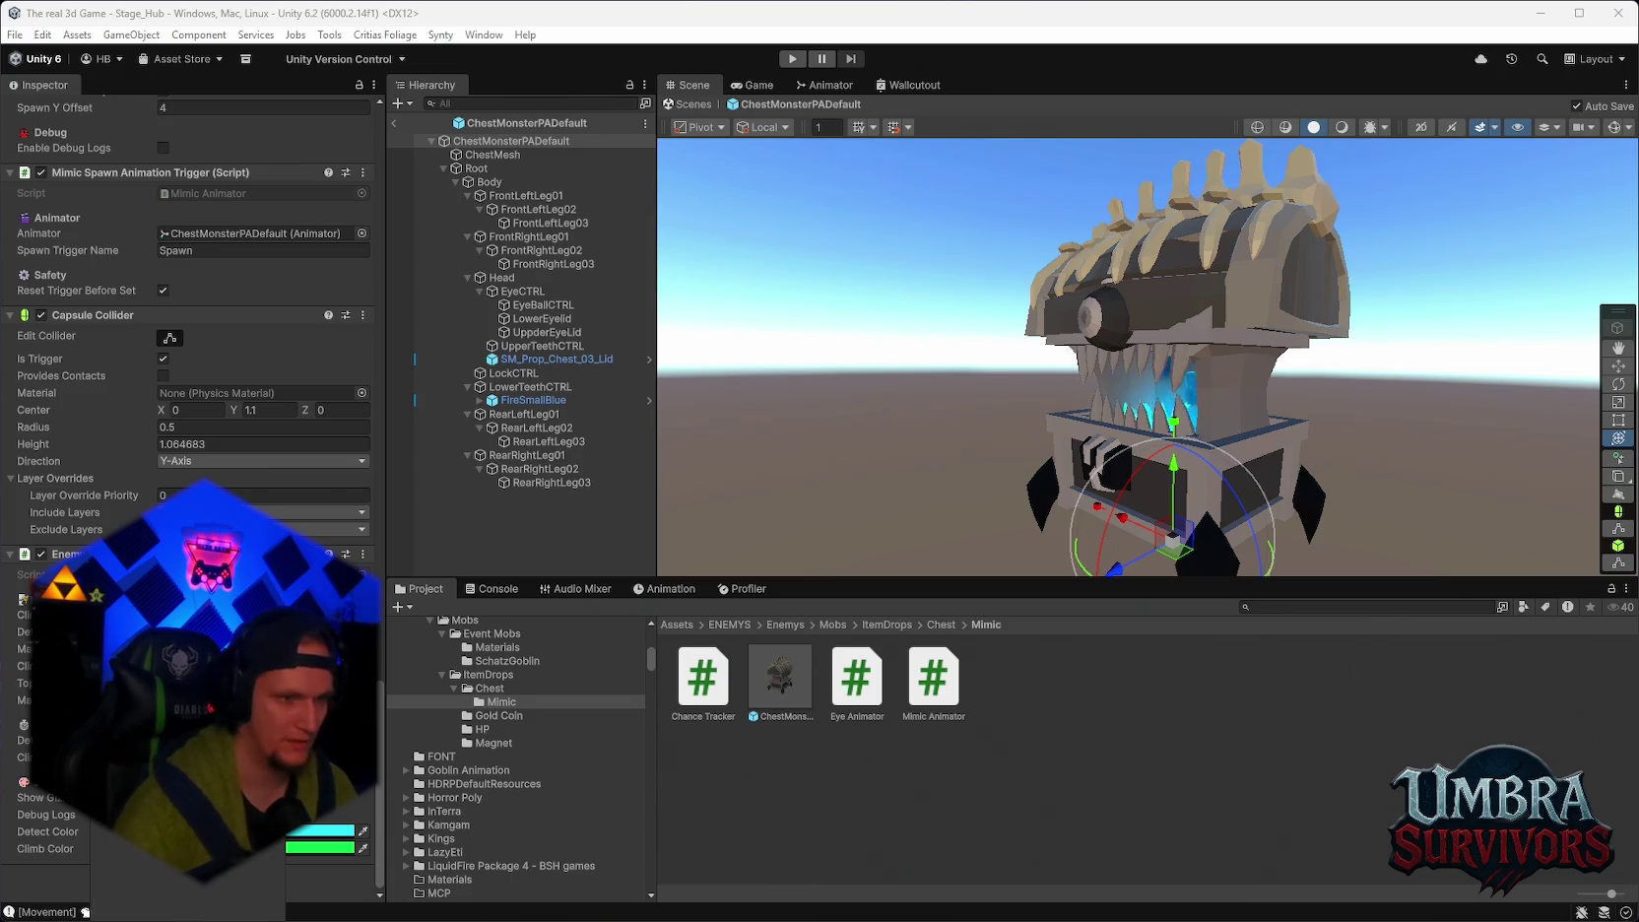
scroll(192, 394, down, 5)
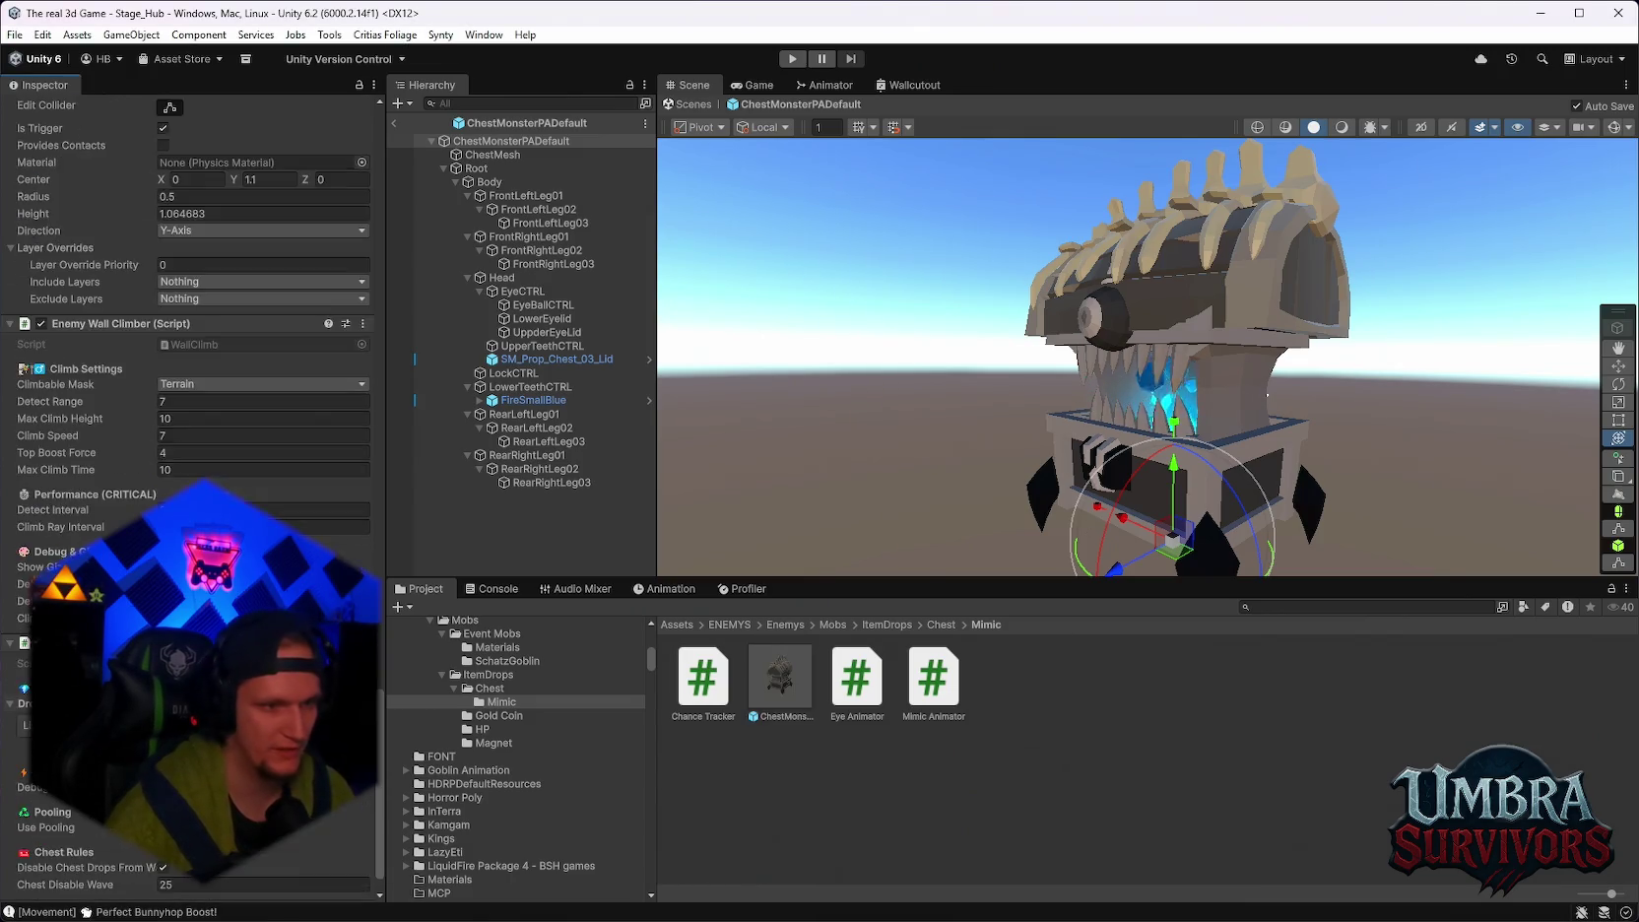
scroll(192, 295, up, 5)
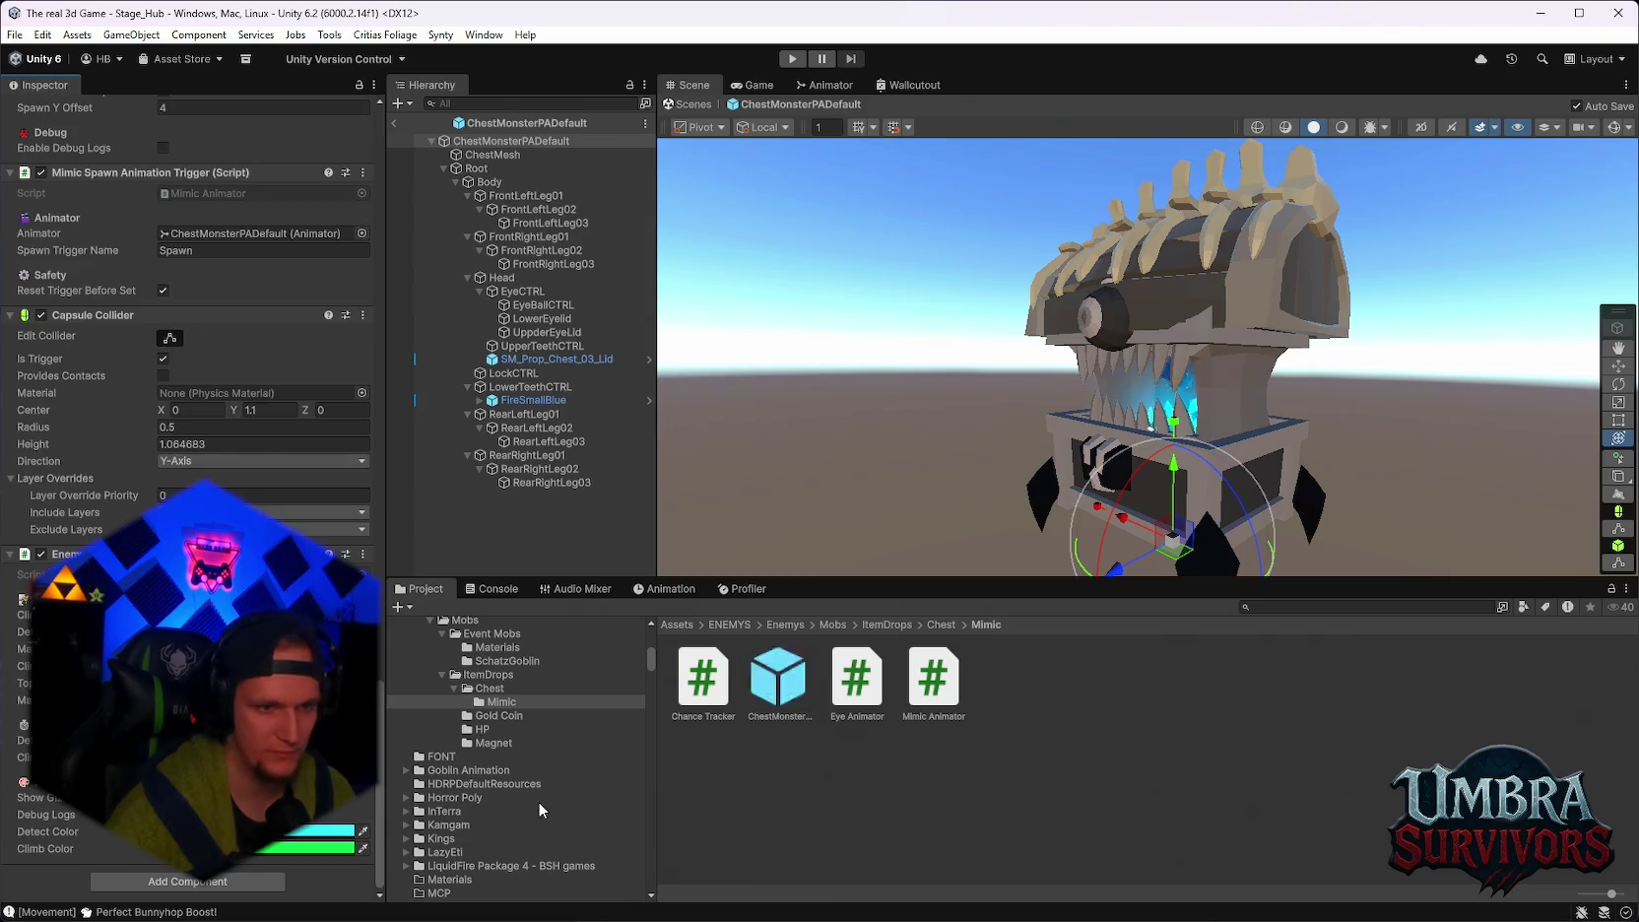
Copy the Item Drop Handler component from the Golem prefab in Boss/Golem Forest.
scroll(529, 758, up, 1)
scroll(529, 759, up, 5)
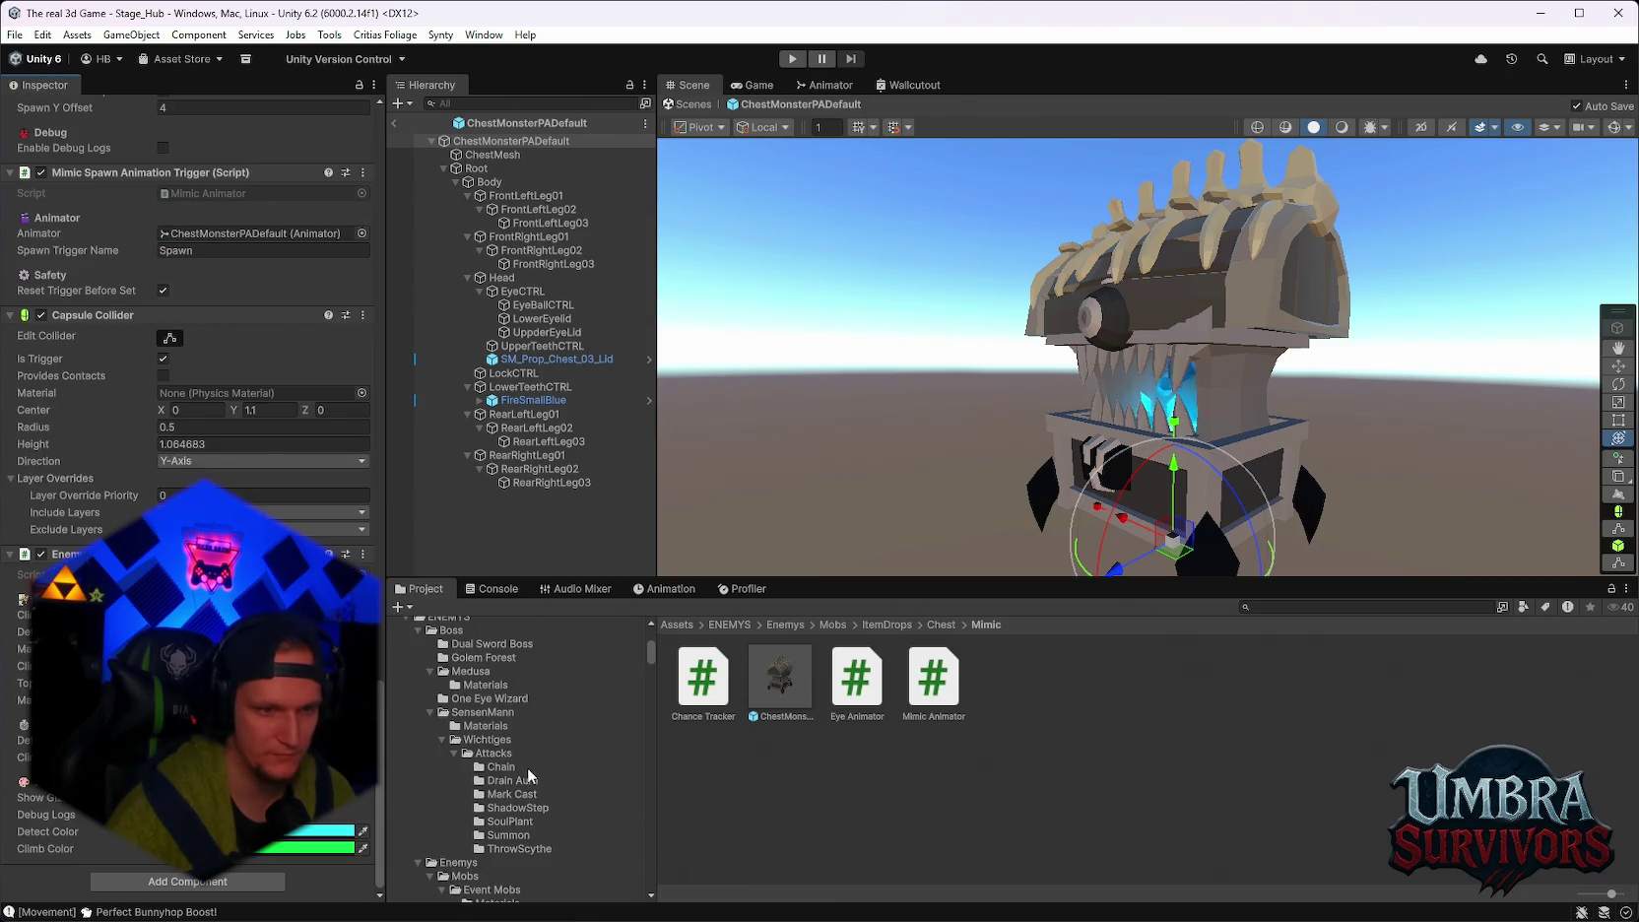
click(497, 658)
click(1427, 678)
scroll(192, 345, down, 5)
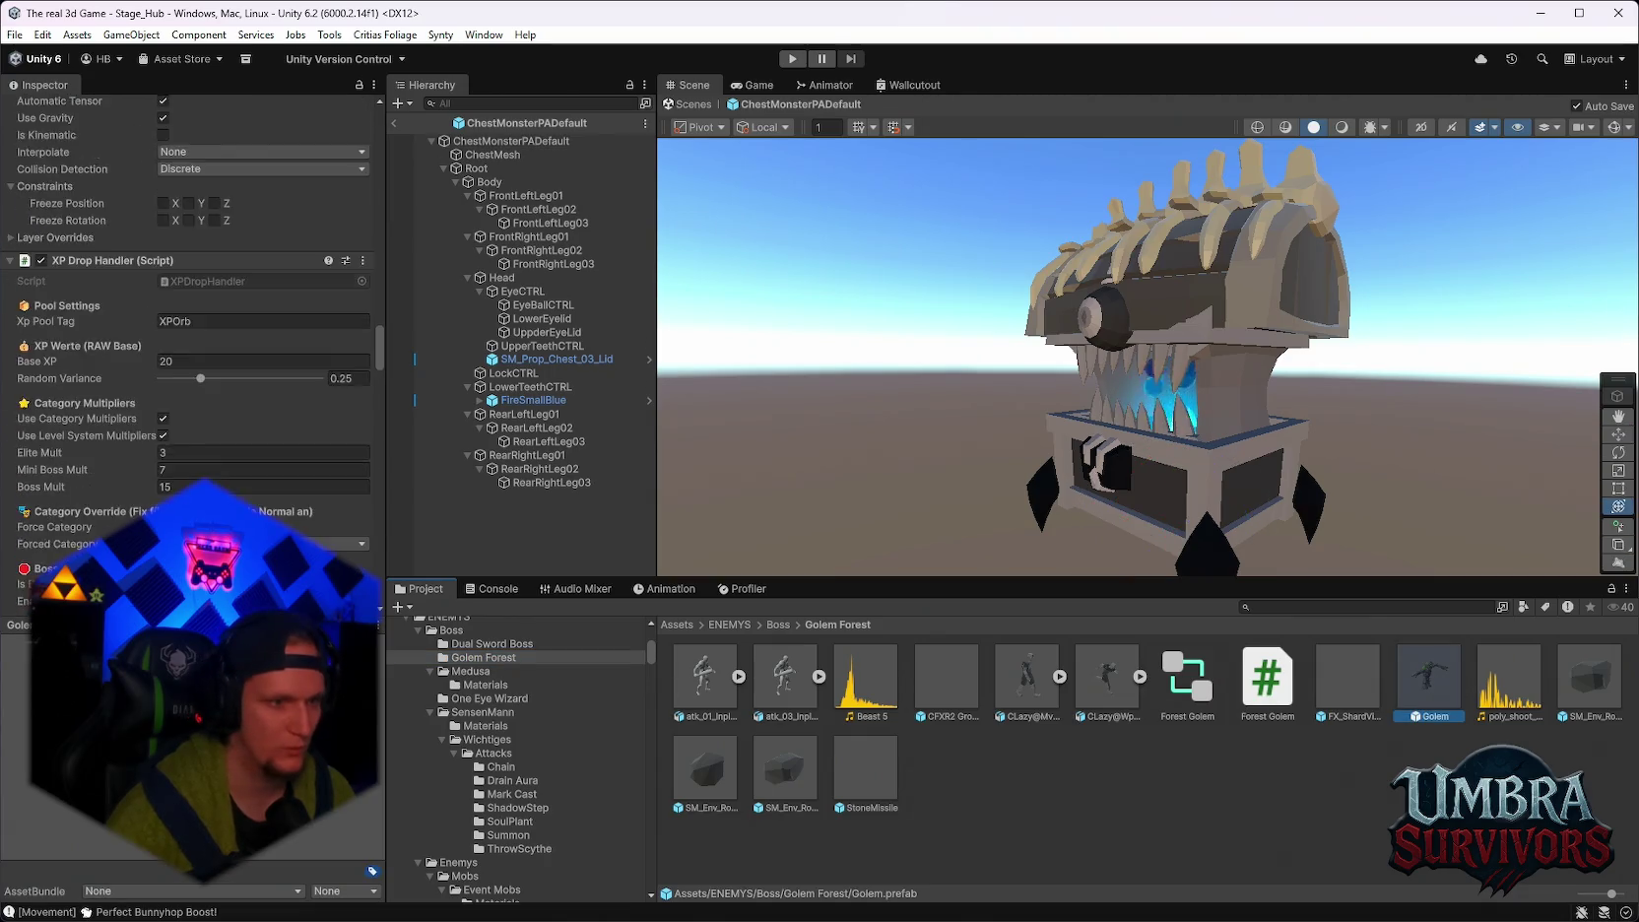
scroll(192, 345, down, 8)
scroll(290, 327, up, 3)
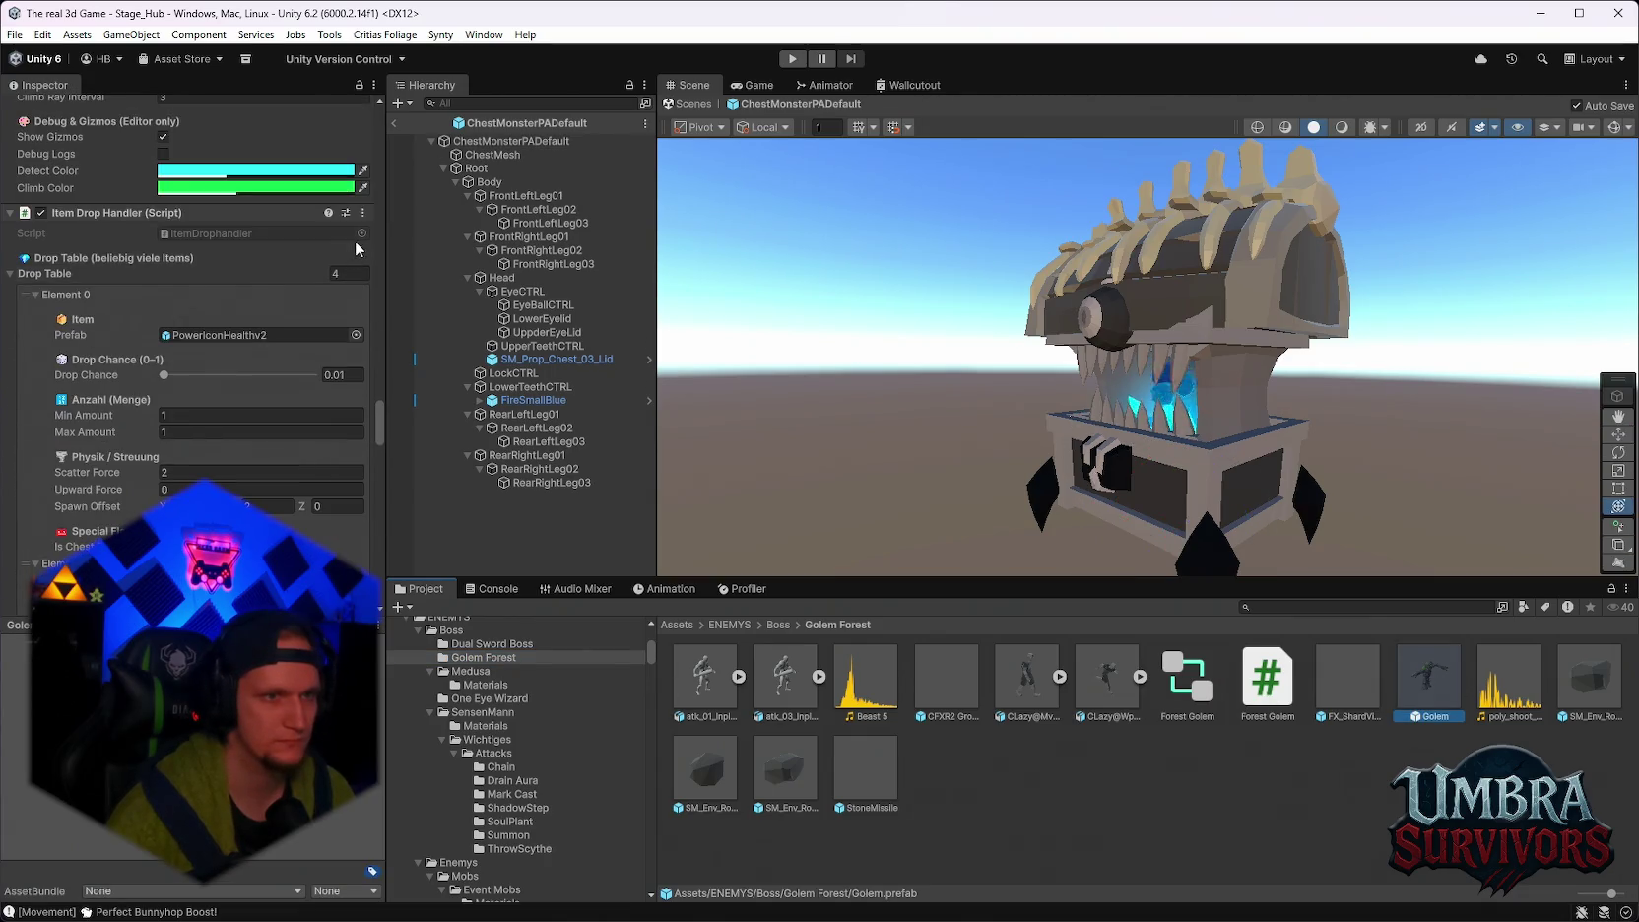
click(362, 212)
click(403, 463)
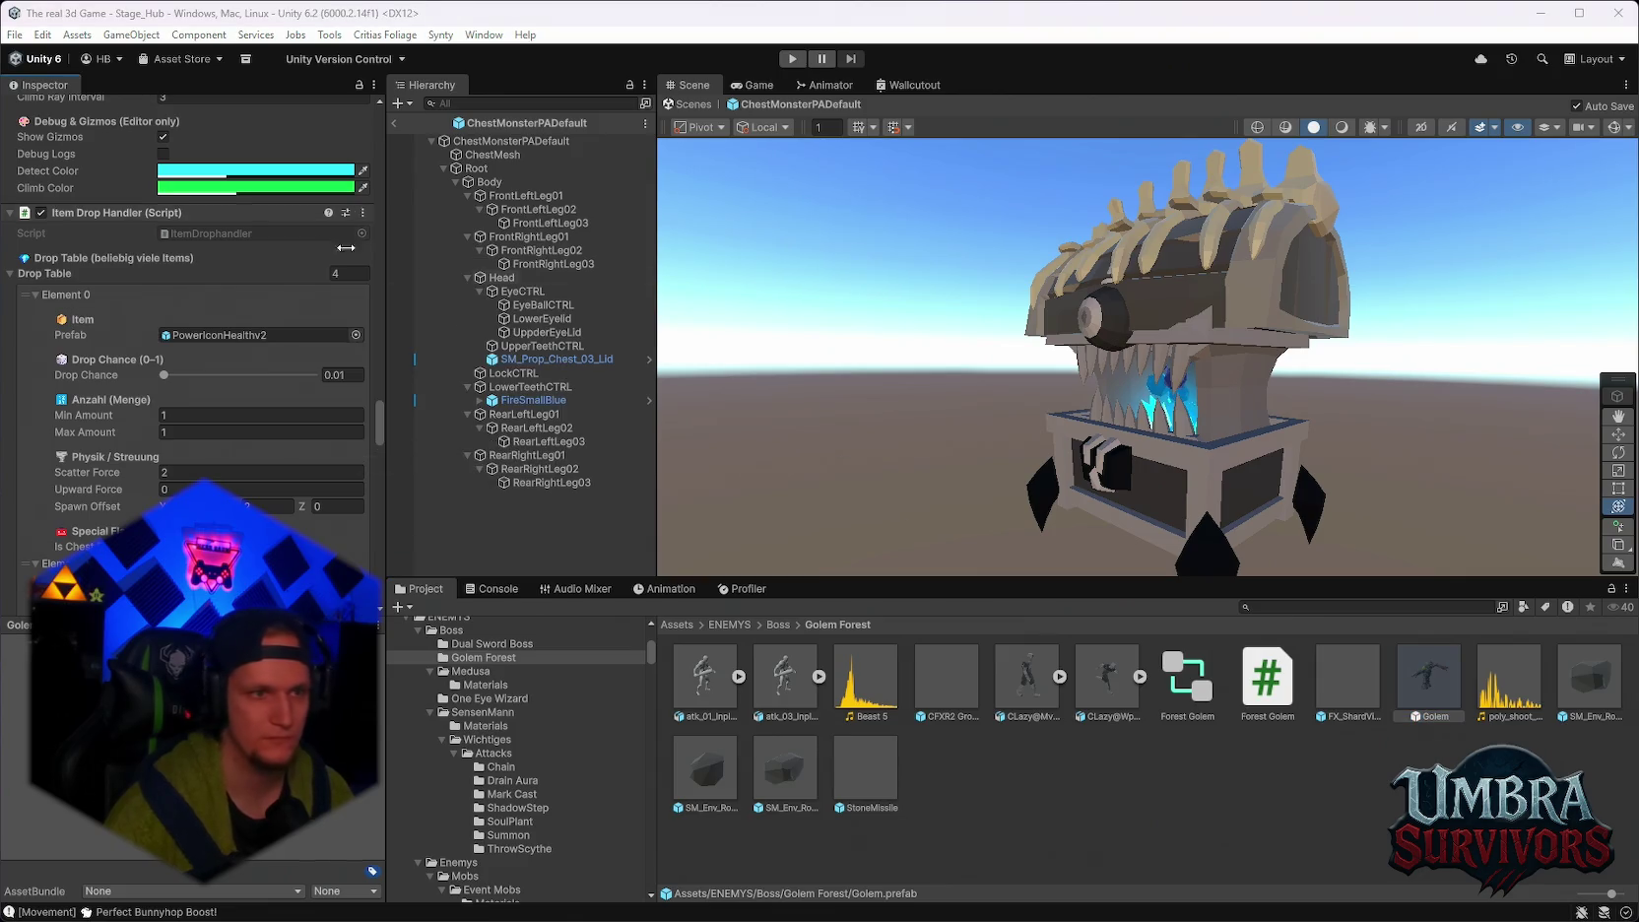
click(363, 212)
click(414, 333)
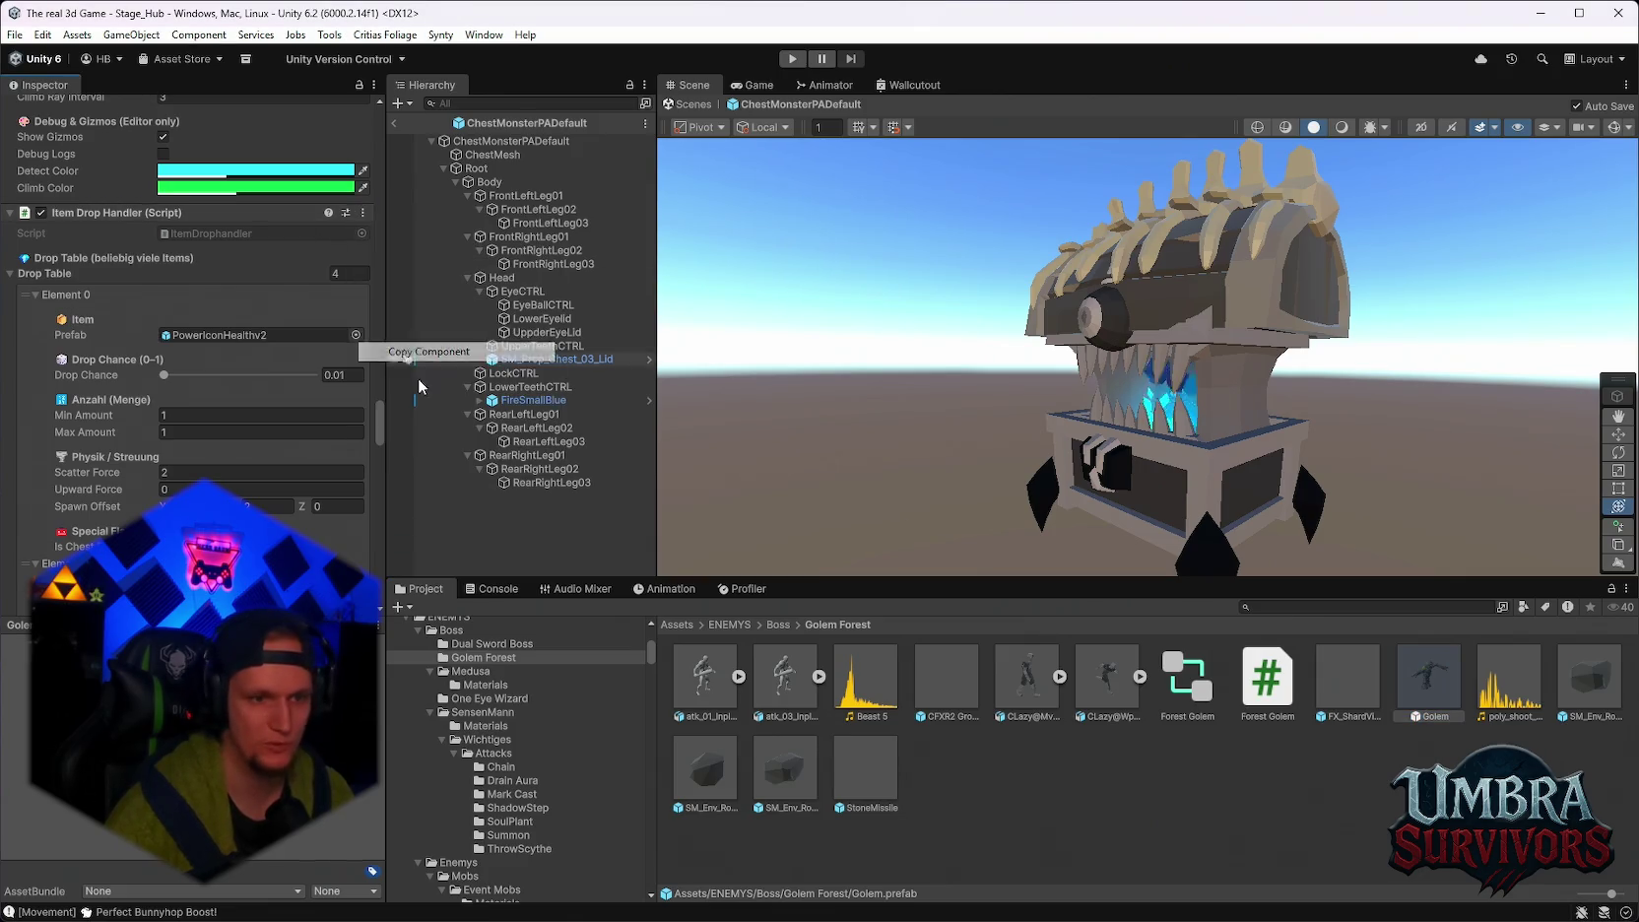
Browse back through the Golem Forest folders to the Mimic folder and reselect ChestMonsterPADefault.
click(488, 686)
click(482, 660)
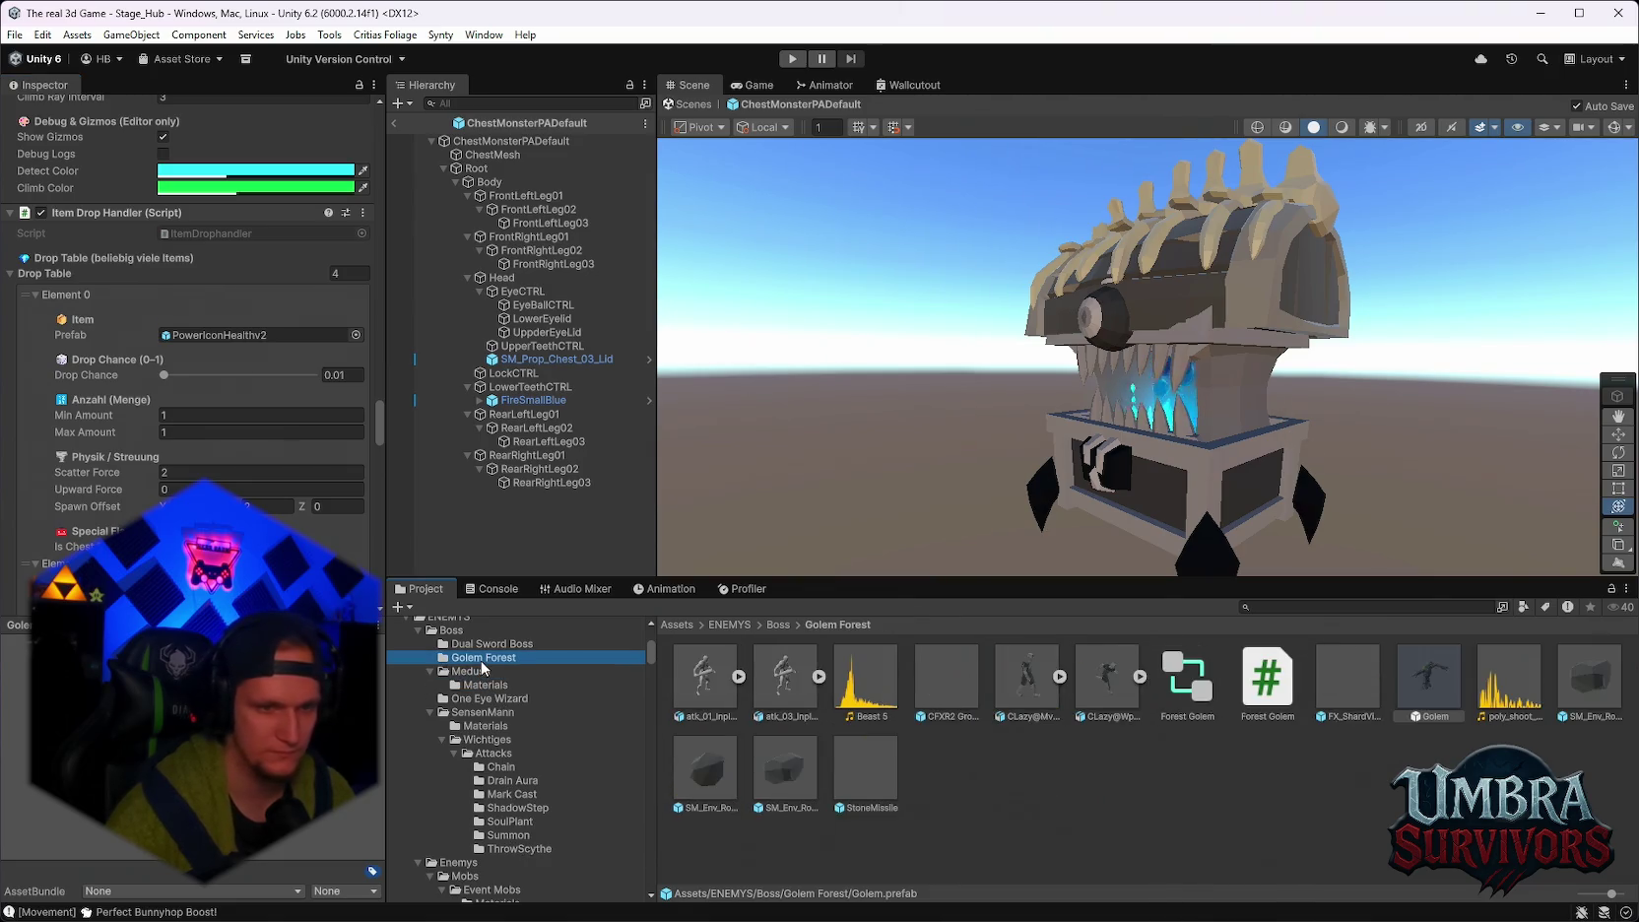
click(528, 836)
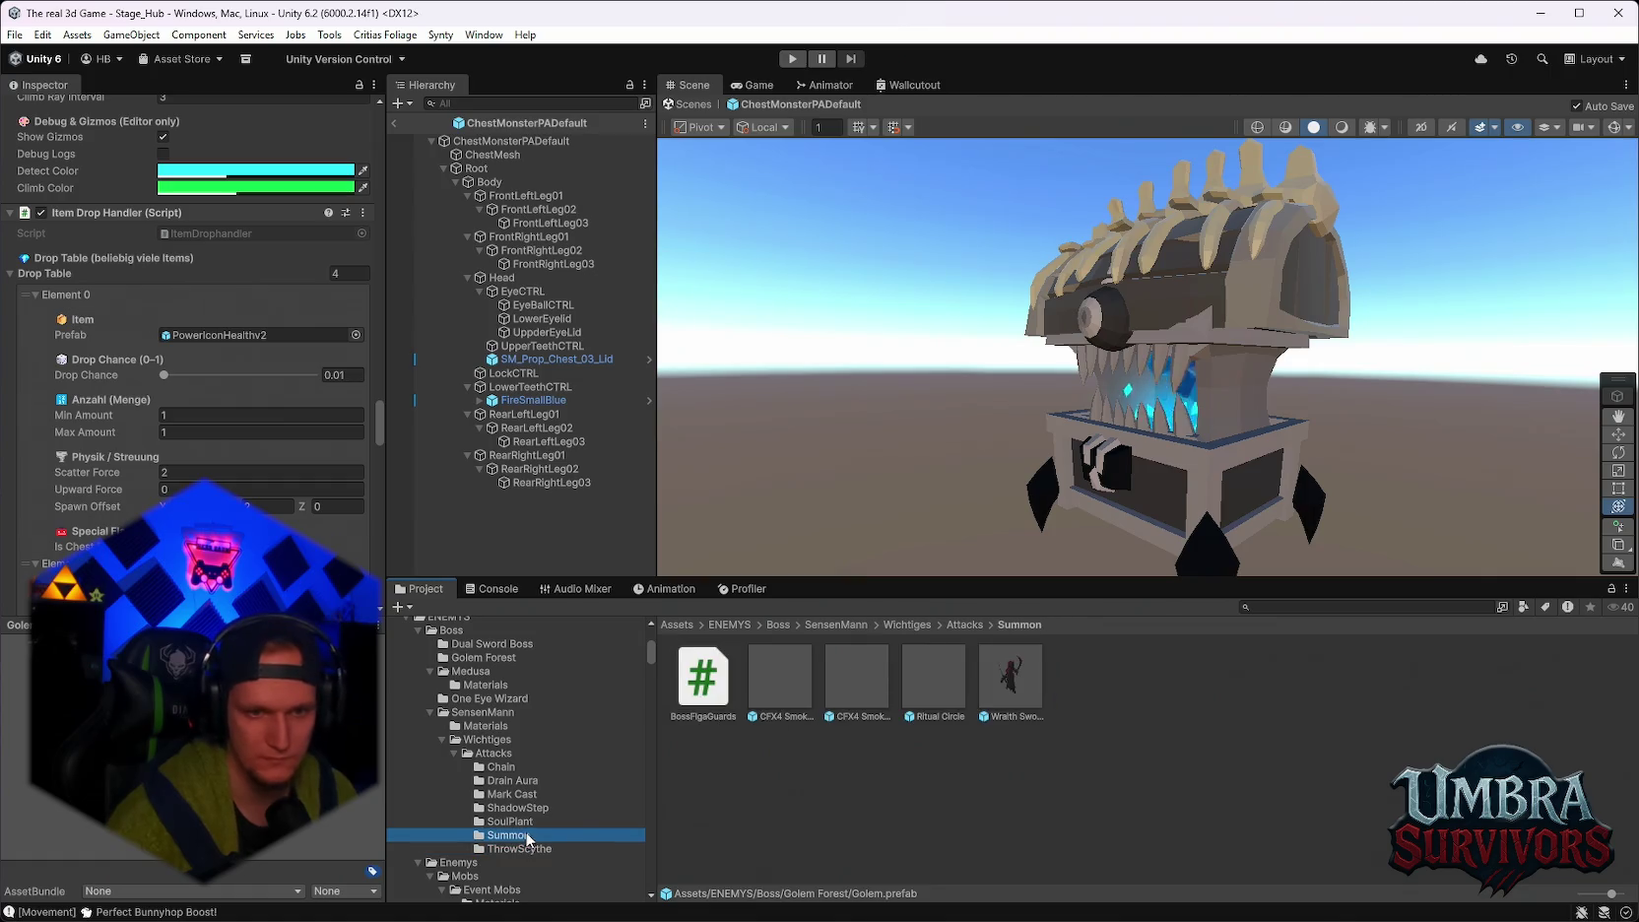
click(527, 807)
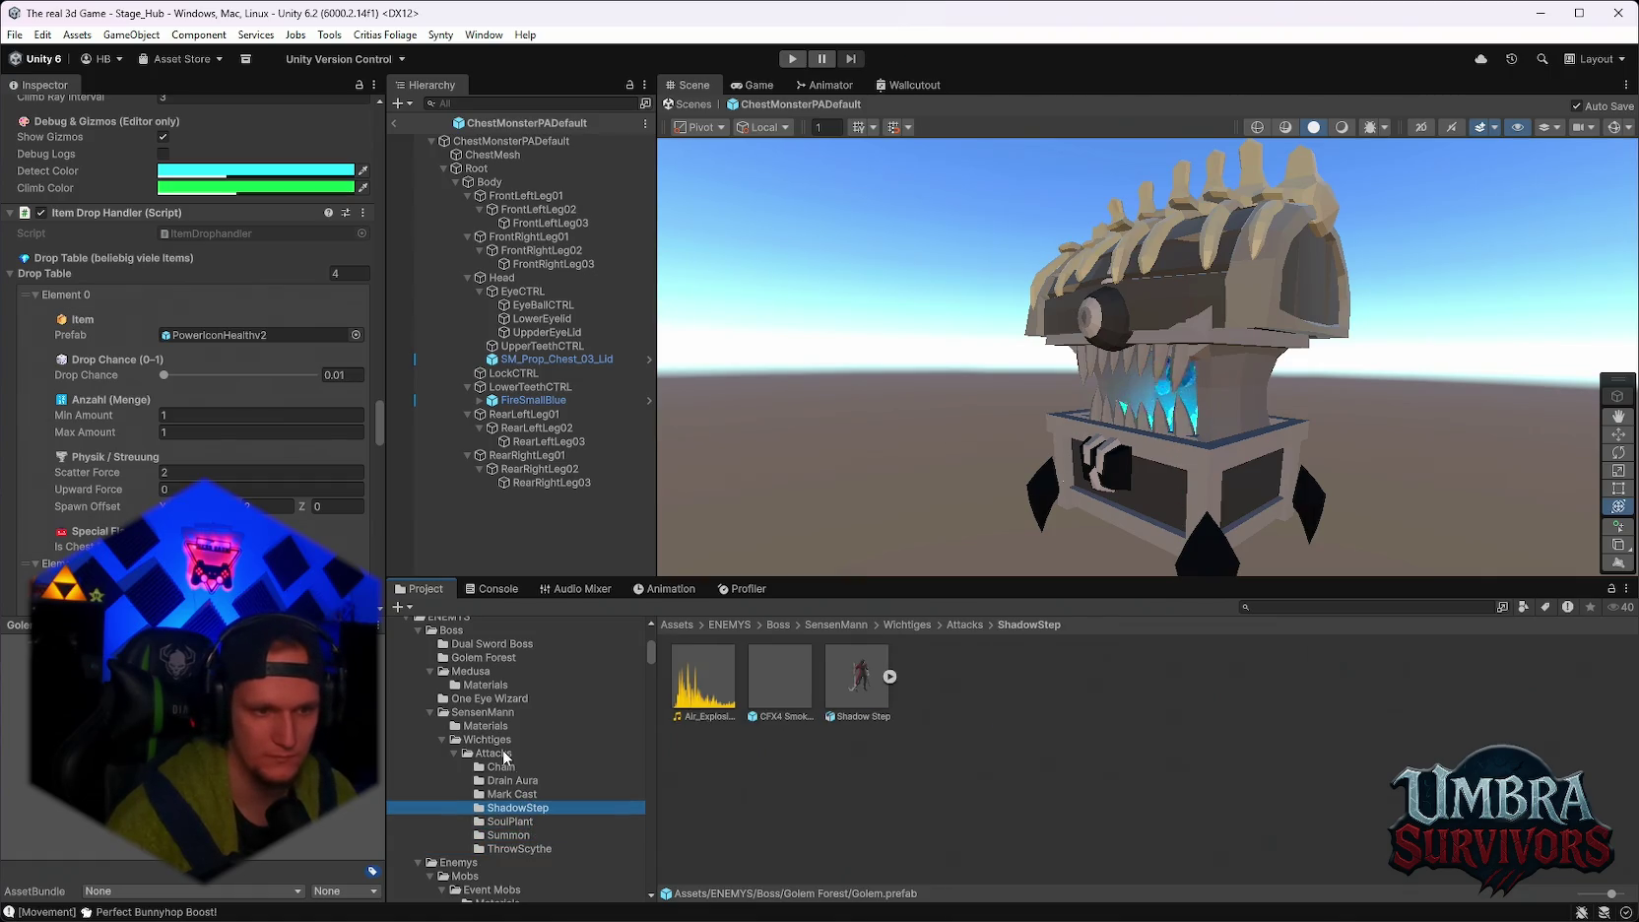
scroll(504, 815, down, 3)
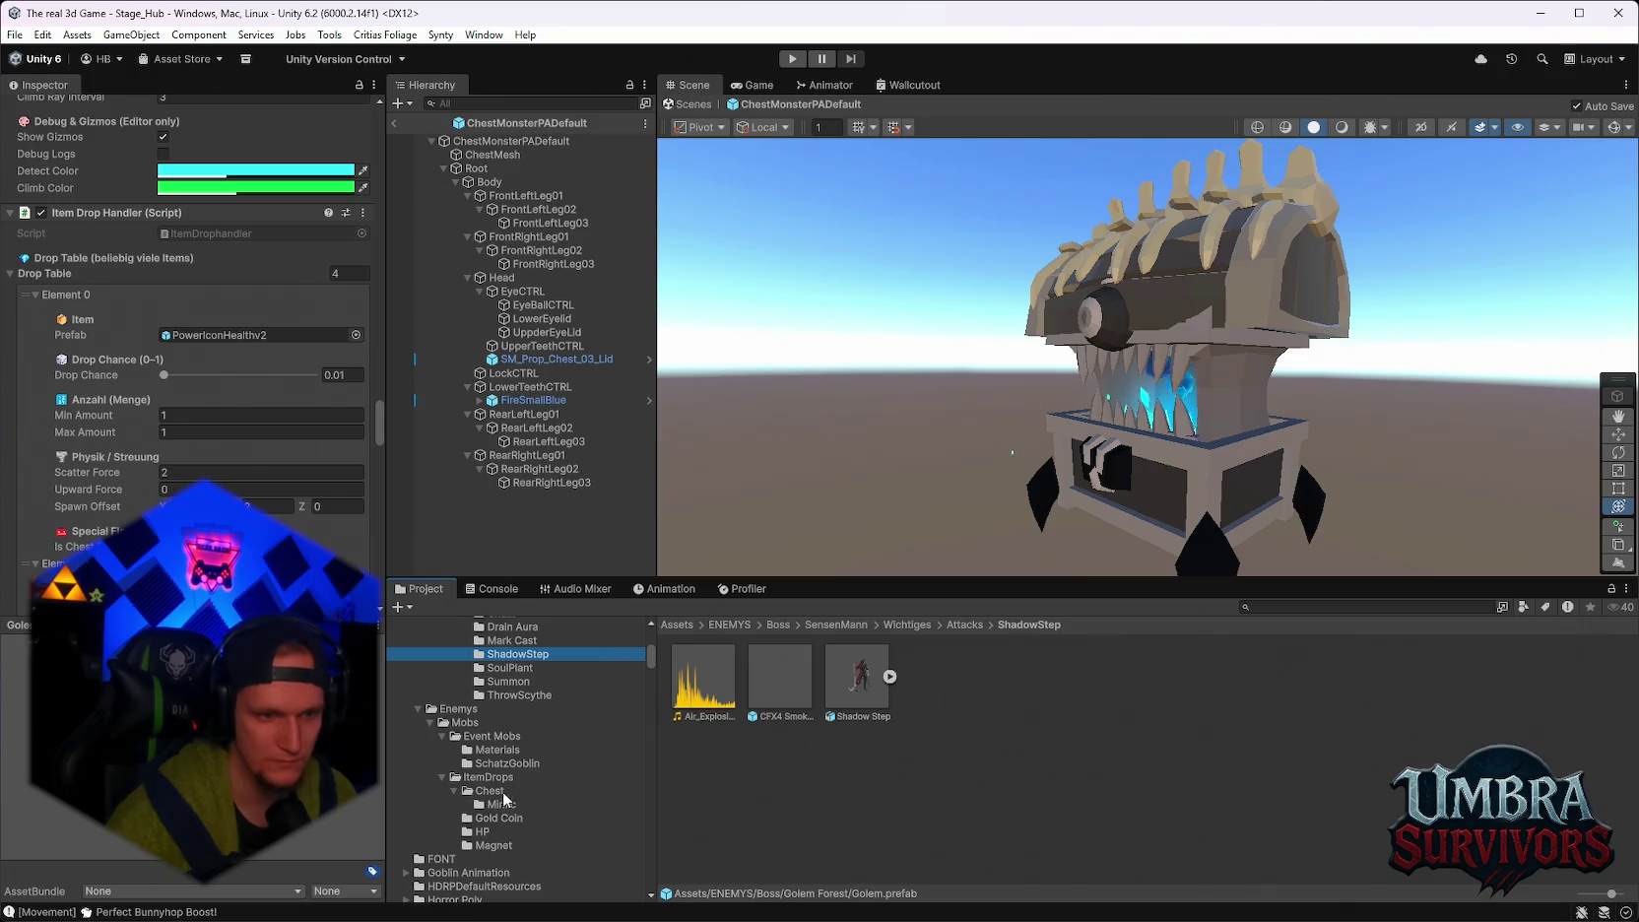
click(558, 803)
click(786, 675)
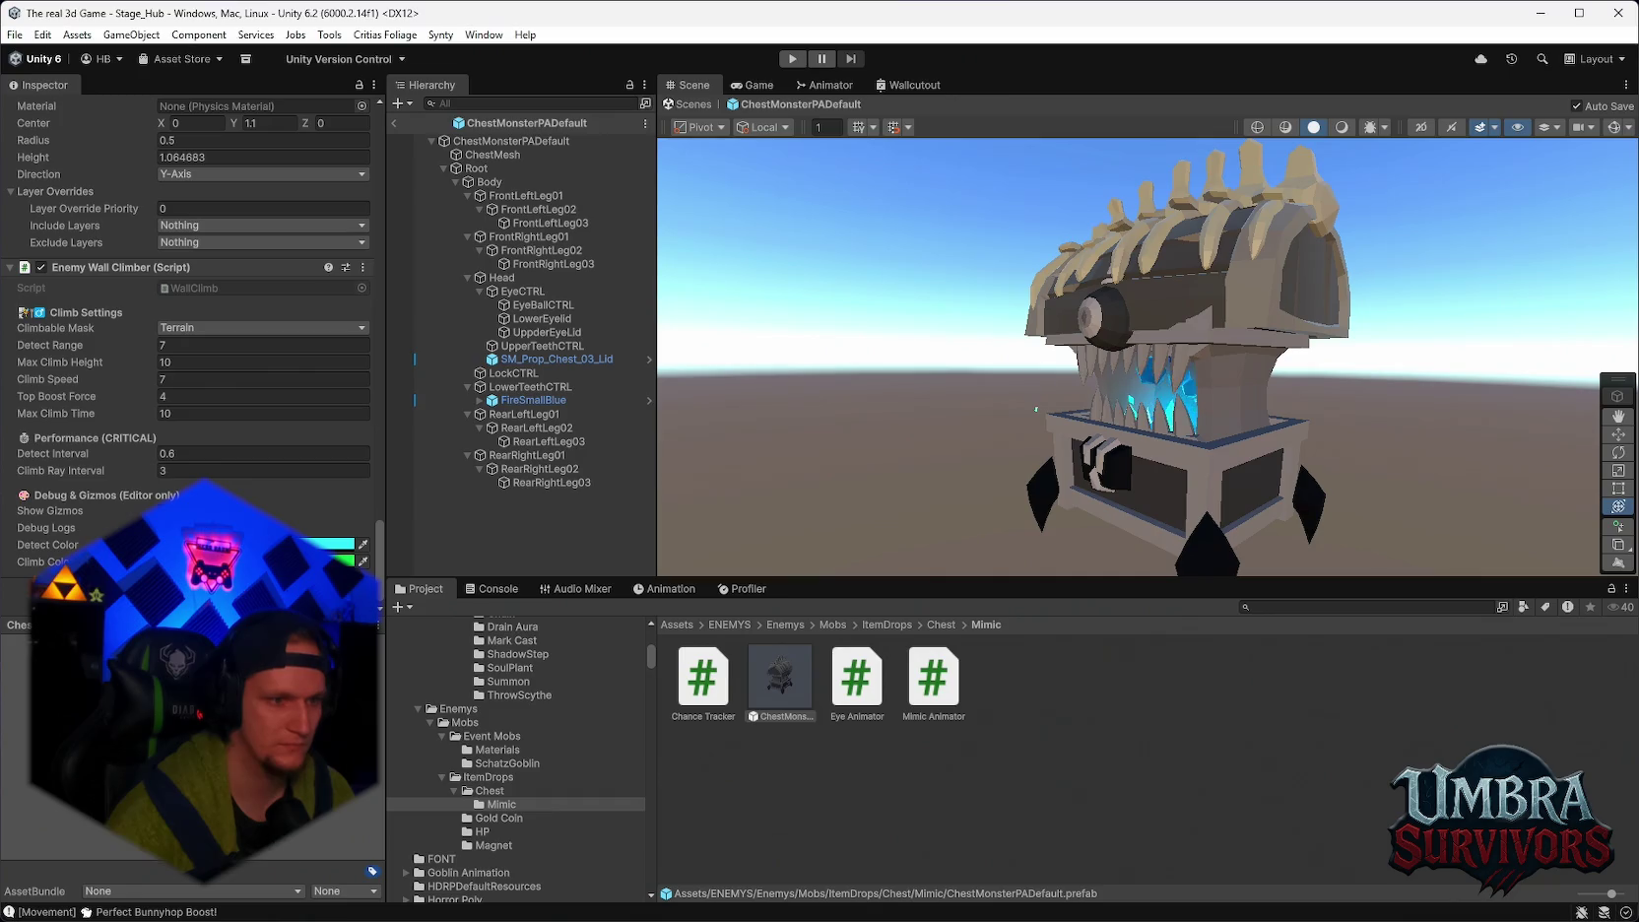
Remove the mimic's empty Item Drop Handler and paste the Golem's copy as new below Enemy Wall Climber.
scroll(250, 491, down, 5)
right_click(91, 318)
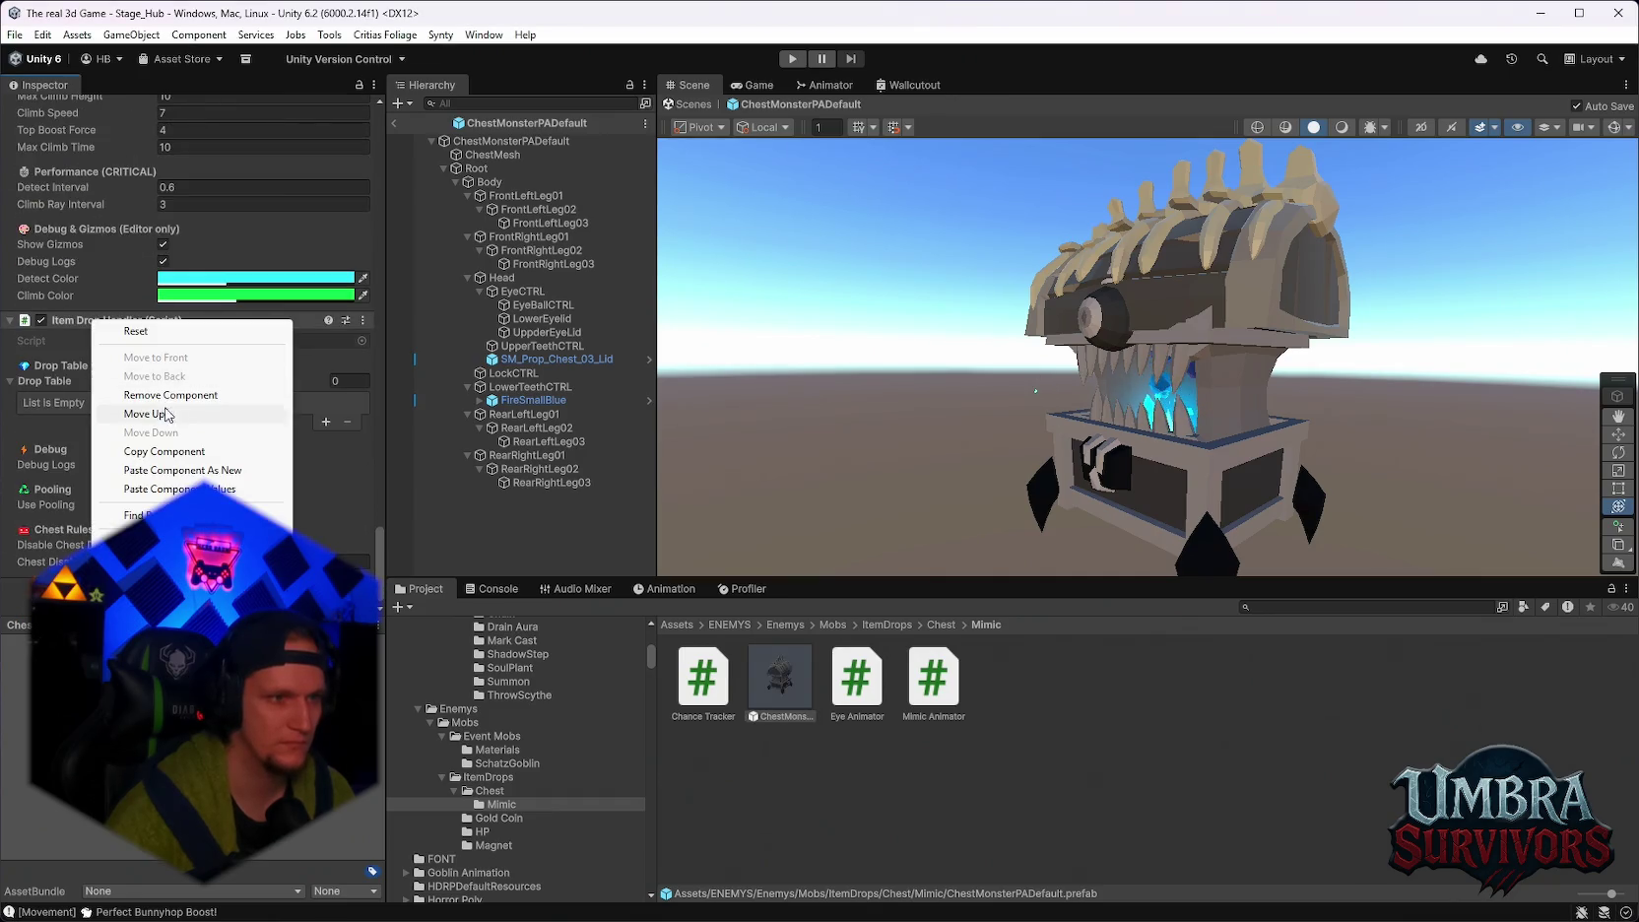
right_click(105, 318)
click(143, 389)
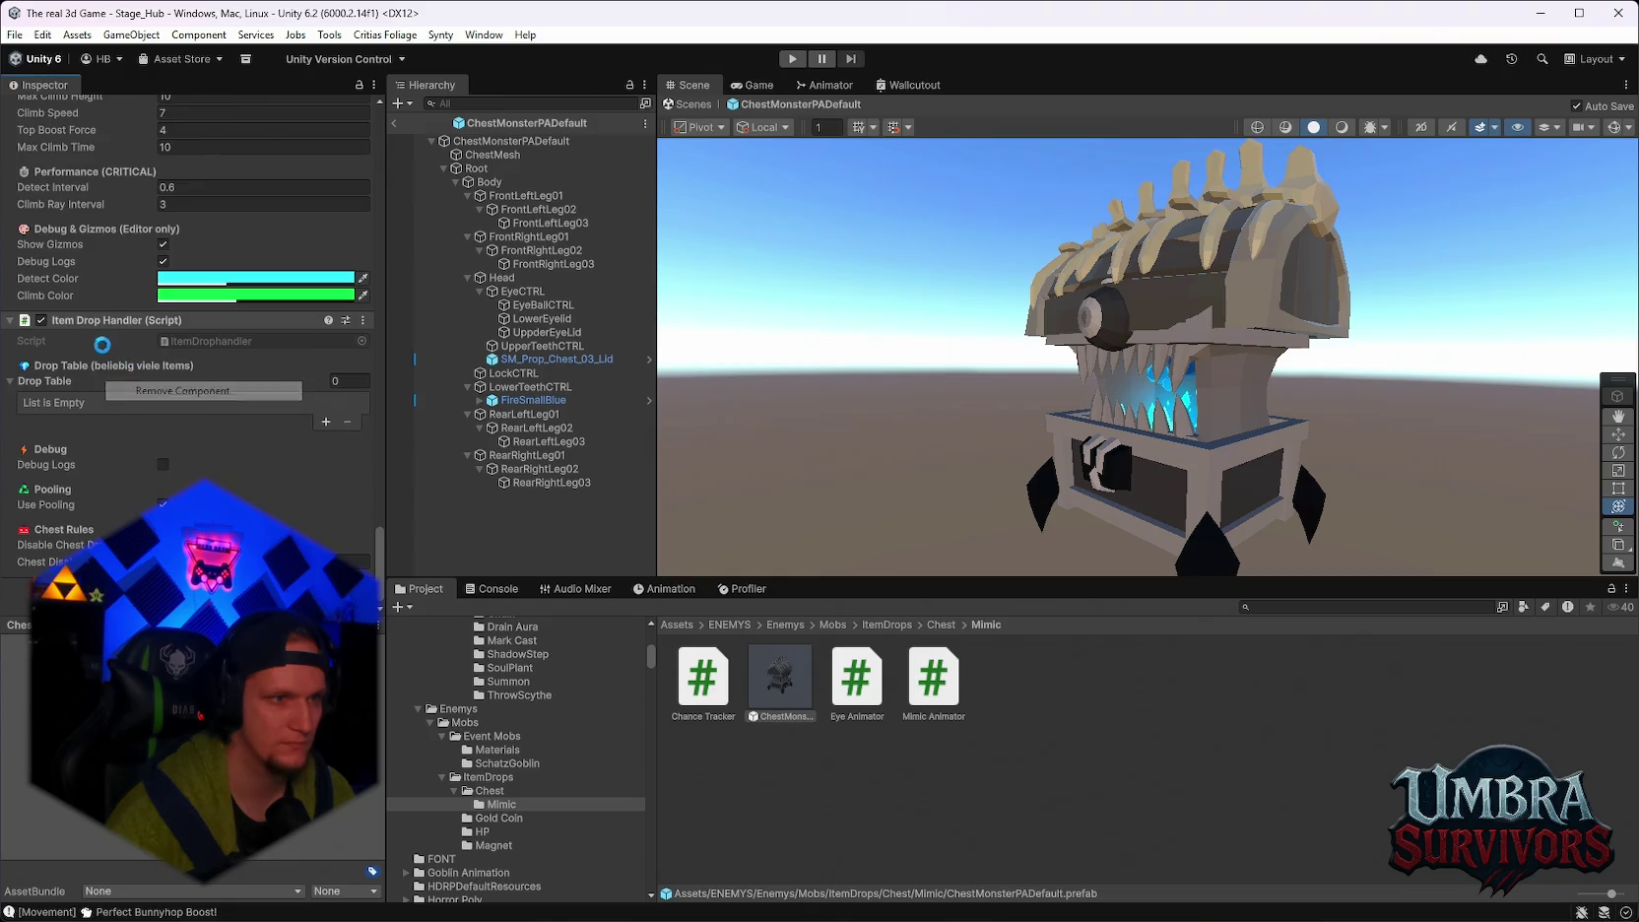
right_click(88, 407)
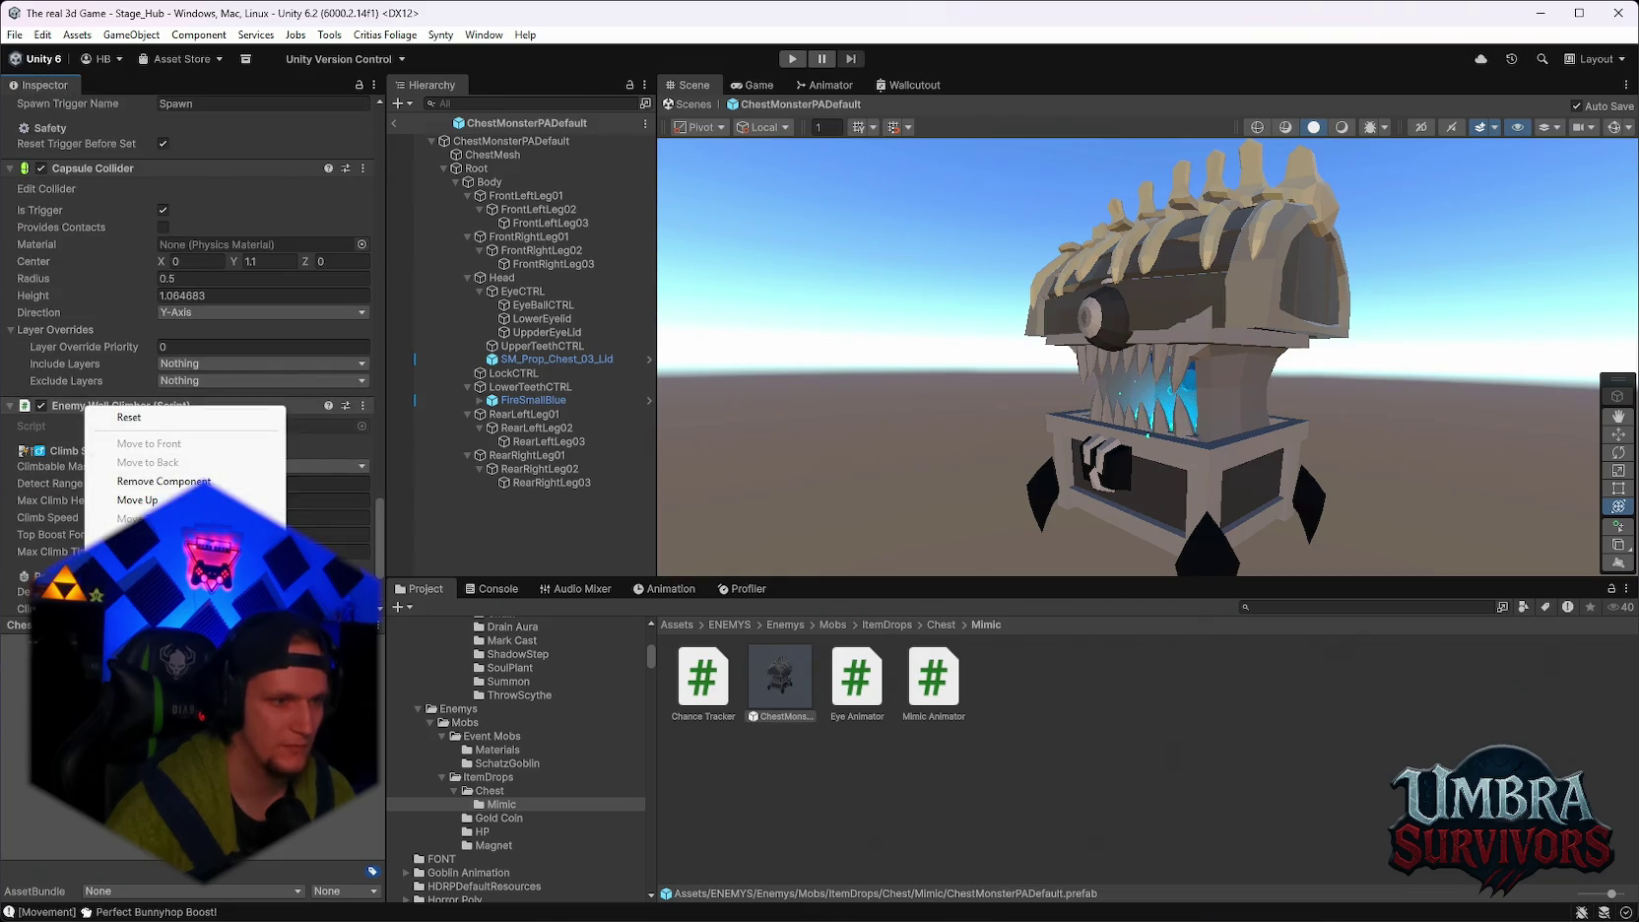
click(163, 480)
scroll(279, 507, down, 5)
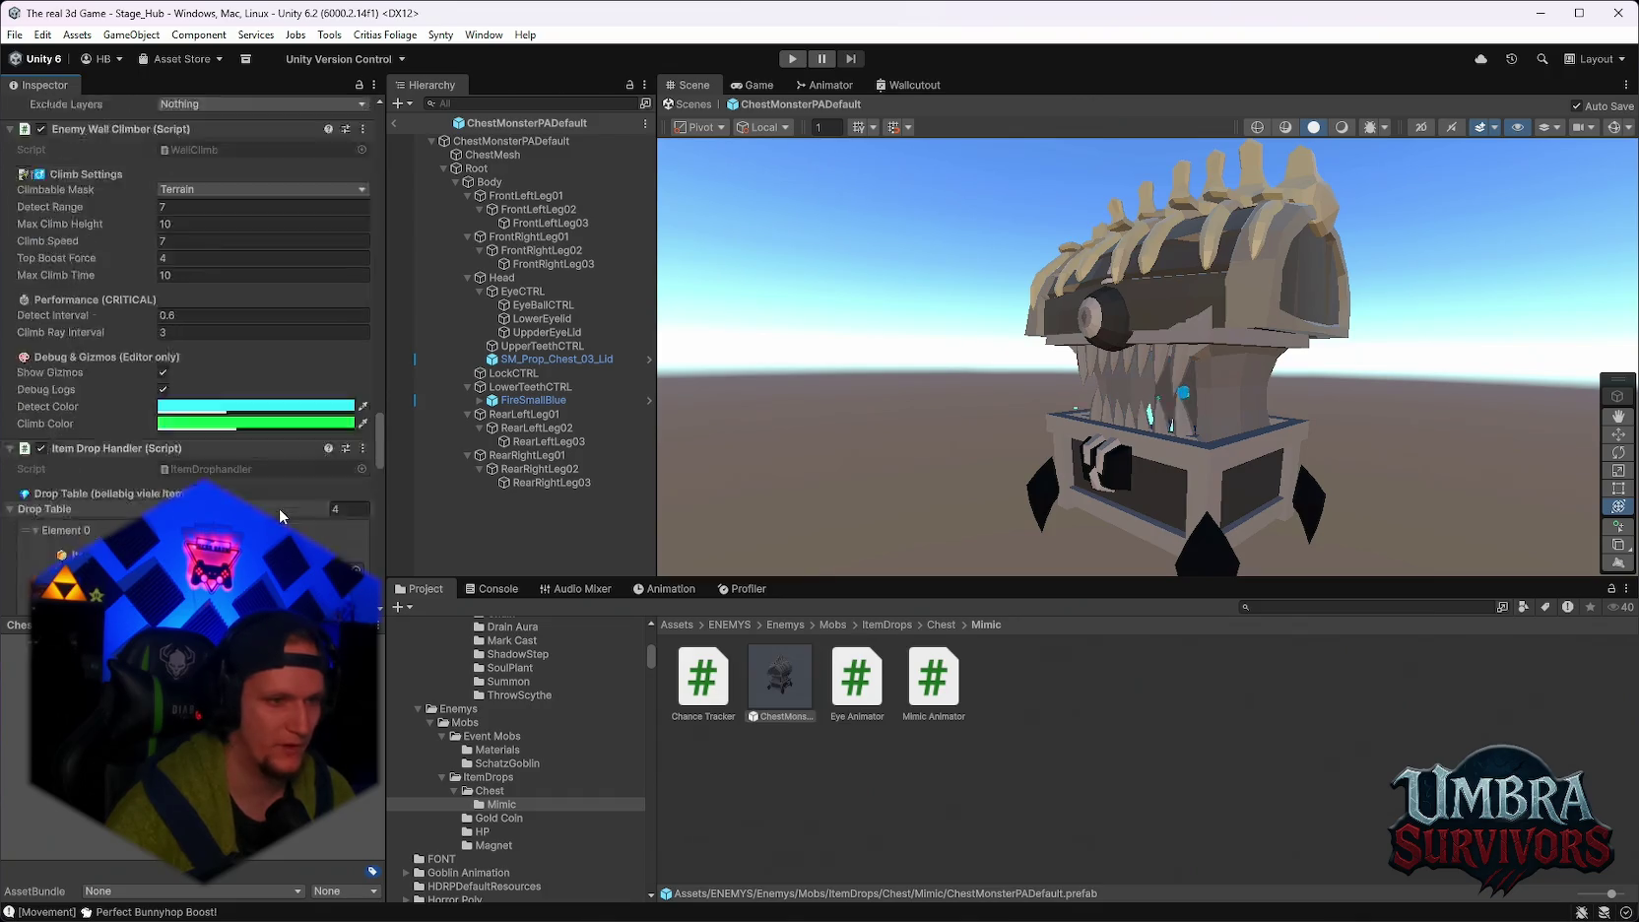
scroll(249, 507, up, 3)
scroll(249, 507, down, 8)
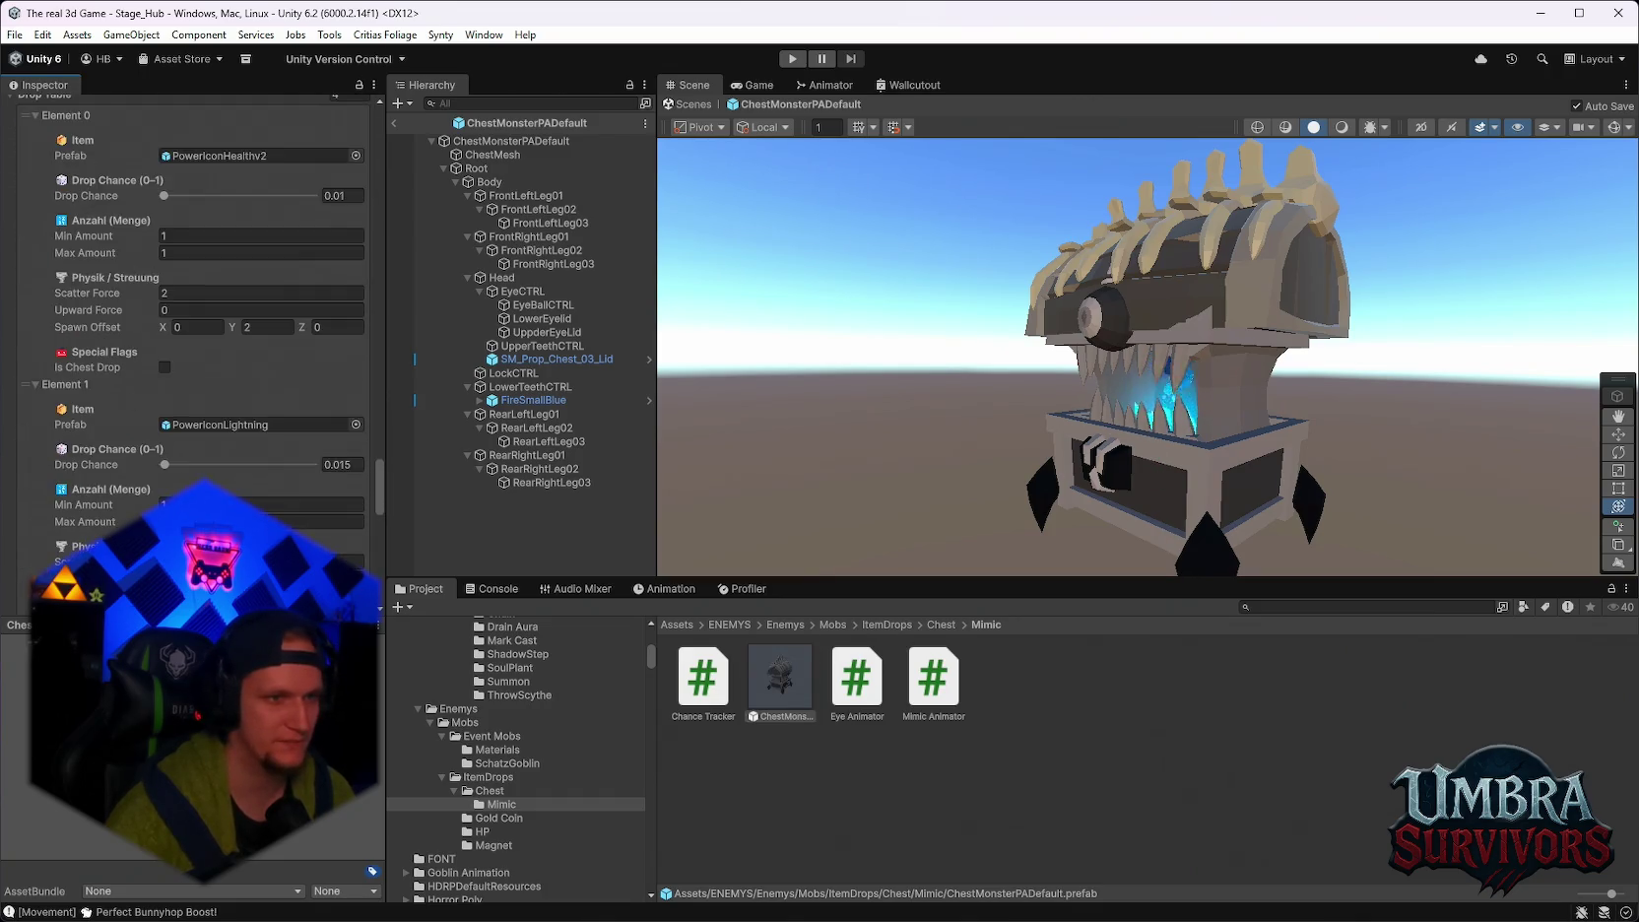
scroll(249, 507, down, 3)
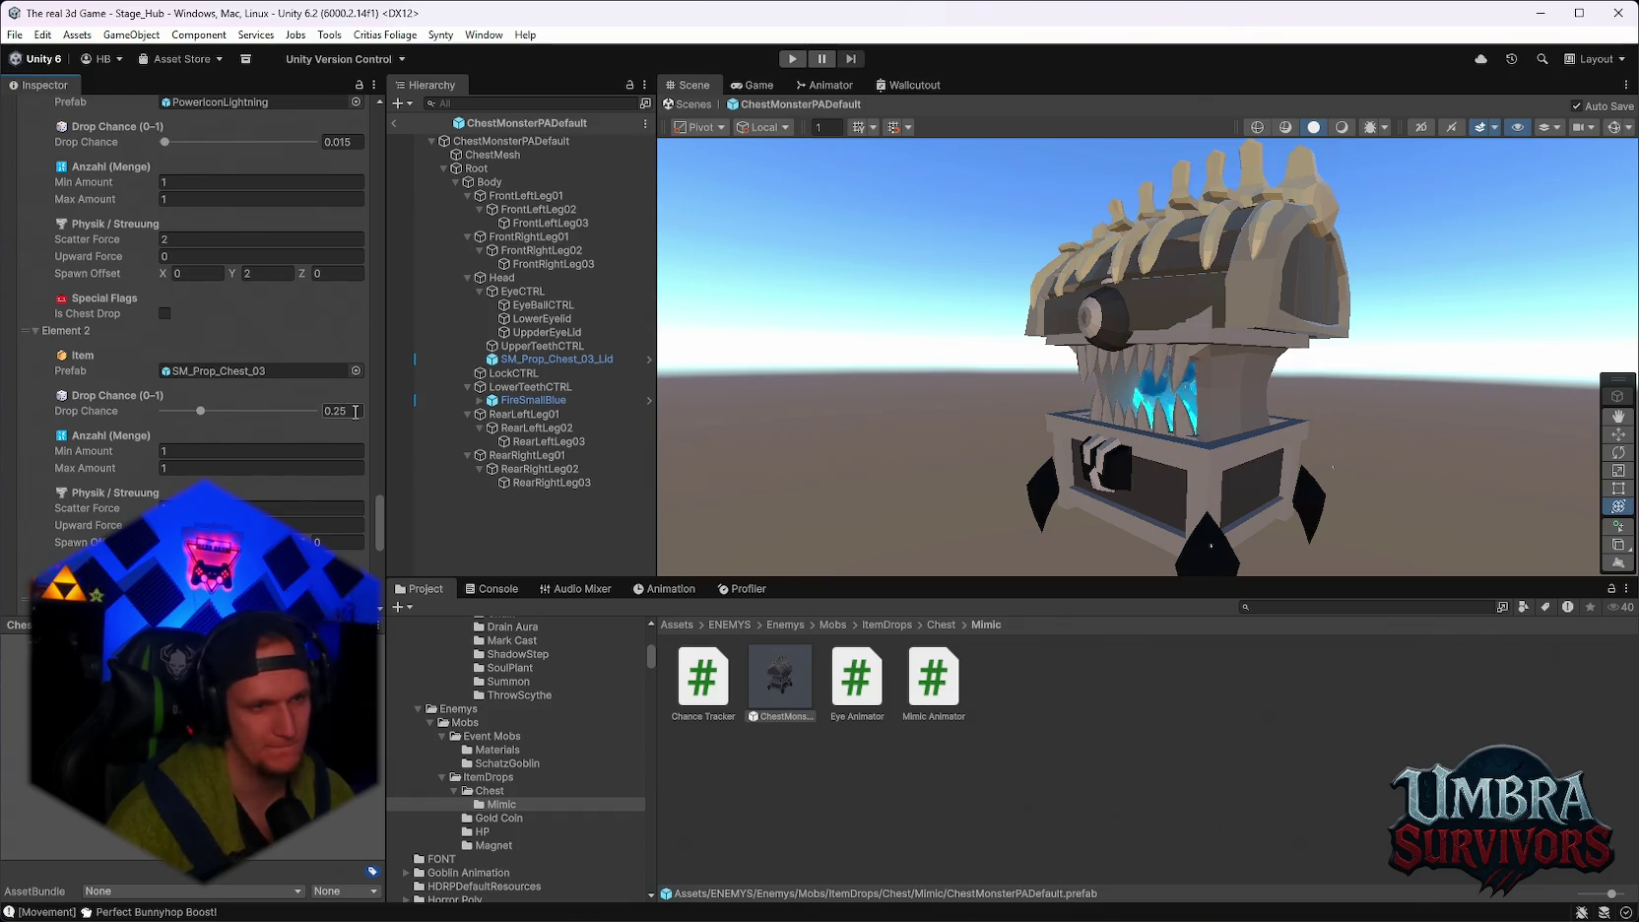
Set the SM_Prop_Chest_03 drop entry's maximum amount to 5.
click(354, 412)
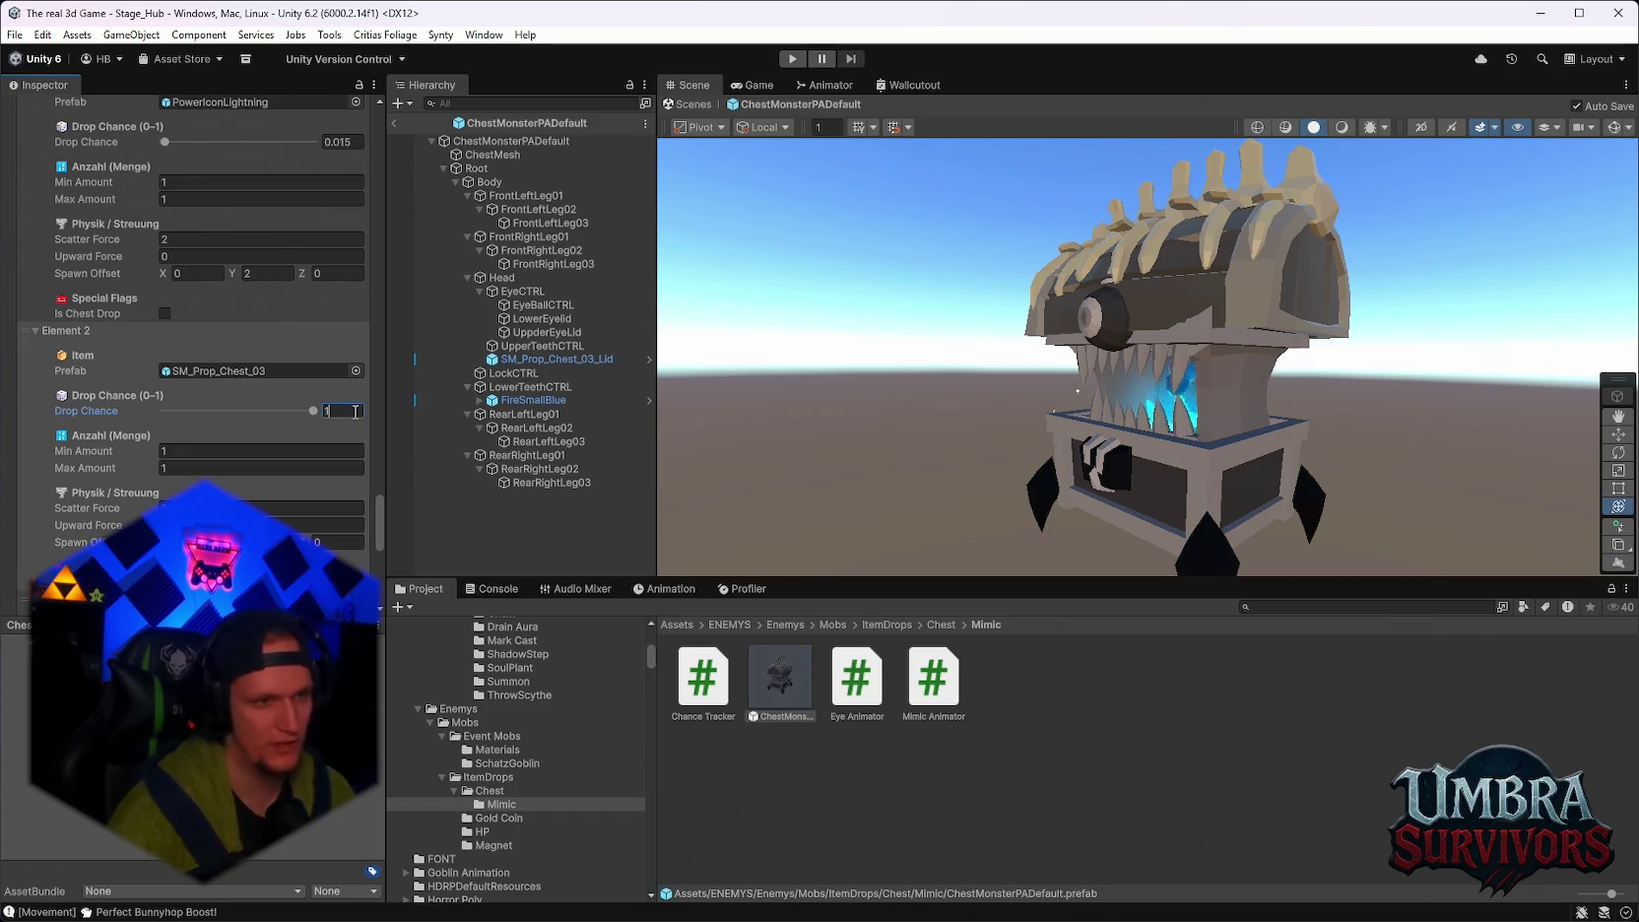
text(2)
click(199, 467)
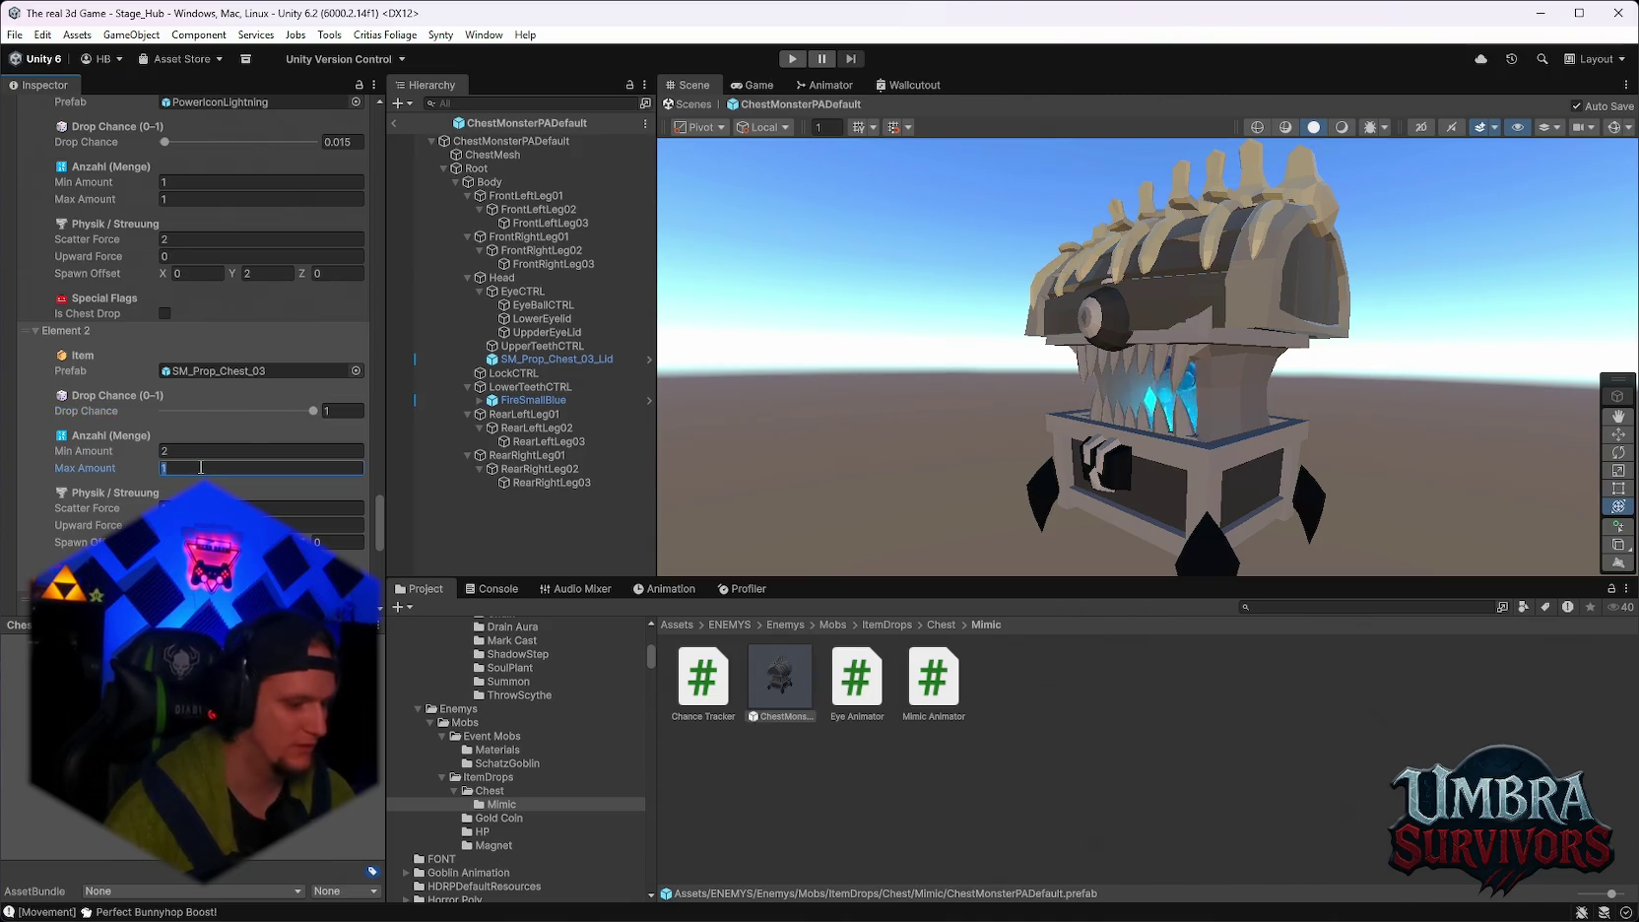
text(5)
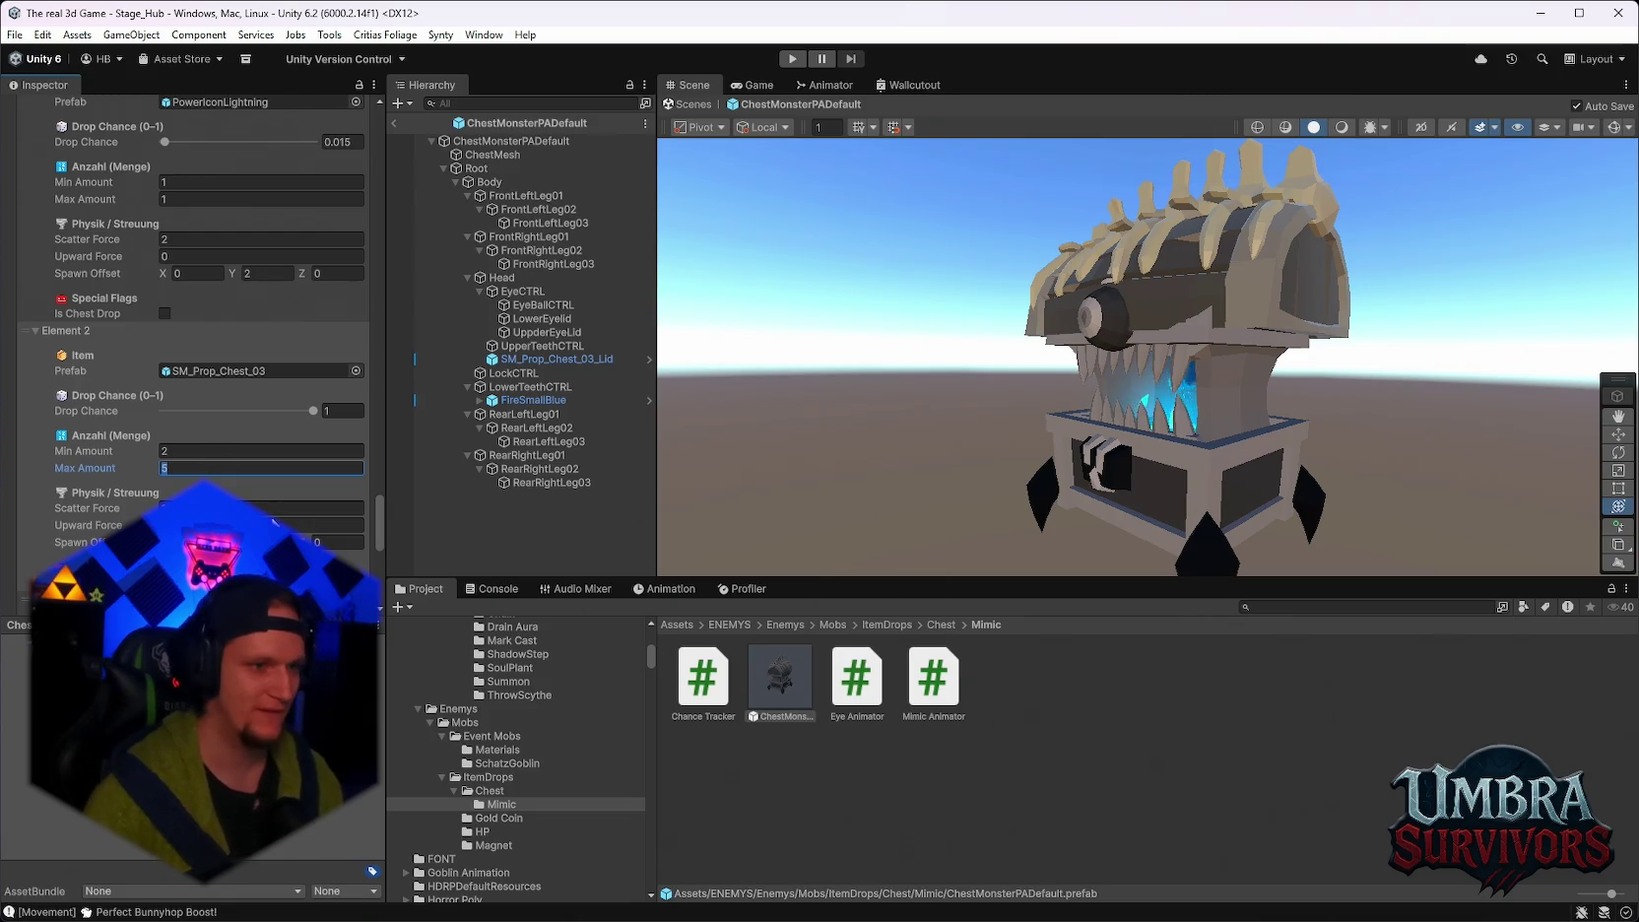
key(Return)
scroll(187, 345, down, 3)
scroll(256, 496, up, 2)
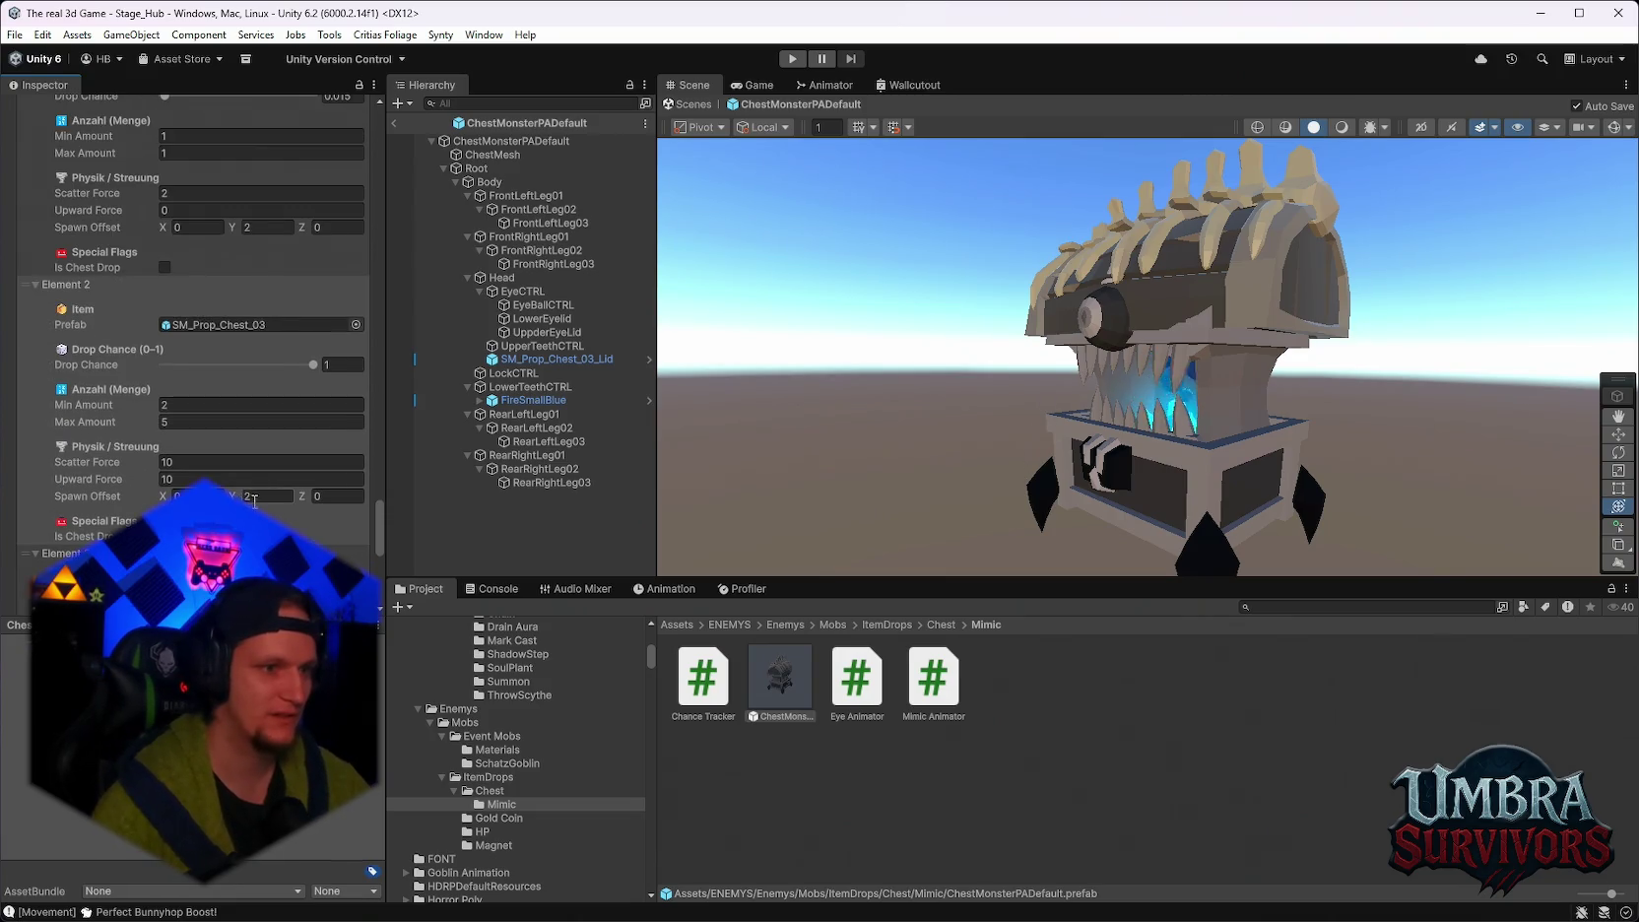
scroll(255, 501, down, 9)
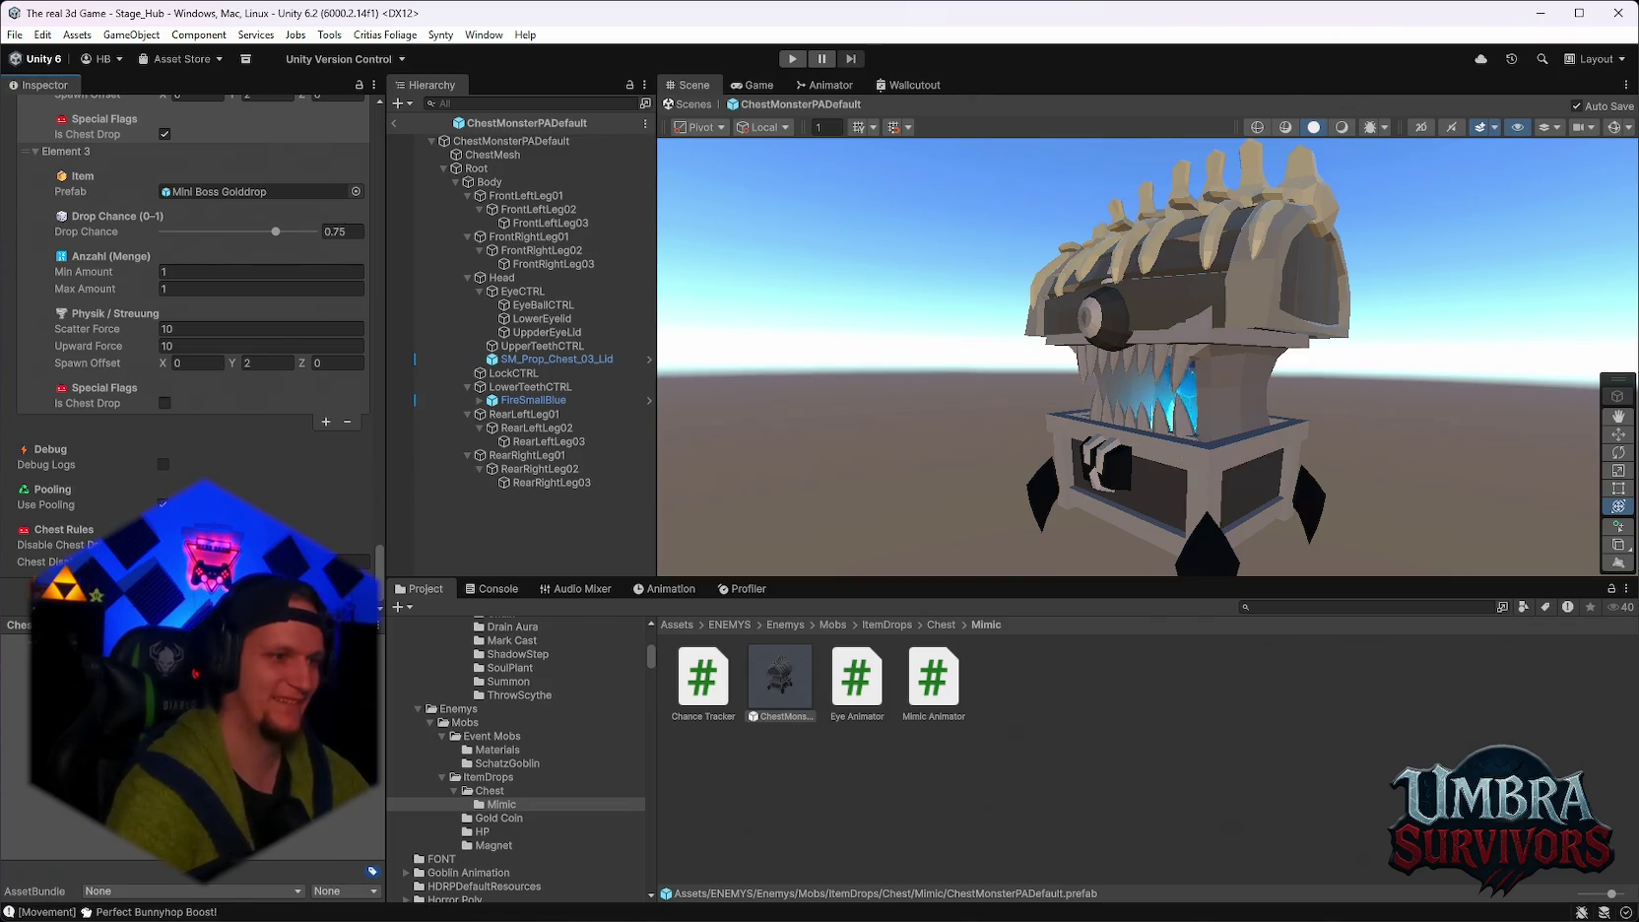
scroll(288, 528, up, 8)
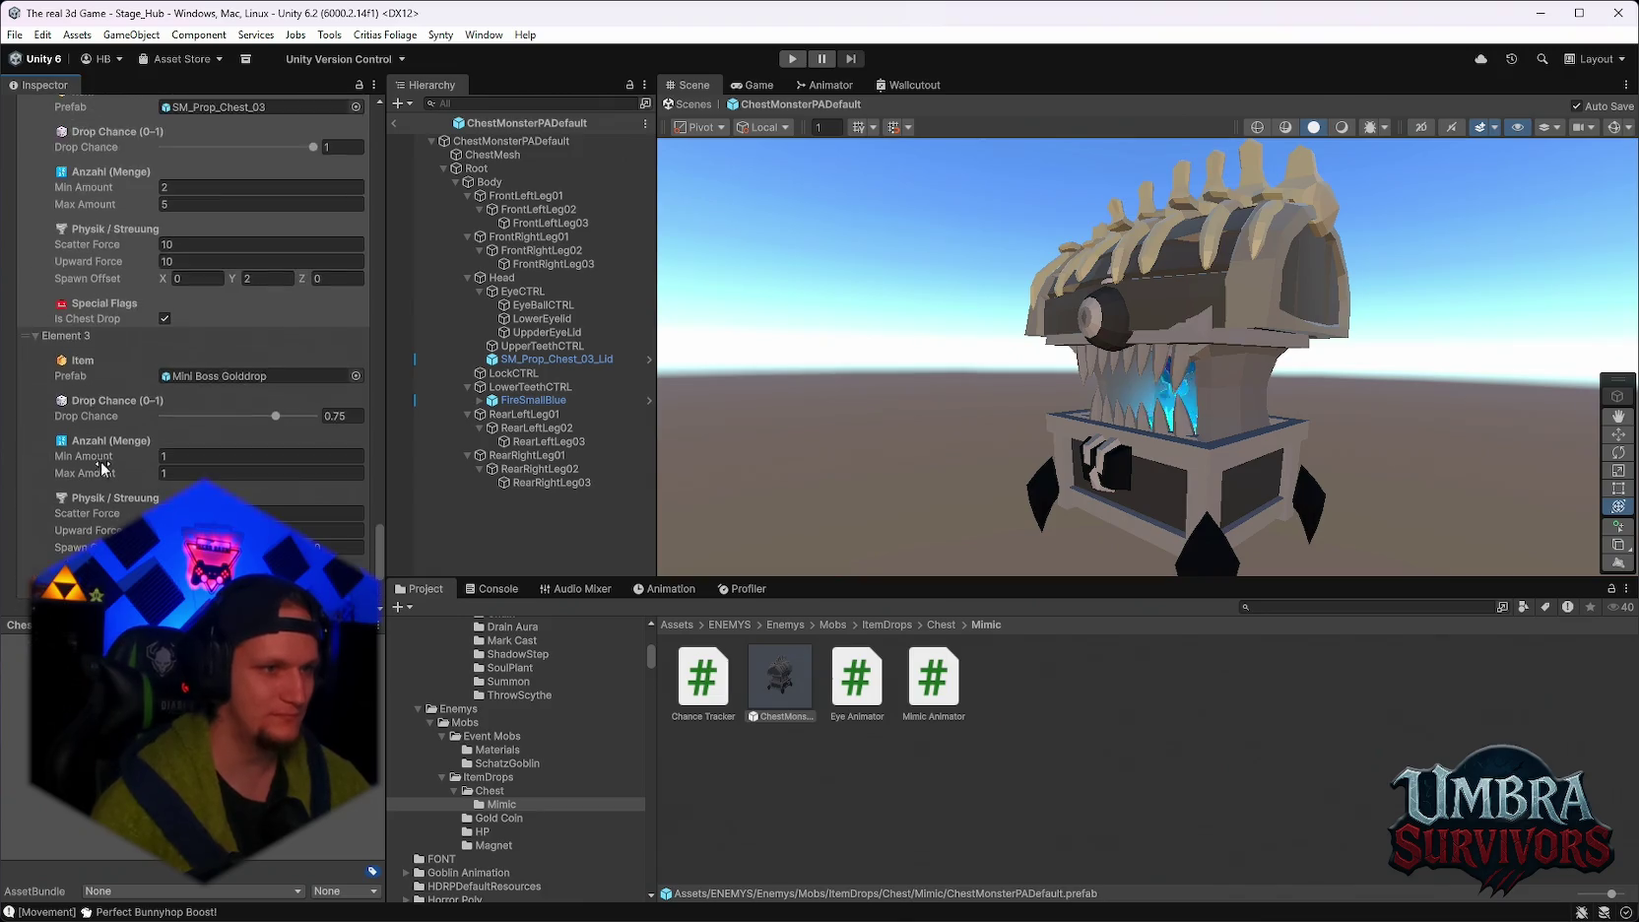
scroll(260, 496, up, 7)
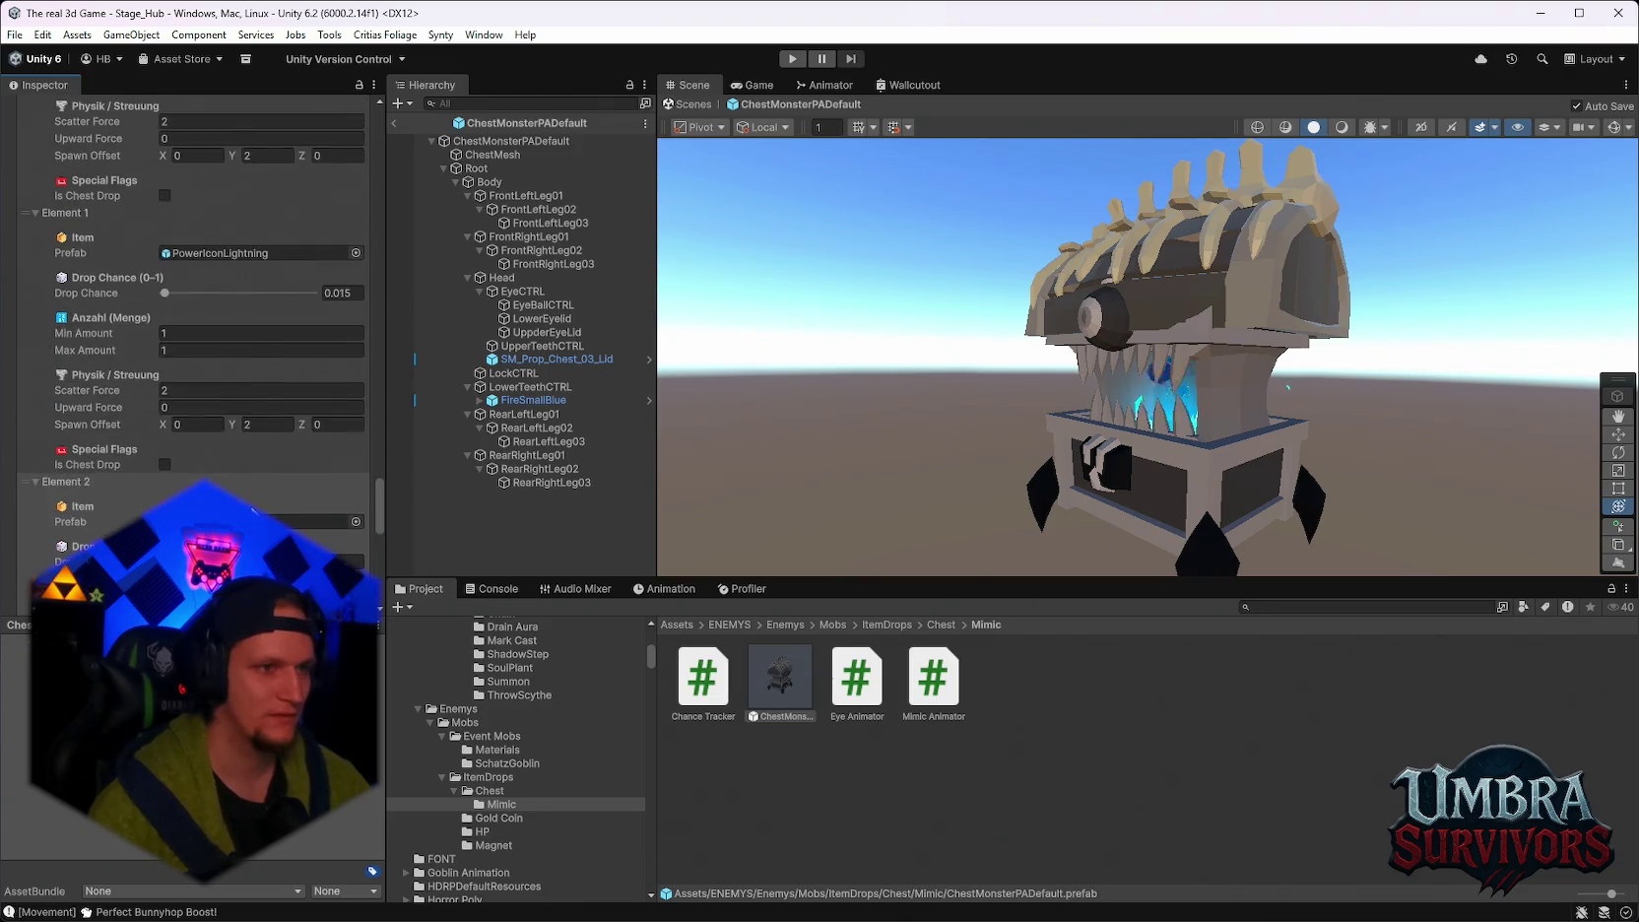
scroll(254, 505, down, 8)
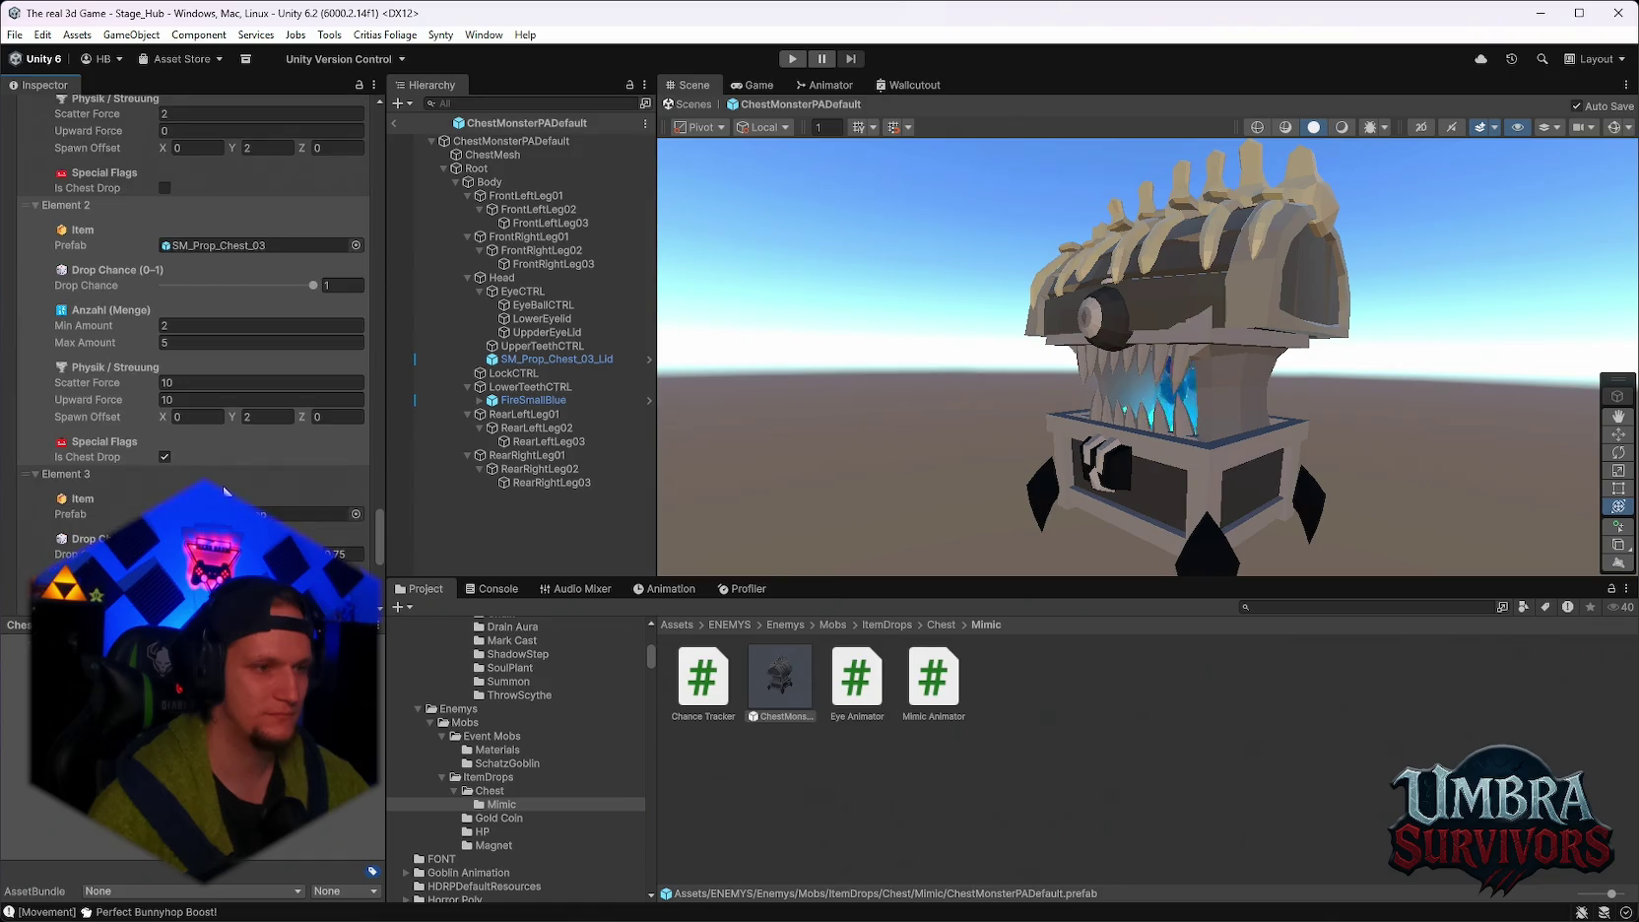
Toggle Is Chest Drop on Element 2 (SM_Prop_Chest_03) and review the prefab's components.
click(165, 457)
scroll(261, 488, down, 7)
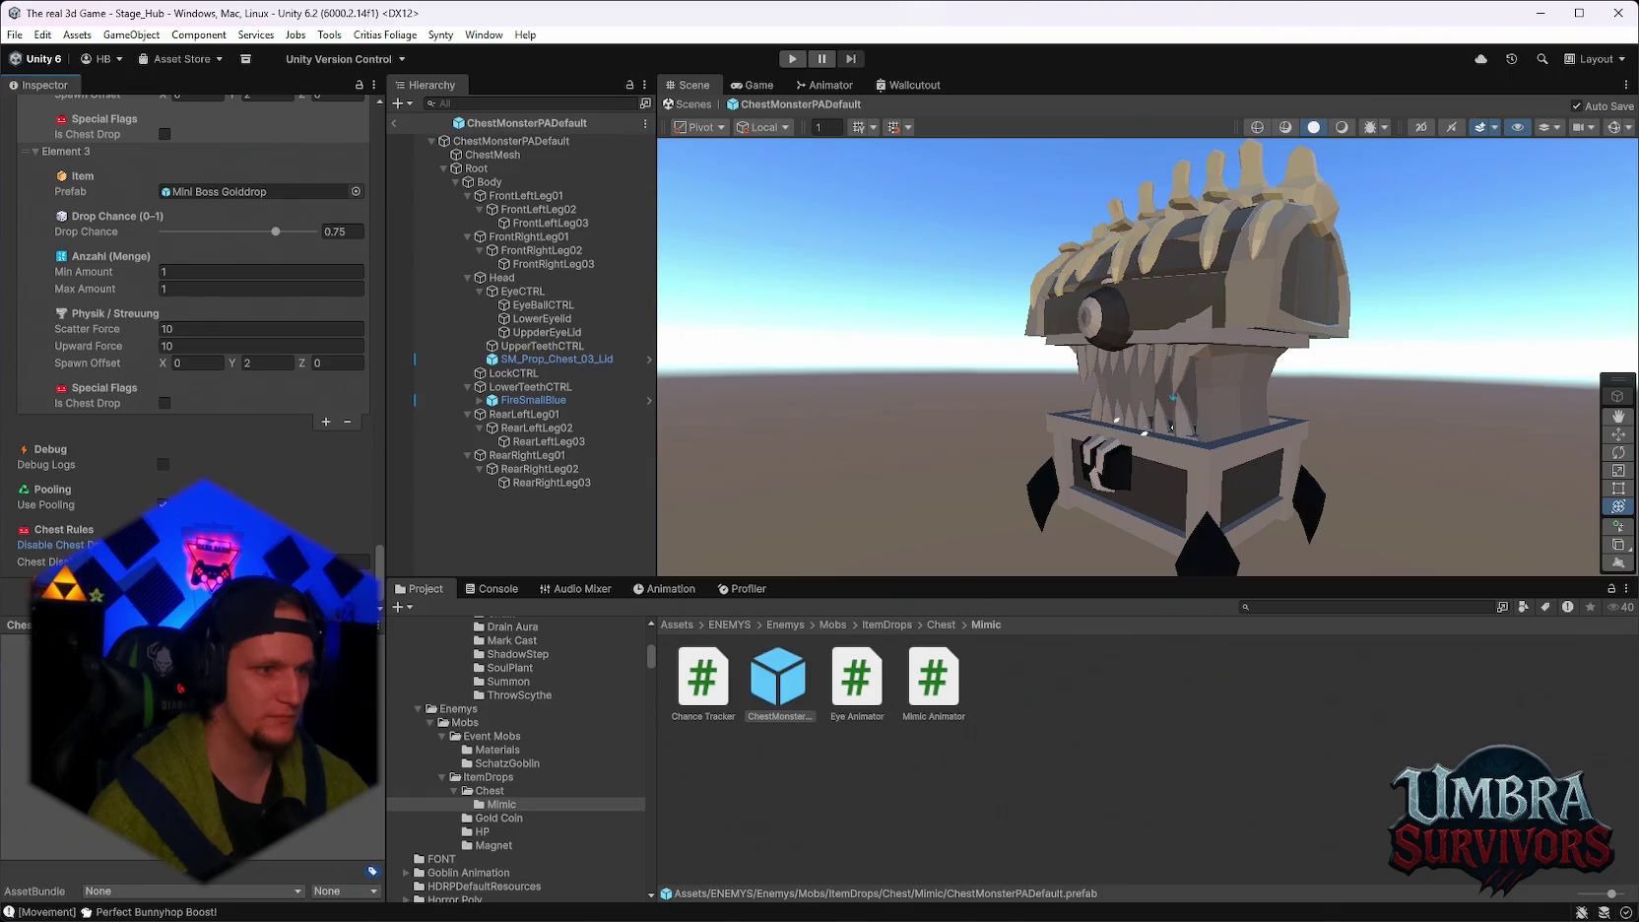
scroll(193, 354, up, 4)
scroll(22, 372, down, 20)
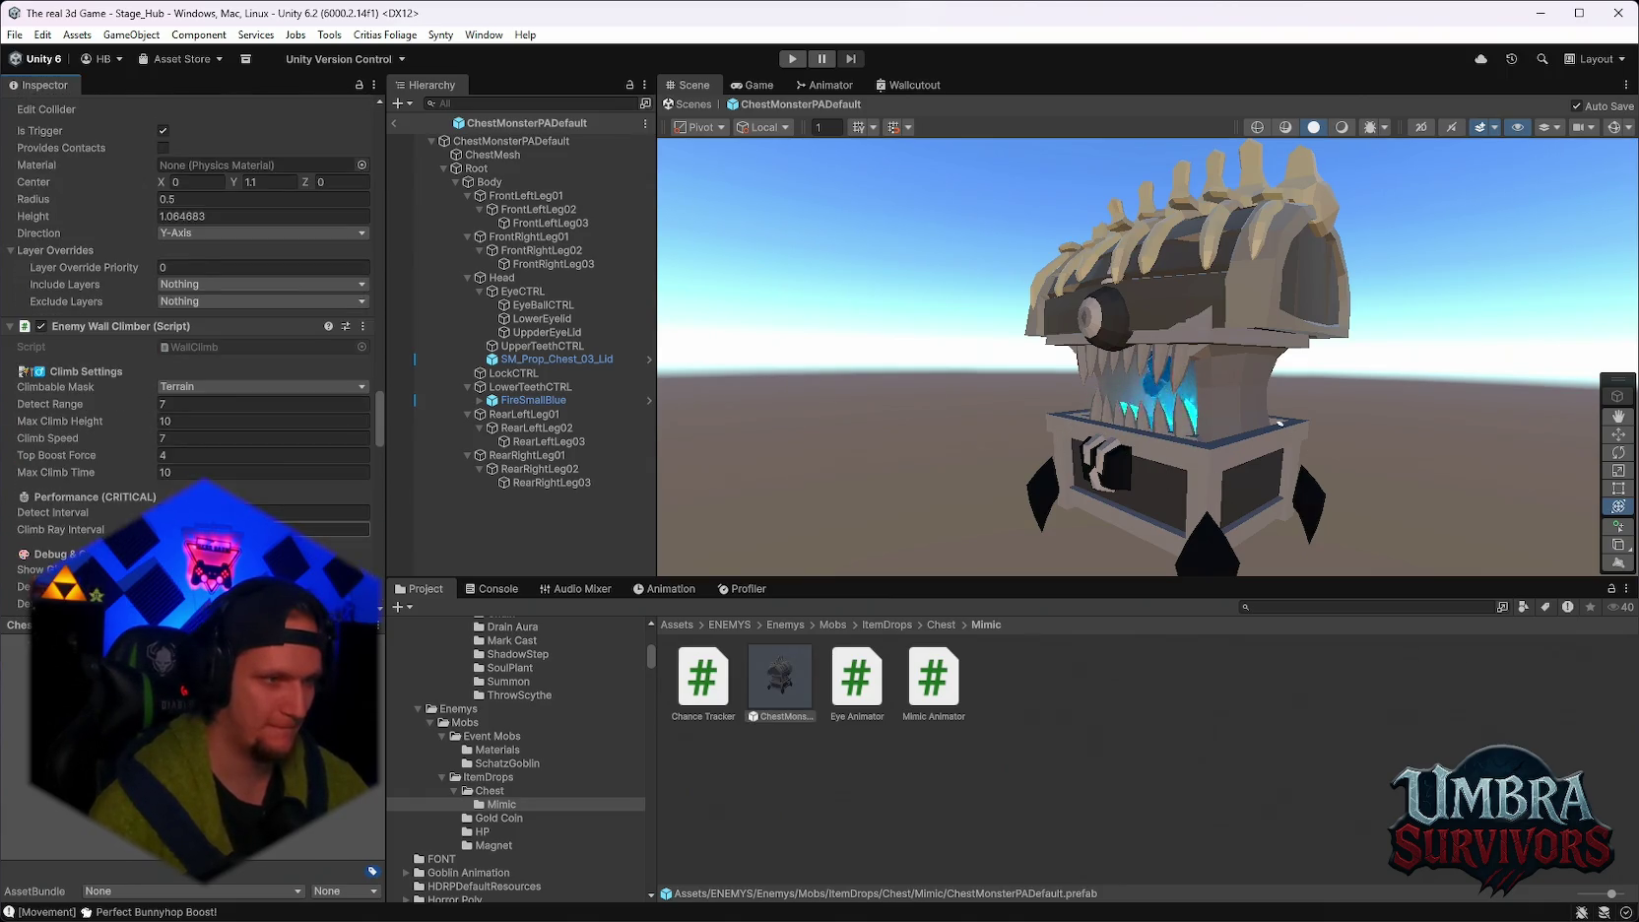
scroll(193, 355, down, 4)
scroll(193, 354, down, 15)
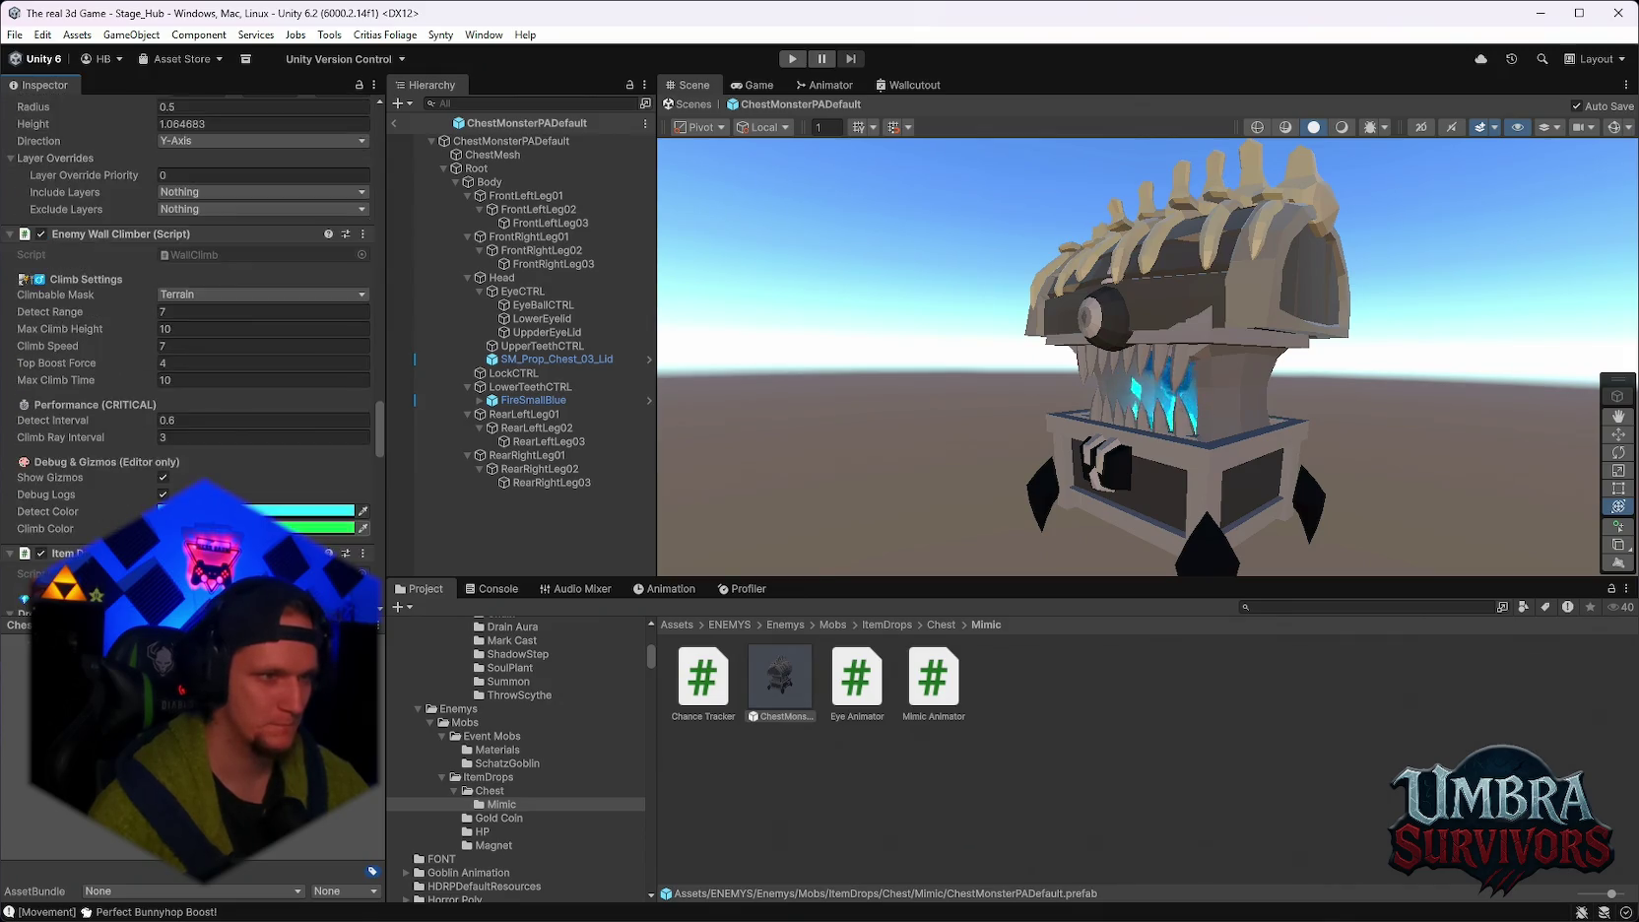
scroll(193, 355, up, 10)
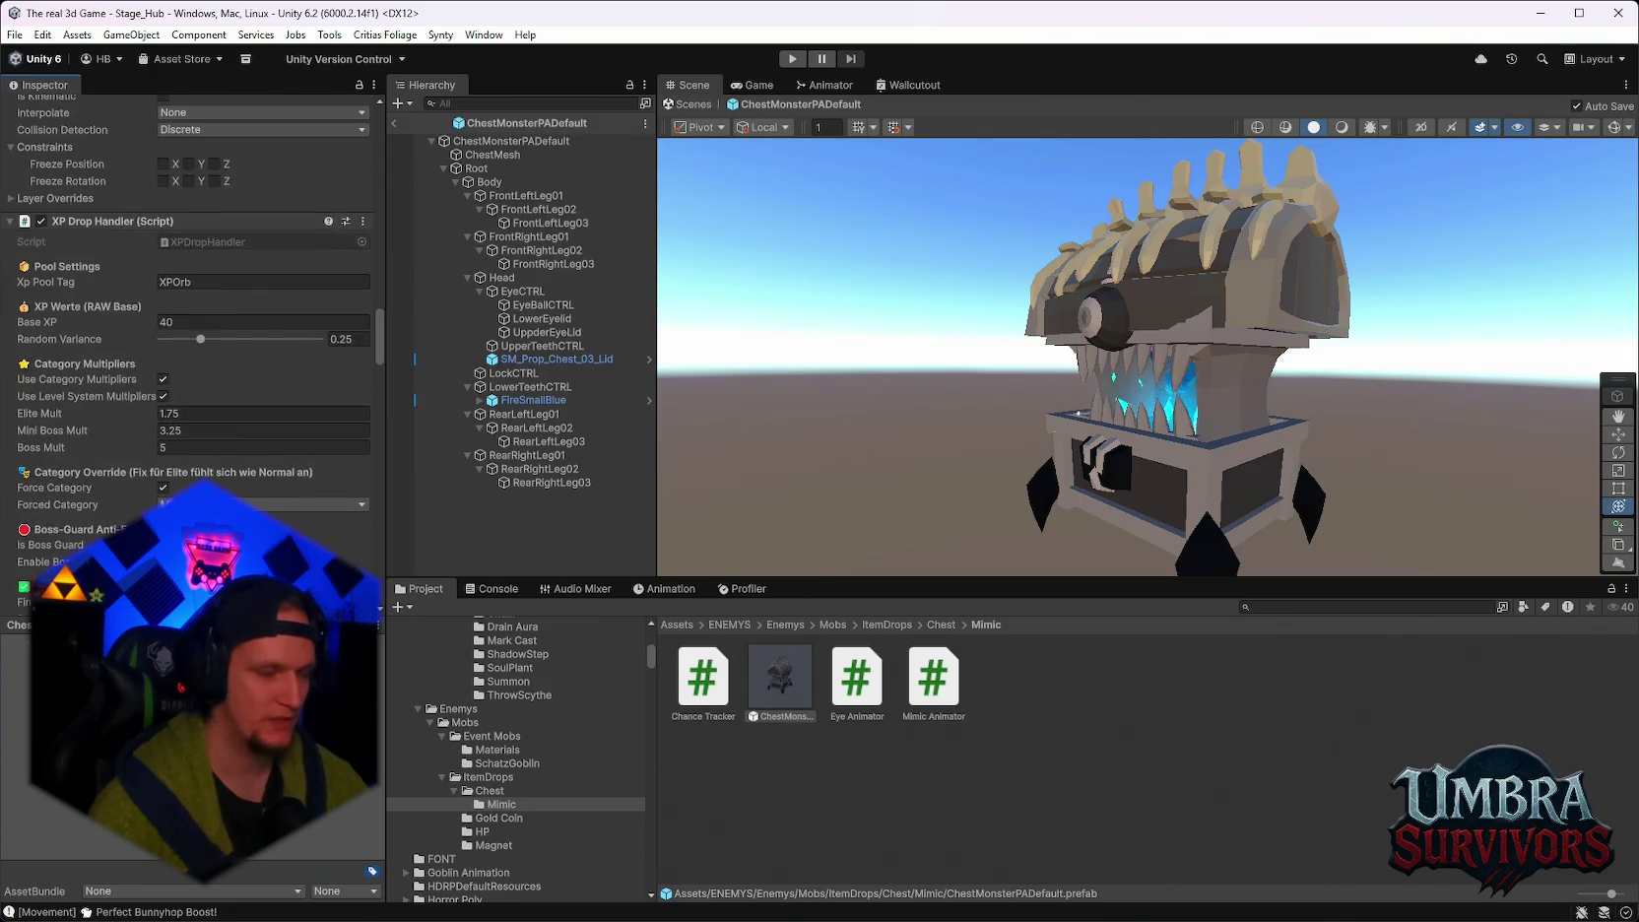
Enter 0.5 as the mimic's Contact Damage Cooldown and scroll back down to the drop list.
scroll(193, 355, up, 1)
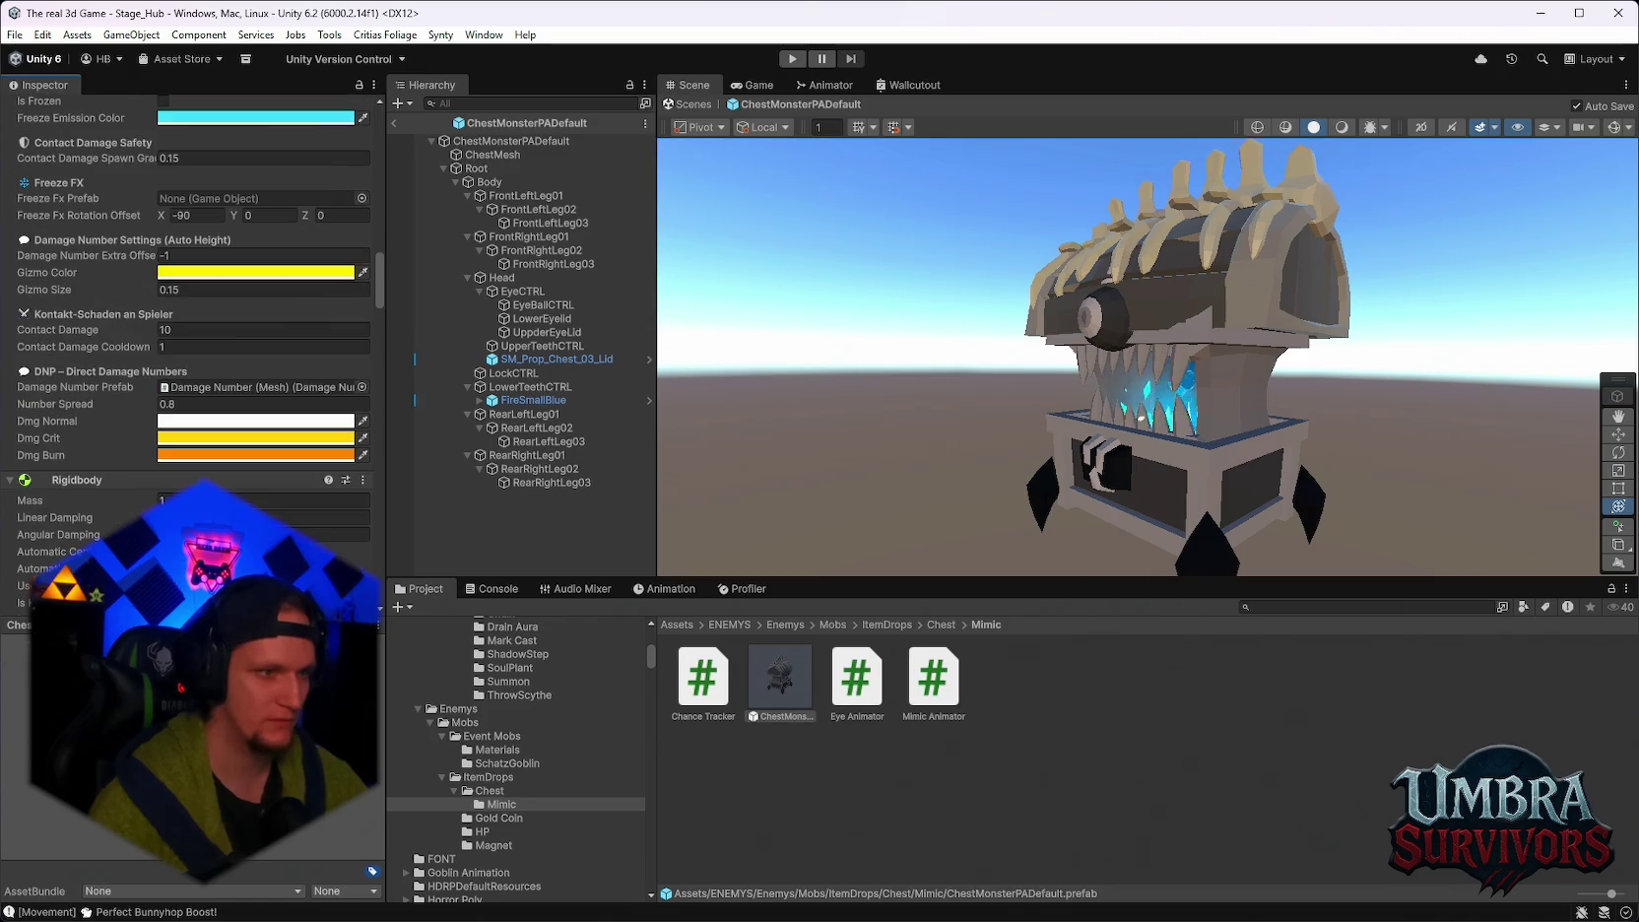
scroll(186, 376, up, 1)
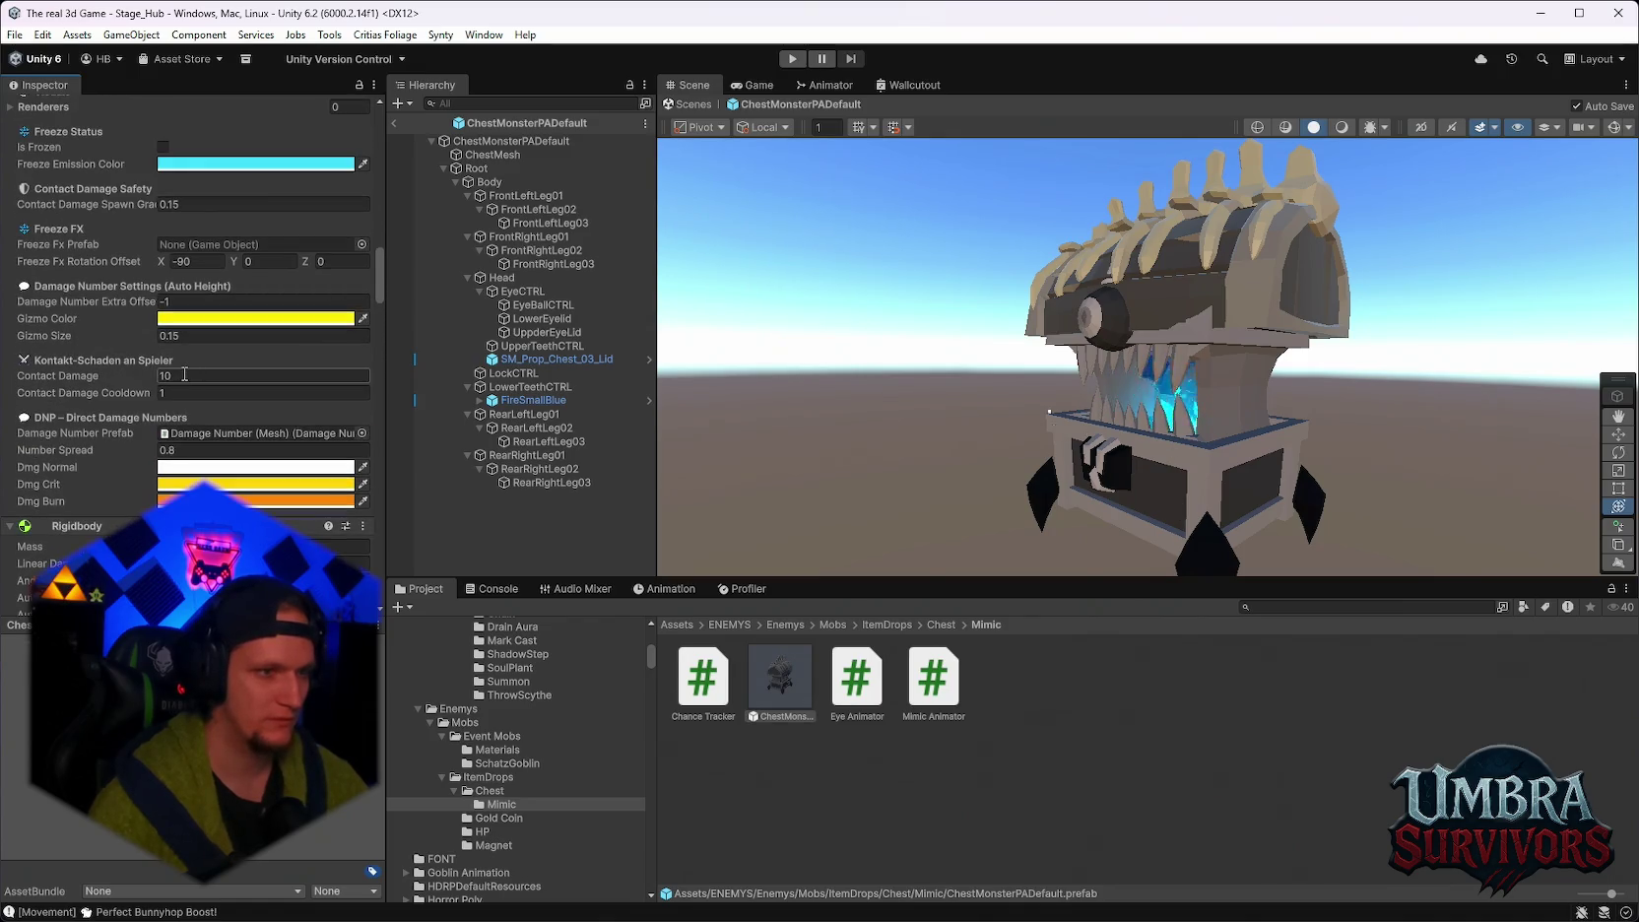
click(191, 393)
text(0.5)
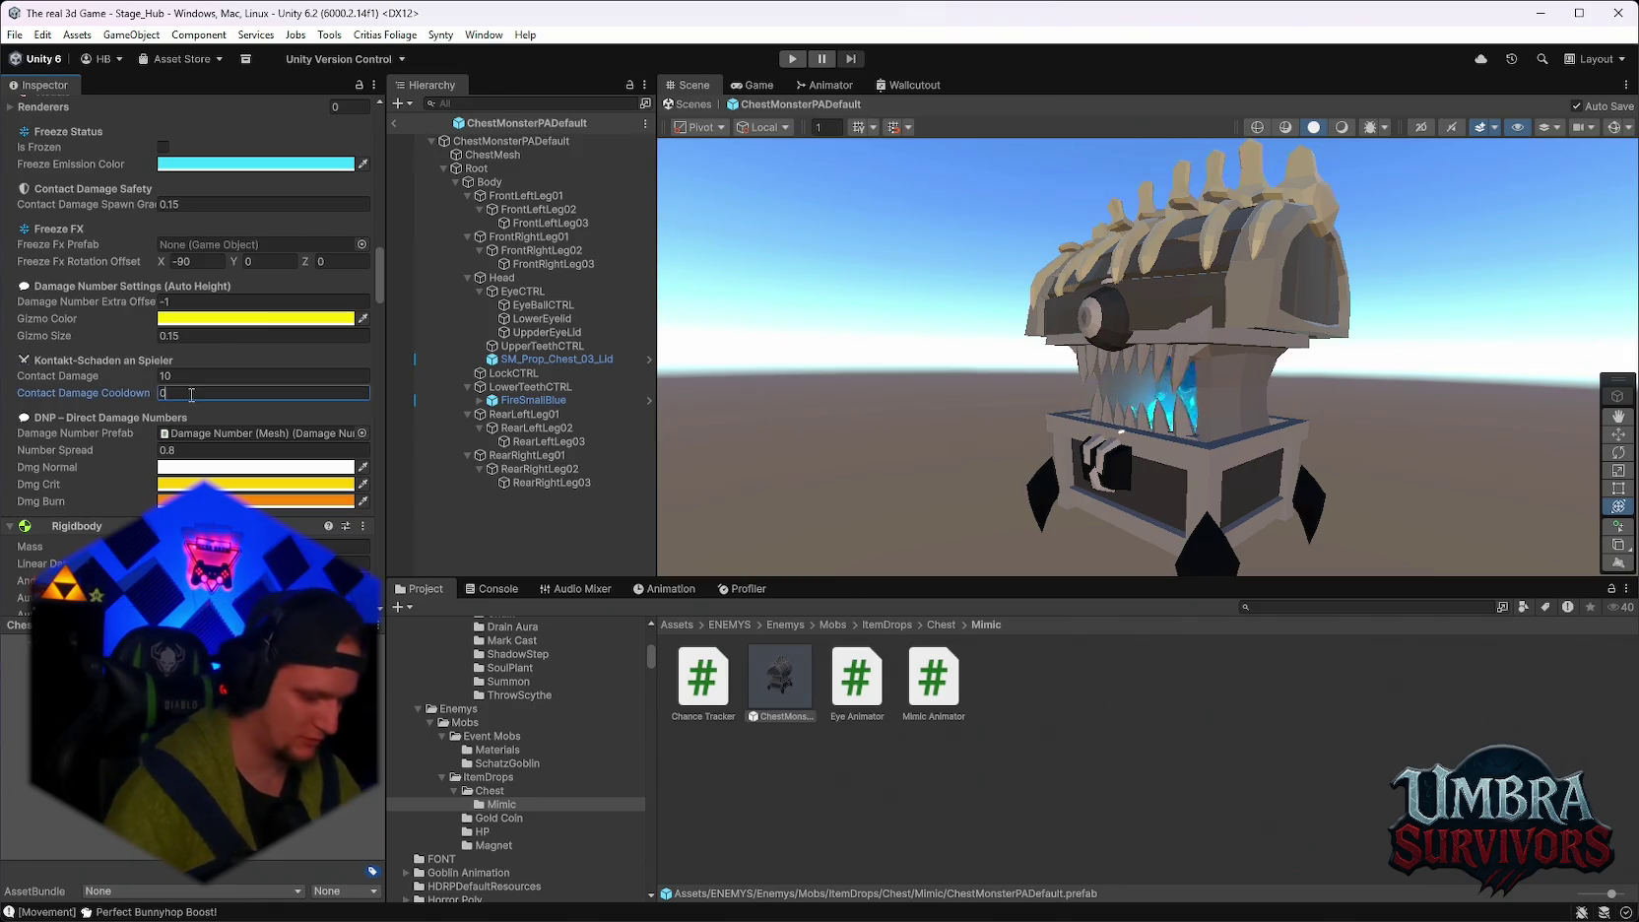
scroll(268, 441, up, 9)
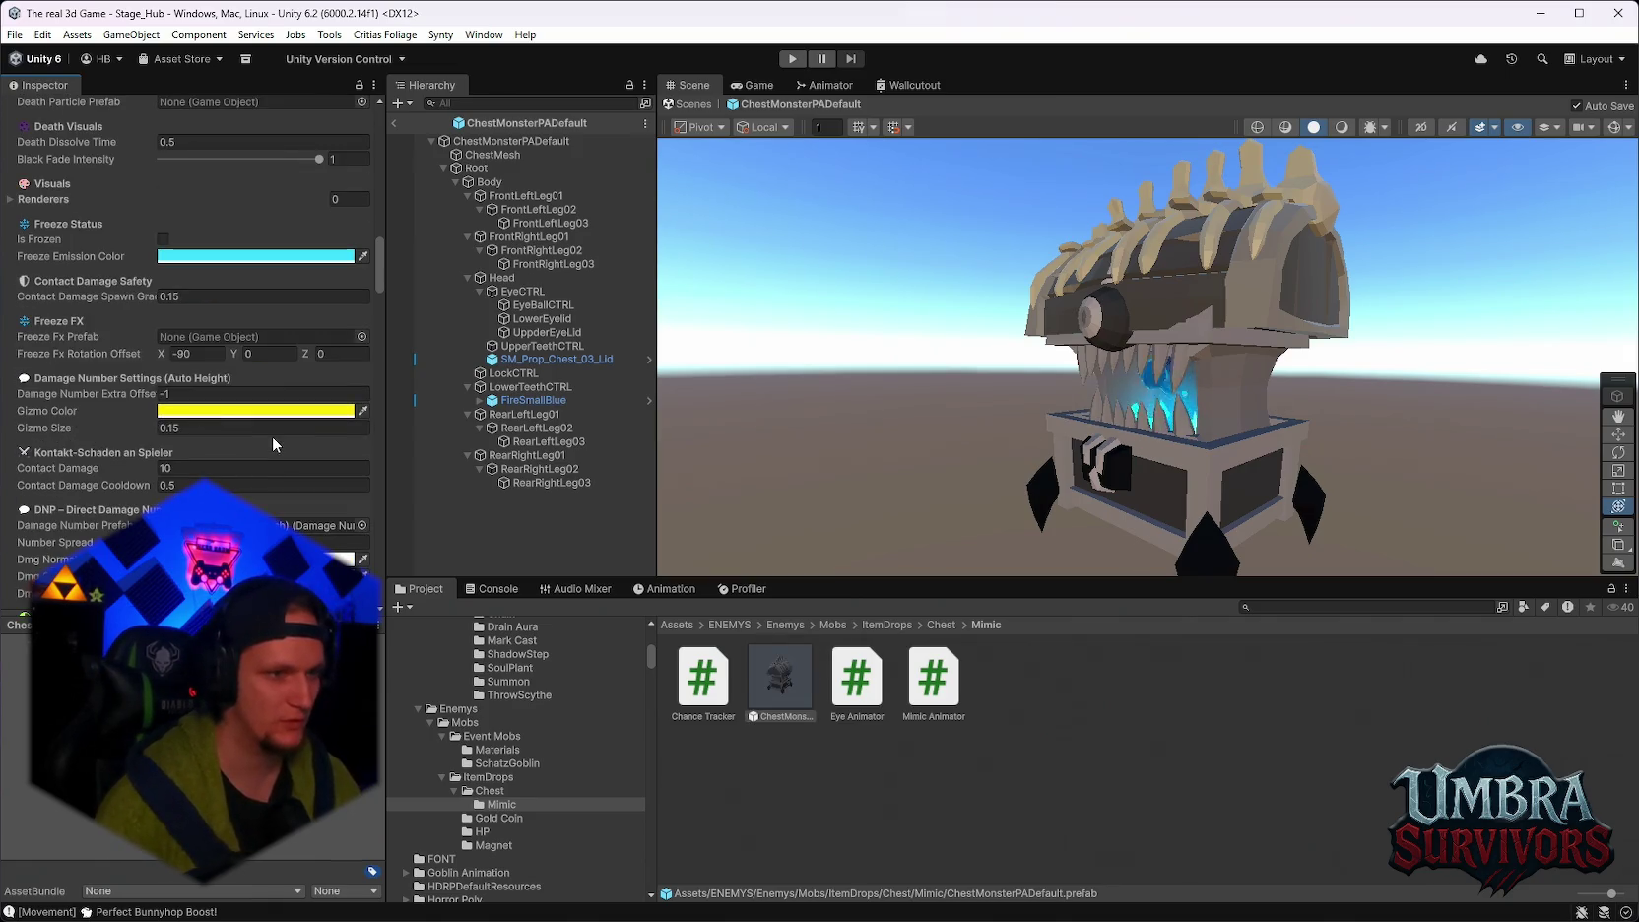
scroll(279, 465, up, 10)
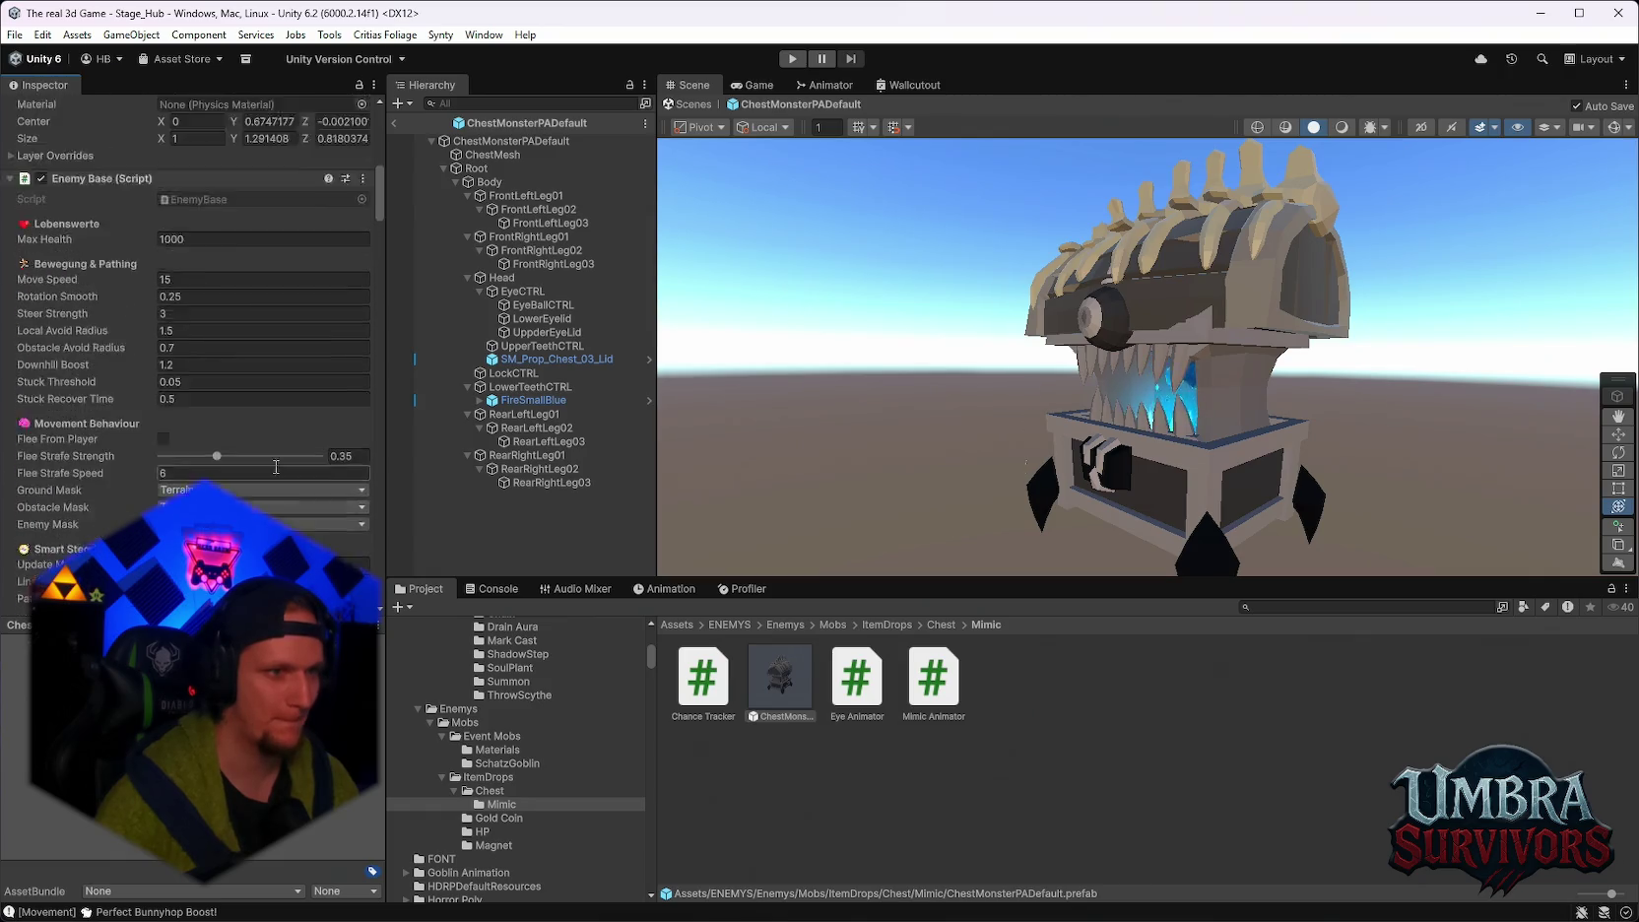
scroll(275, 455, up, 3)
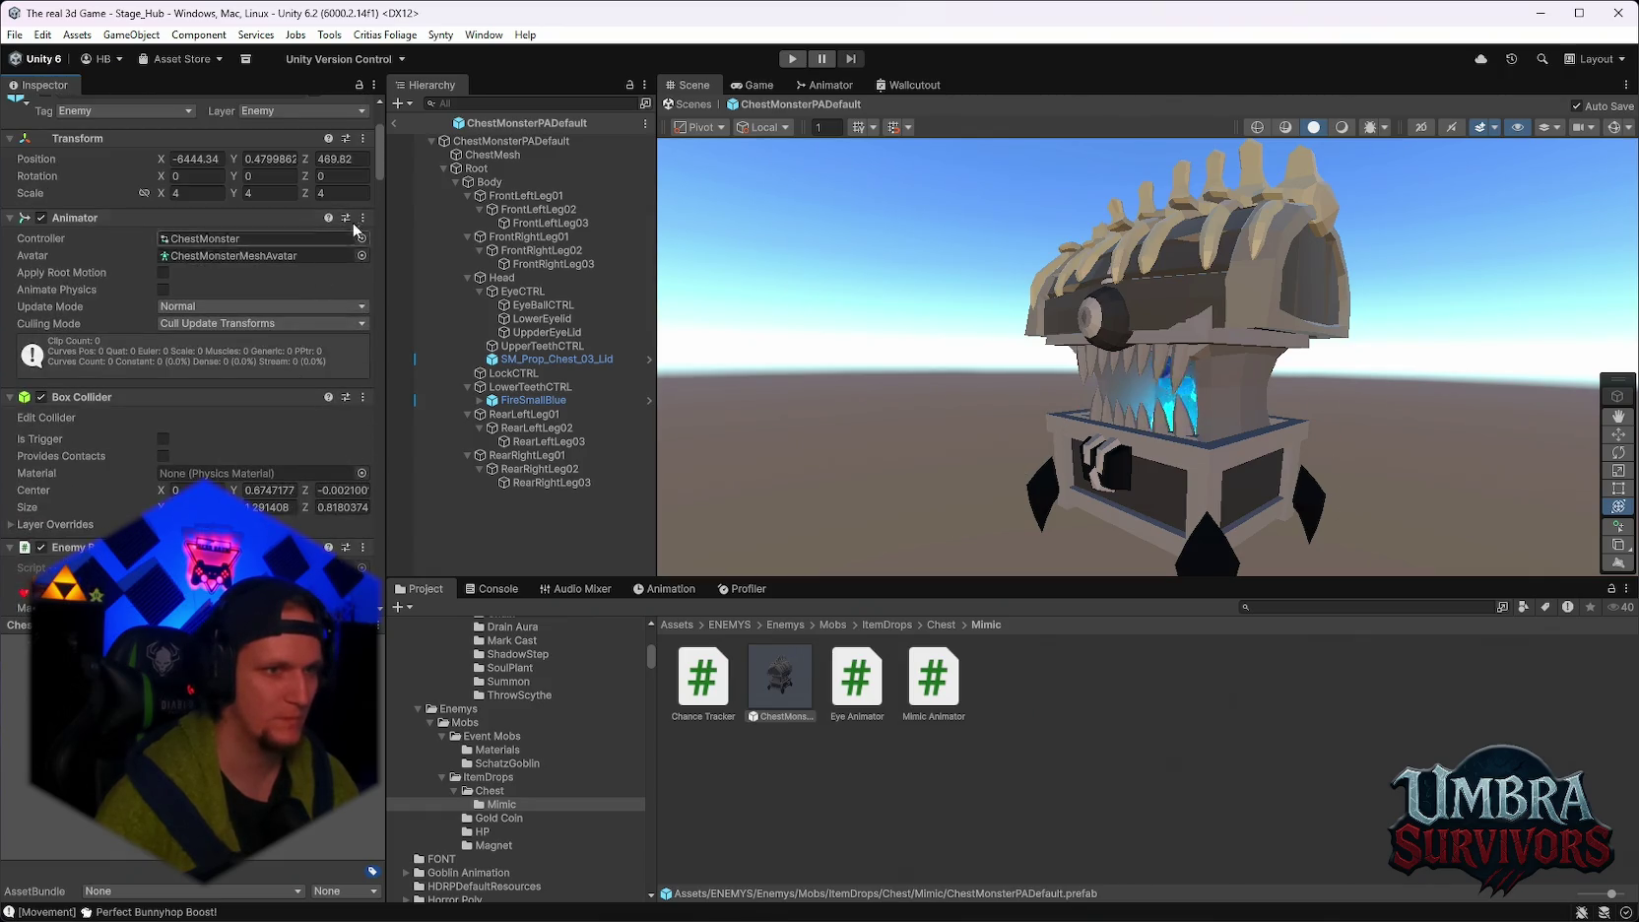
mouse_move(378, 162)
mouse_down()
mouse_move(379, 563)
mouse_move(382, 325)
mouse_move(448, 208)
mouse_up()
scroll(234, 448, down, 15)
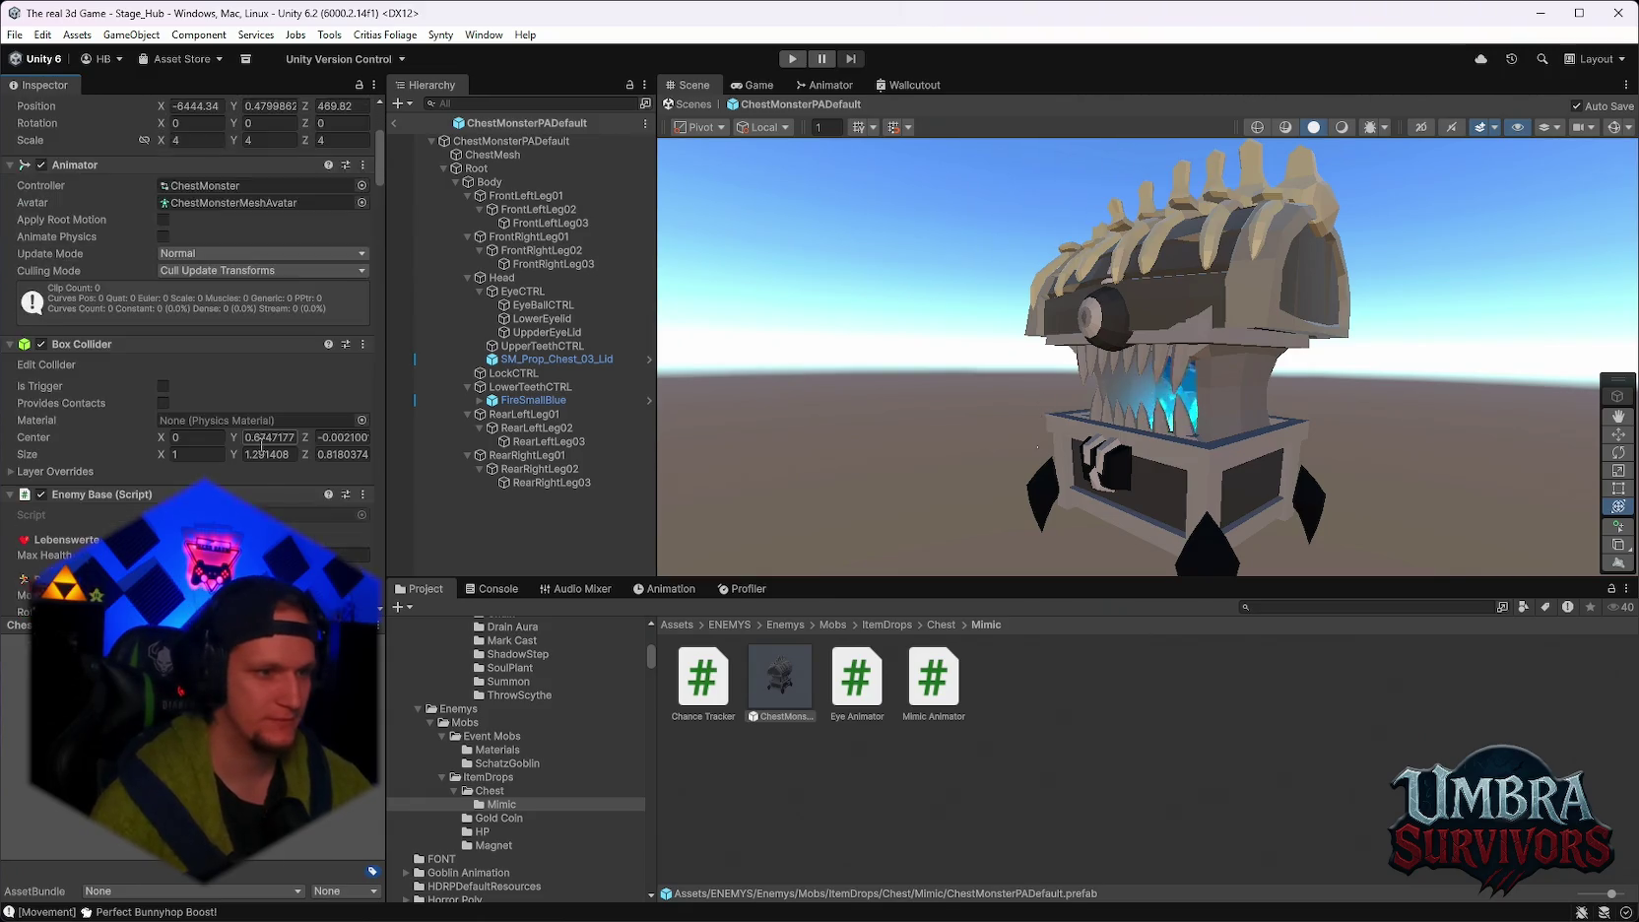
scroll(303, 424, down, 8)
mouse_move(381, 281)
mouse_down()
mouse_move(363, 560)
mouse_move(372, 535)
mouse_up()
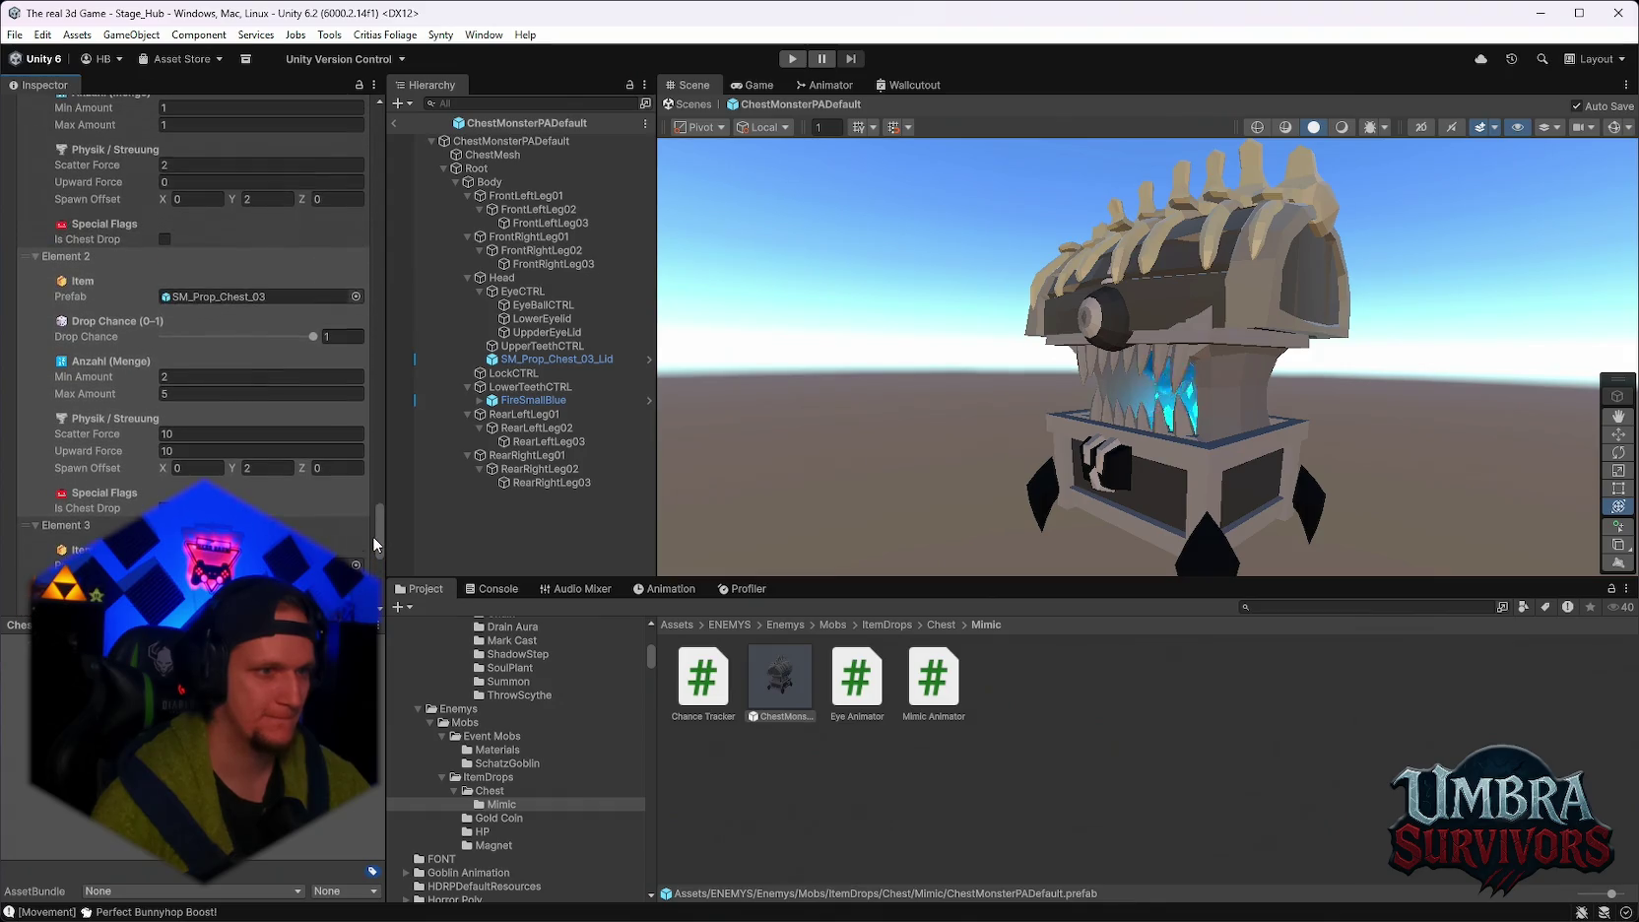
Locate the Mini Boss Golddrop asset and edit Element 3's Drop Chance field, typing 13.
scroll(230, 486, down, 3)
scroll(240, 483, down, 3)
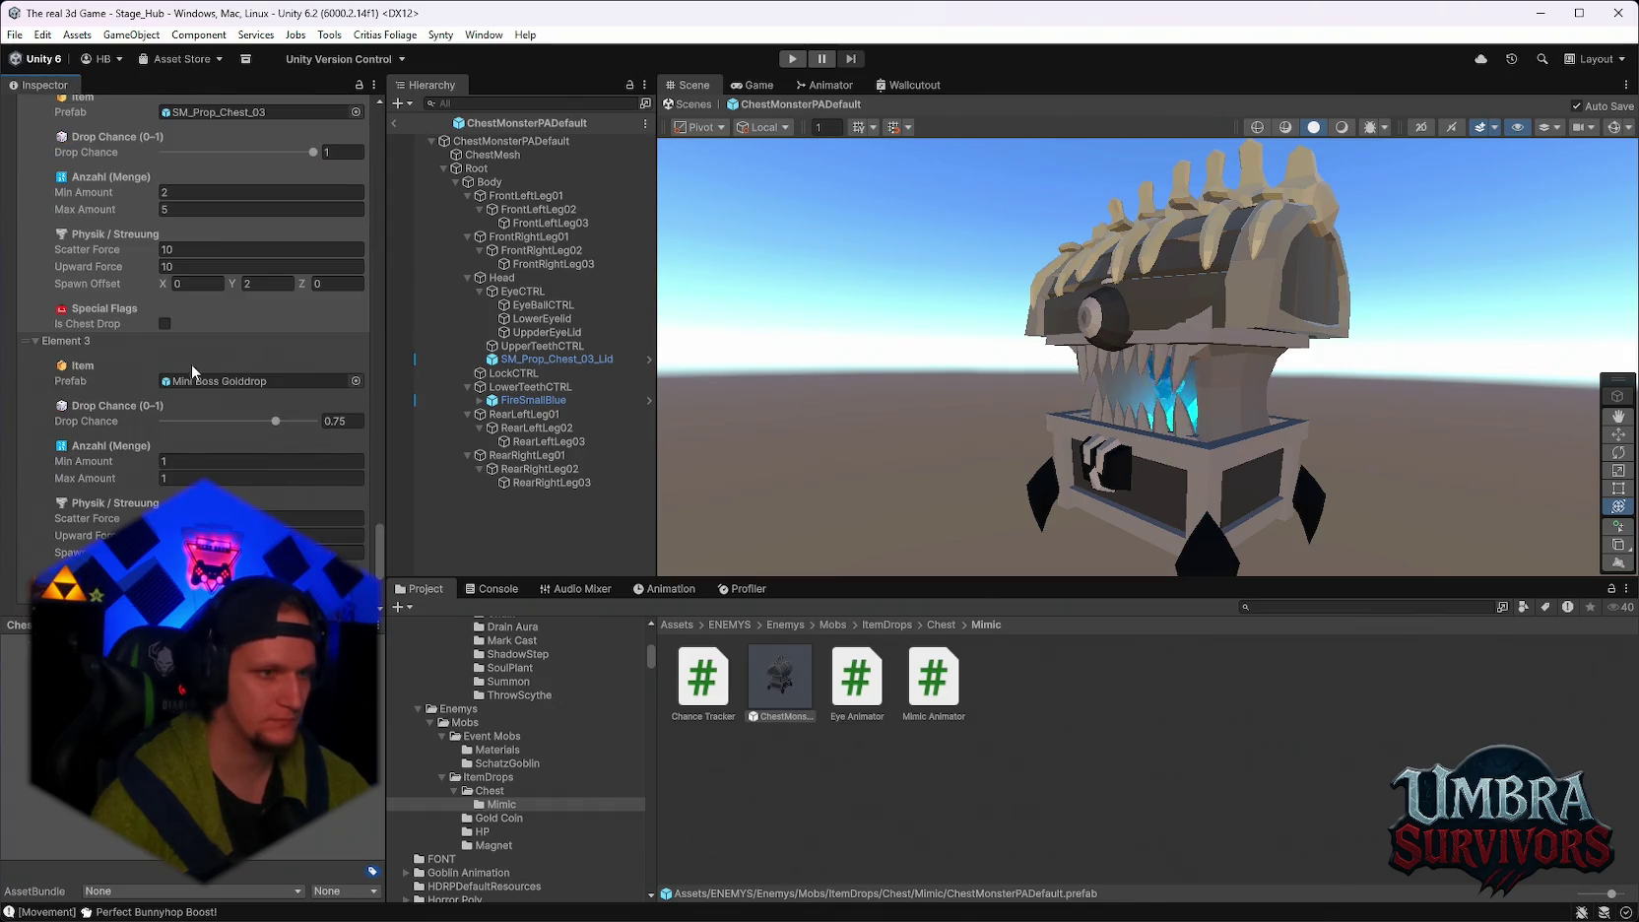
click(208, 381)
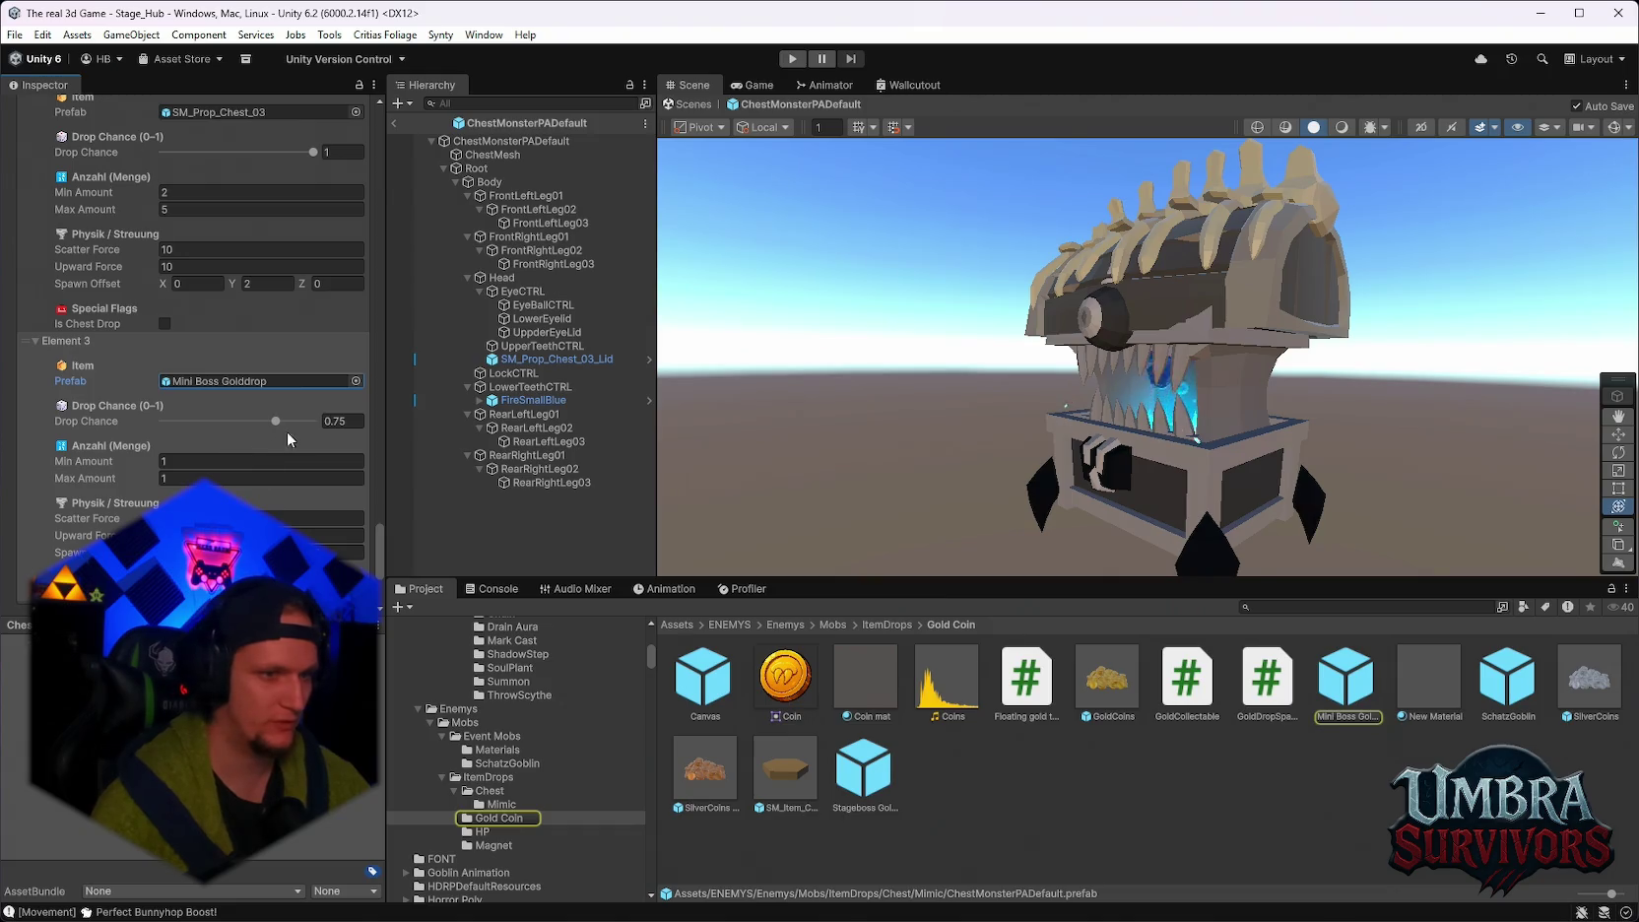
click(357, 422)
text(1)
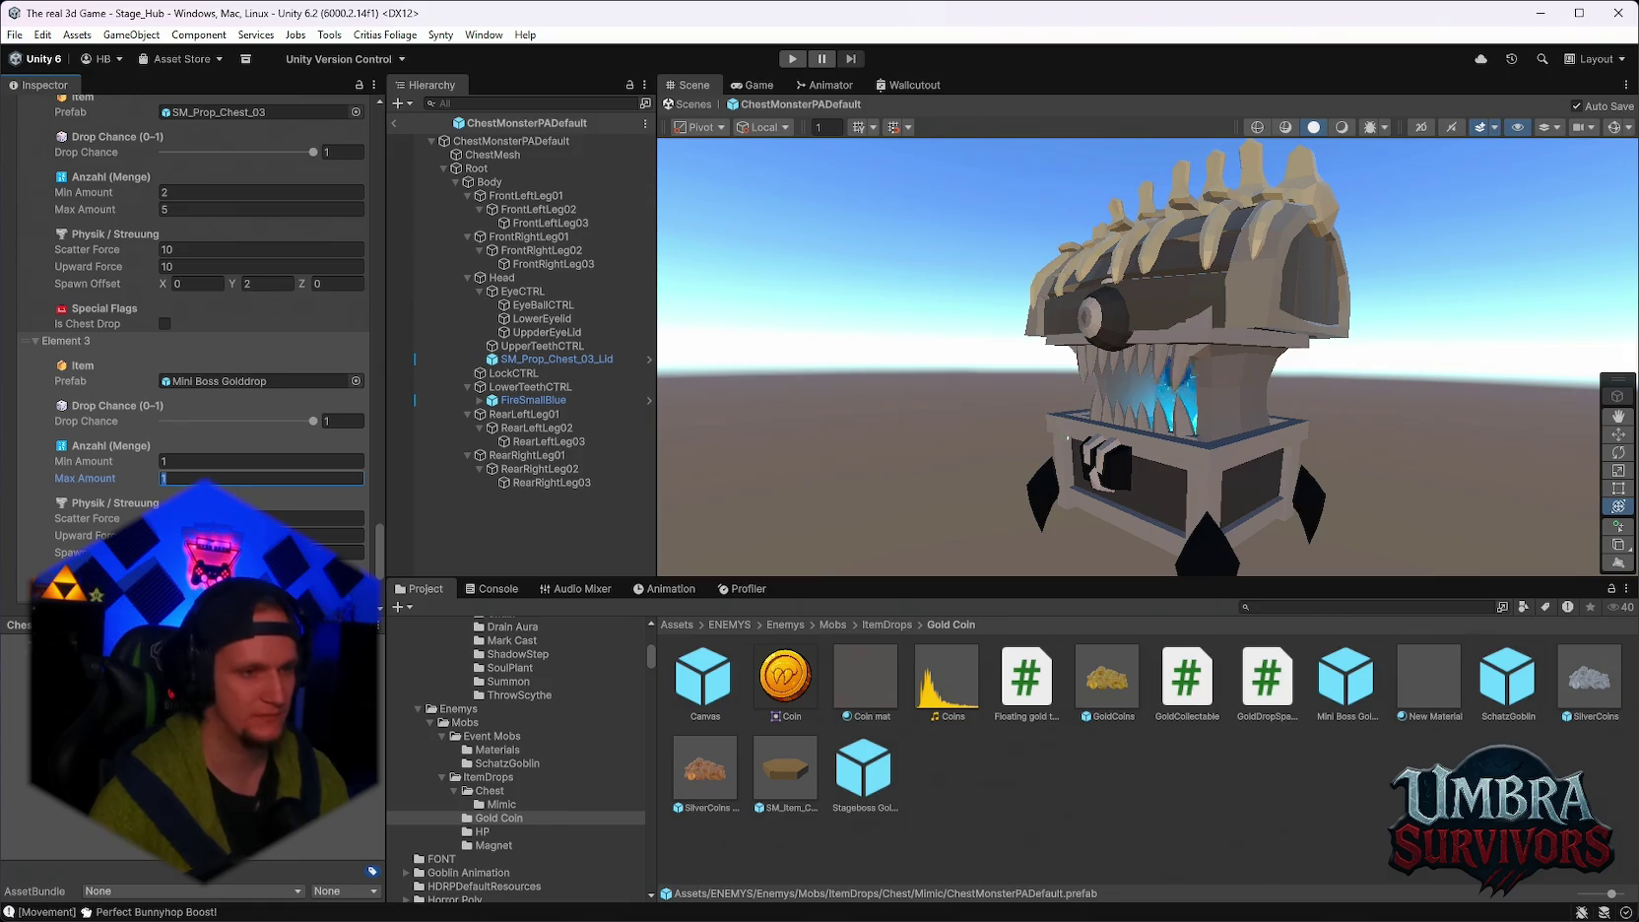
text(3)
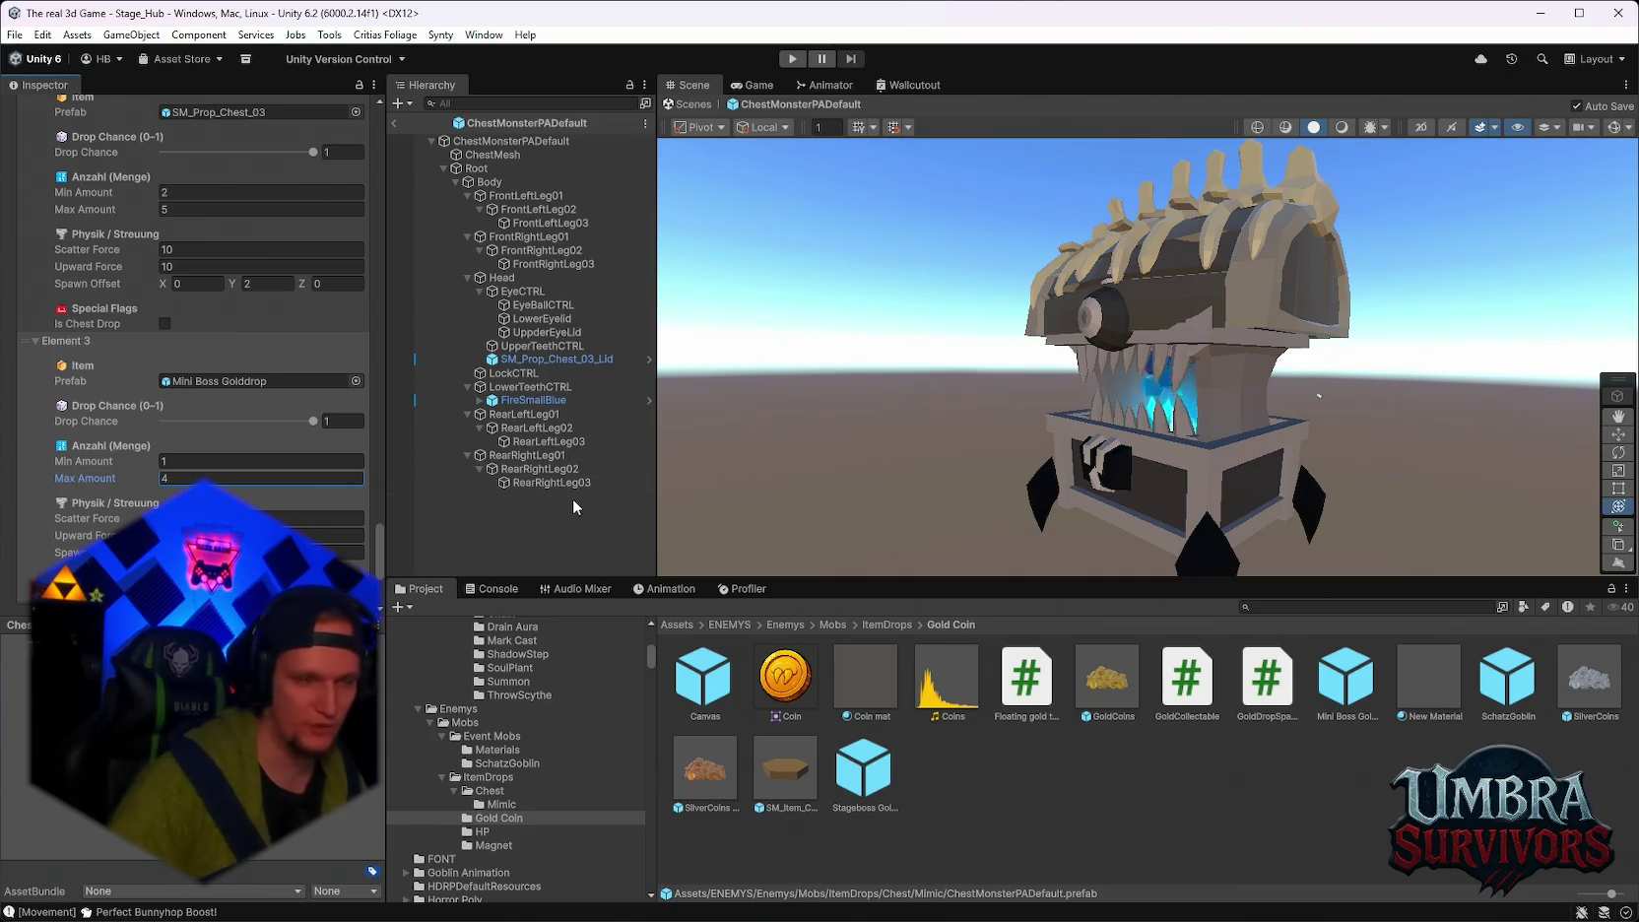
scroll(196, 394, down, 3)
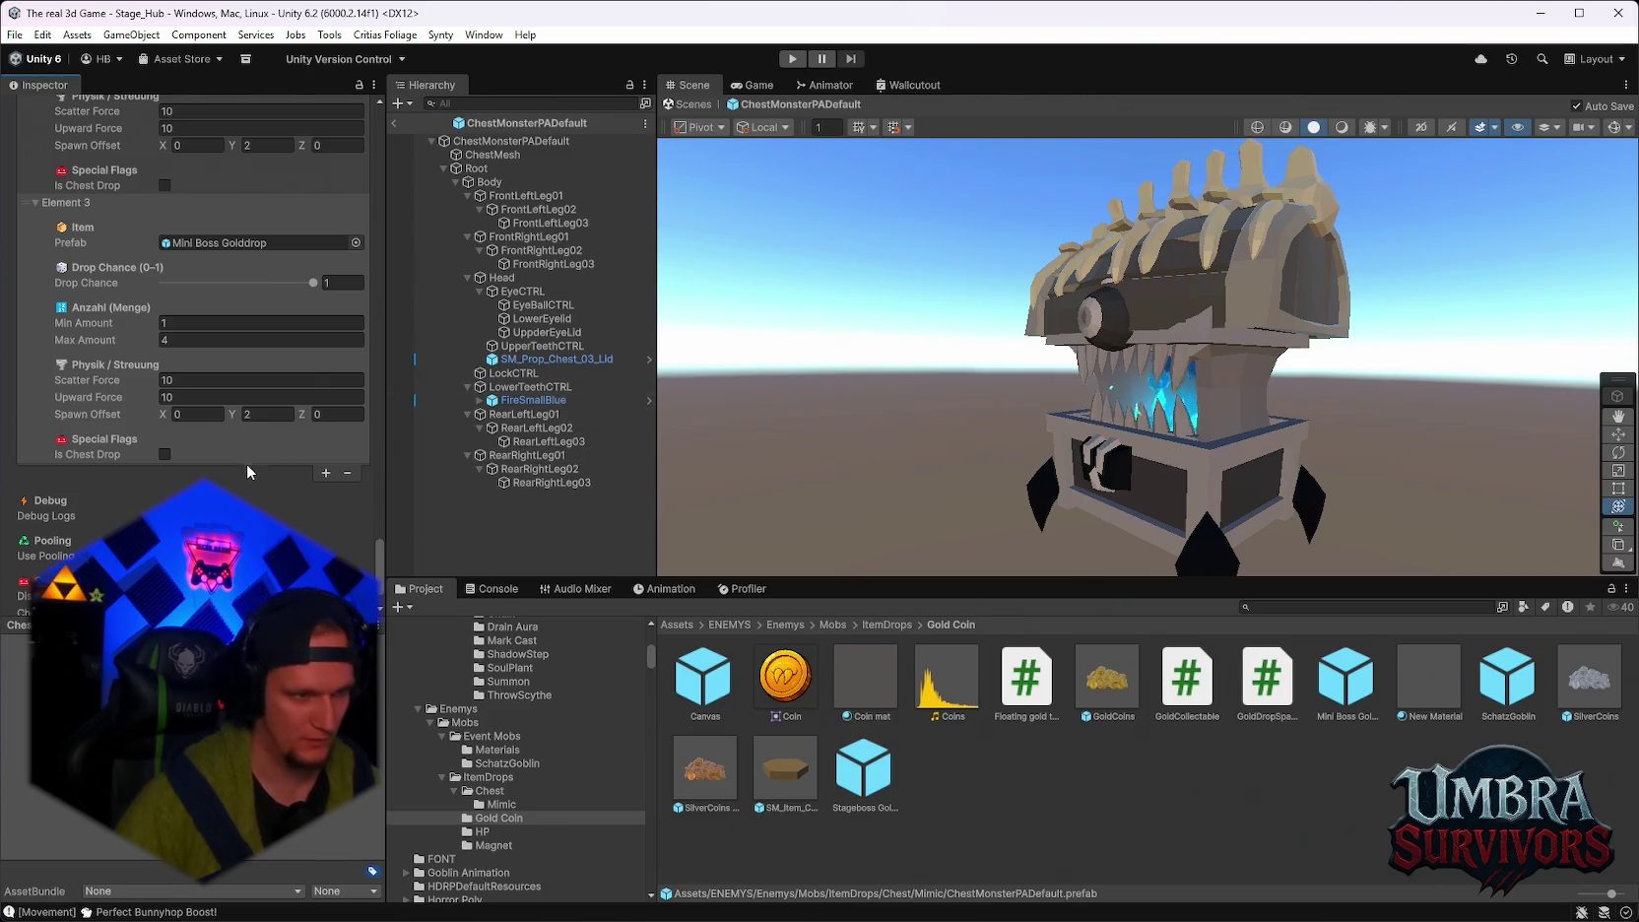
scroll(247, 463, up, 10)
scroll(289, 469, up, 4)
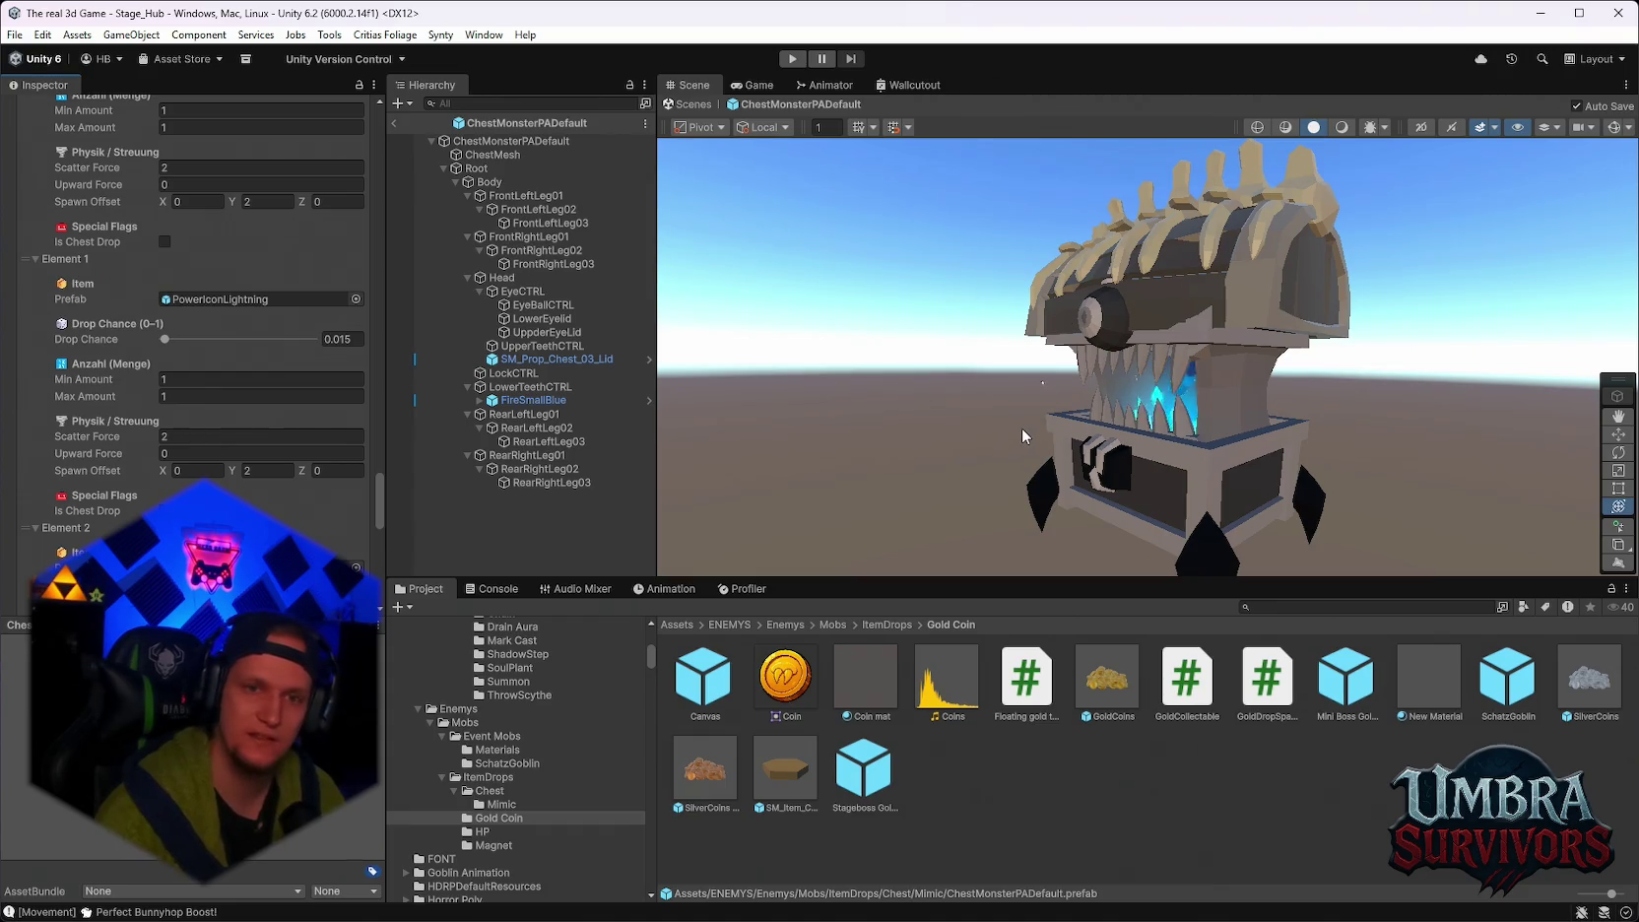
Select EyeBallCTRL and enter 0 for Position X, Y and Z.
scroll(1029, 409, up, 3)
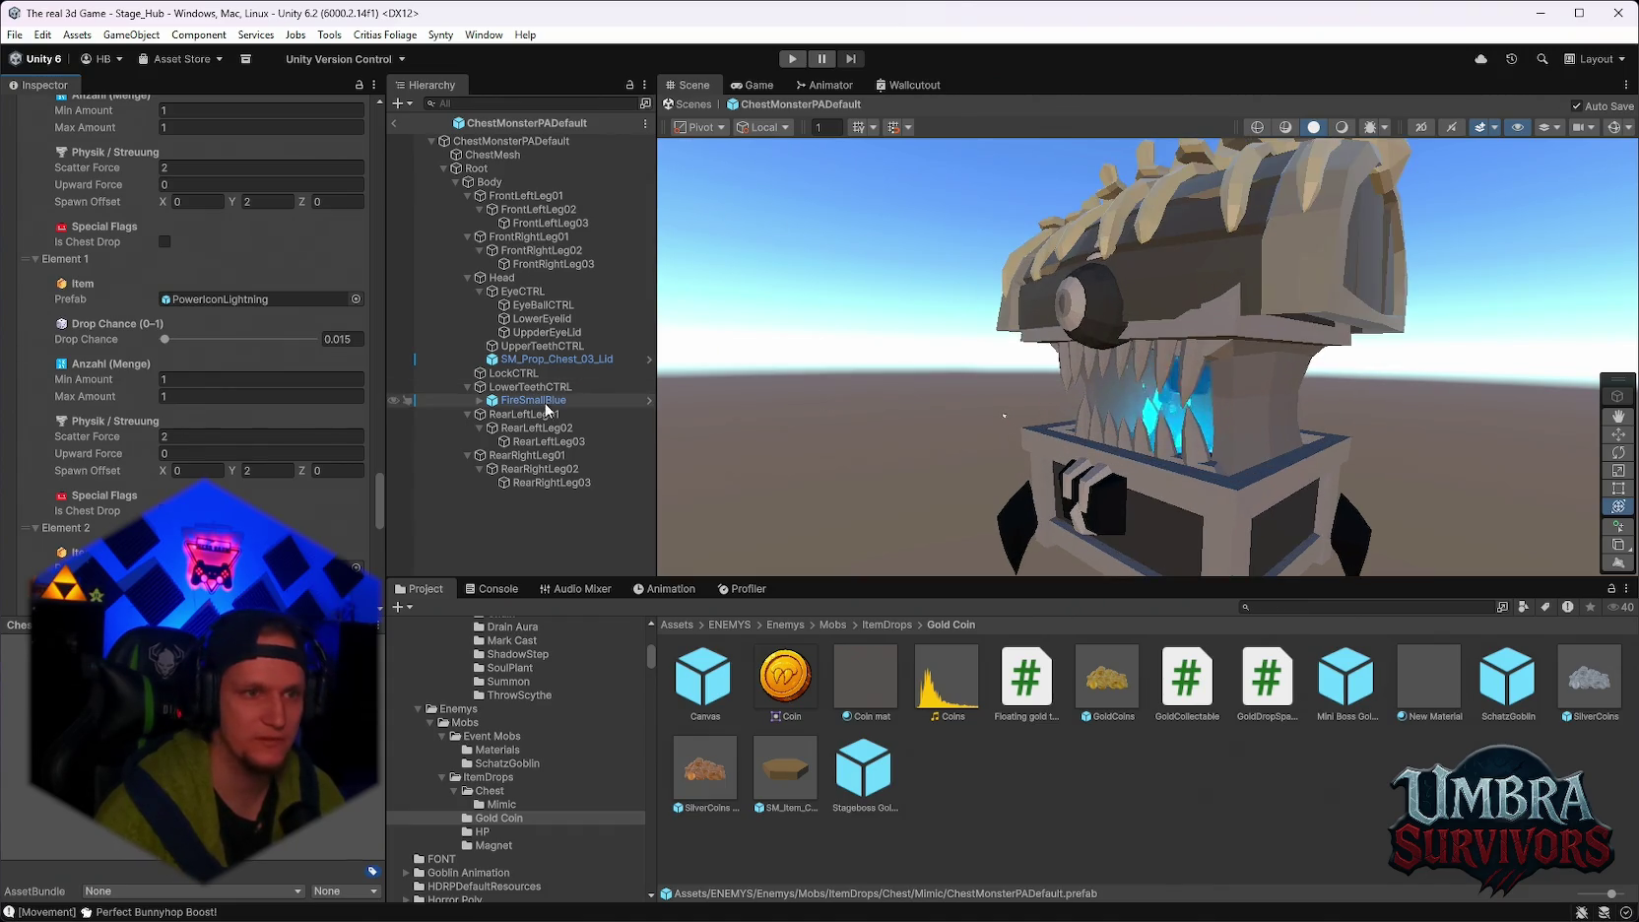
click(537, 305)
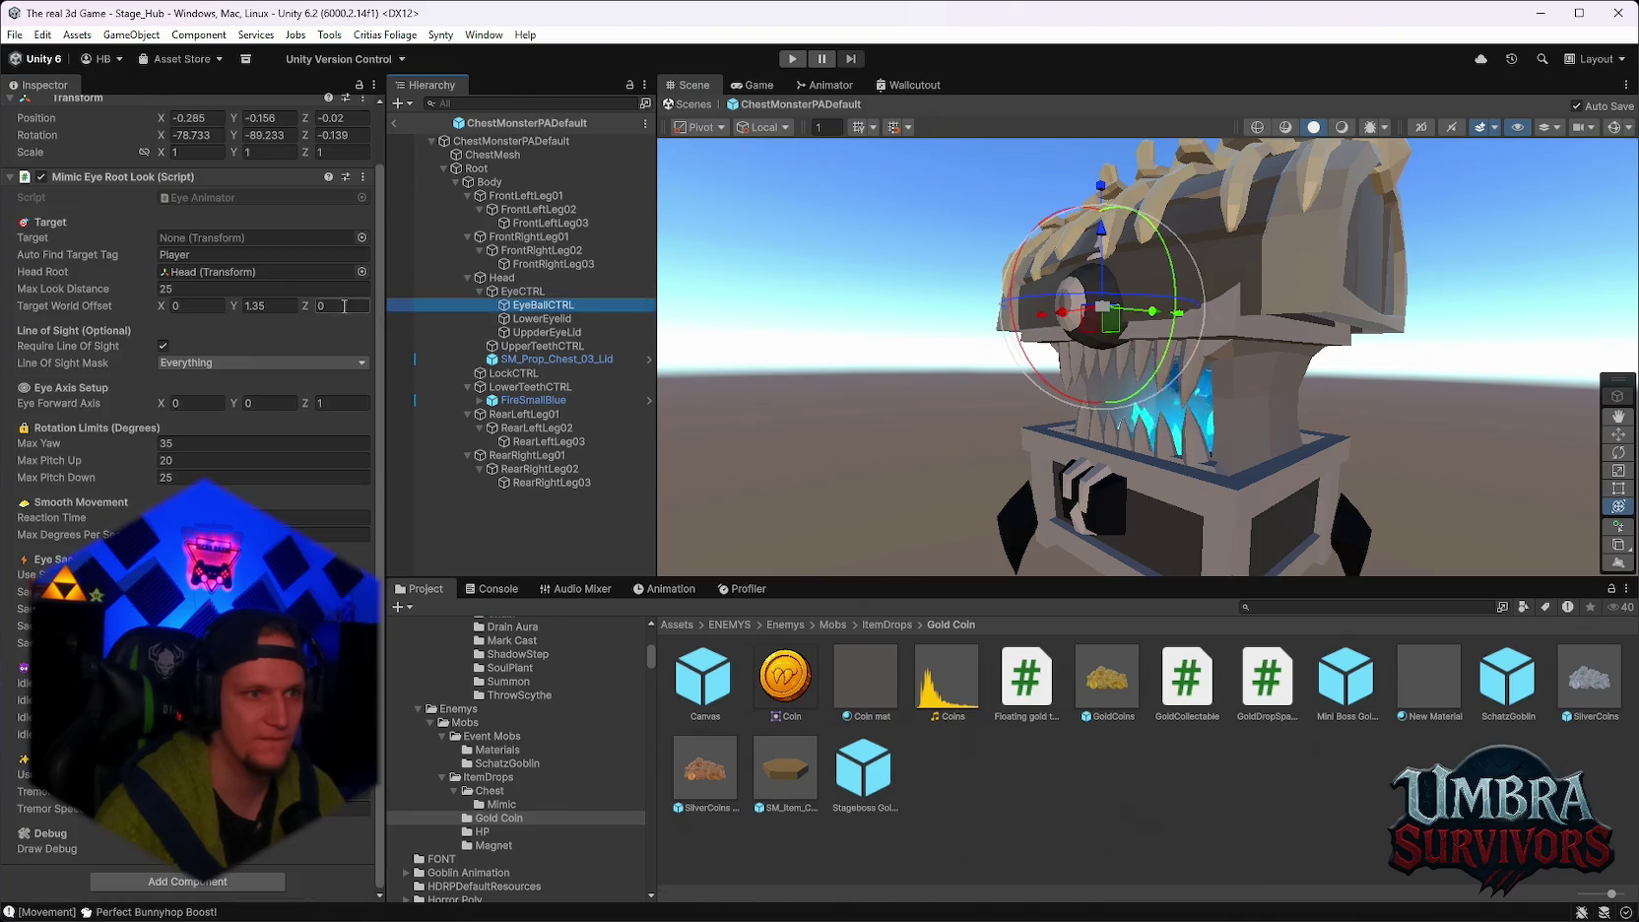
scroll(249, 220, up, 1)
click(195, 179)
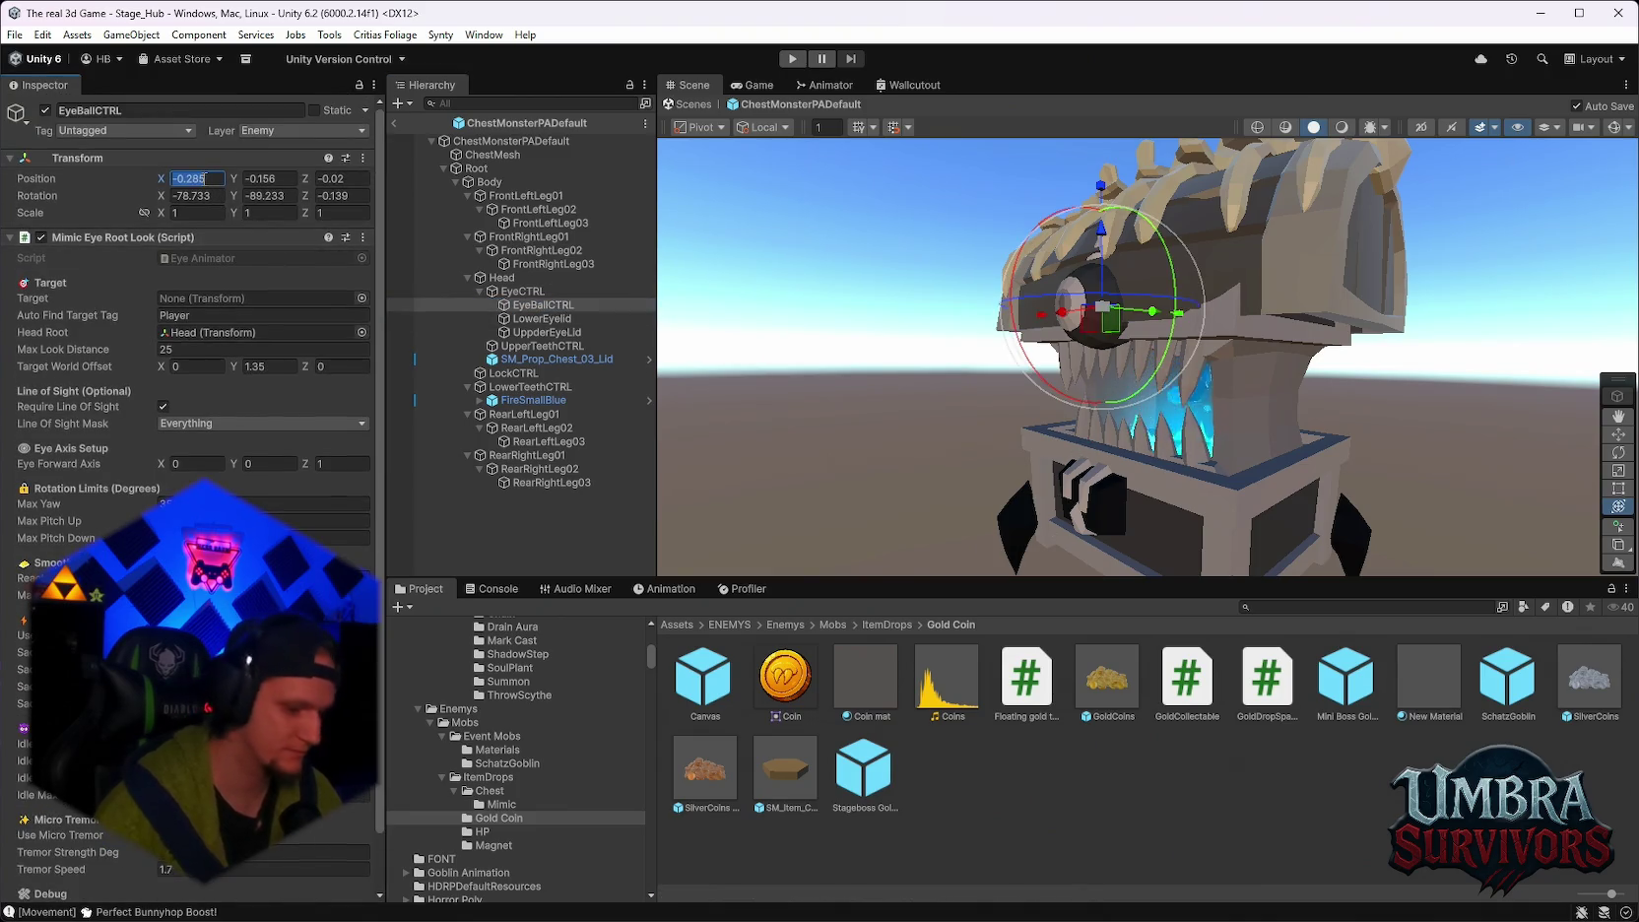
text(0)
click(262, 179)
text(0)
key(Tab)
text(0)
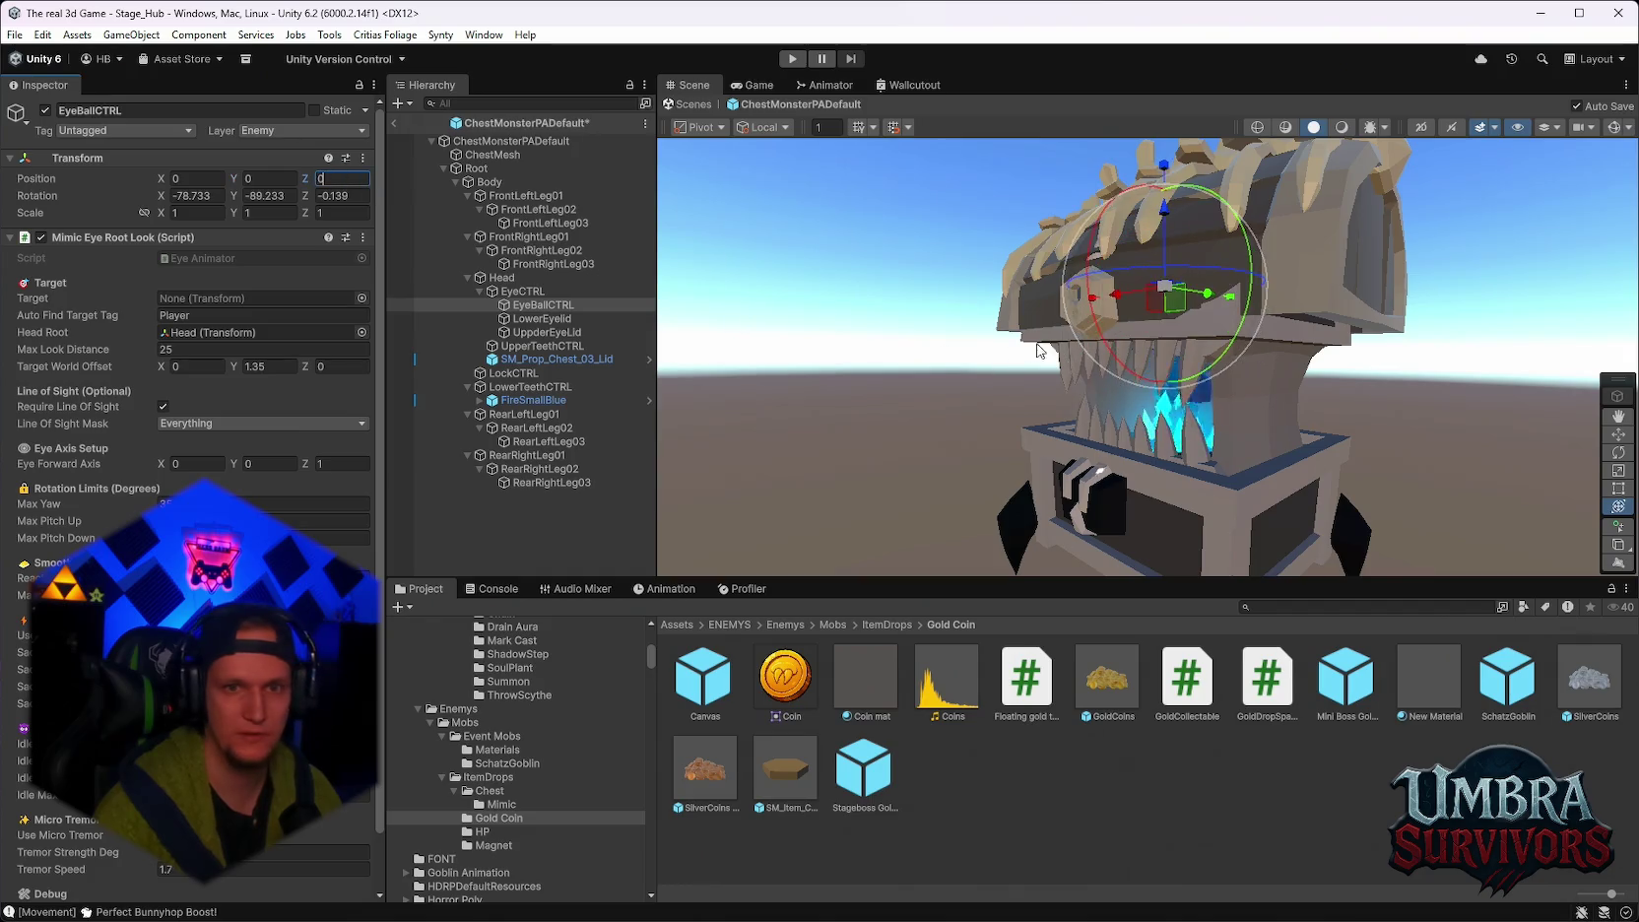
key(Return)
scroll(1074, 329, up, 3)
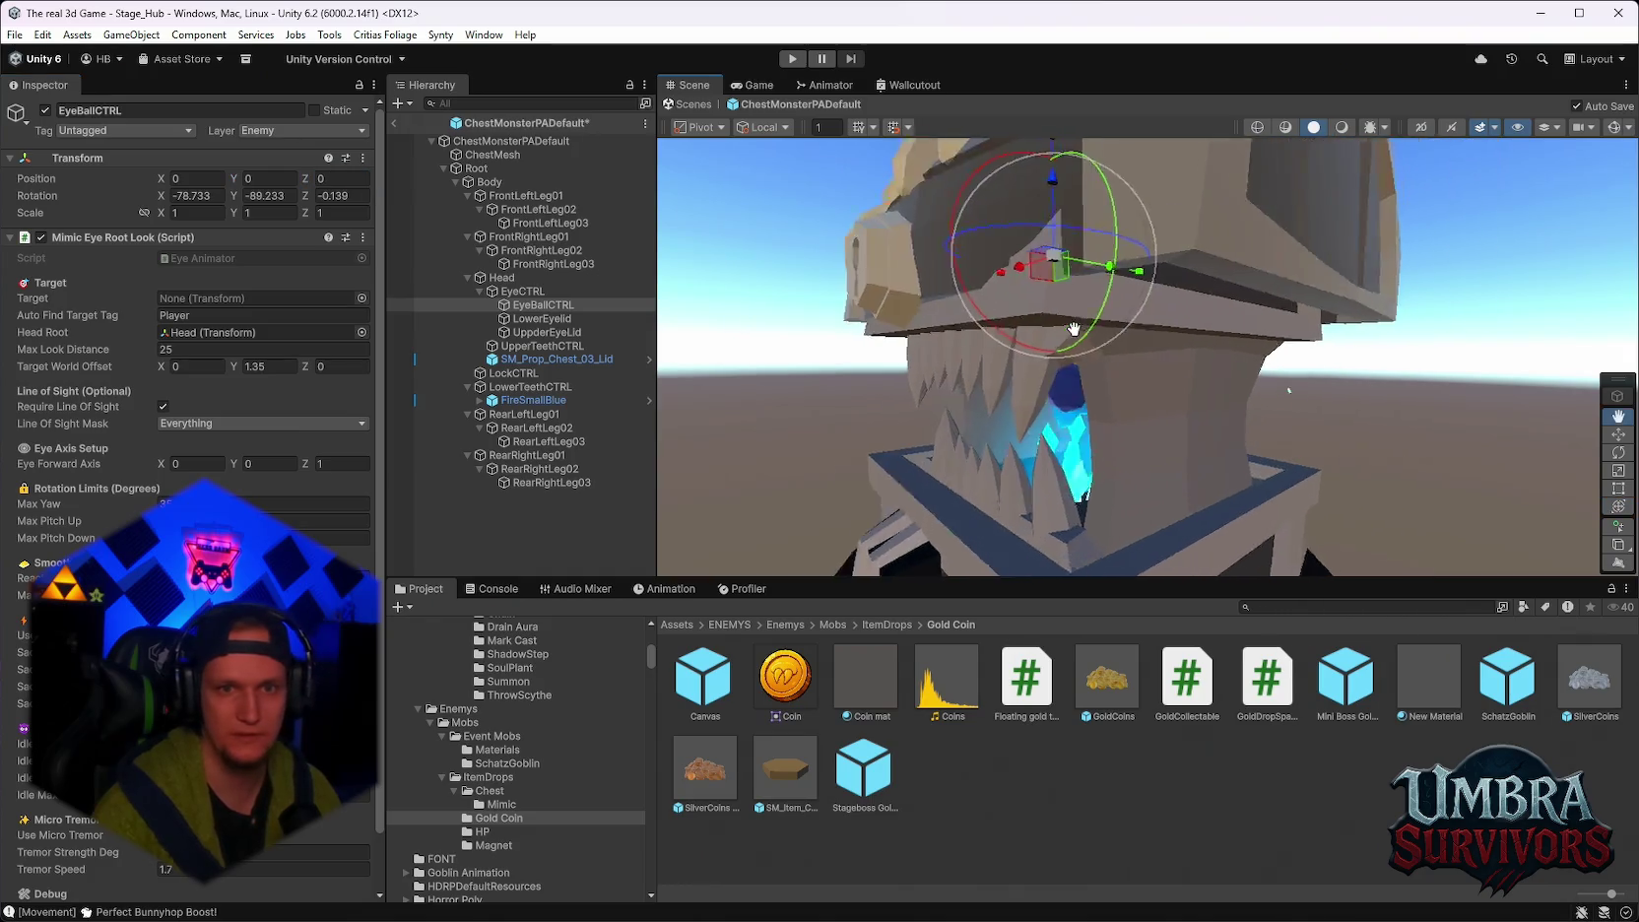
drag(1073, 329, 965, 384)
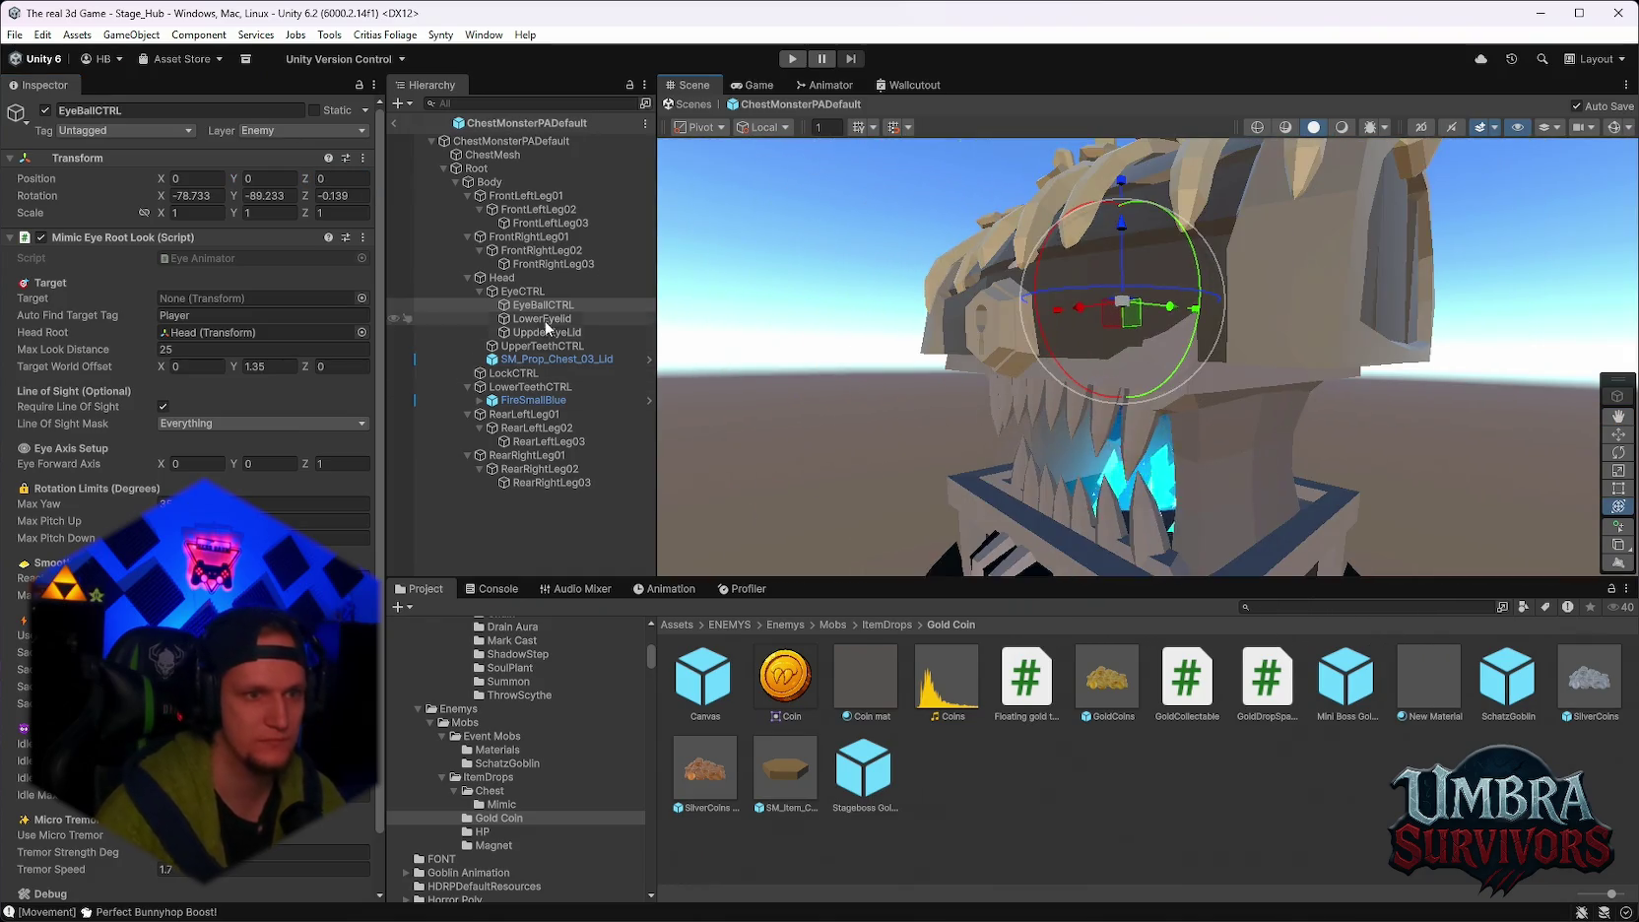
Hide SM_Prop_Chest_03_Lid to look beneath it, then toggle it back to visible.
click(547, 359)
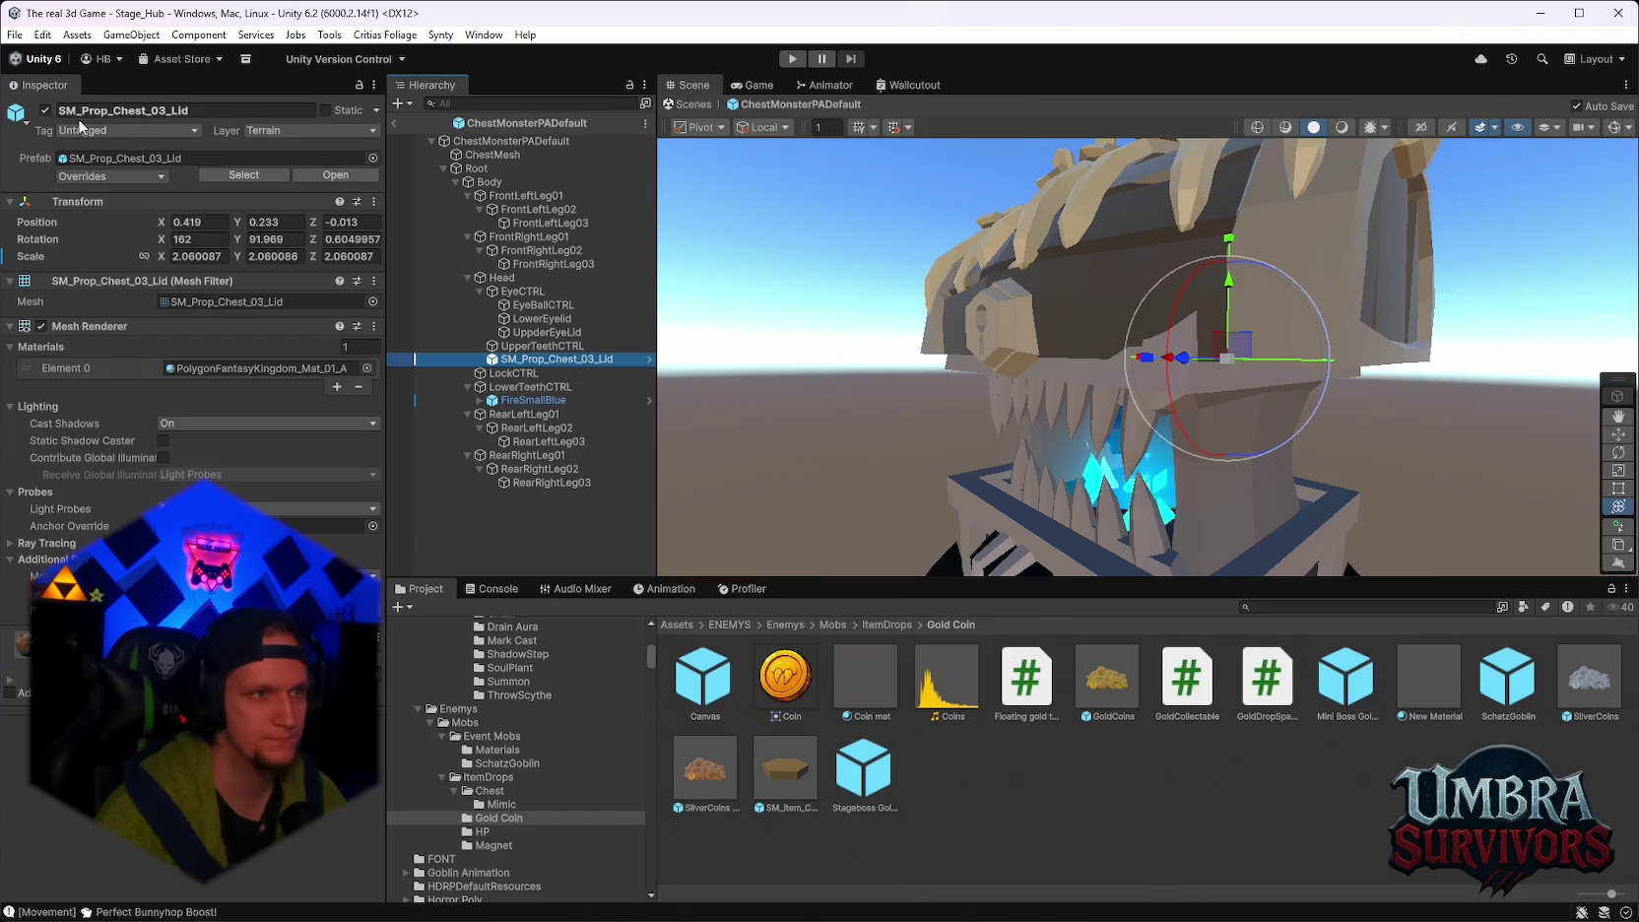
click(45, 111)
mouse_move(1162, 394)
mouse_down()
mouse_move(1201, 440)
mouse_move(1213, 325)
mouse_move(1213, 384)
mouse_up()
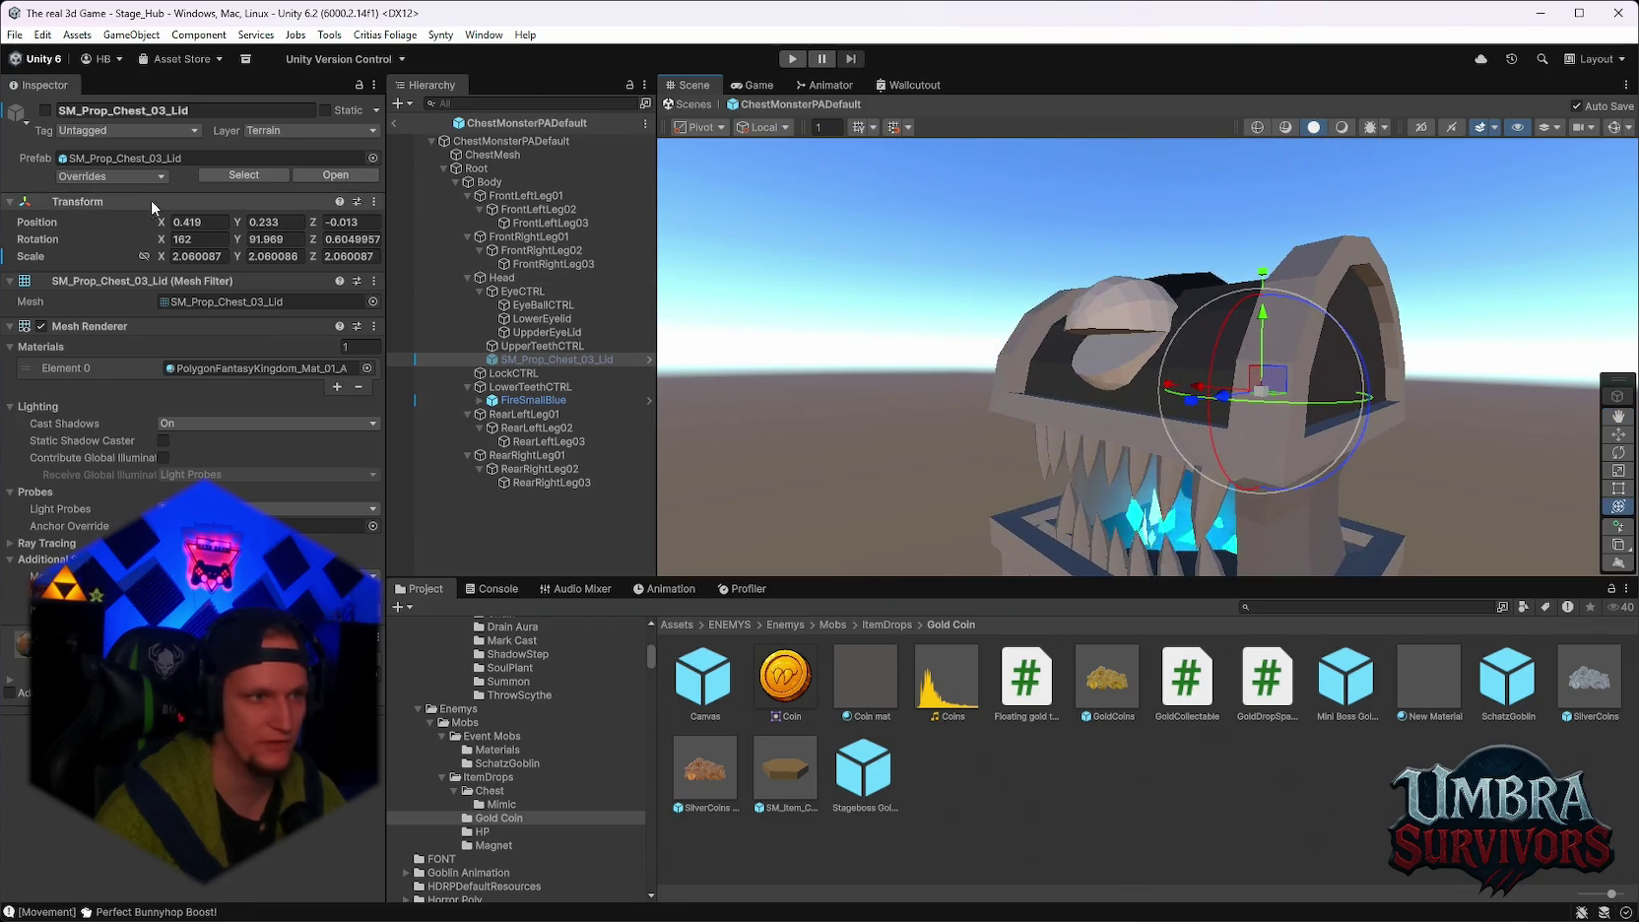
click(45, 112)
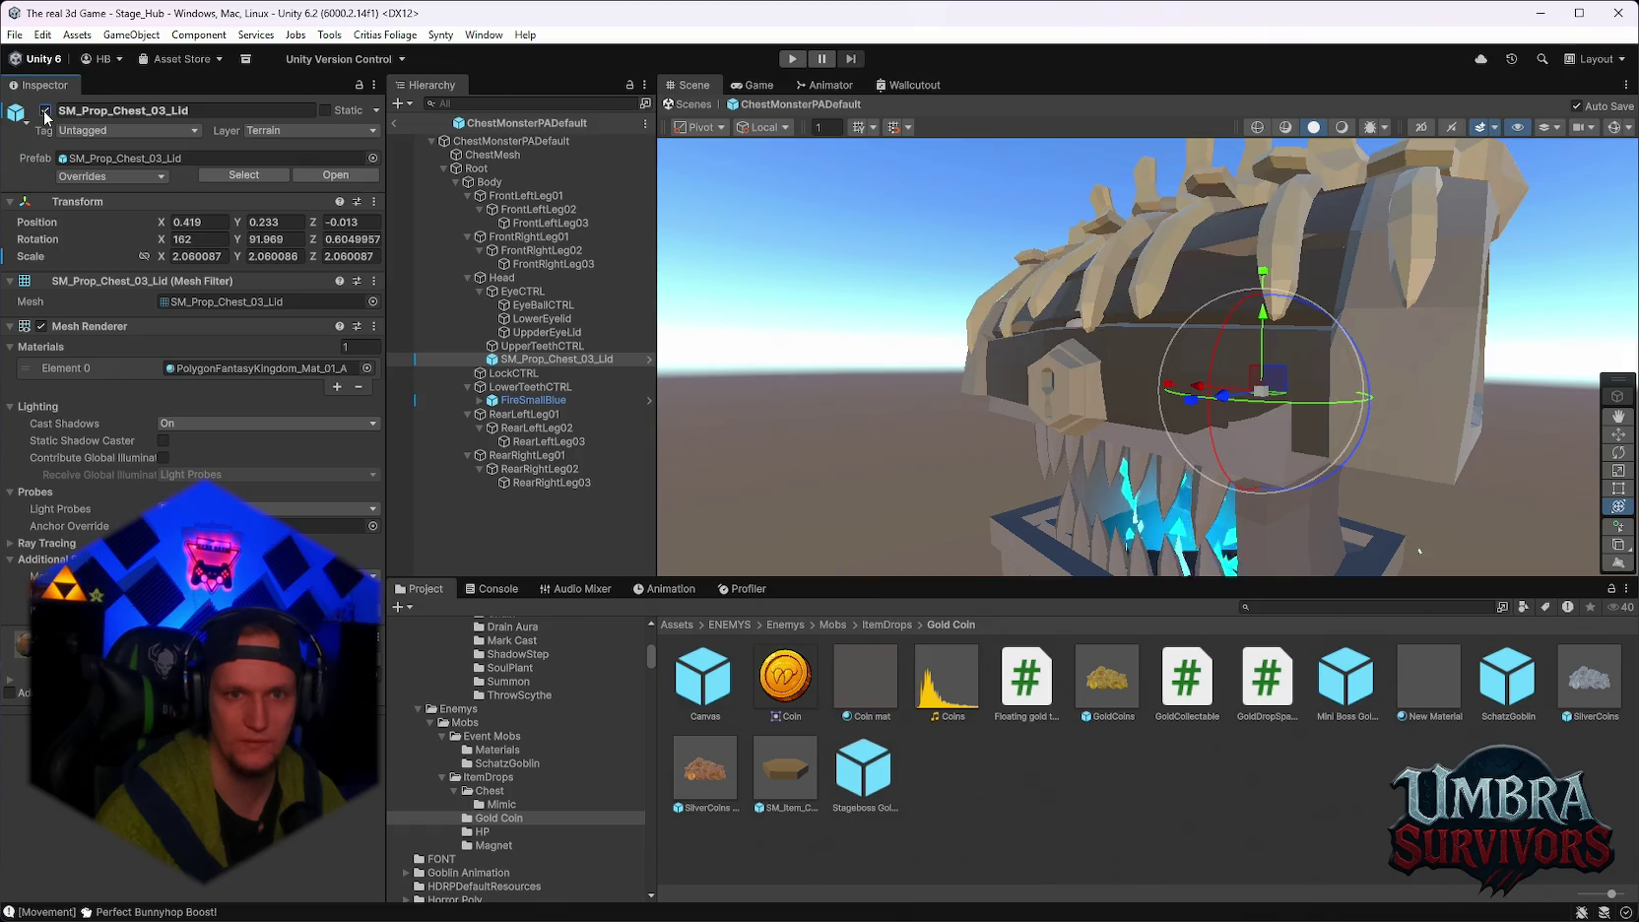
click(45, 113)
click(45, 112)
Orbit and zoom around the chest monster to view it from the front and above.
drag(1097, 343, 1396, 383)
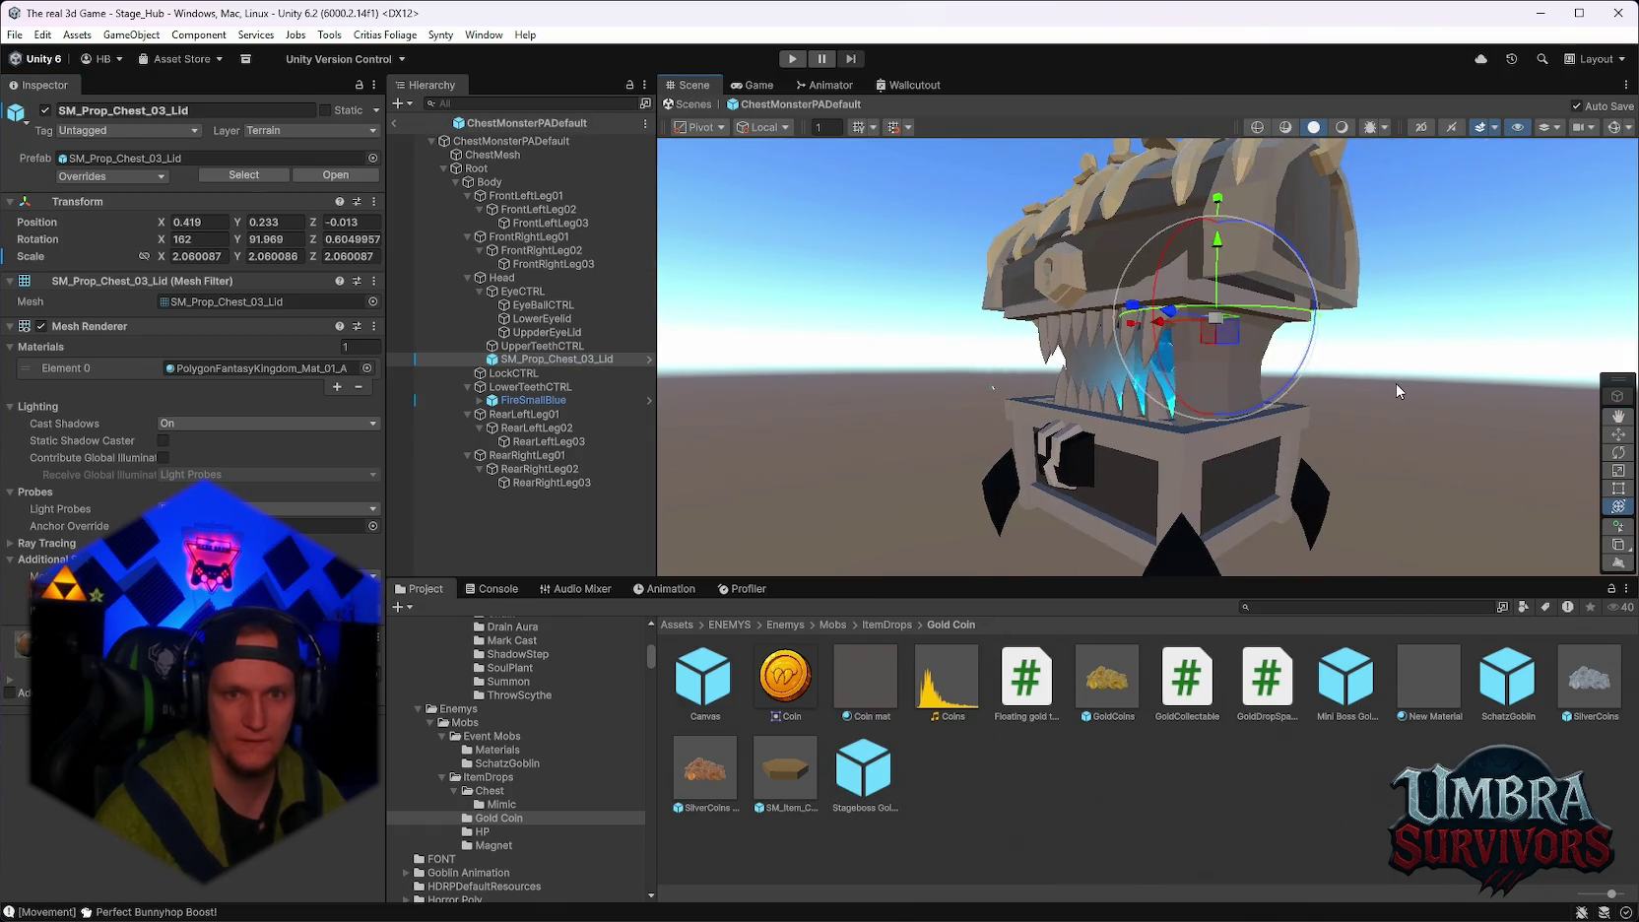
click(1396, 383)
mouse_move(1120, 377)
mouse_down()
mouse_move(1186, 401)
mouse_move(1271, 389)
mouse_up()
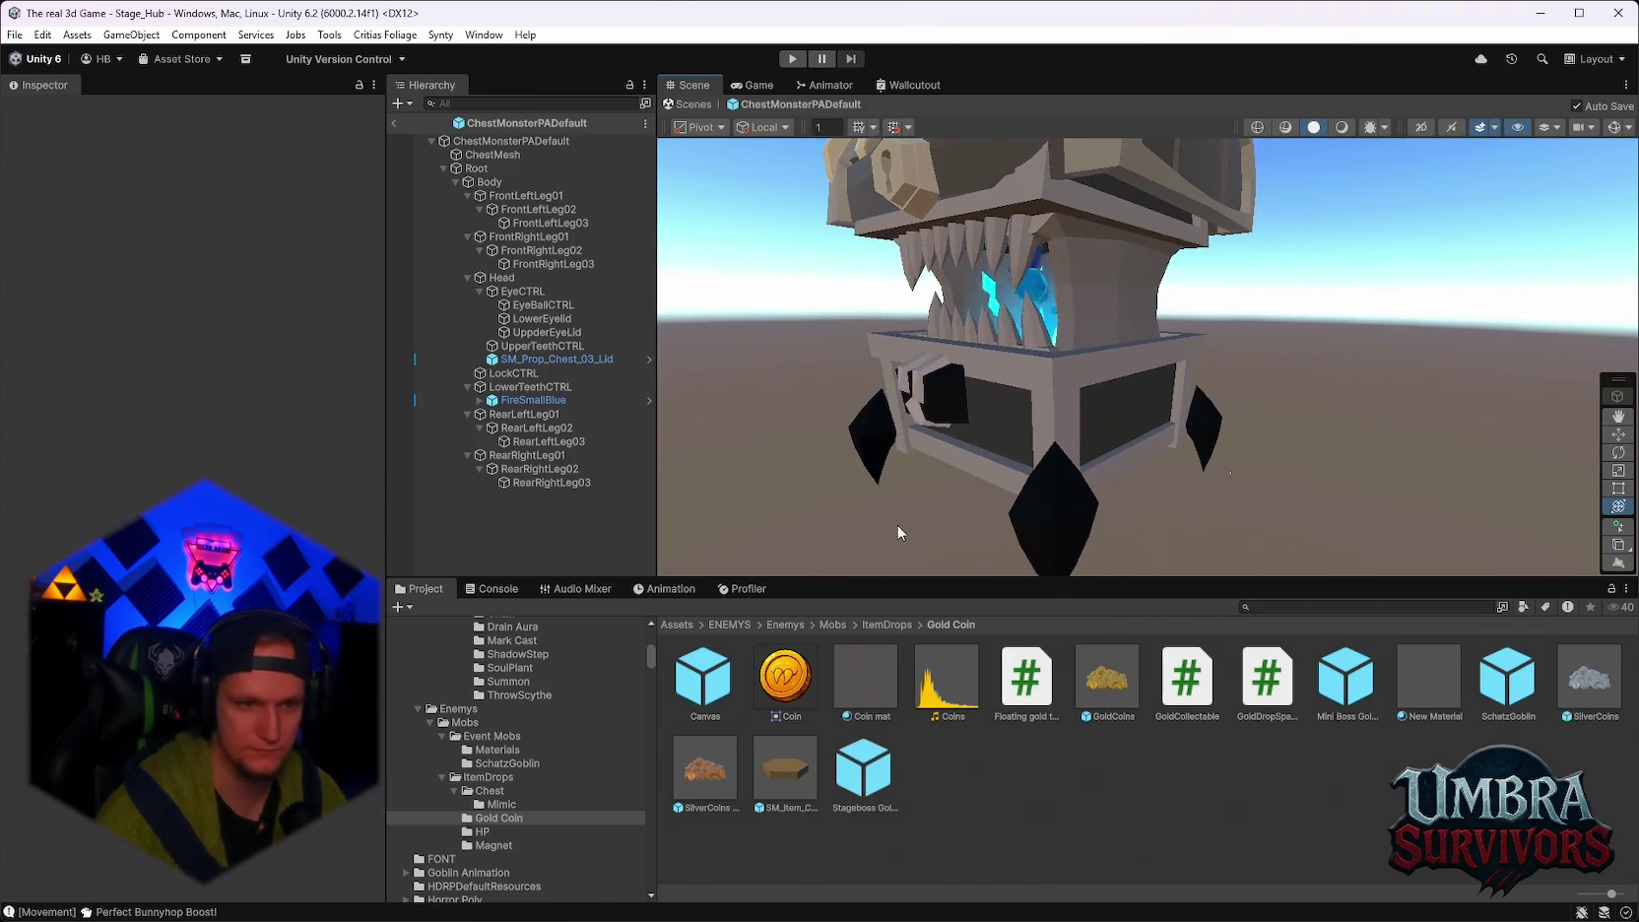
scroll(506, 796, down, 3)
mouse_move(1187, 488)
mouse_down()
mouse_move(1228, 435)
mouse_move(1060, 384)
mouse_move(1428, 390)
mouse_move(1418, 413)
mouse_move(1133, 487)
mouse_up()
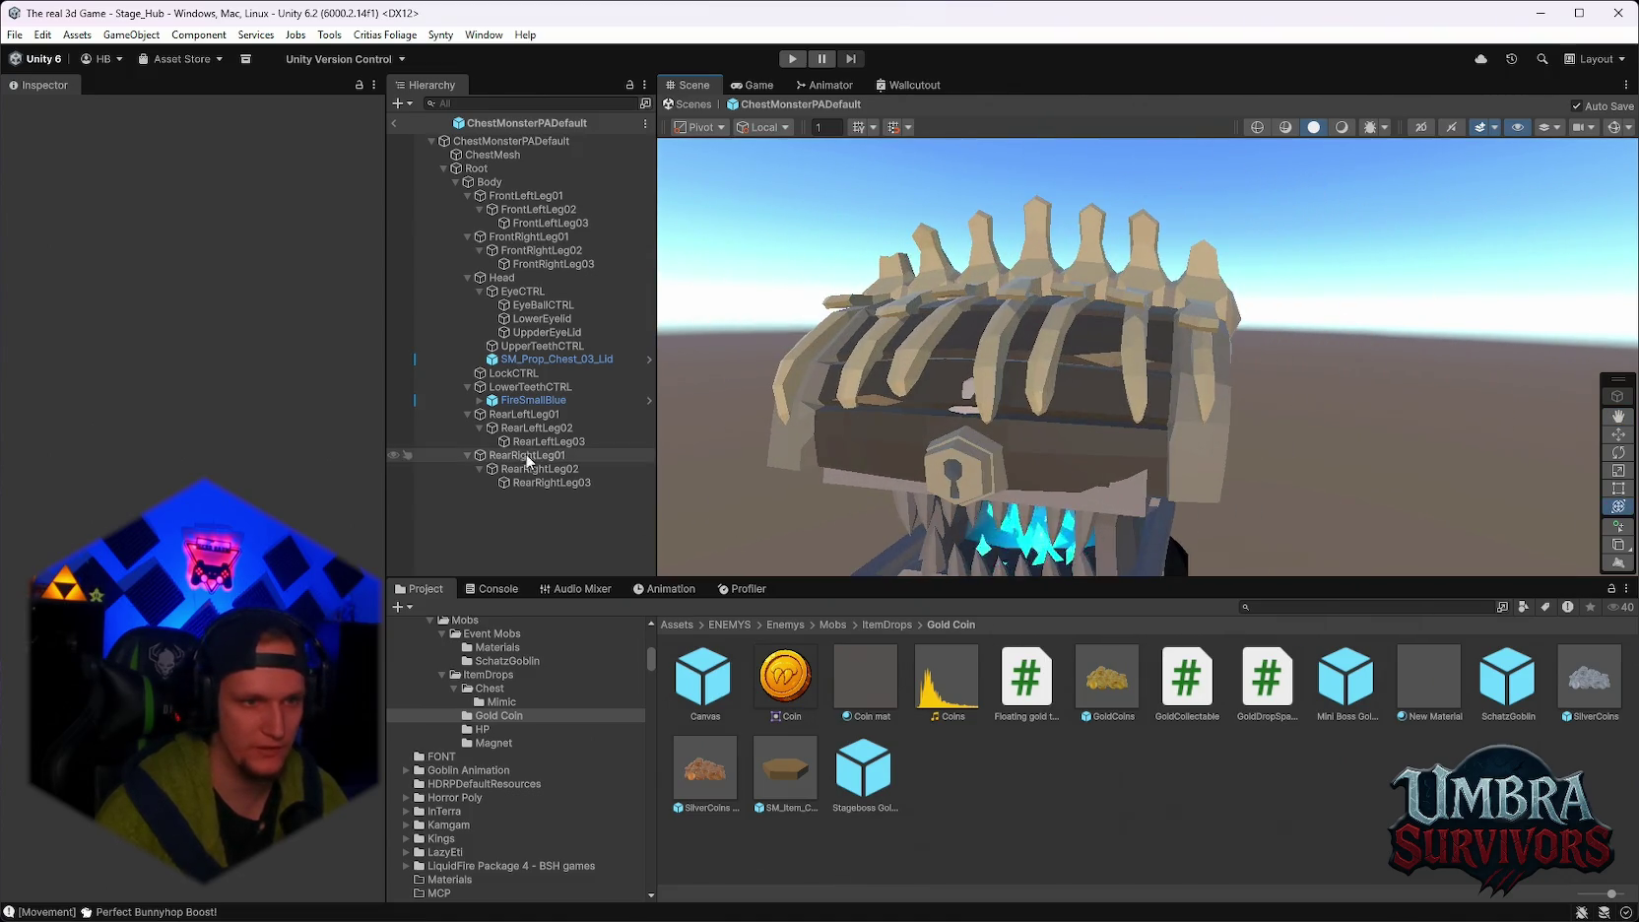
click(541, 359)
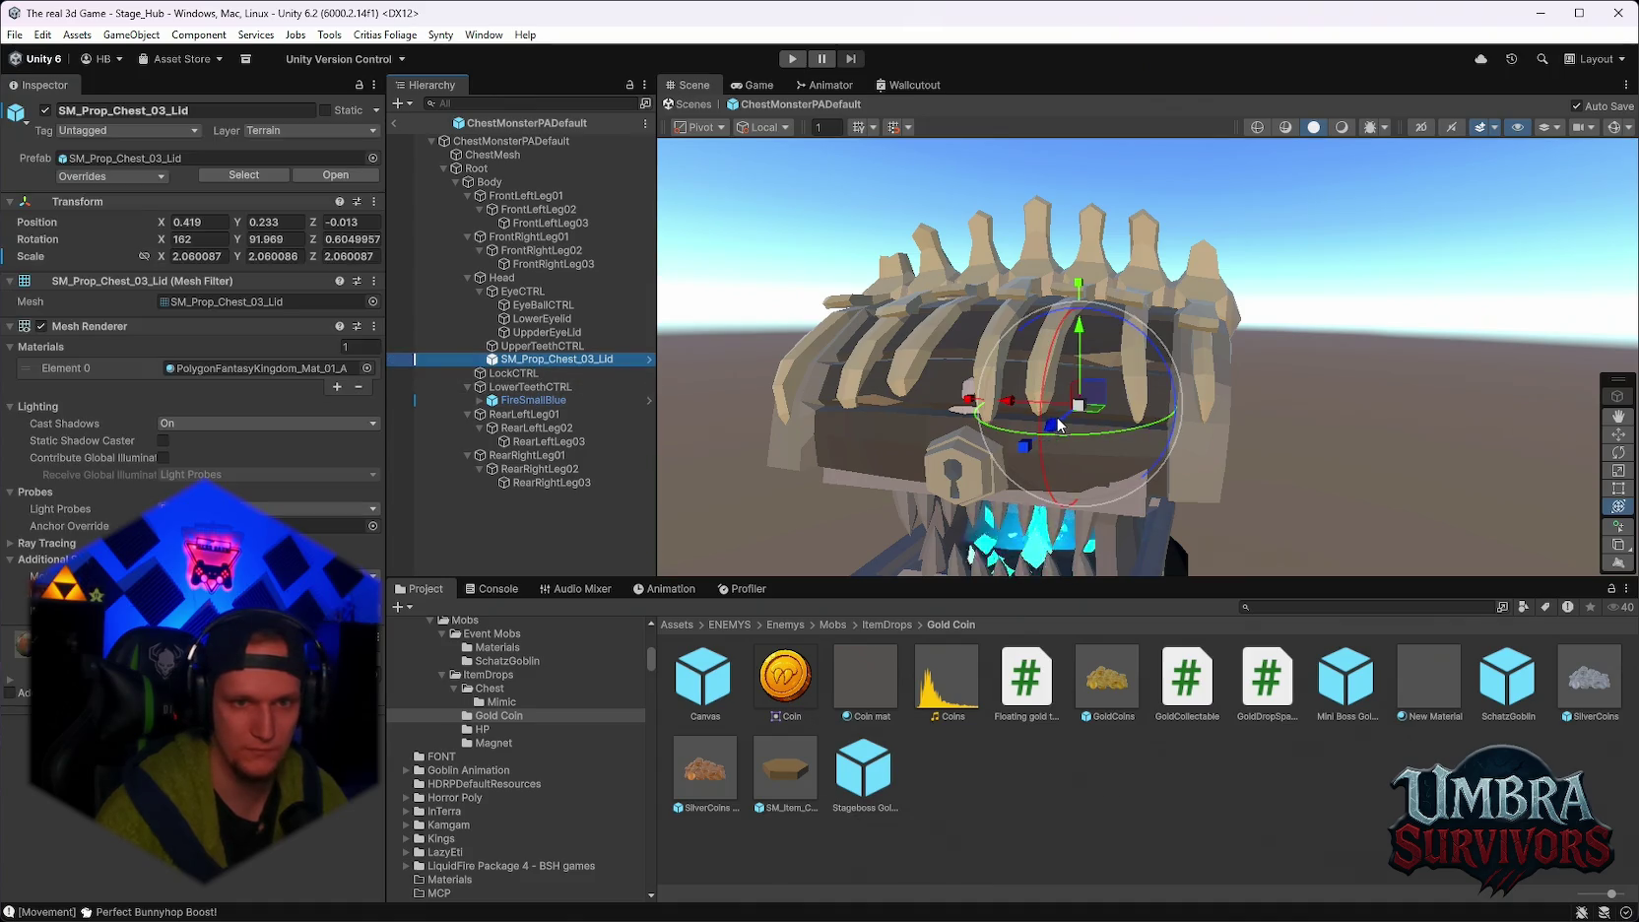
mouse_move(1059, 426)
mouse_down()
mouse_move(1093, 443)
mouse_move(1044, 459)
mouse_move(1345, 502)
mouse_move(1379, 457)
mouse_move(1137, 374)
mouse_up()
Inspect the chest's right side and body mesh, then centre it at an angle.
click(1137, 374)
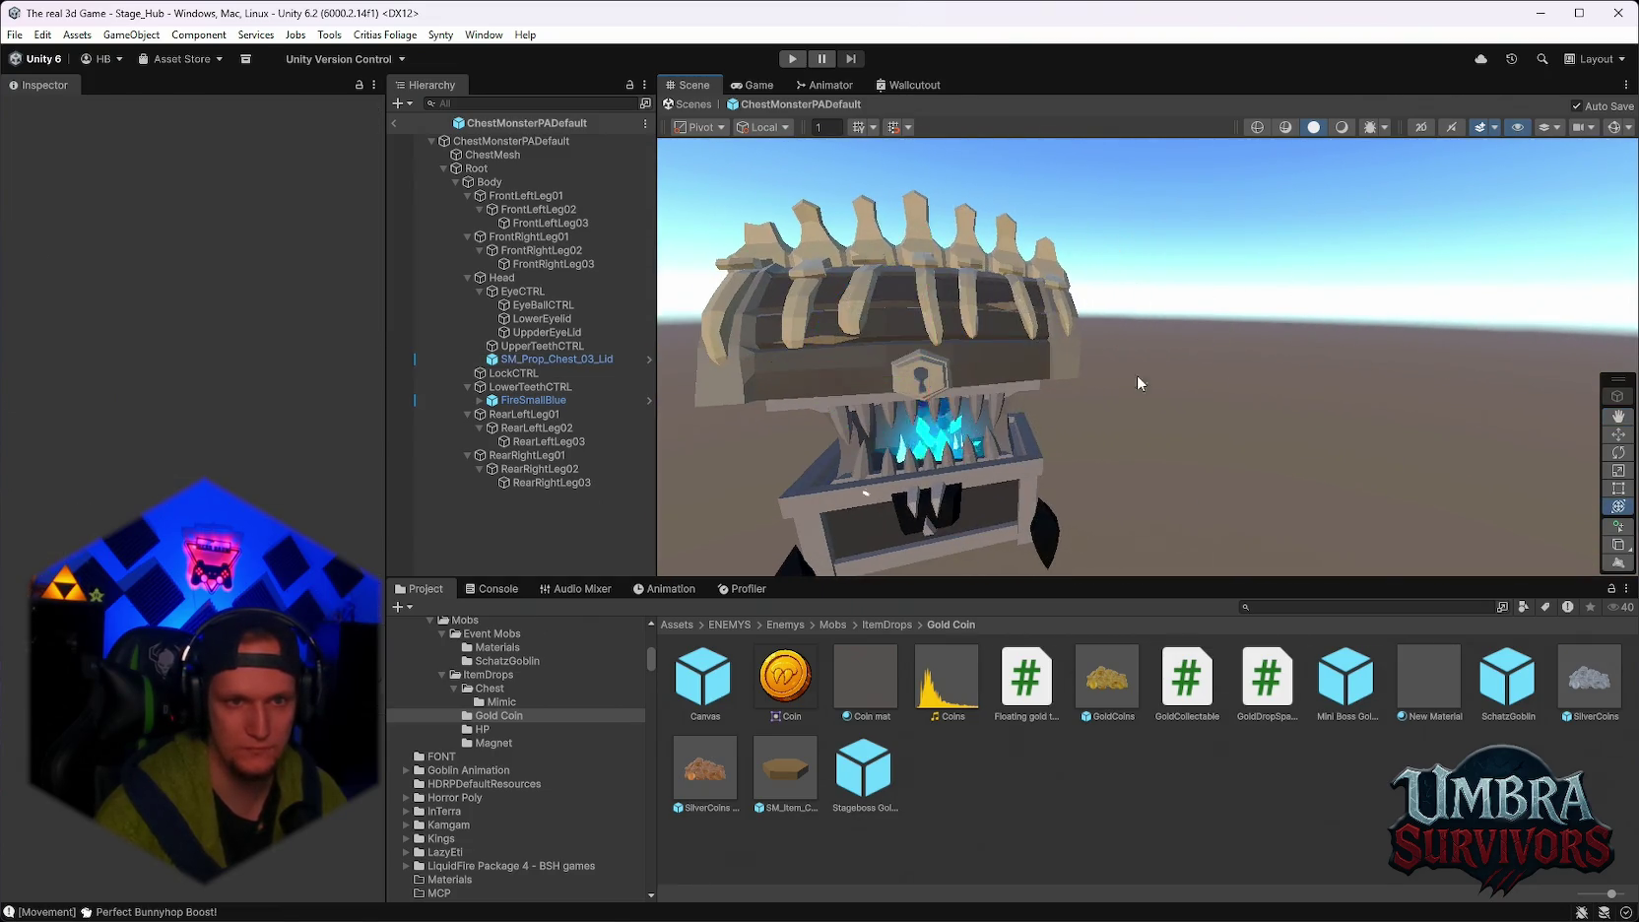
mouse_move(1230, 323)
mouse_down()
mouse_move(1015, 296)
mouse_move(1102, 248)
mouse_up()
mouse_move(1085, 495)
mouse_down()
mouse_move(1170, 457)
mouse_move(1113, 449)
mouse_move(1265, 349)
mouse_up()
click(1033, 455)
click(1267, 355)
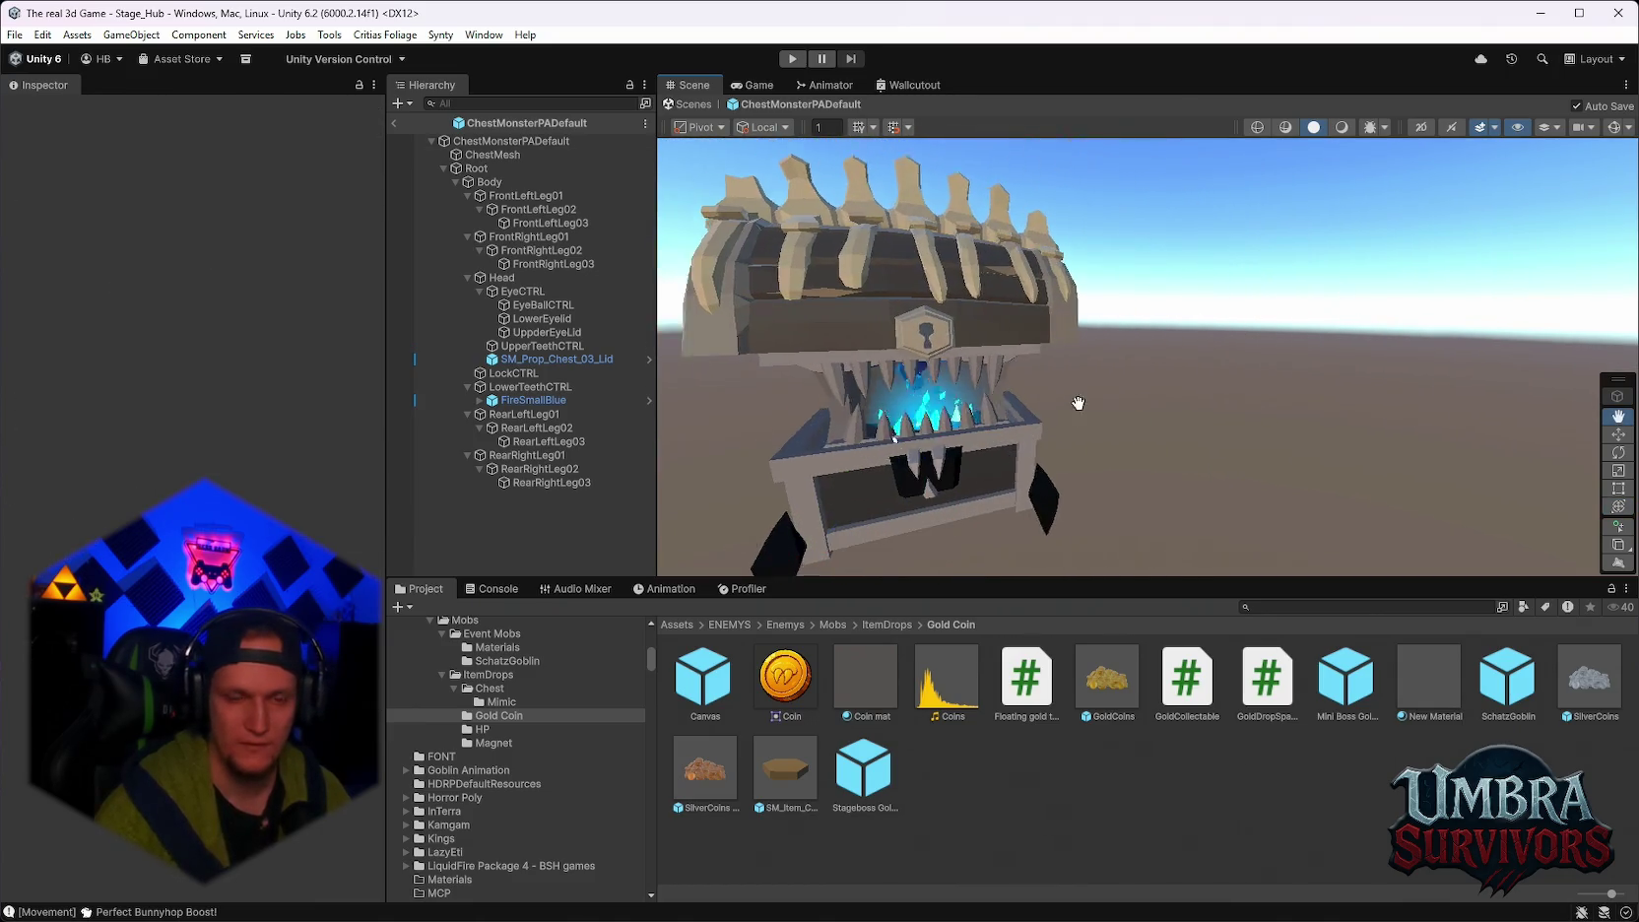
drag(1253, 442, 1064, 395)
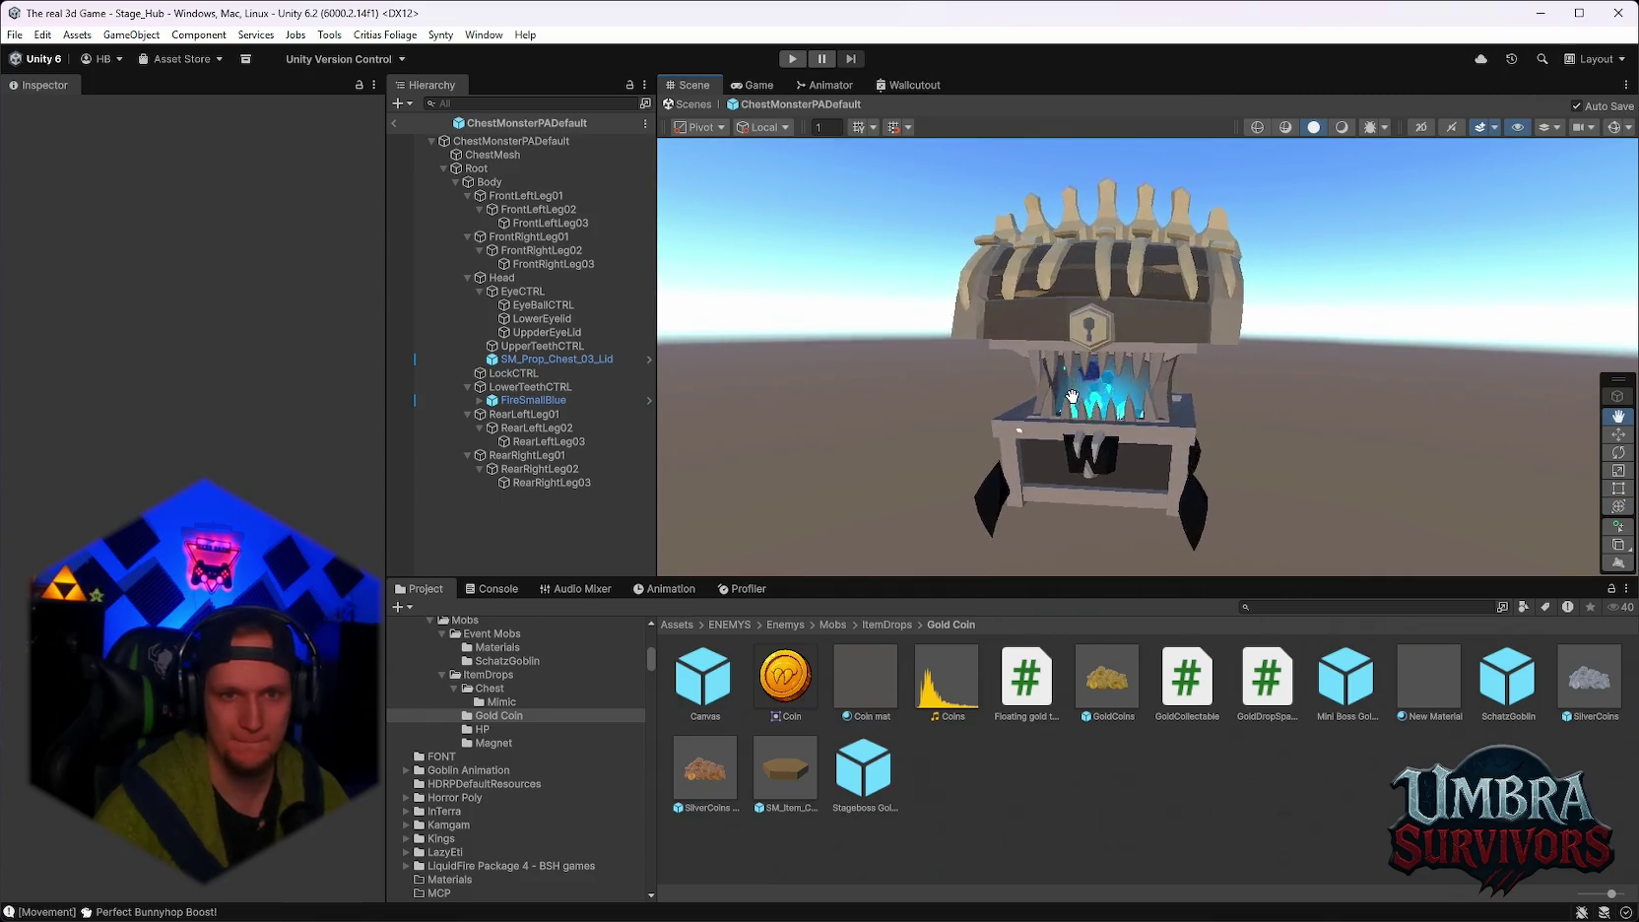
drag(1258, 381, 1013, 380)
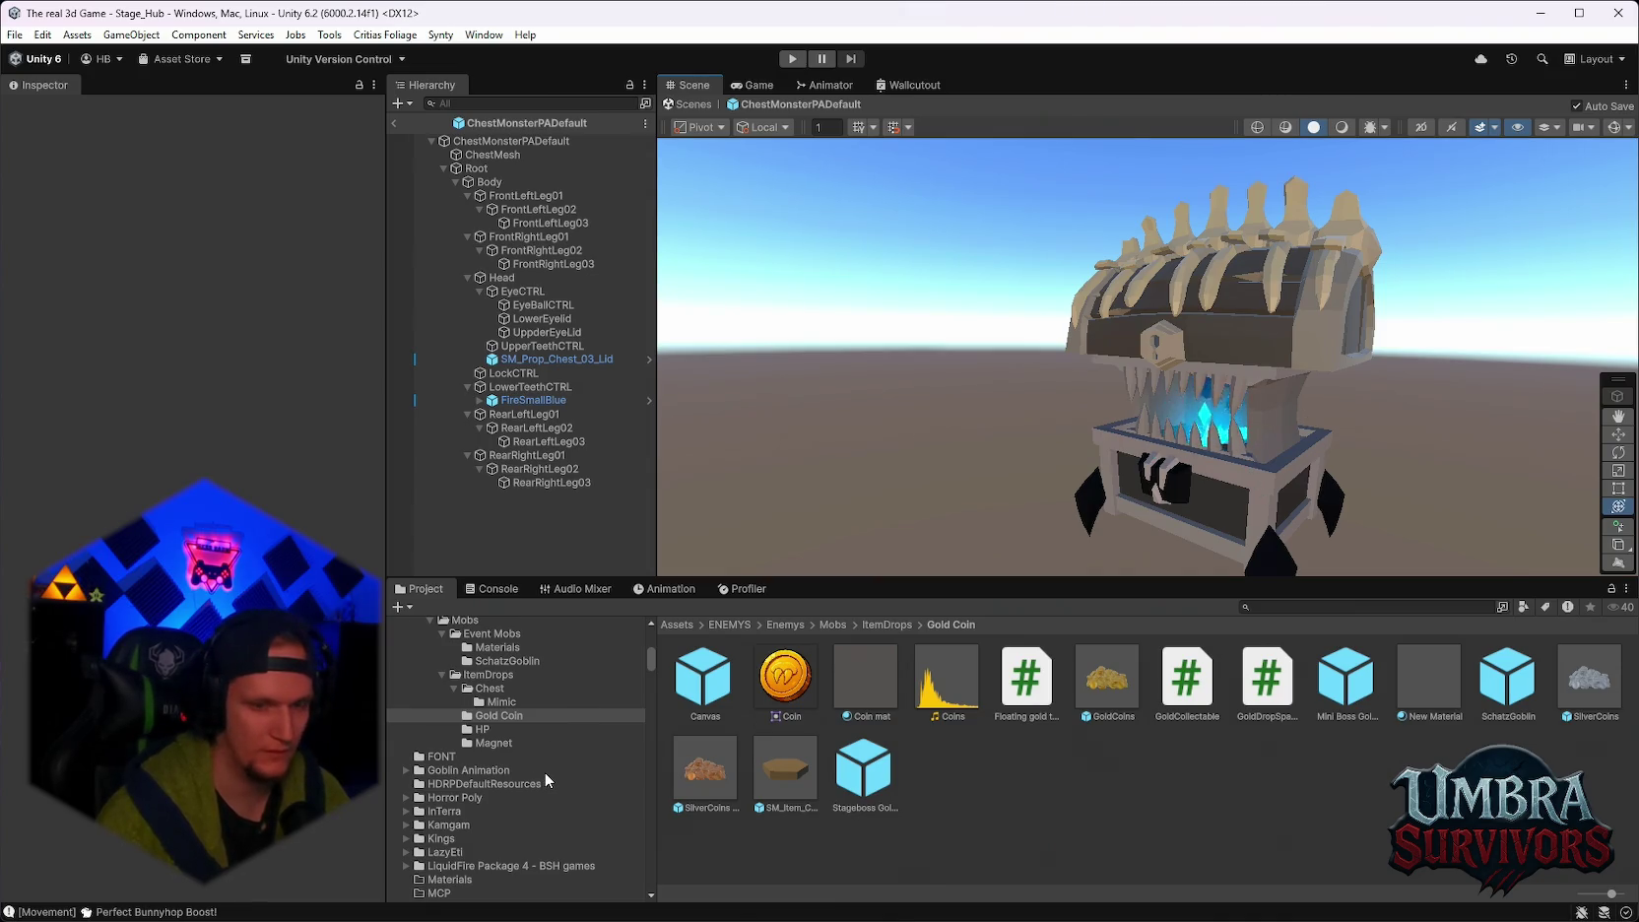
Browse the Mobs and Event Mobs folders down to SchatzGoblin in the Project window.
mouse_move(1047, 916)
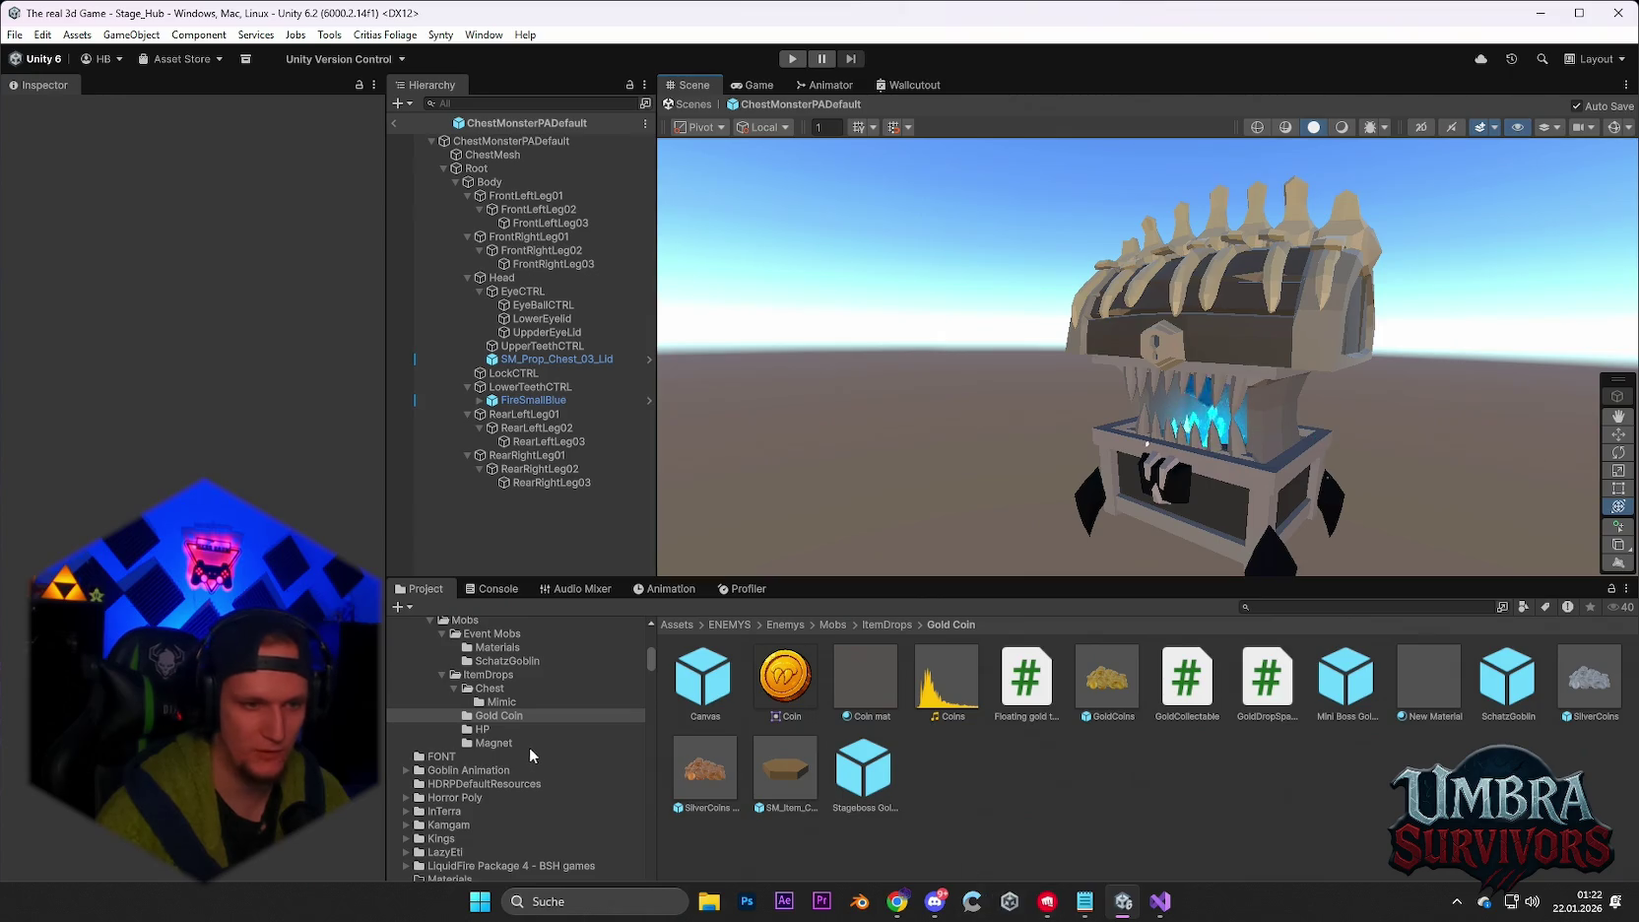
scroll(525, 748, up, 6)
scroll(541, 817, up, 3)
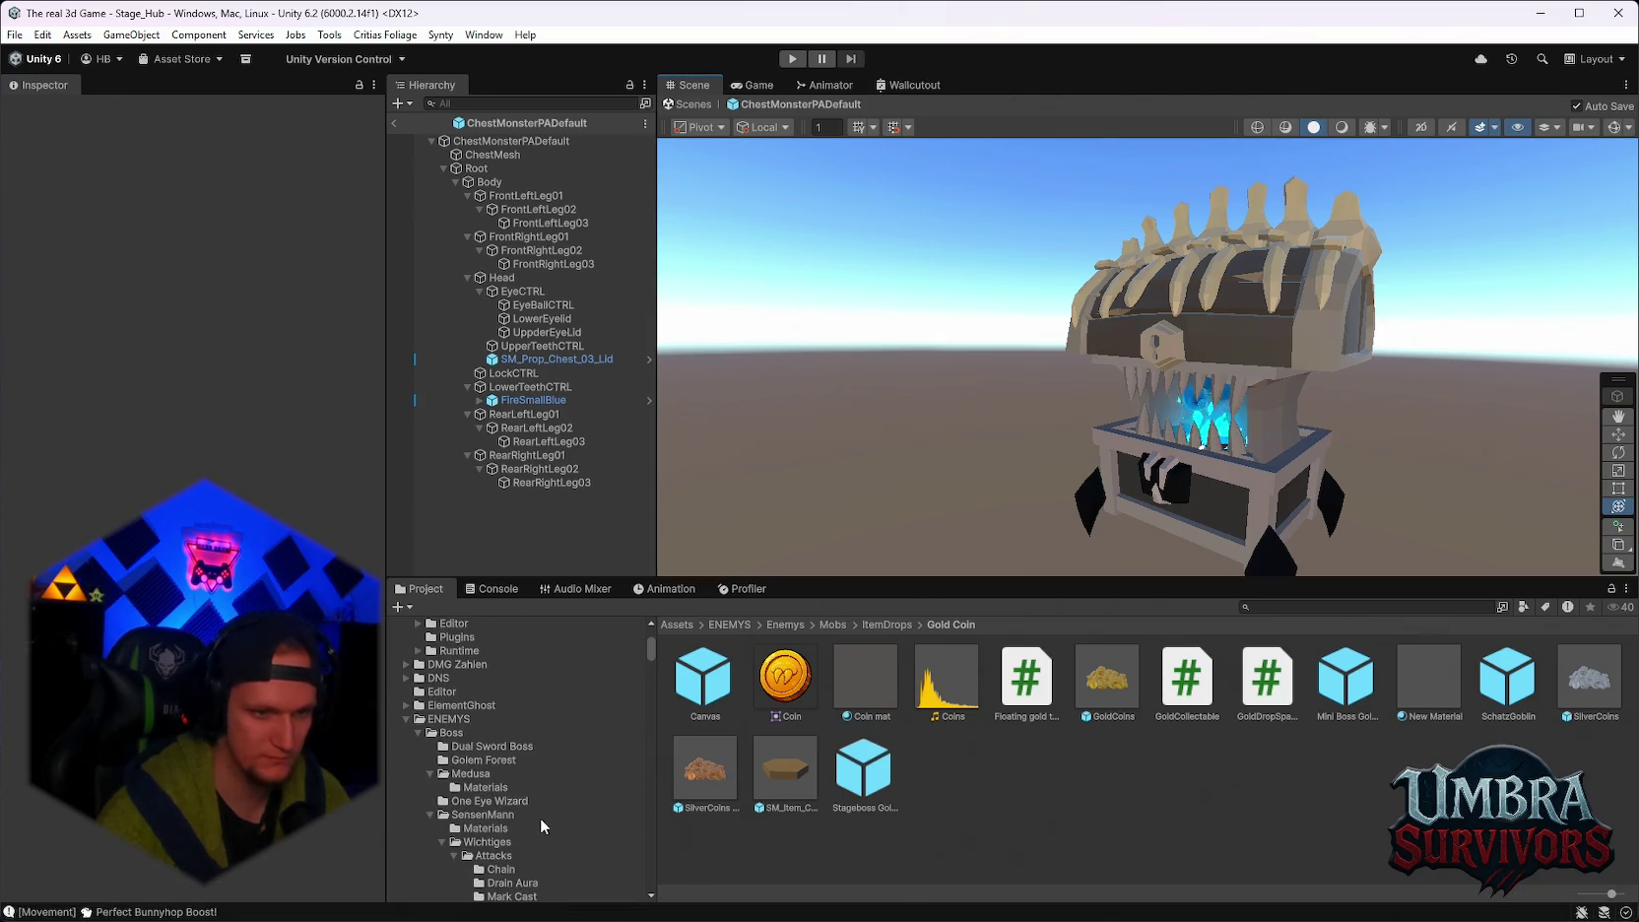
scroll(522, 769, down, 5)
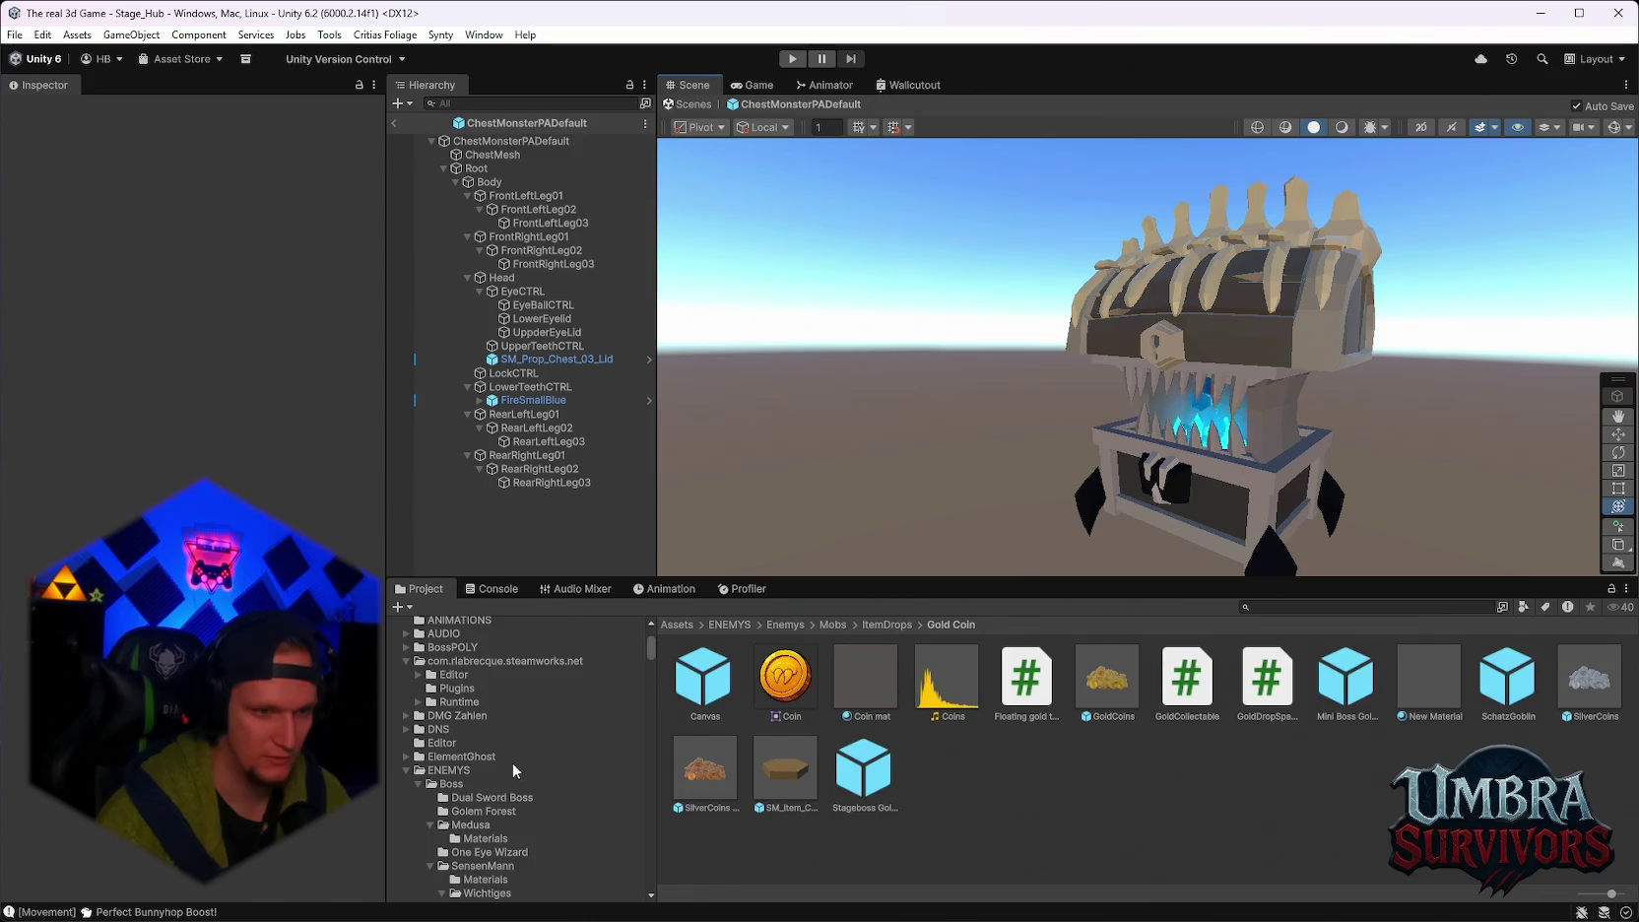
scroll(544, 765, down, 2)
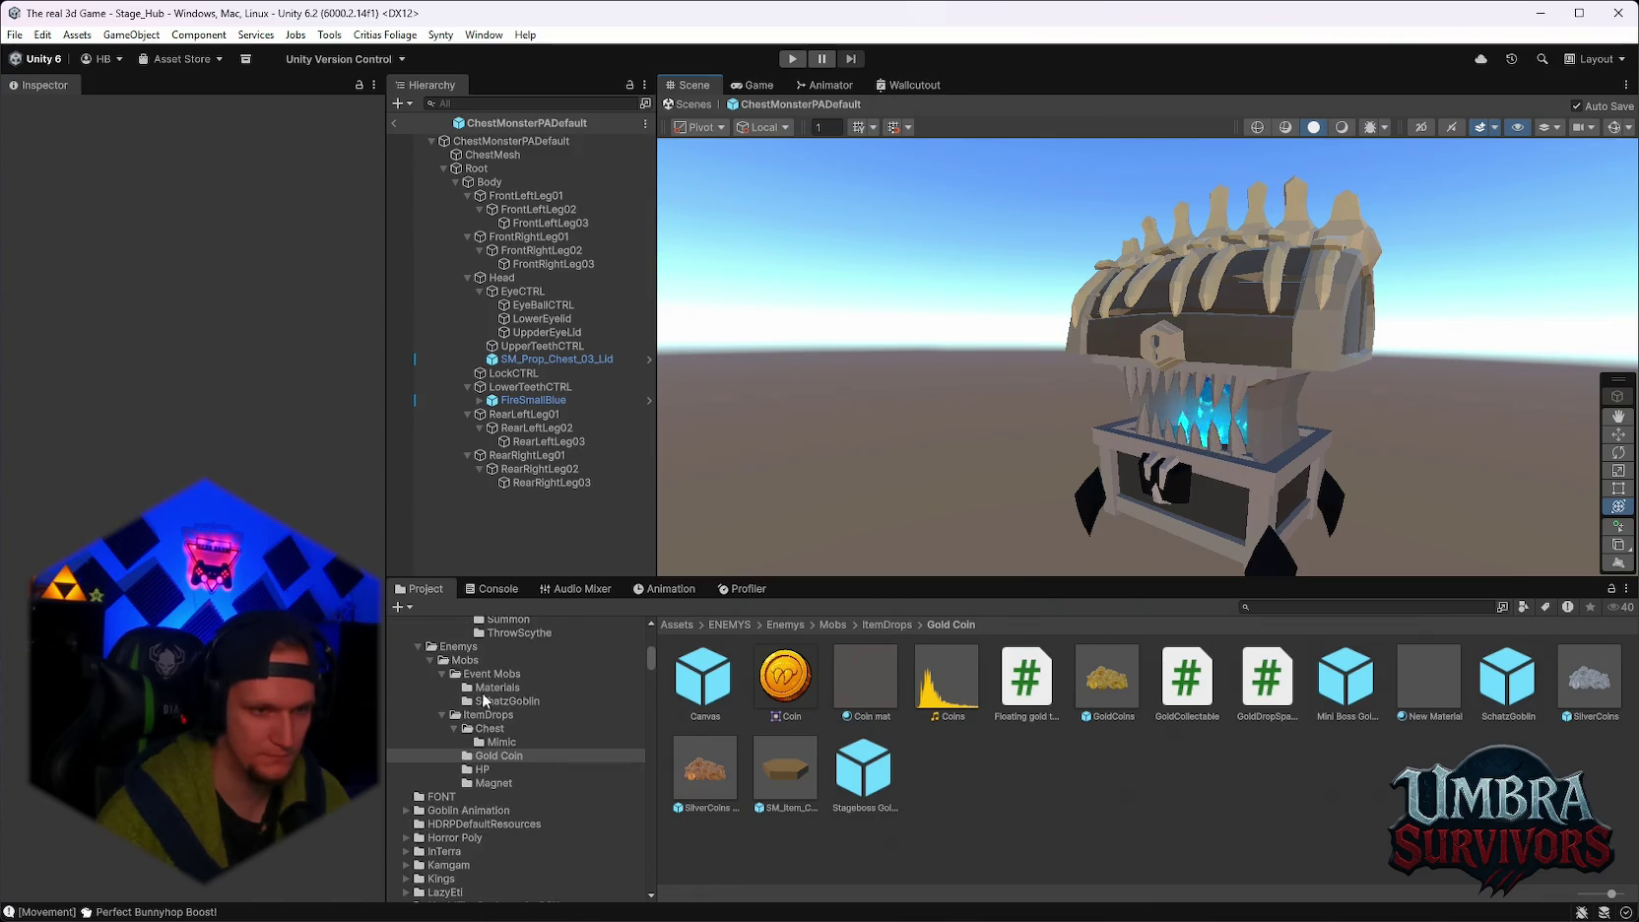
click(465, 660)
click(696, 687)
double_click(696, 686)
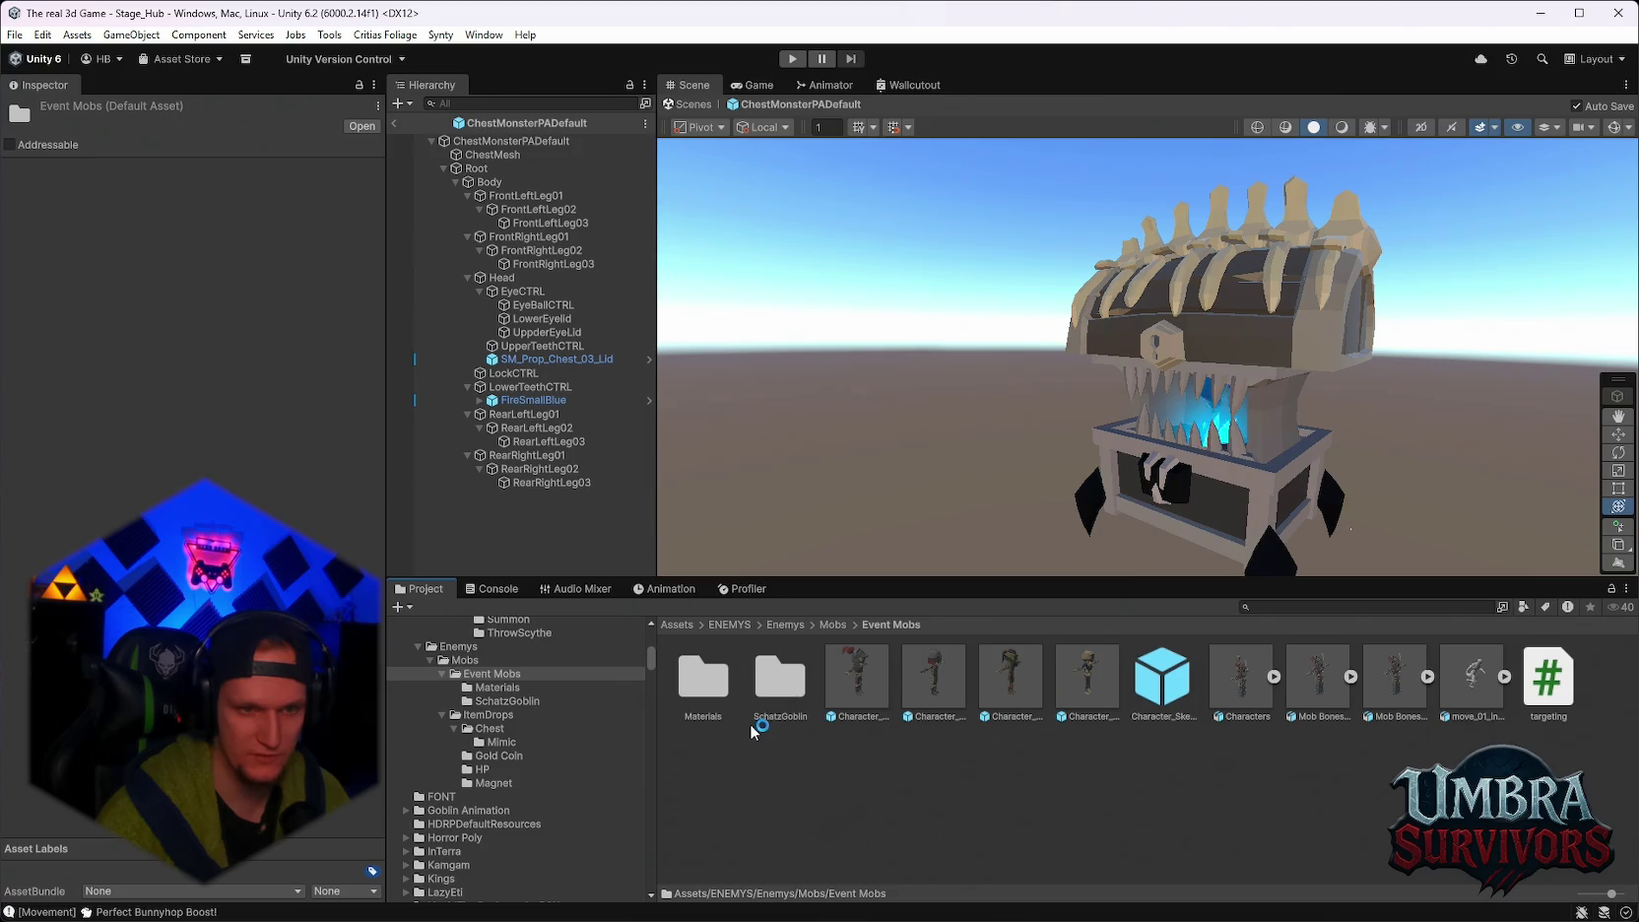
click(783, 695)
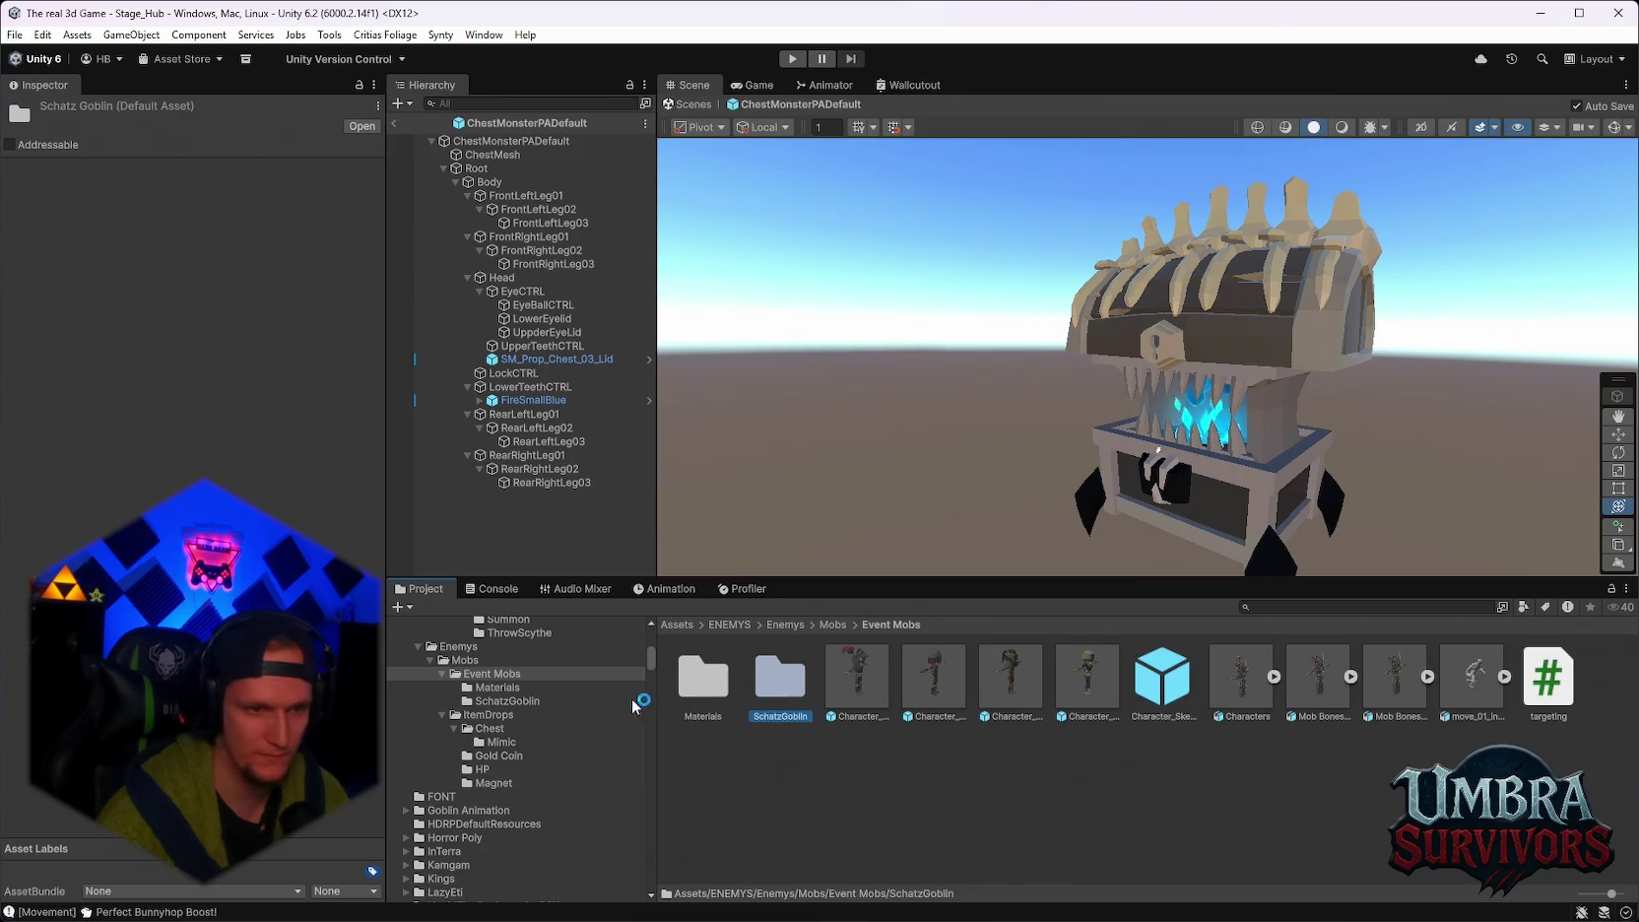
Try and clear a 'maze' search, then select Wraith Swordsman-Red 1 in the Summon folder.
click(1284, 607)
text(maze)
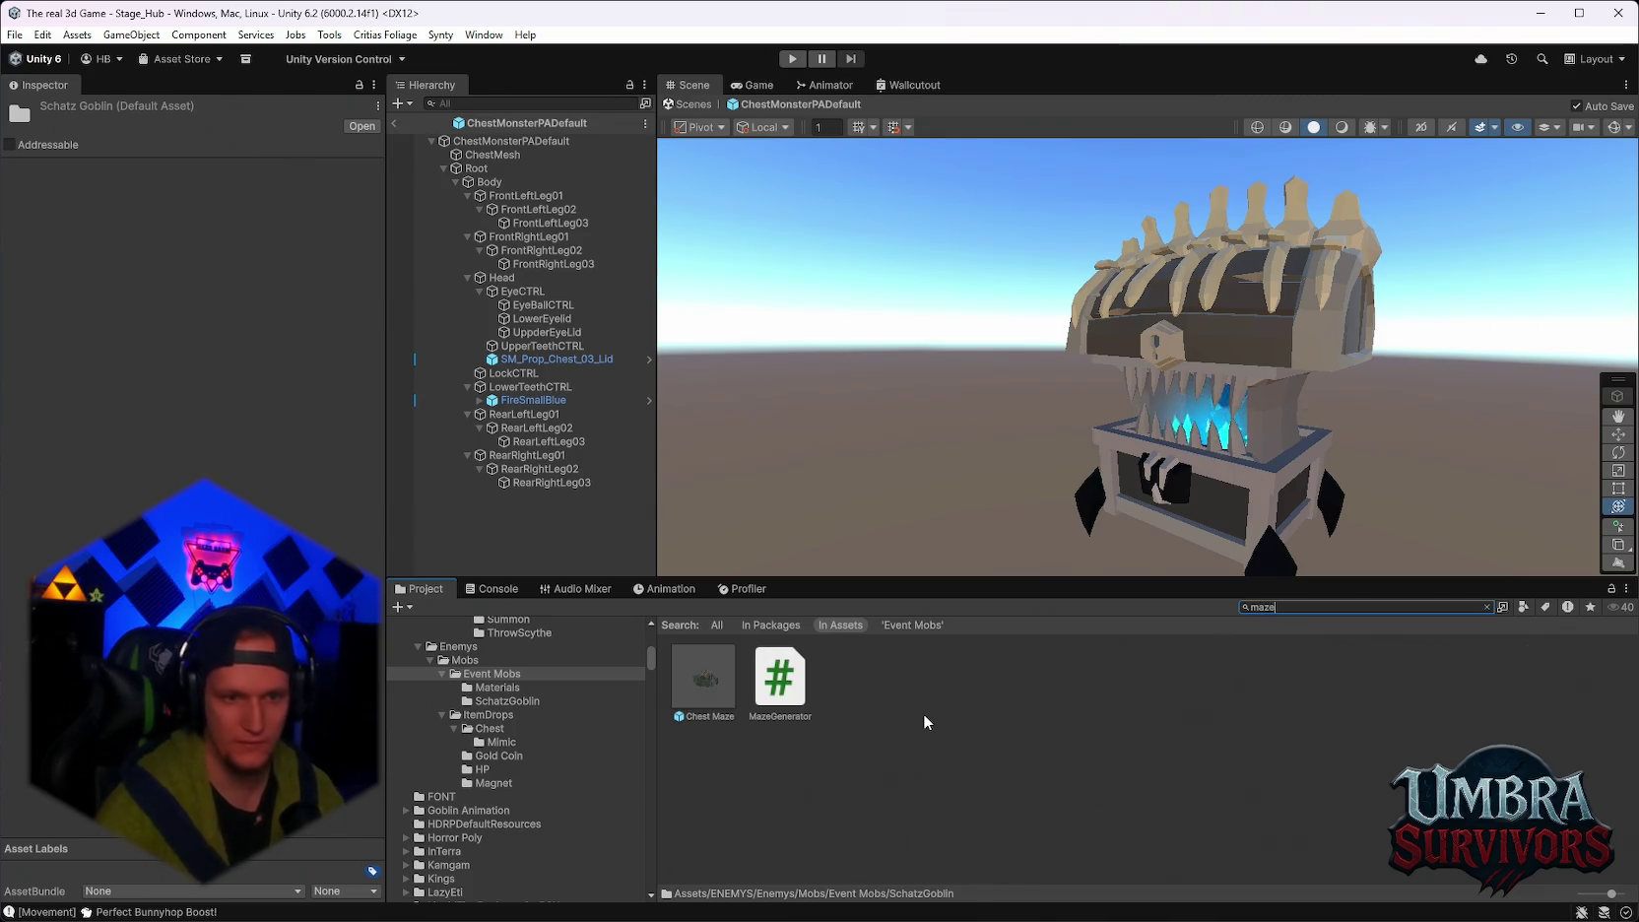
key(BackSpace)
key(BackSpace)
key(BackSpace)
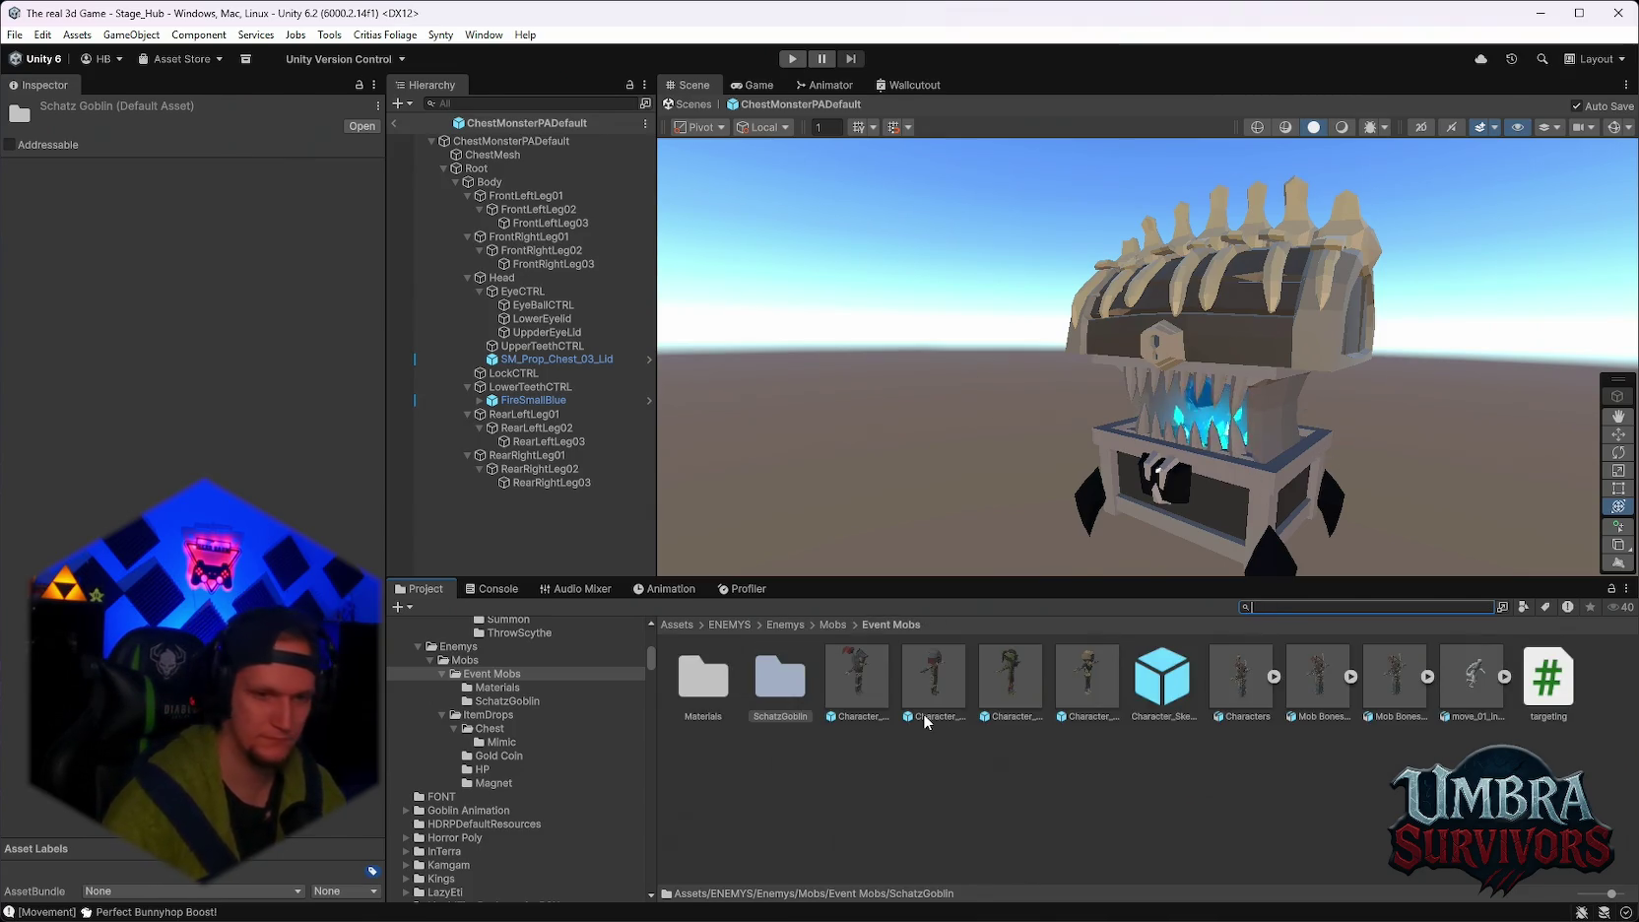
click(496, 756)
scroll(504, 777, up, 5)
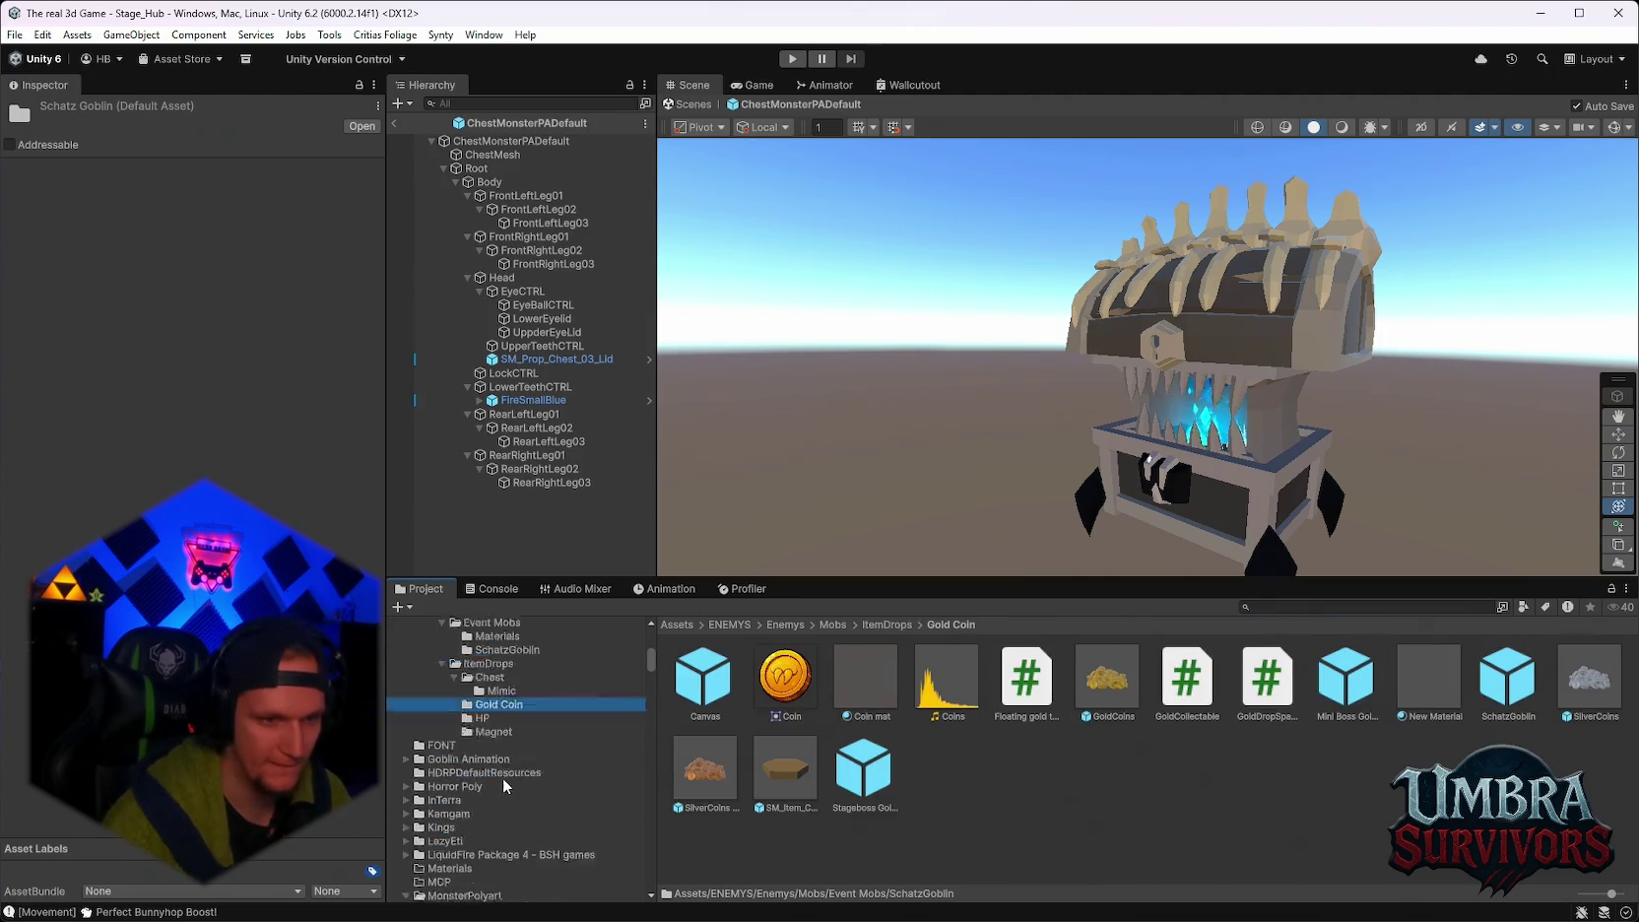
click(508, 823)
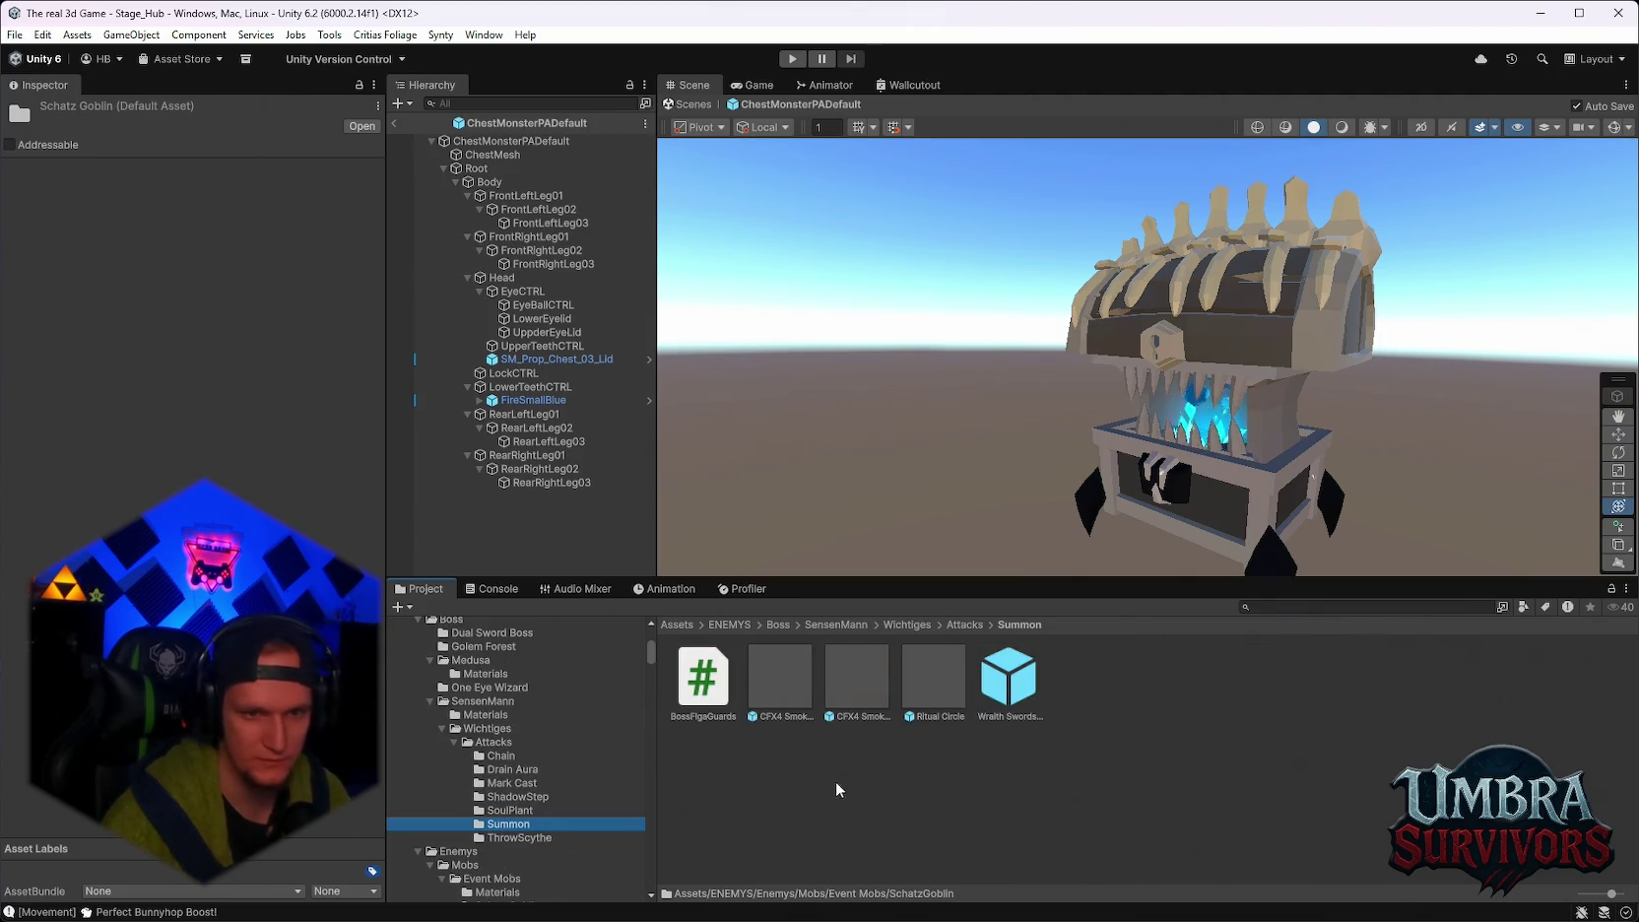
click(1032, 699)
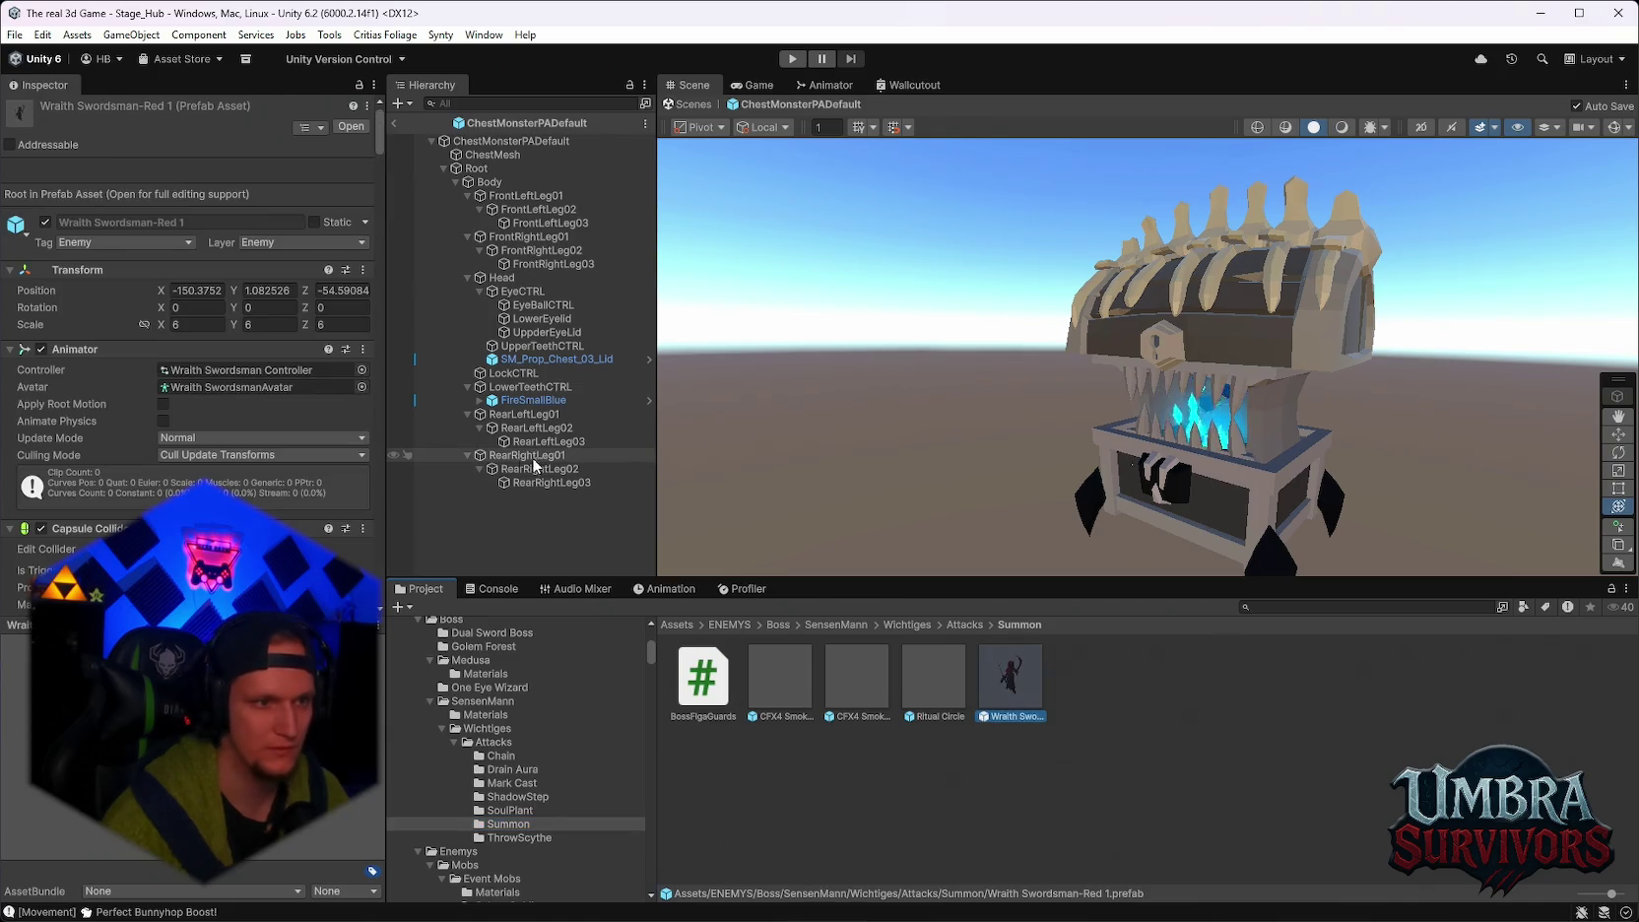
Return to Stage_Hub and inspect the EnemyWaveConfig asset found by searching 'wavec'.
click(395, 124)
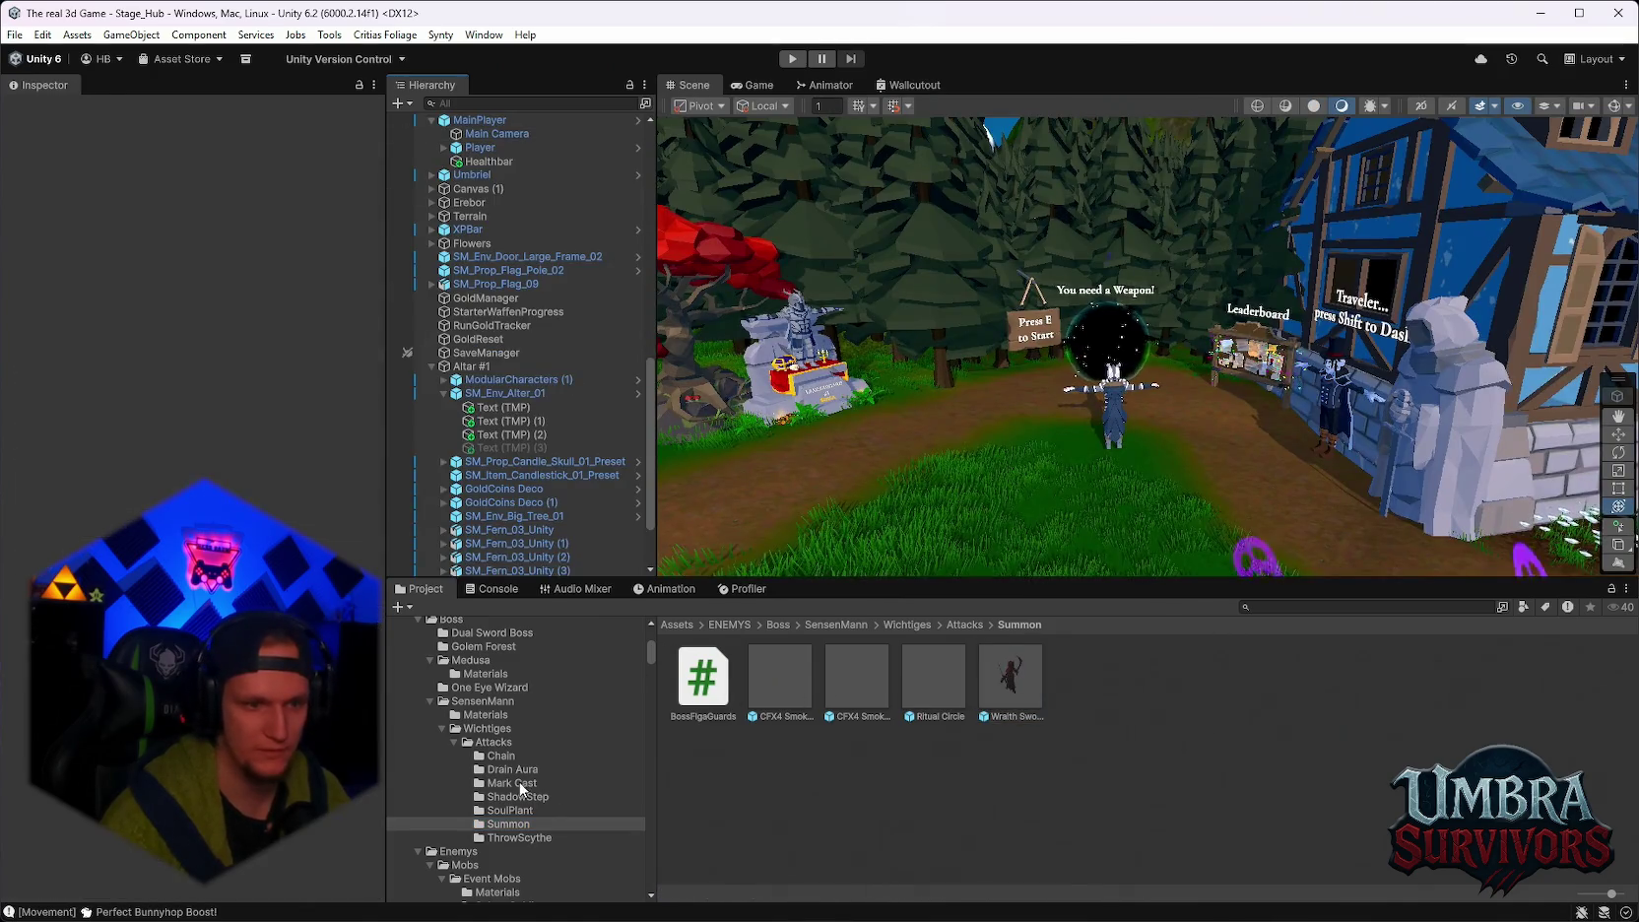
scroll(523, 778, up, 3)
click(1276, 610)
text(wavec)
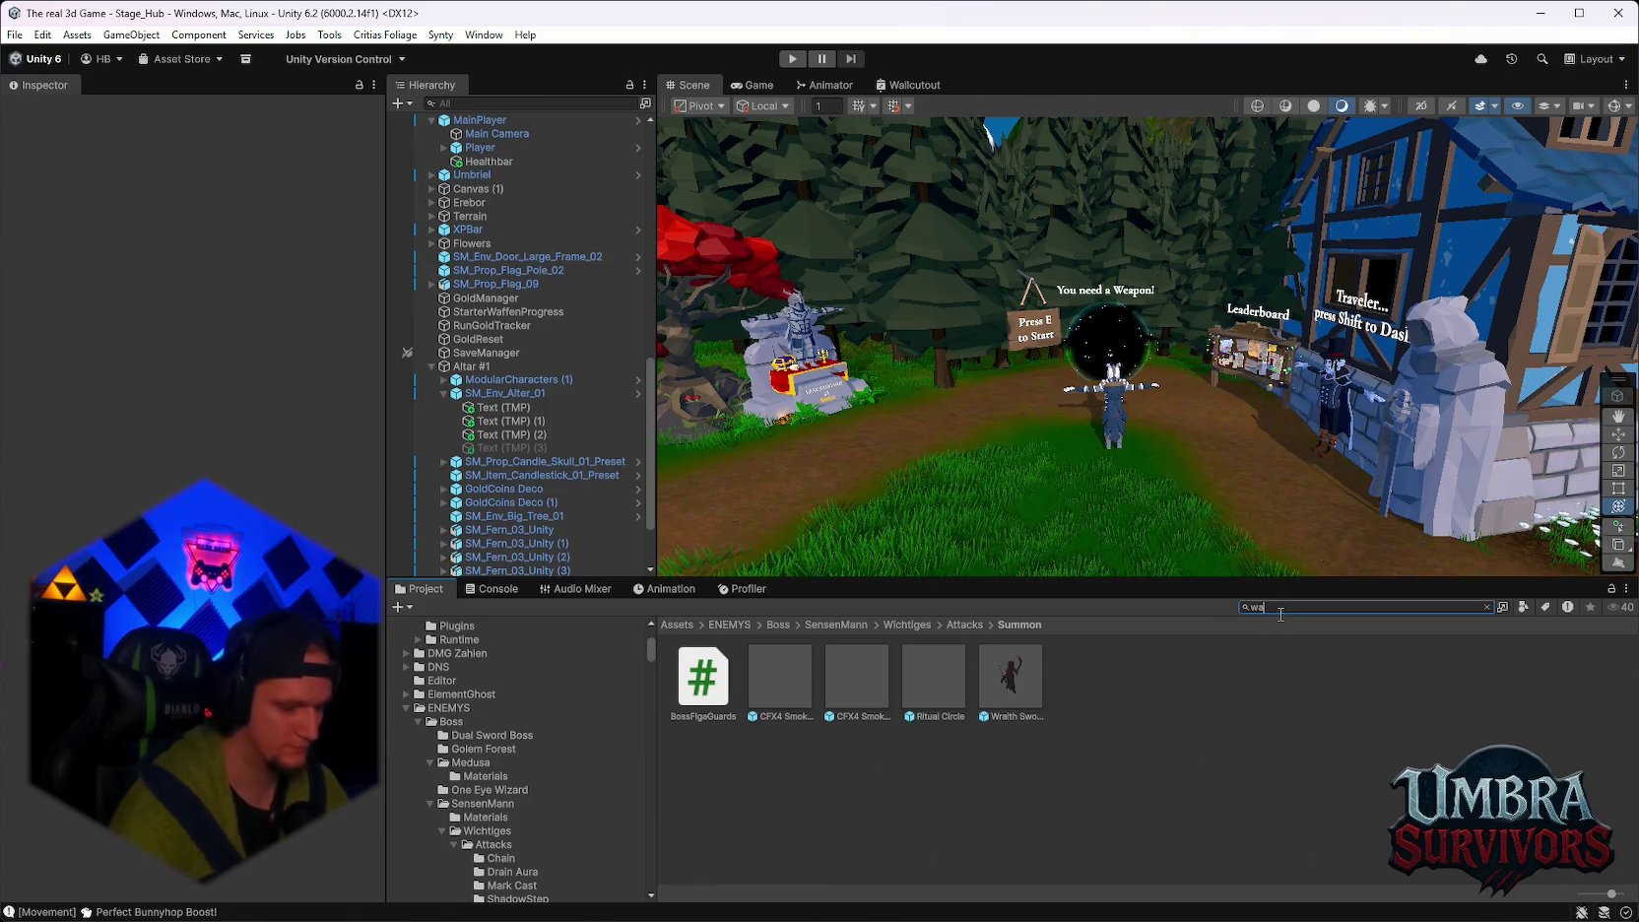
click(778, 680)
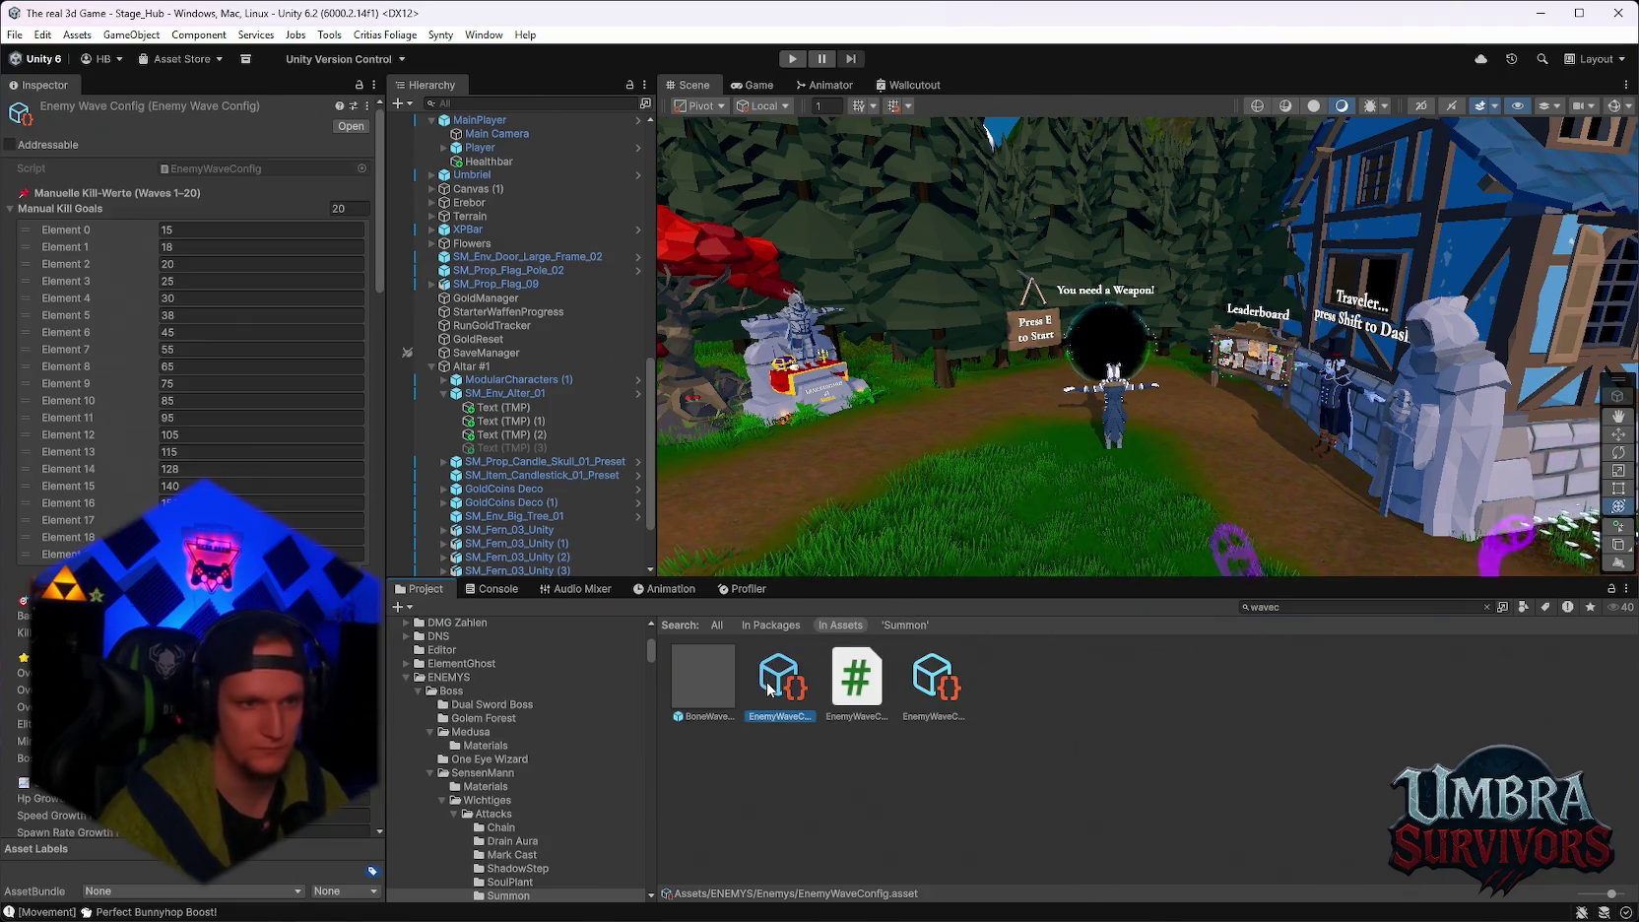
scroll(197, 345, down, 10)
scroll(197, 345, down, 5)
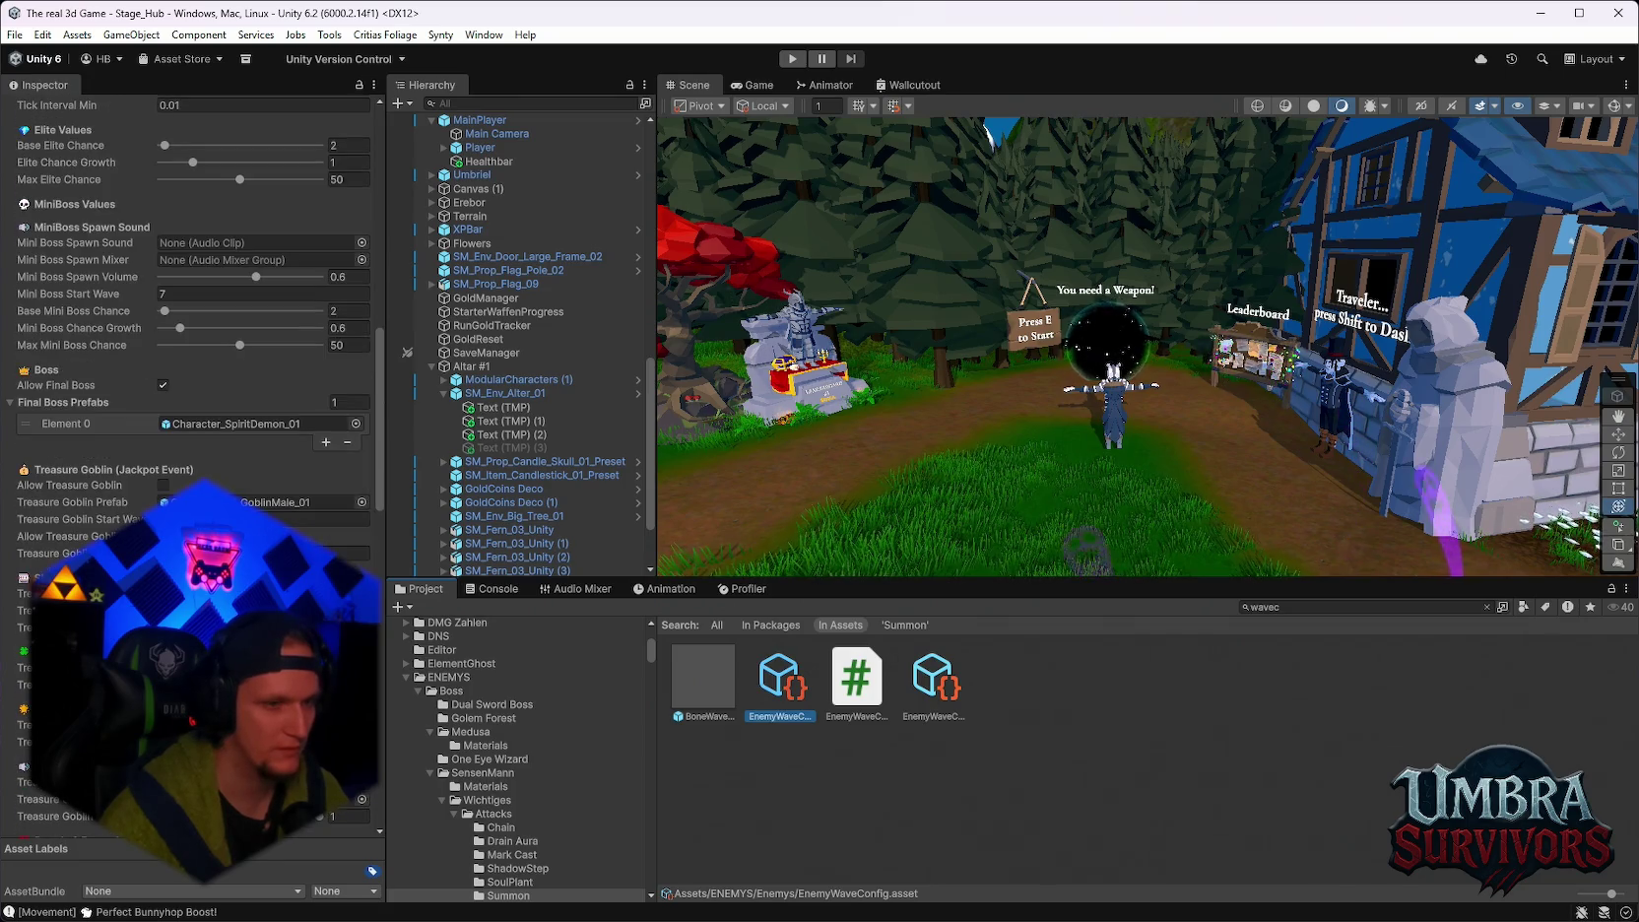
Search 'worldge', select WorldGenConfig and reveal its maze Mini Boss Prefab, Wraith Swordsman-Red 1.
click(1297, 608)
text(world)
text(ge)
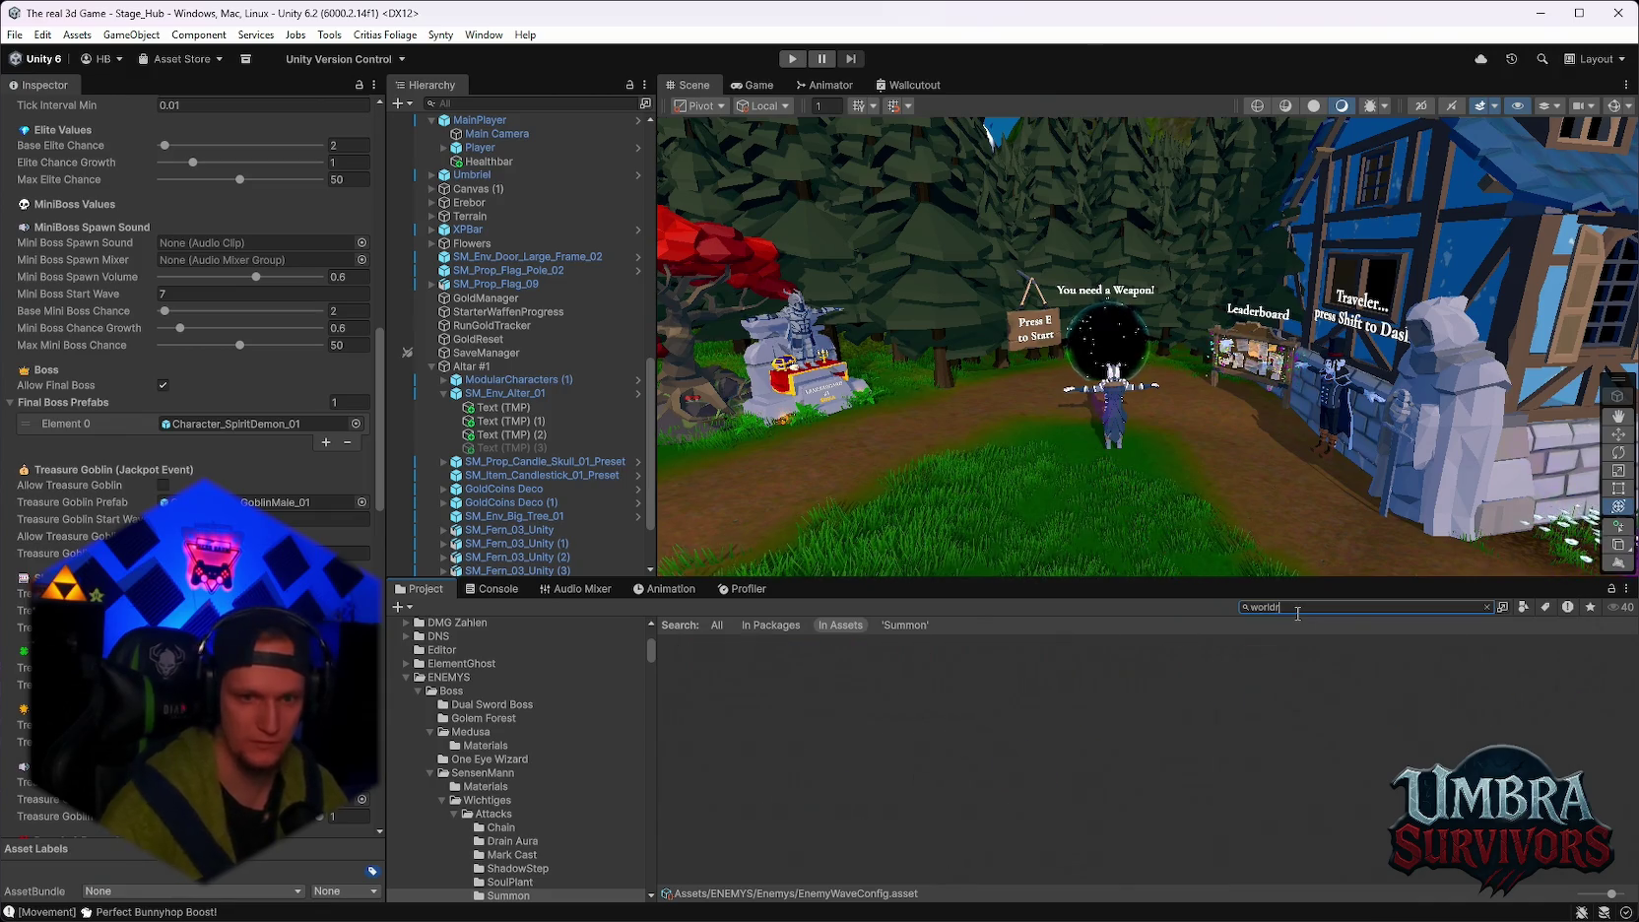
click(704, 677)
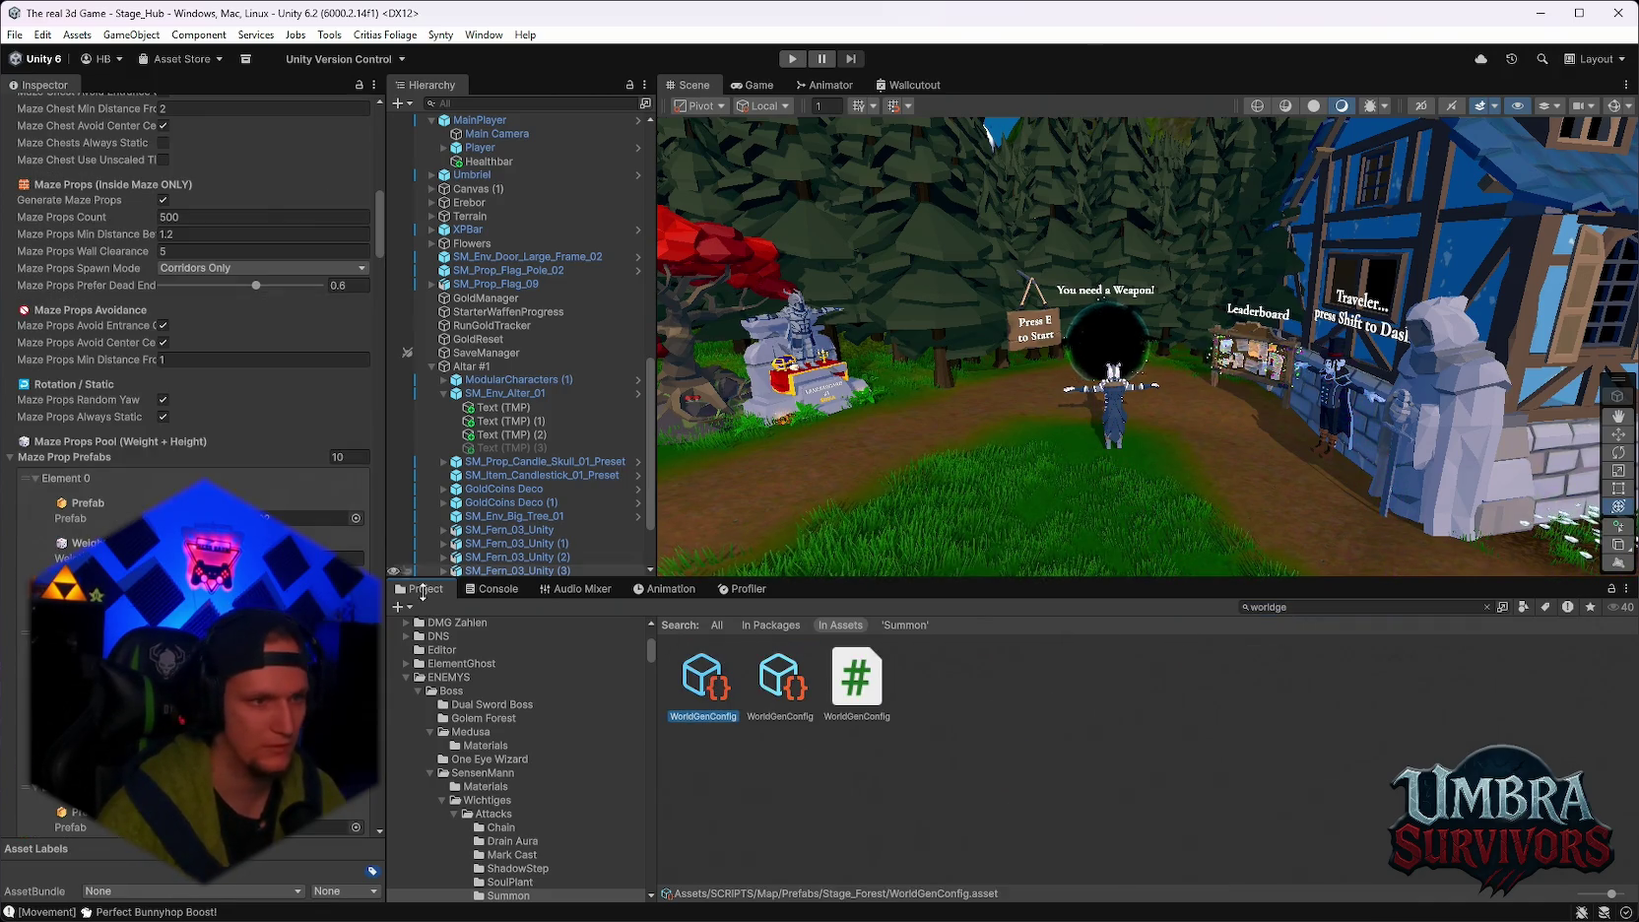
scroll(197, 591, down, 10)
scroll(299, 453, down, 20)
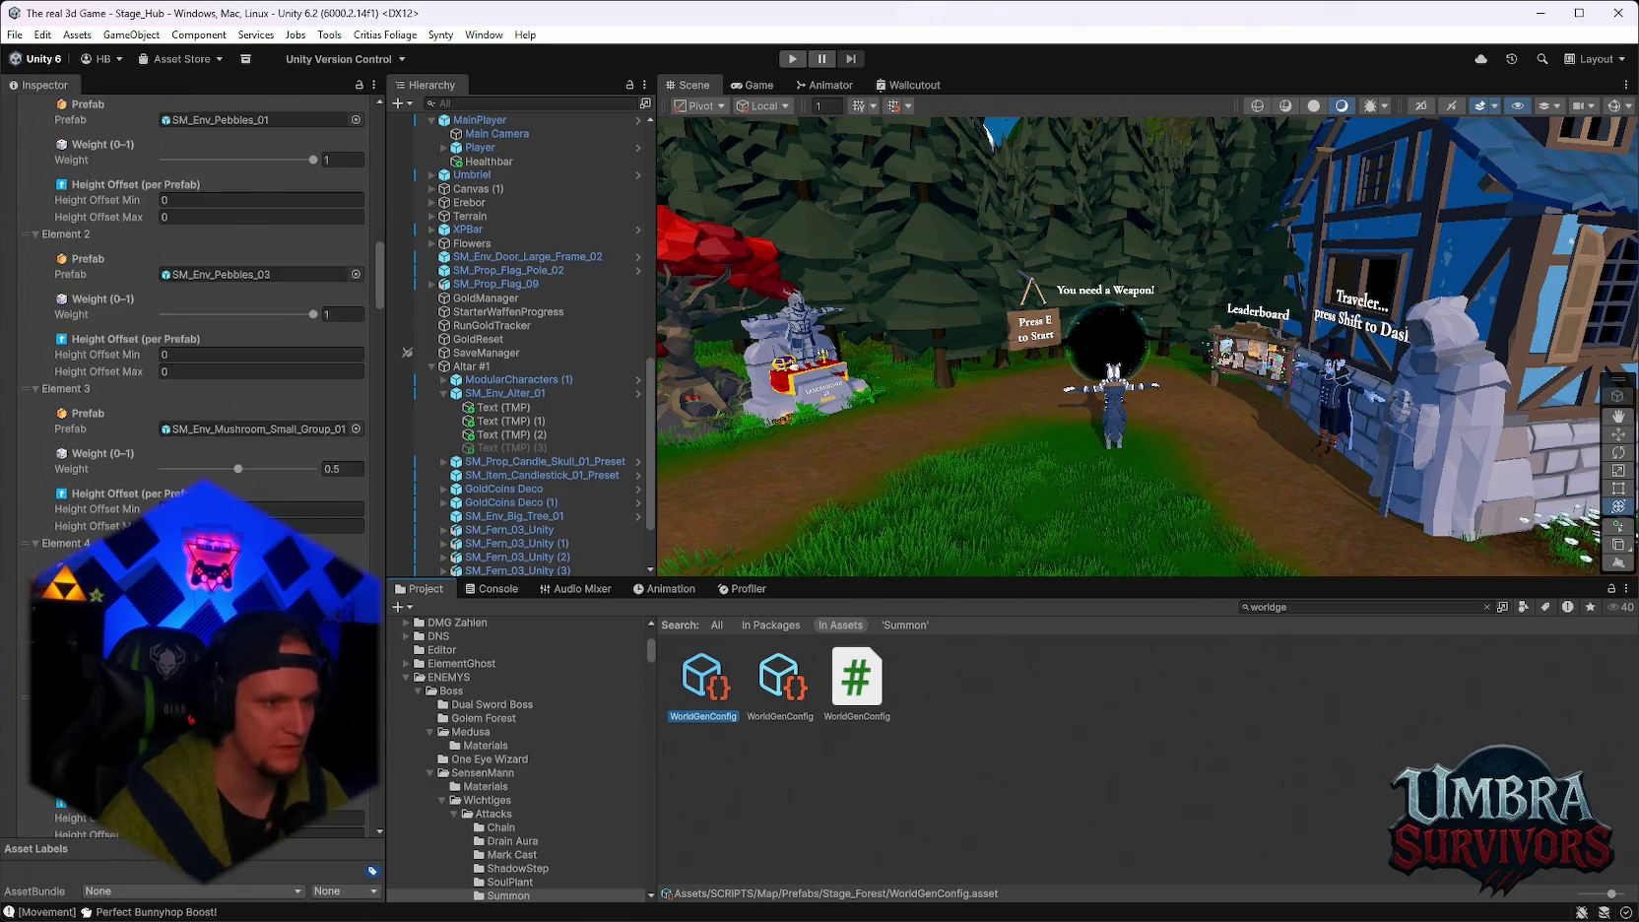
scroll(269, 439, up, 15)
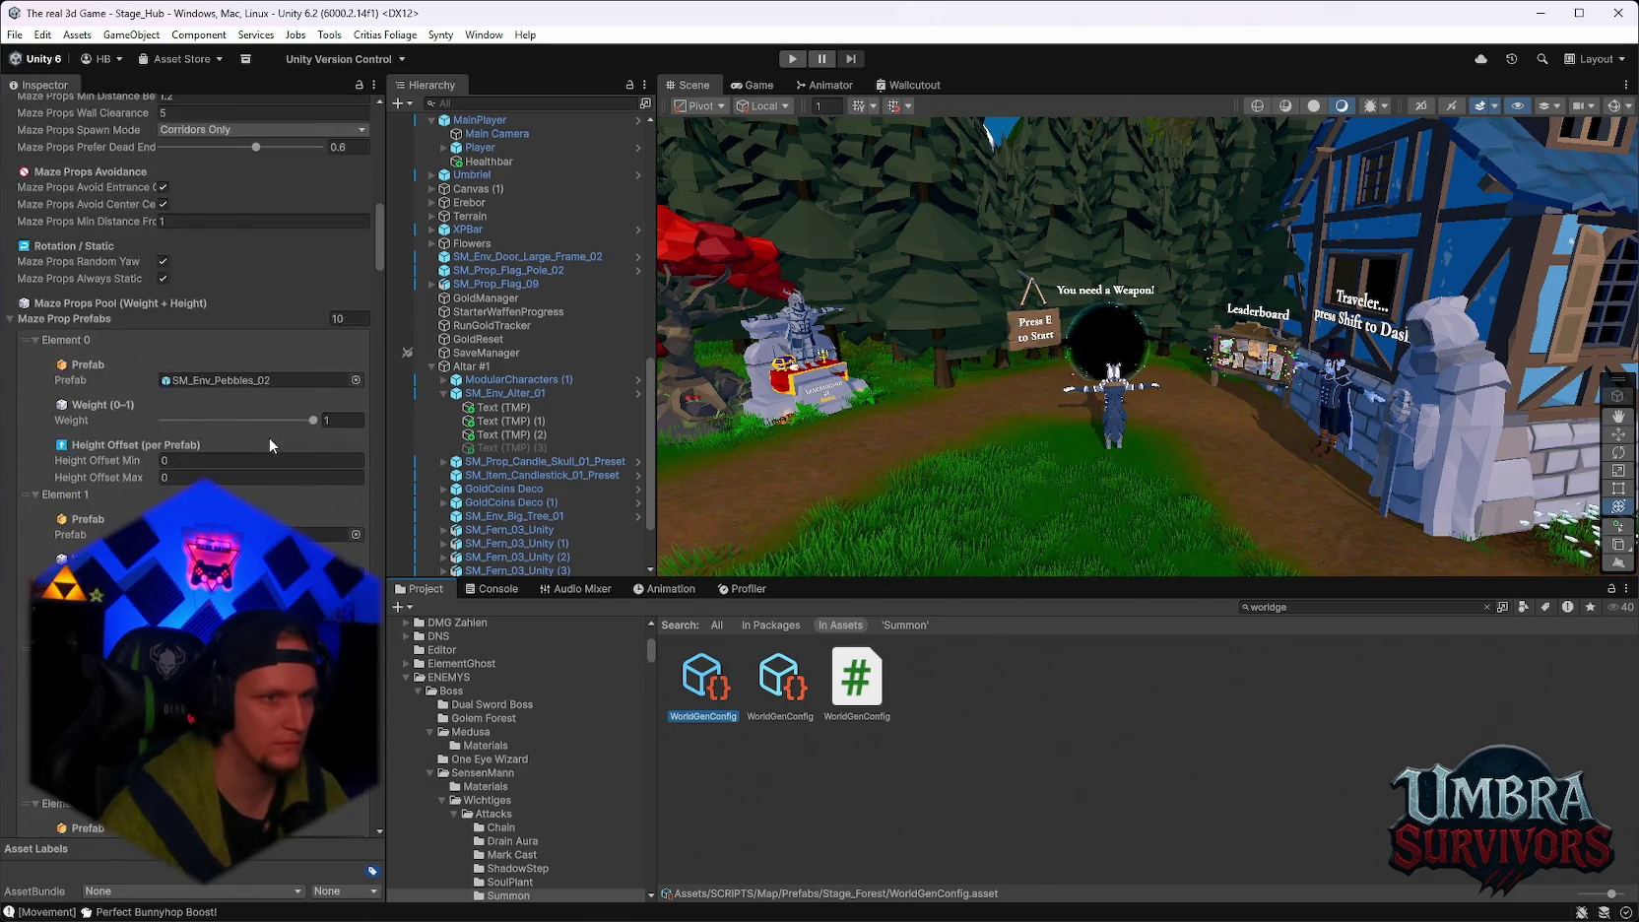
click(18, 506)
scroll(147, 512, down, 10)
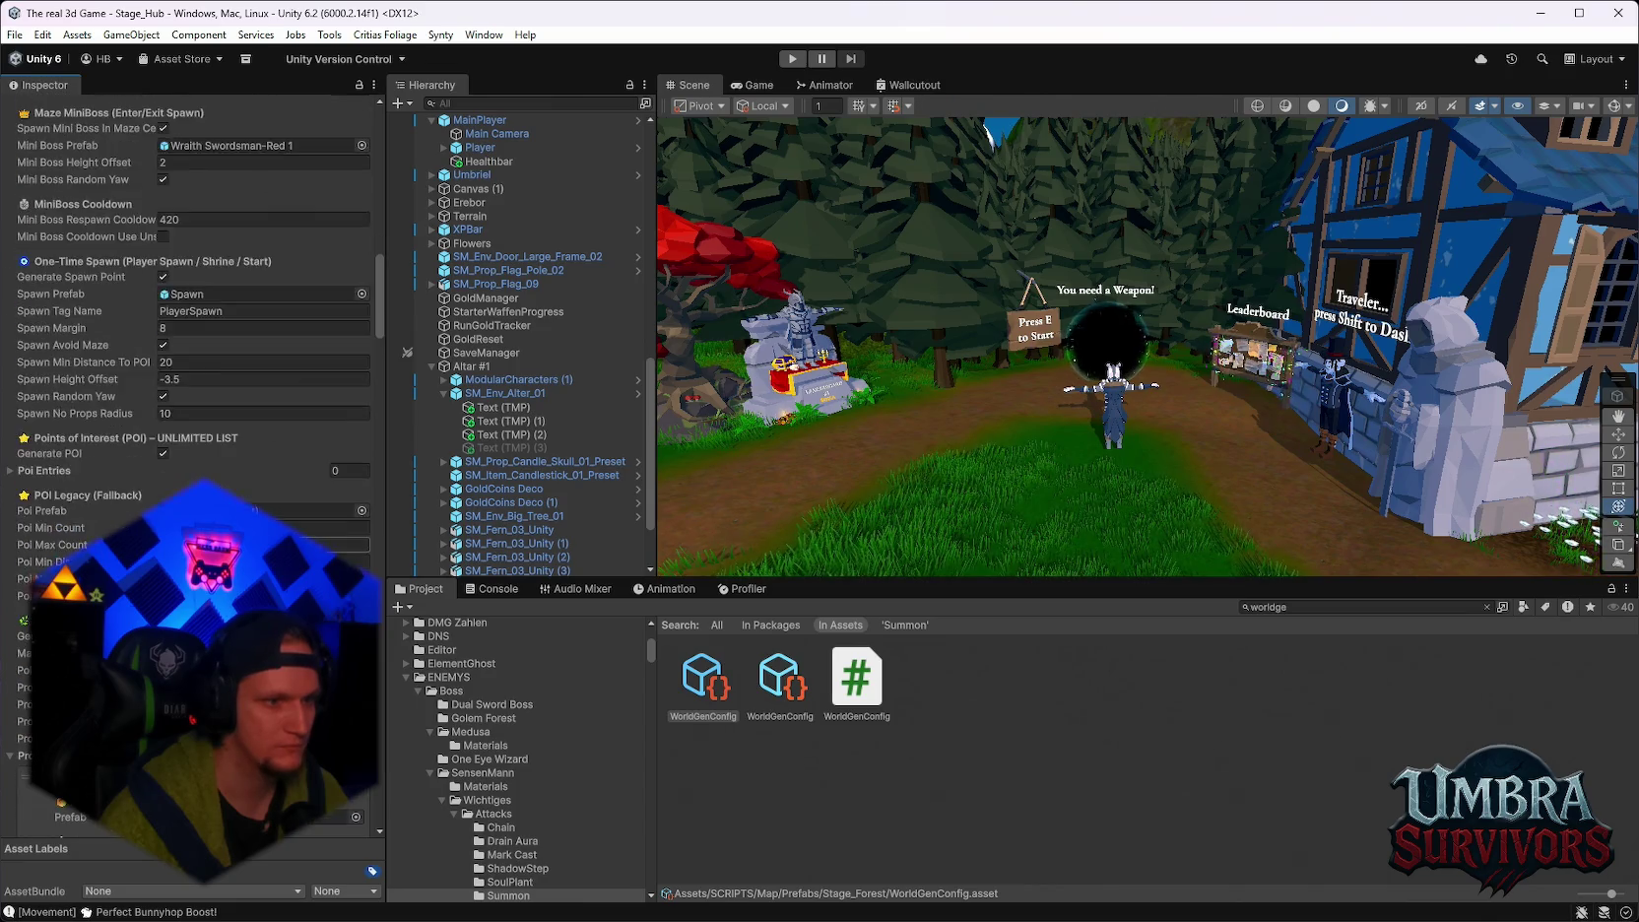
scroll(195, 453, up, 10)
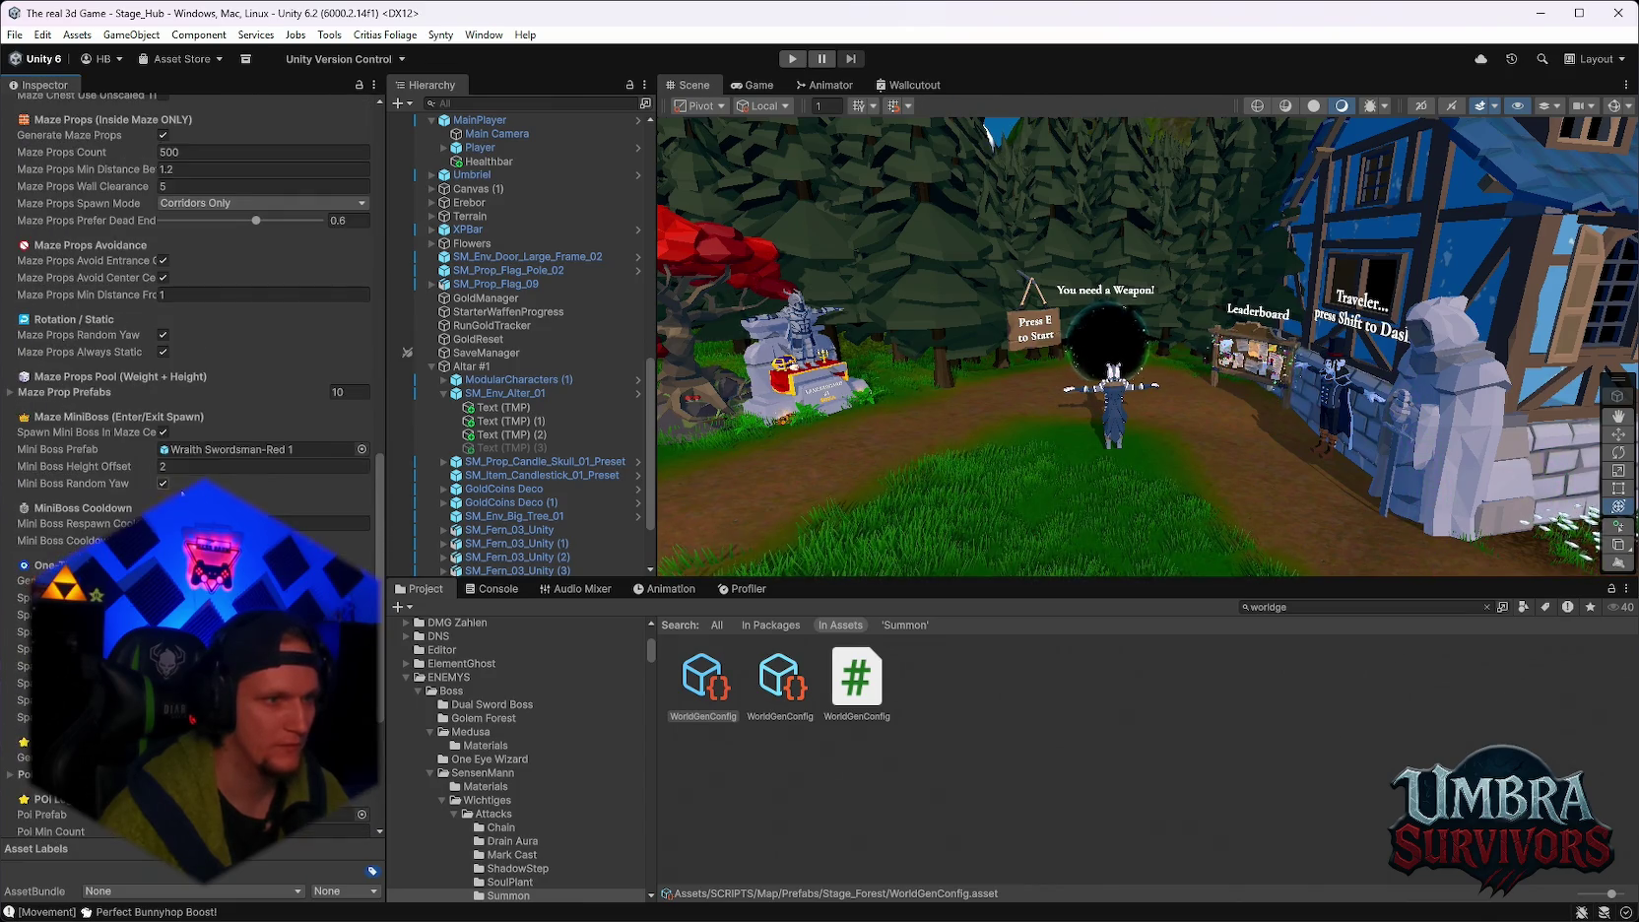
click(195, 450)
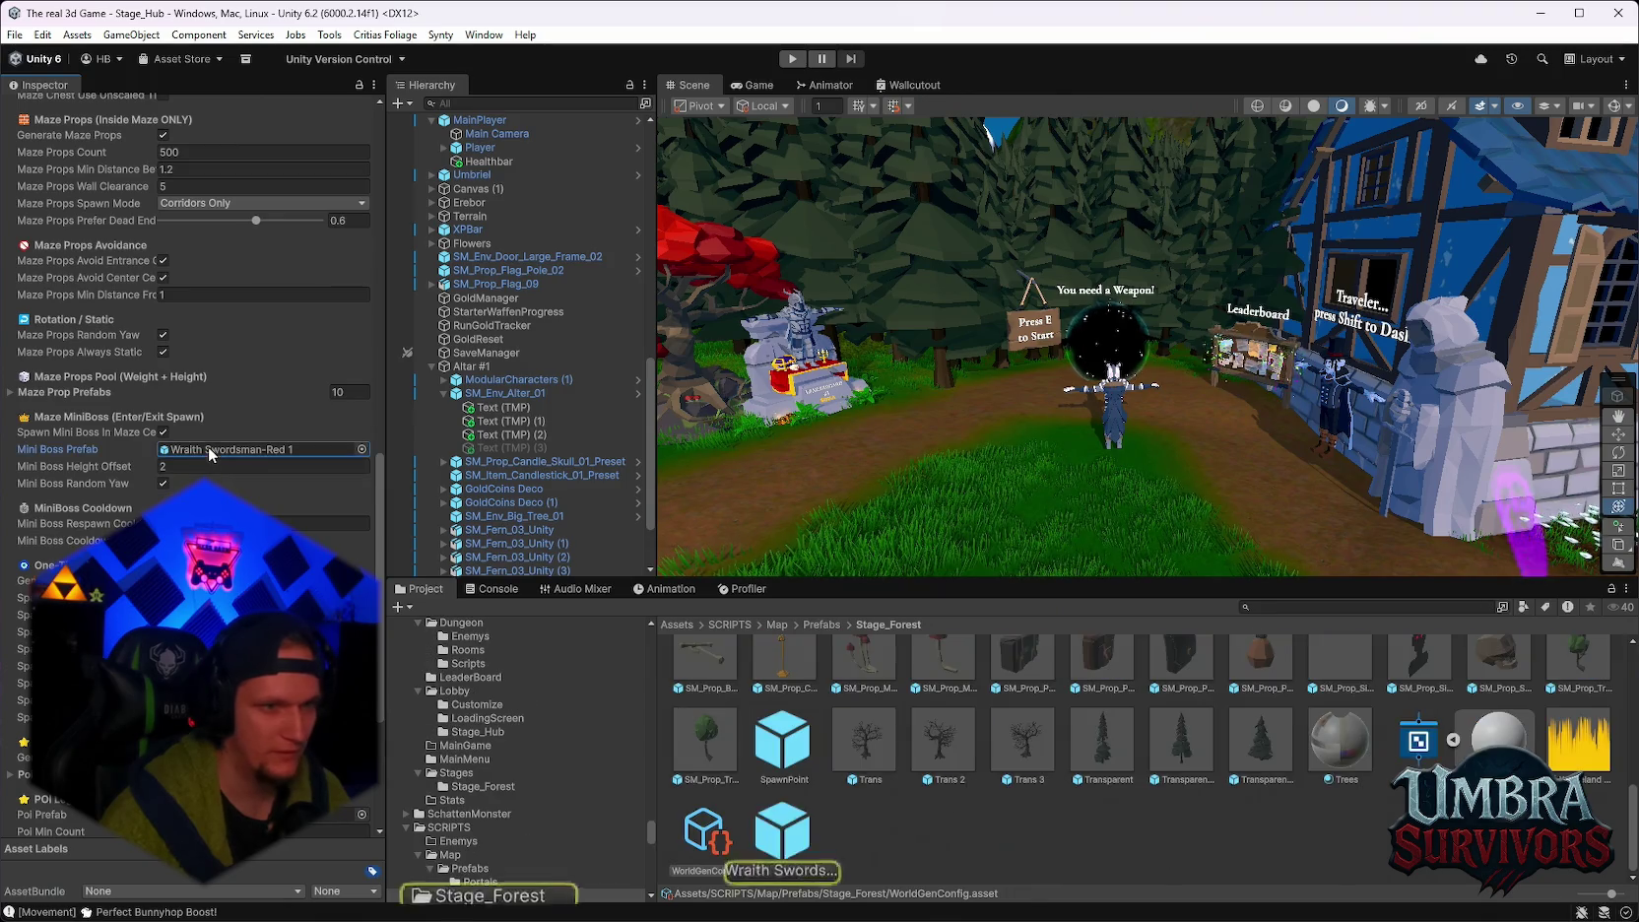
Select the Wraith Swordsman-Red 1 prefab and scroll through its components.
click(792, 830)
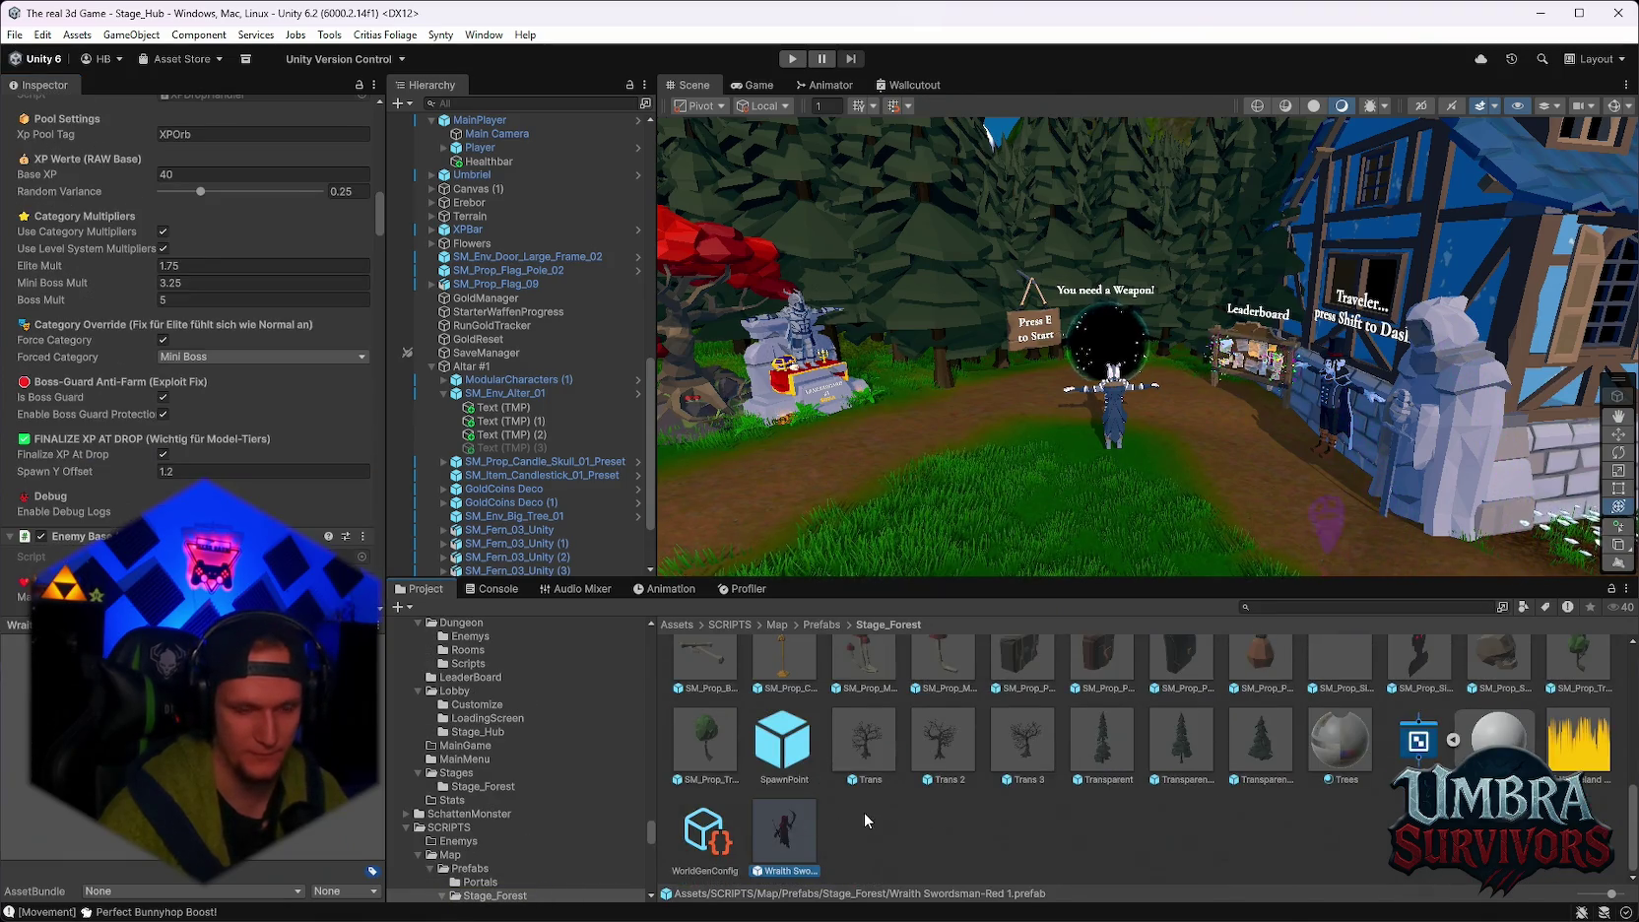
click(876, 853)
right_click(876, 853)
key(Escape)
click(792, 834)
scroll(286, 529, down, 10)
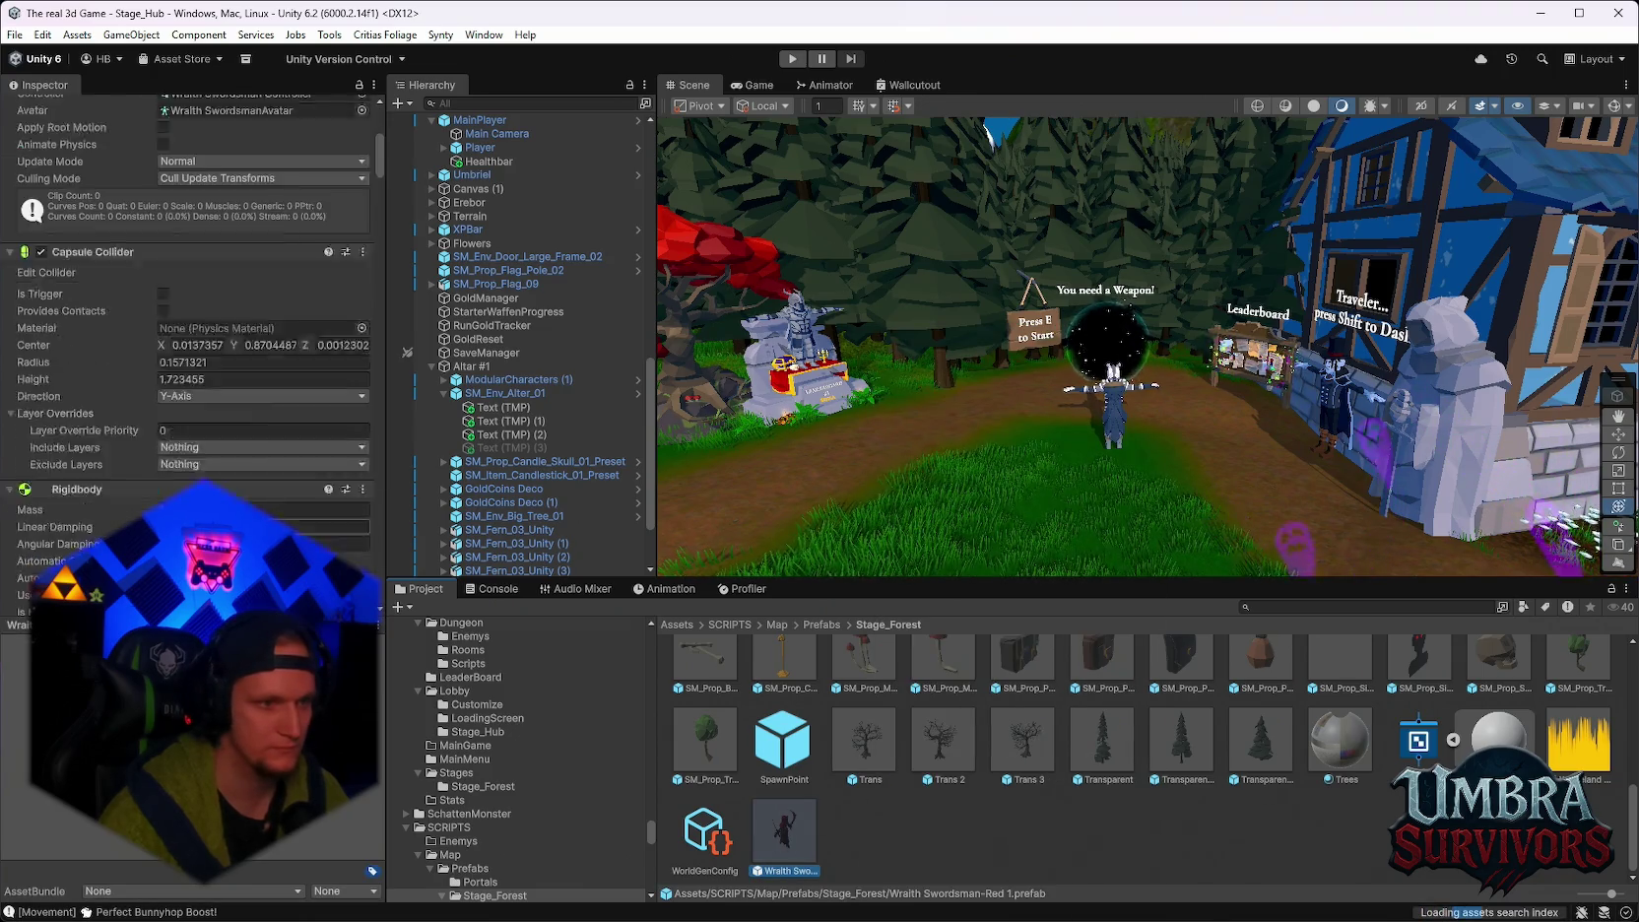
scroll(287, 509, down, 6)
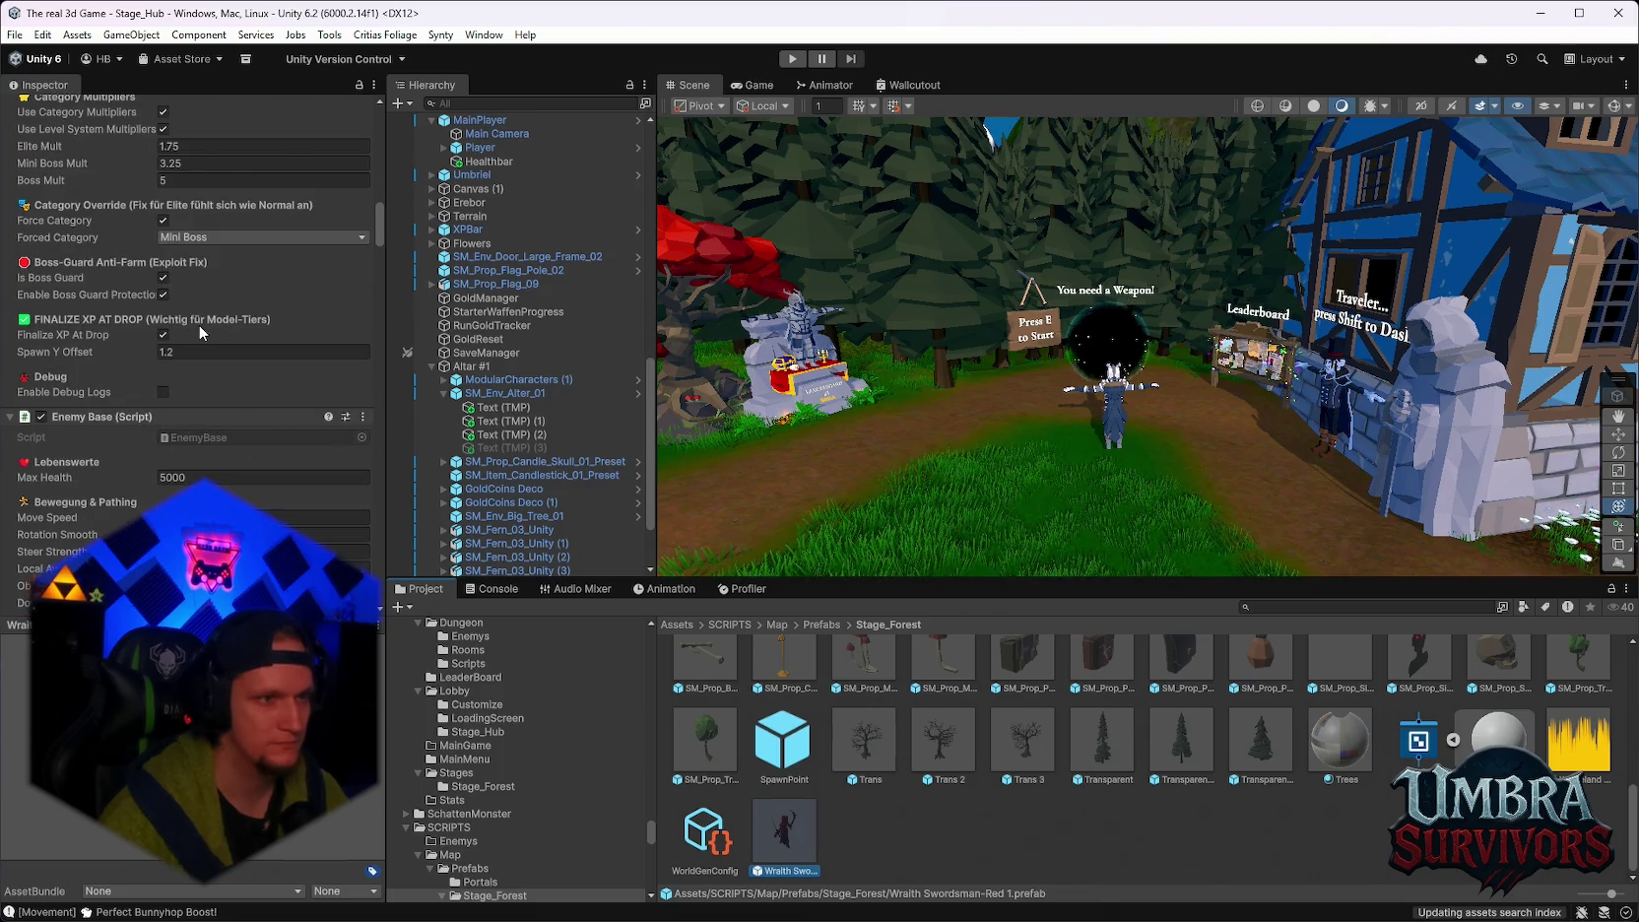
scroll(200, 334, down, 15)
scroll(198, 371, up, 10)
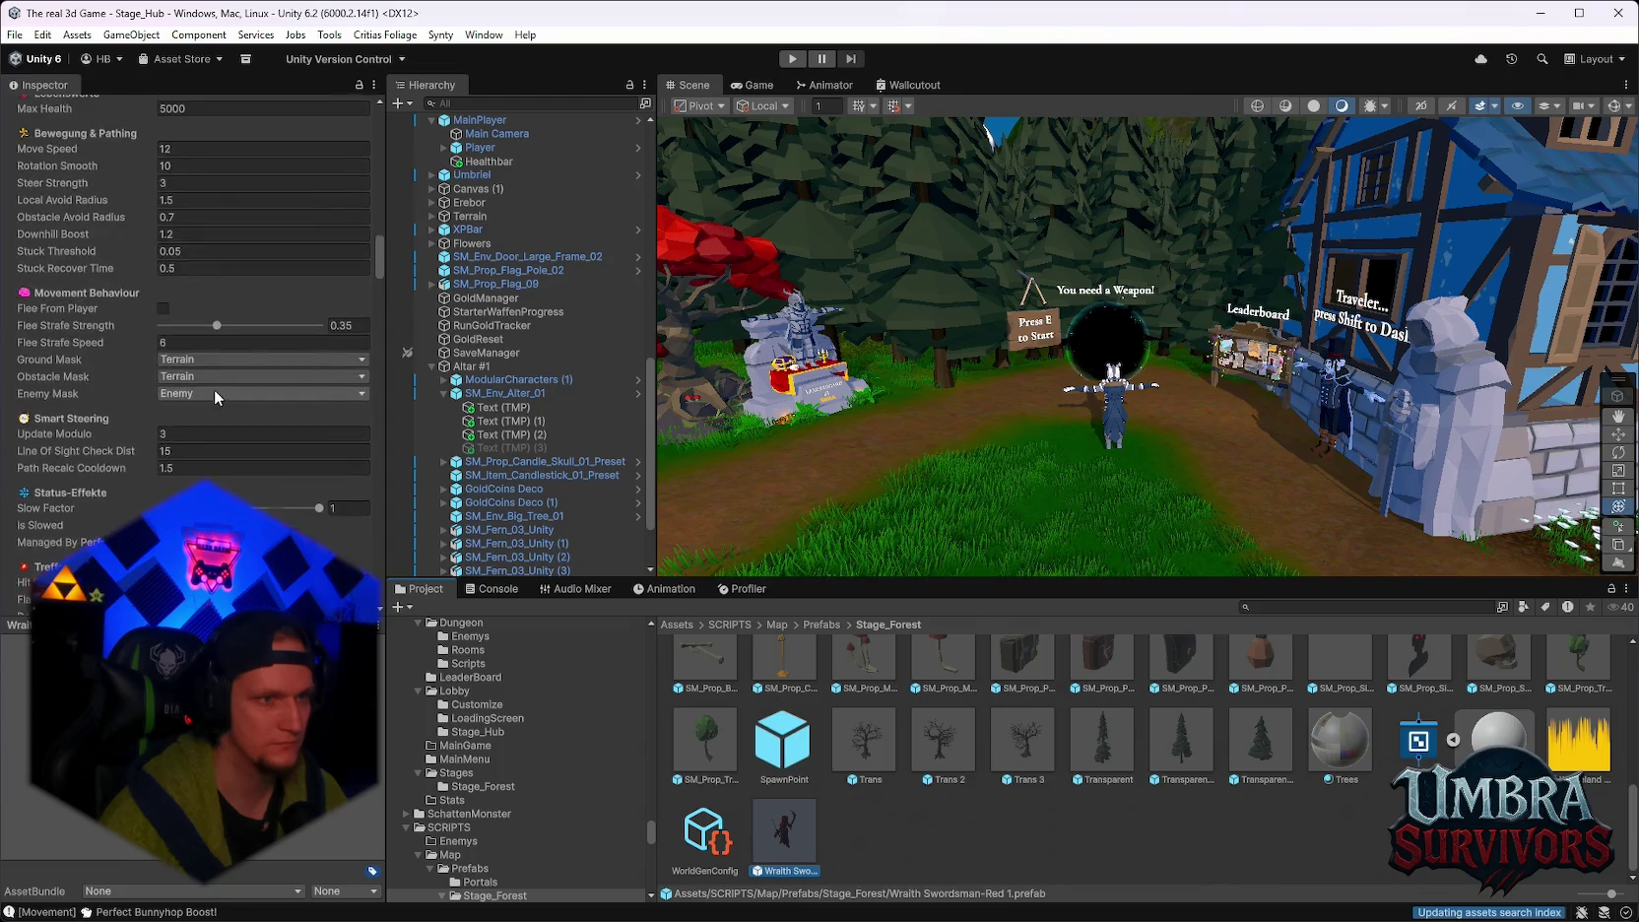
Uncheck Is Boss Guard and Enable Boss Guard Protection in its XP Drop Handler.
click(163, 325)
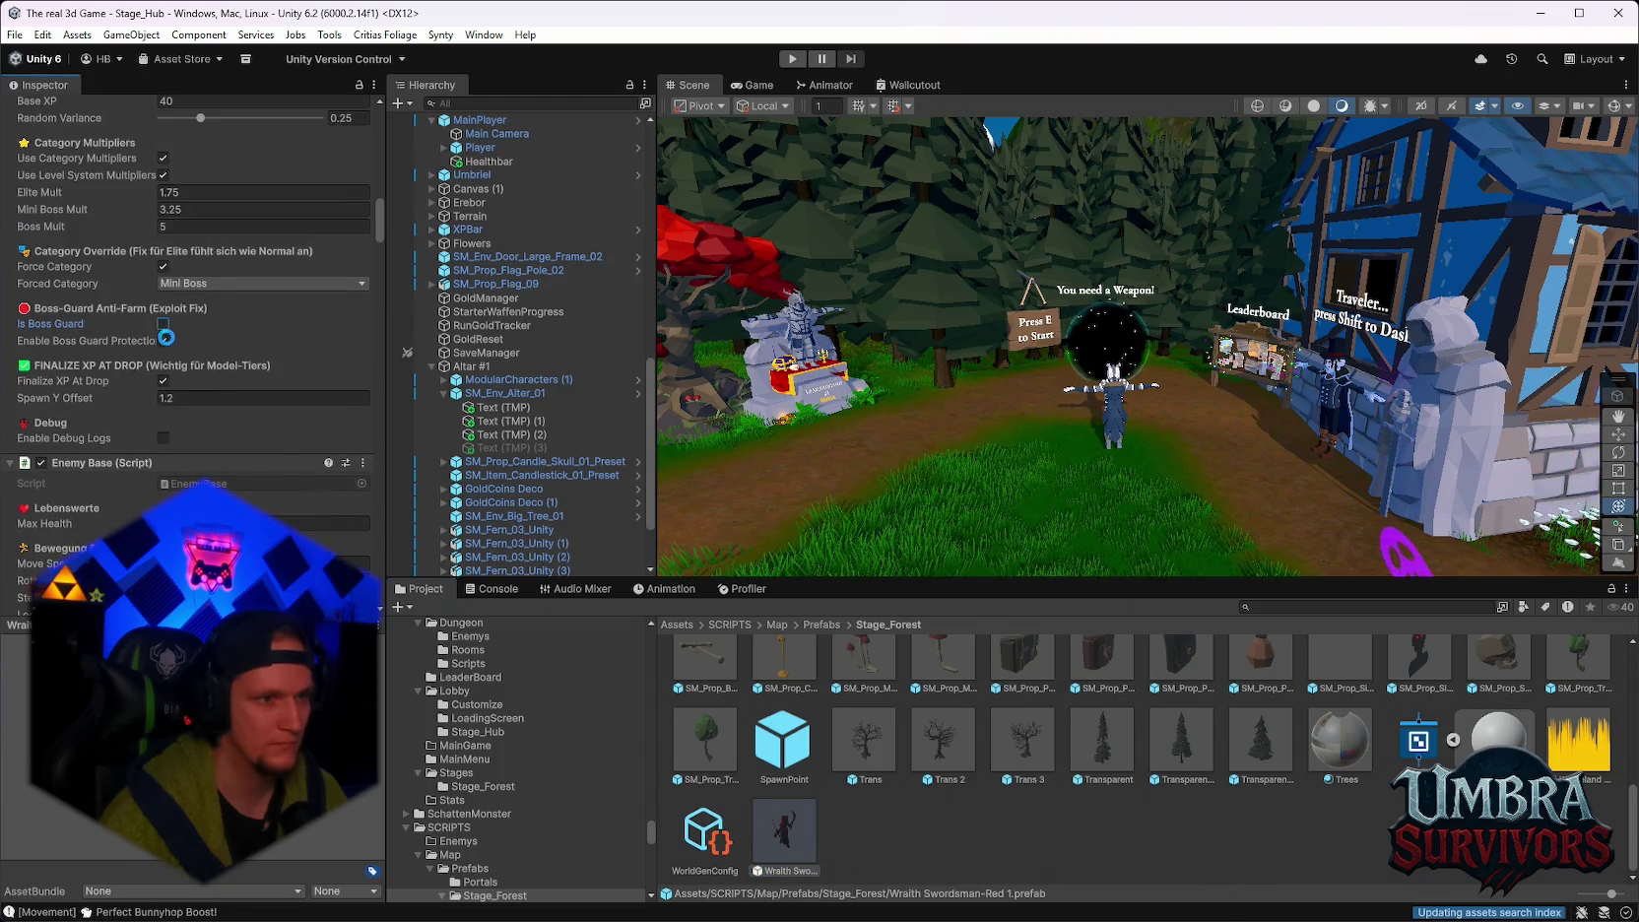
scroll(173, 325, down, 1)
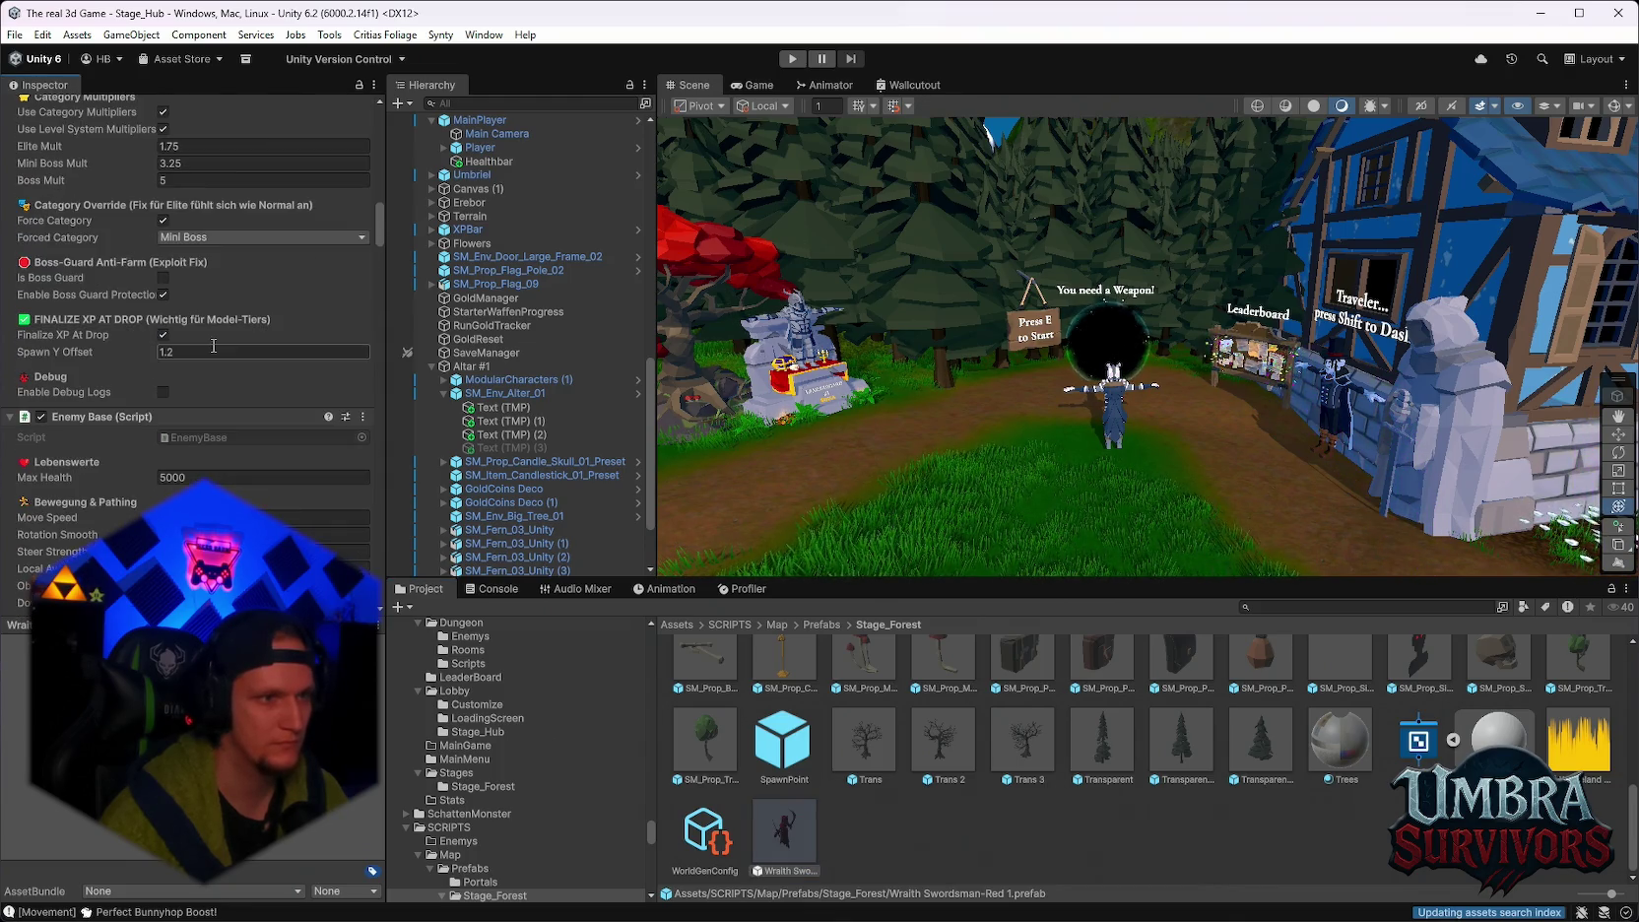
click(164, 296)
scroll(227, 325, up, 2)
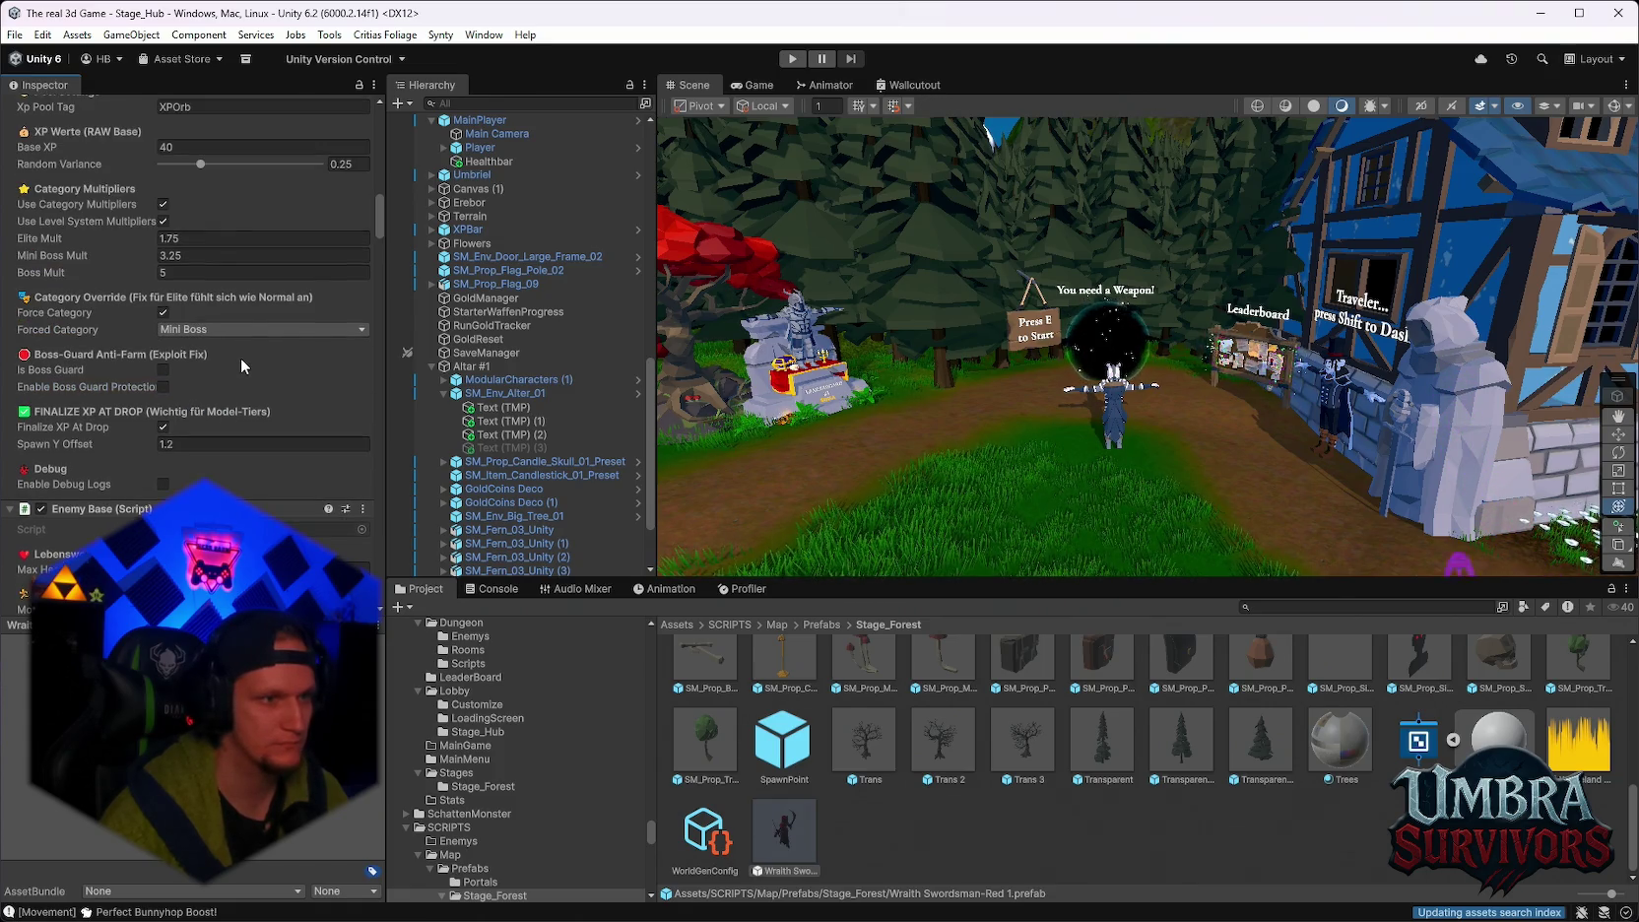
scroll(256, 393, up, 6)
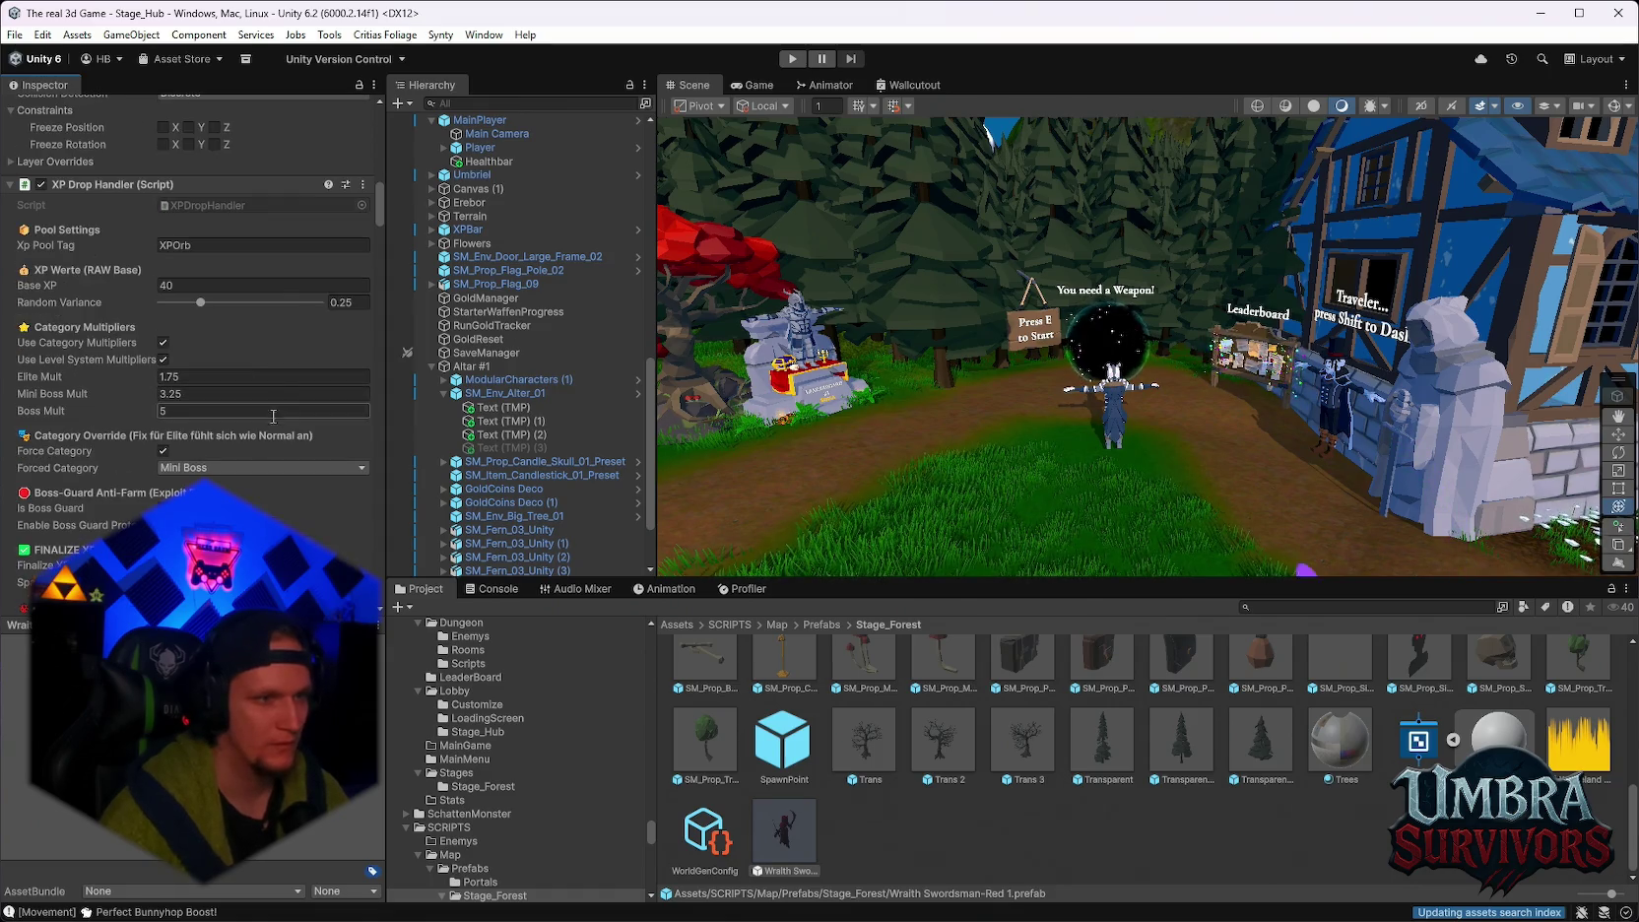
scroll(278, 443, up, 8)
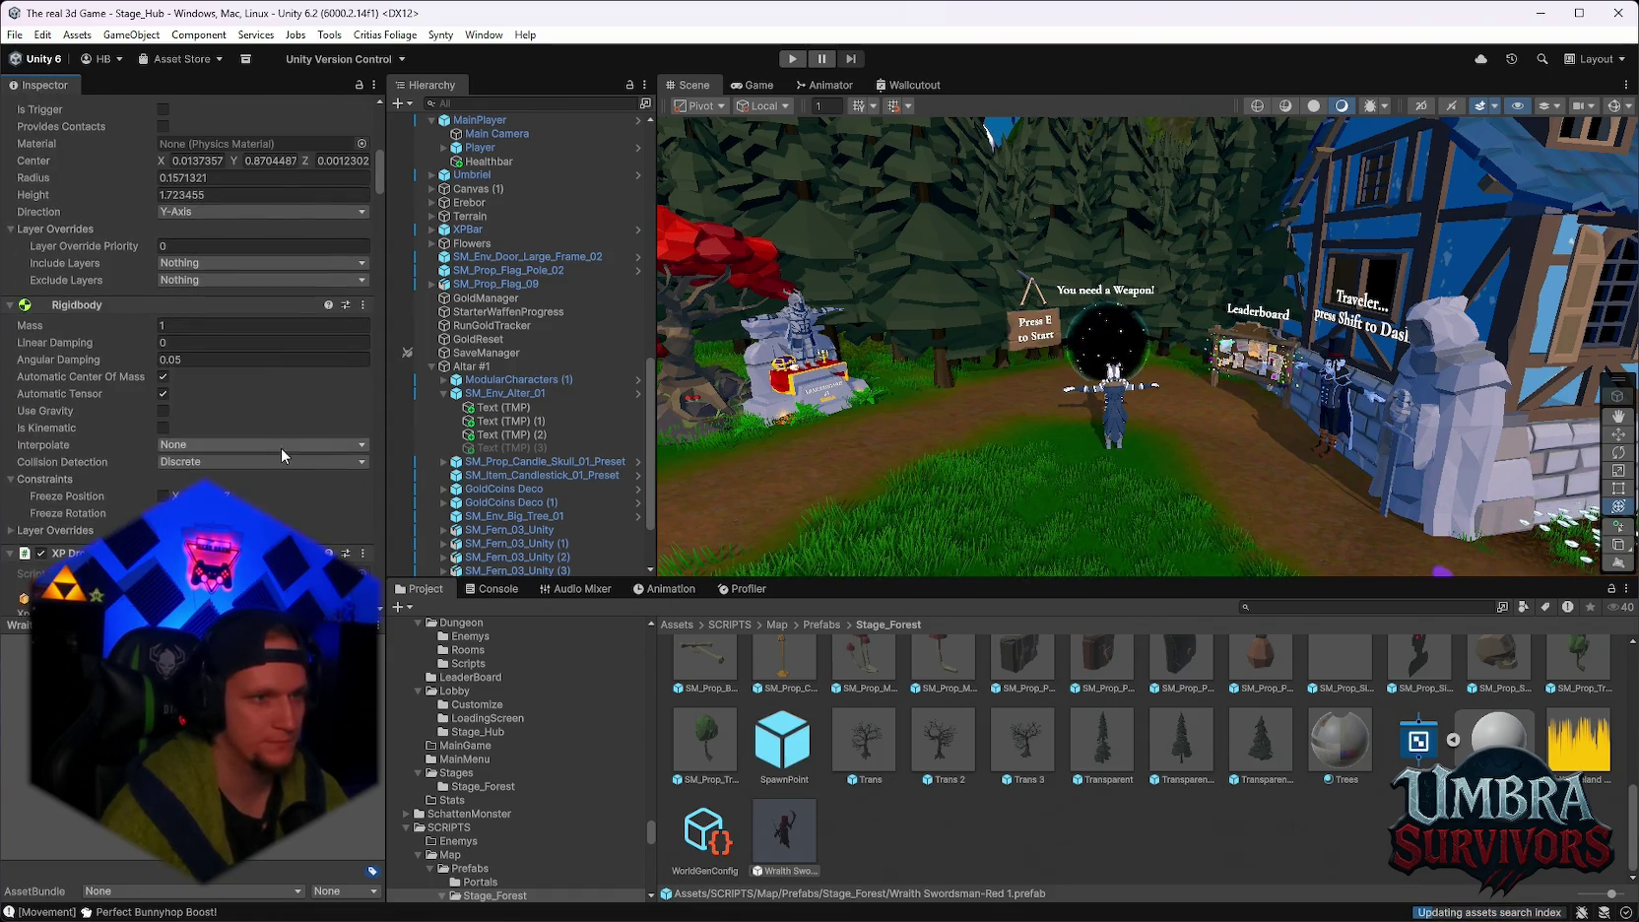
scroll(280, 465, down, 15)
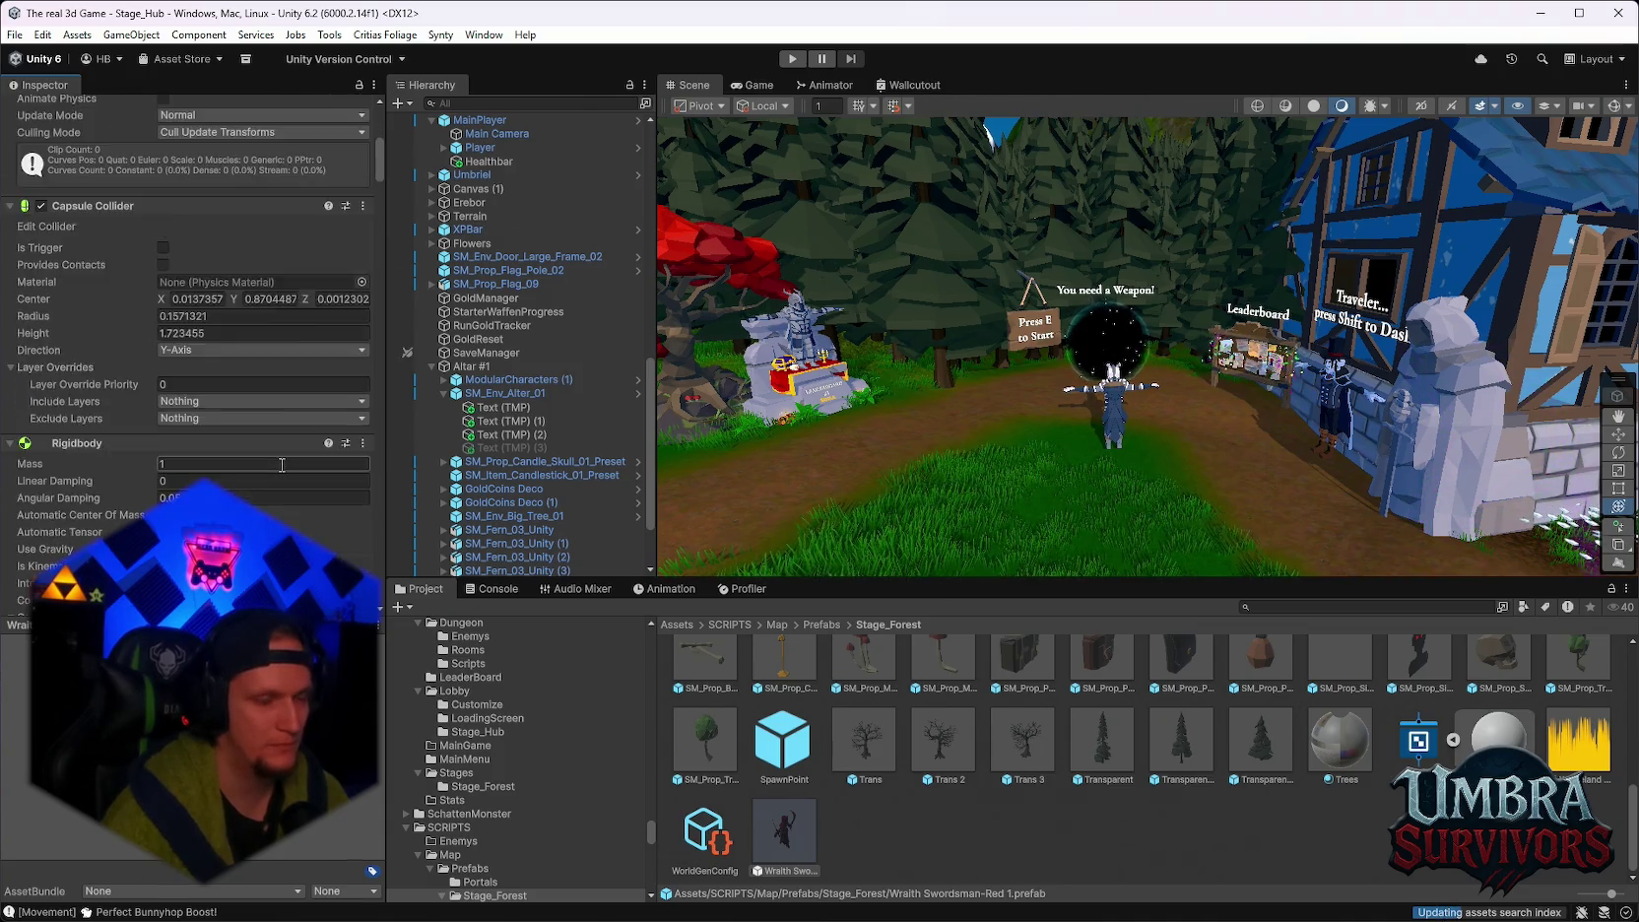
scroll(282, 458, down, 20)
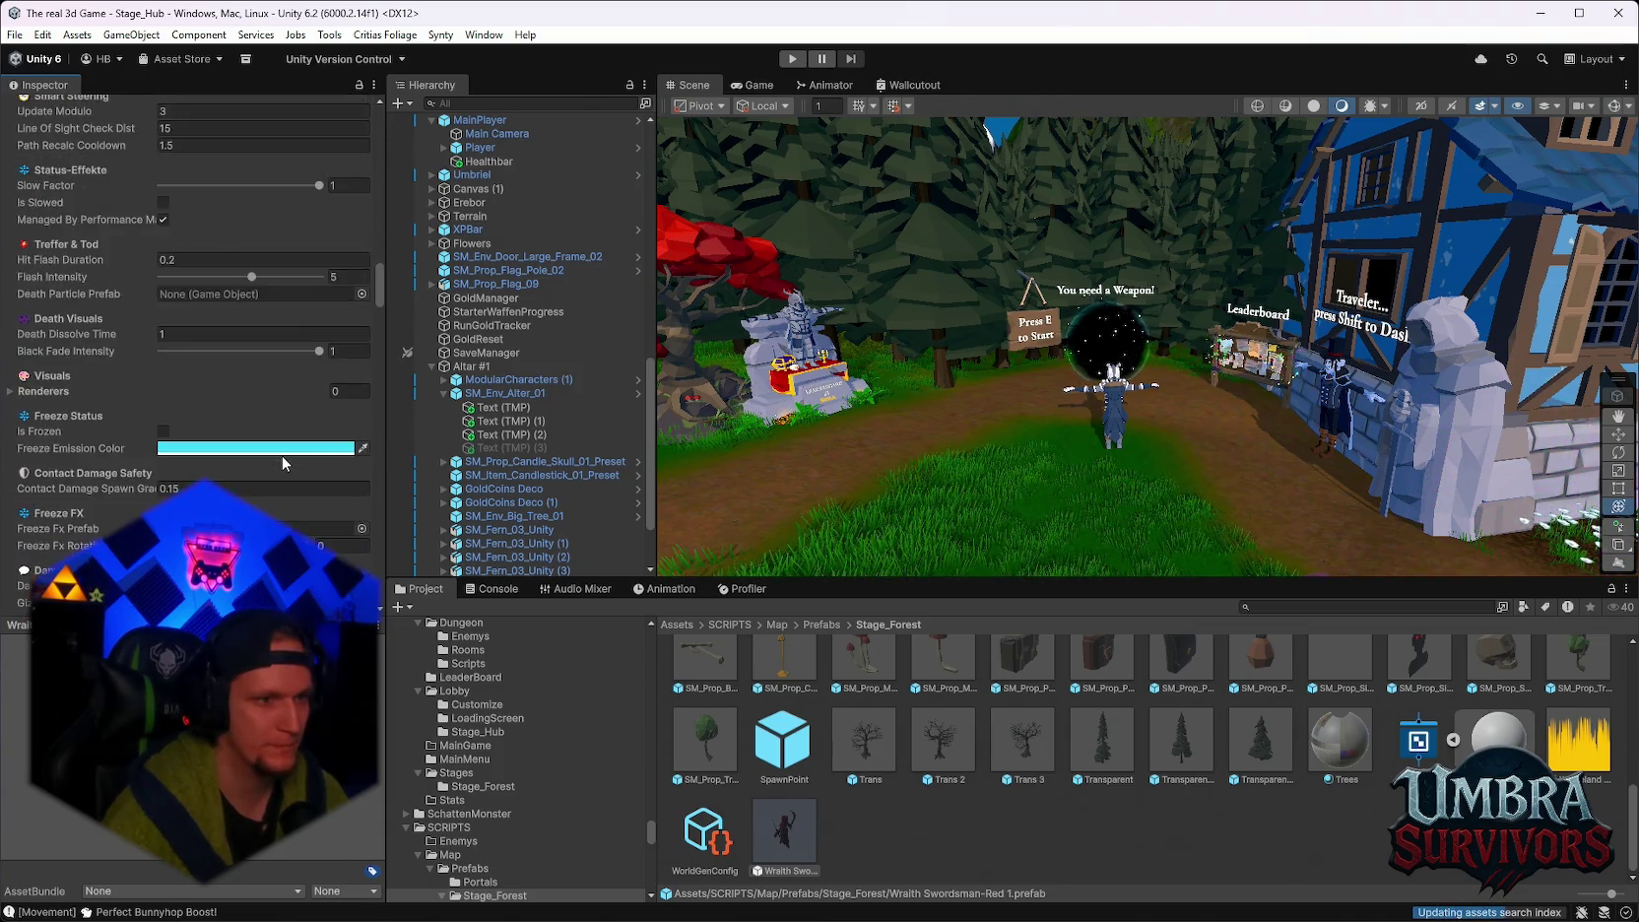
scroll(280, 457, down, 3)
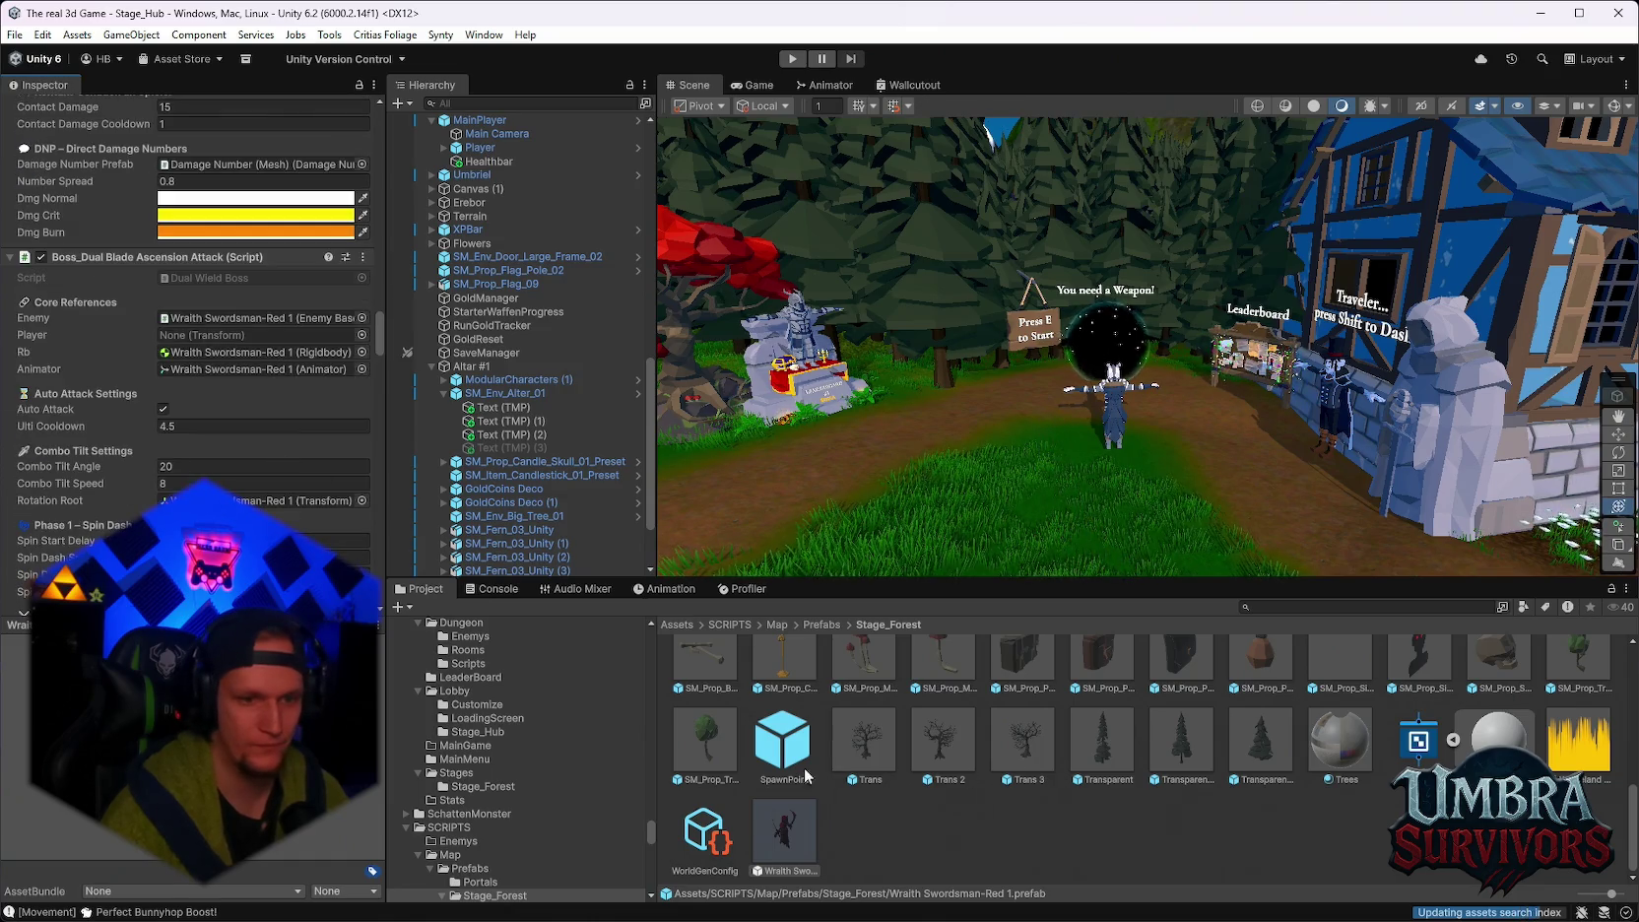
scroll(346, 361, up, 3)
click(363, 349)
Dismiss the component menu and bring the Notepad patch and TODO notes to the front.
click(443, 597)
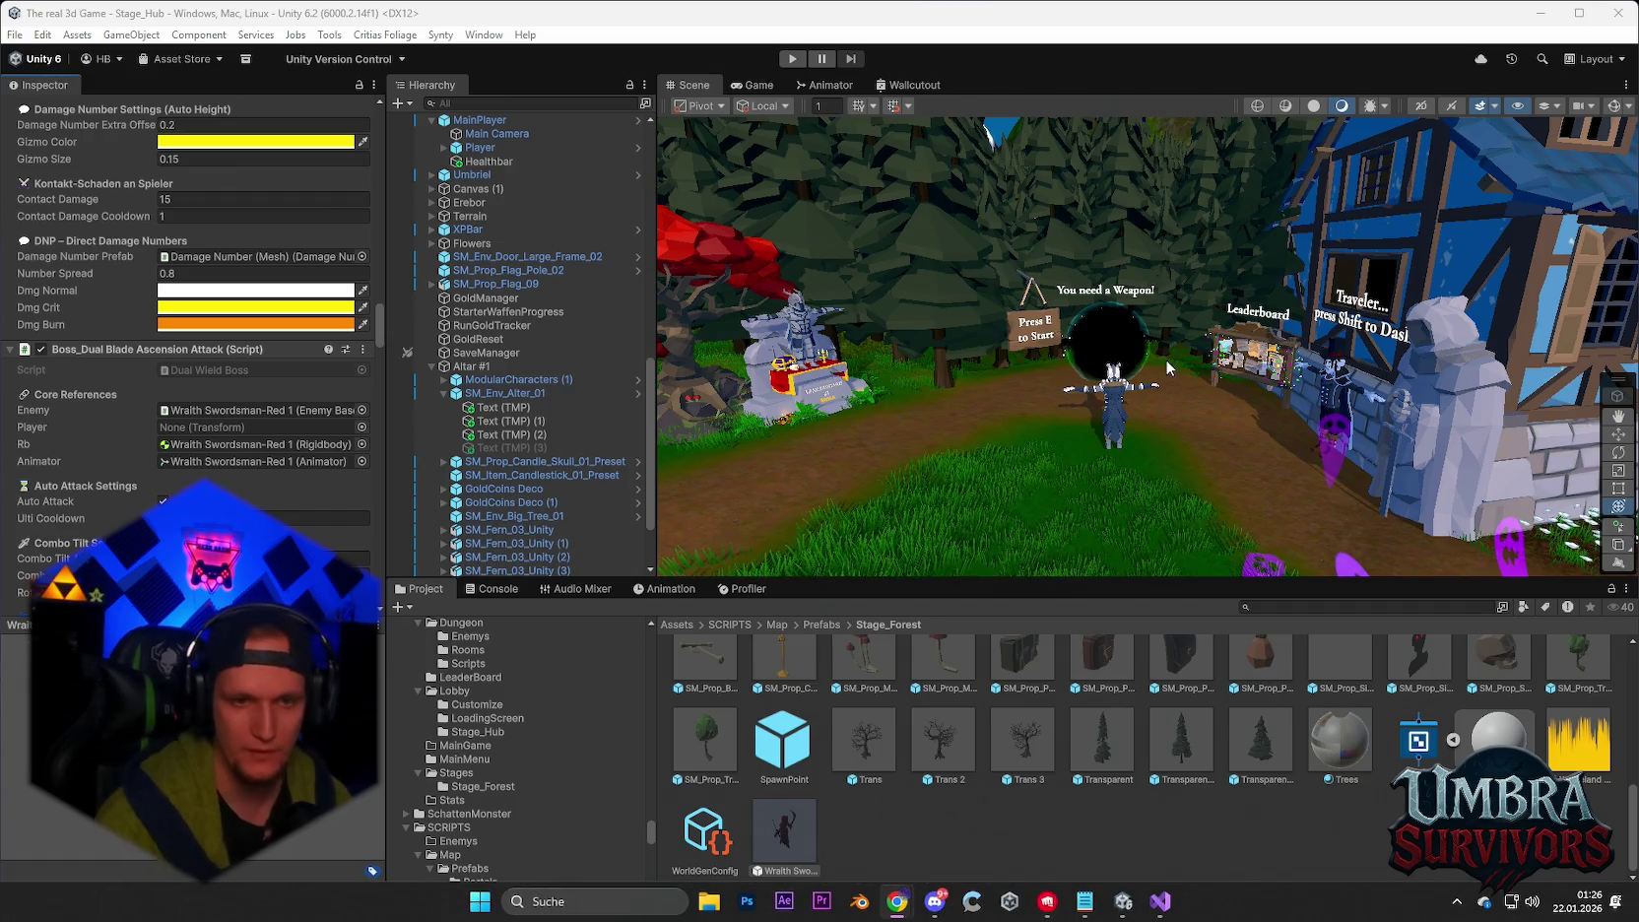
click(1084, 902)
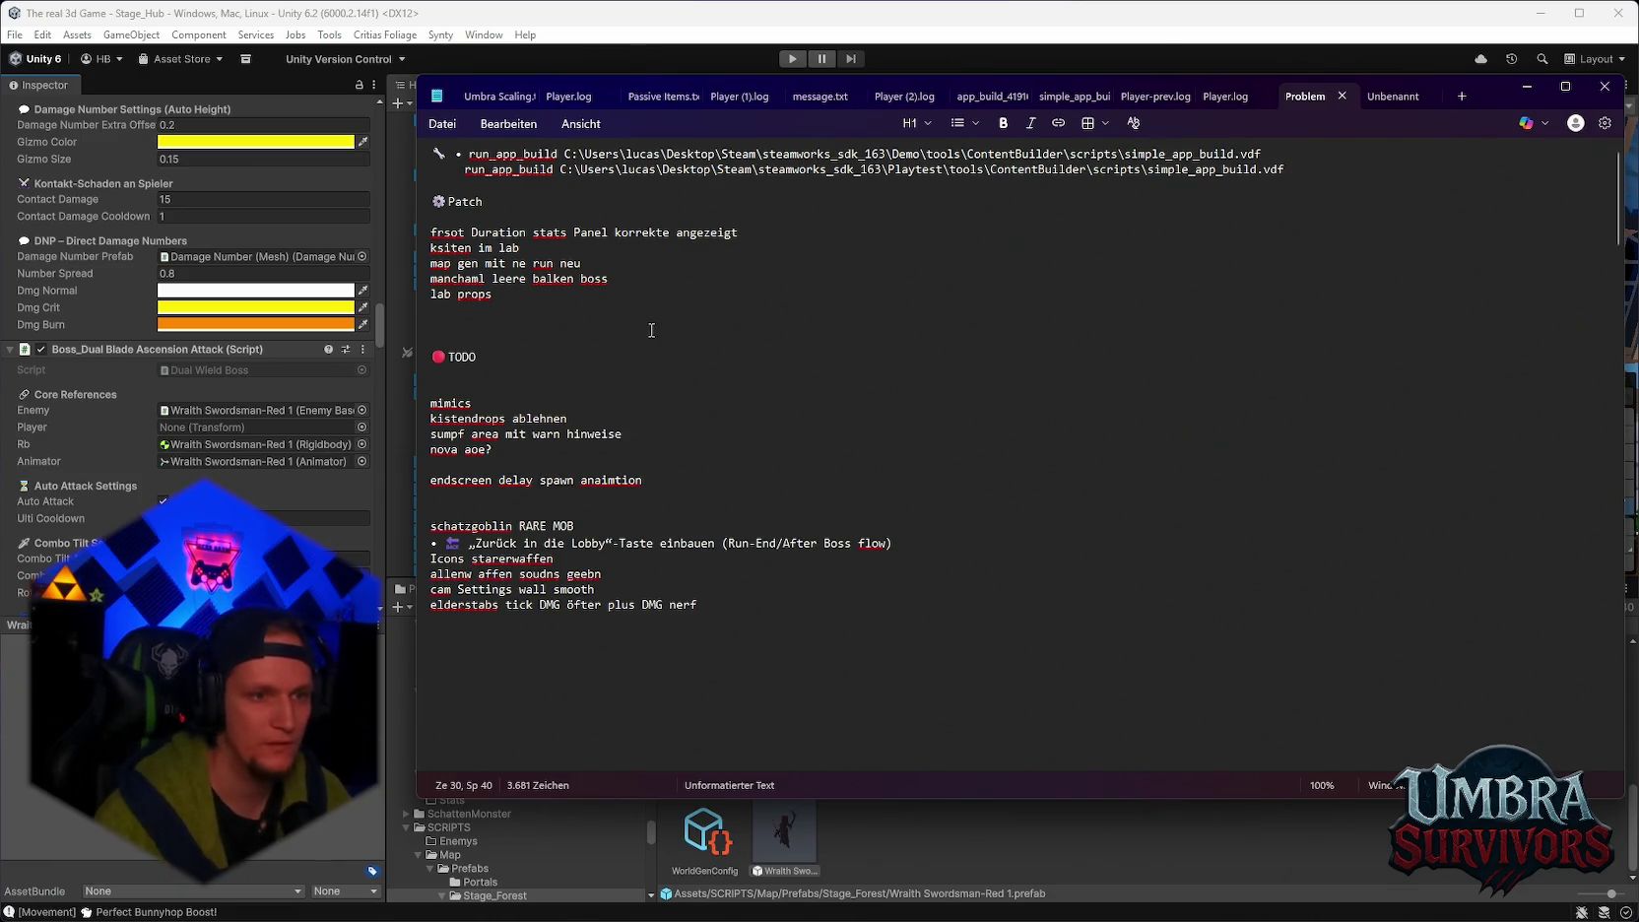
Highlight the word 'mimics' in the Notepad TODO list.
double_click(445, 404)
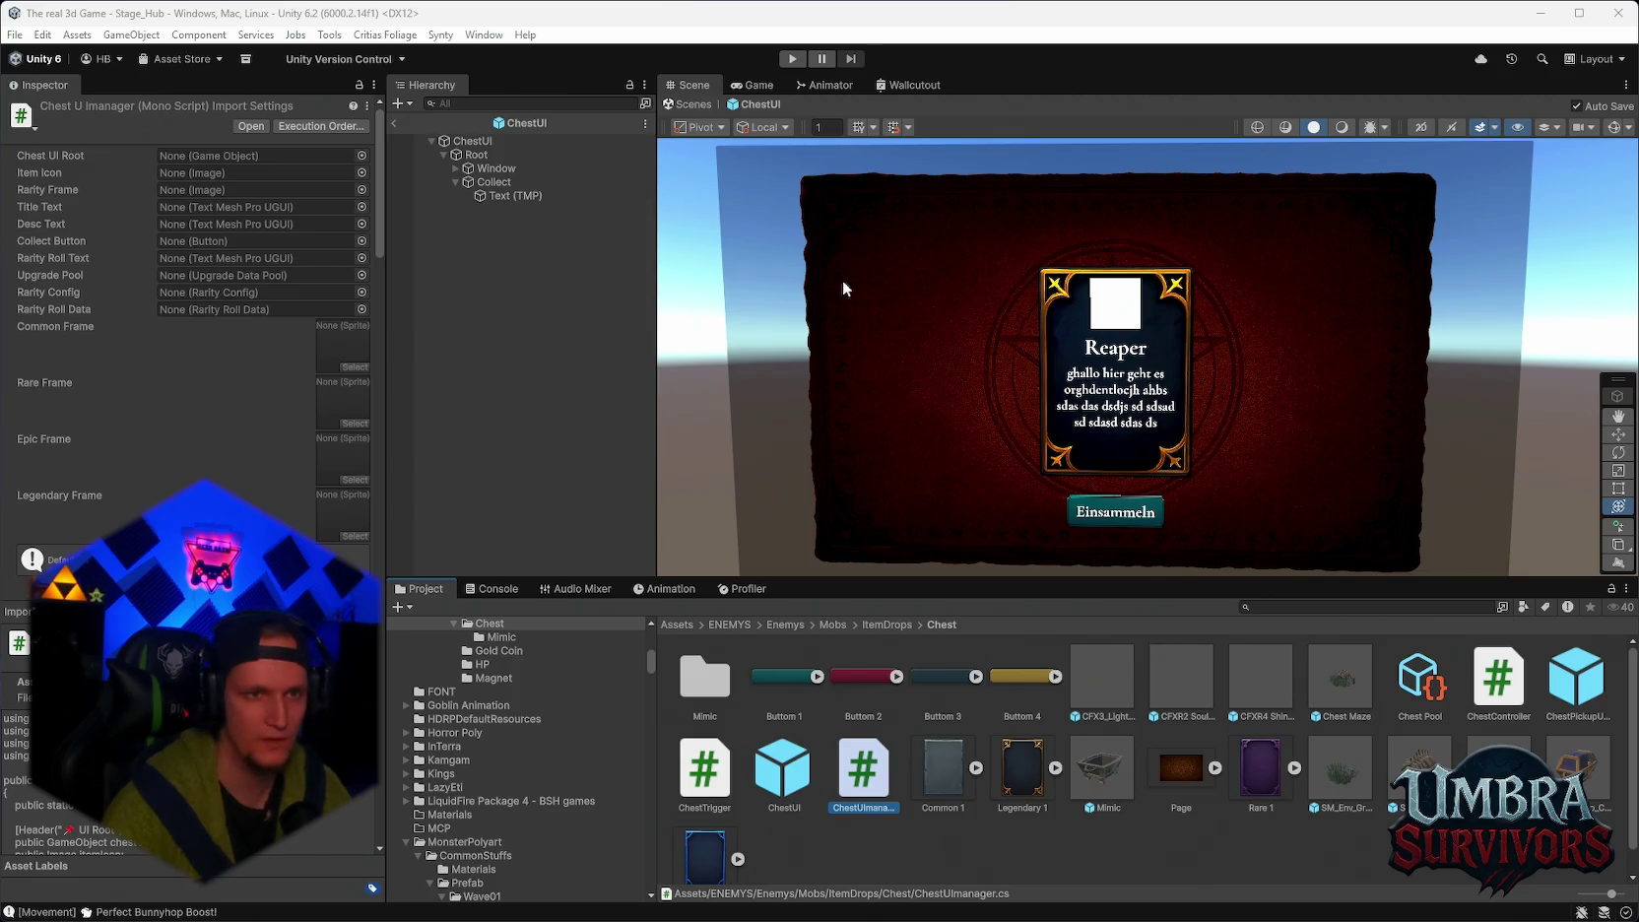
Exit ChestUI prefab mode and delete the SM_Prop_Chest_03 chest from the hub scene.
click(395, 123)
scroll(1137, 430, down, 5)
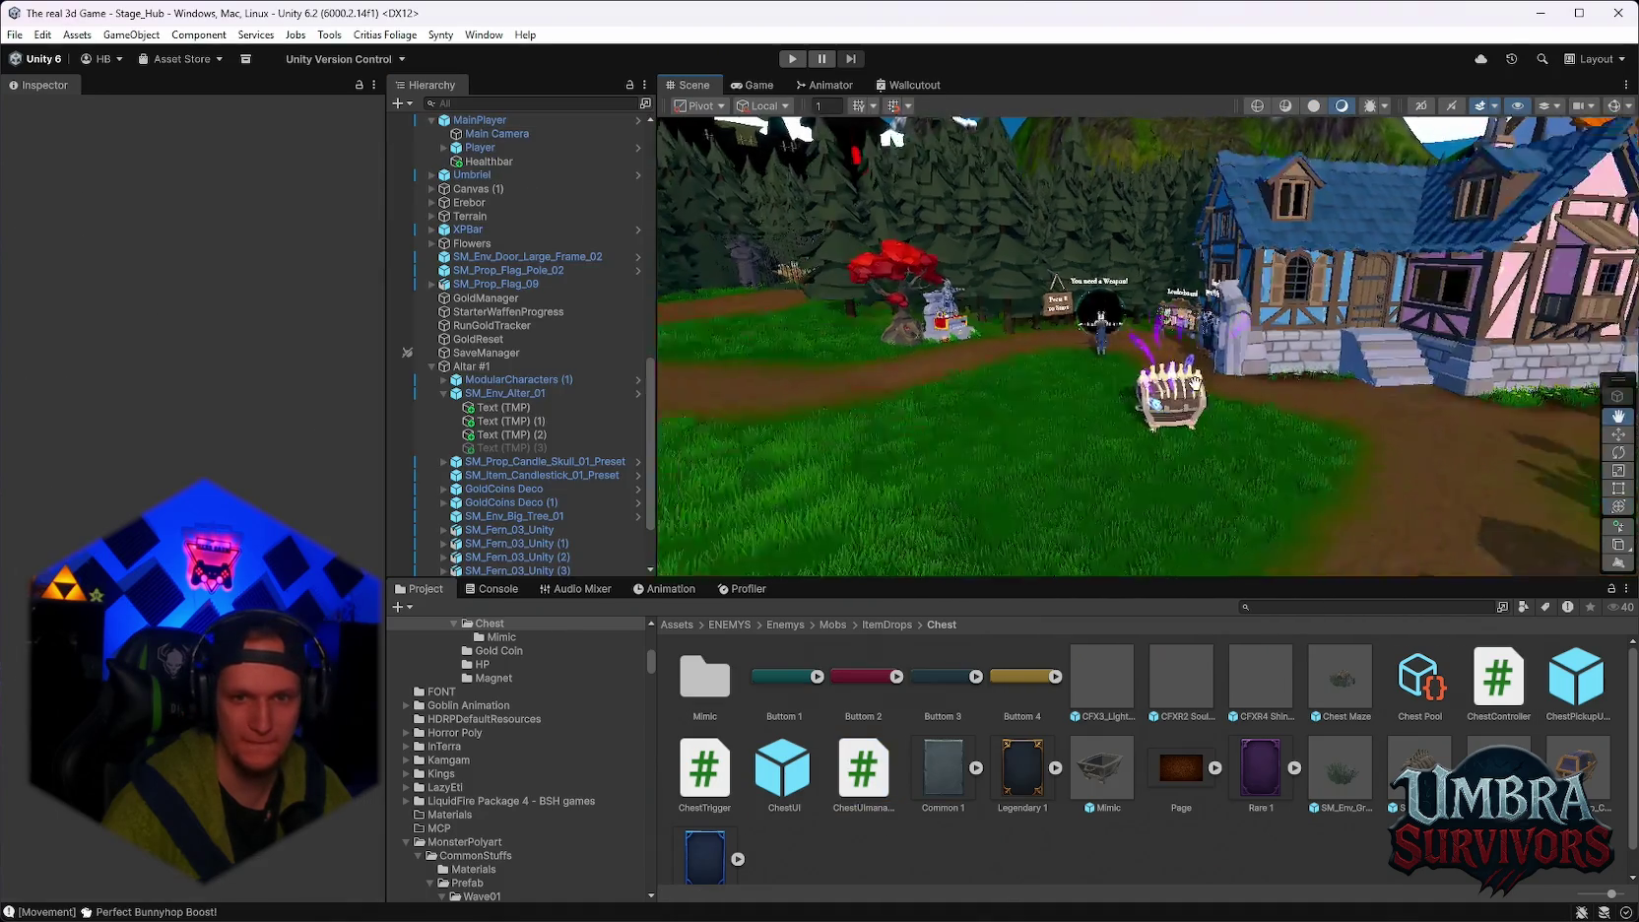
click(1123, 345)
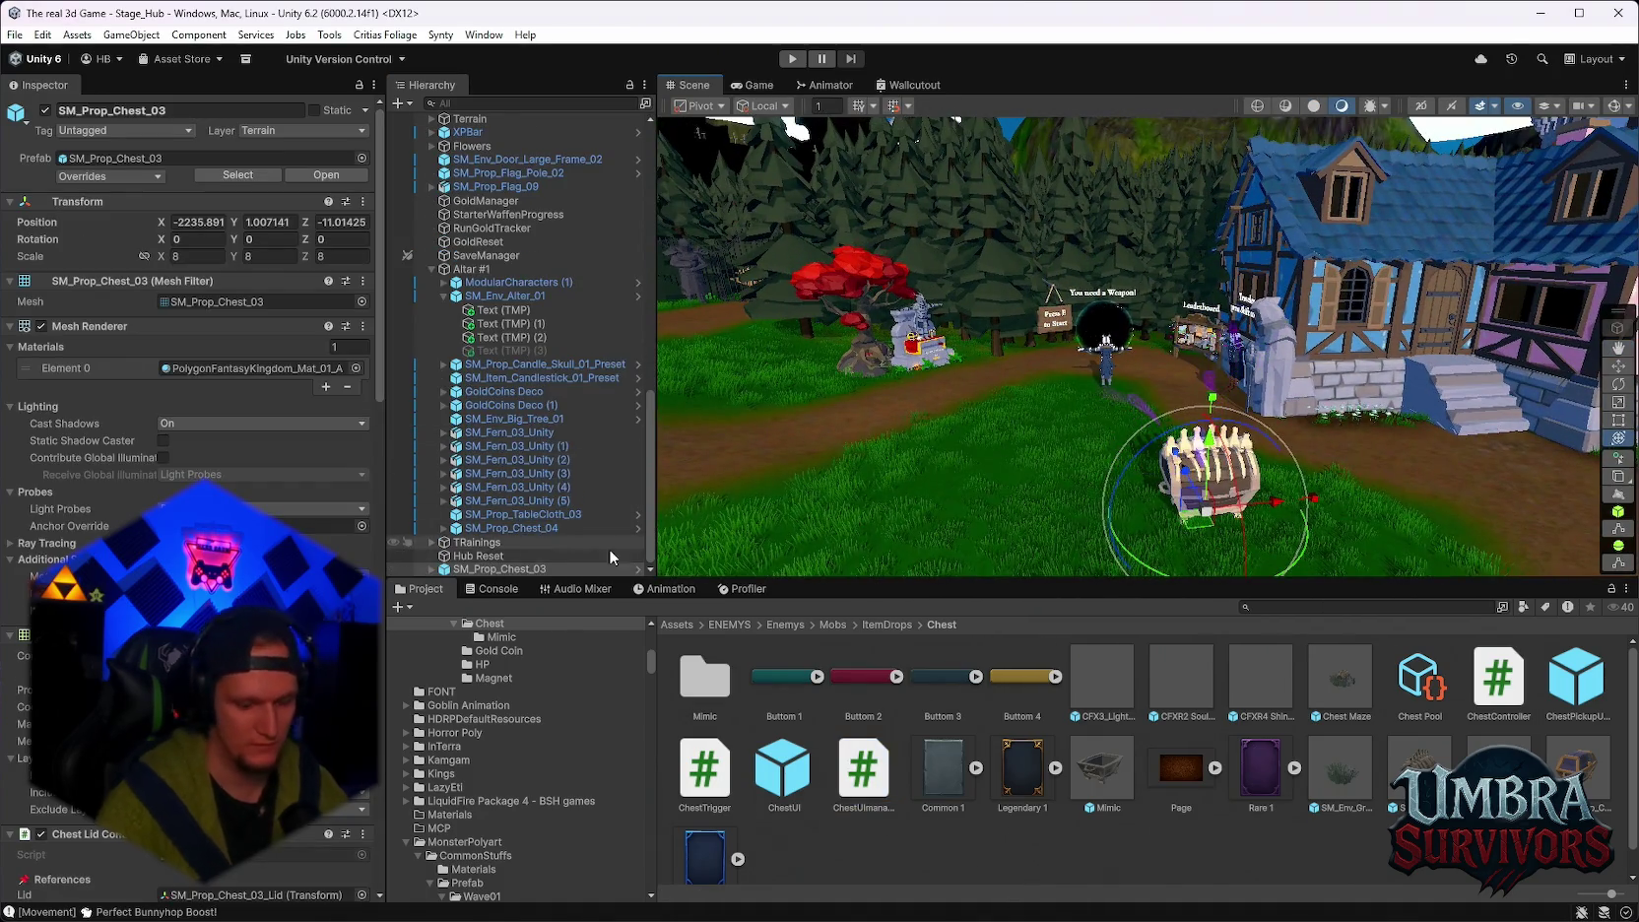
key(Delete)
Browse ItemDrops, then search 'forest_sta' trimmed to 'forest' and open the Stage_Forest folder.
scroll(535, 777, up, 3)
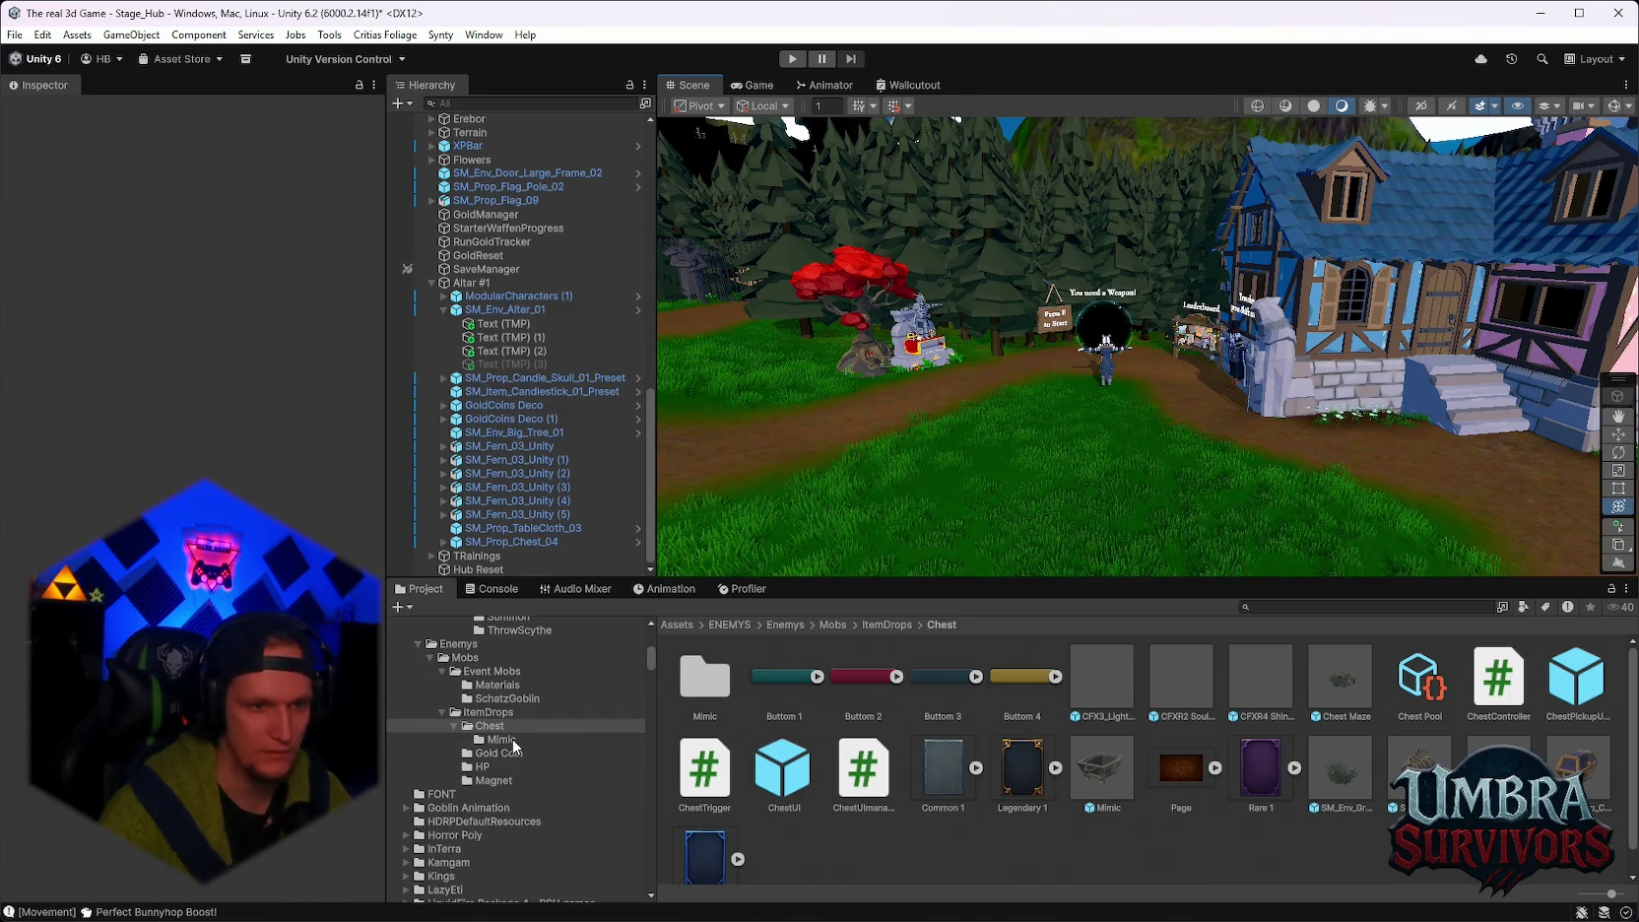
click(504, 740)
click(507, 712)
scroll(498, 803, up, 3)
scroll(530, 793, up, 3)
click(1303, 607)
text(forest_sta)
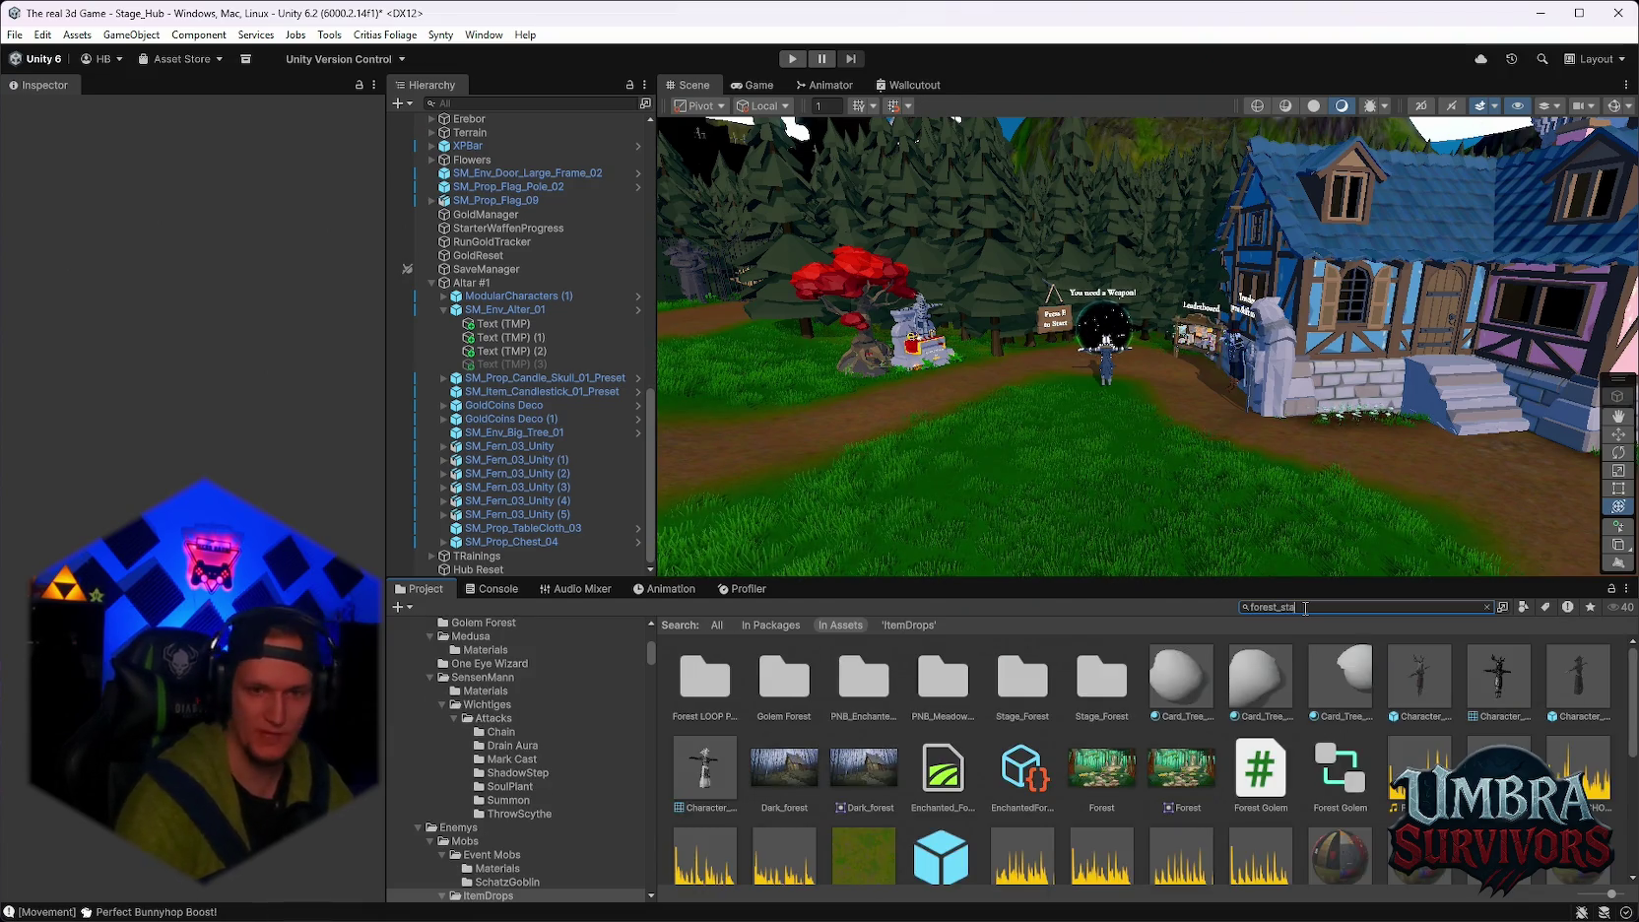
key(BackSpace)
key(BackSpace)
key(BackSpace)
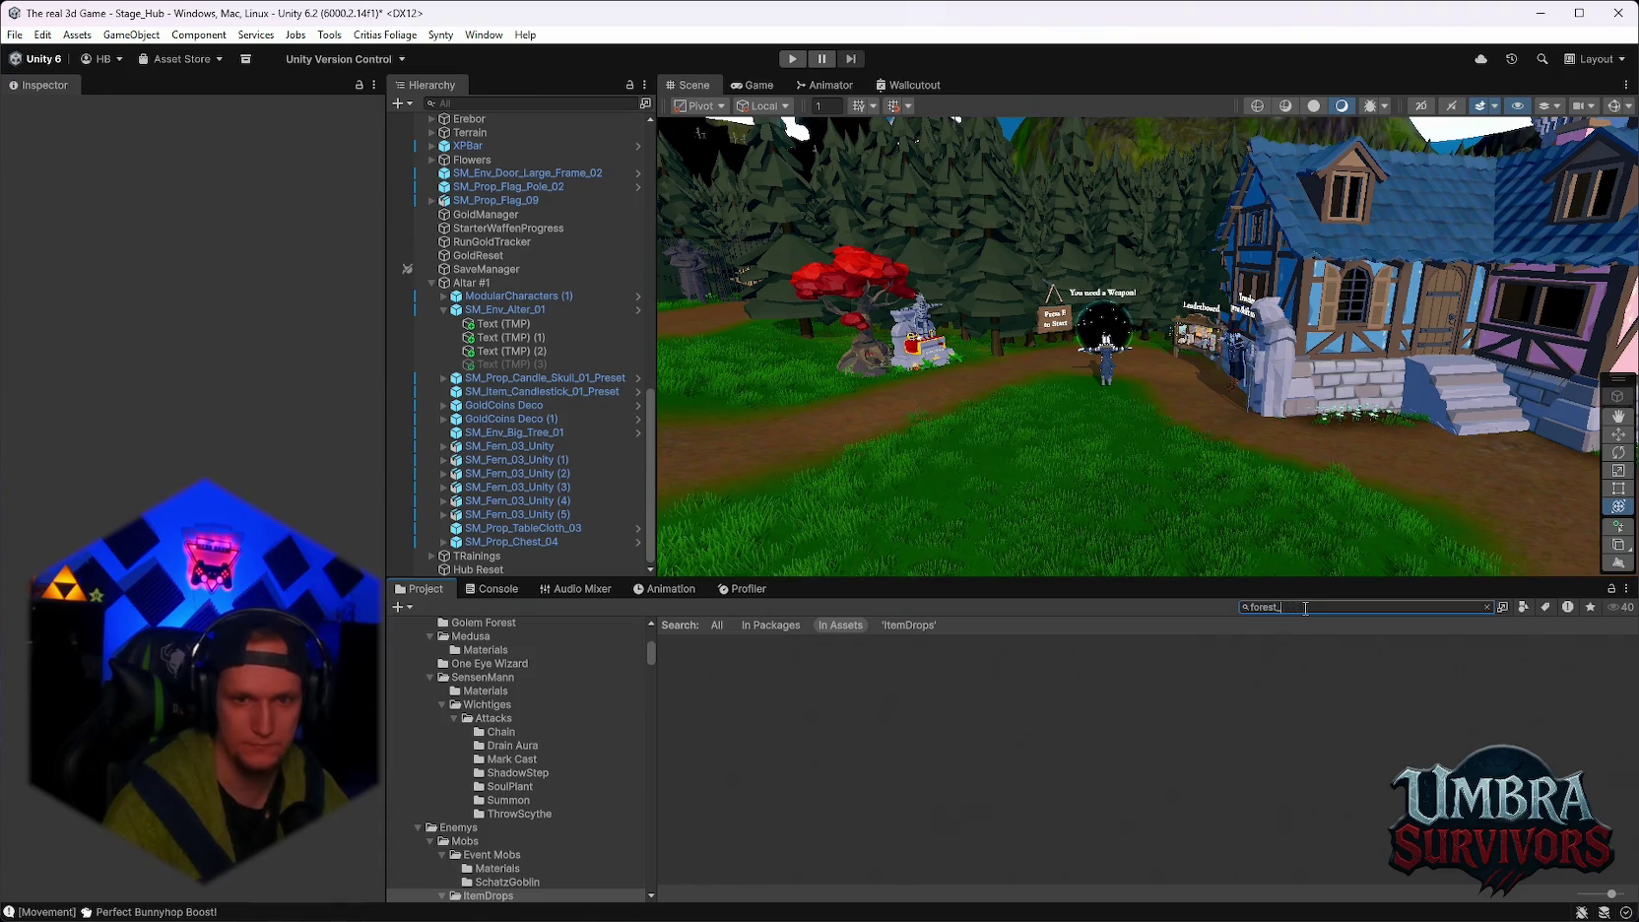
key(BackSpace)
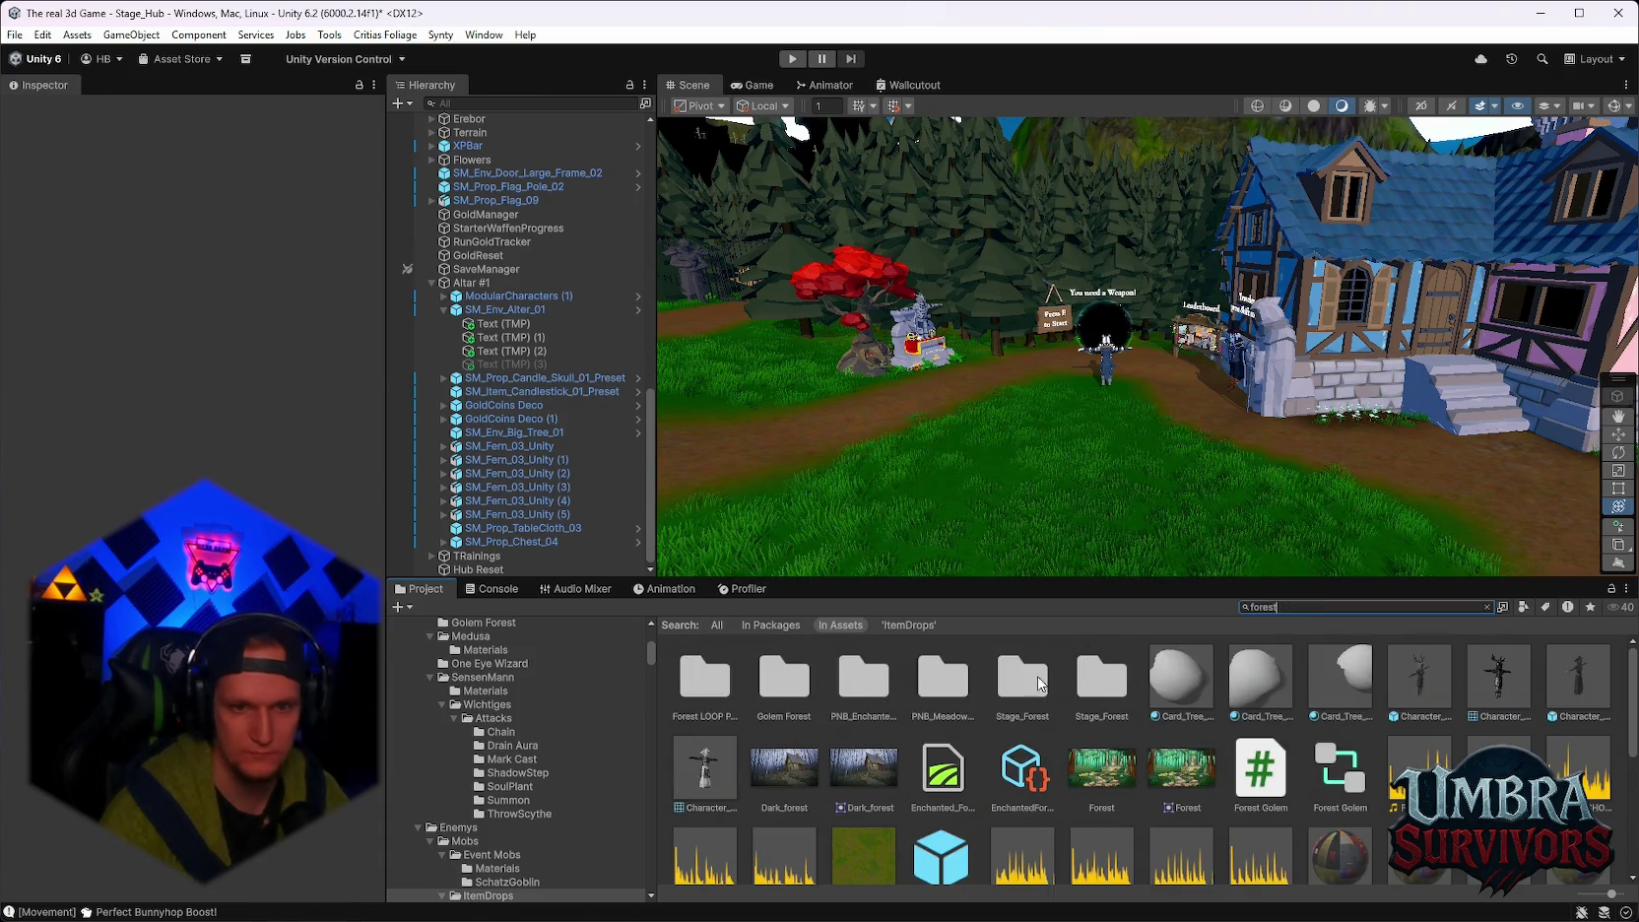
double_click(1039, 683)
scroll(1121, 726, down, 3)
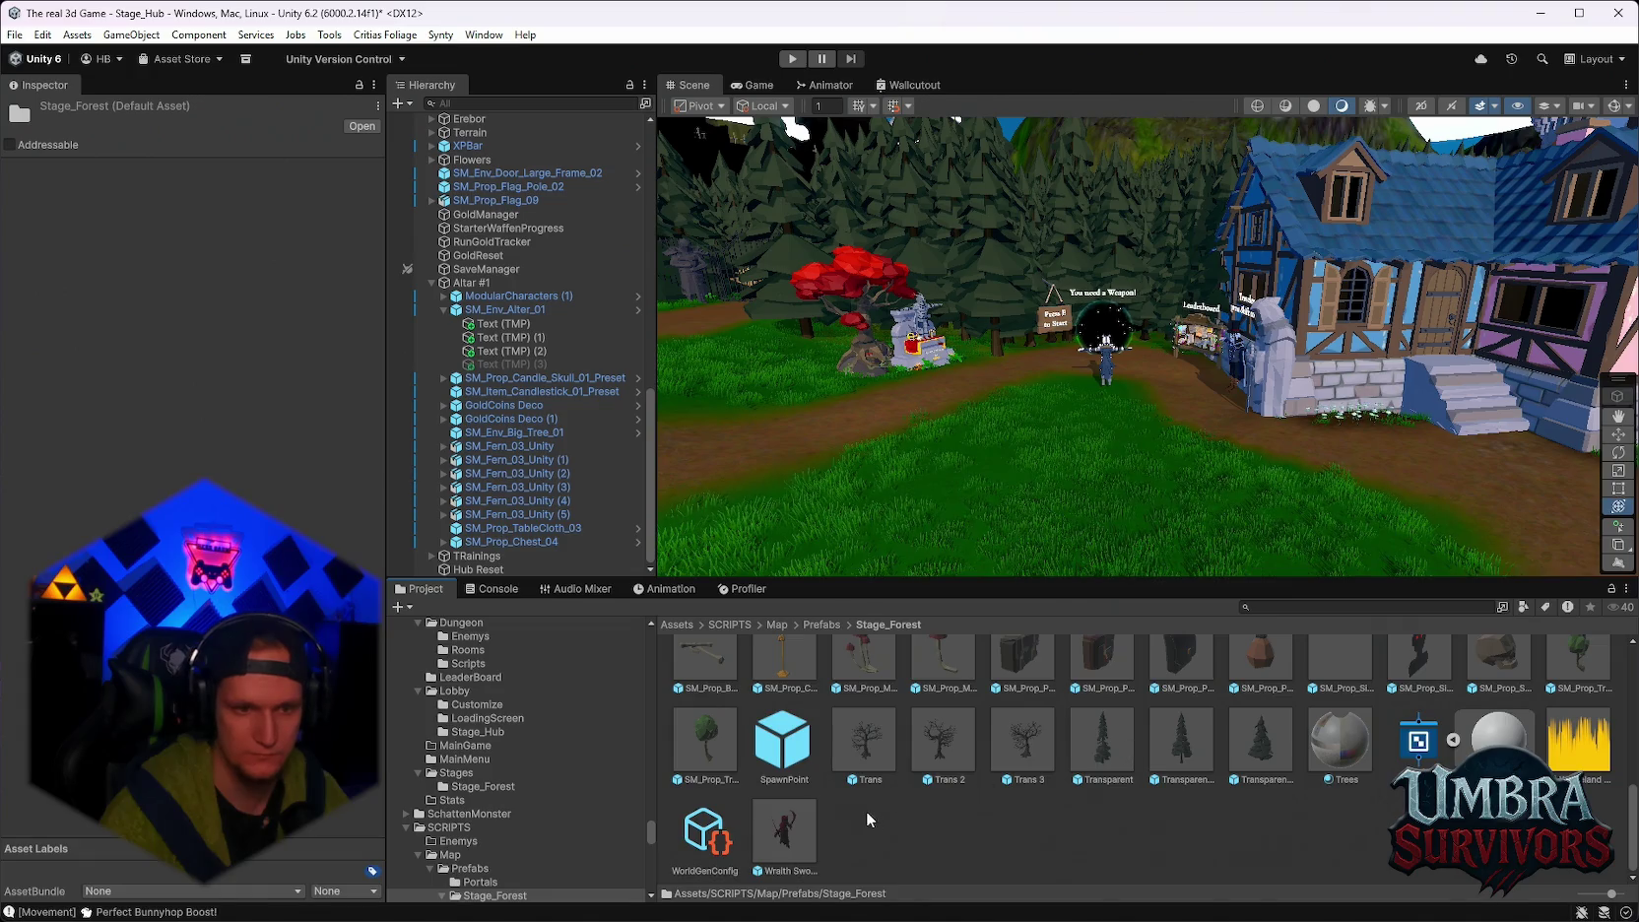
Rename the Wraith Swordsman prefab to 'Maze Warden'.
right_click(790, 833)
click(866, 414)
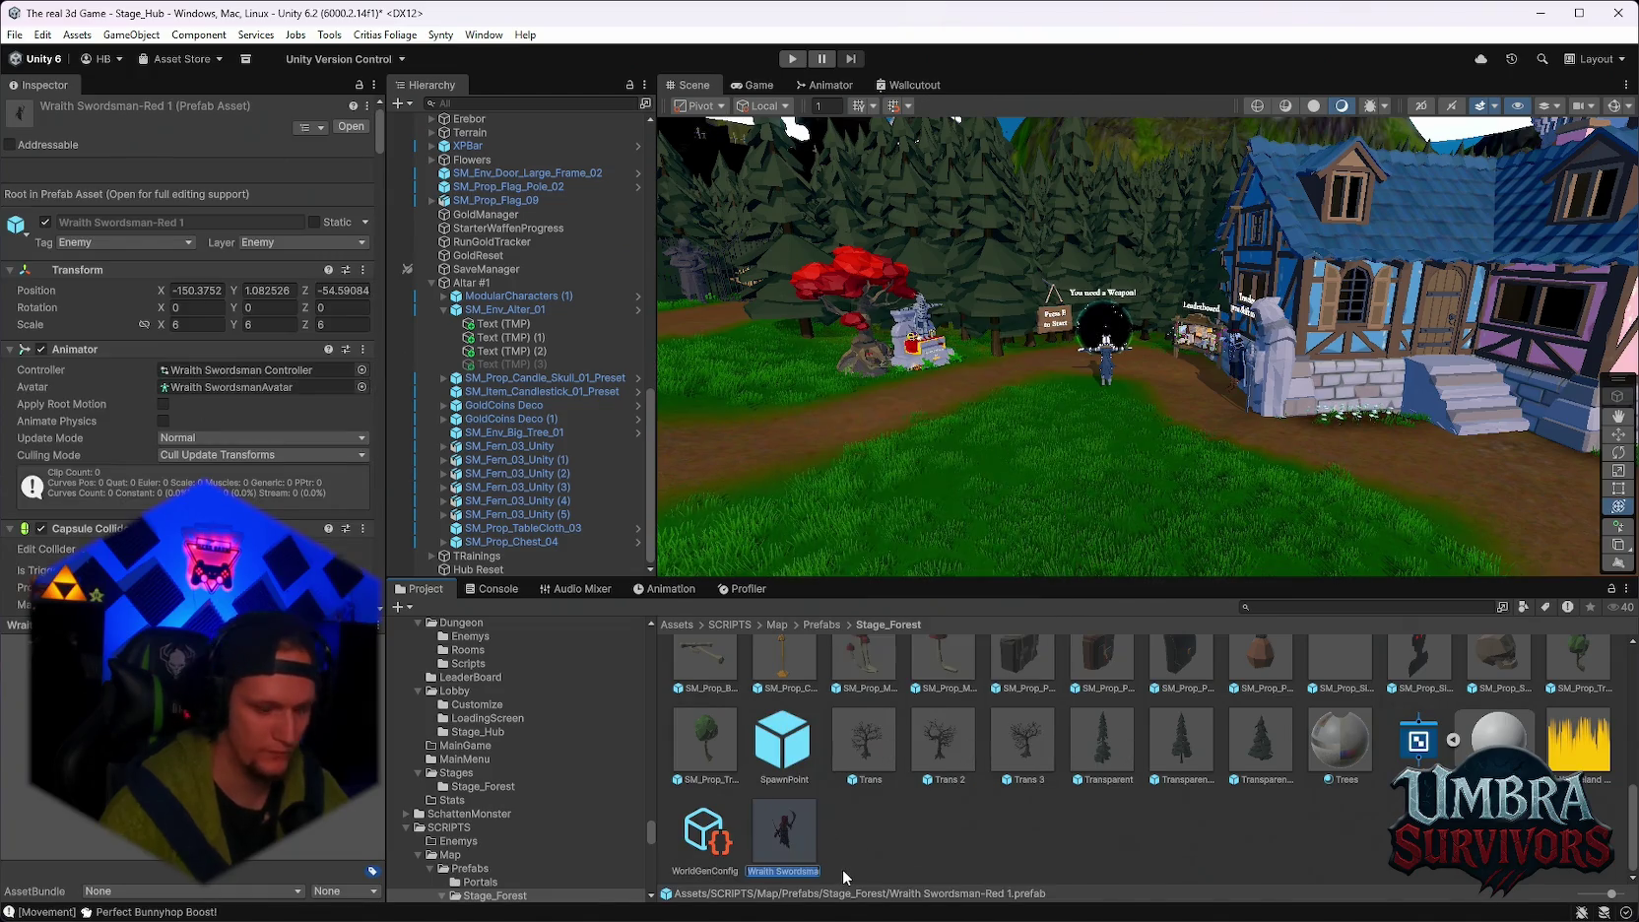
text(Maze Warden)
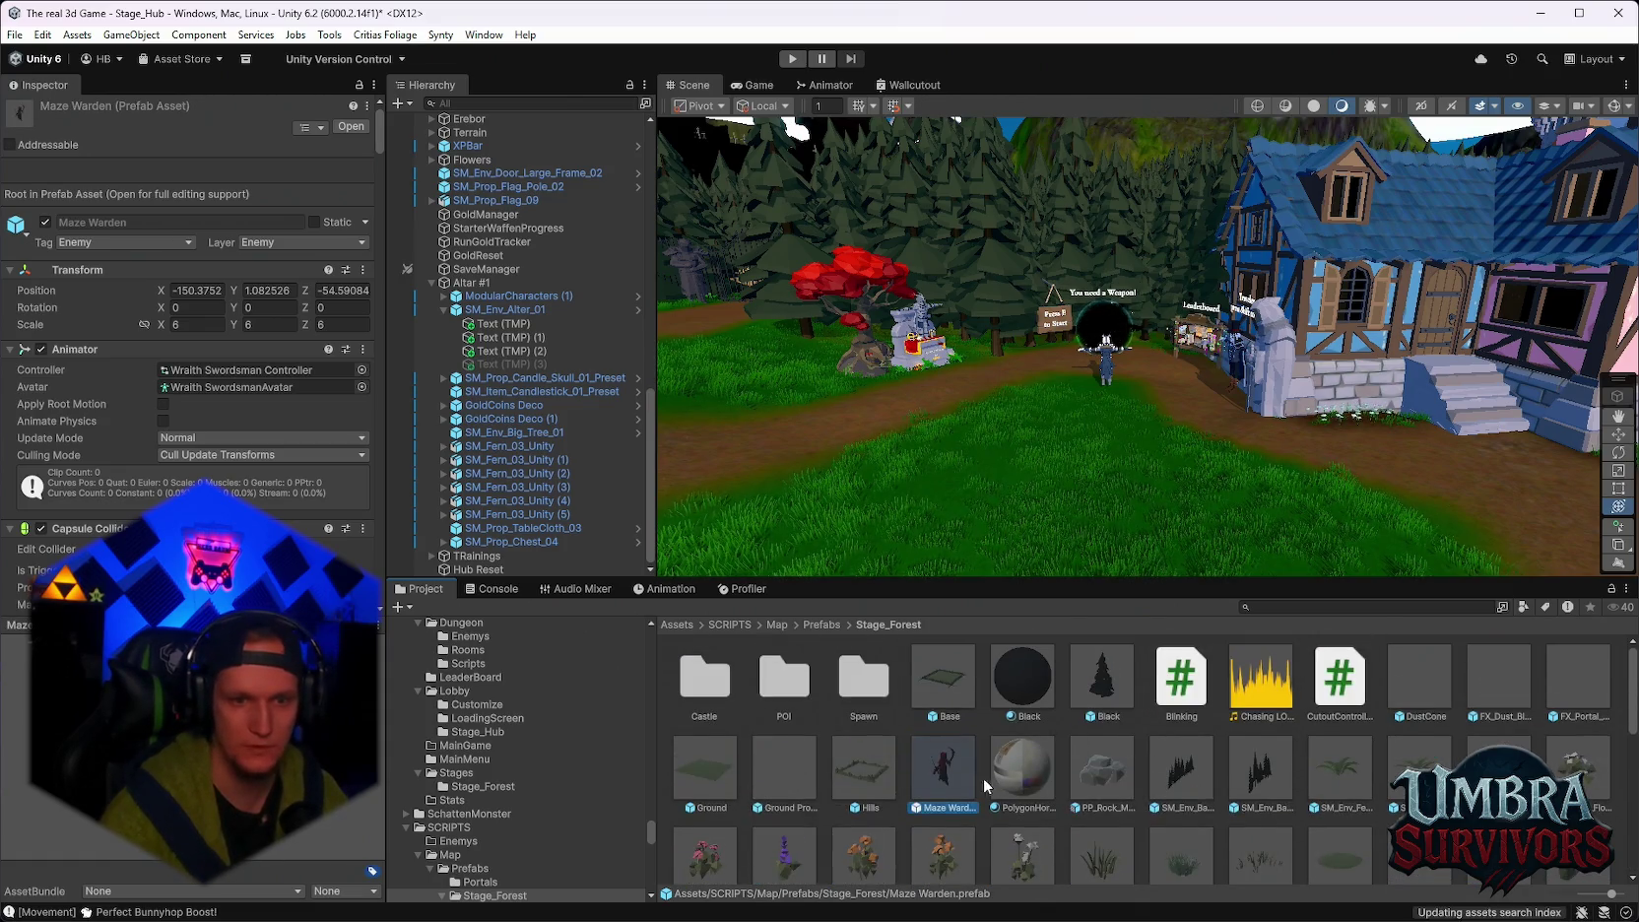
scroll(187, 394, down, 8)
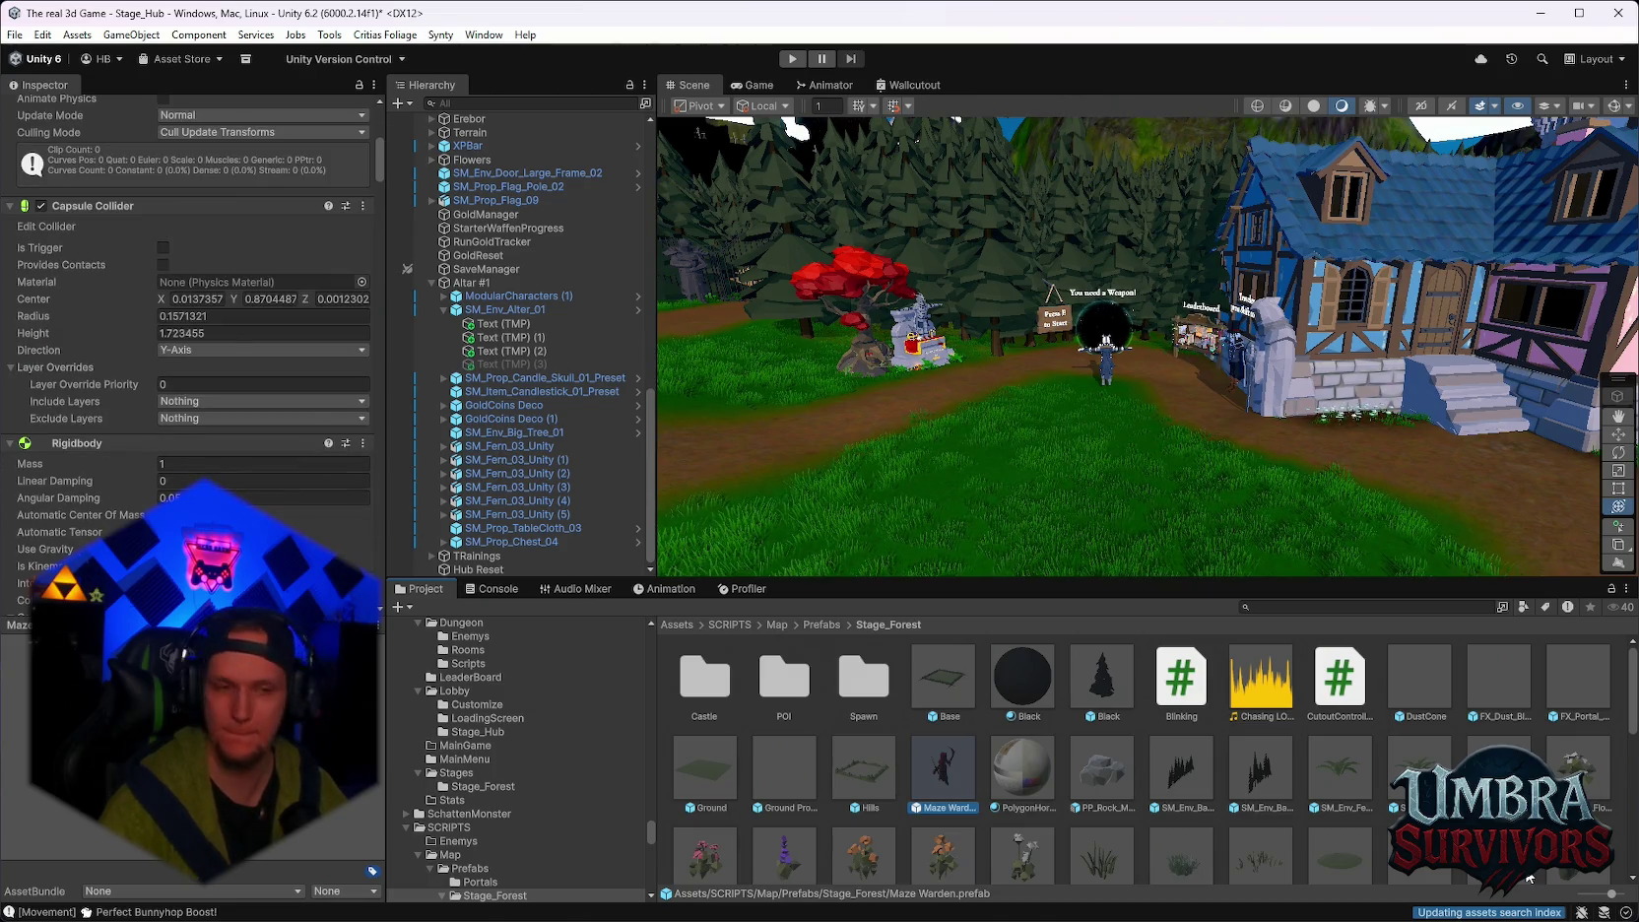
scroll(242, 482, down, 10)
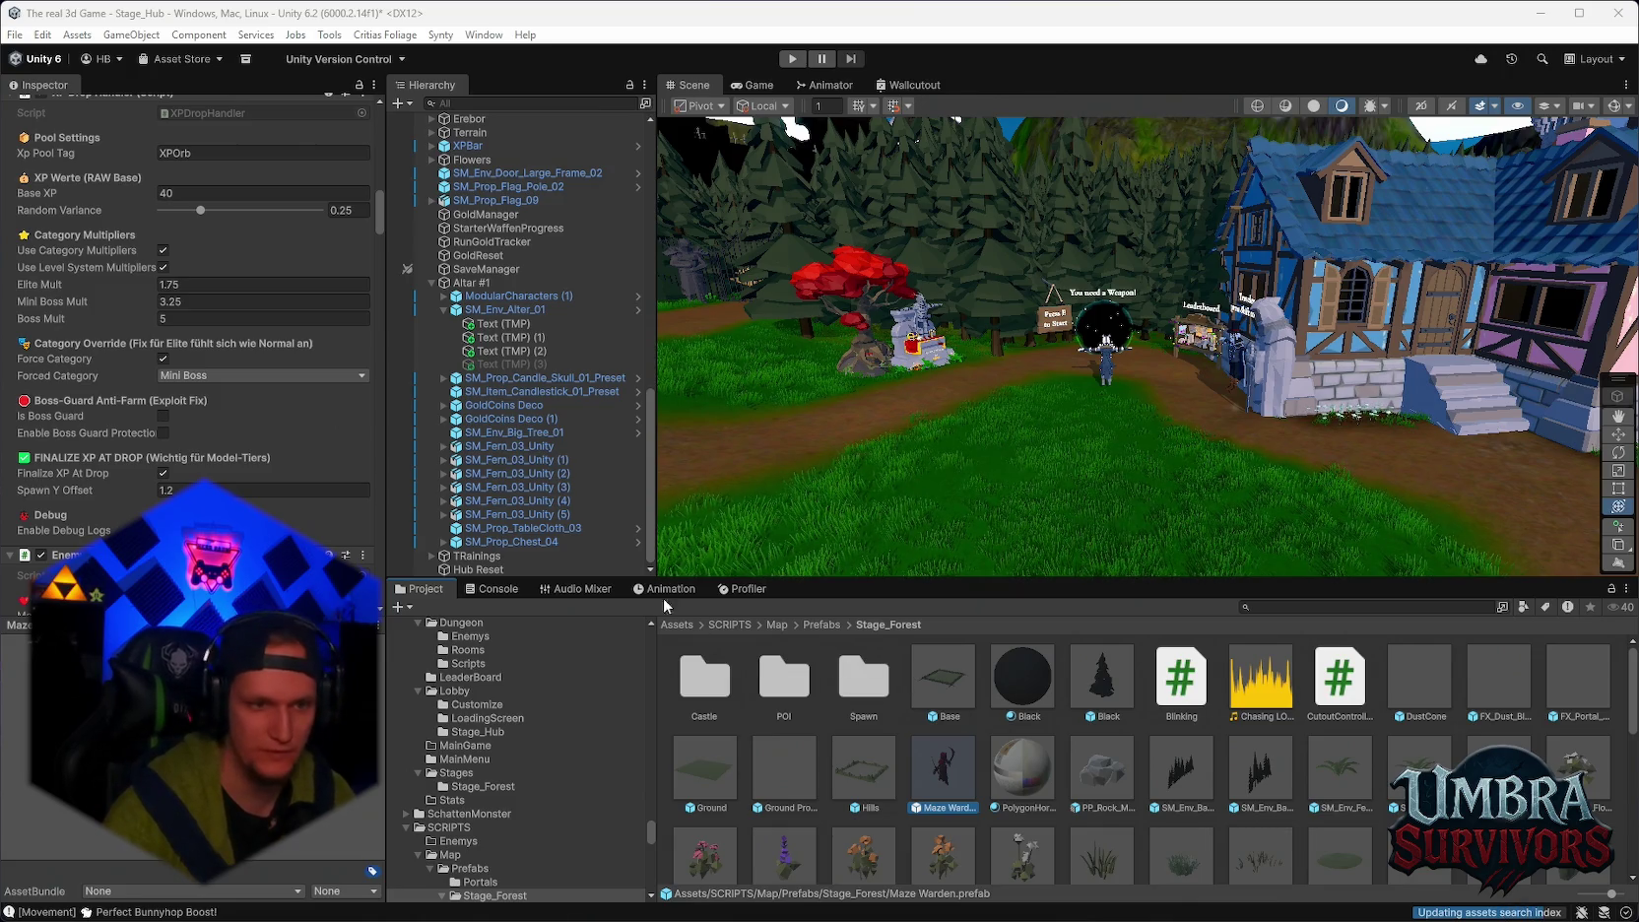
click(455, 590)
click(451, 590)
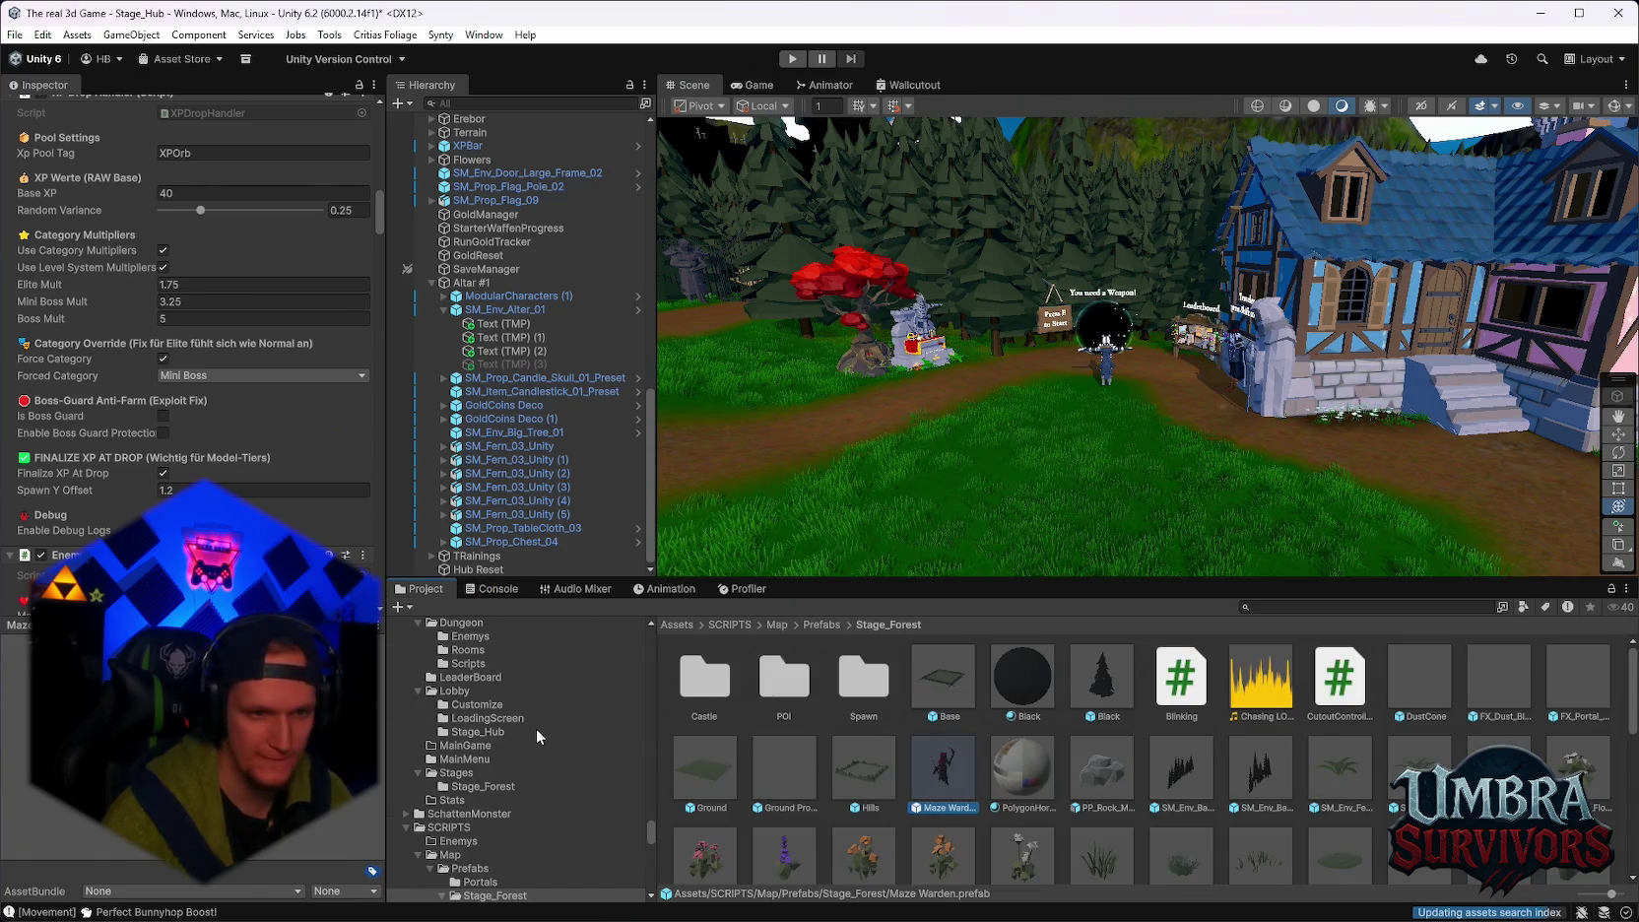
click(1303, 606)
Search 'chest', open the ChestUI prefab and shift the Collect button left.
text(chest)
double_click(704, 680)
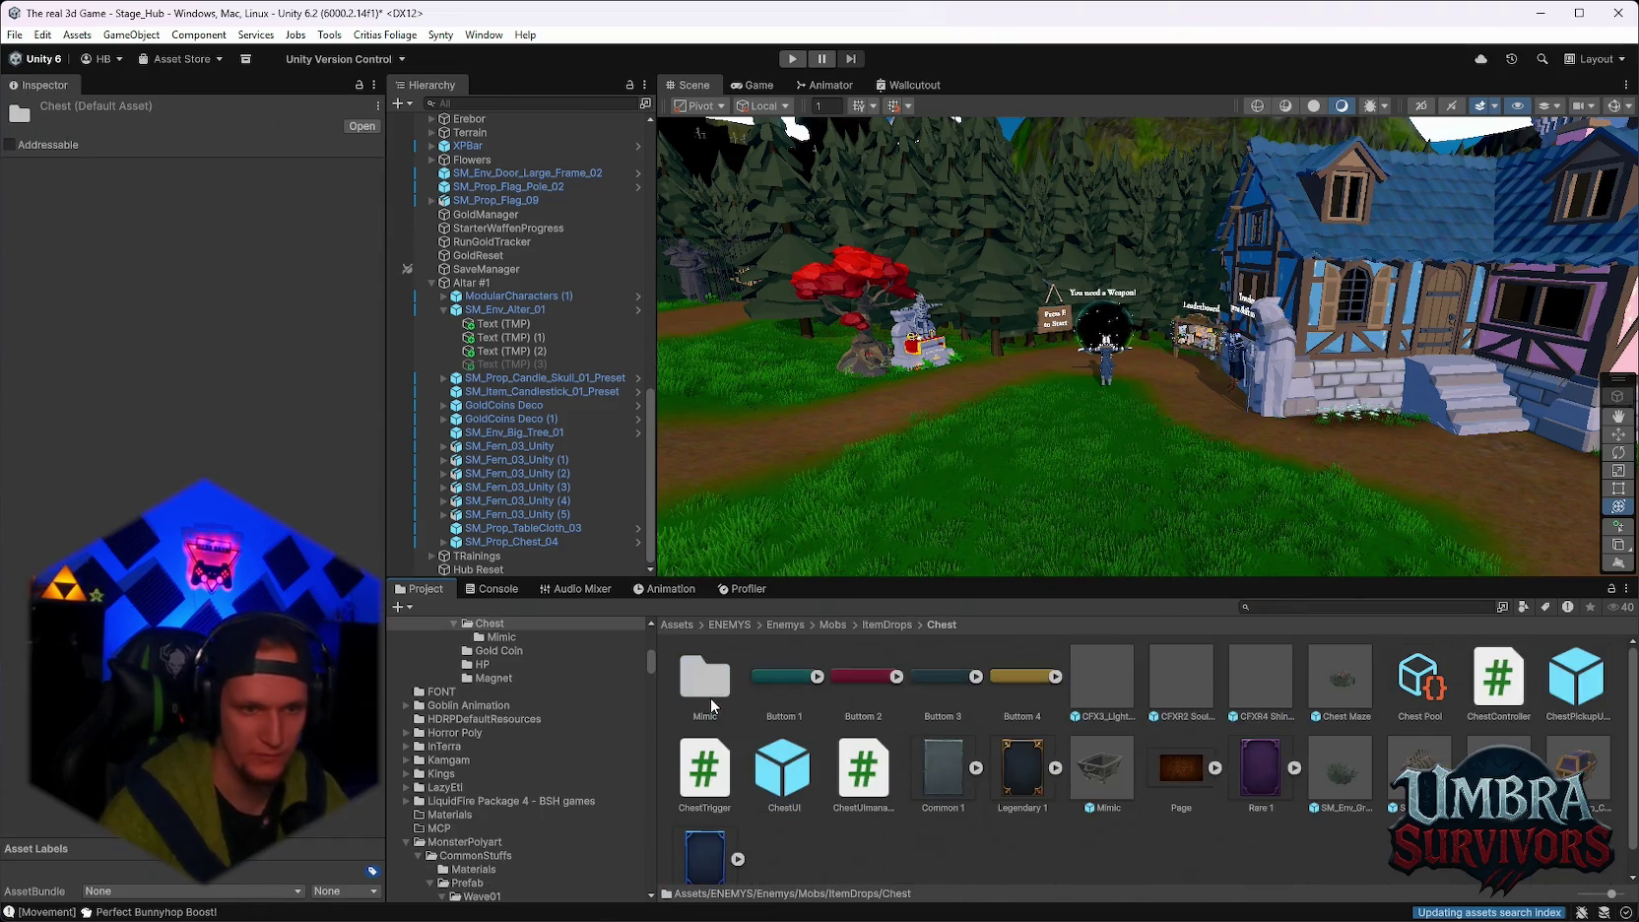
double_click(783, 769)
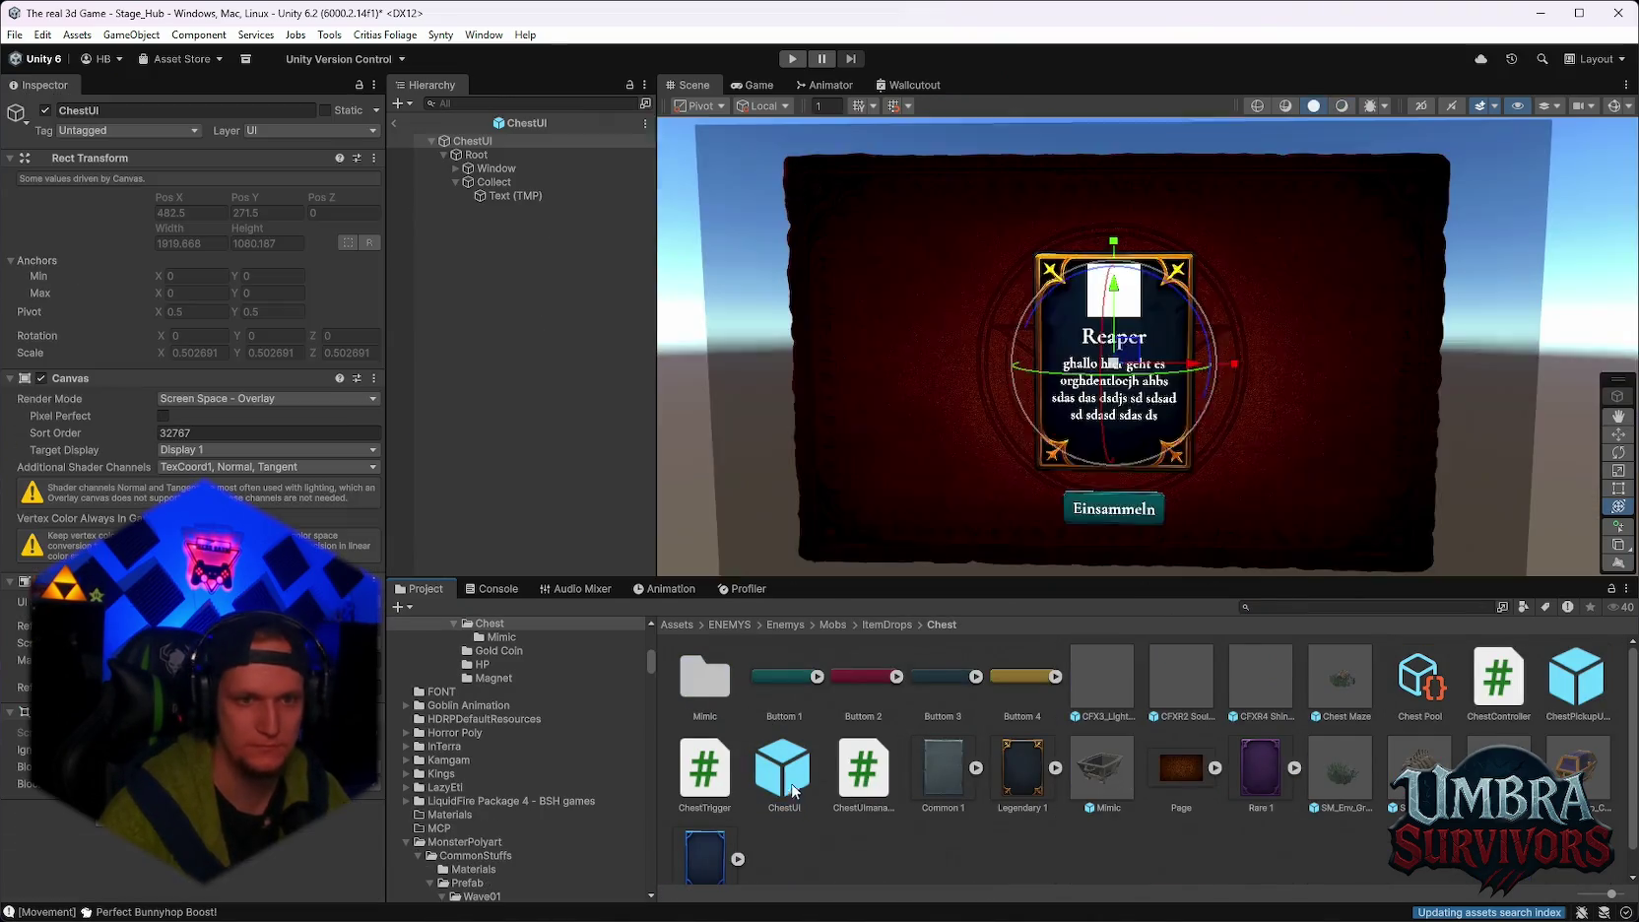
scroll(1054, 335, up, 3)
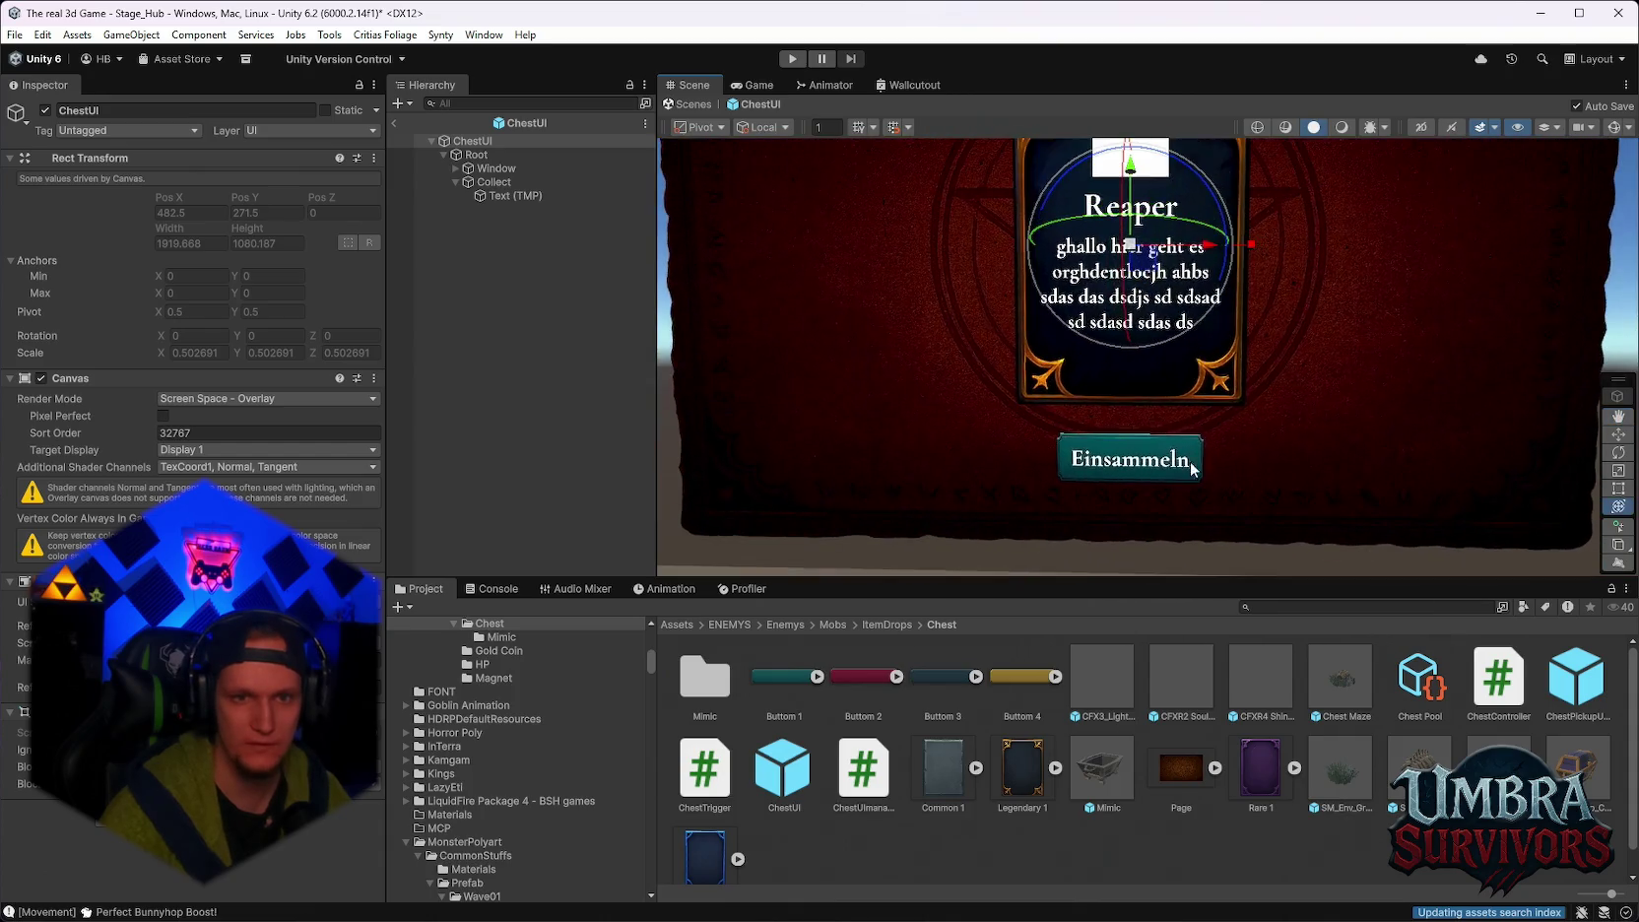
click(493, 182)
drag(1214, 460, 1120, 469)
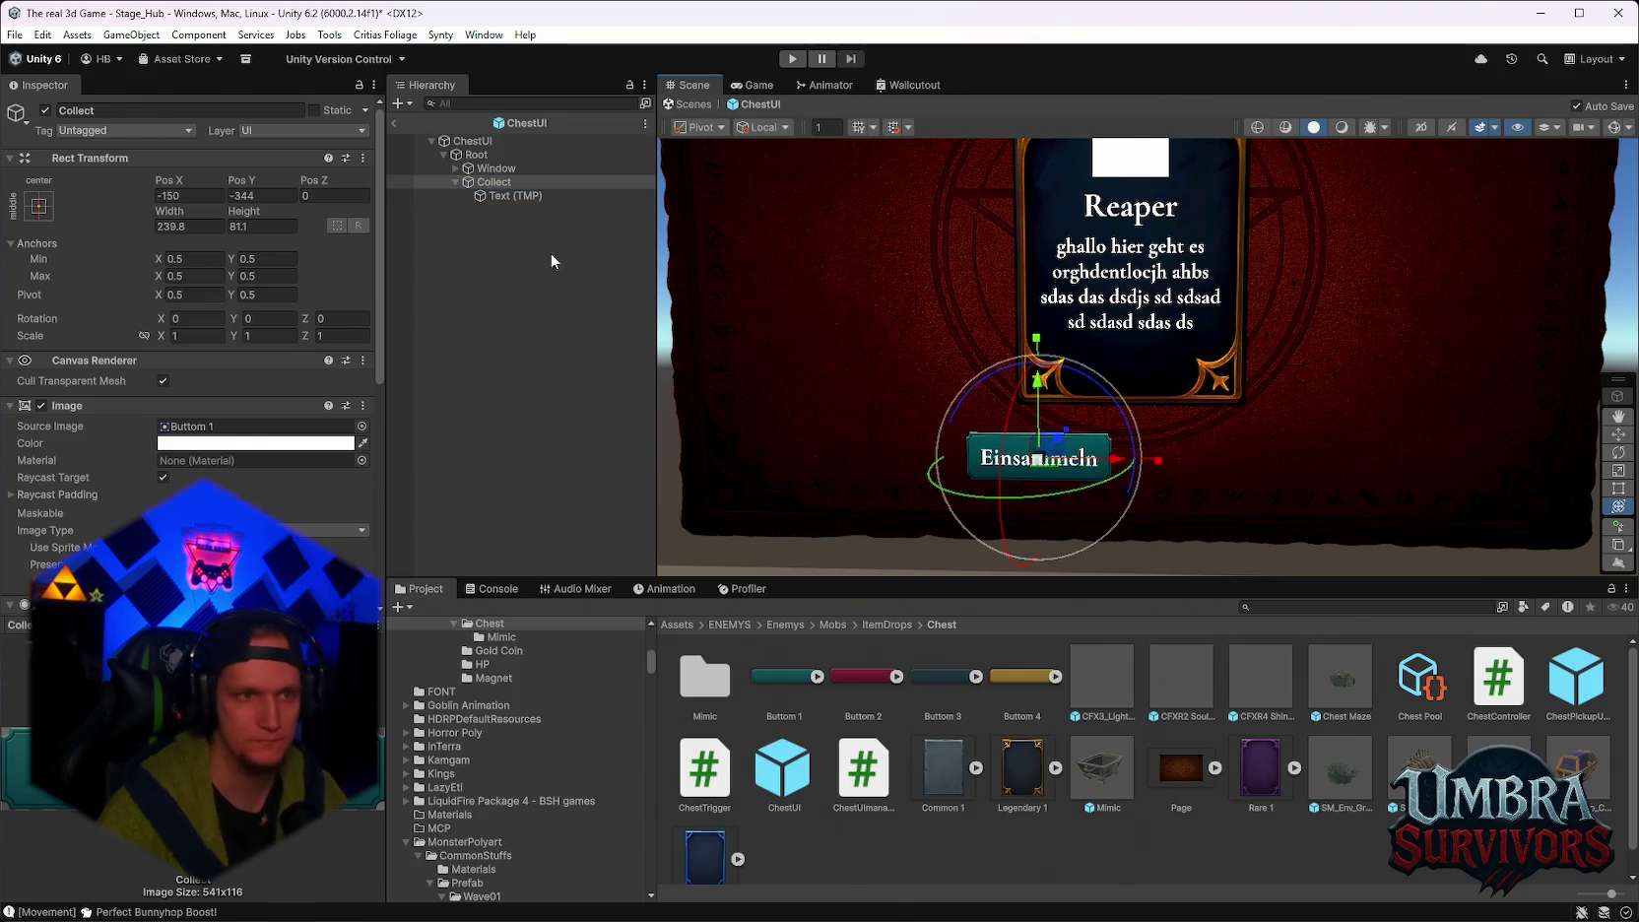
click(456, 182)
Duplicate the Collect button, set the copy's Pos X to 130 and the original's to -130.
key(ctrl+d)
mouse_move(1118, 460)
mouse_down()
mouse_move(1313, 457)
mouse_move(1287, 465)
mouse_up()
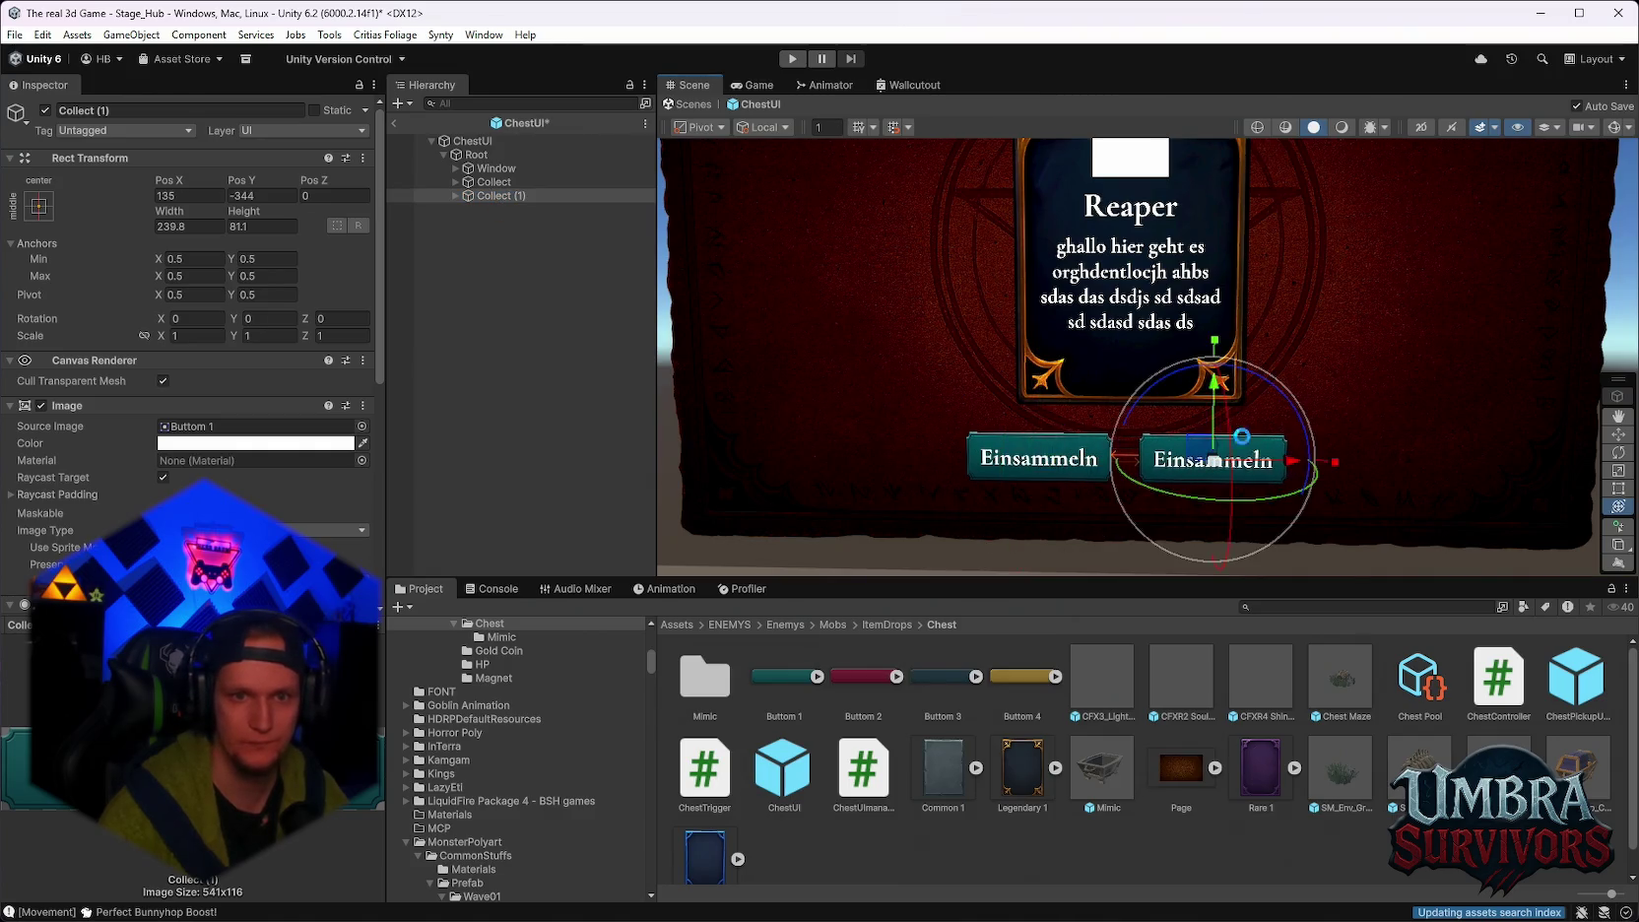
scroll(1215, 392, up, 2)
scroll(1215, 392, down, 1)
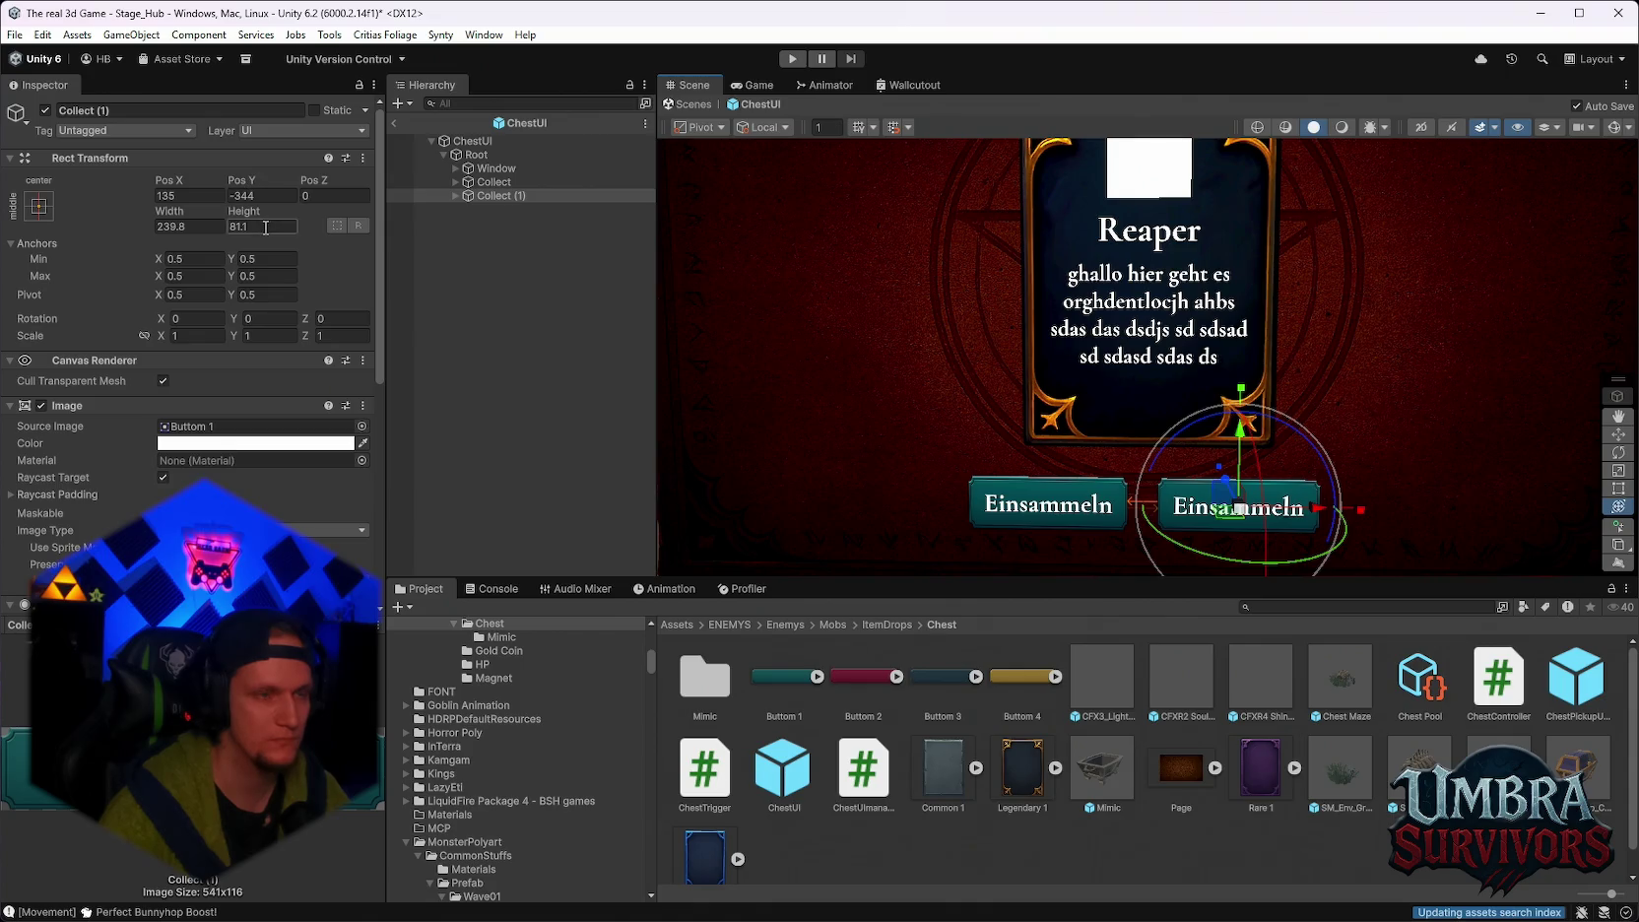
mouse_move(187, 187)
mouse_down()
mouse_move(235, 202)
mouse_move(192, 193)
mouse_up()
click(203, 195)
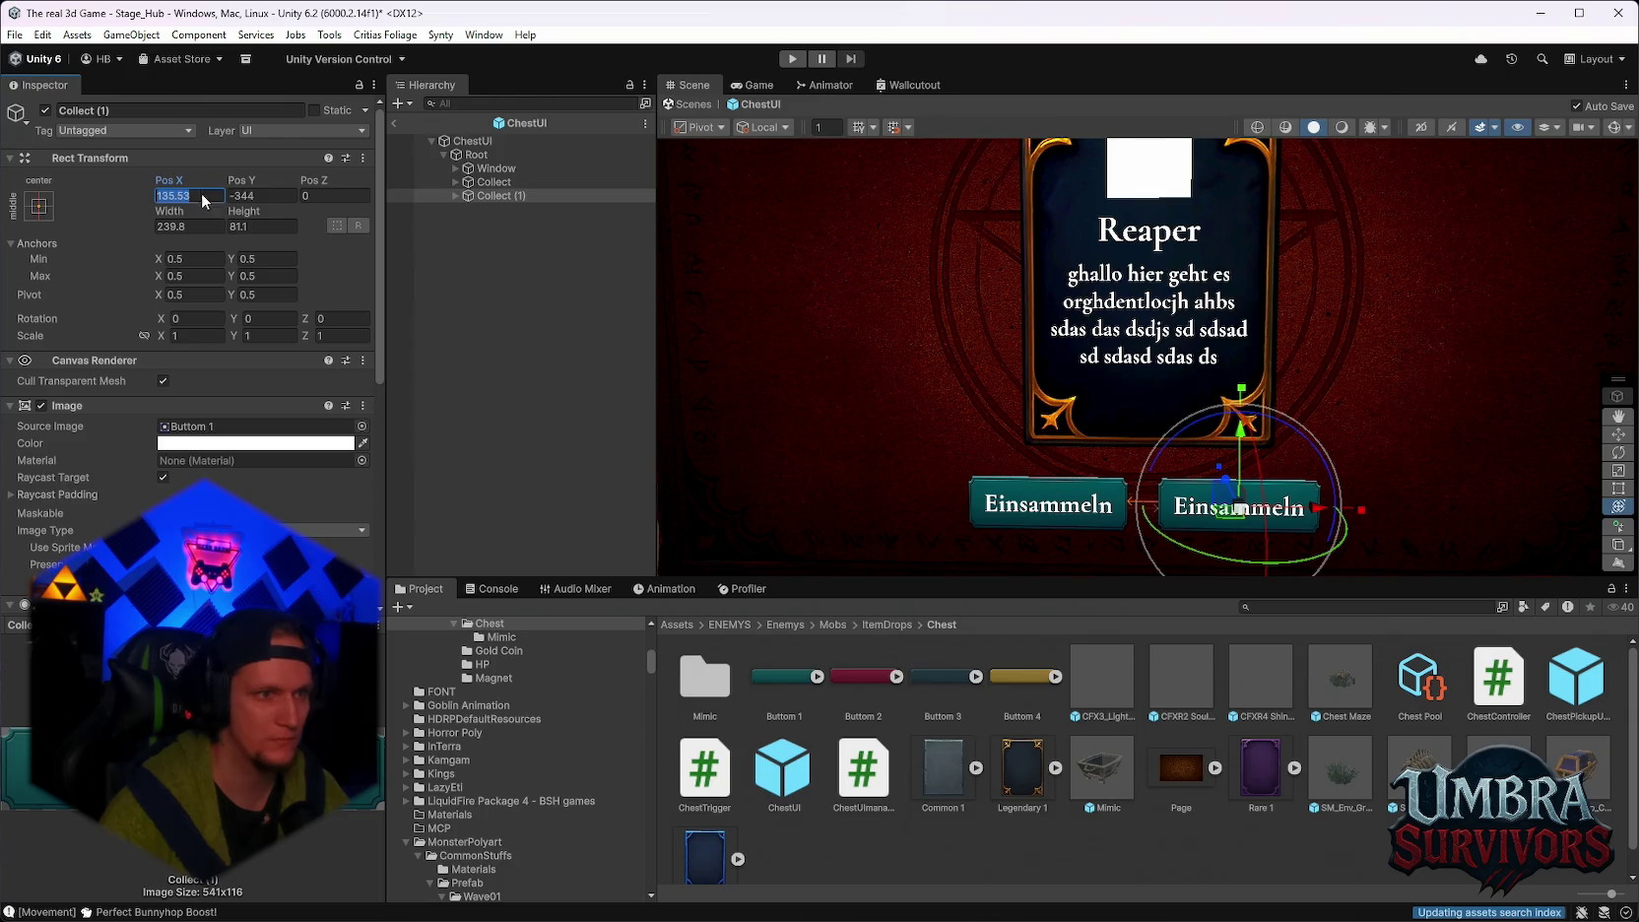
text(130)
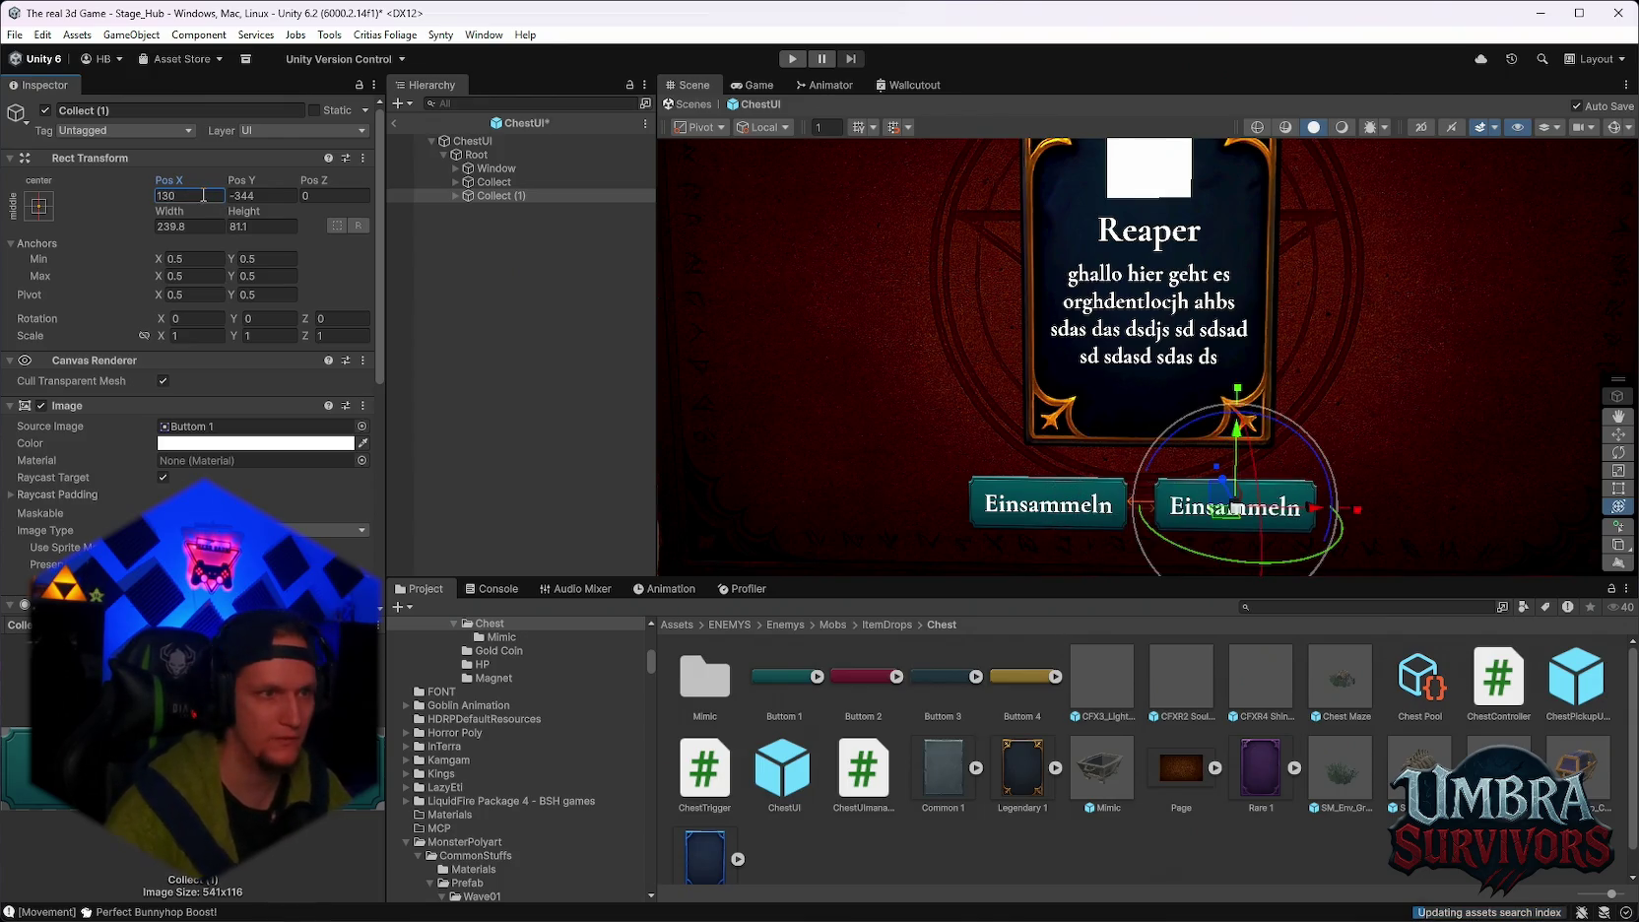
click(871, 487)
click(493, 182)
click(197, 190)
text(-130)
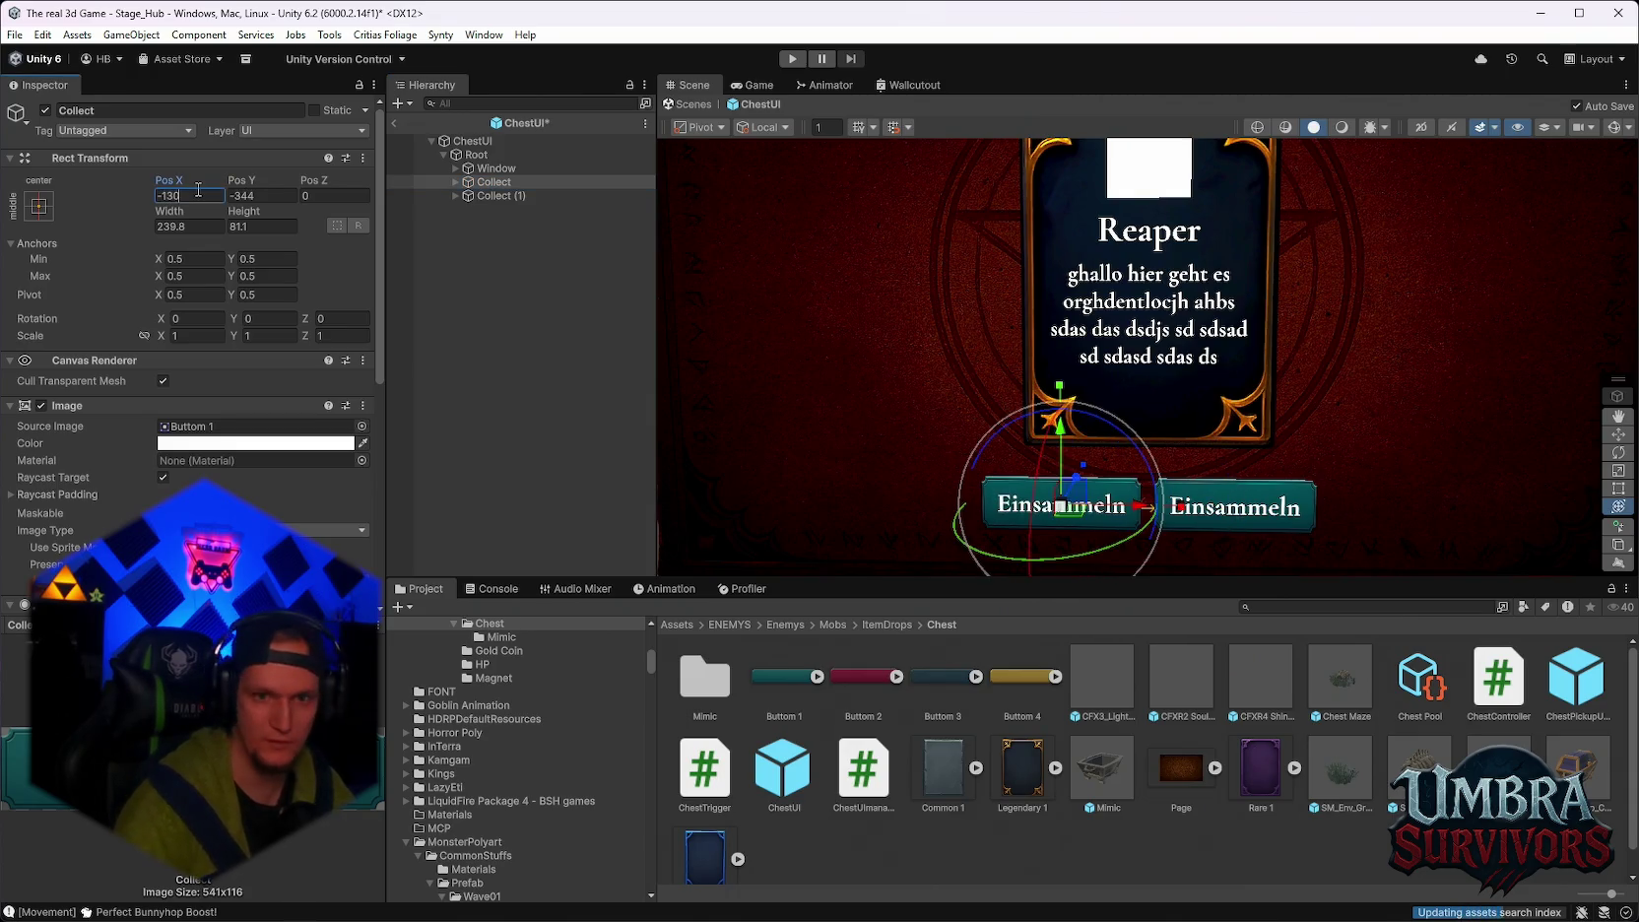
Make Collect (1) red by assigning the Buttom 2 sprite as its Source Image.
mouse_move(1211, 434)
mouse_down()
mouse_move(1274, 410)
mouse_move(1237, 492)
mouse_move(1038, 410)
mouse_up()
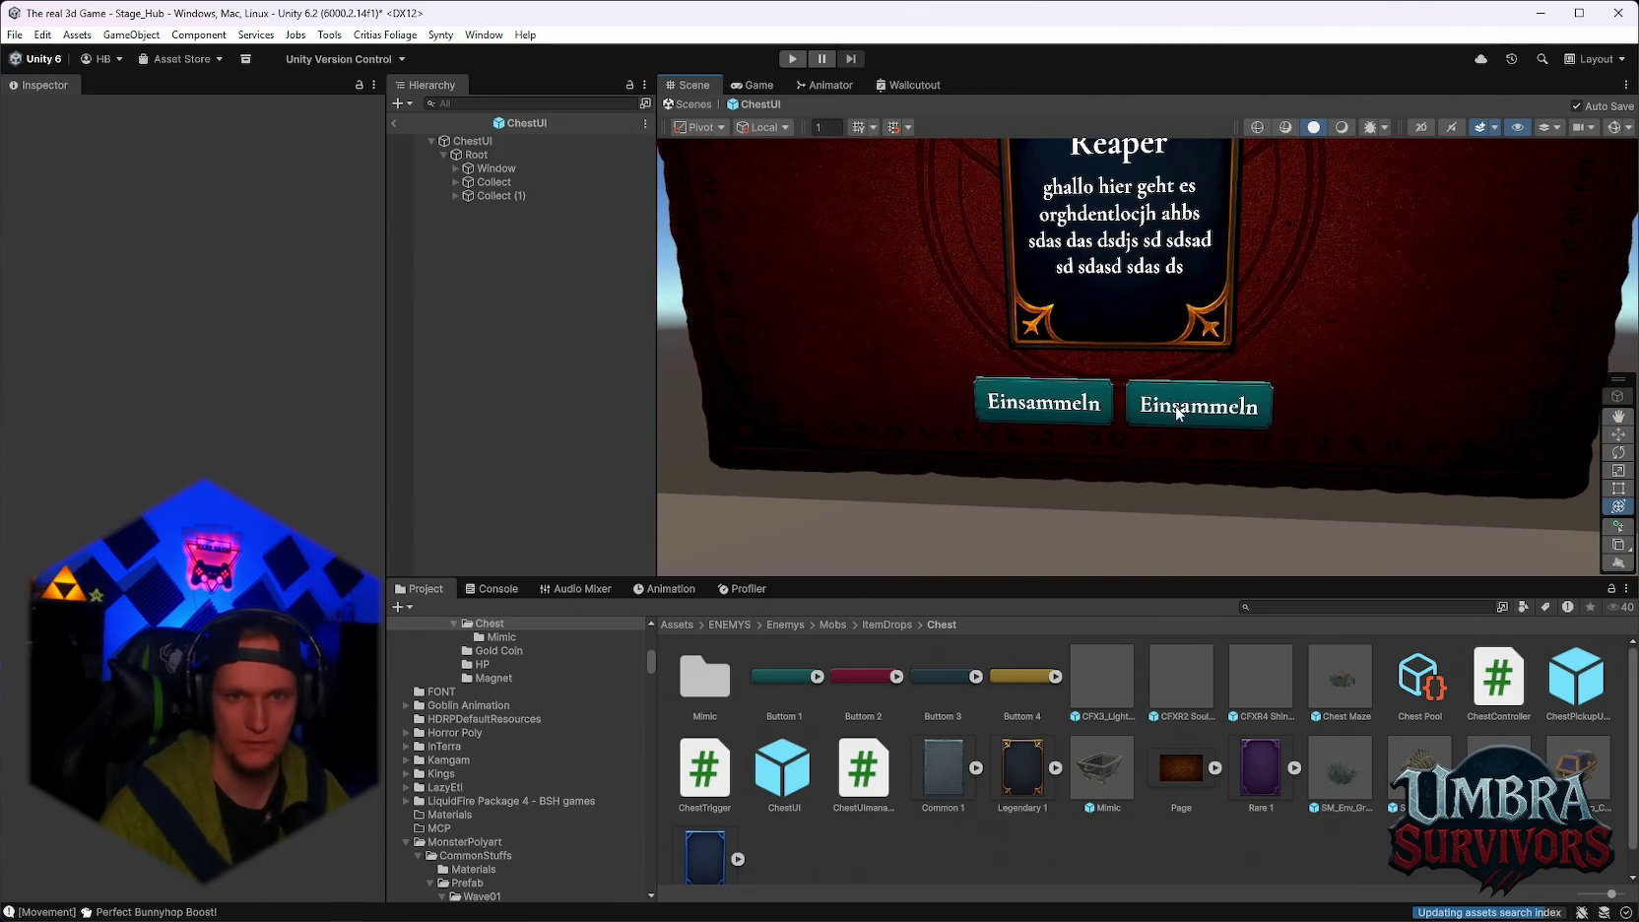
click(497, 195)
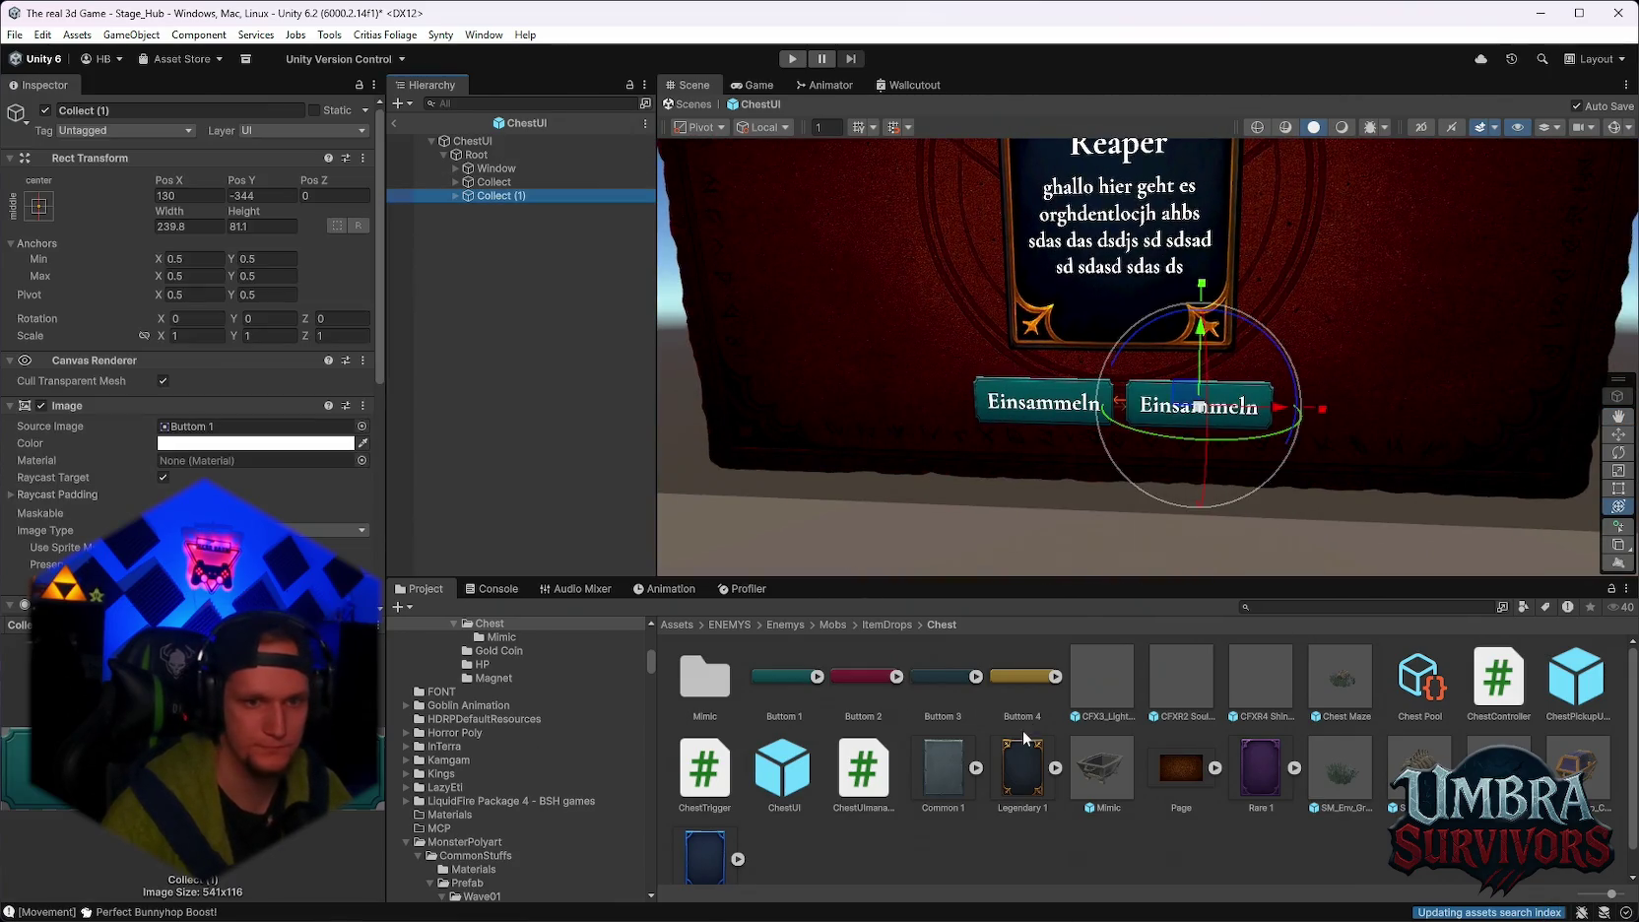
drag(853, 674, 209, 434)
scroll(1123, 434, up, 2)
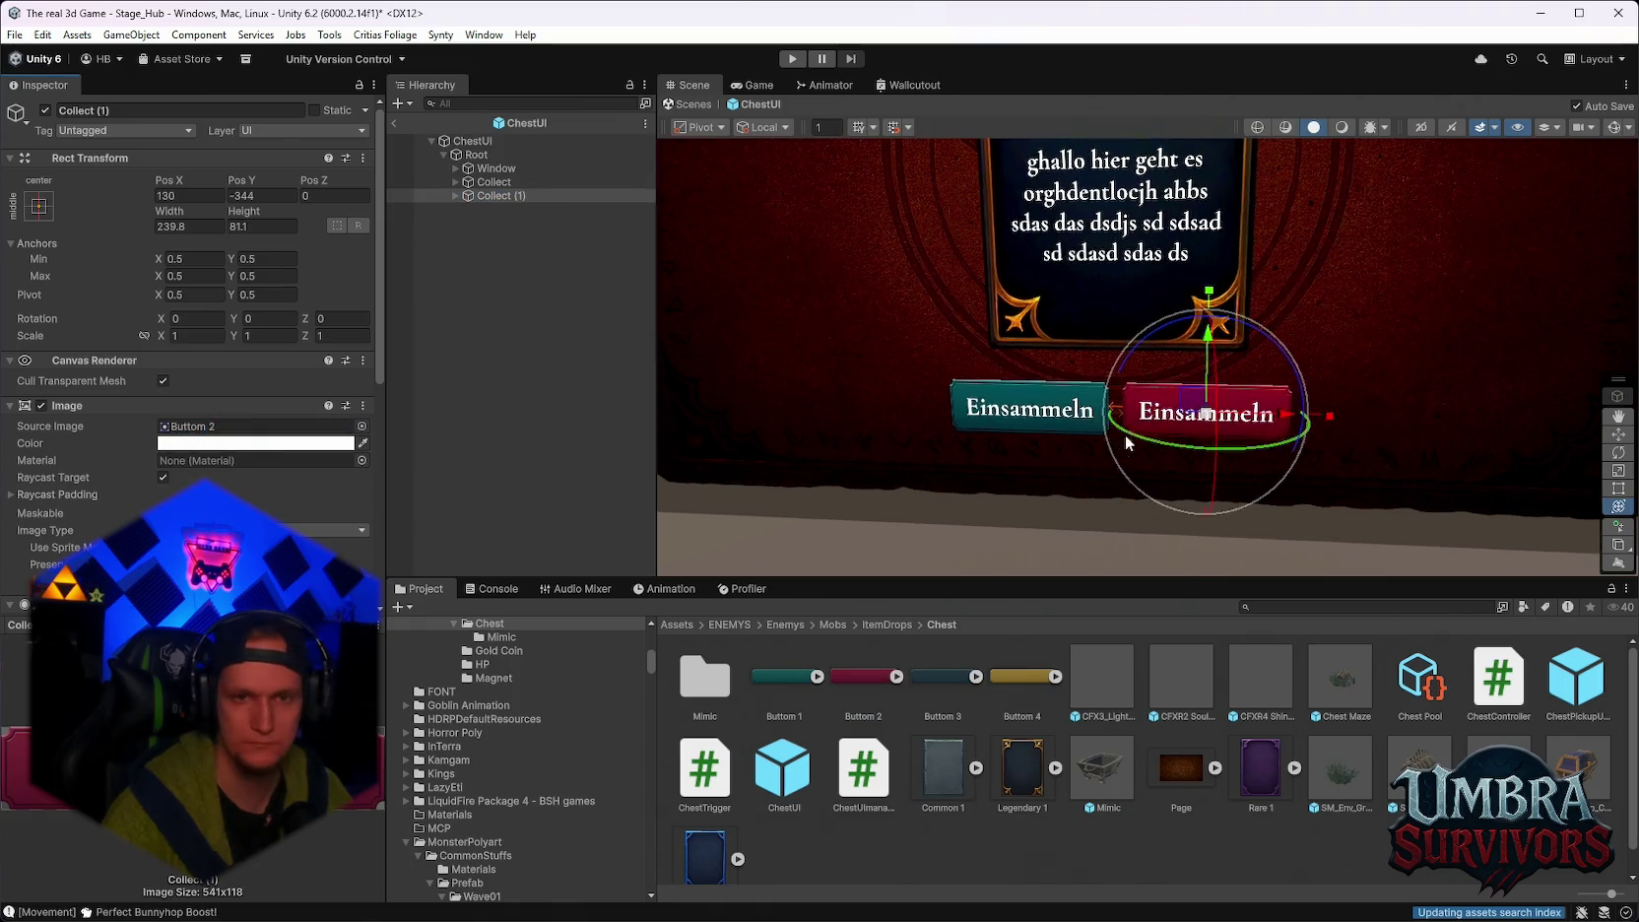
scroll(1150, 448, down, 5)
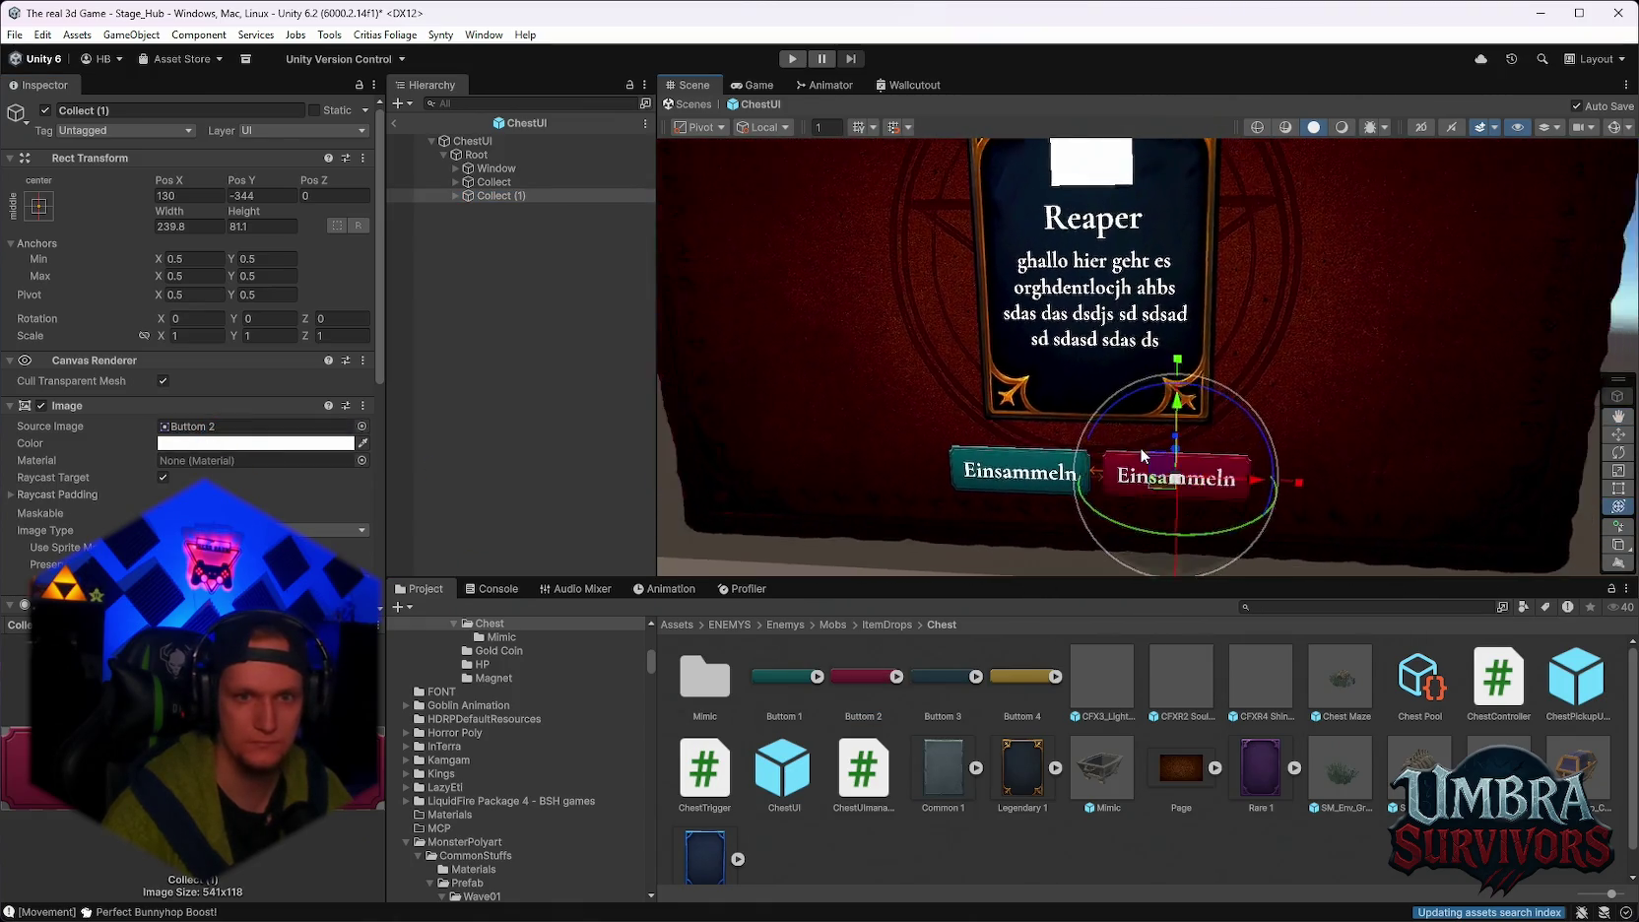
scroll(1158, 444, down, 3)
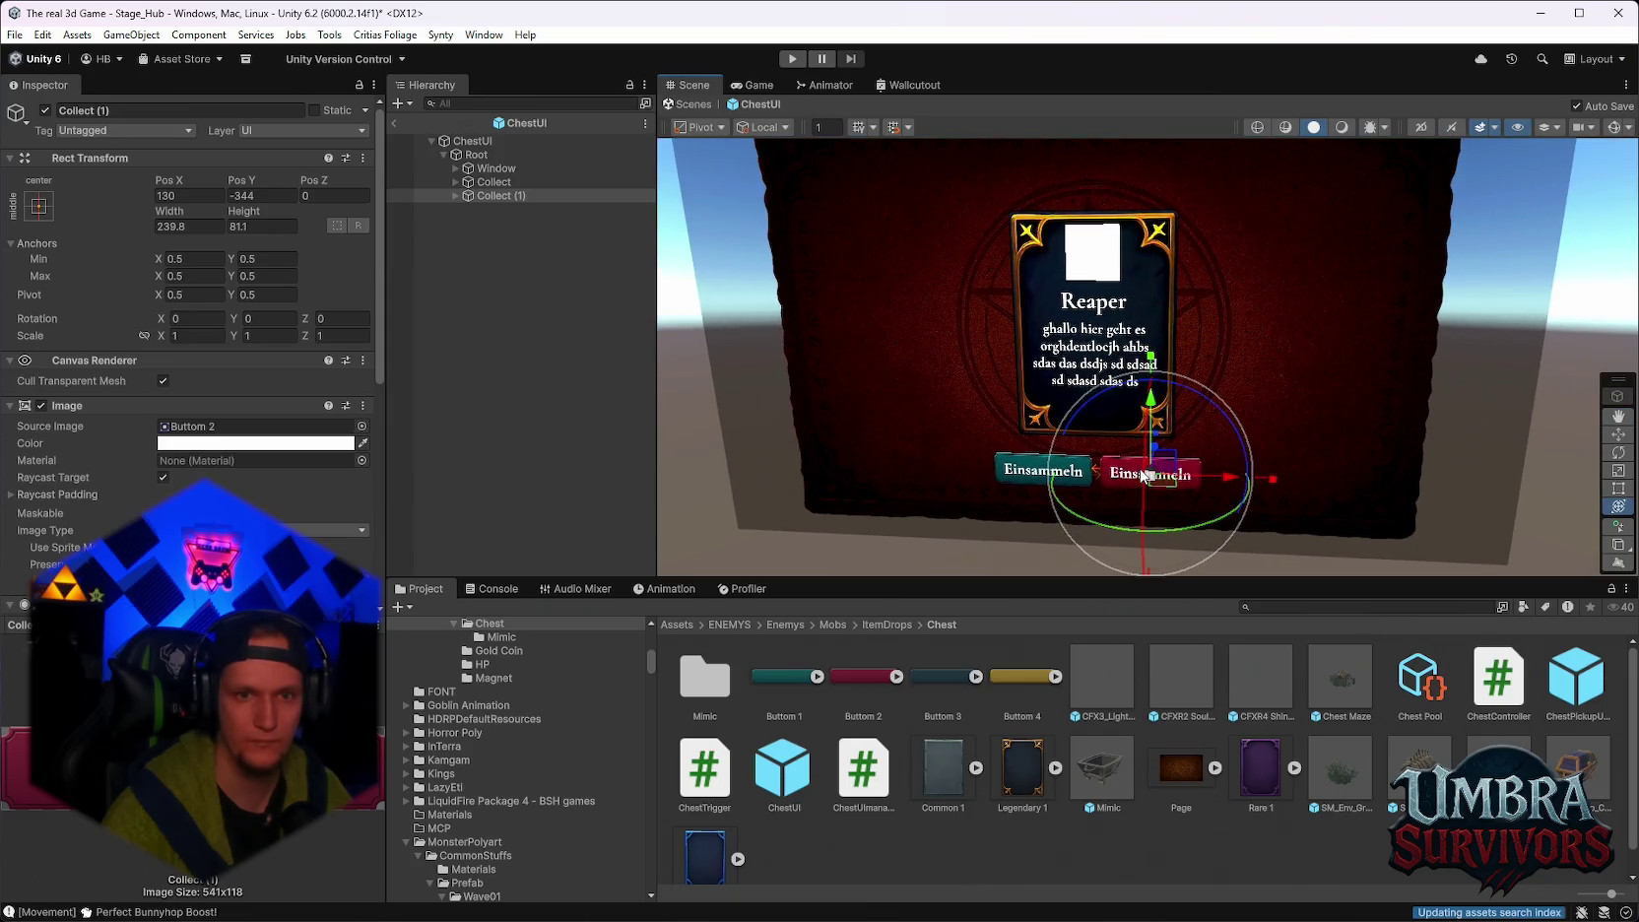
scroll(1170, 384, up, 2)
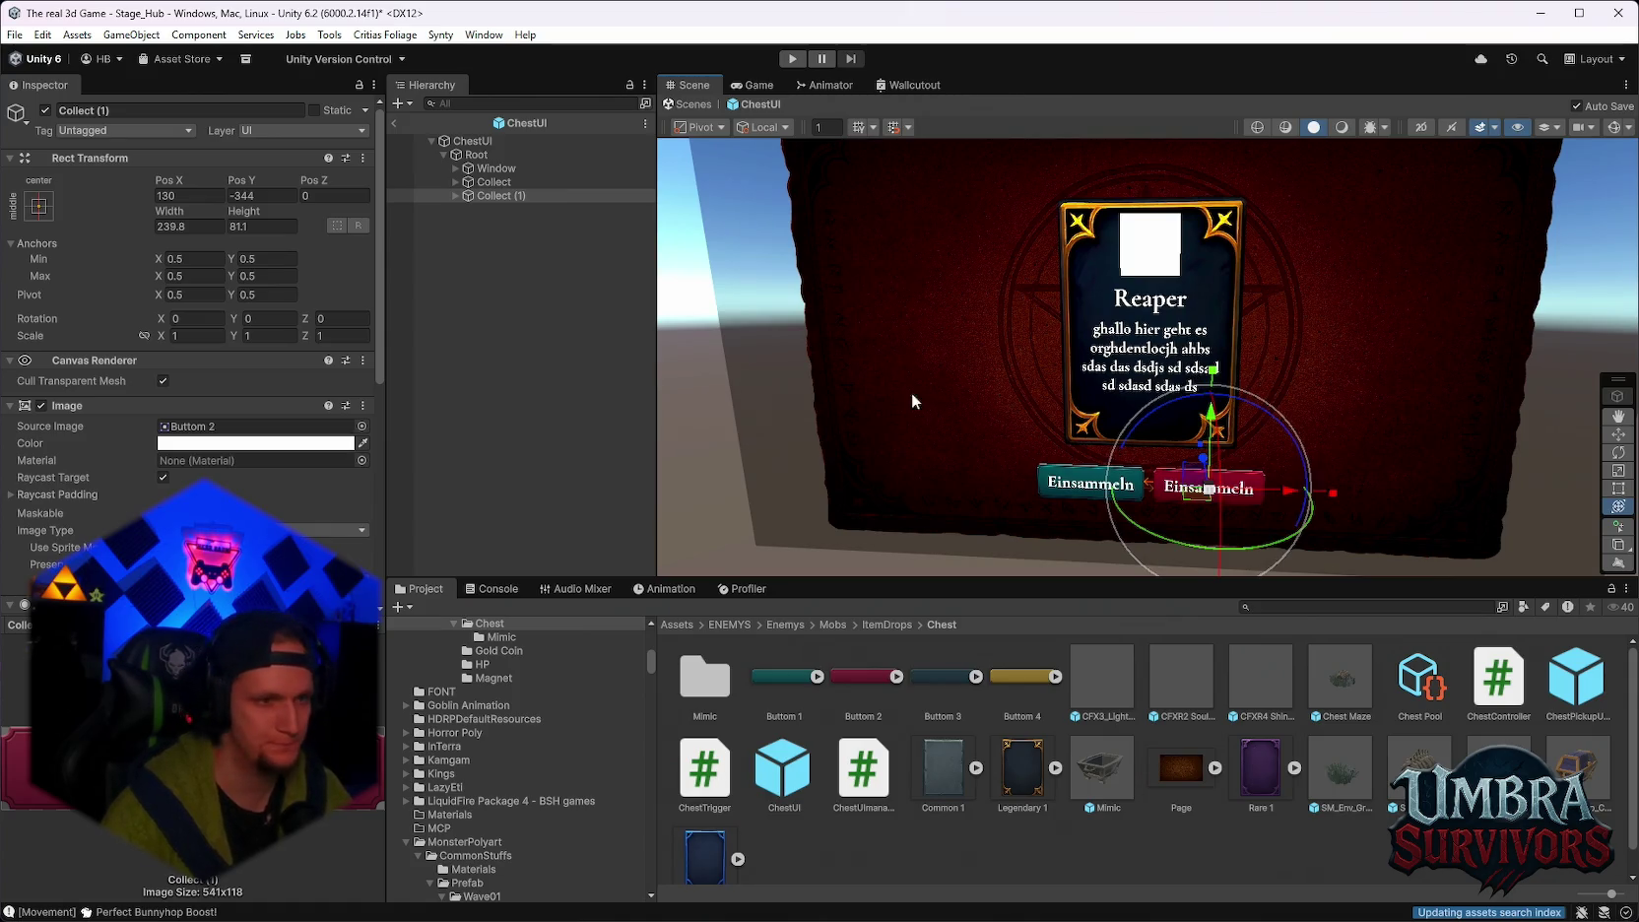
Expand Collect (1) and select its Einsammeln label text for editing.
click(459, 196)
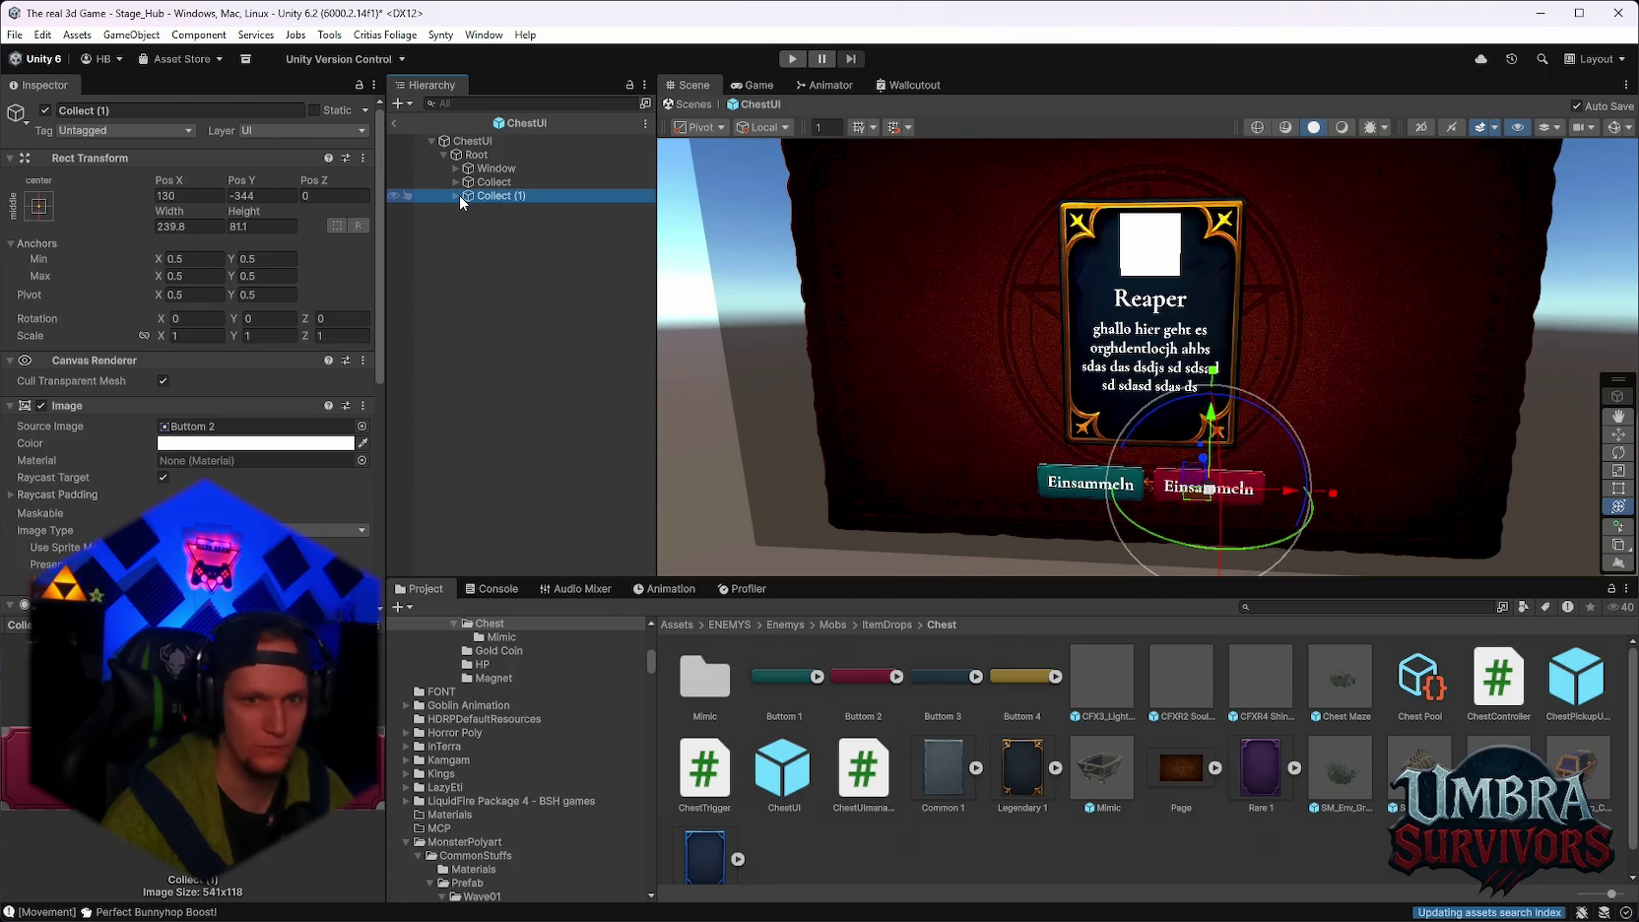
click(456, 196)
click(495, 210)
click(128, 481)
key(ctrl+a)
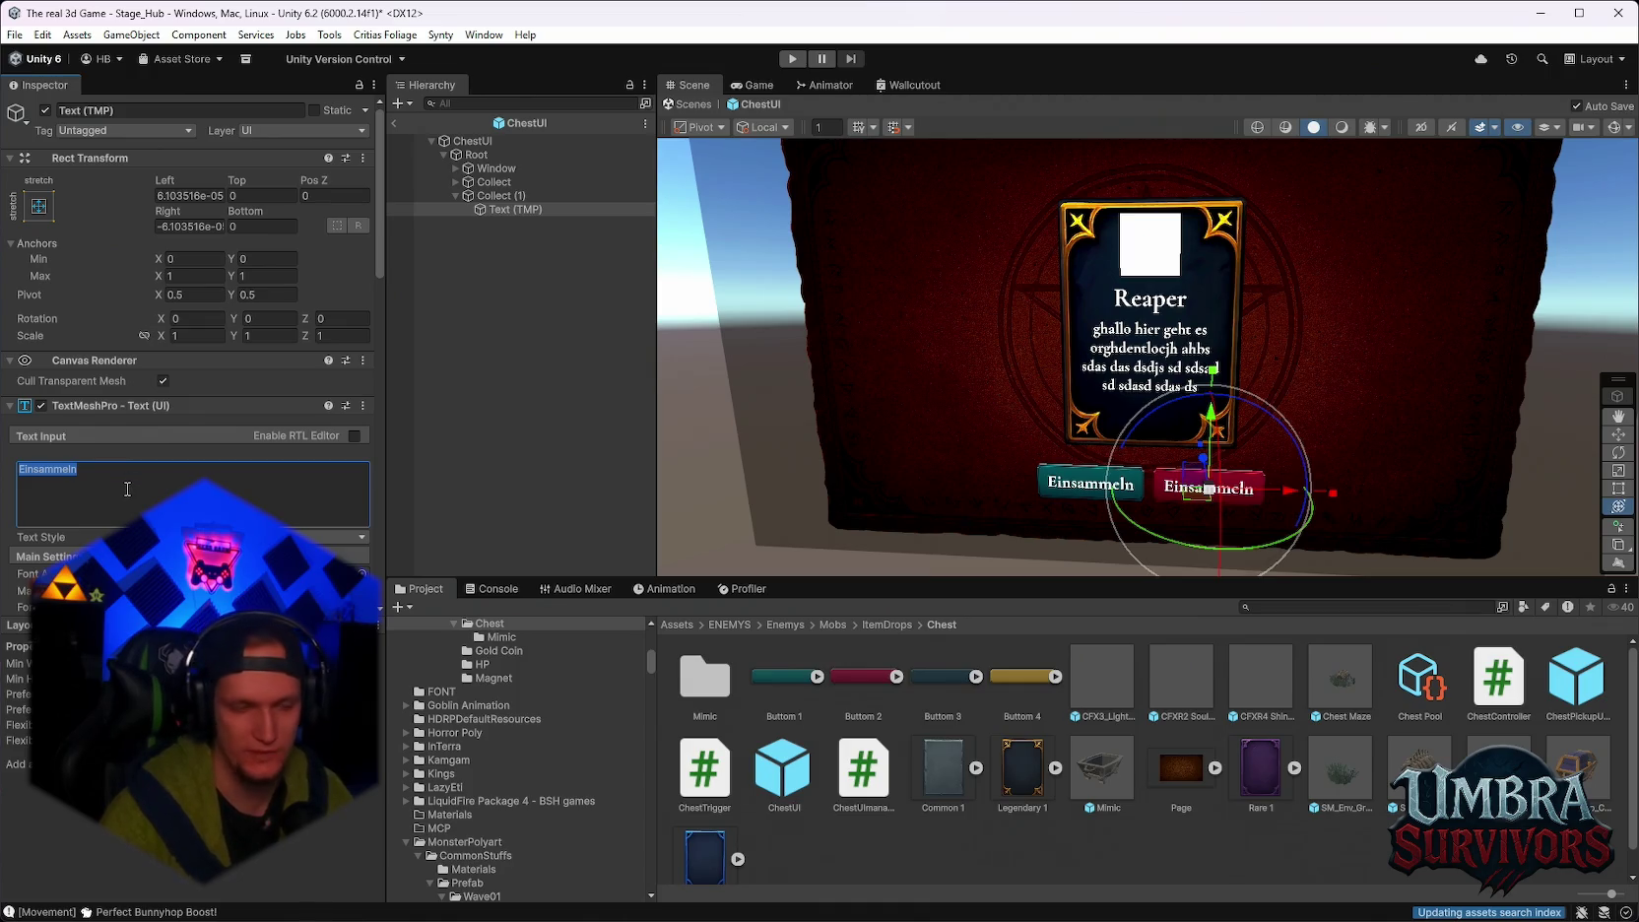
click(497, 141)
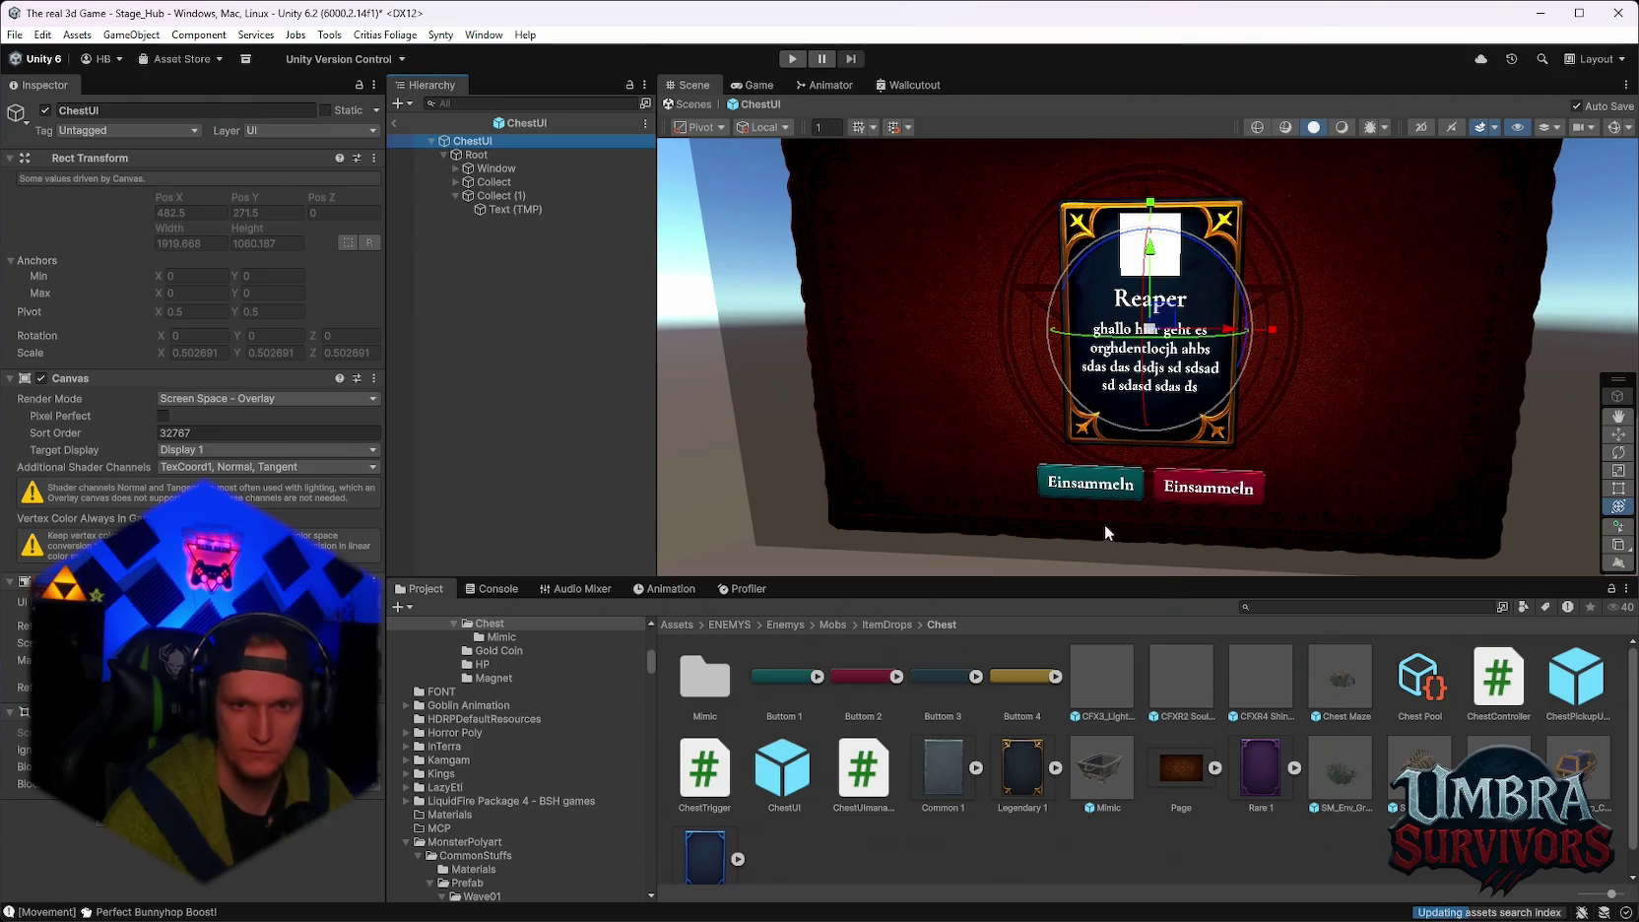
click(506, 207)
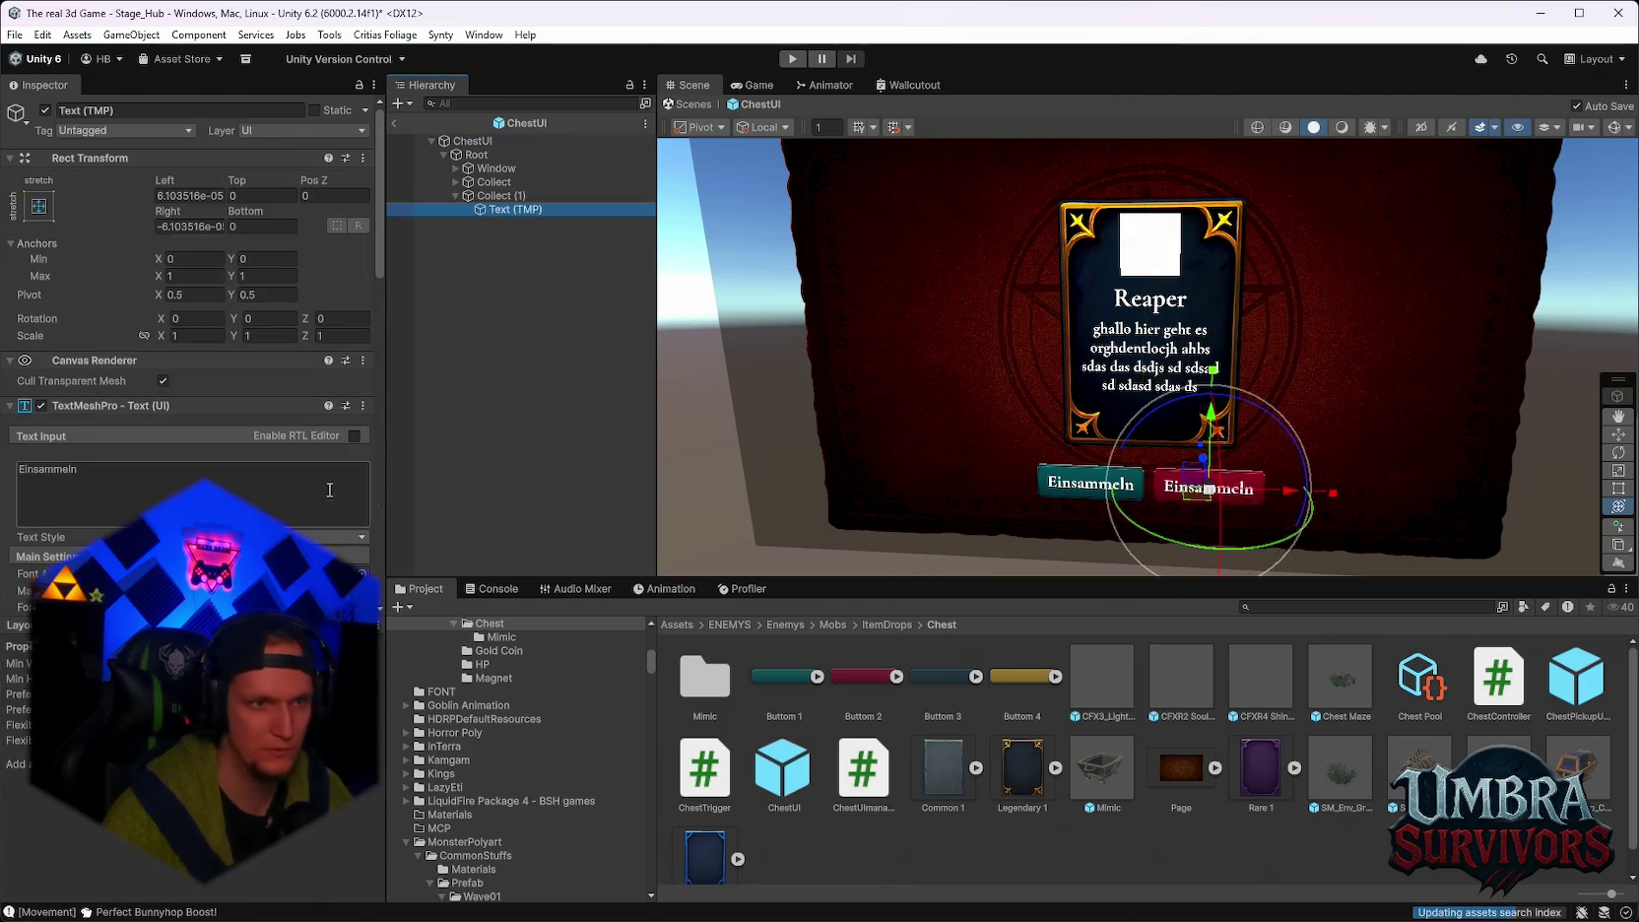
click(146, 469)
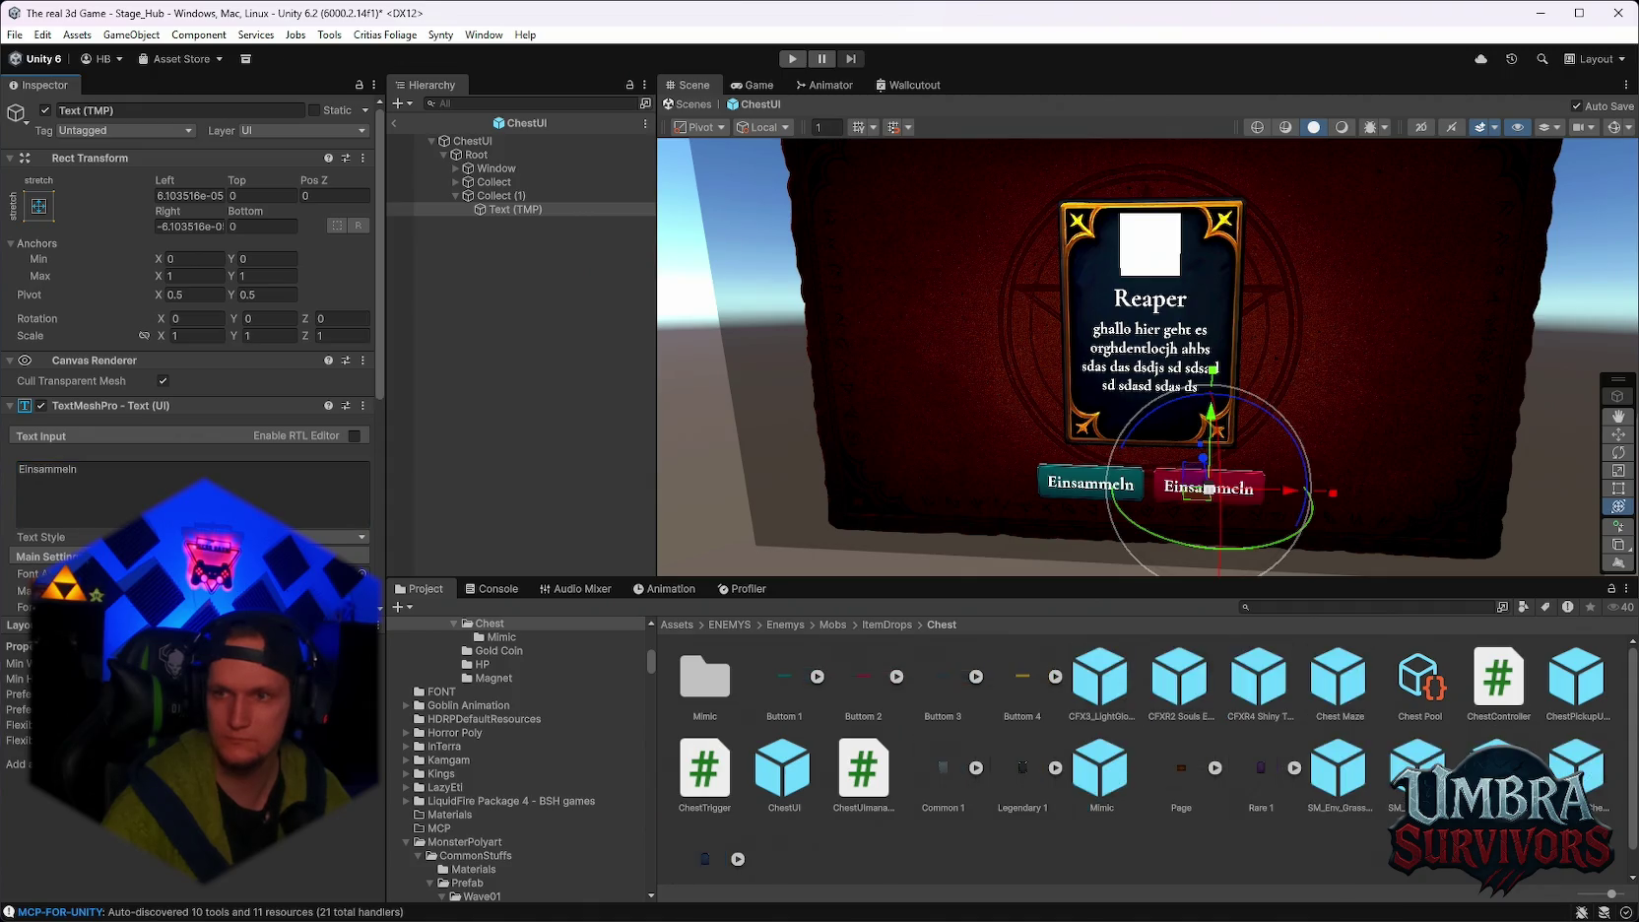
click(497, 588)
click(419, 589)
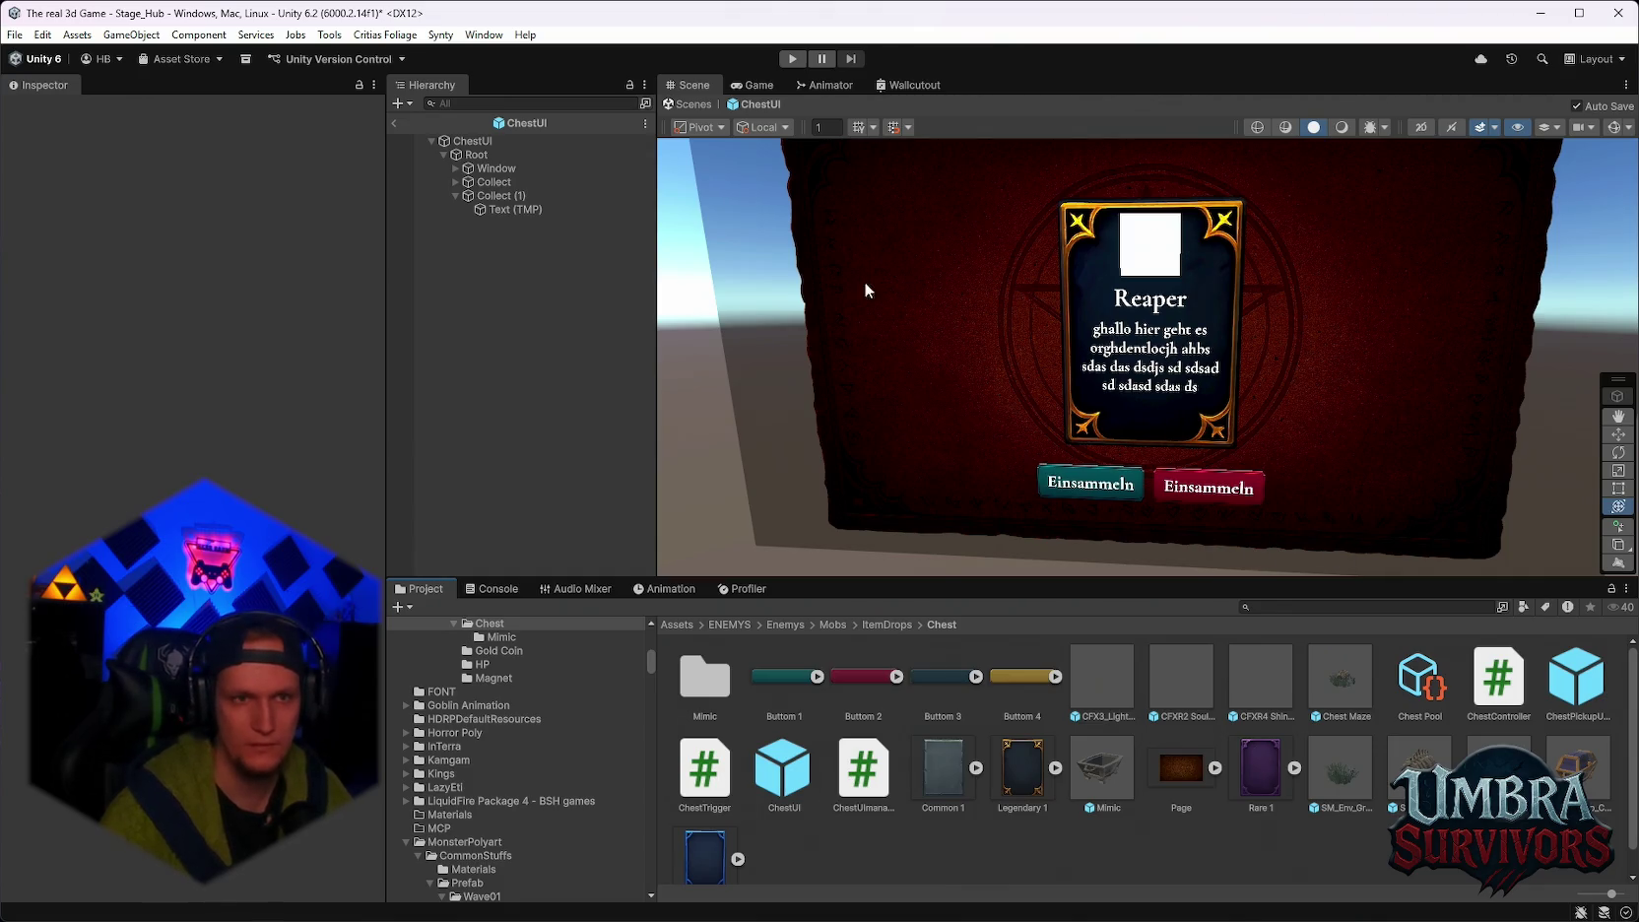
Return from the ChestUI prefab to Stage_Hub and drop the Maze Warden prefab into the scene.
click(394, 123)
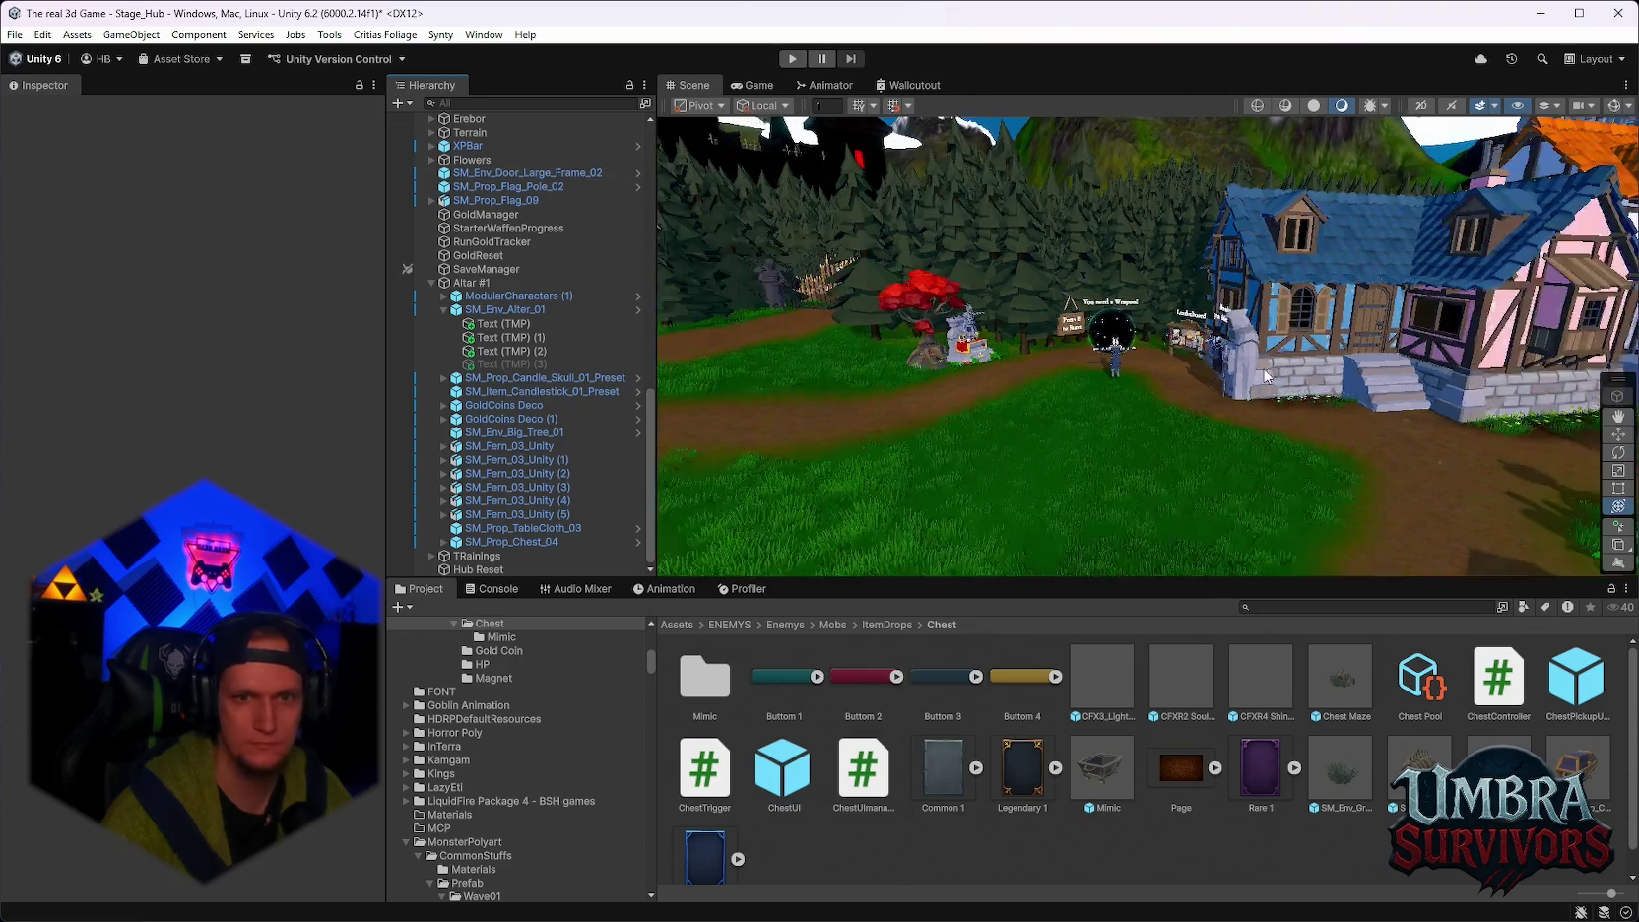
click(1260, 607)
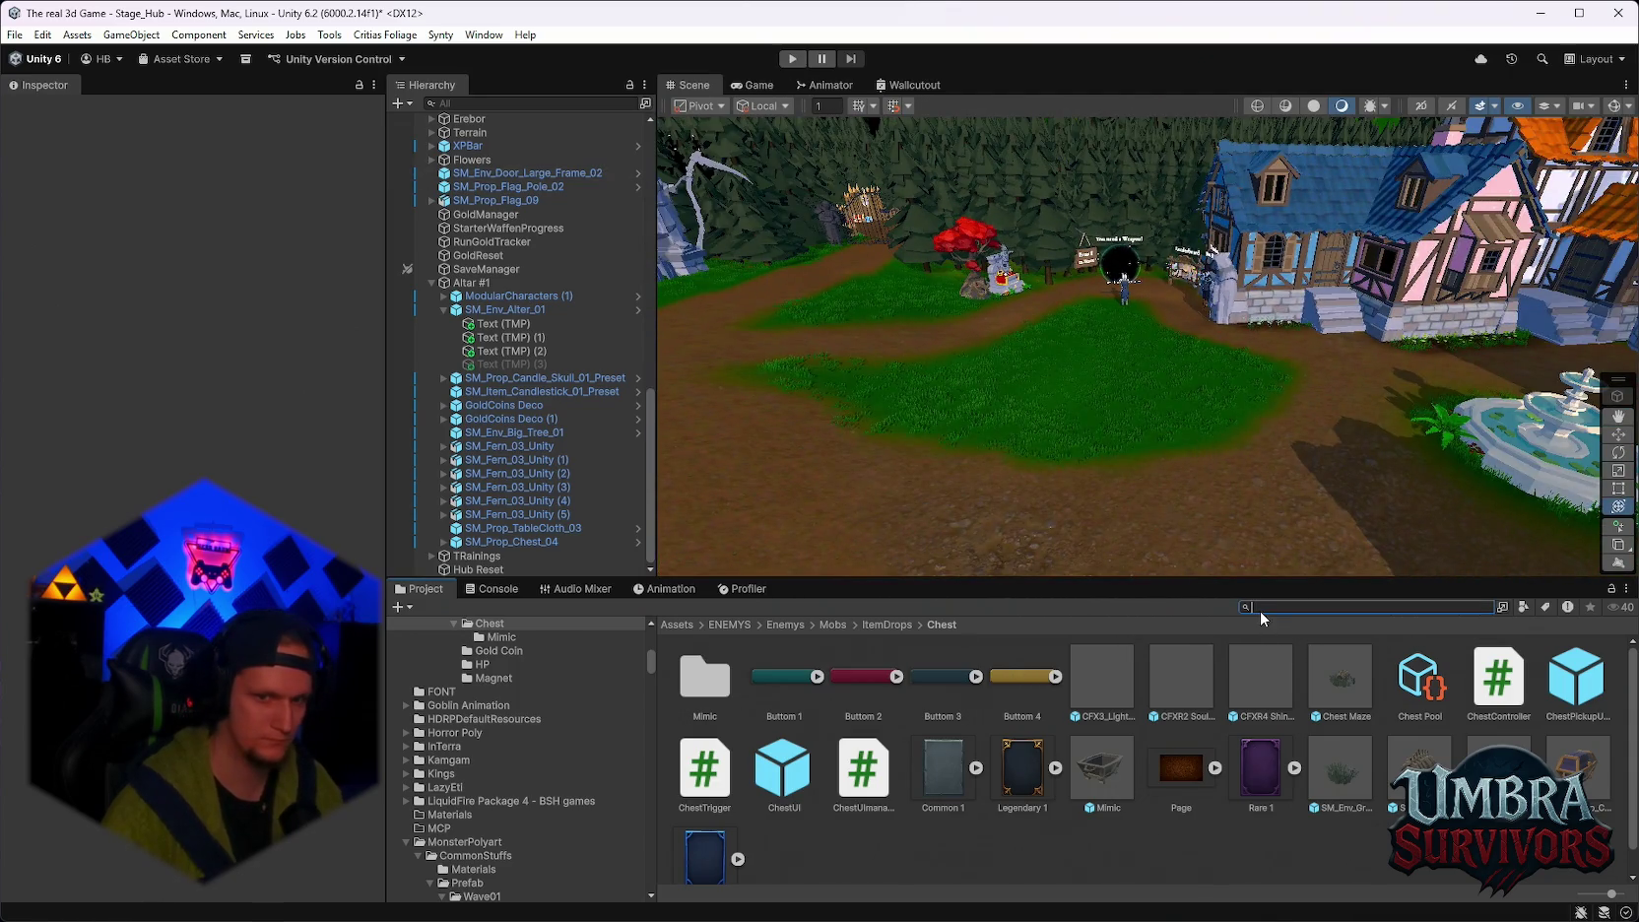
text(maze)
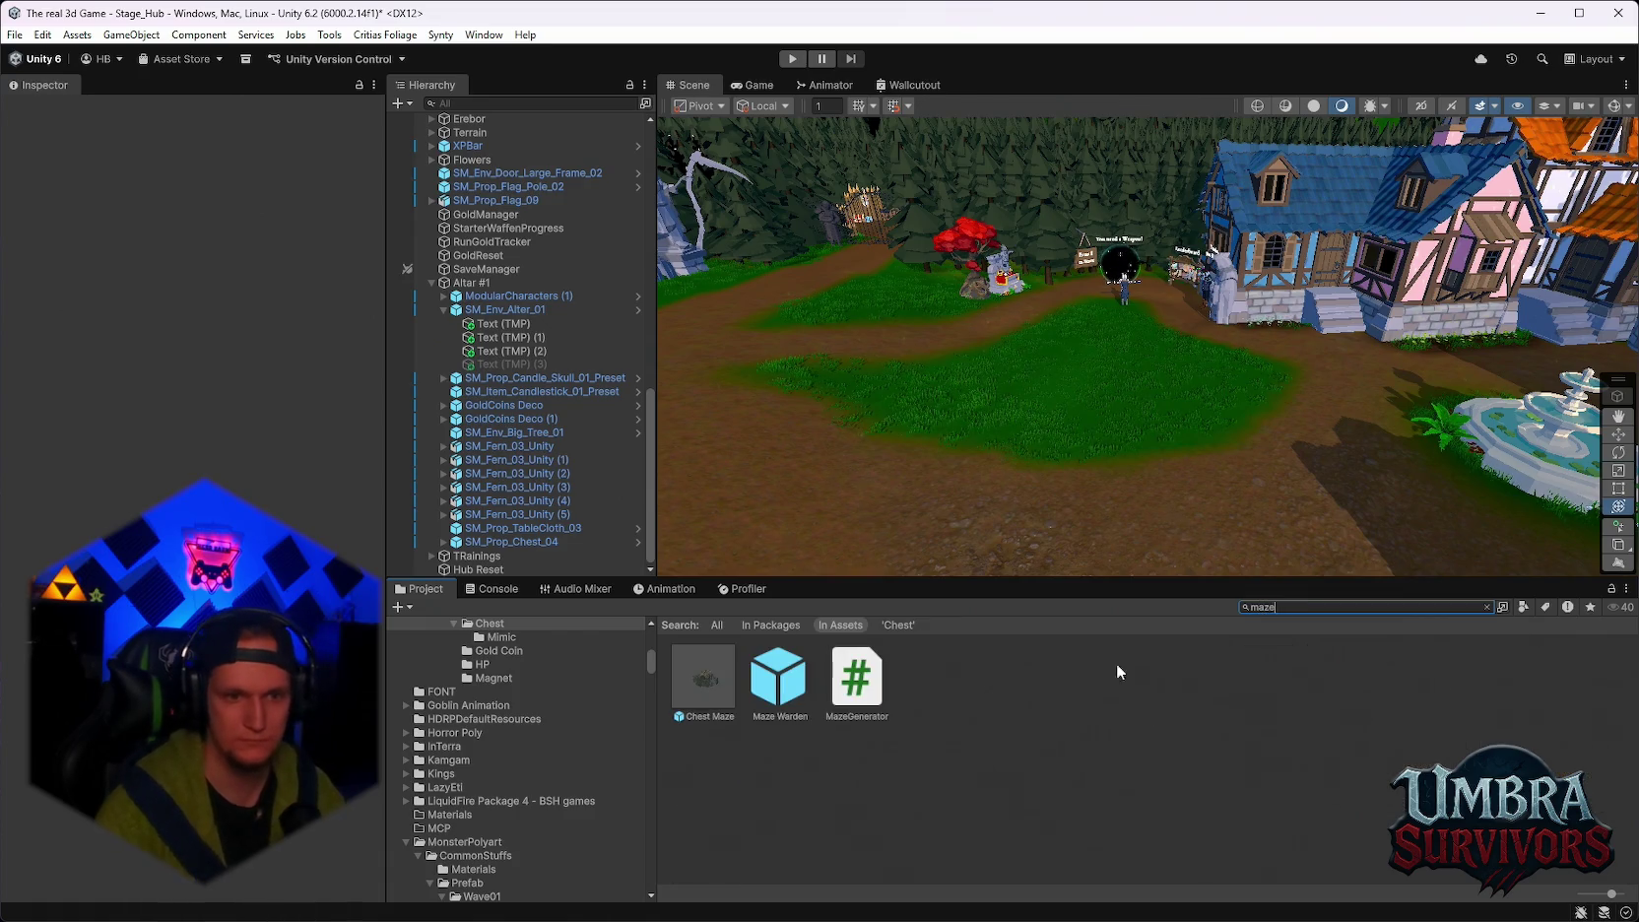
drag(777, 710, 814, 302)
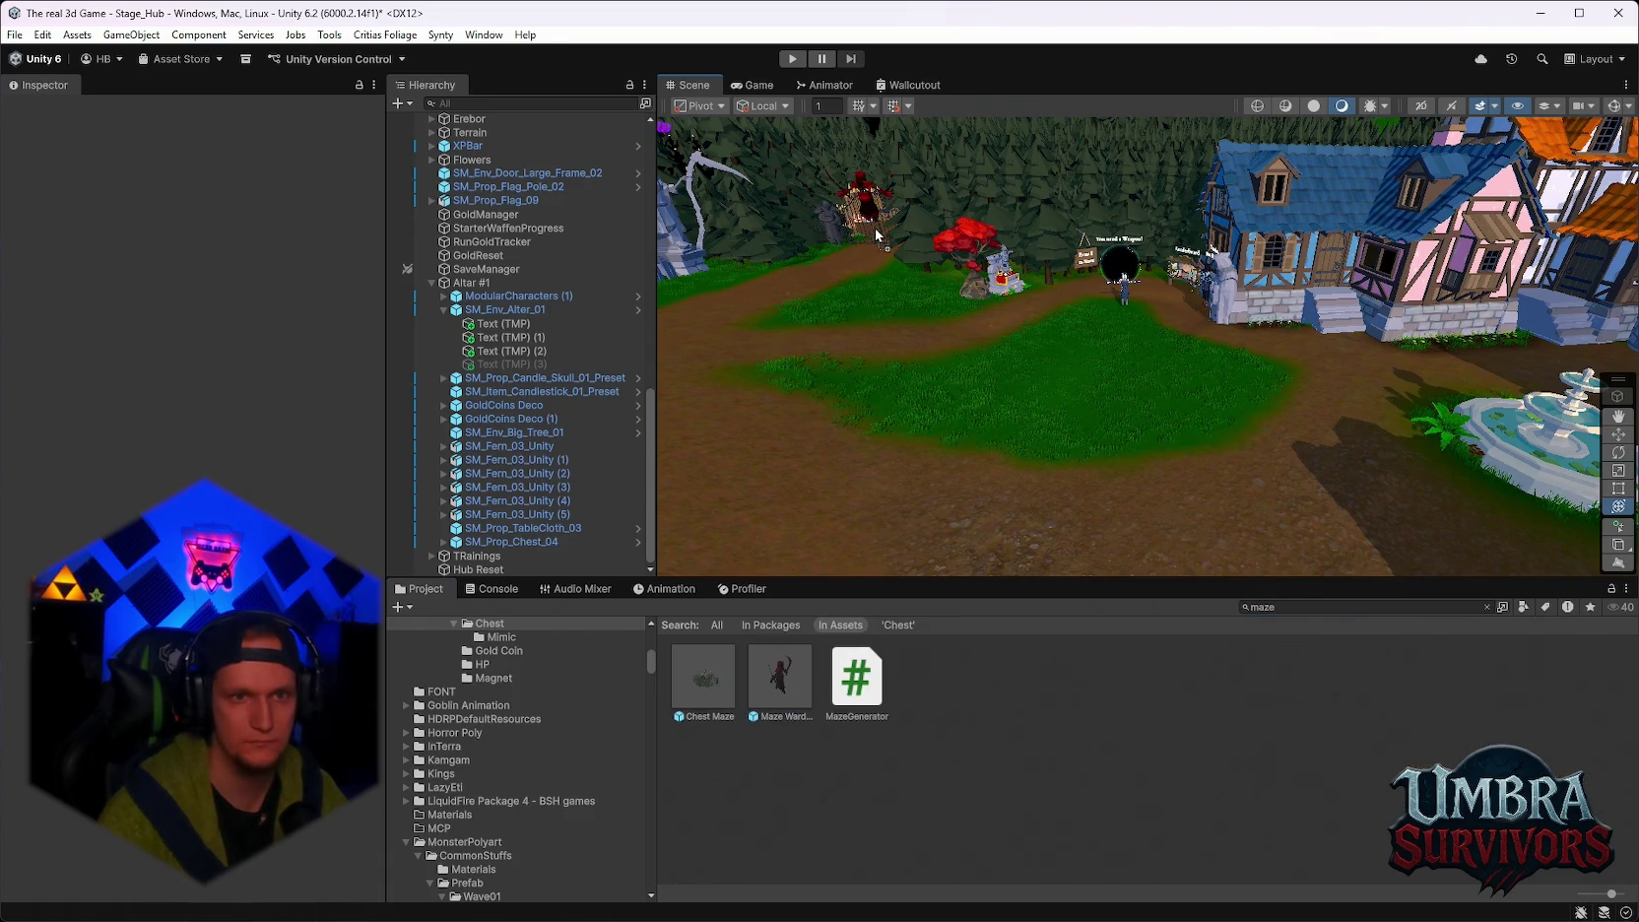
Keep the Maze Warden at scale 6, view it up close, and start Play Mode.
key(f)
drag(995, 520, 1222, 472)
key(ctrl+z)
mouse_move(1013, 451)
mouse_down()
mouse_move(1049, 467)
mouse_move(1152, 392)
mouse_up()
key(ctrl+p)
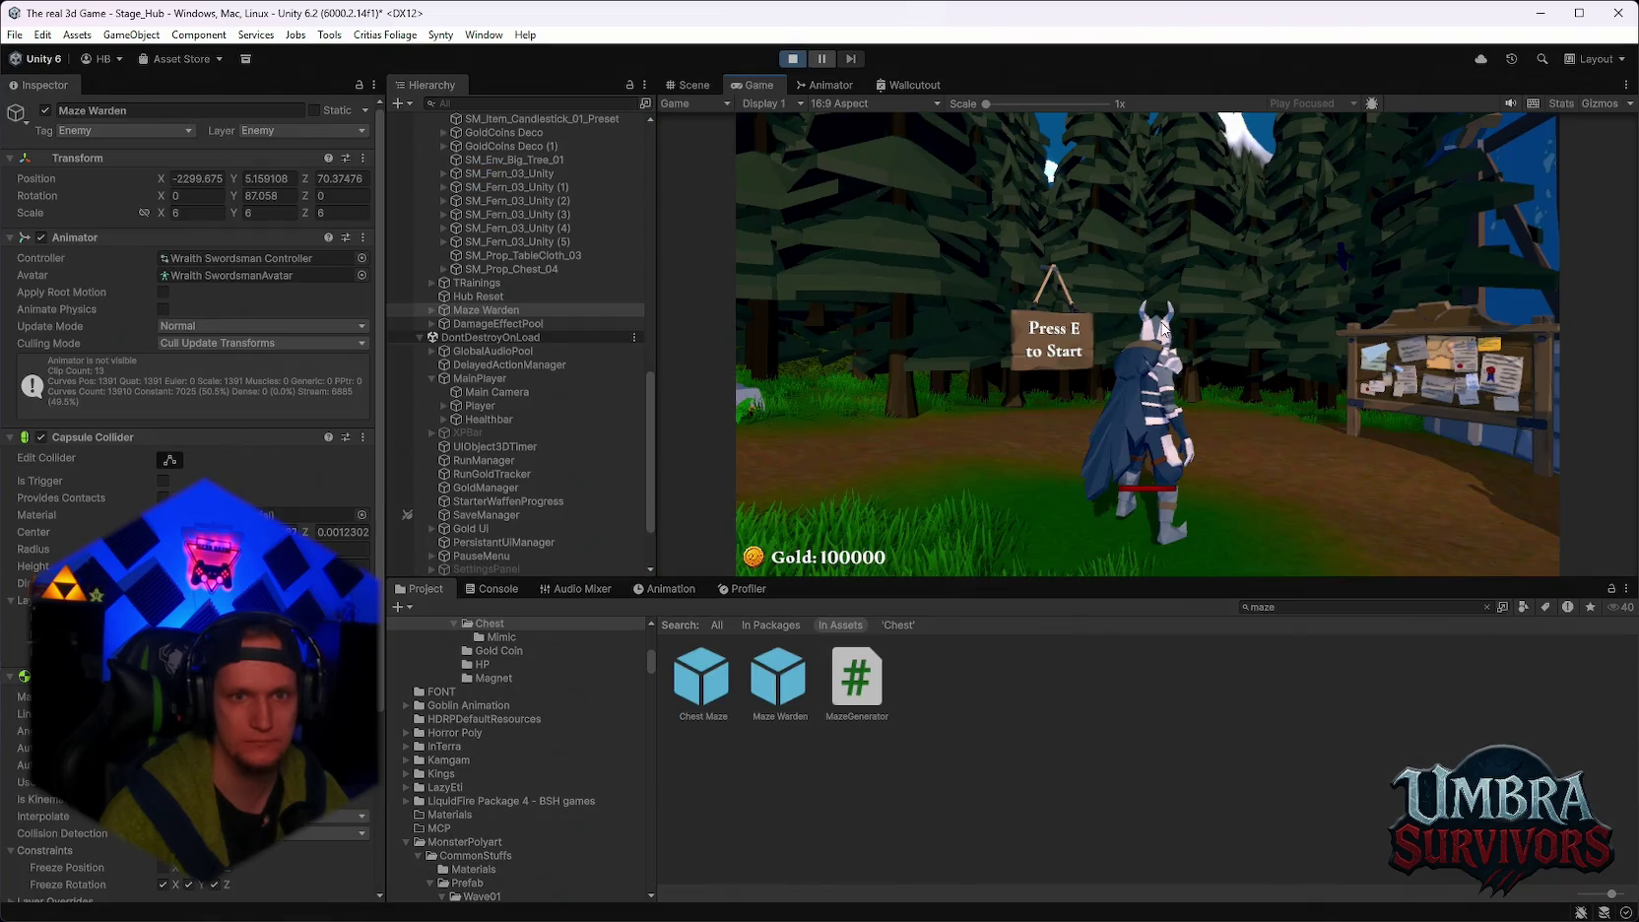
Play the hub against the Maze Warden, open the pause menu with Esc, then exit Play Mode.
click(1166, 317)
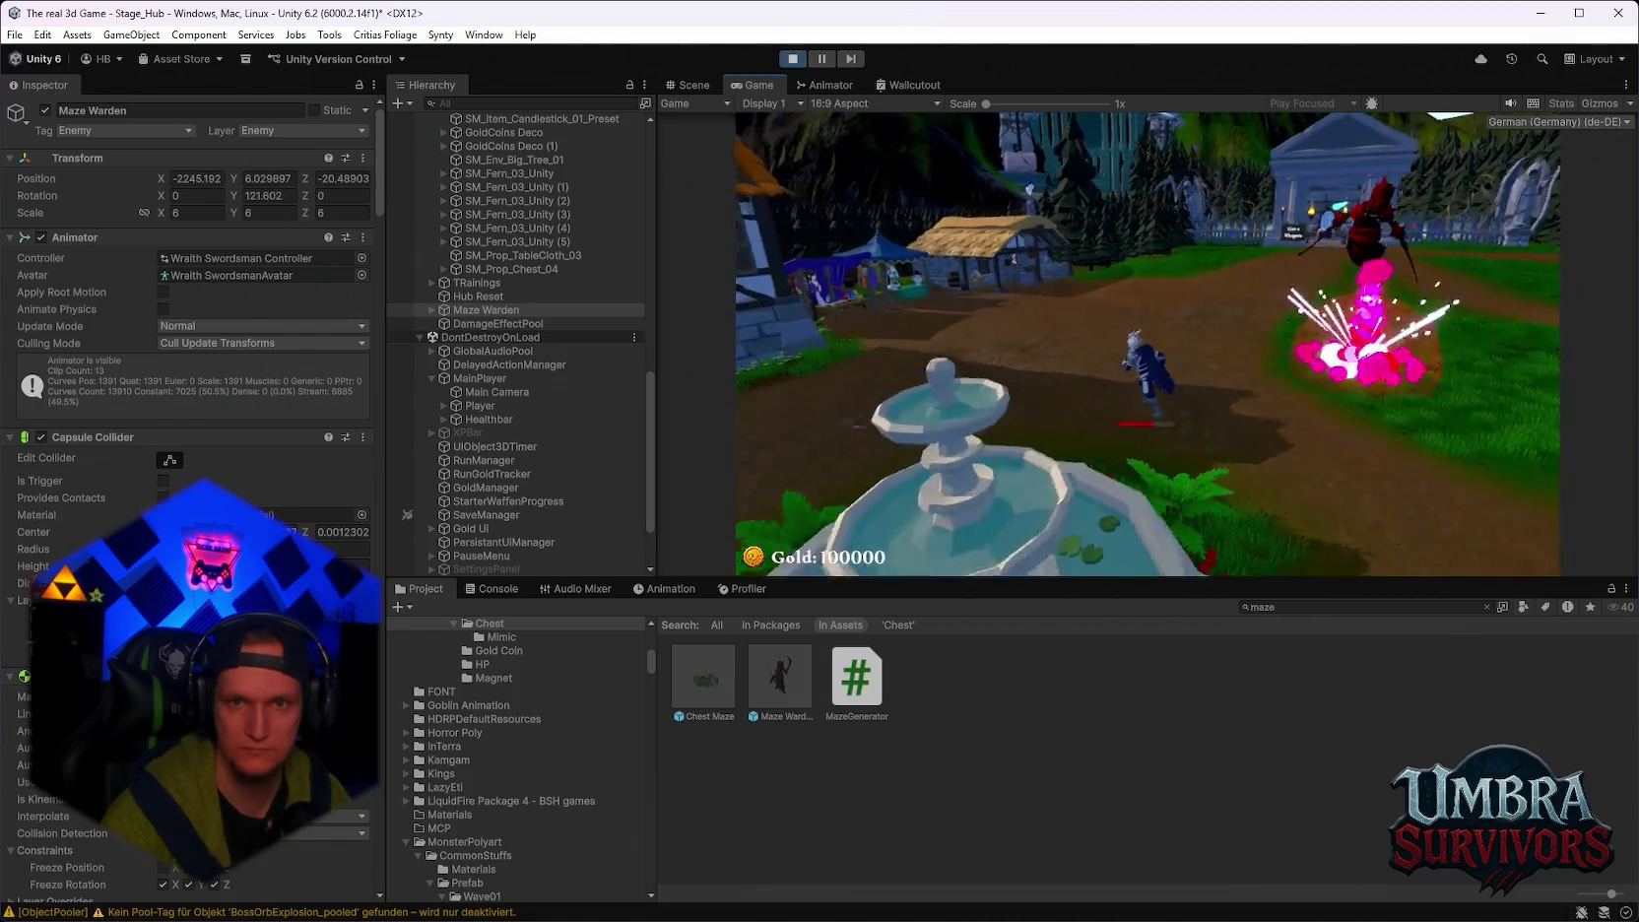
key(Escape)
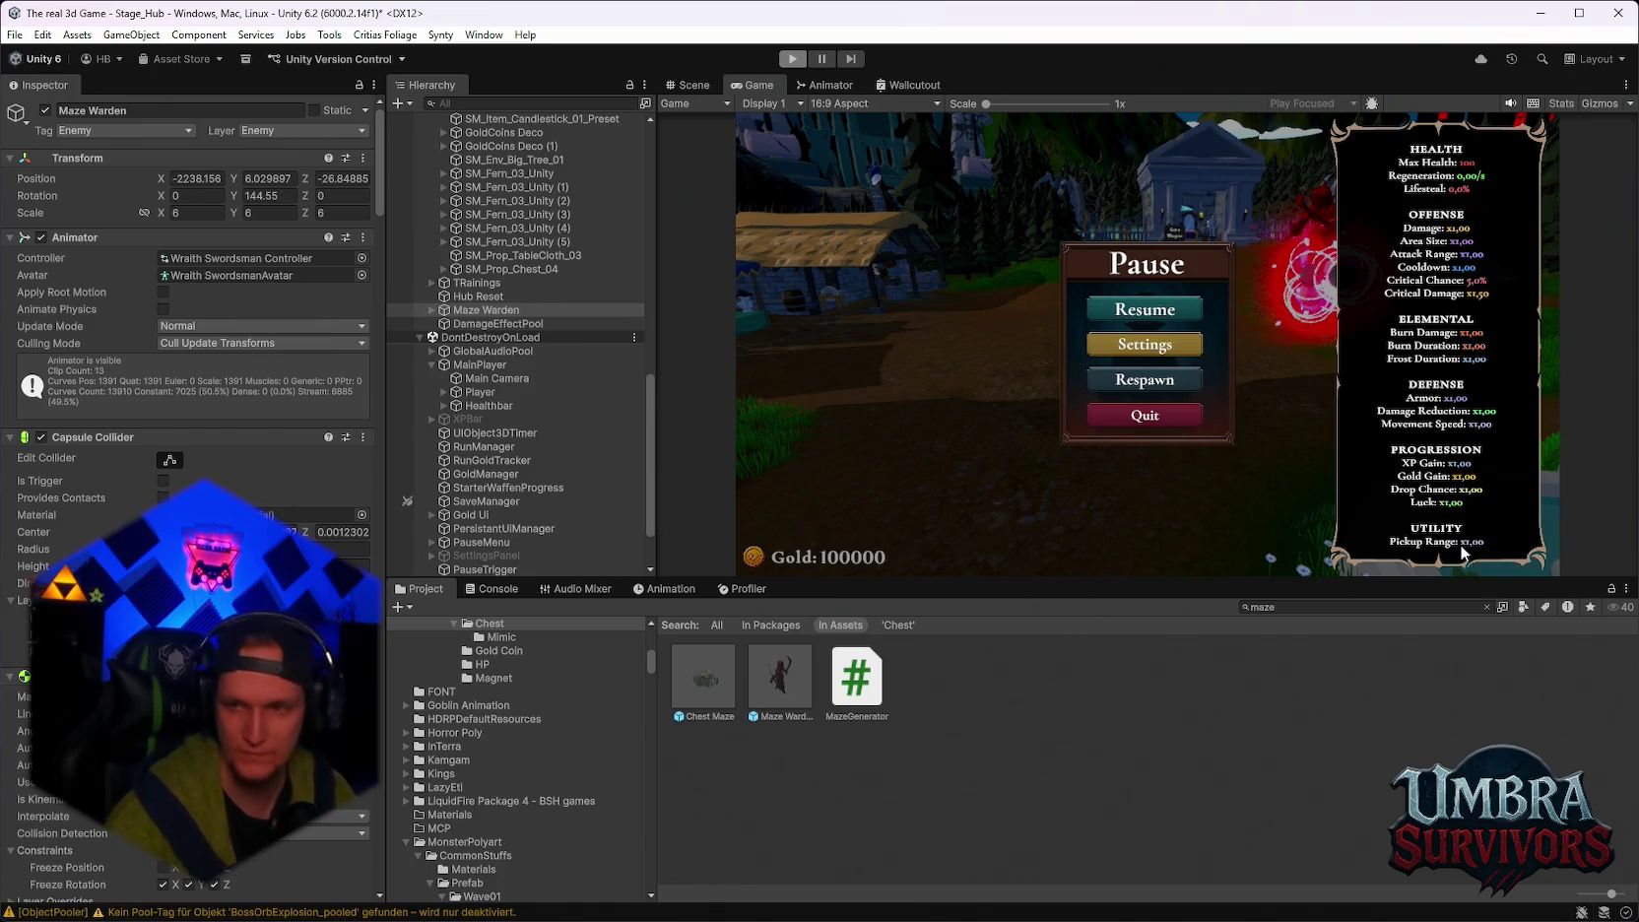
key(ctrl+p)
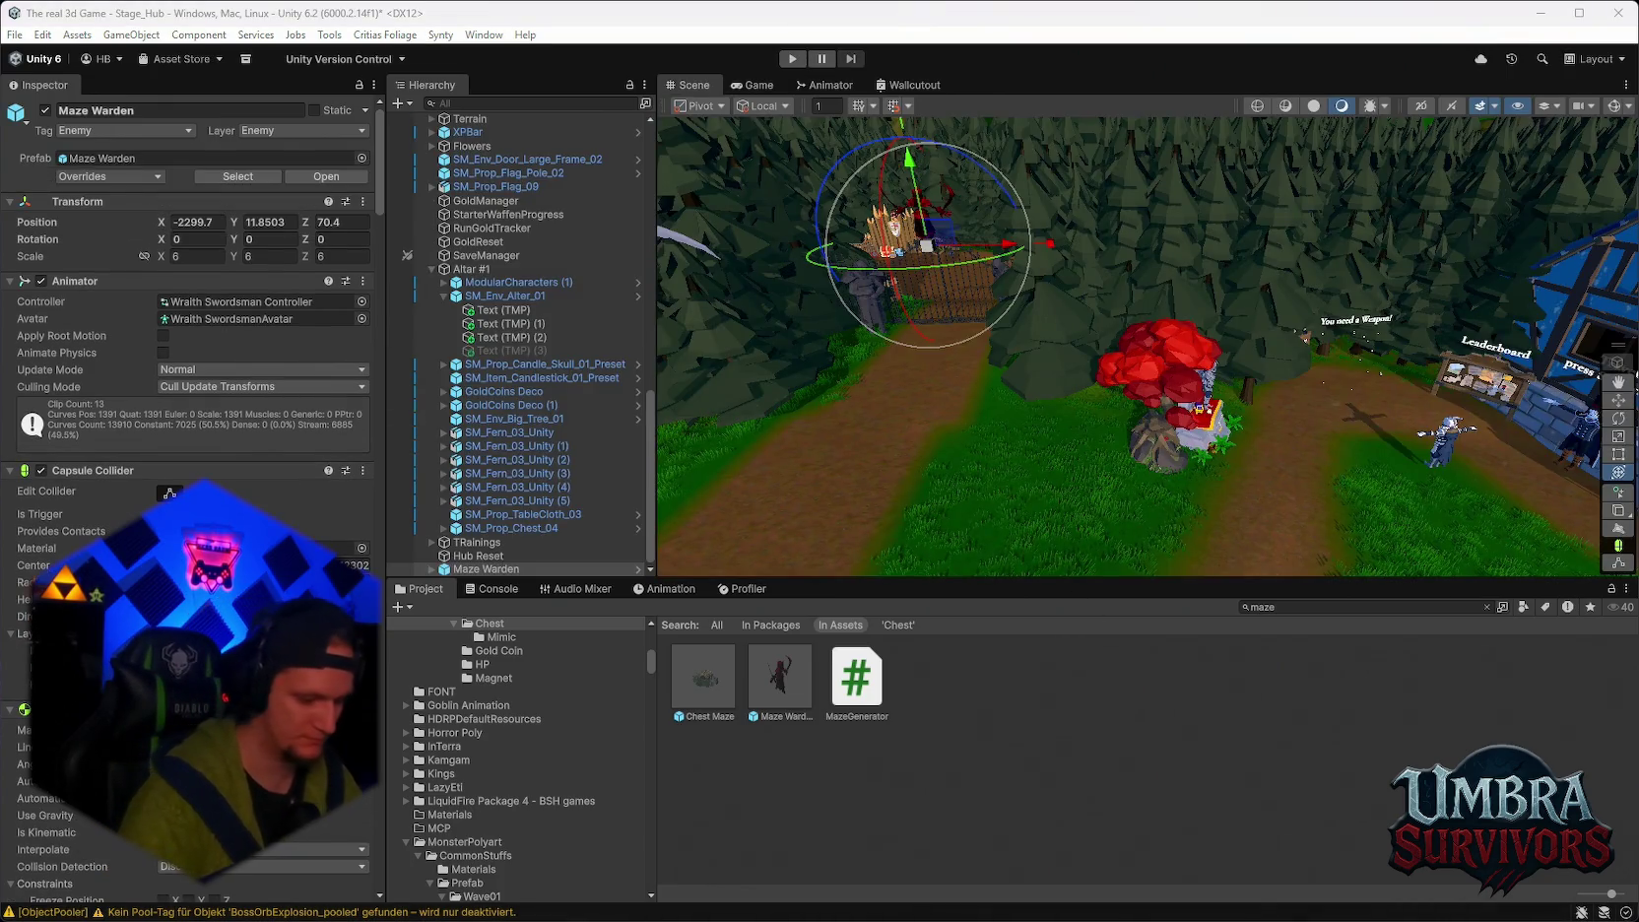
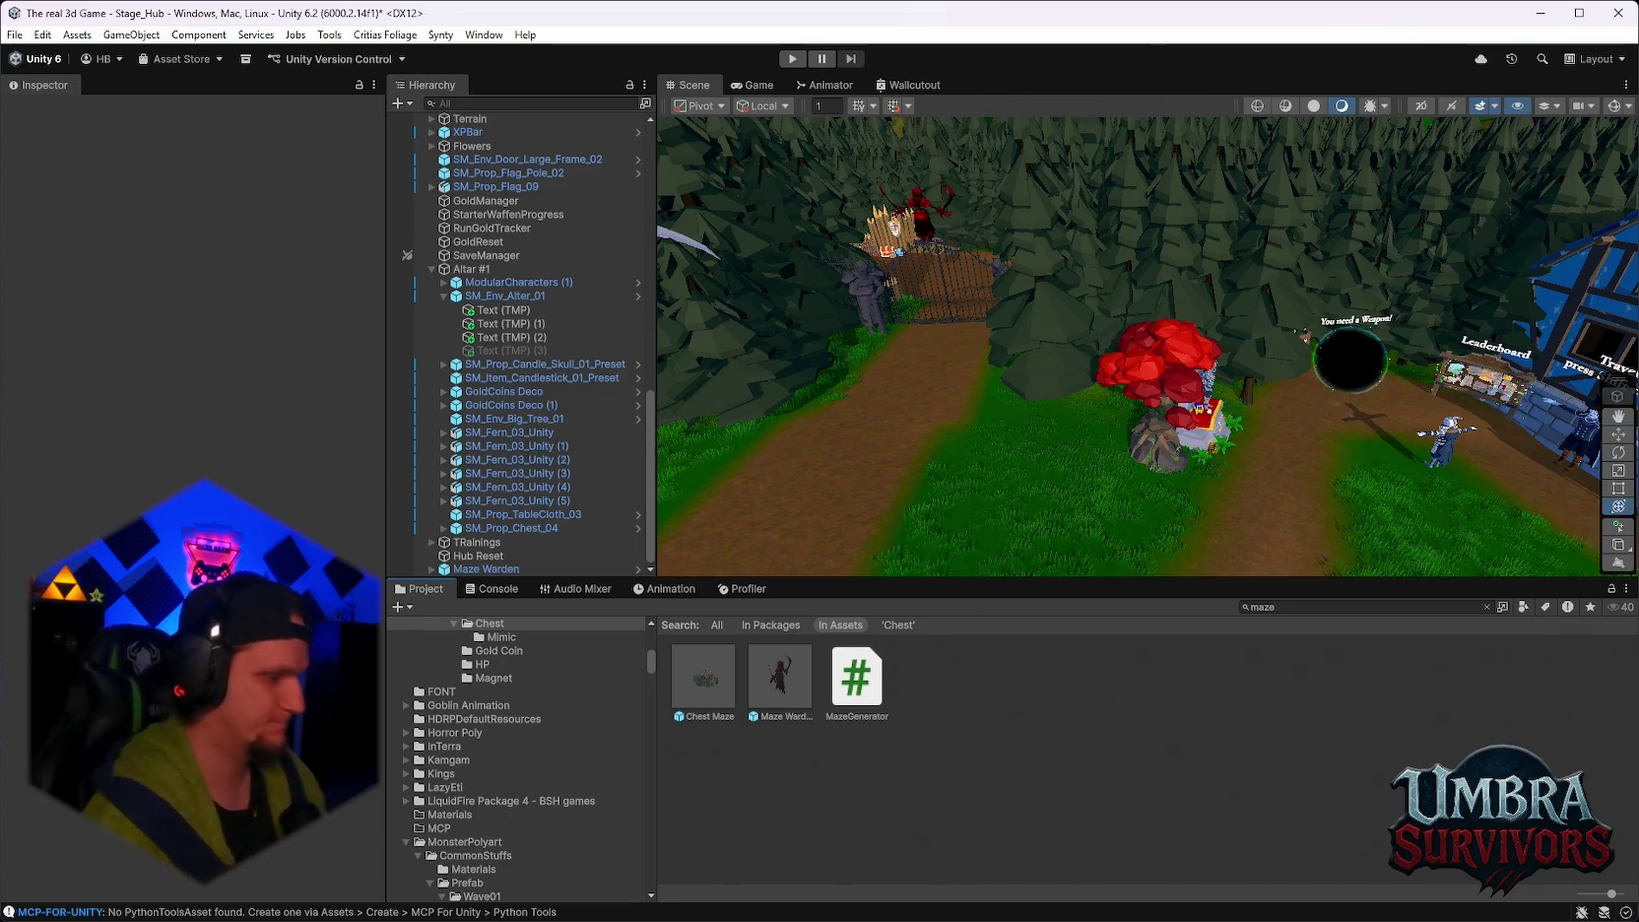
Pan the Scene view across the hub's altar, maze gate and village buildings to frame the portal and Leaderboard.
drag(1239, 336, 1051, 266)
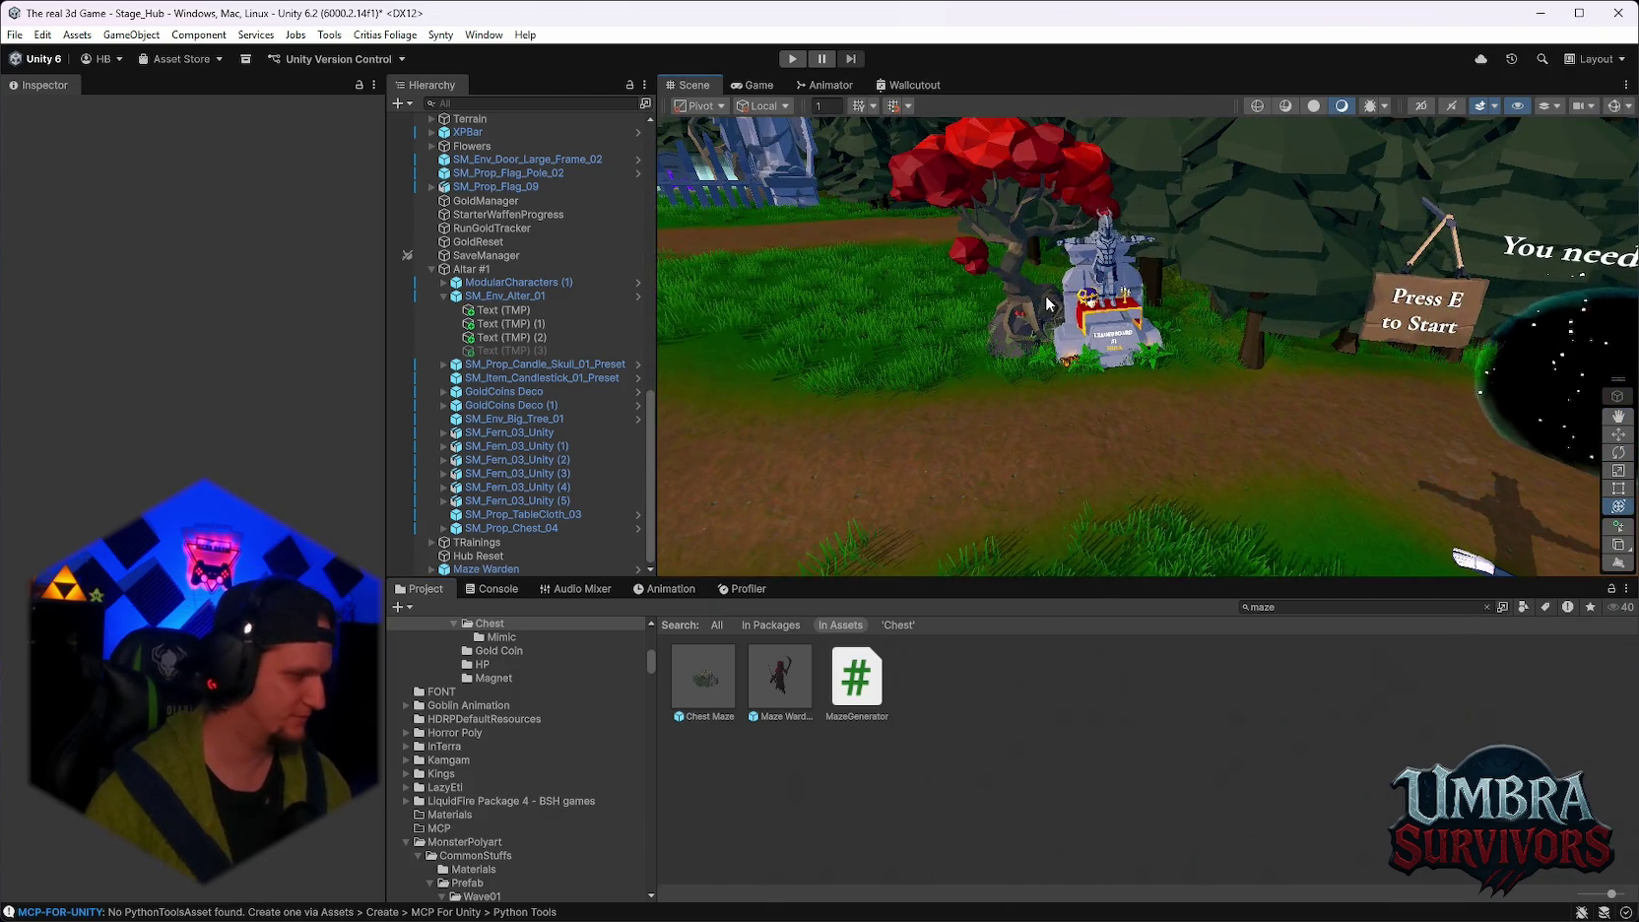
mouse_move(873, 444)
mouse_down()
mouse_move(1086, 364)
mouse_move(1068, 268)
mouse_up()
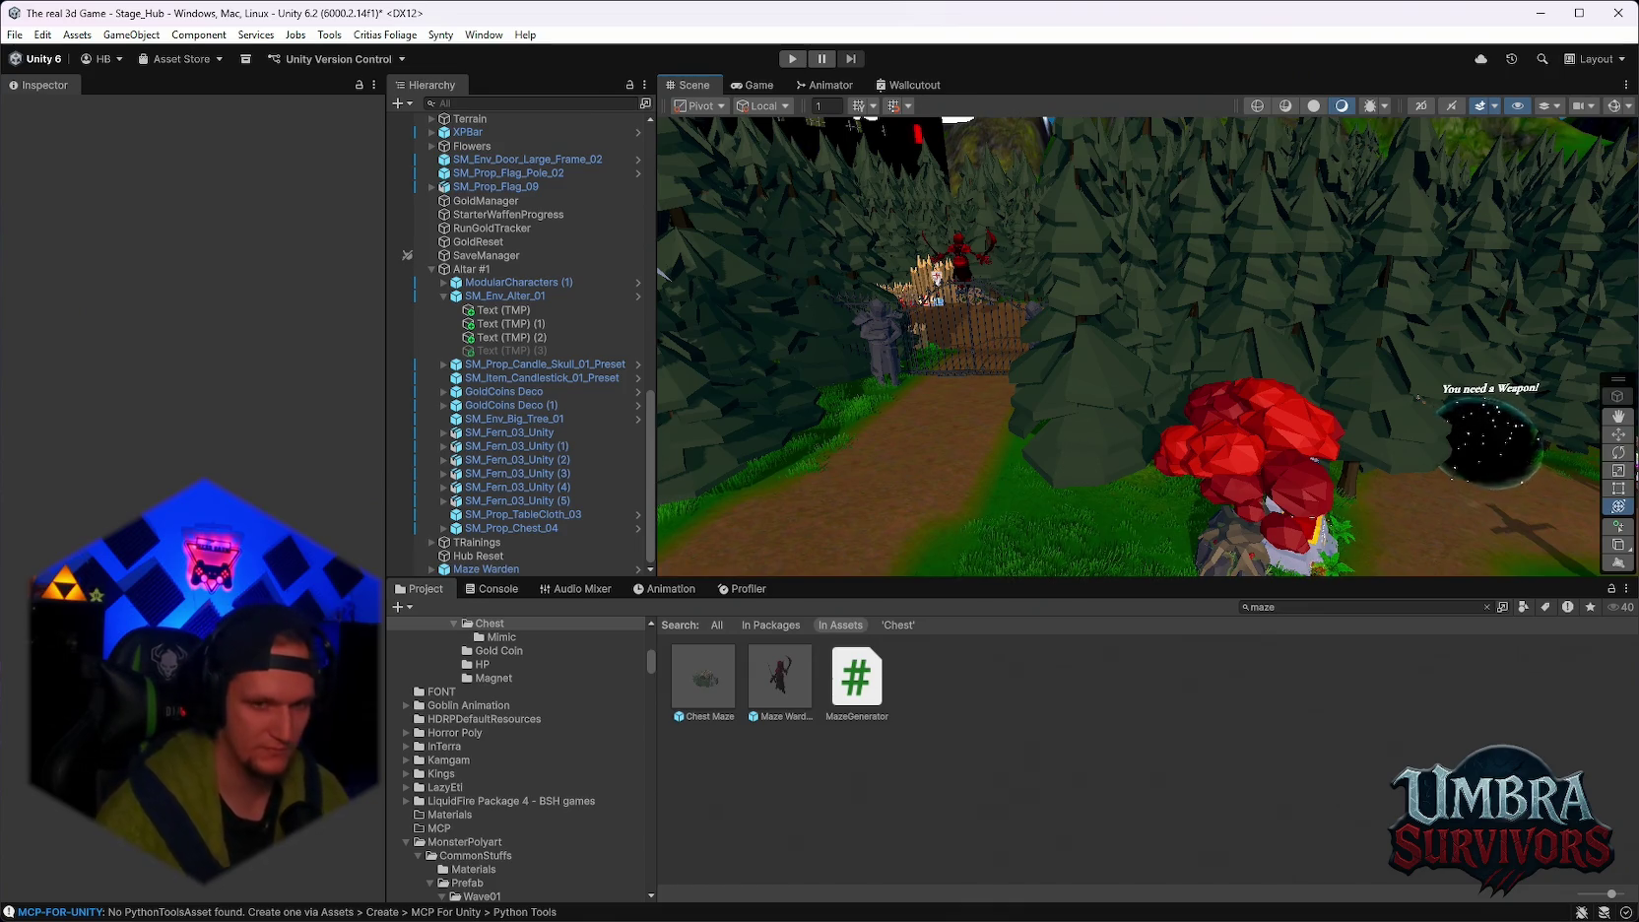
mouse_move(1400, 374)
mouse_down()
mouse_move(1289, 233)
mouse_move(1152, 266)
mouse_move(1117, 253)
mouse_move(1319, 278)
mouse_move(1263, 262)
mouse_move(1383, 262)
mouse_move(1259, 316)
mouse_move(1362, 287)
mouse_move(1235, 319)
mouse_move(1251, 400)
mouse_move(1118, 363)
mouse_move(1252, 379)
mouse_move(1340, 303)
mouse_move(1337, 341)
mouse_move(1185, 338)
mouse_move(1216, 320)
mouse_up()
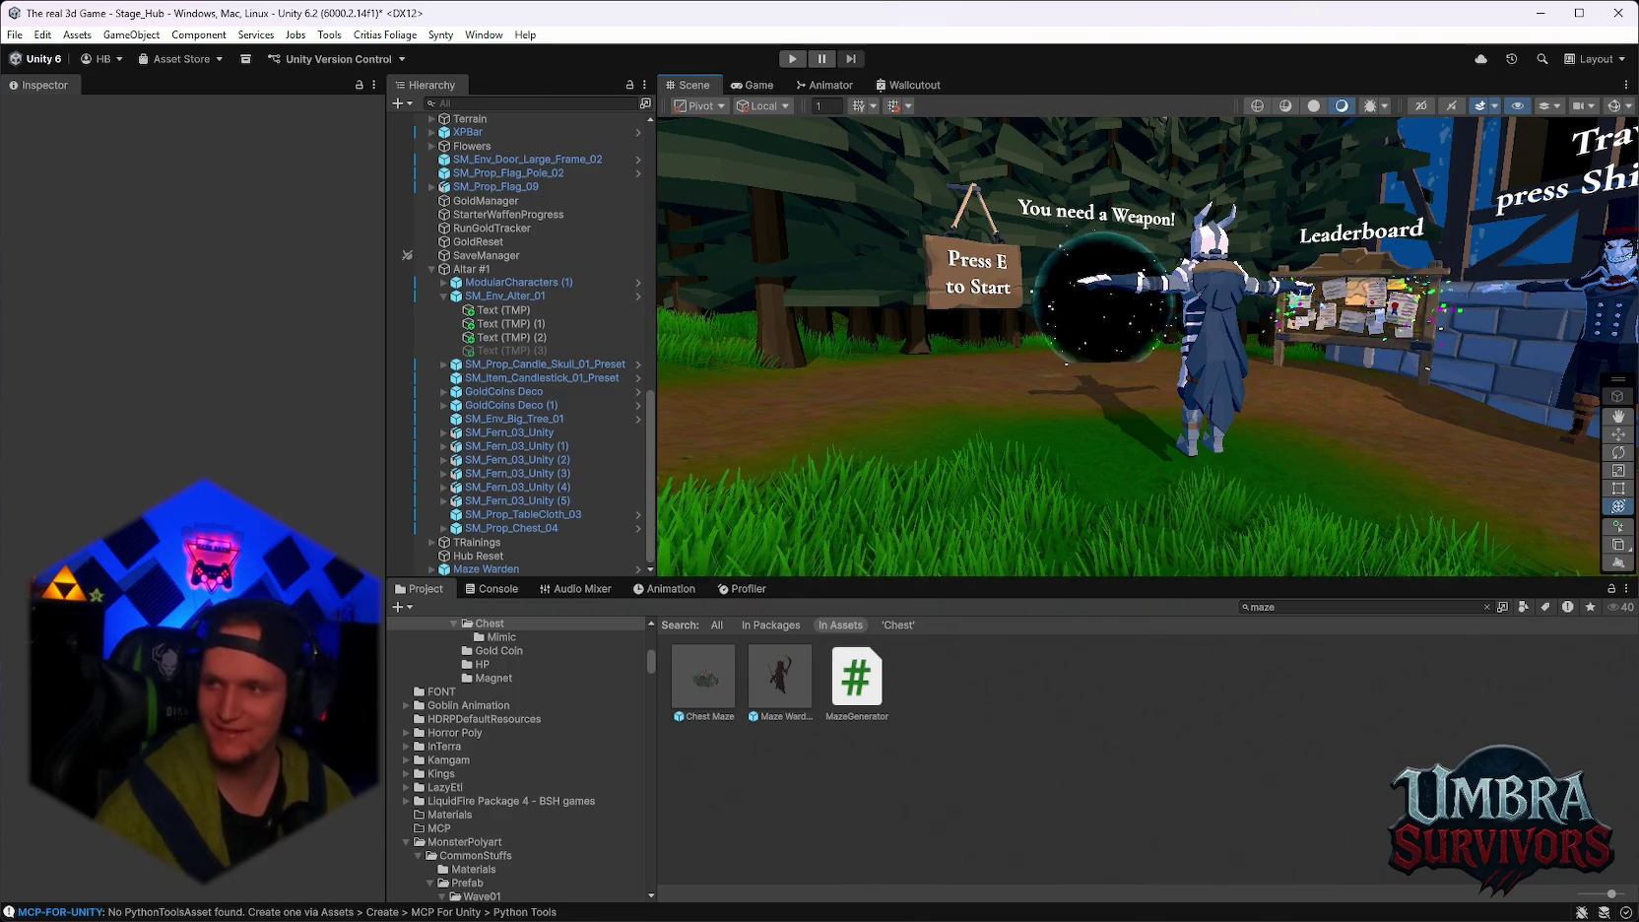
drag(1288, 571, 1153, 356)
scroll(1161, 337, down, 5)
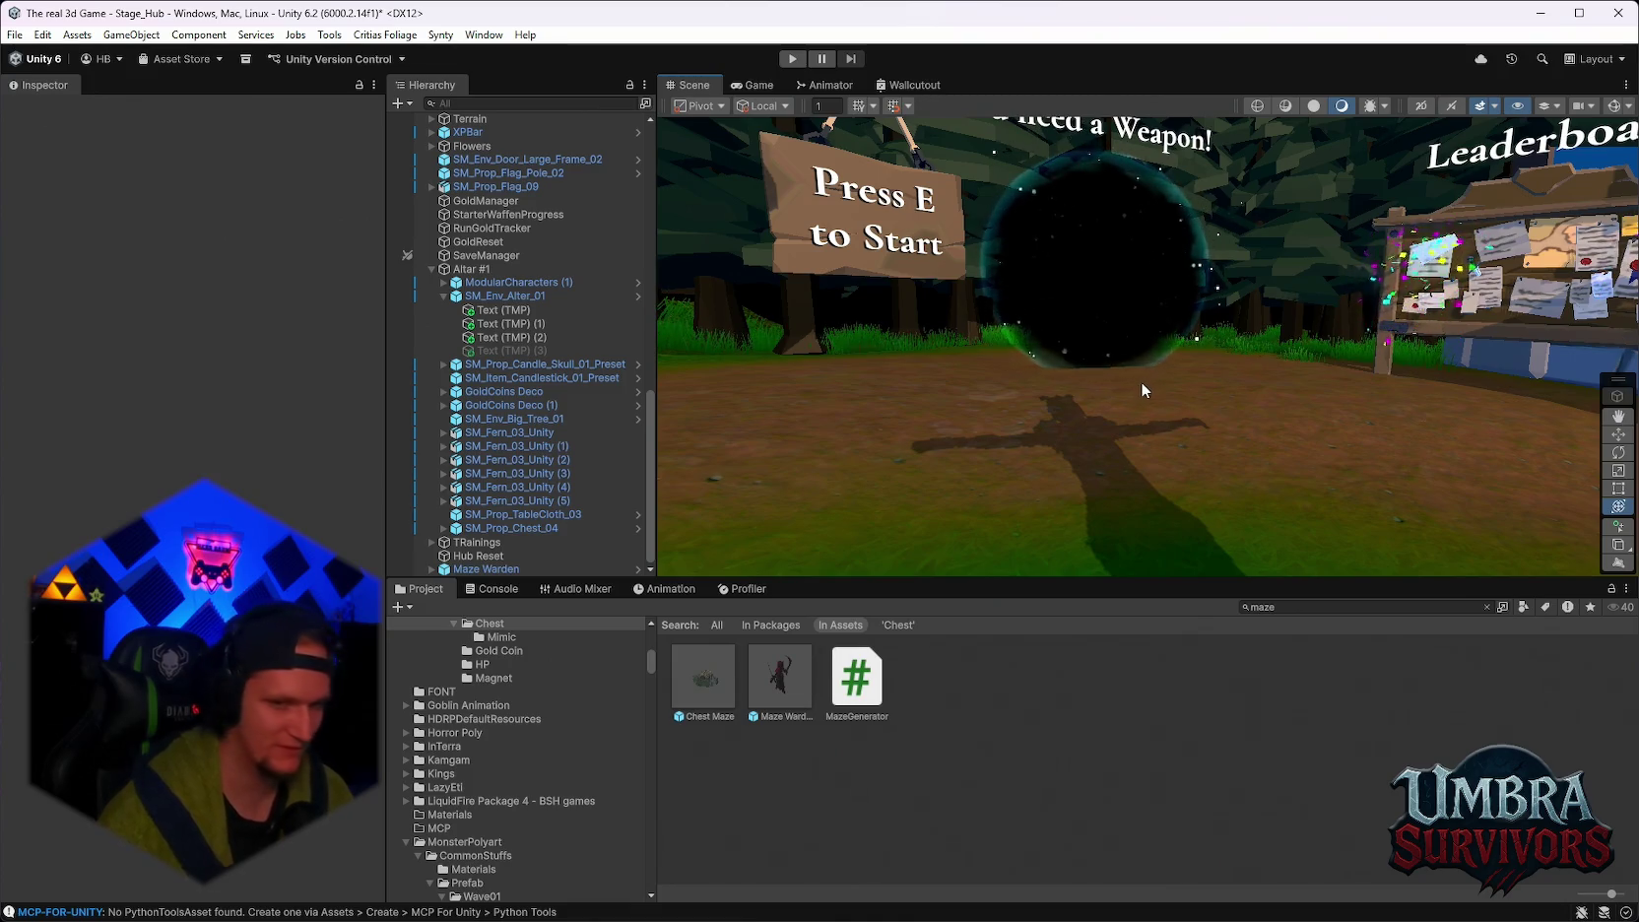
mouse_move(1245, 330)
mouse_down()
mouse_move(1282, 387)
mouse_move(1211, 371)
mouse_move(1169, 437)
mouse_move(1211, 426)
mouse_up()
scroll(1215, 423, up, 2)
scroll(1218, 422, down, 5)
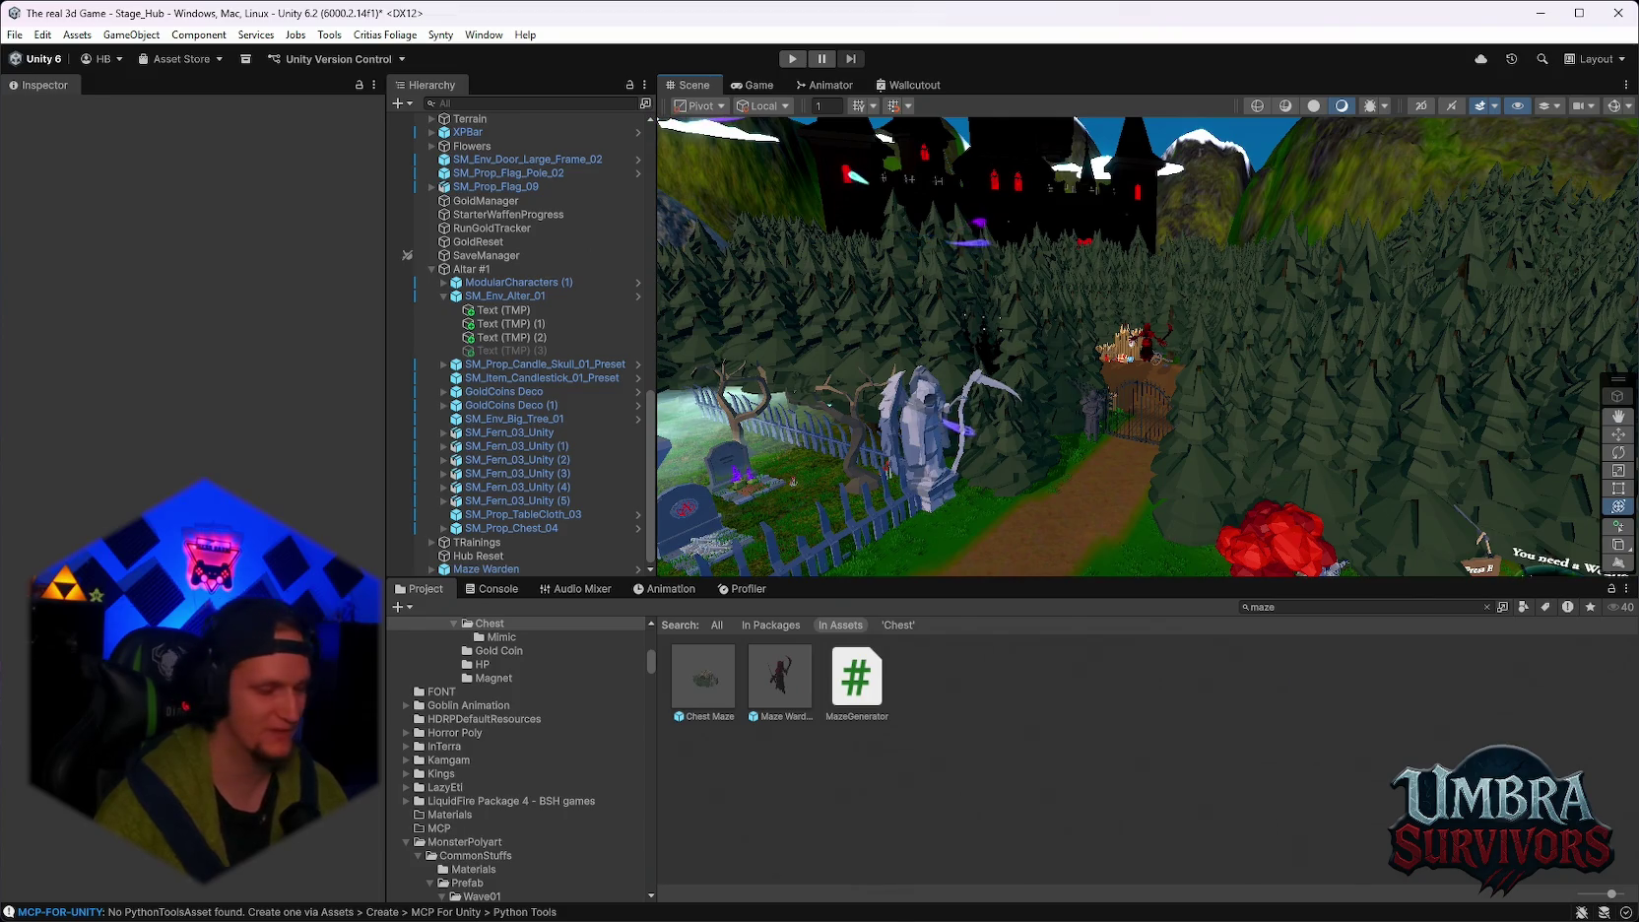
scroll(1047, 240, up, 5)
scroll(1127, 330, up, 5)
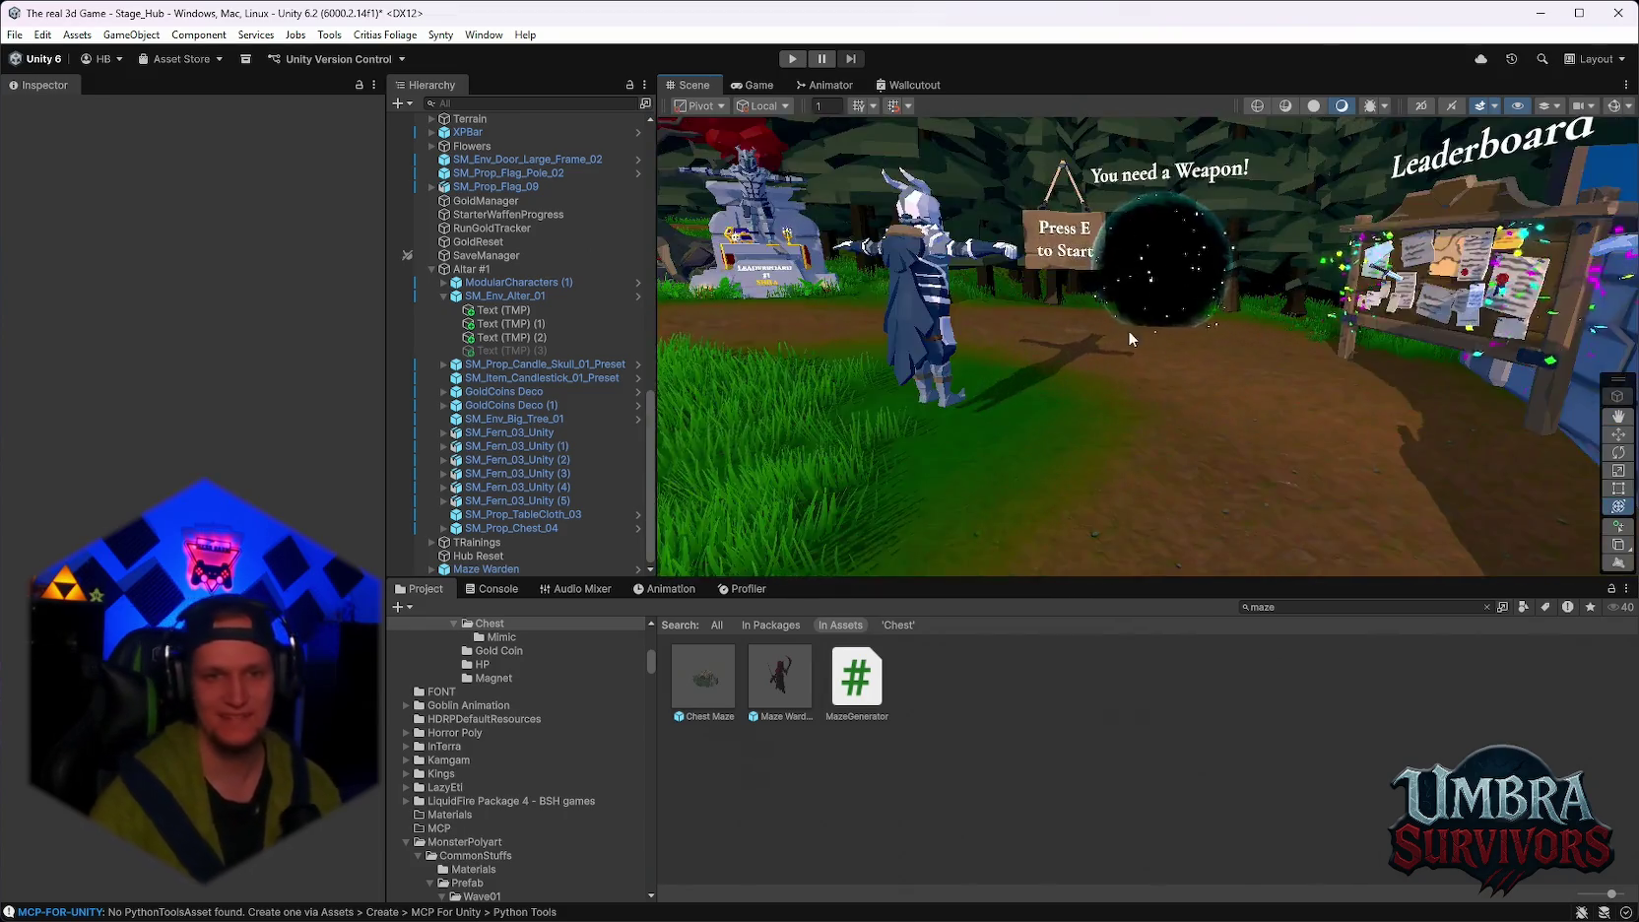
scroll(1159, 339, down, 3)
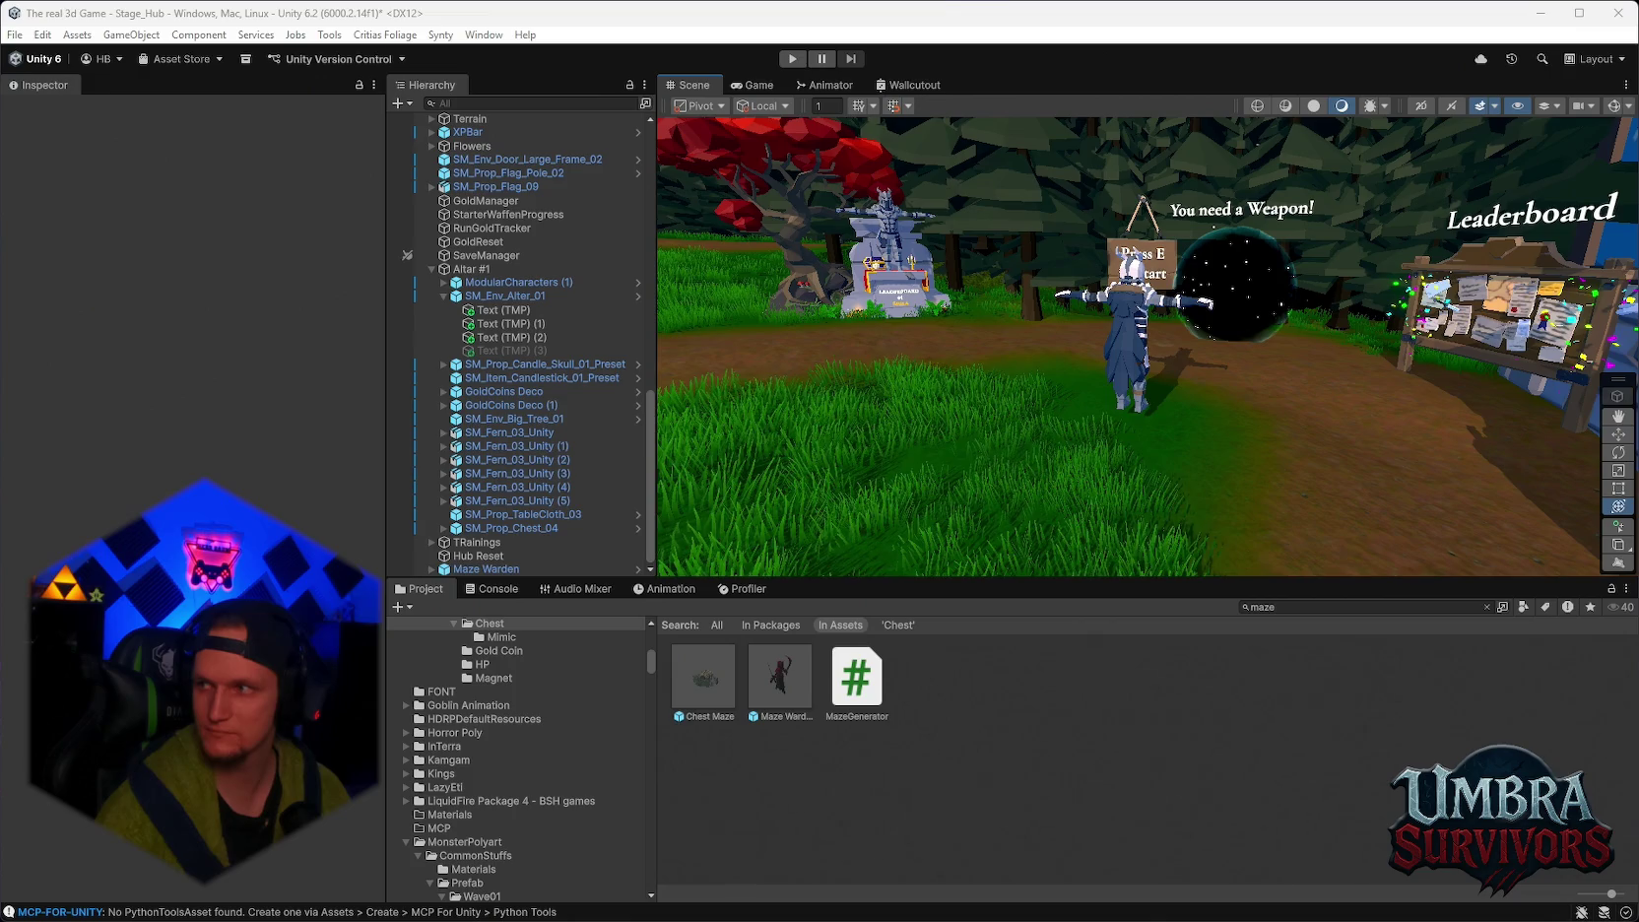
click(780, 678)
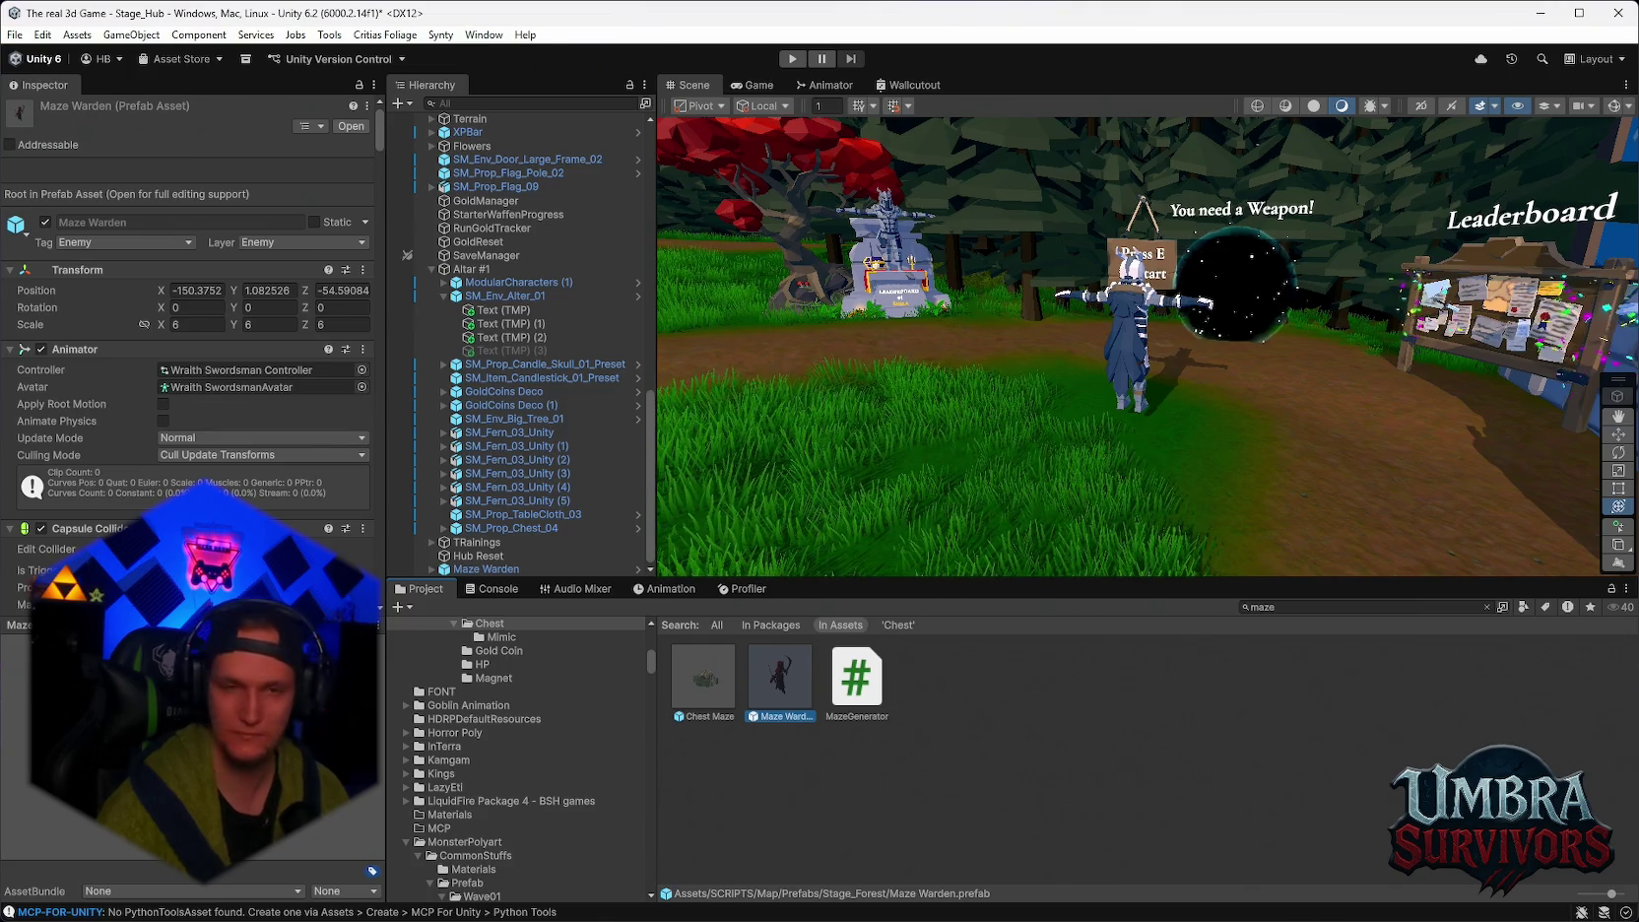
Scroll the Maze Warden's Inspector to Enemy Base and select its Max Health value of 5000.
scroll(1142, 345, down, 3)
scroll(187, 295, down, 5)
scroll(237, 481, down, 10)
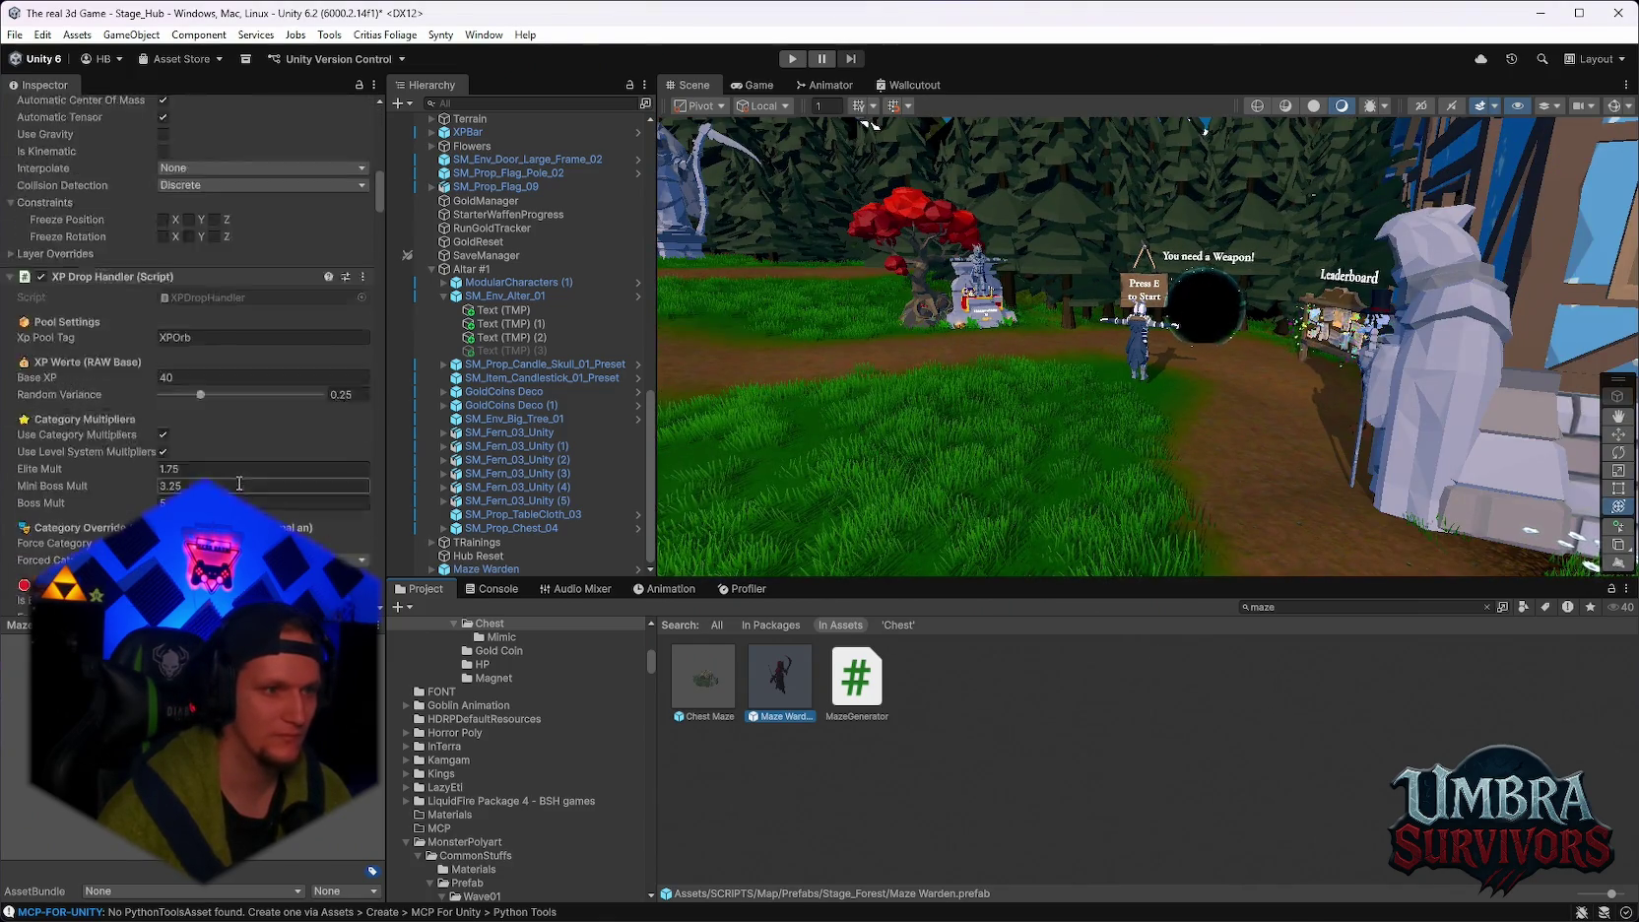
scroll(254, 476, down, 15)
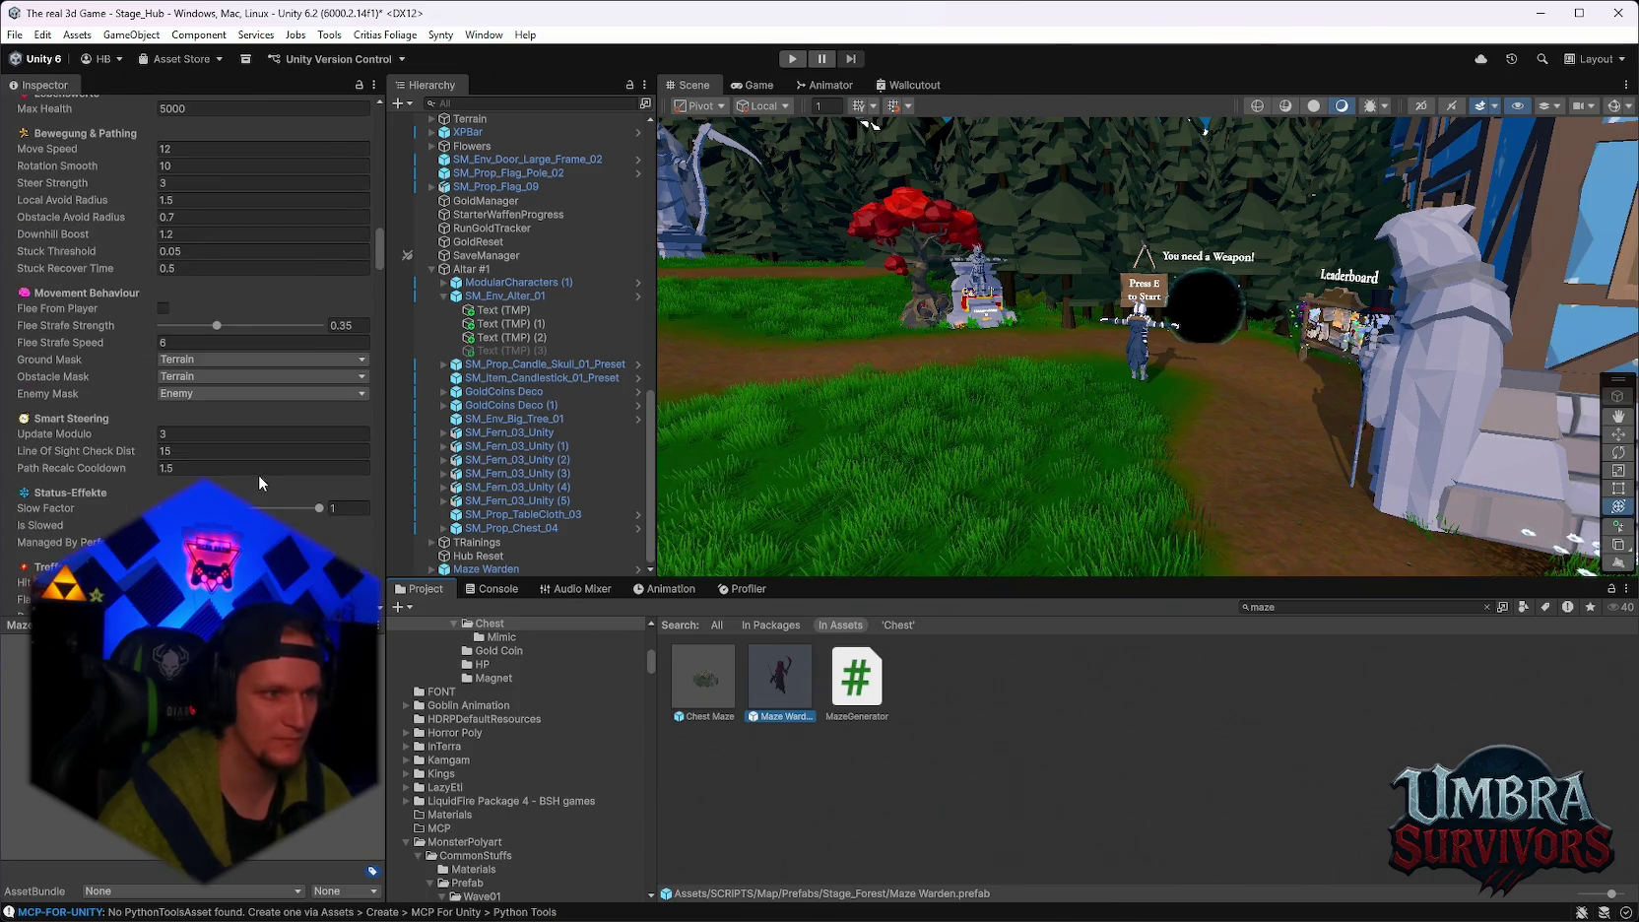
scroll(261, 476, up, 20)
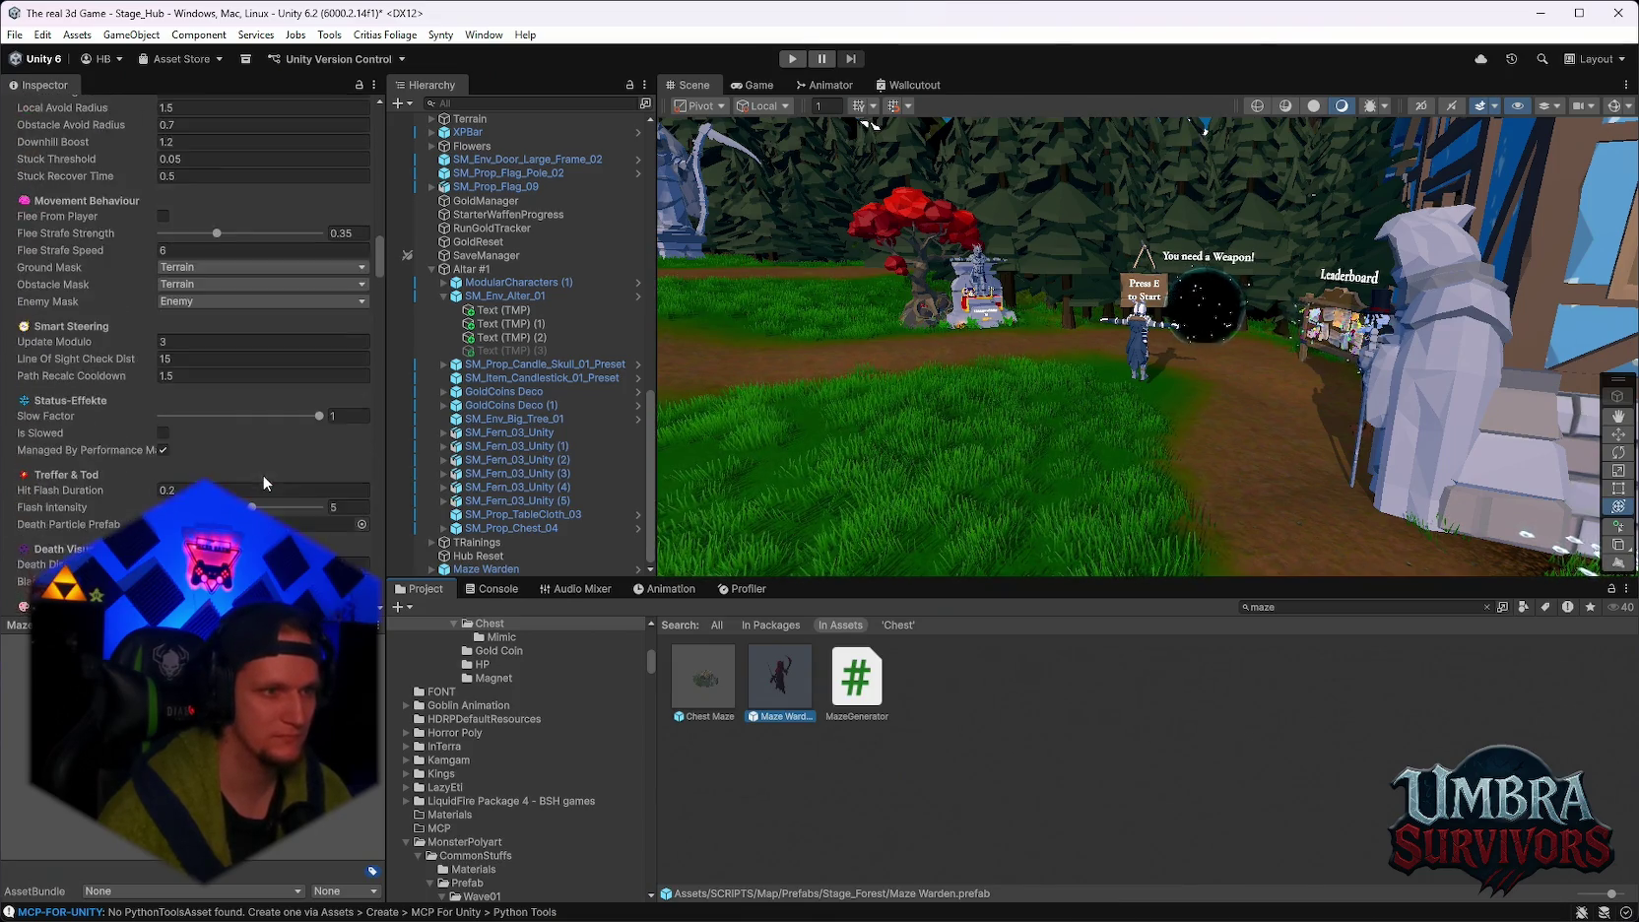
click(213, 294)
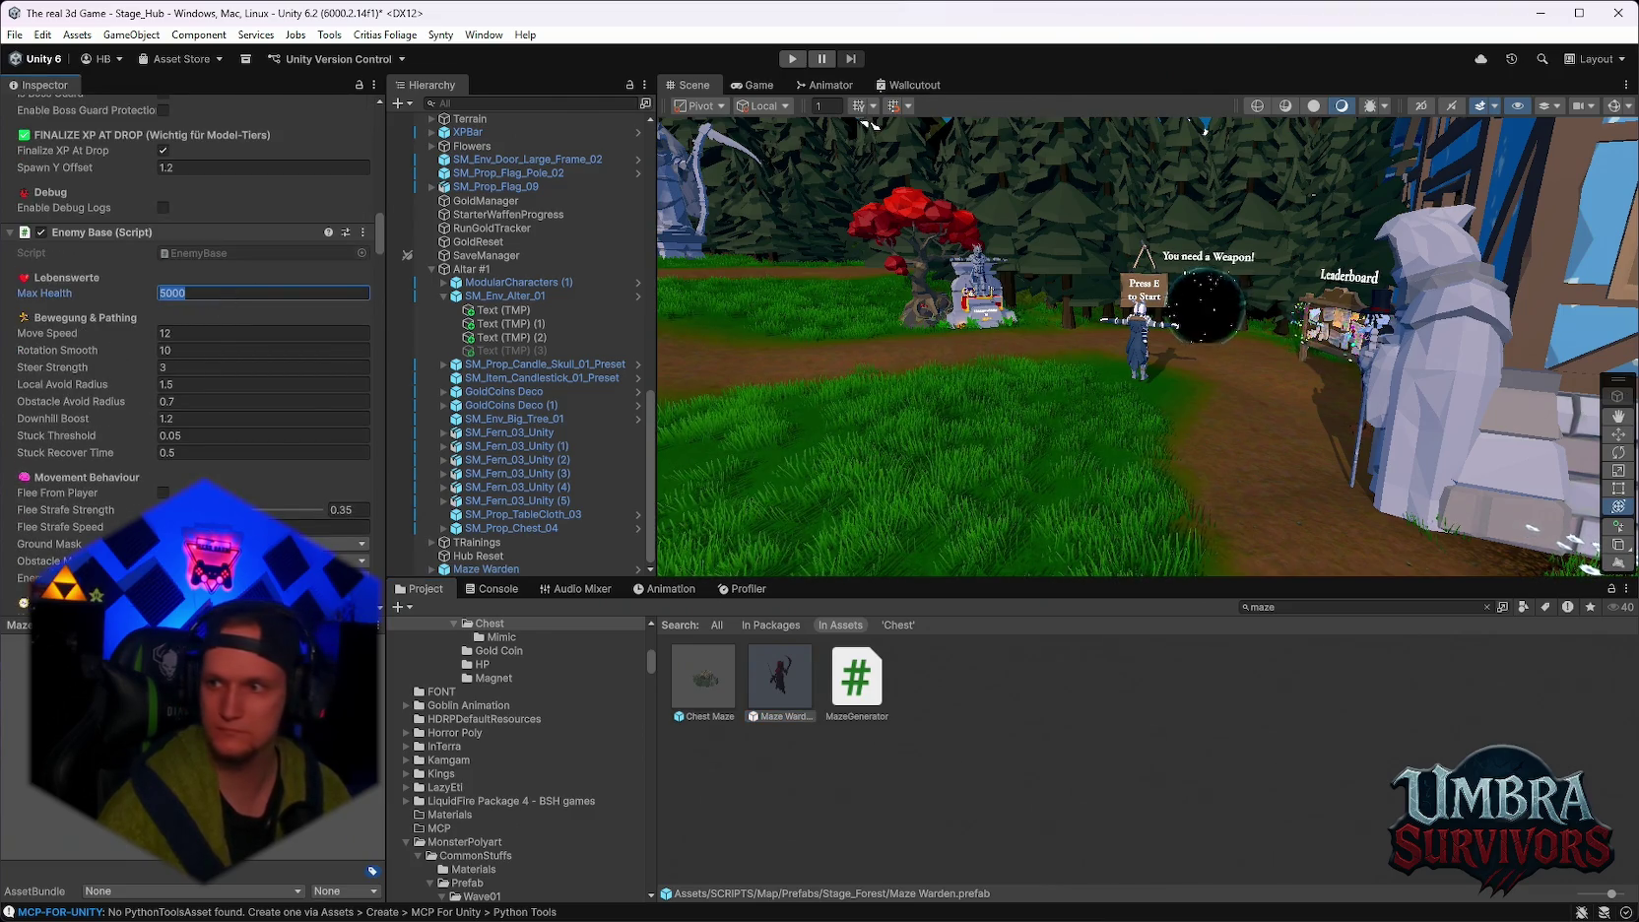
key(alt+Tab)
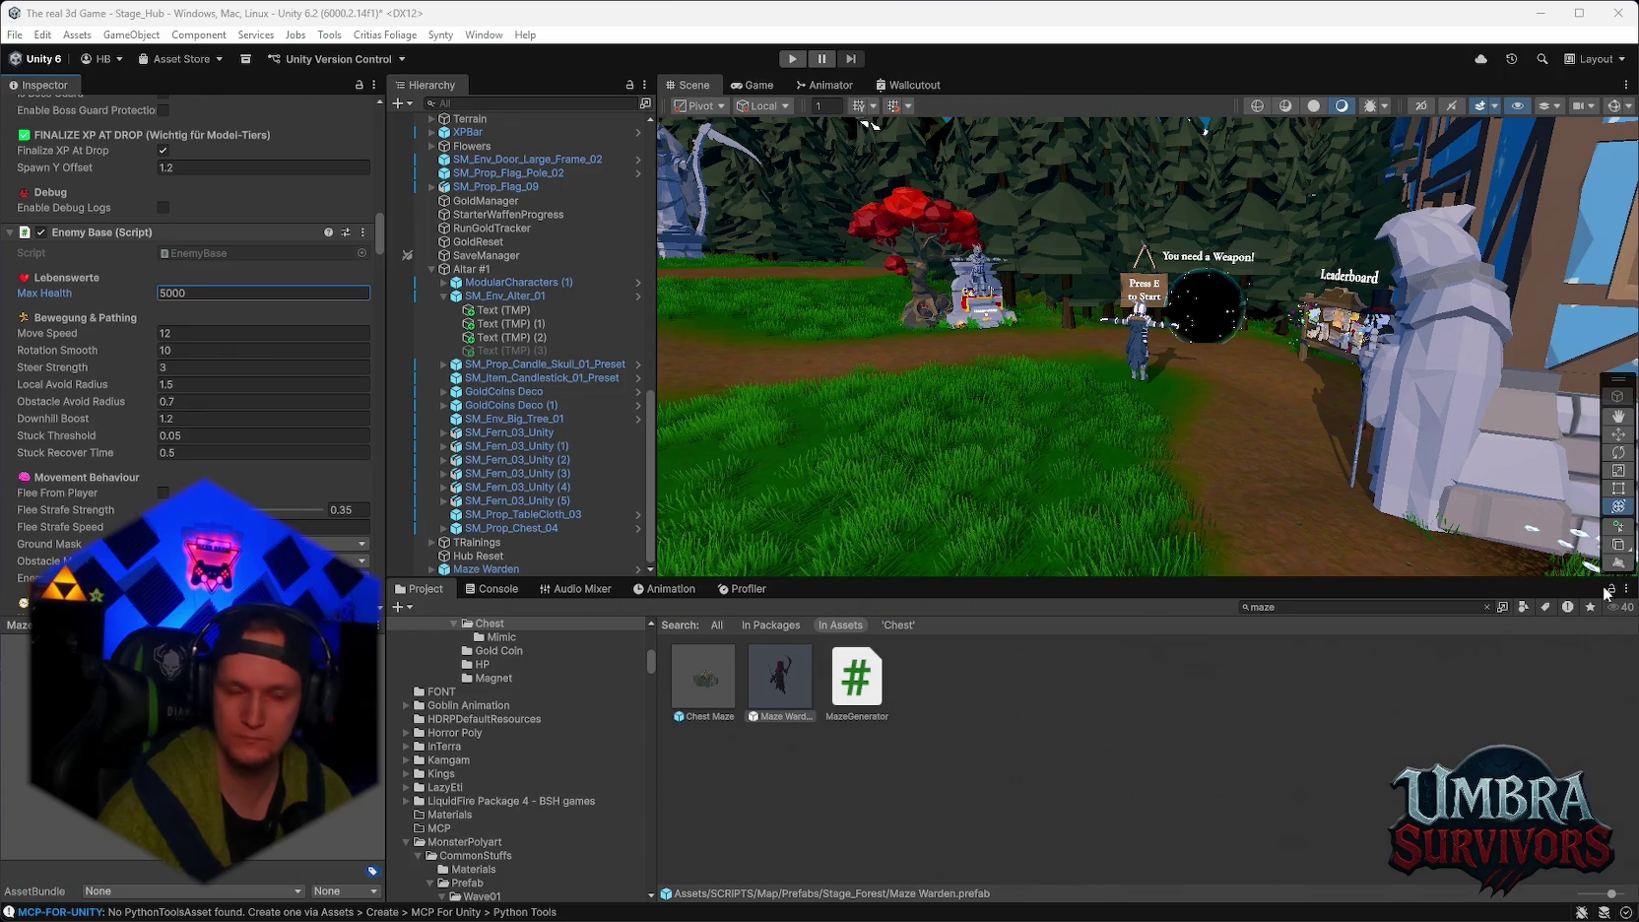
Search the project for chest assets, test-place SM_Prop_Chest_03 in the scene, then delete it.
mouse_move(936, 916)
scroll(1075, 489, down, 4)
click(1279, 606)
text(c)
key(Escape)
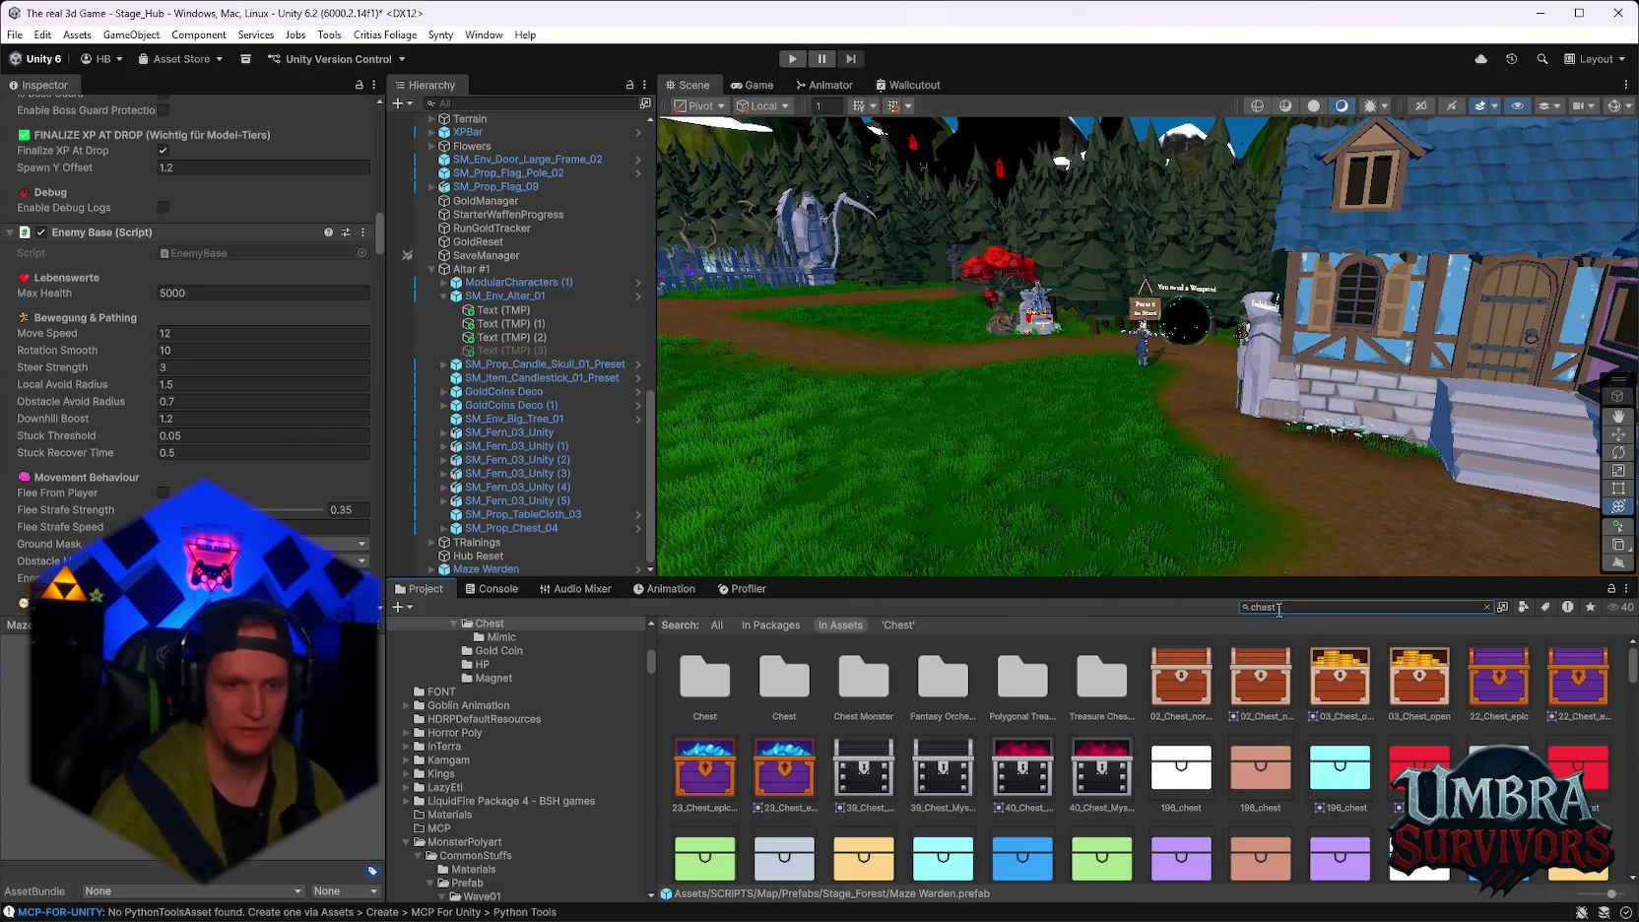
click(1116, 645)
mouse_move(1419, 764)
mouse_down()
mouse_move(1044, 483)
mouse_move(916, 492)
mouse_up()
key(f)
drag(1102, 403, 1029, 412)
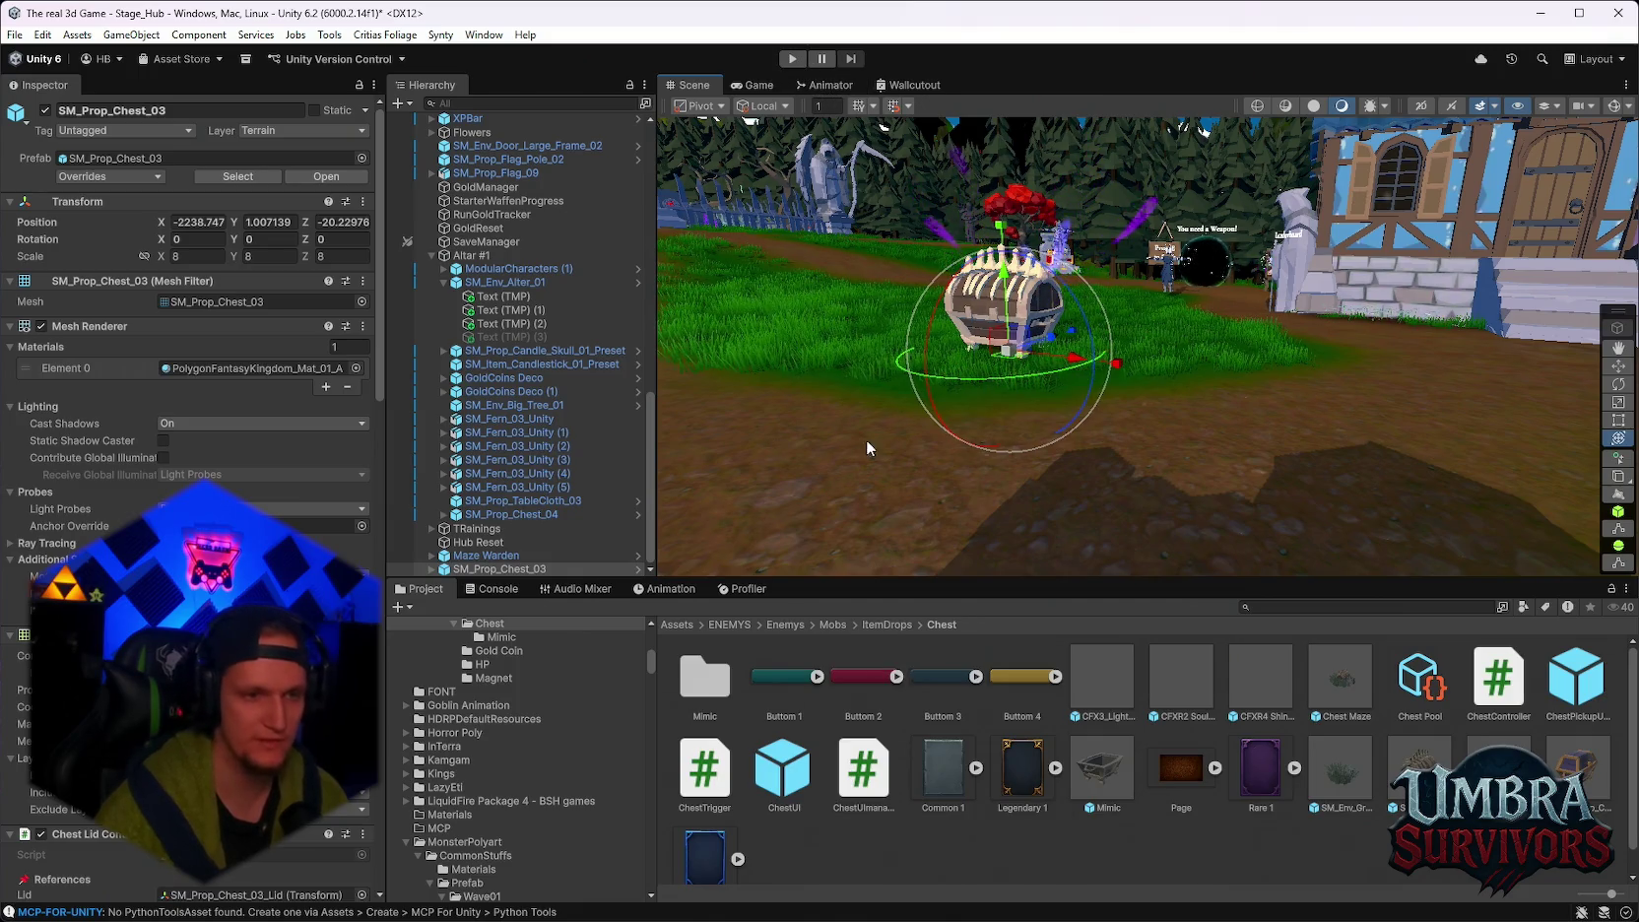
key(Delete)
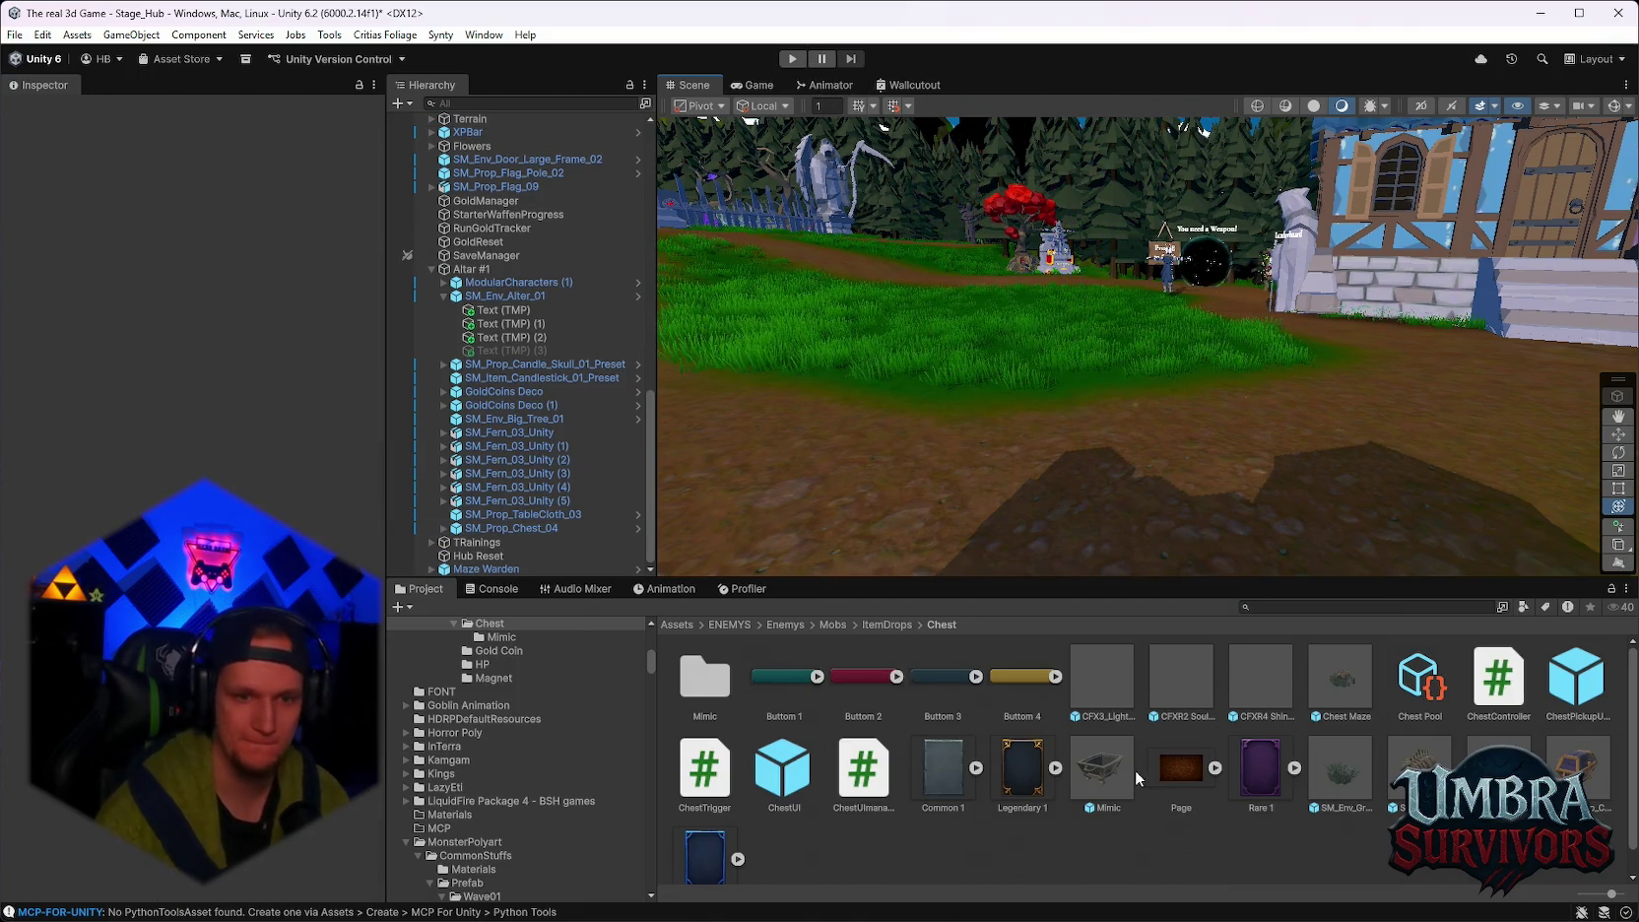
Search 'che' again and open the ChestUI prefab in Prefab Mode.
click(1318, 607)
text(che)
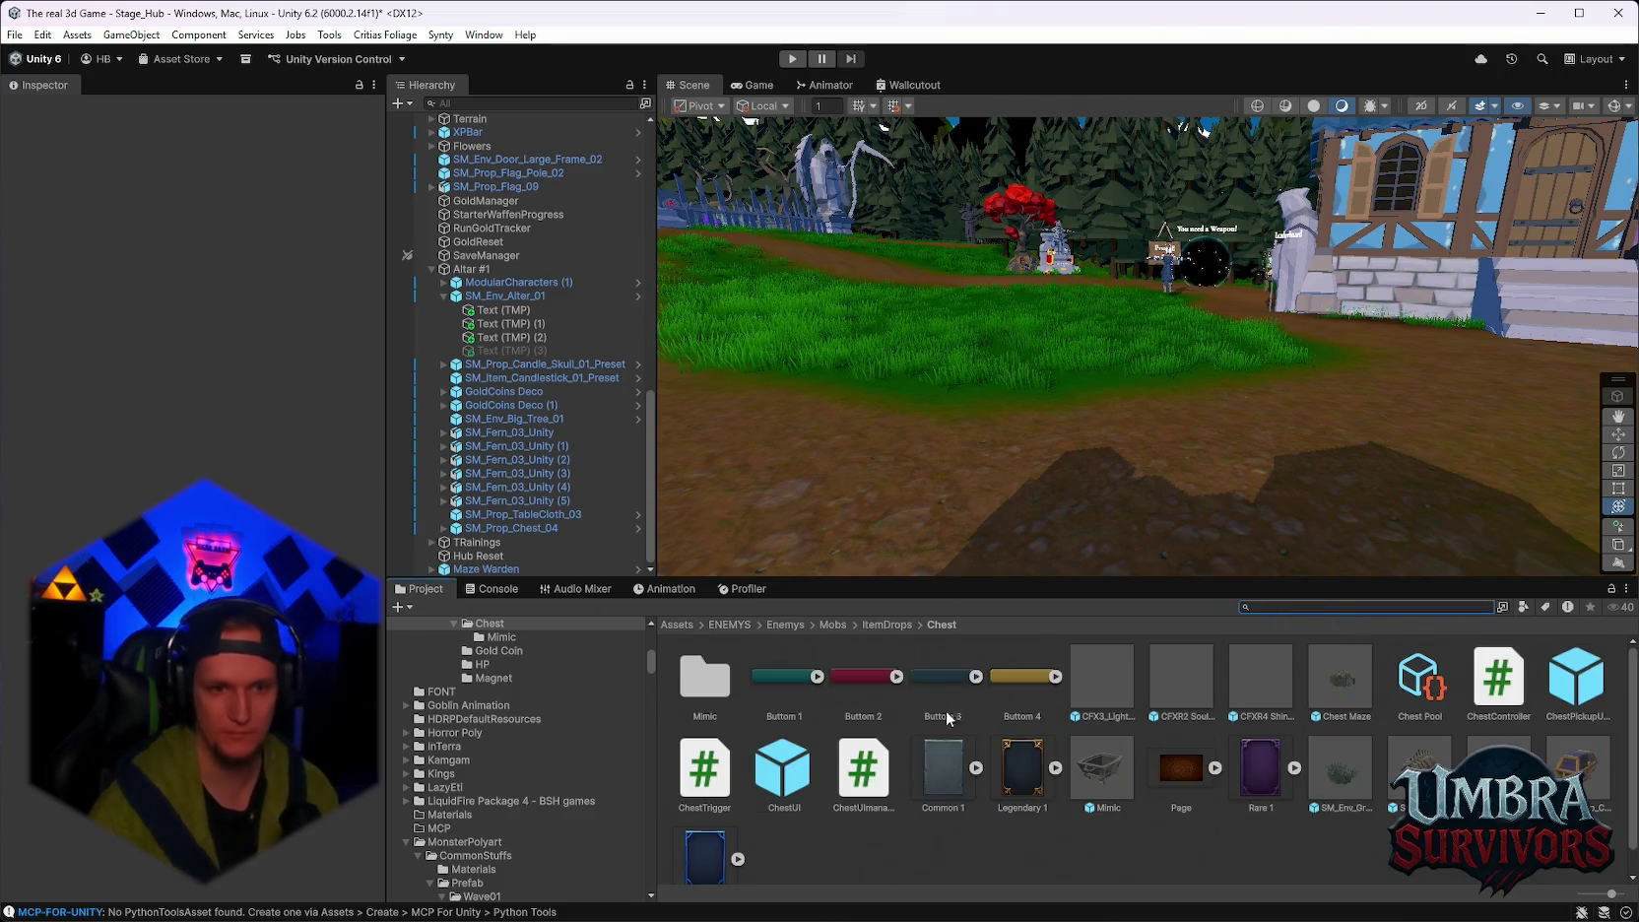
double_click(784, 768)
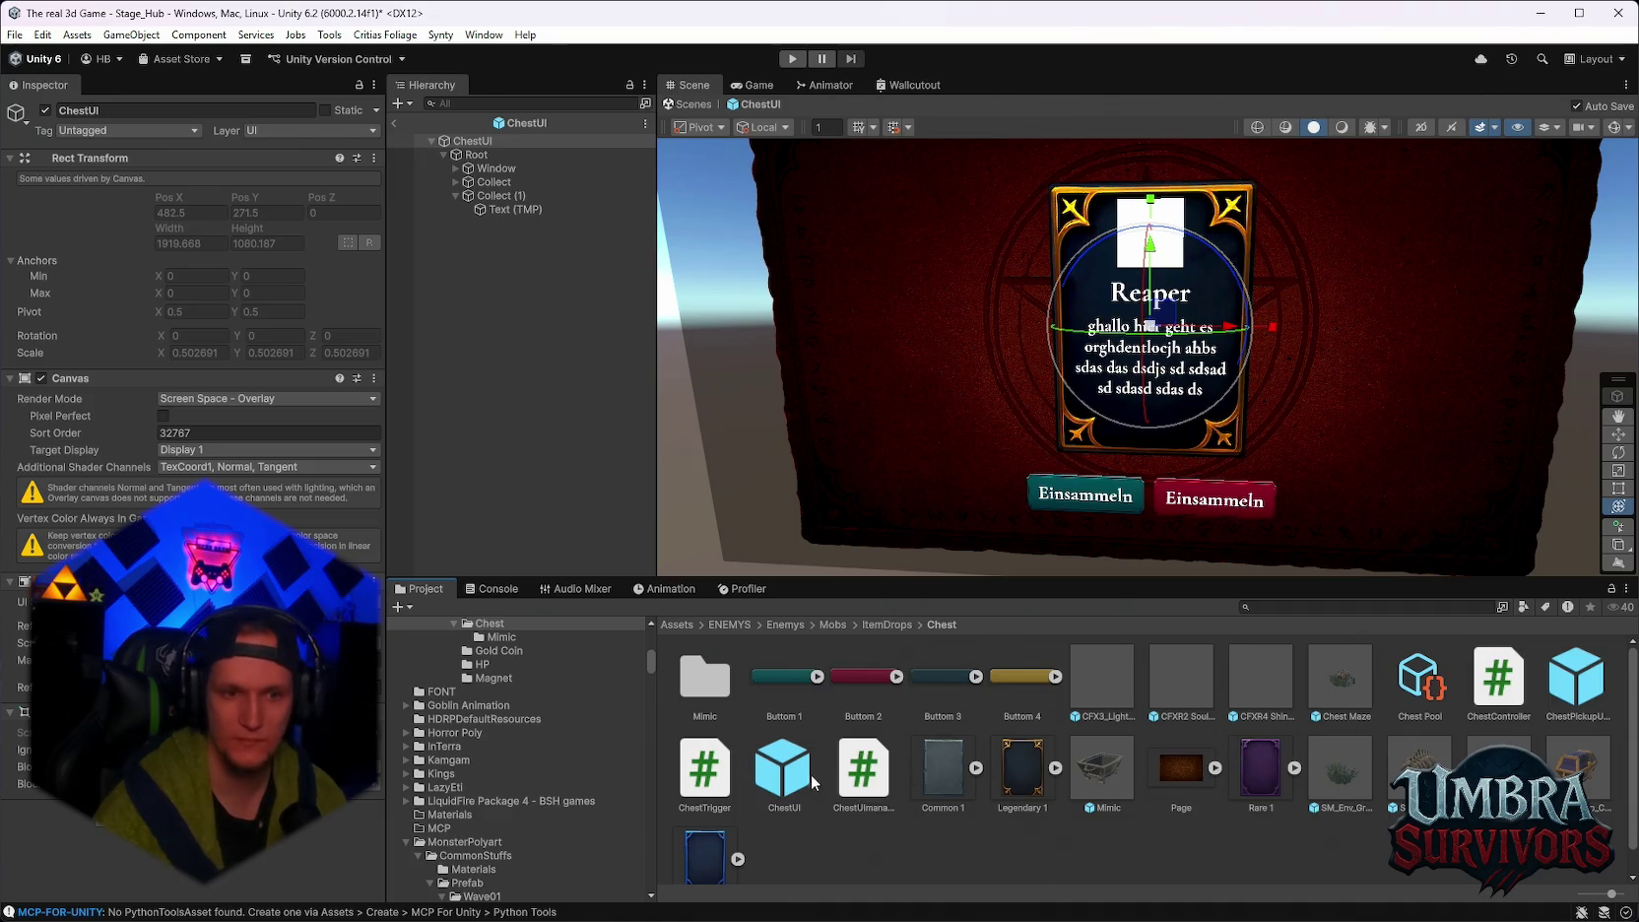
Load Stage_Forest via File > Open Recent Scene, answering the unsaved hub changes prompt.
click(43, 35)
click(15, 35)
mouse_move(71, 93)
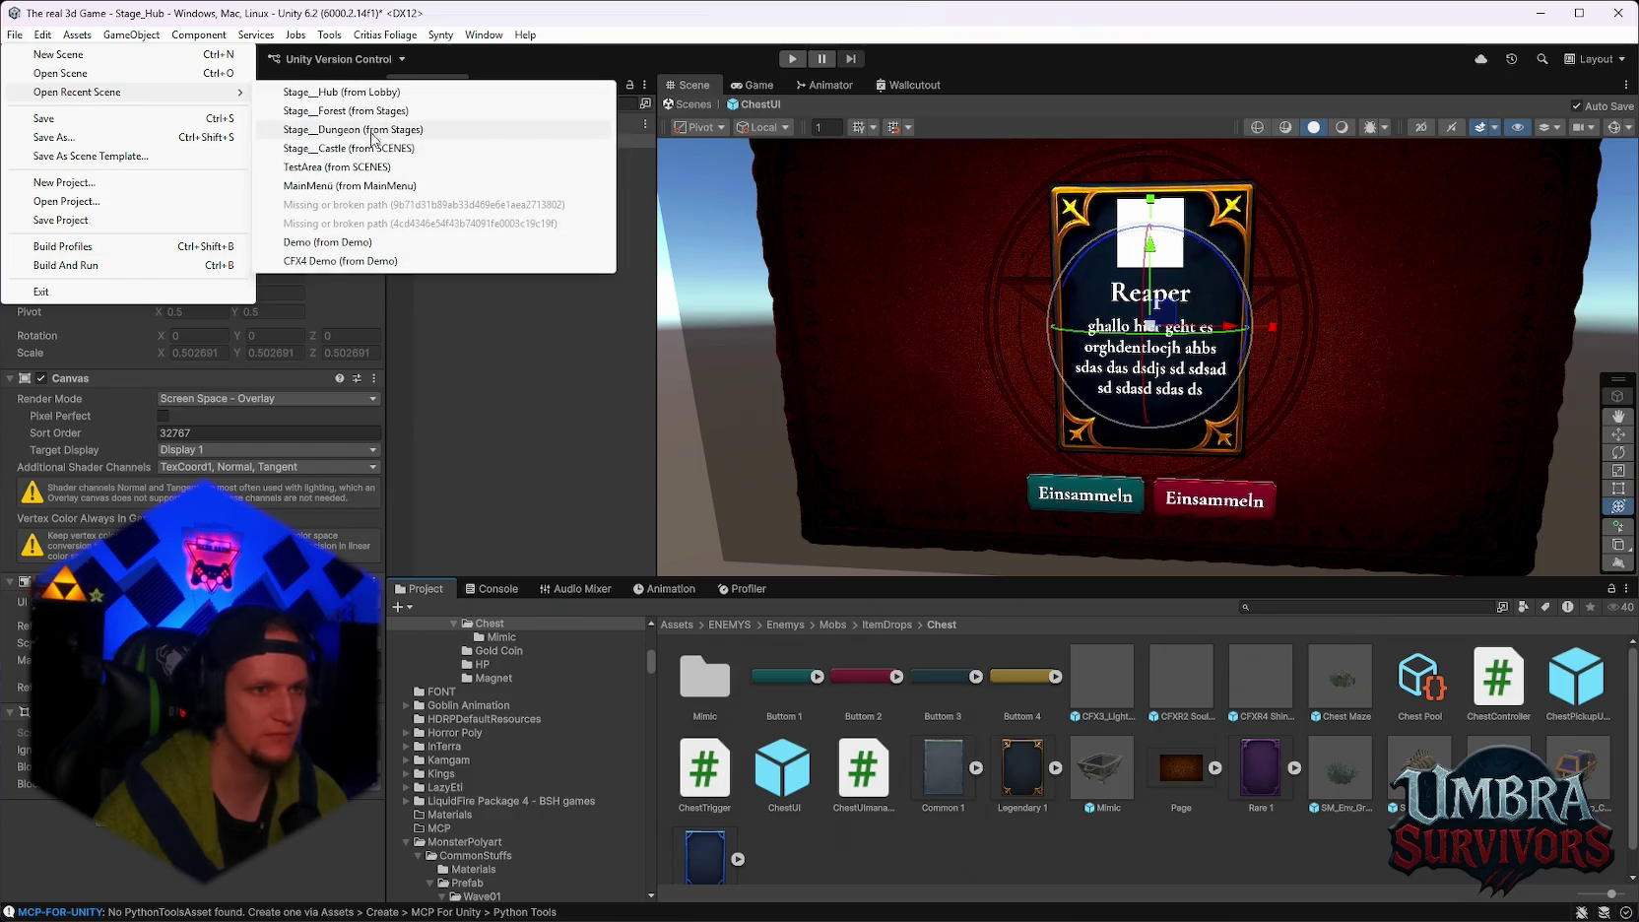
click(364, 130)
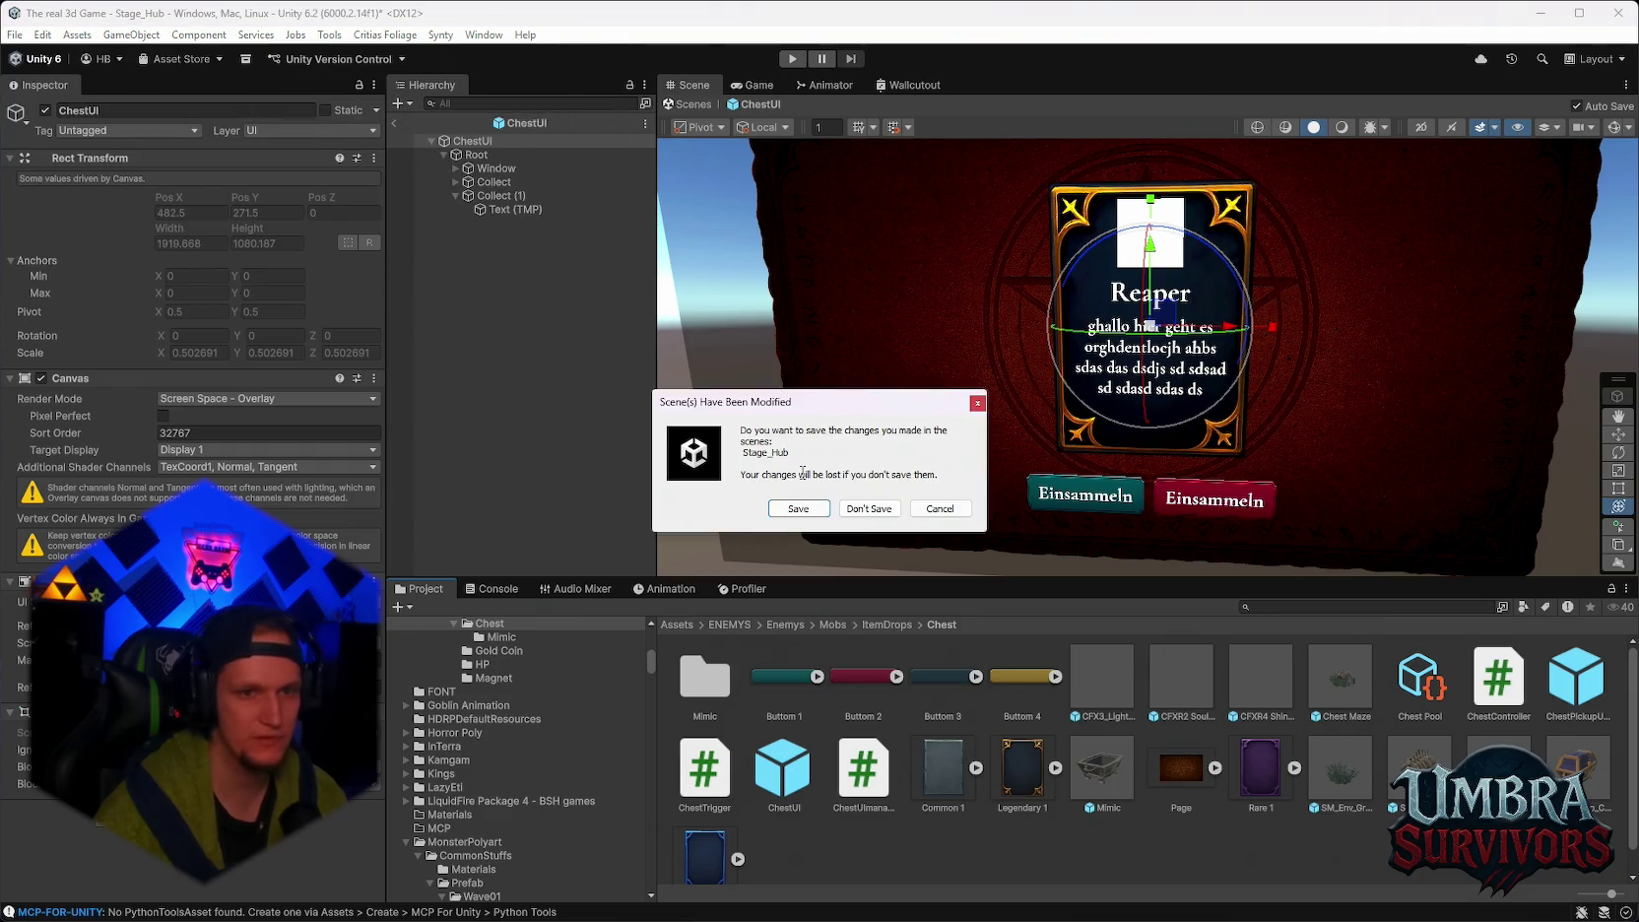
click(806, 512)
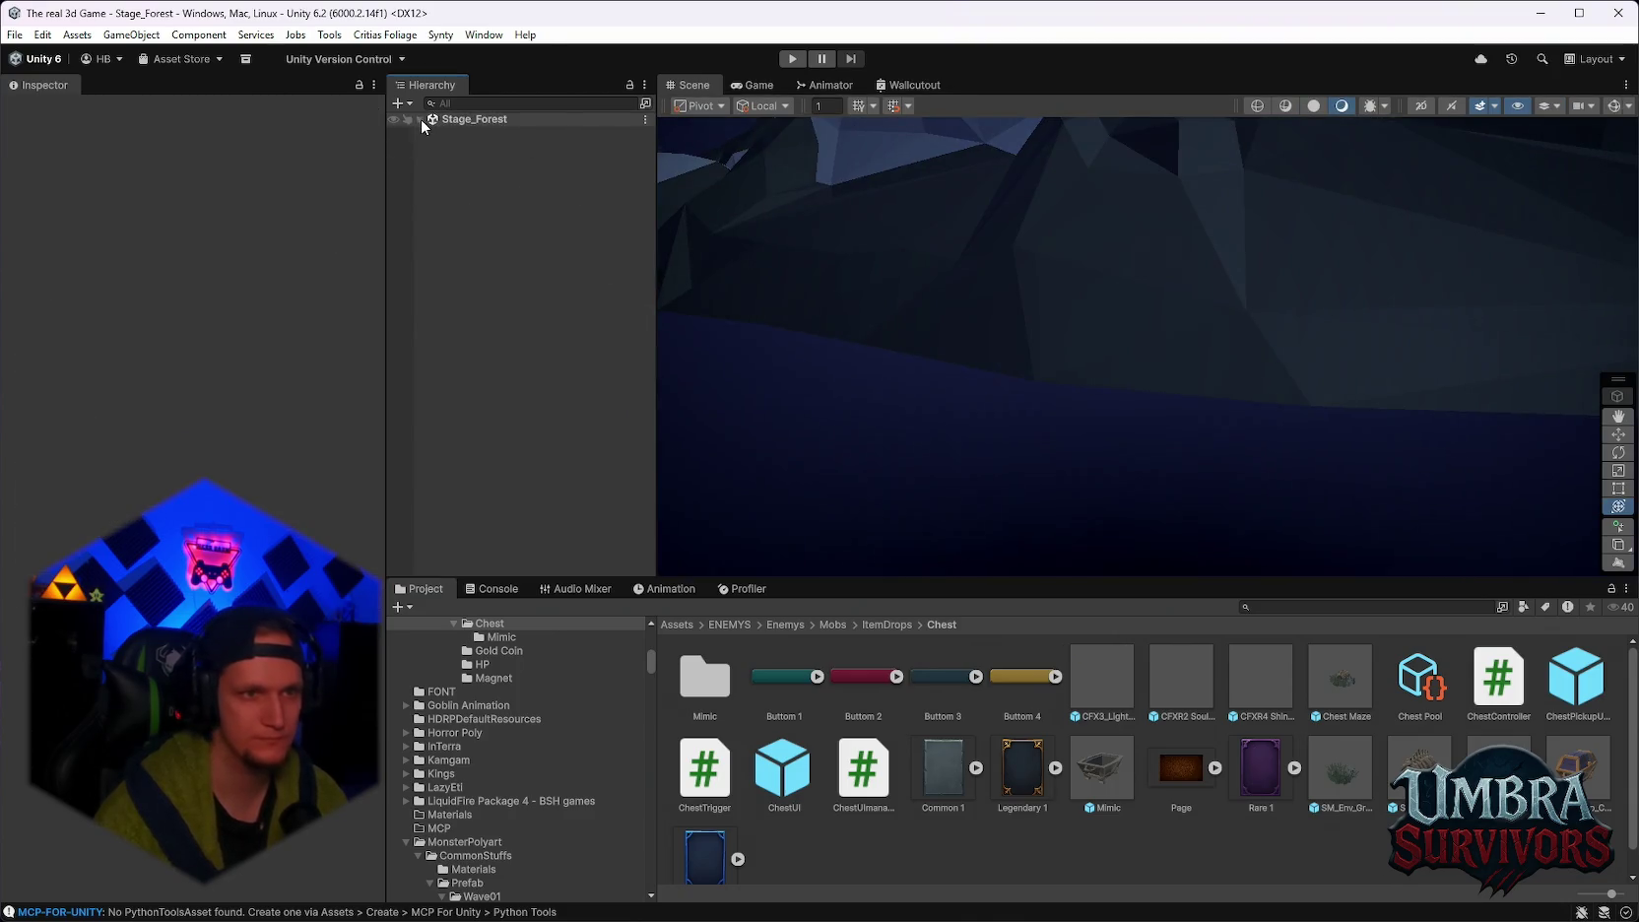
Expand Stage_Forest in the Hierarchy and select ChestPickupUIManager, whose Reject Button is still None.
click(419, 119)
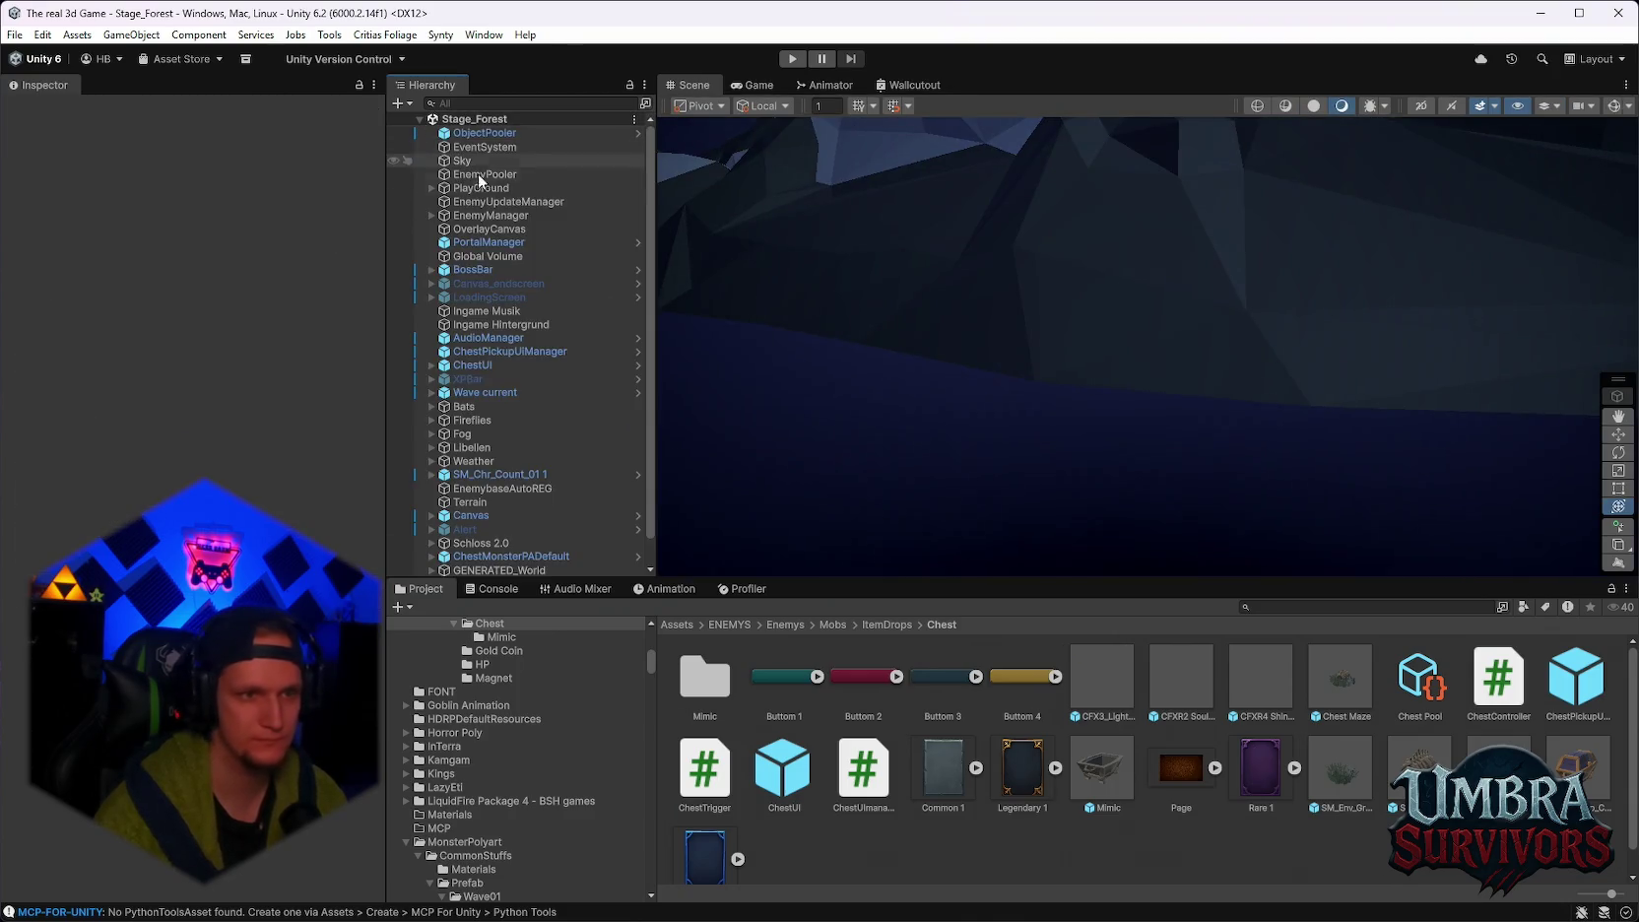
click(499, 325)
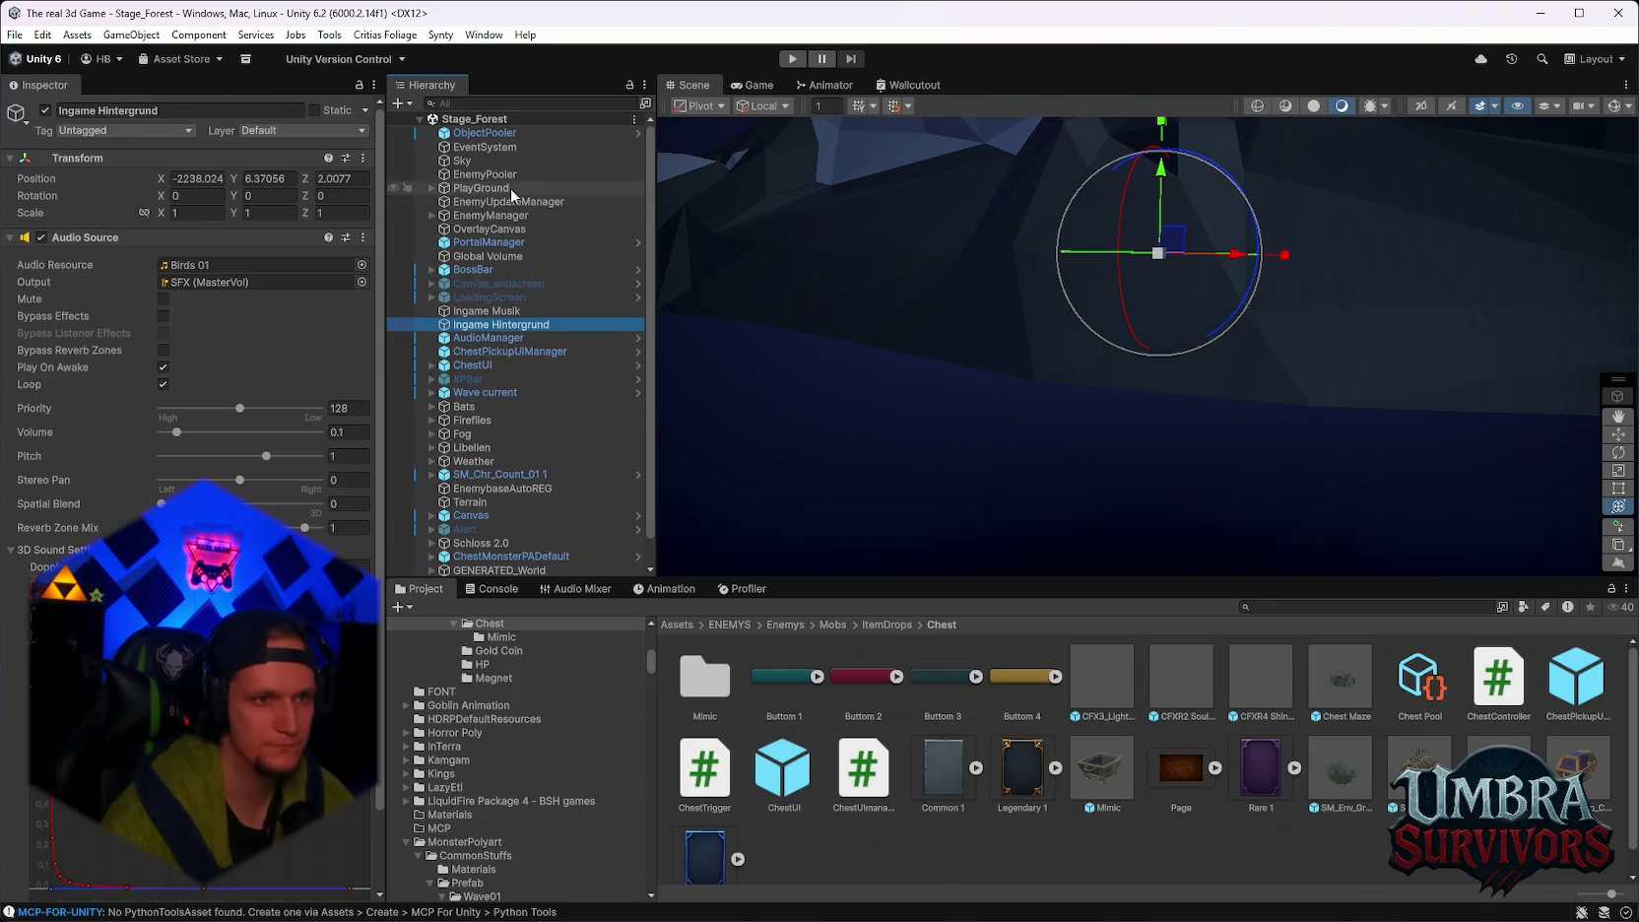
click(497, 352)
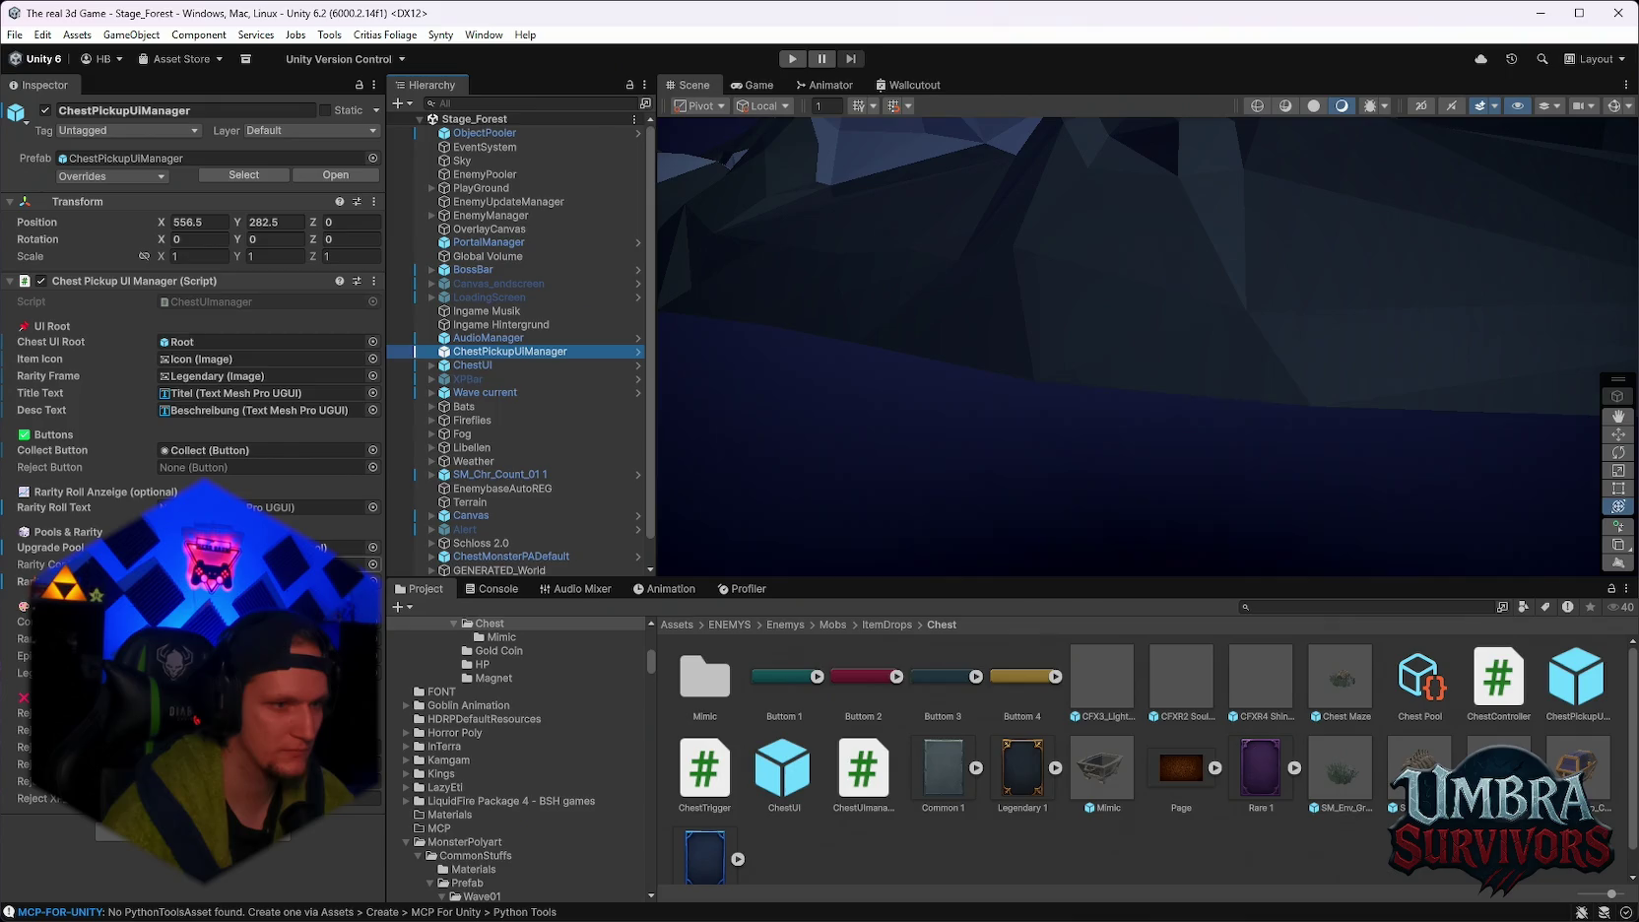
click(276, 563)
click(1250, 768)
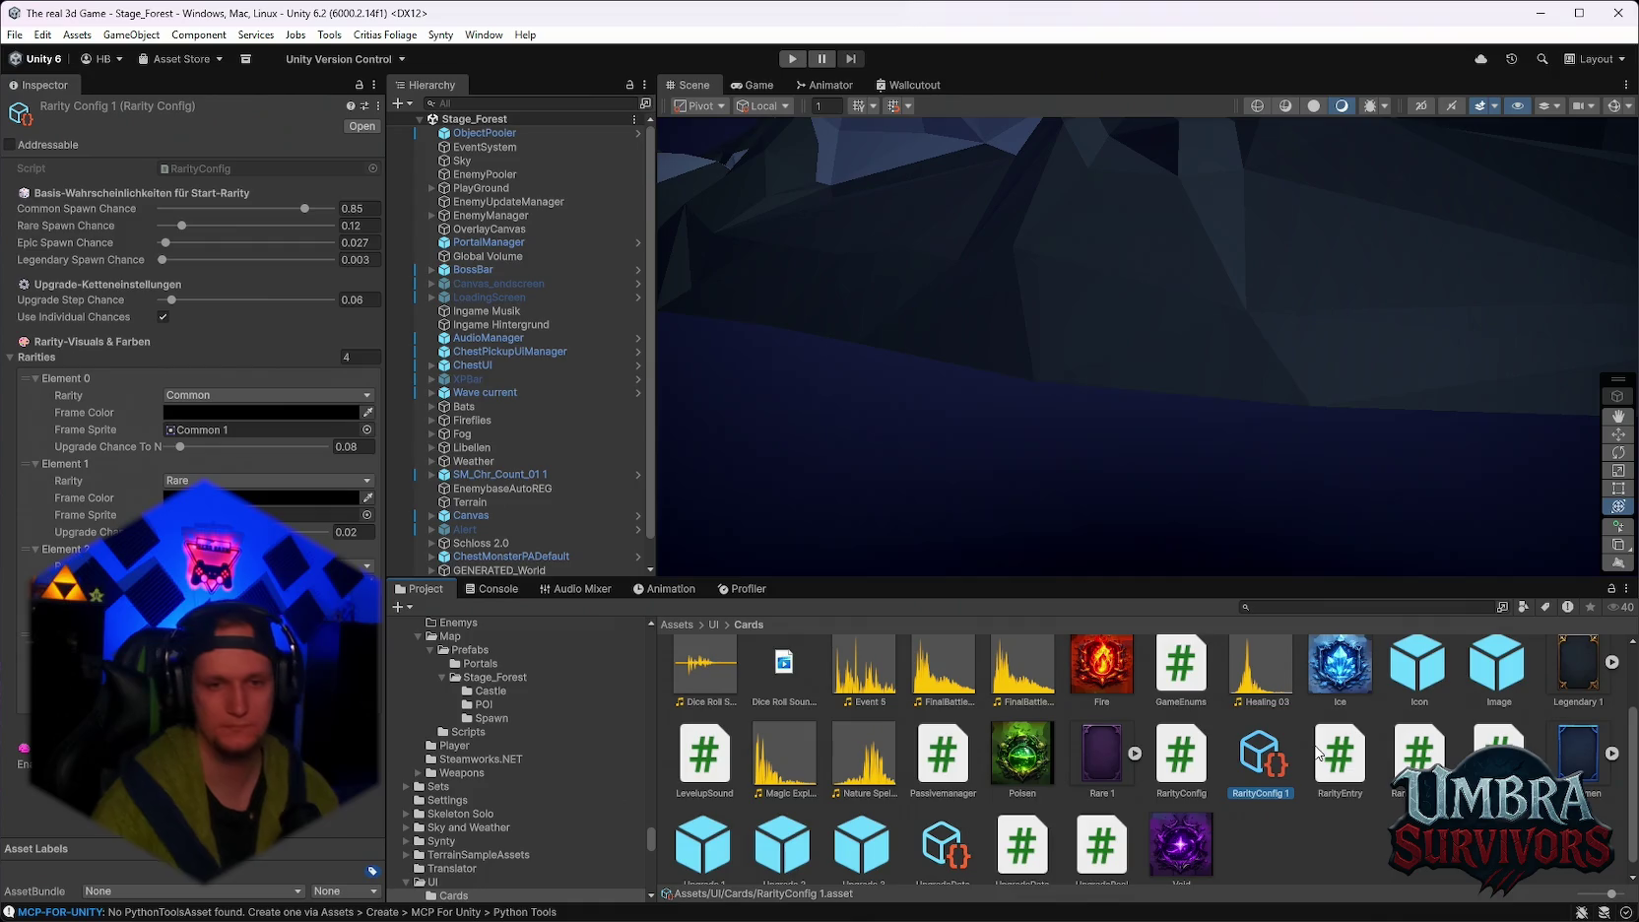
click(506, 351)
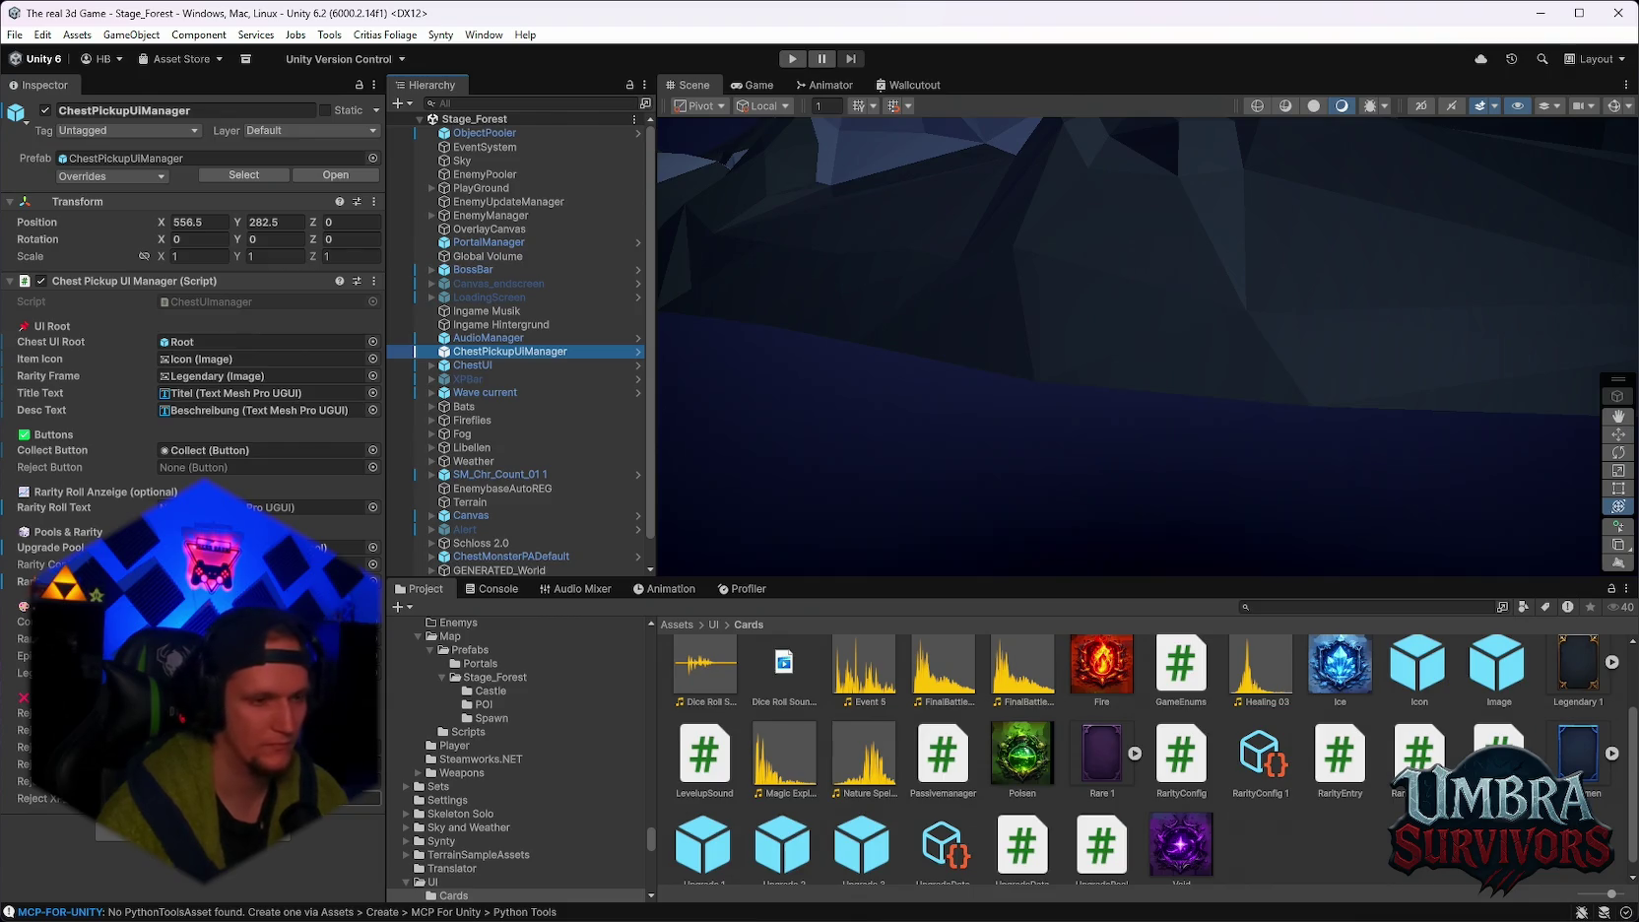
click(265, 797)
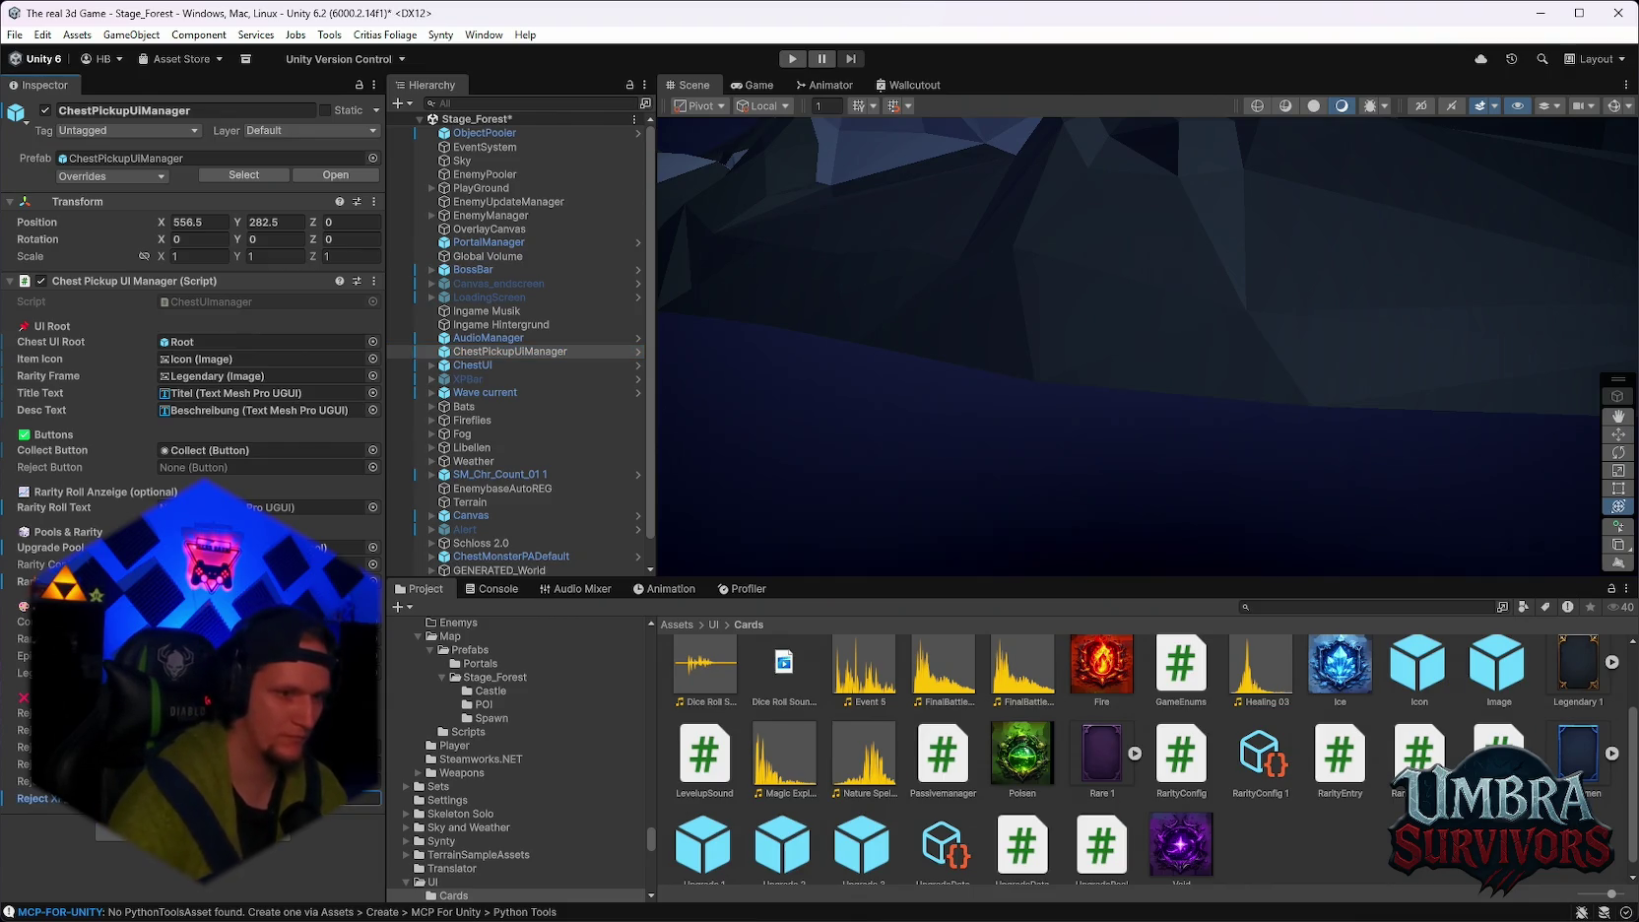
click(266, 781)
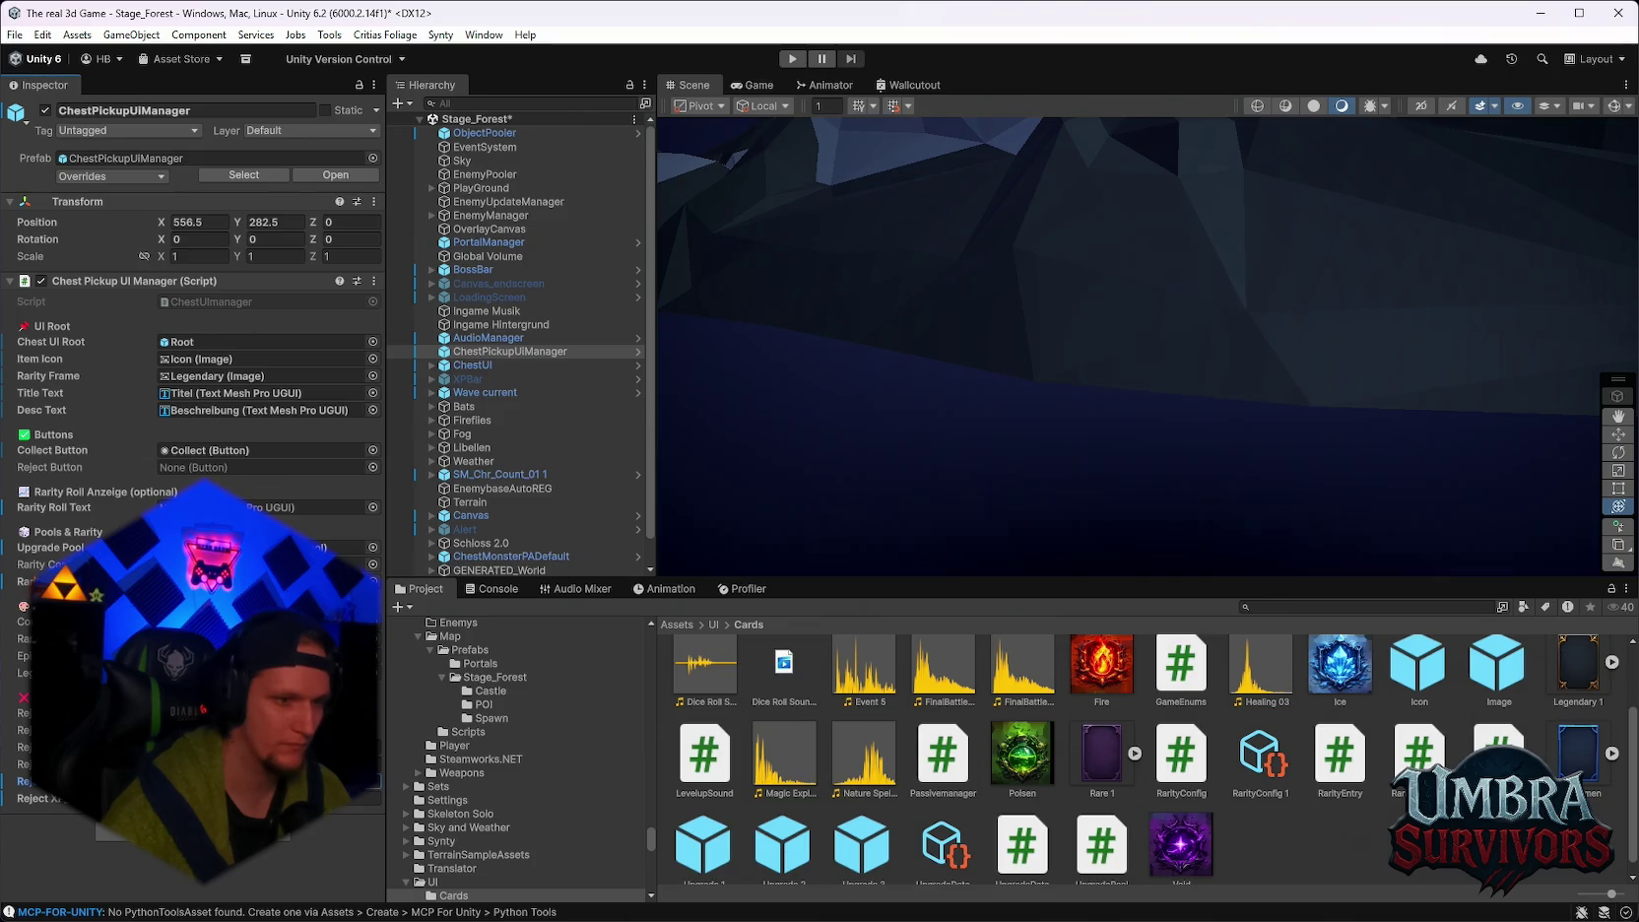
click(266, 798)
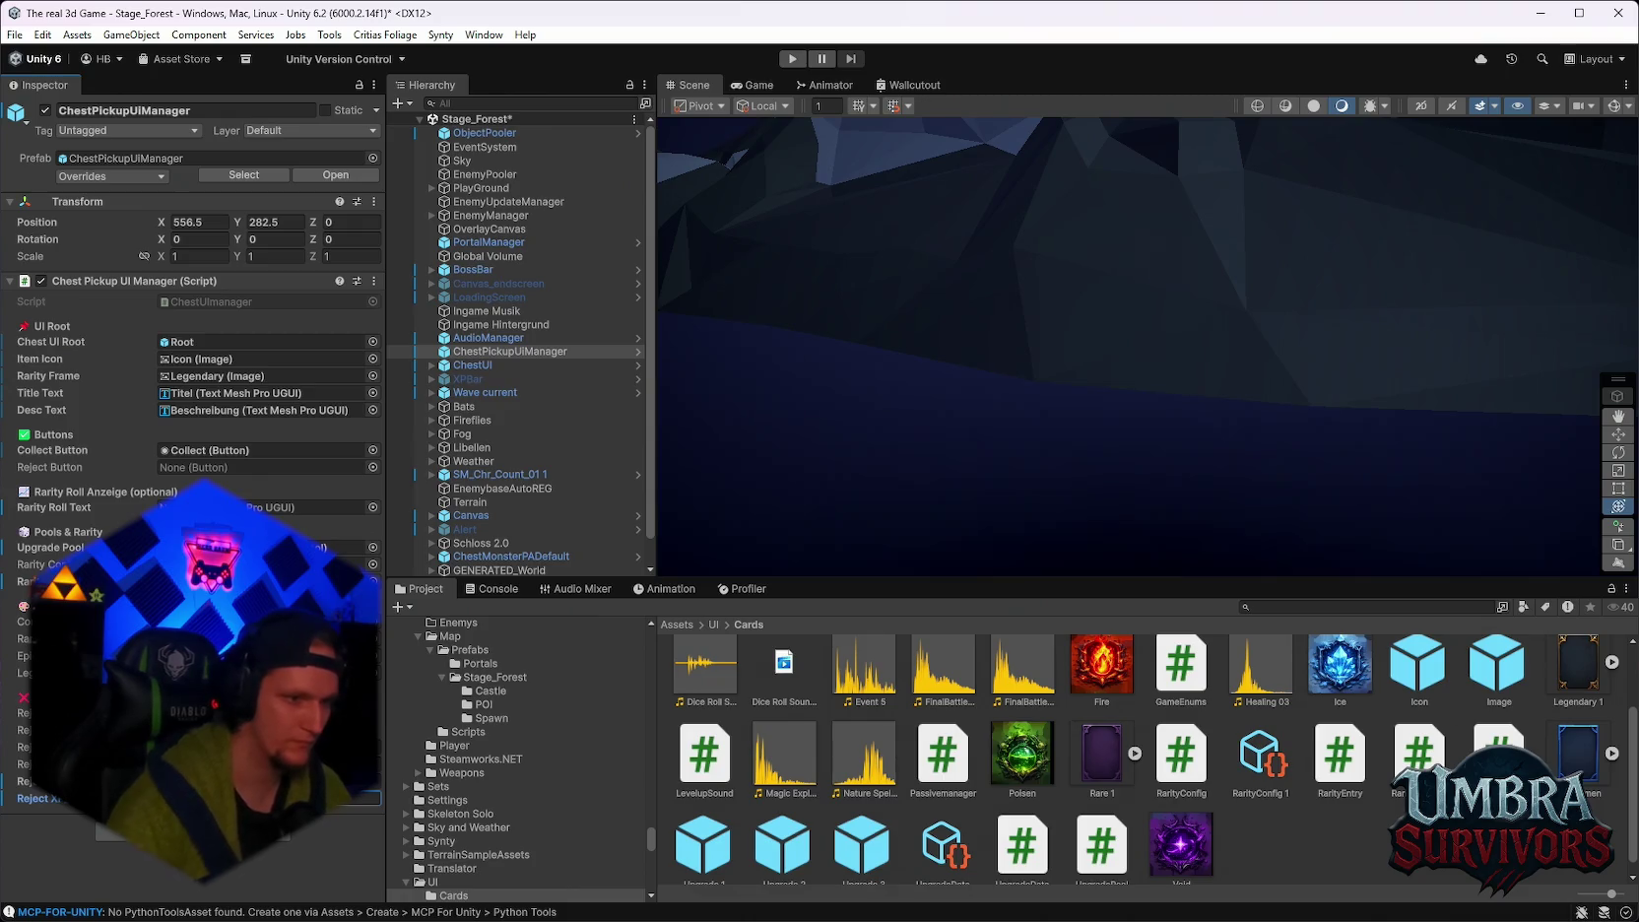
click(266, 781)
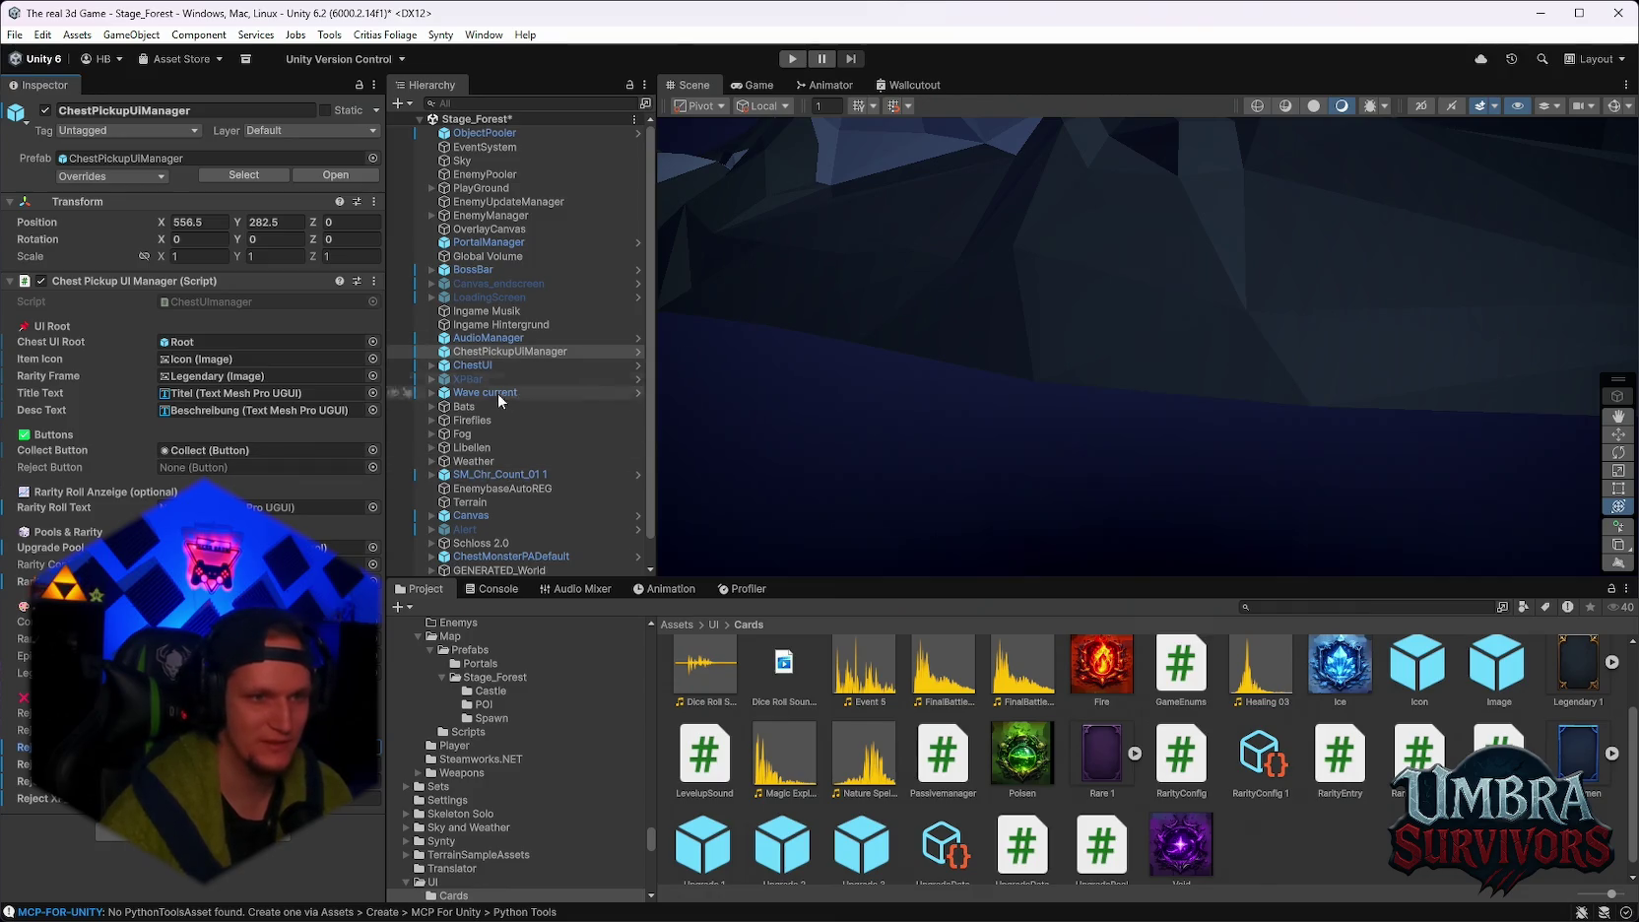
click(432, 365)
Expand ChestUI and Root, and inspect the Collect button and its Text (TMP) label.
click(475, 378)
click(474, 365)
scroll(197, 296, down, 1)
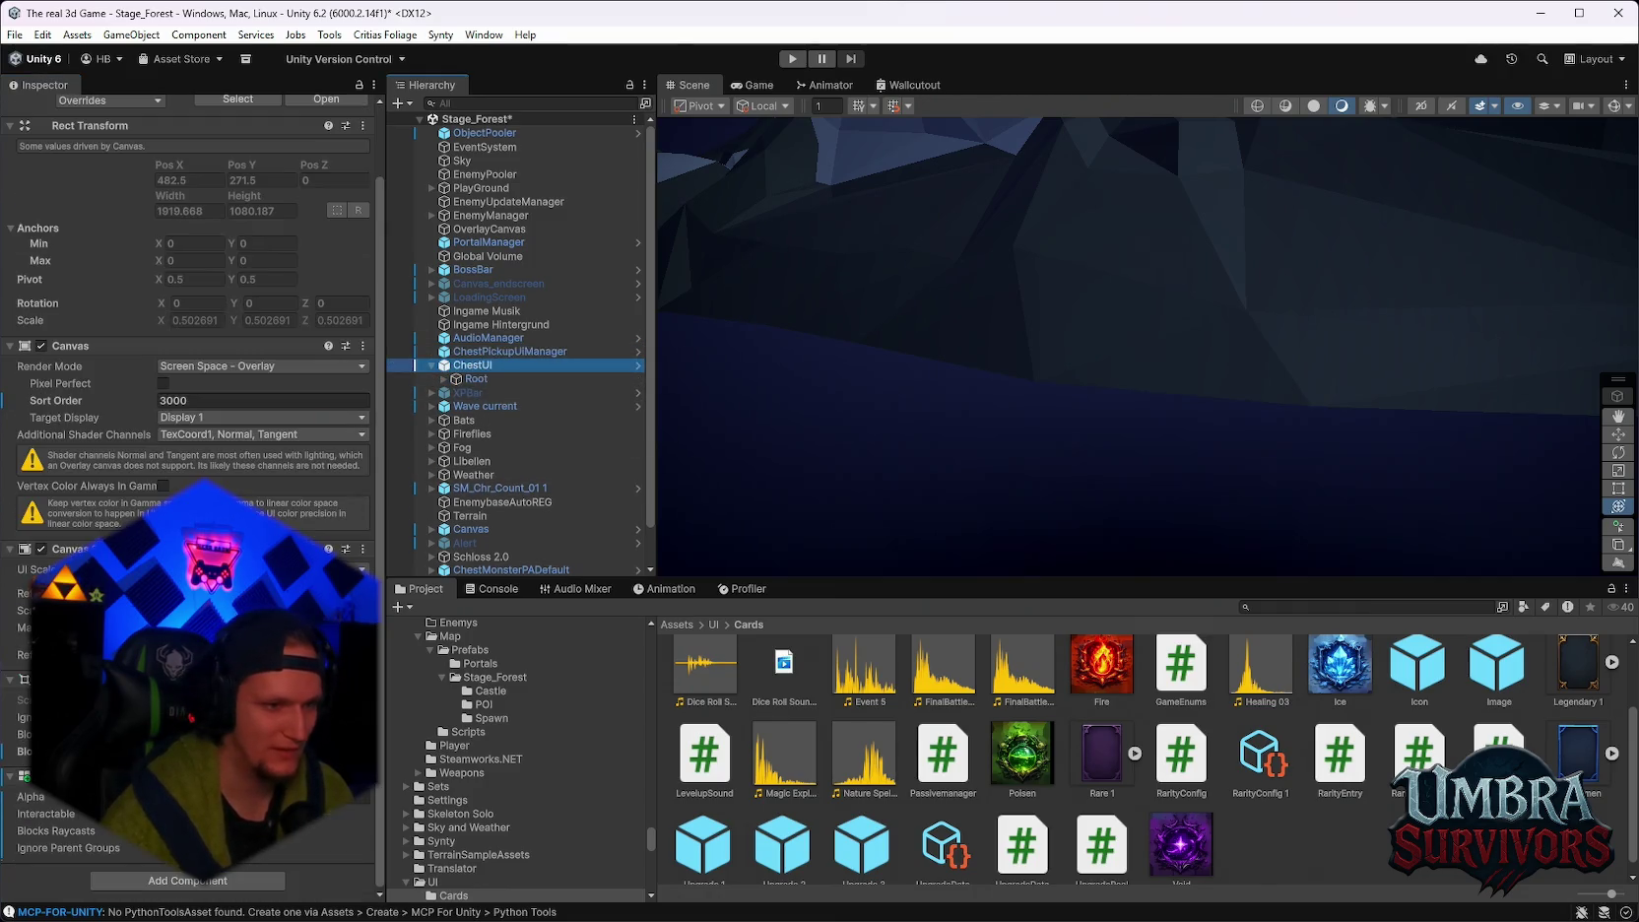
click(444, 381)
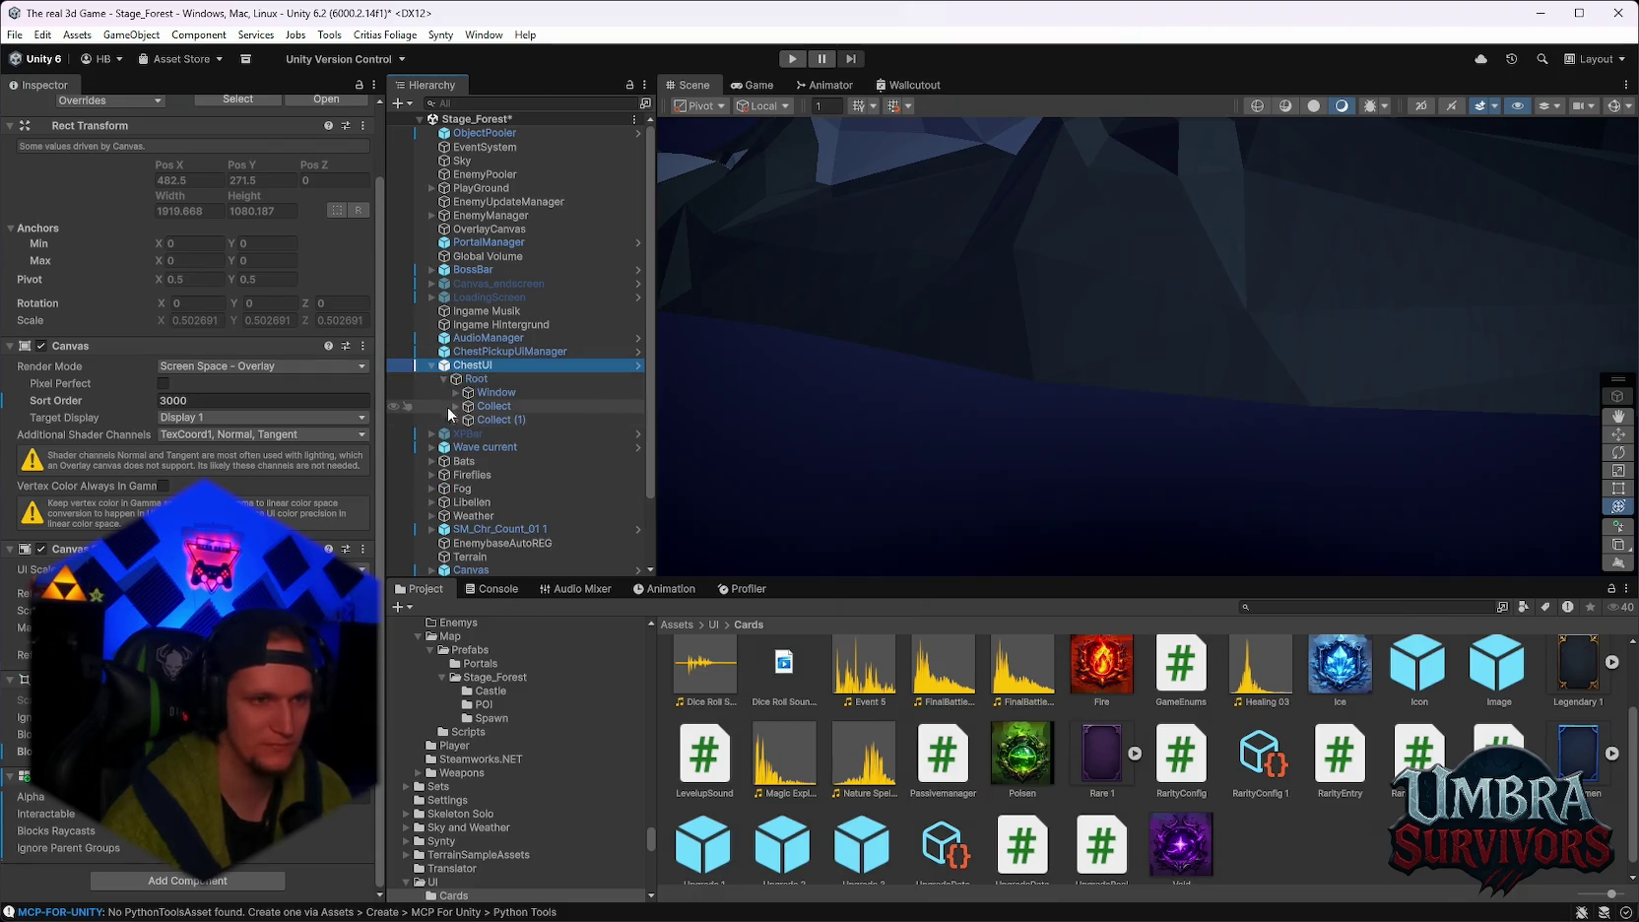
click(481, 355)
click(455, 405)
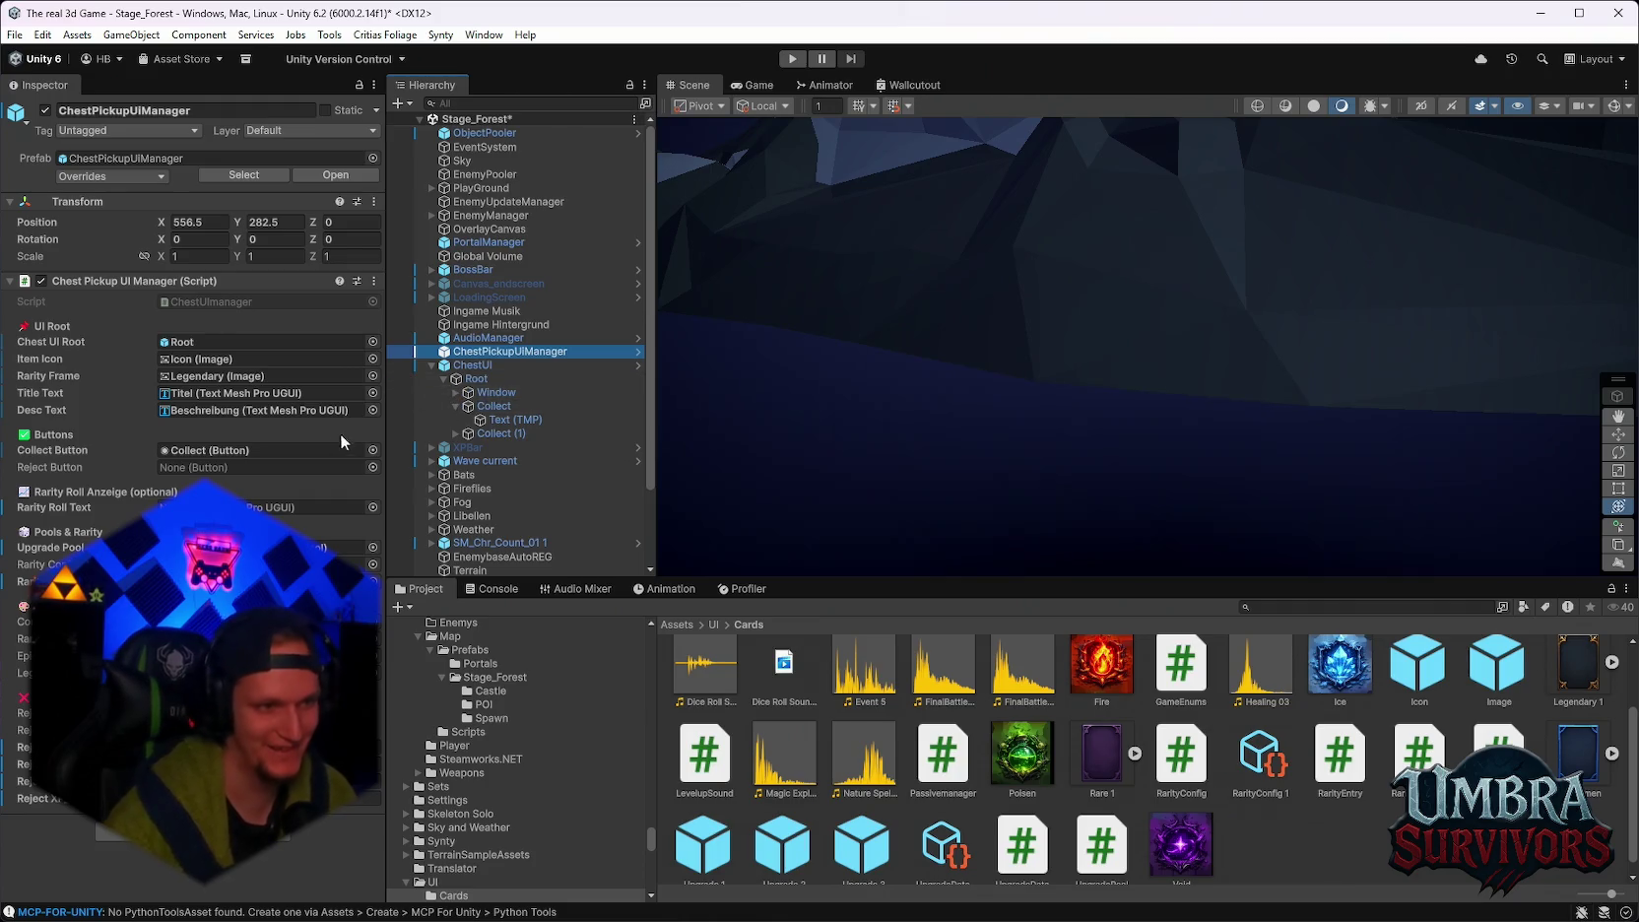
click(493, 406)
click(493, 419)
Expand Collect (1) and Window to inspect the rarity frames, then select Collect (1).
click(493, 432)
click(455, 433)
click(475, 376)
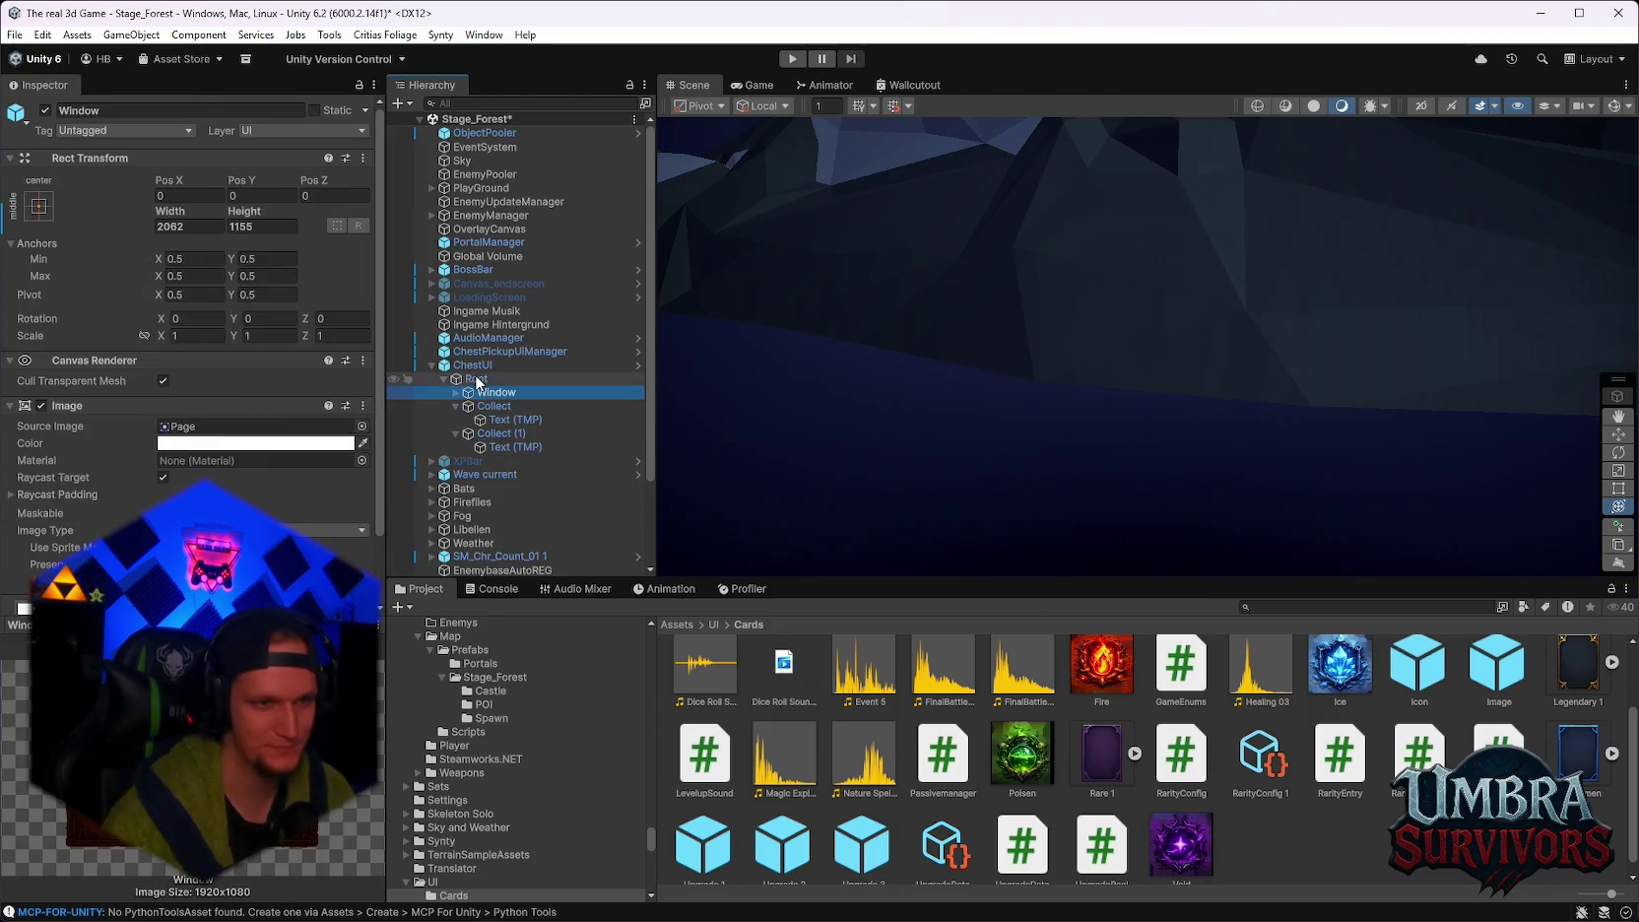
click(472, 364)
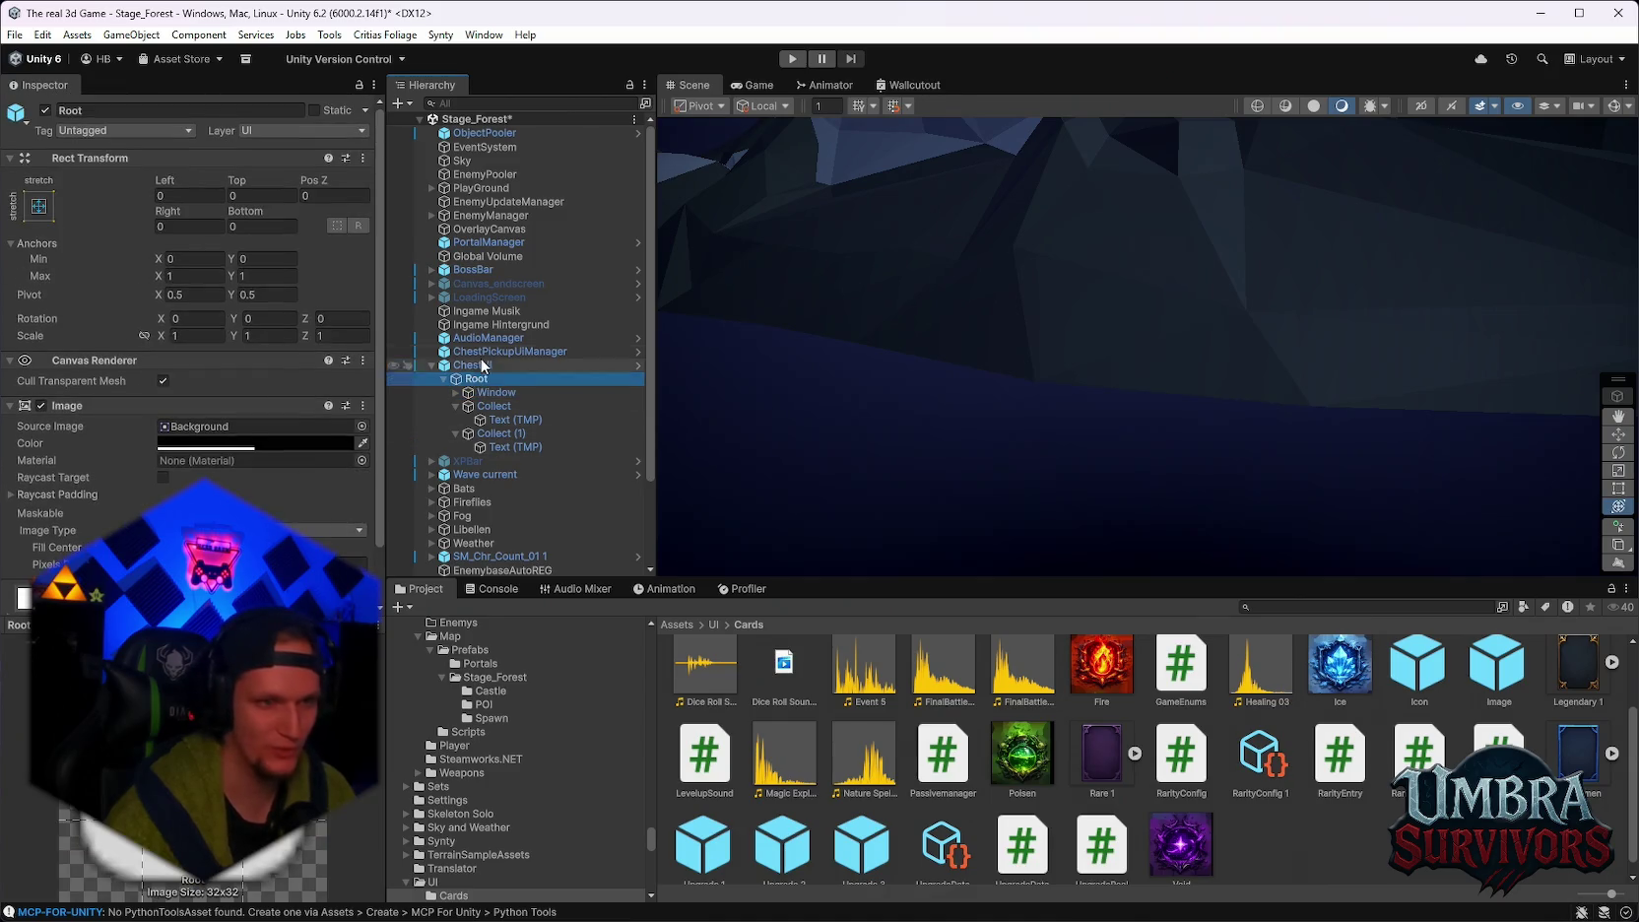
click(479, 394)
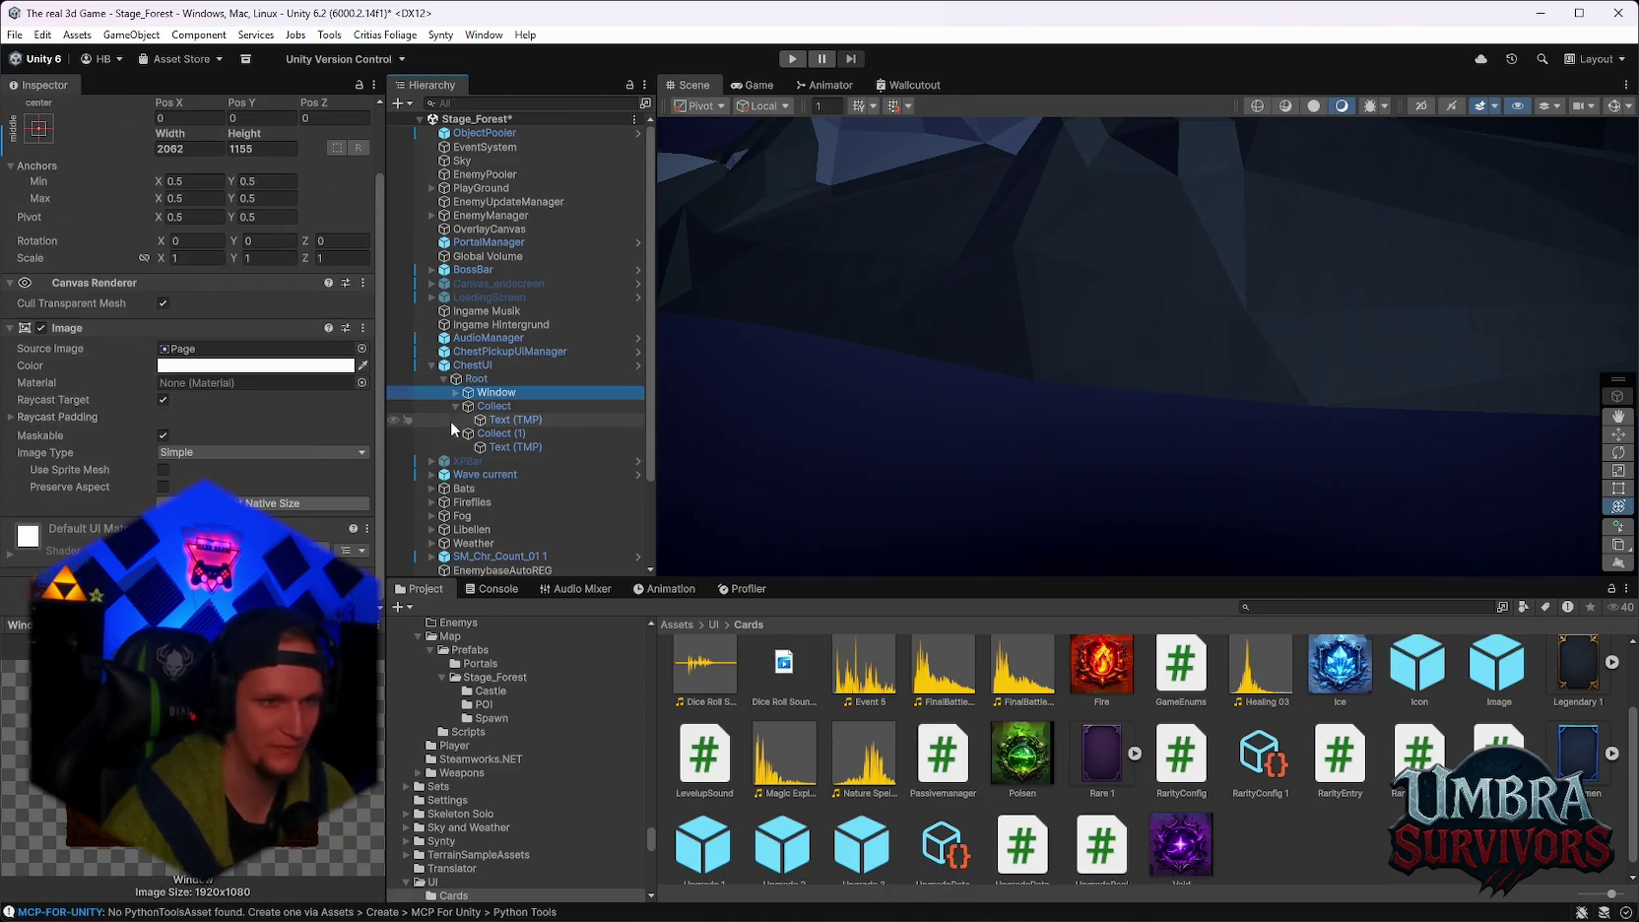
click(454, 391)
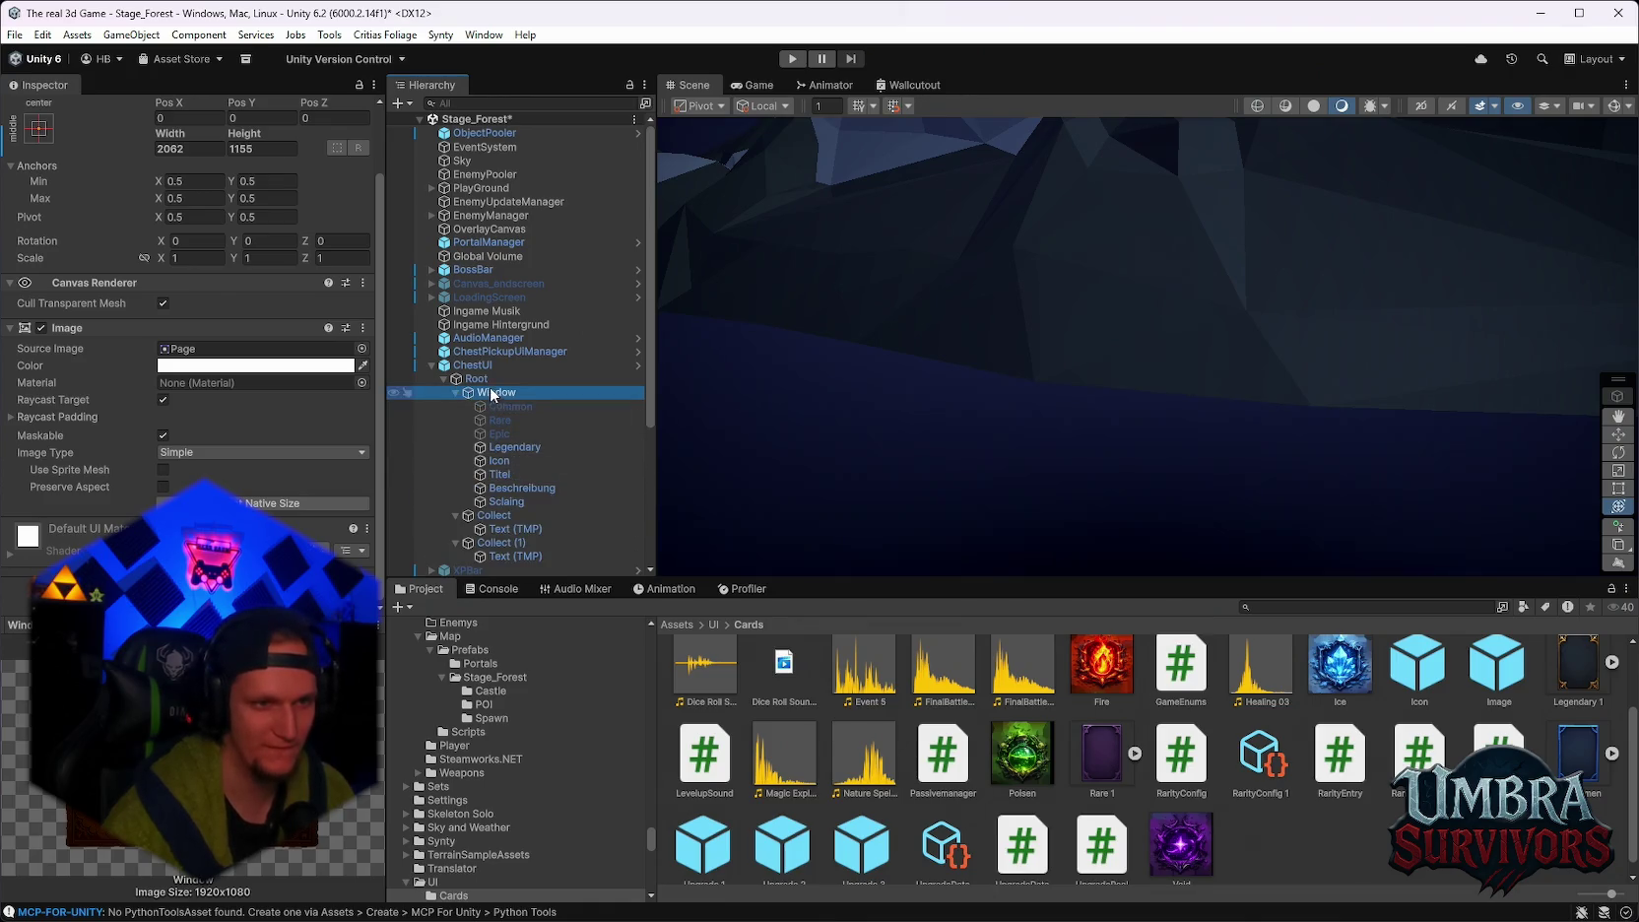
click(483, 380)
click(492, 547)
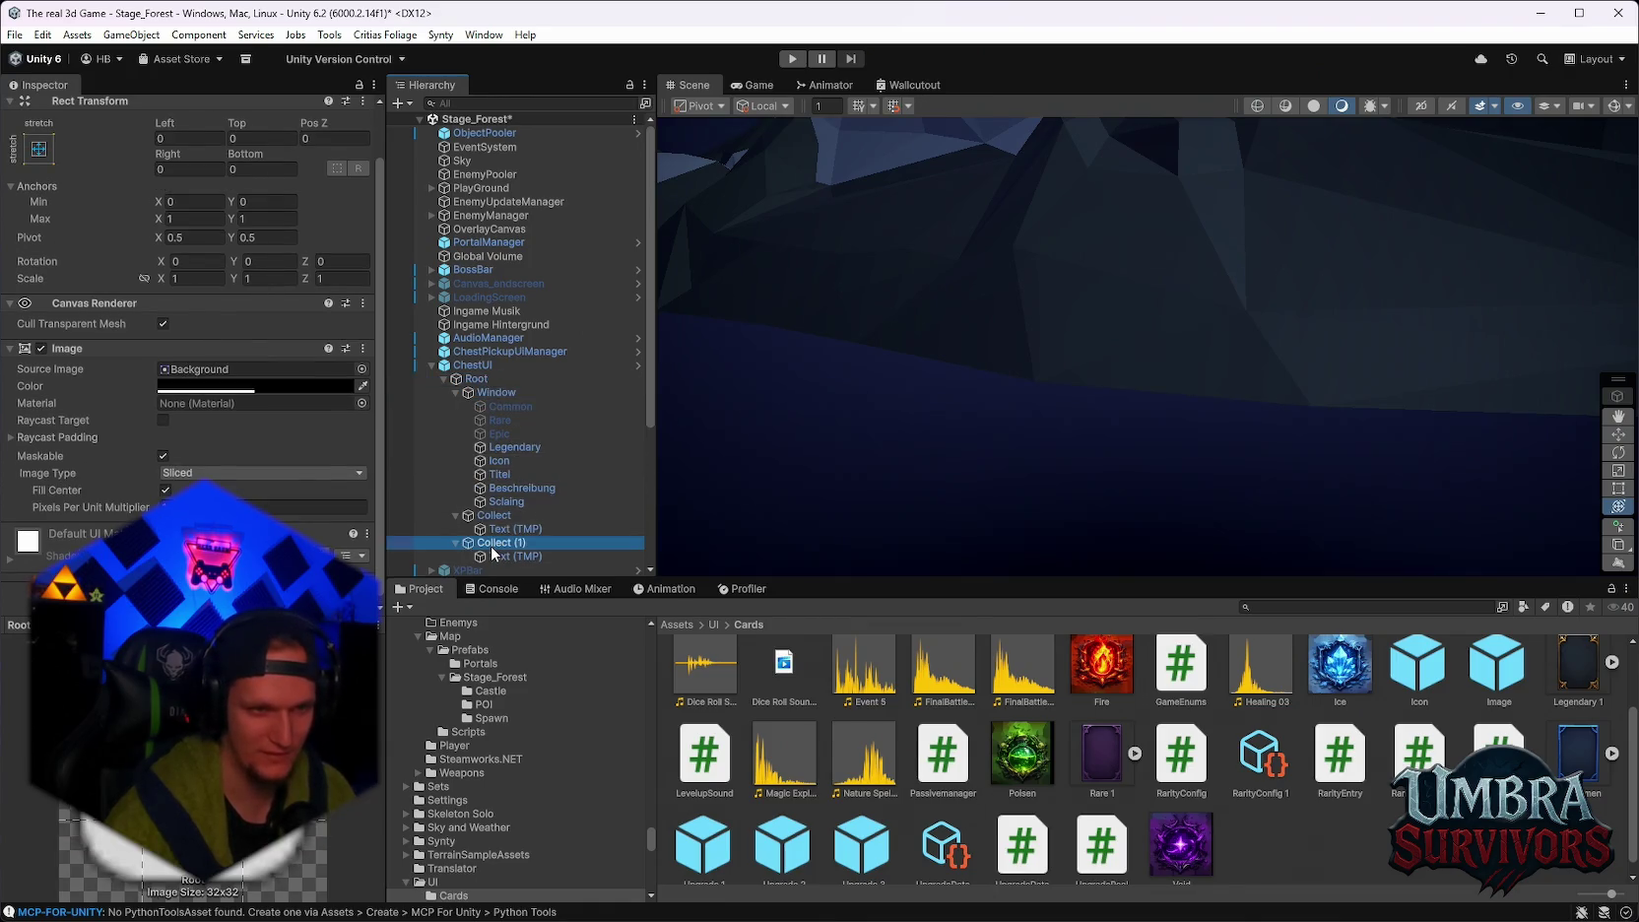
right_click(490, 546)
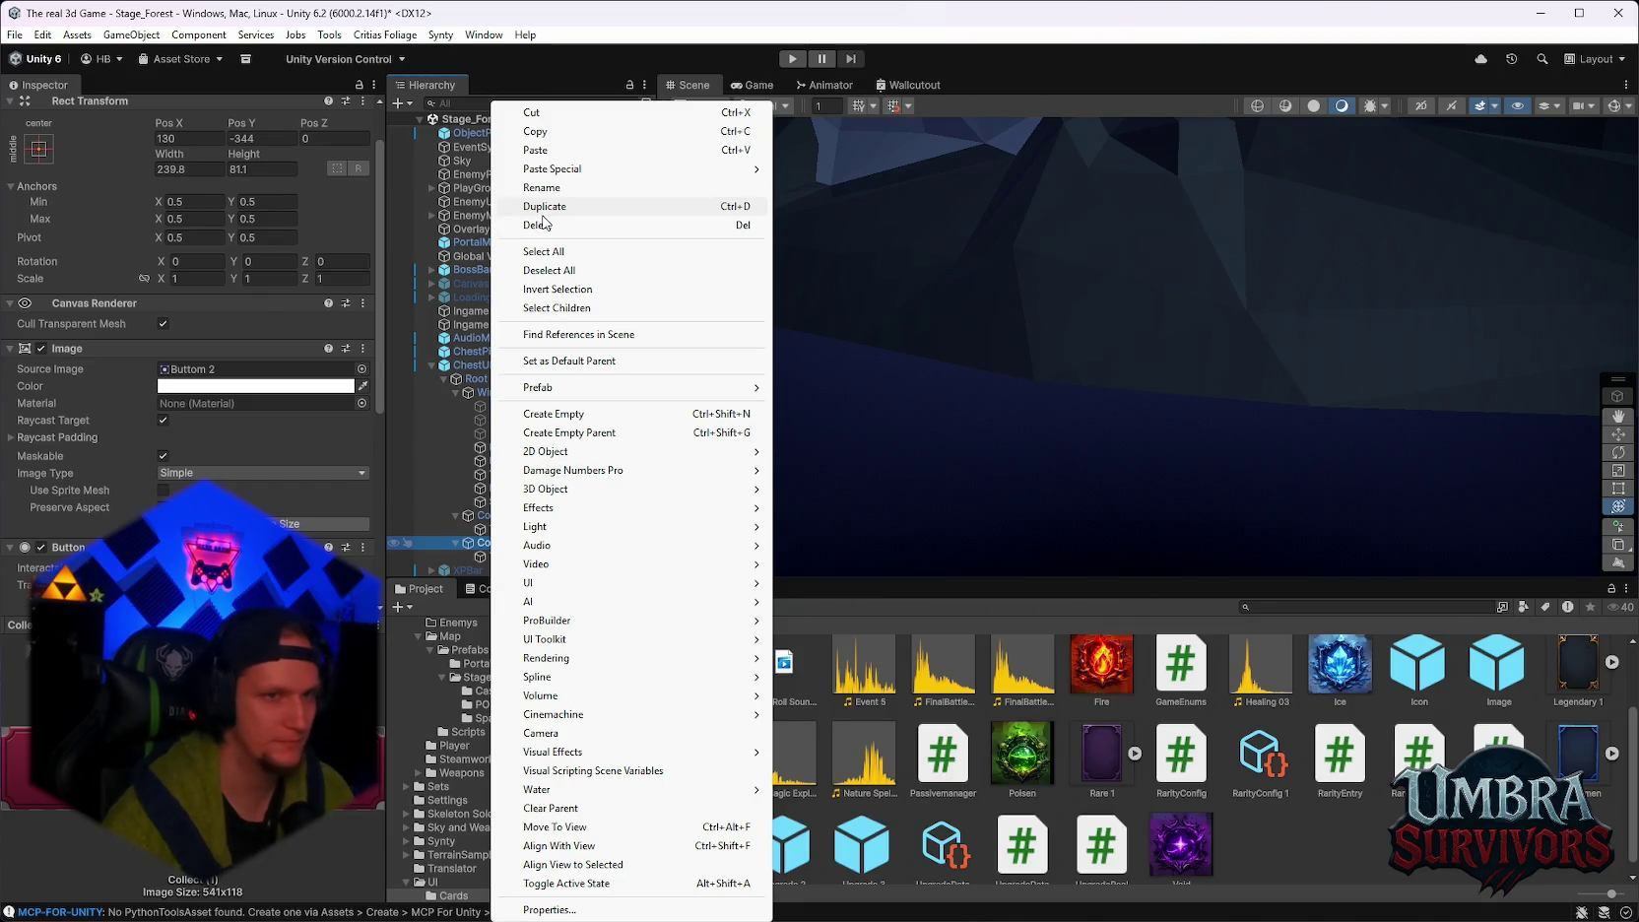
Rename the Collect (1) button to 'reject'.
click(559, 188)
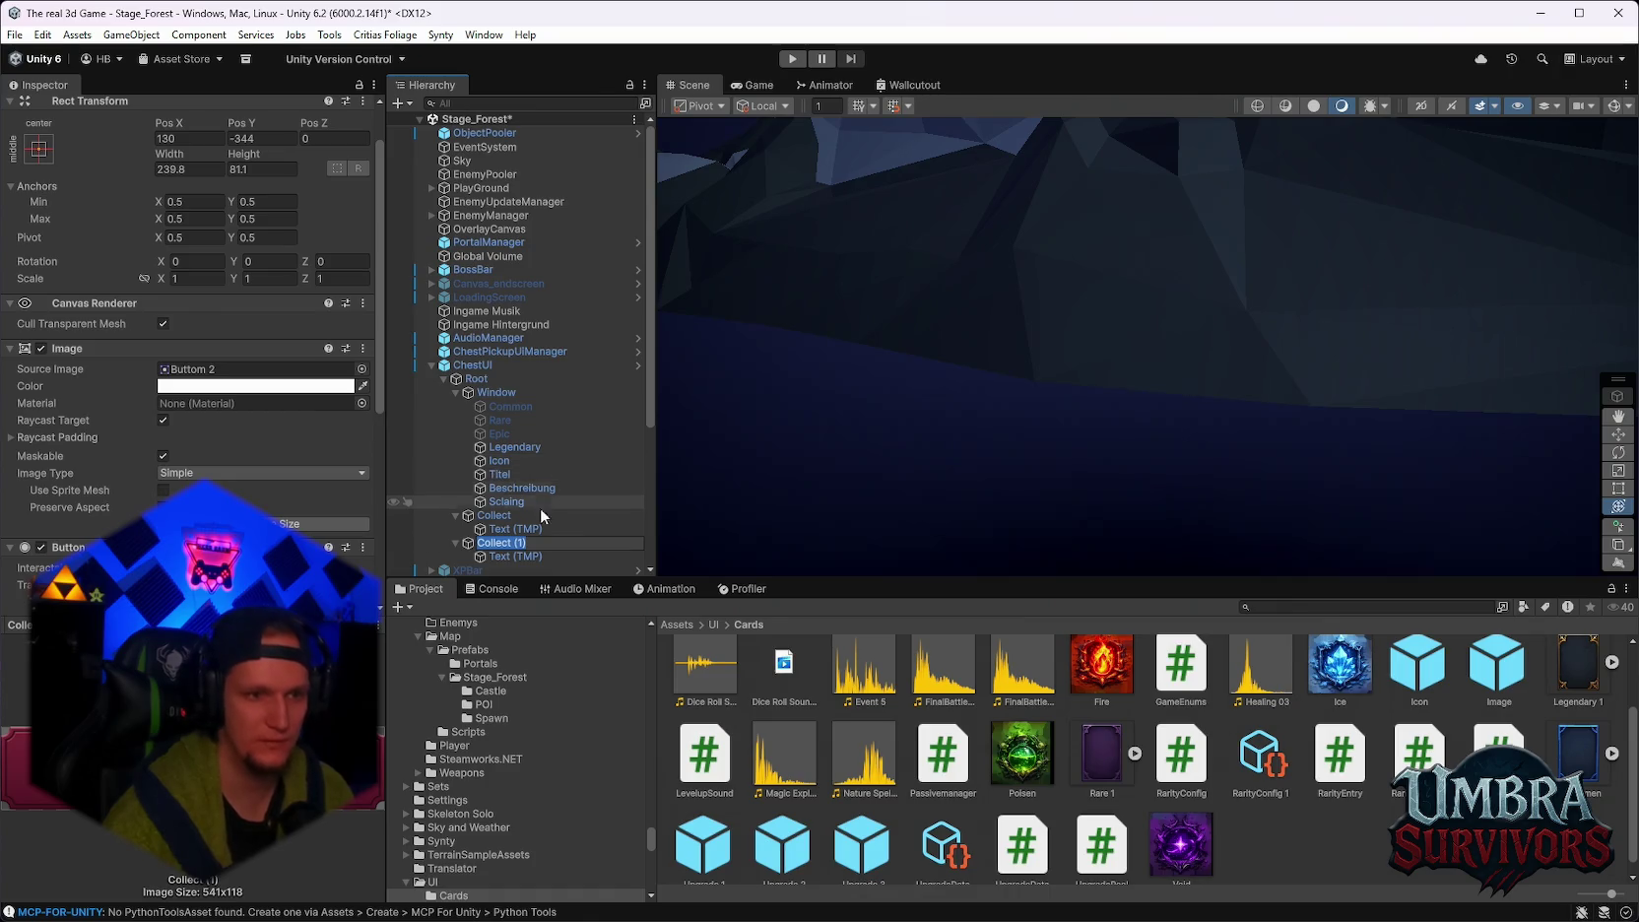
text(reject)
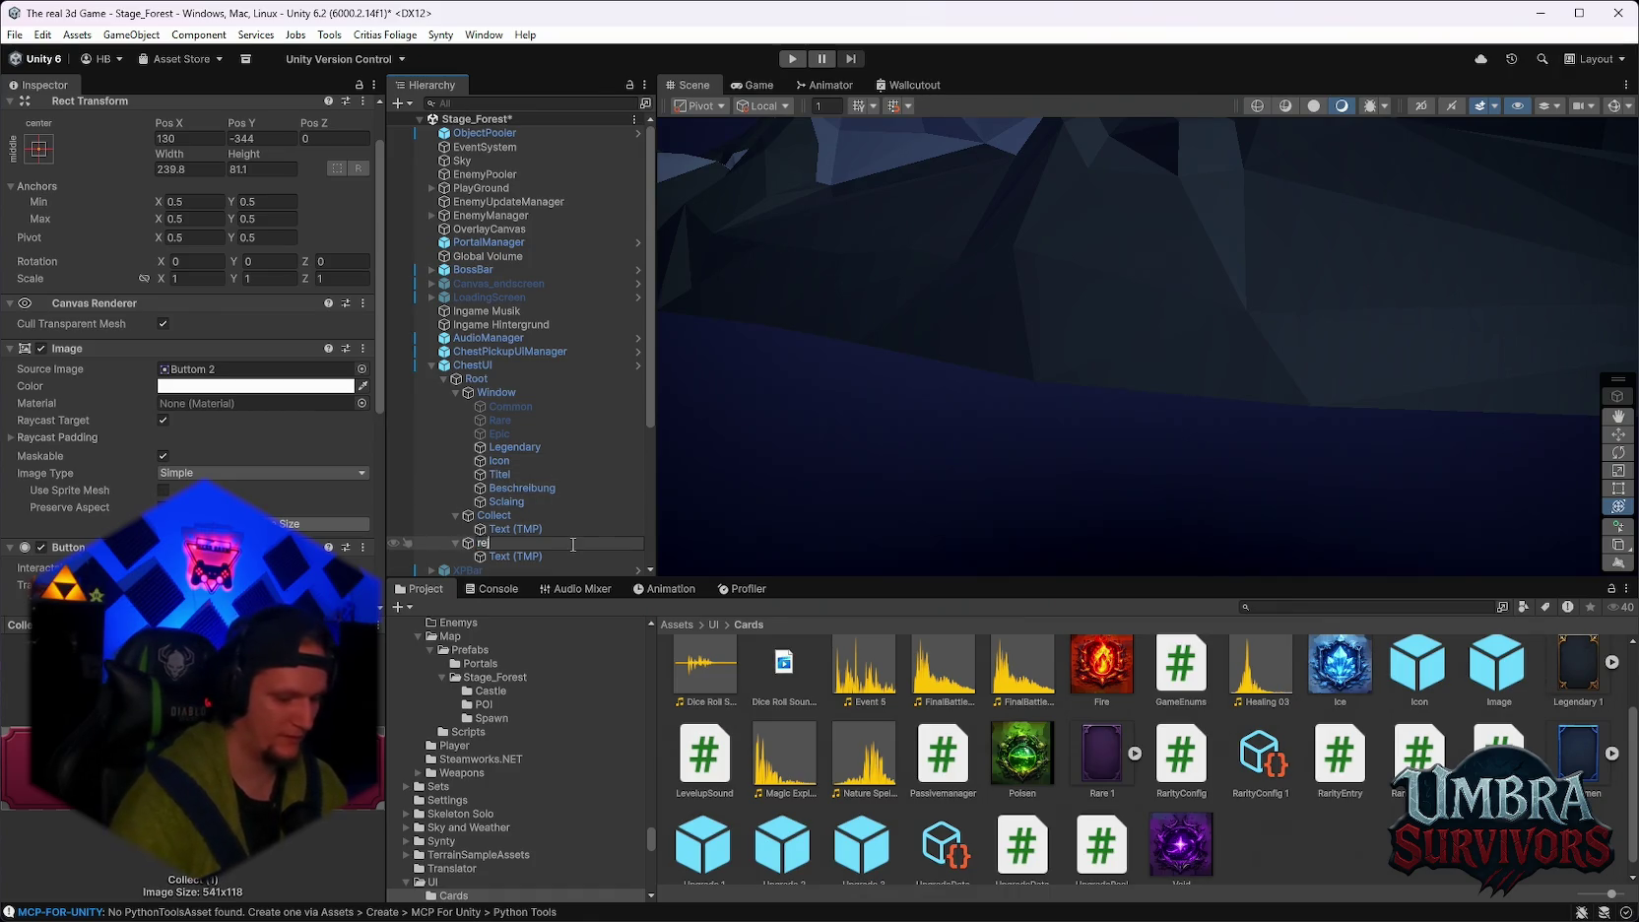
key(Return)
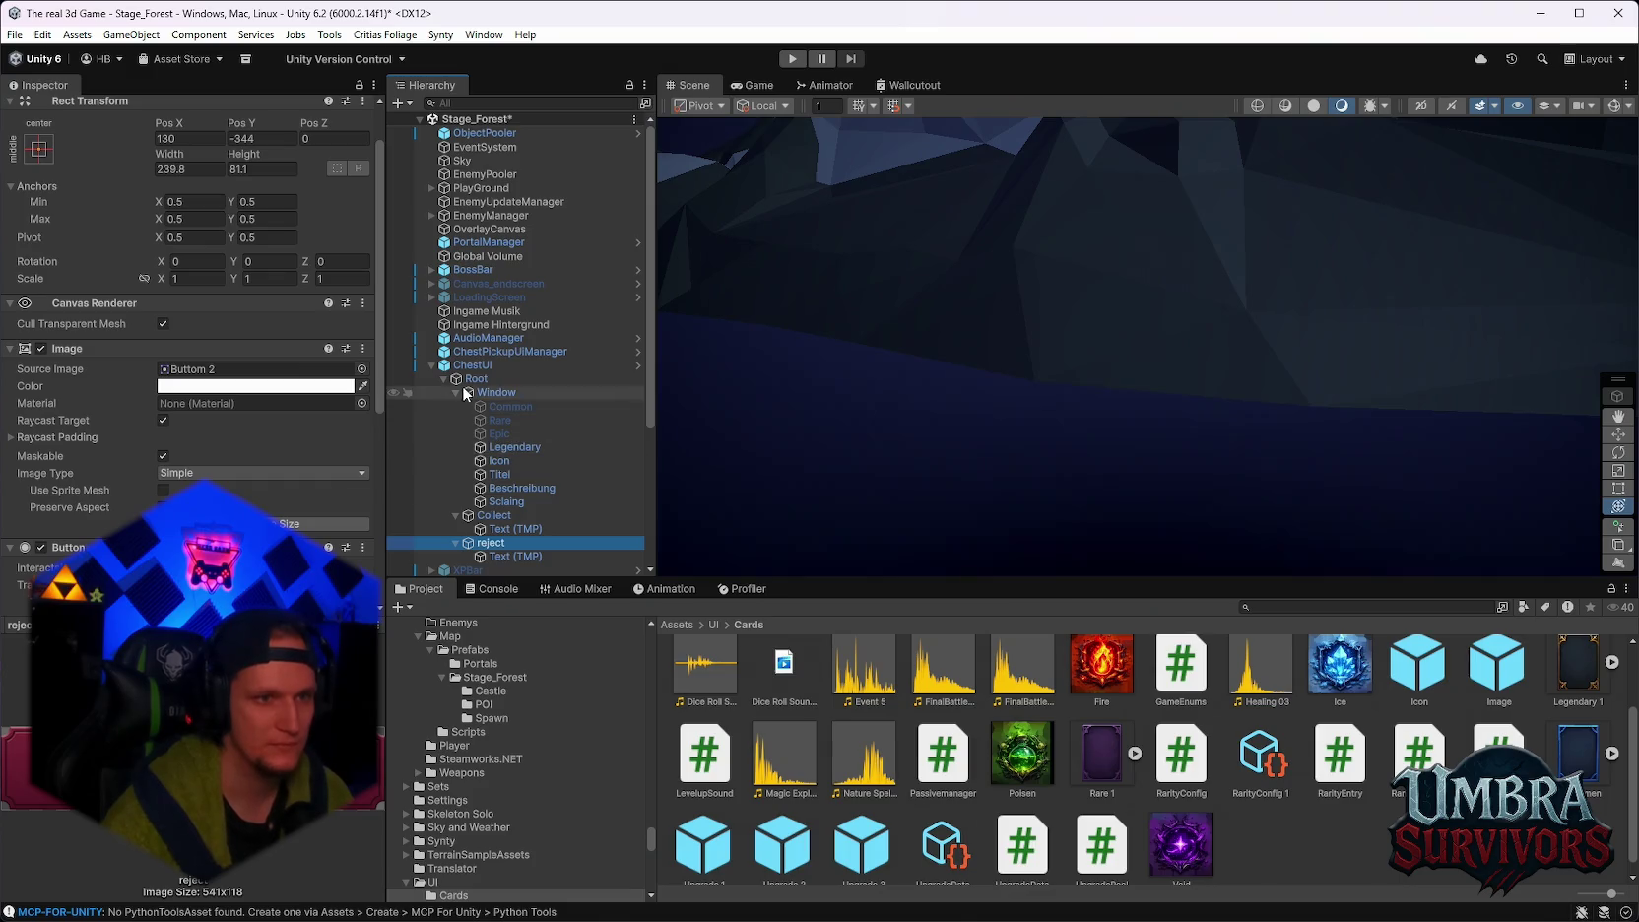
Drag reject into ChestPickupUIManager's Reject Button field.
click(470, 366)
scroll(320, 456, down, 1)
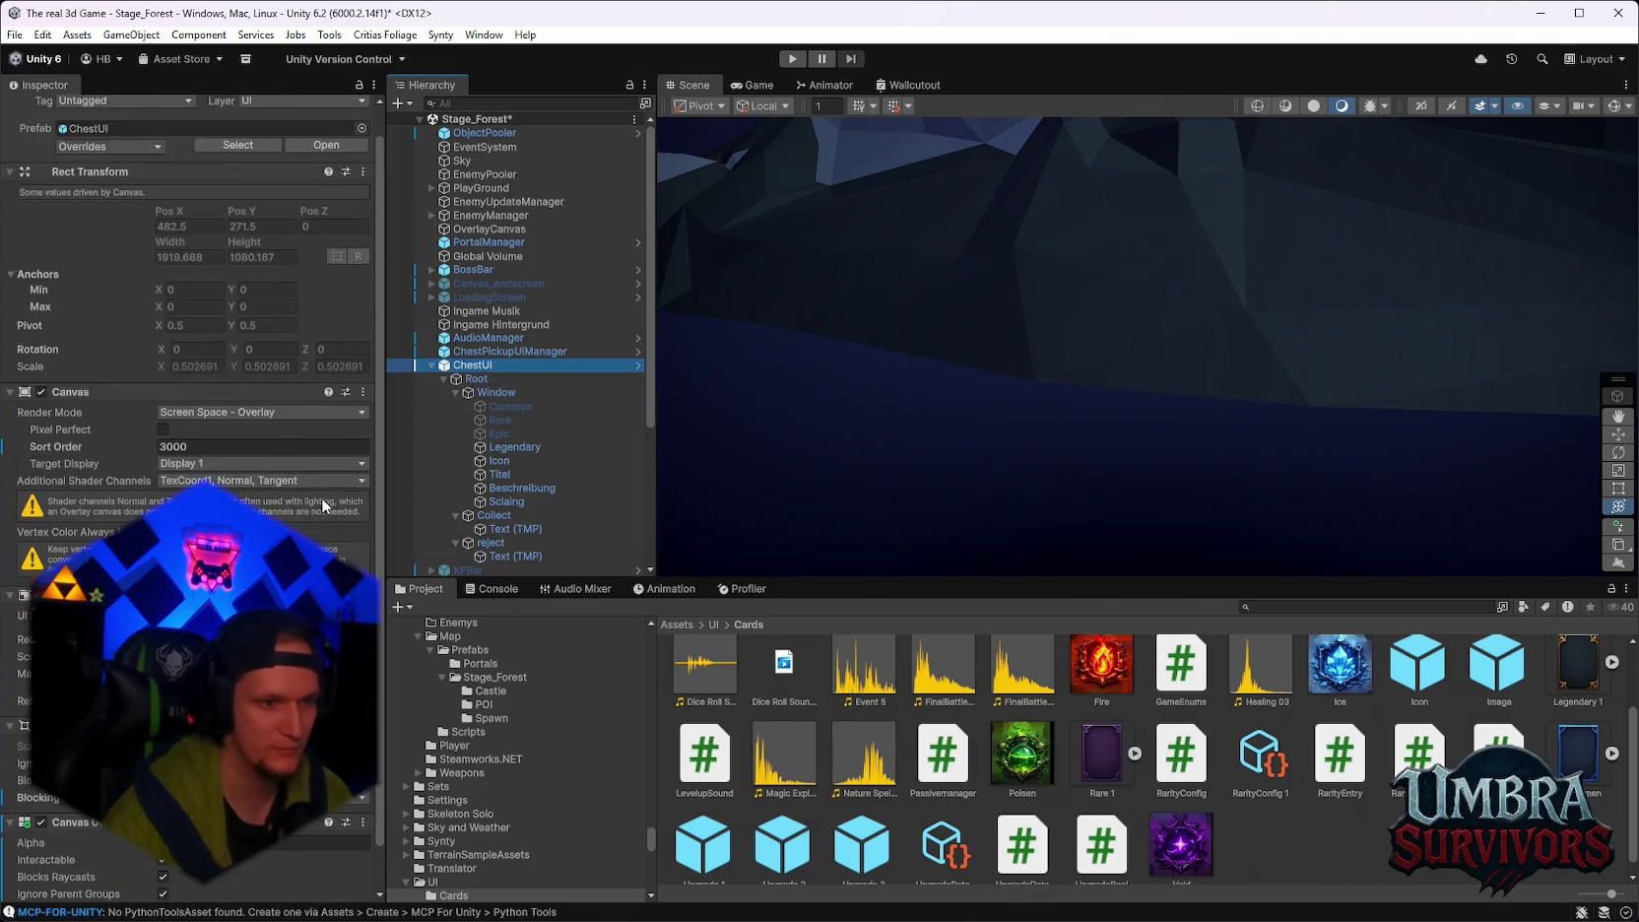
click(487, 350)
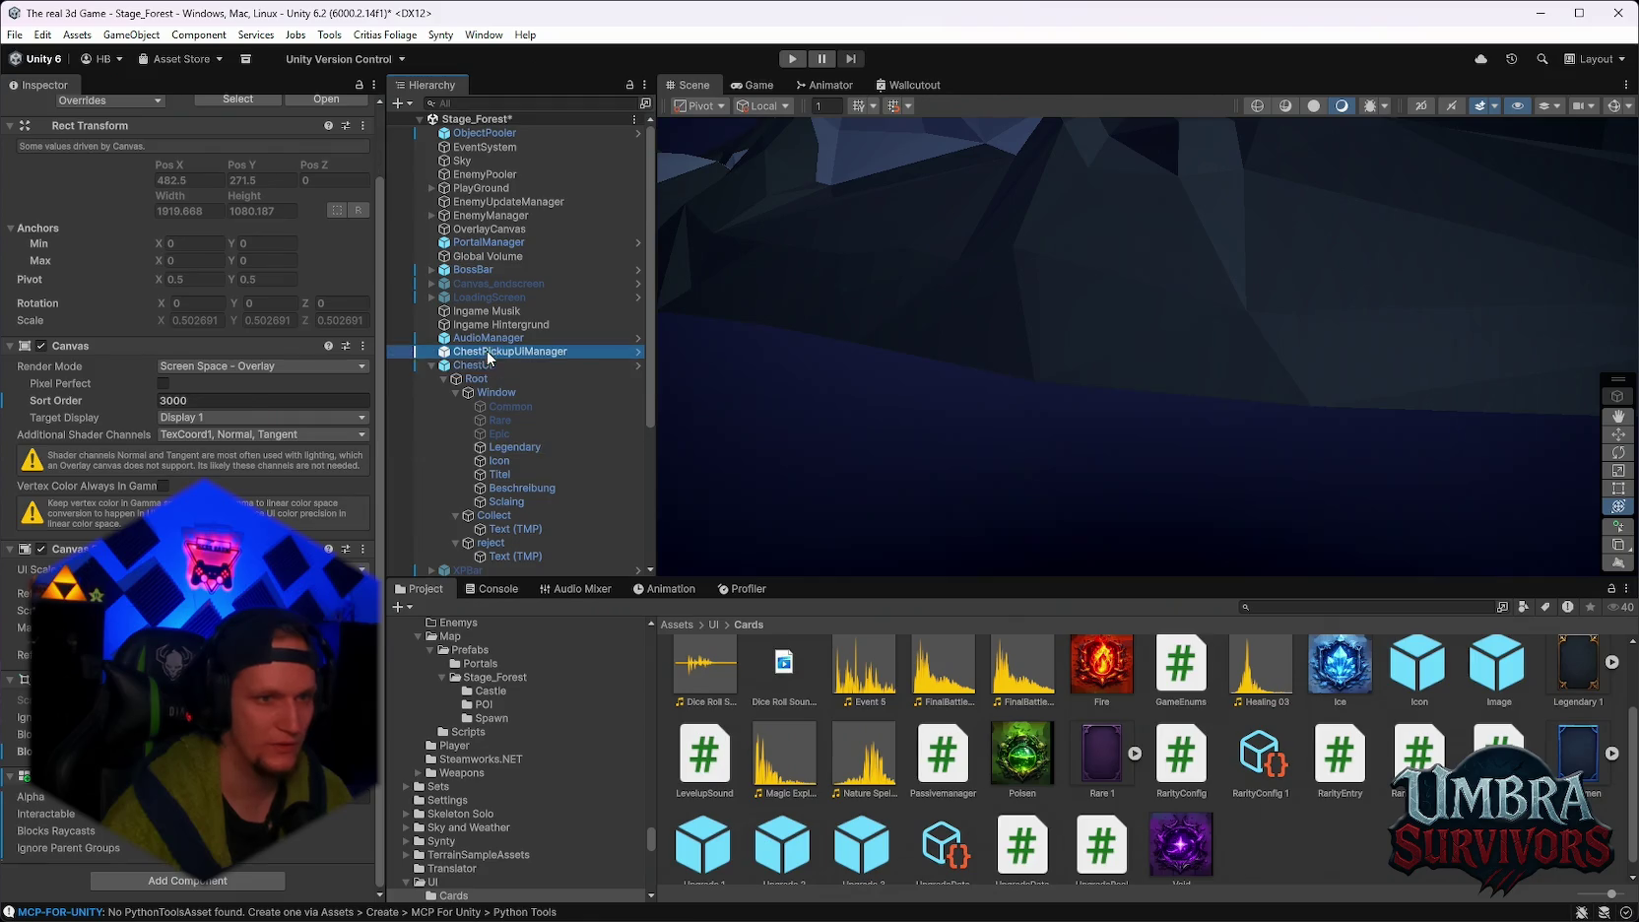
drag(490, 543, 220, 469)
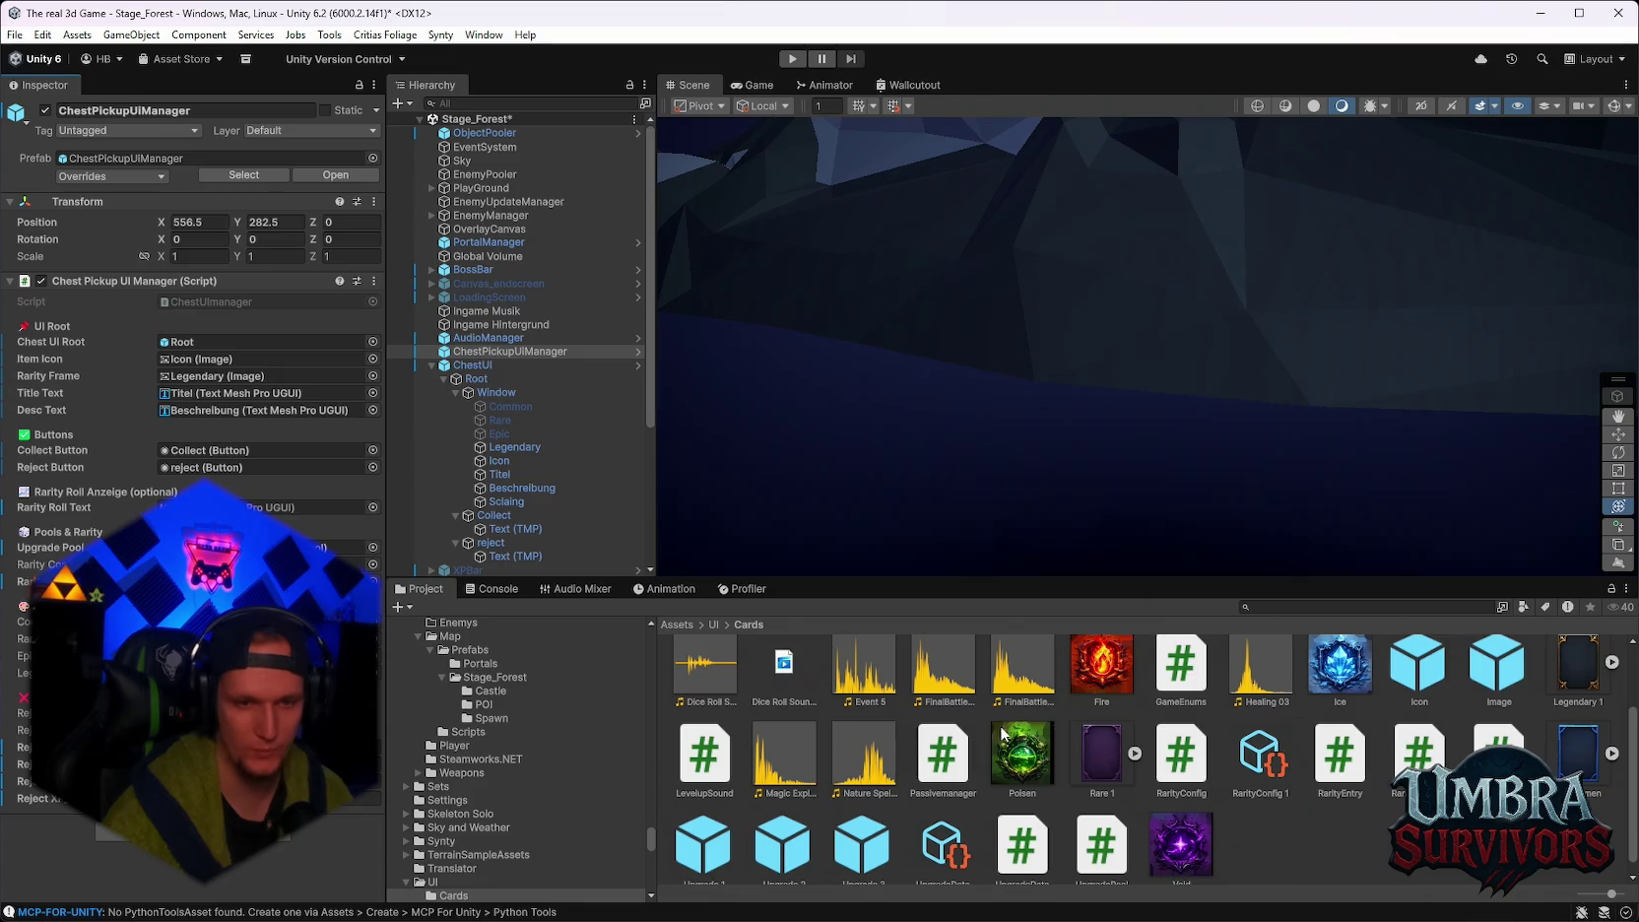
scroll(905, 720, down, 1)
scroll(905, 720, up, 3)
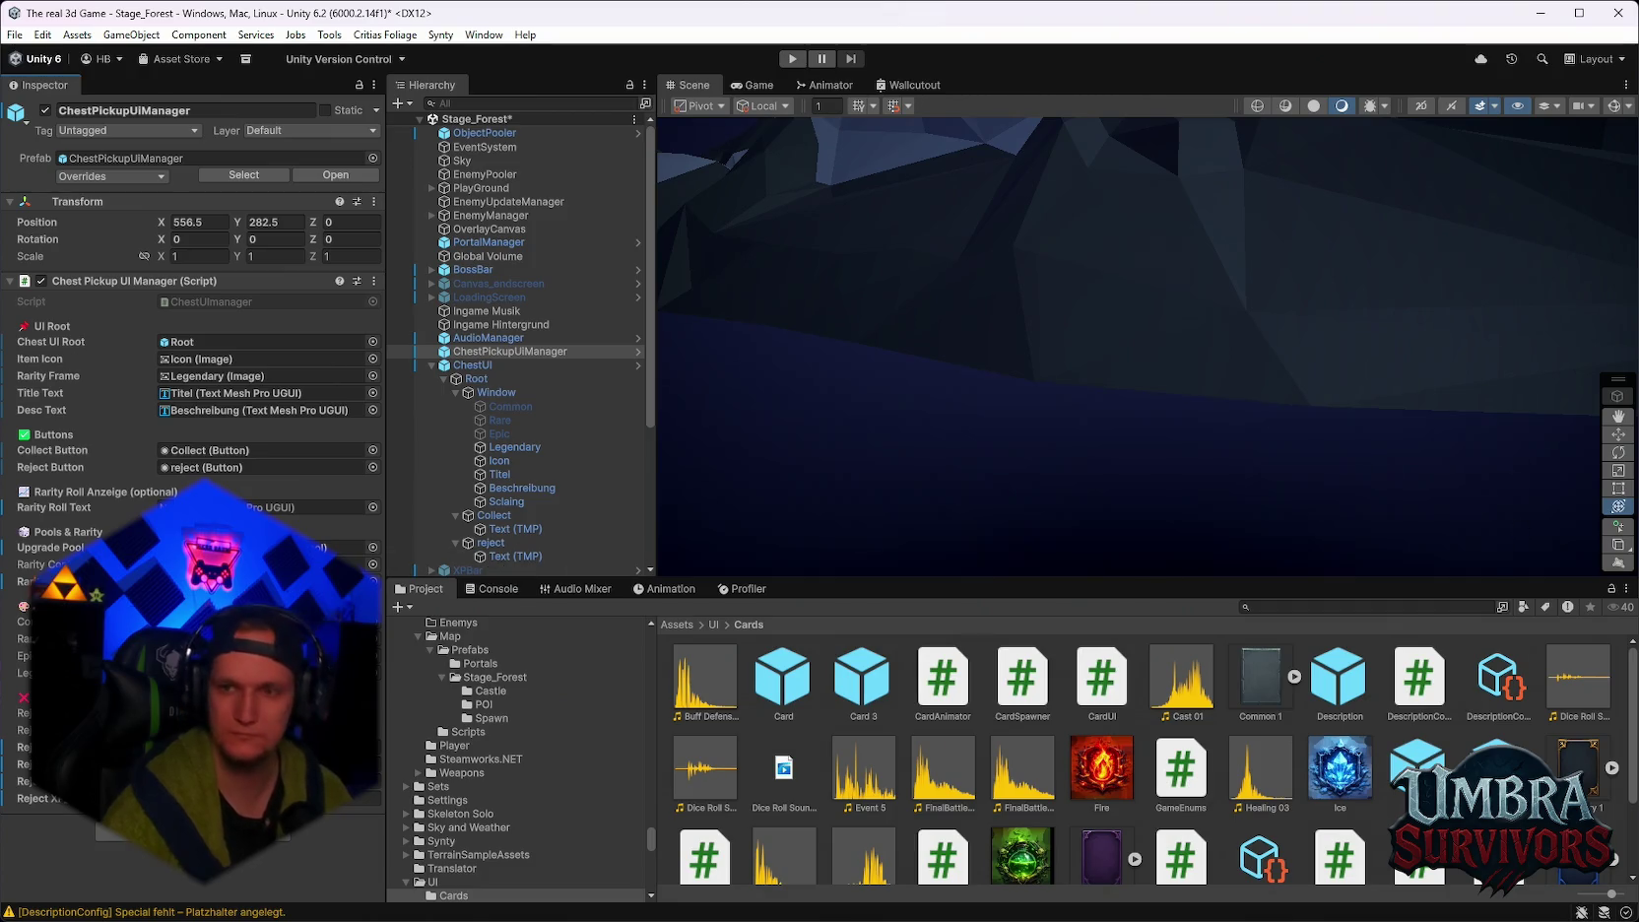
click(374, 281)
click(446, 548)
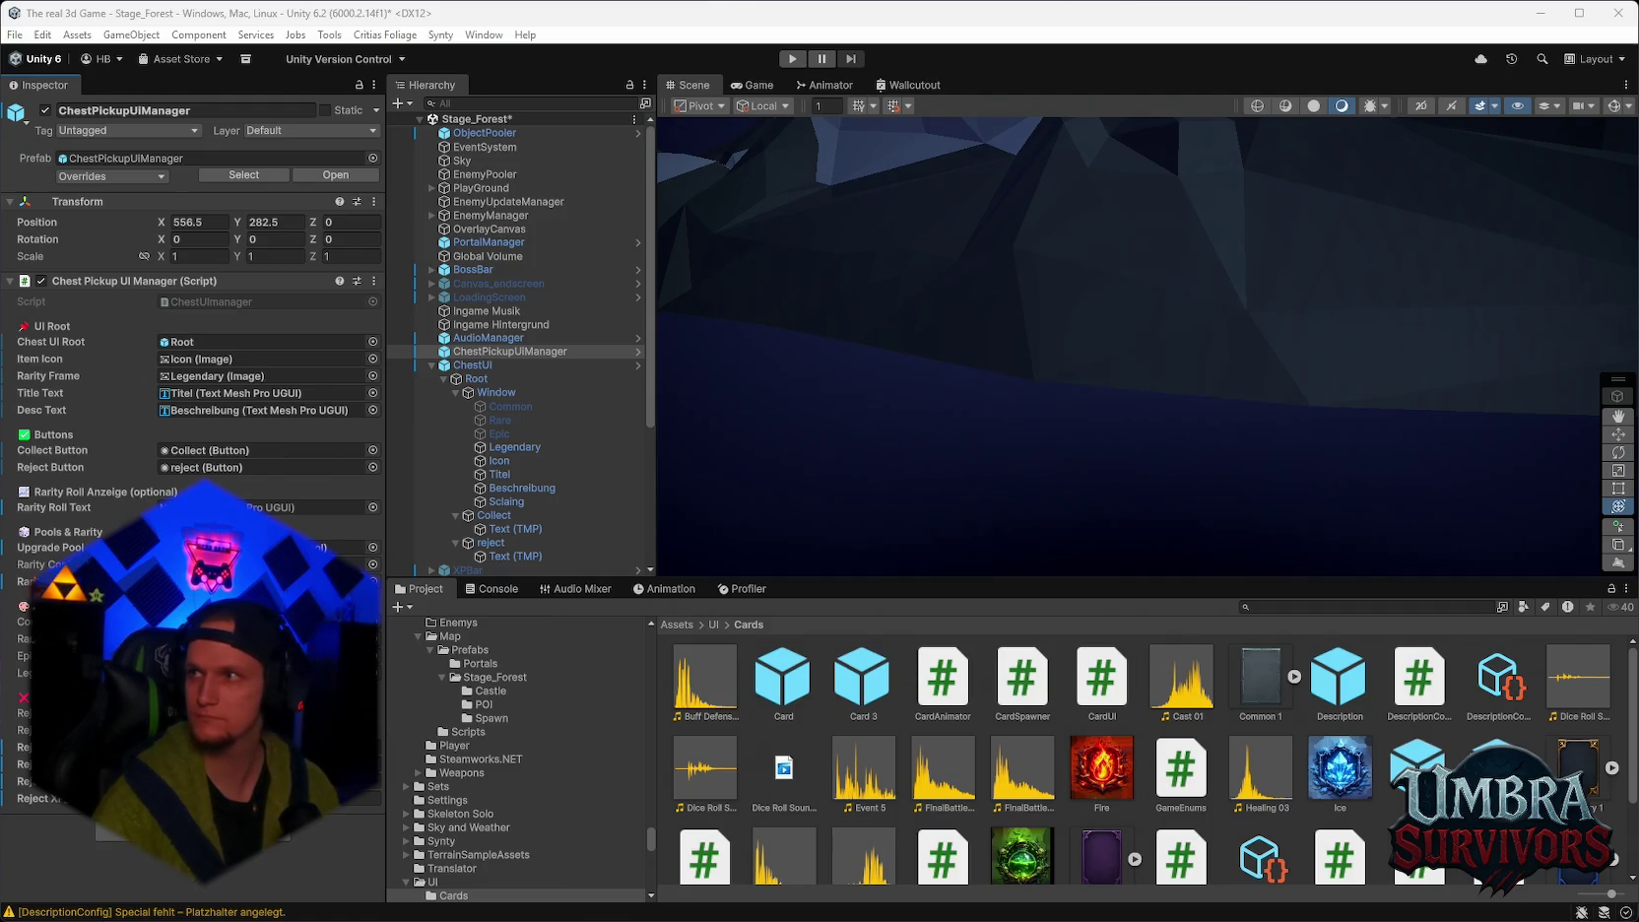
Search 'chest', open the ItemDrops Chest folder, and view the ChestController and ChestTrigger scripts.
click(1300, 606)
text(chest)
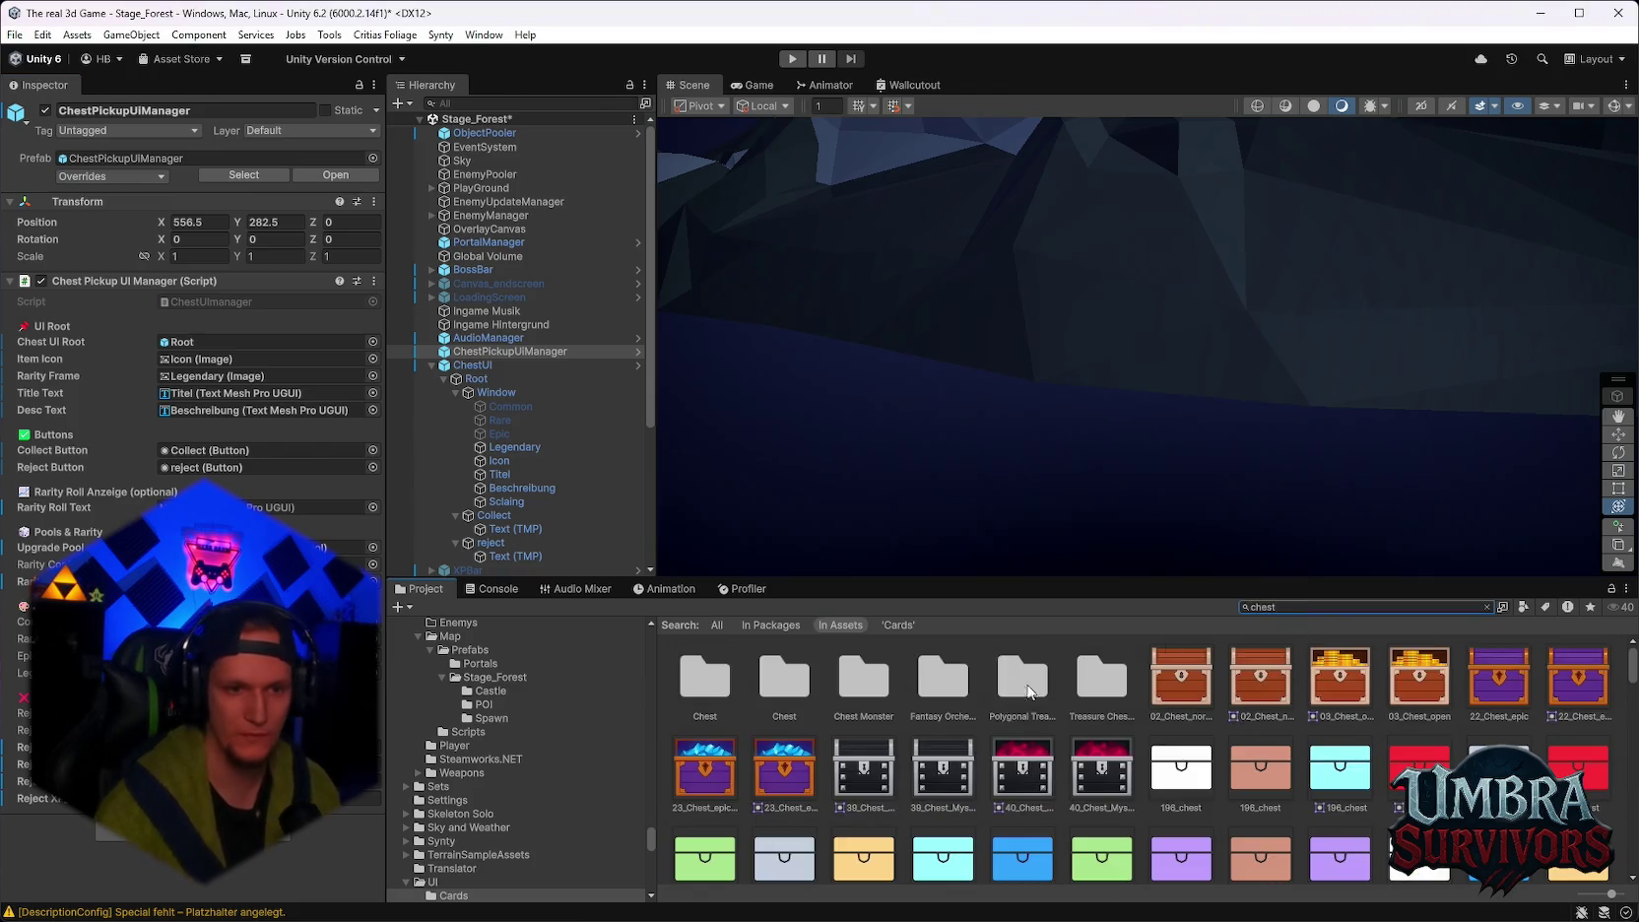
double_click(717, 707)
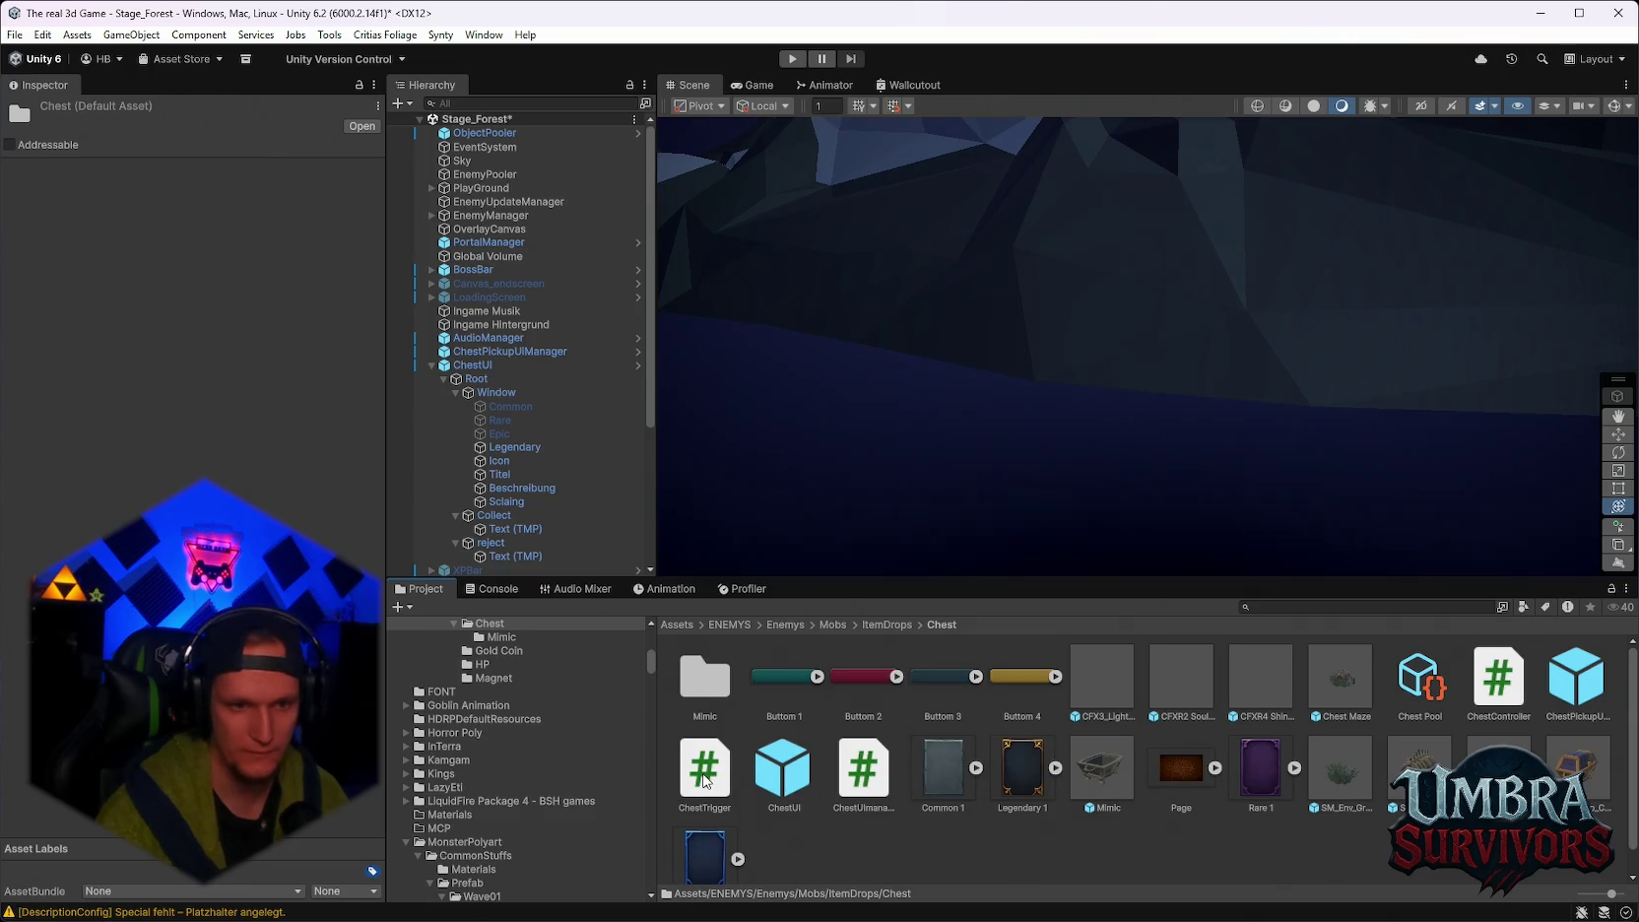
click(1490, 694)
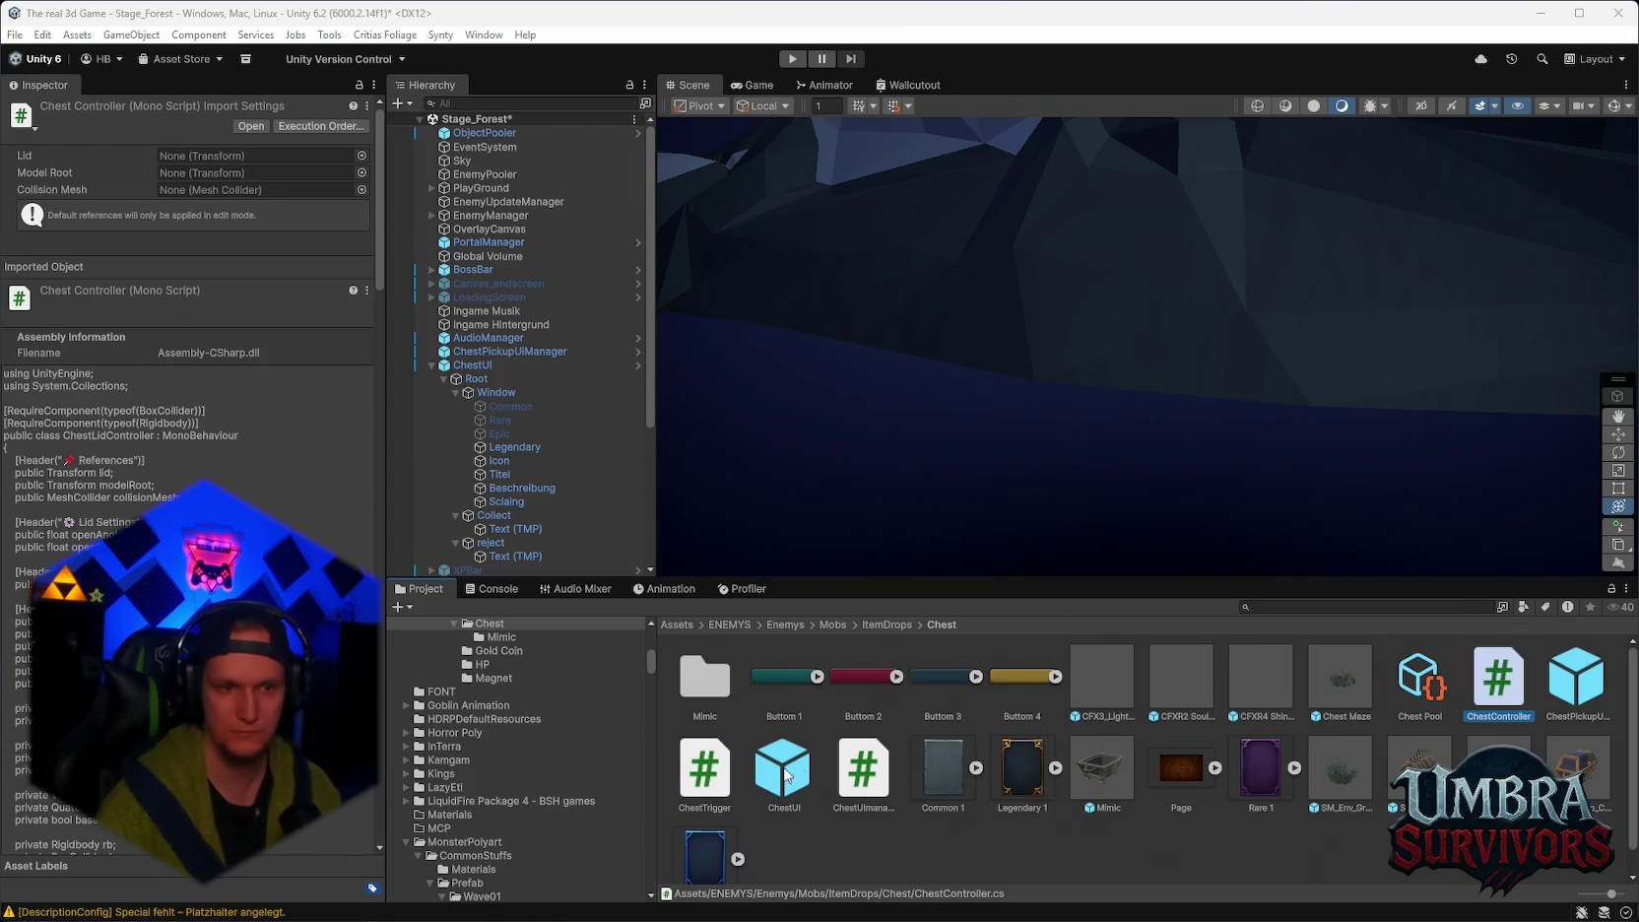
click(705, 769)
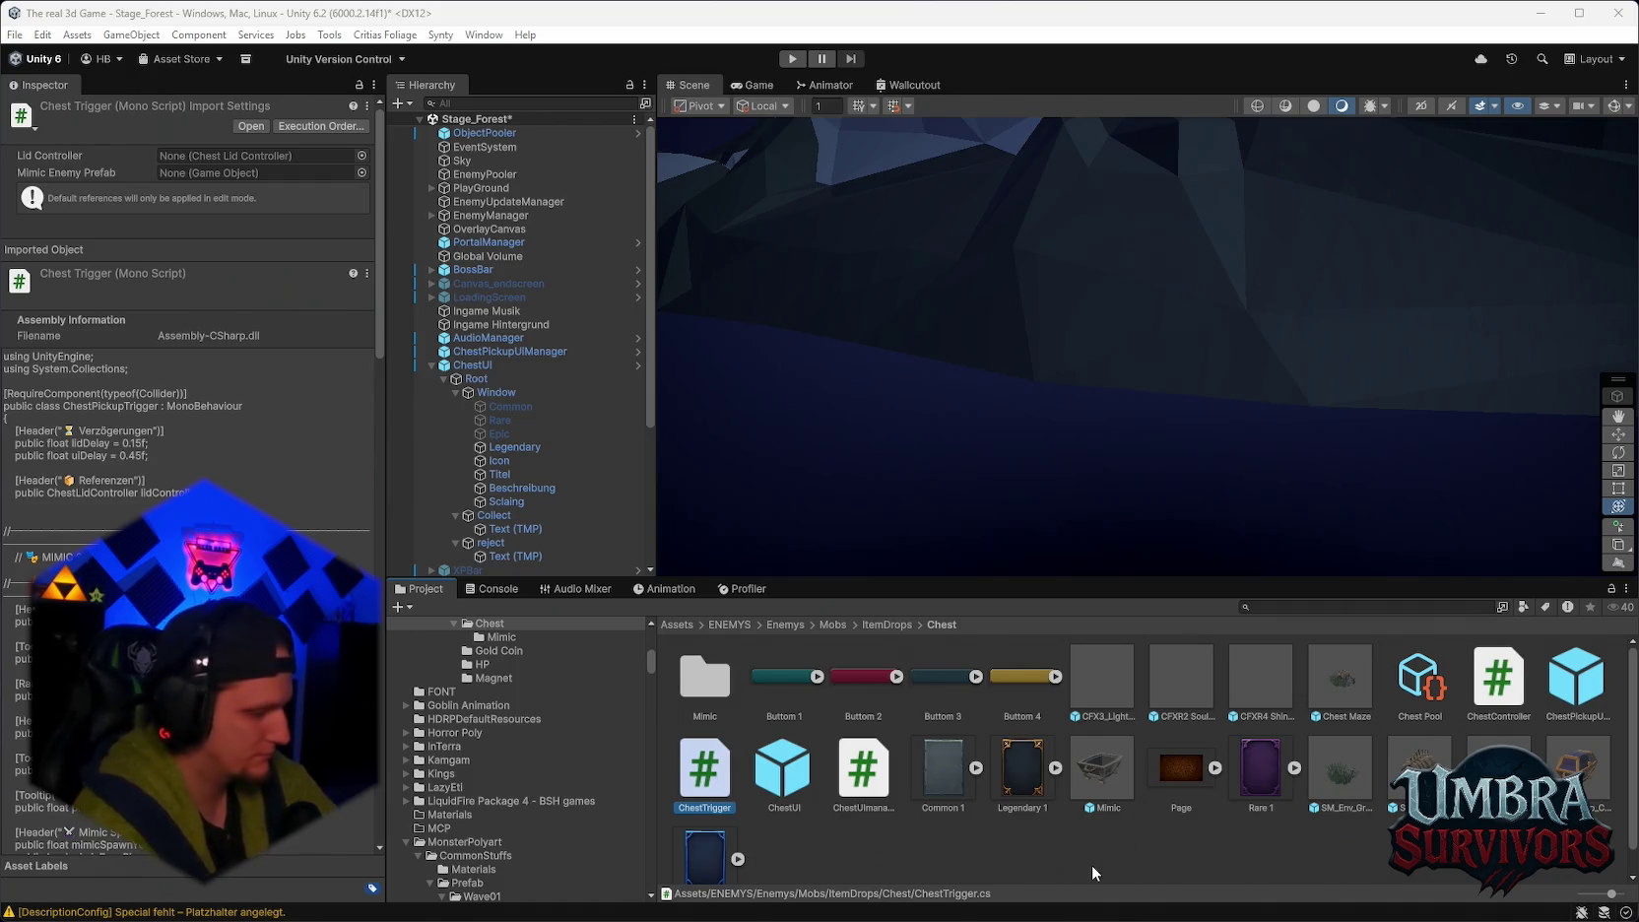
click(1271, 606)
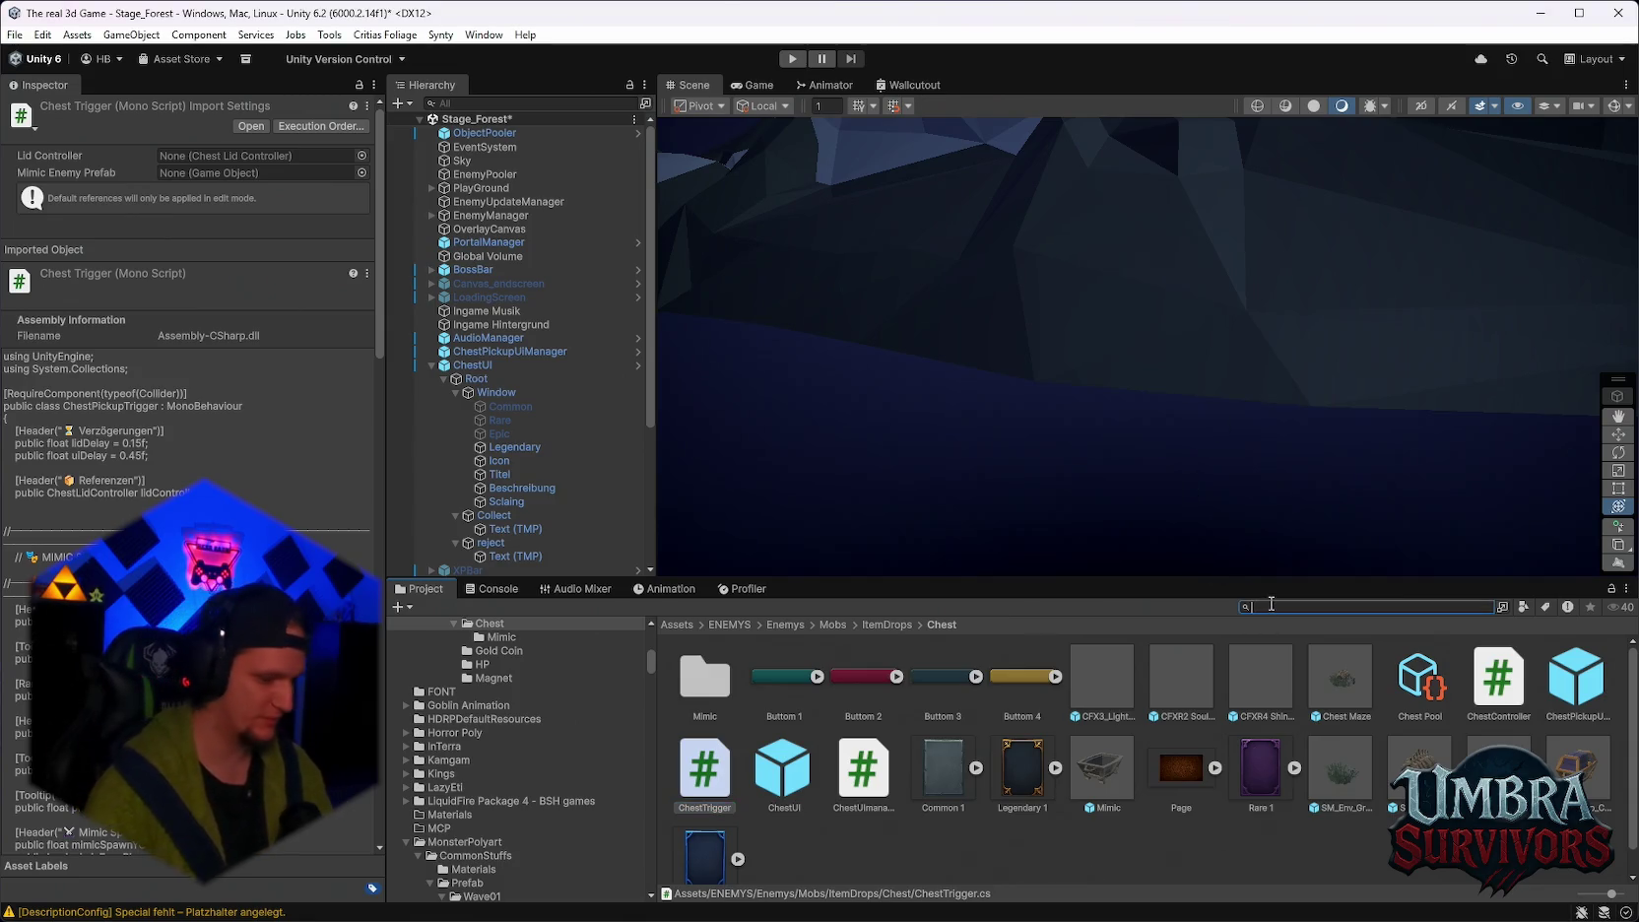
text(rarity)
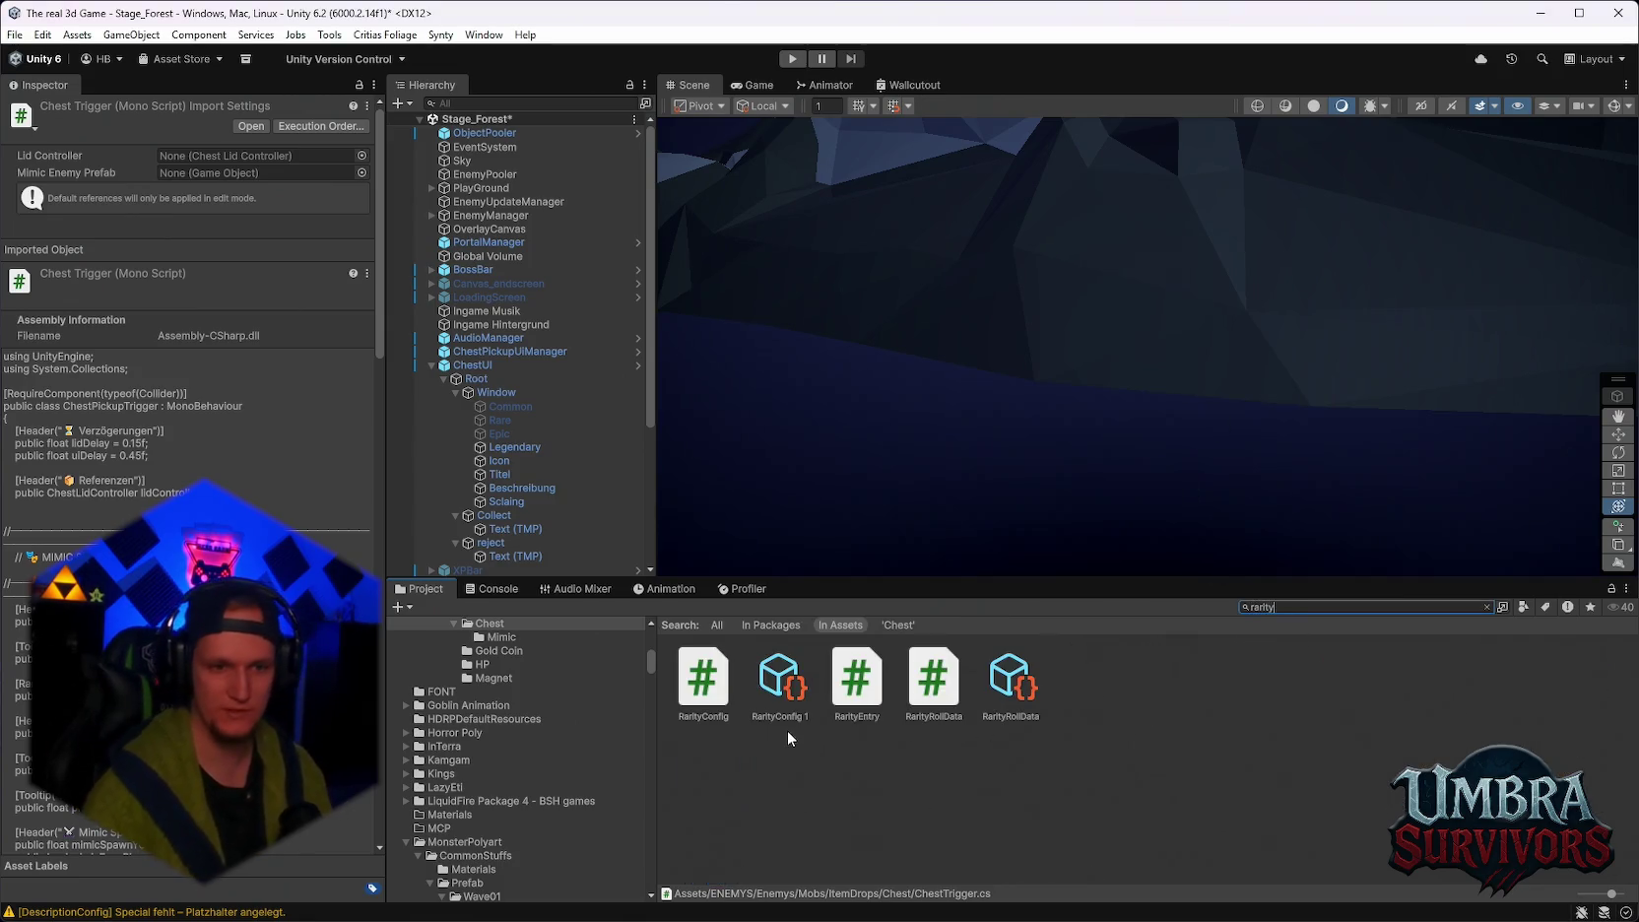
click(785, 714)
scroll(478, 392, down, 5)
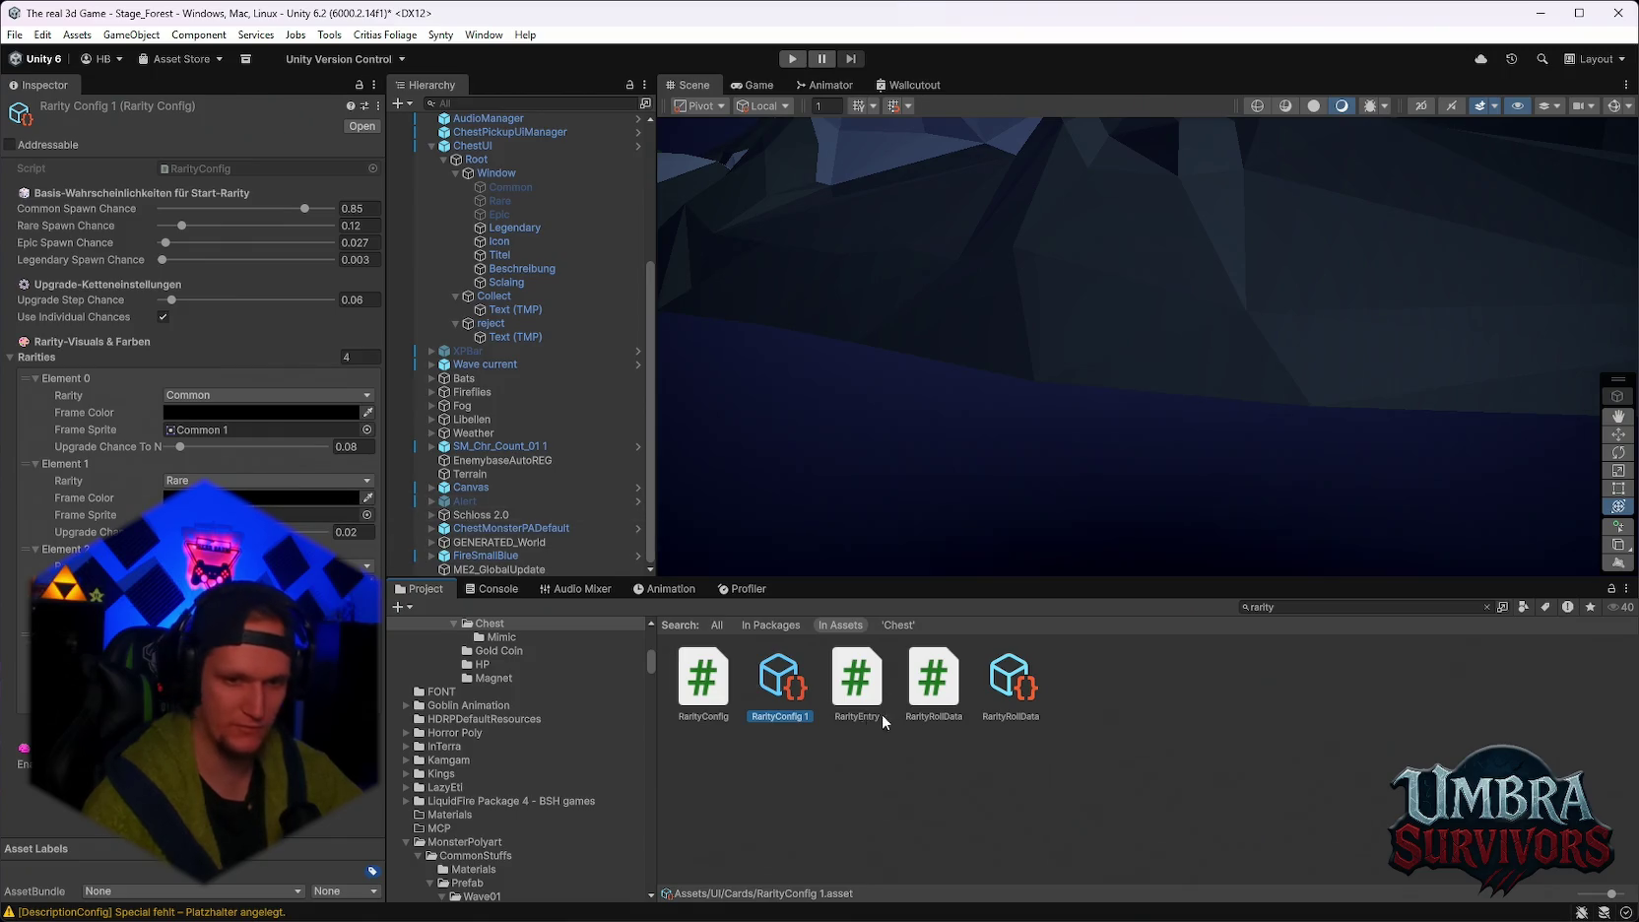
click(1012, 694)
scroll(242, 473, down, 5)
scroll(241, 473, up, 5)
scroll(243, 489, down, 5)
scroll(244, 489, up, 1)
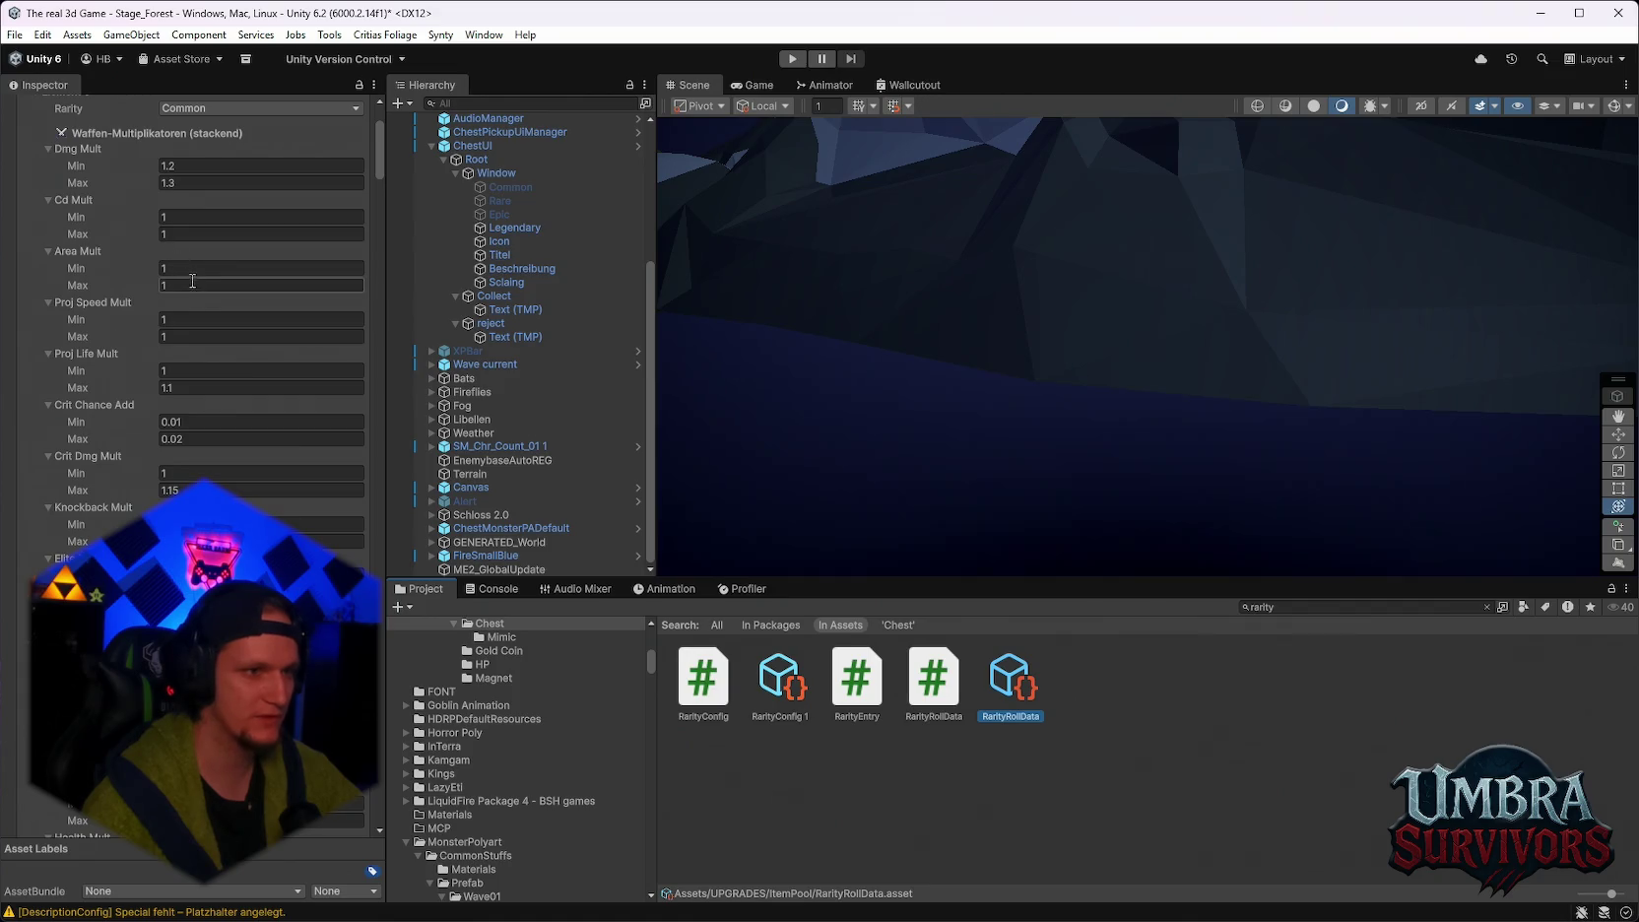
scroll(207, 343, up, 3)
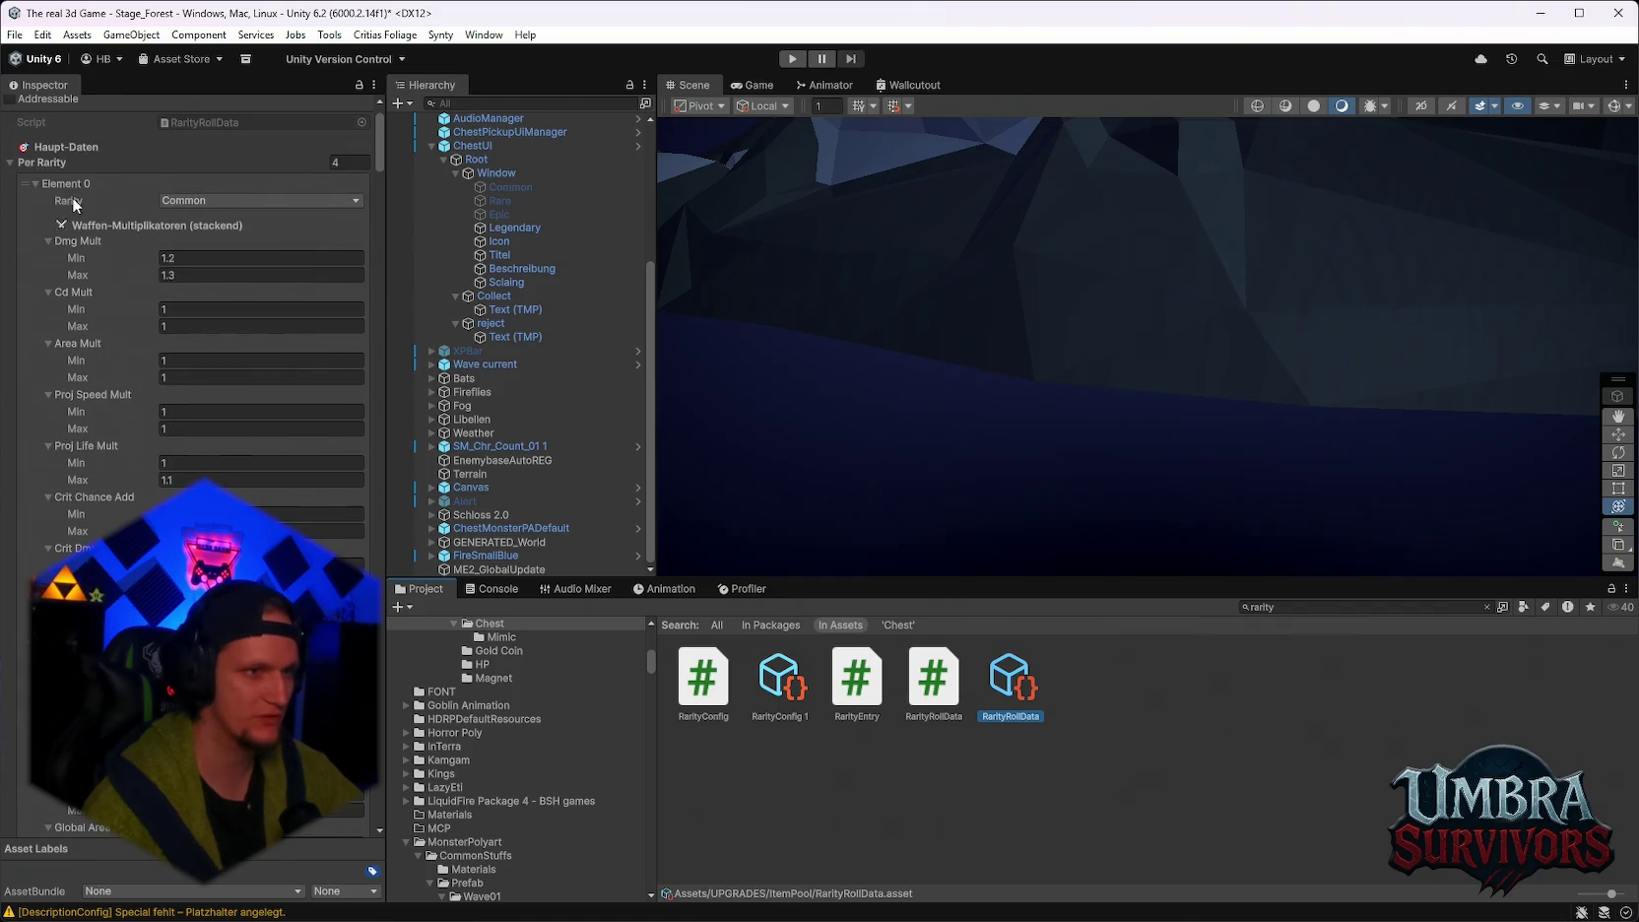
scroll(210, 304, down, 4)
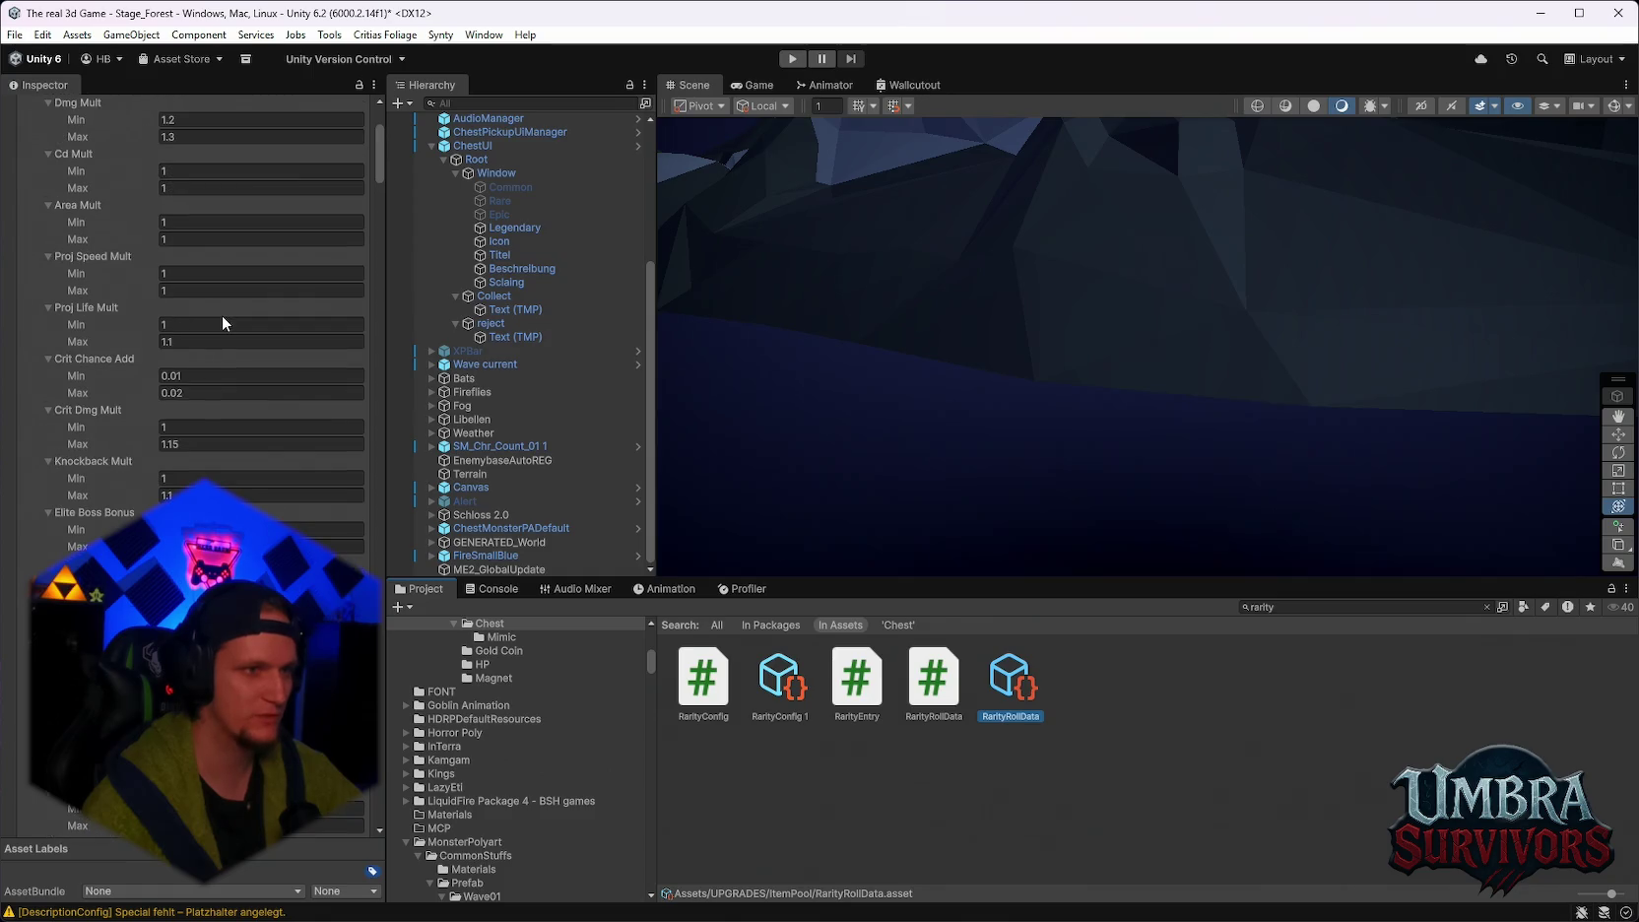
scroll(225, 323, up, 1)
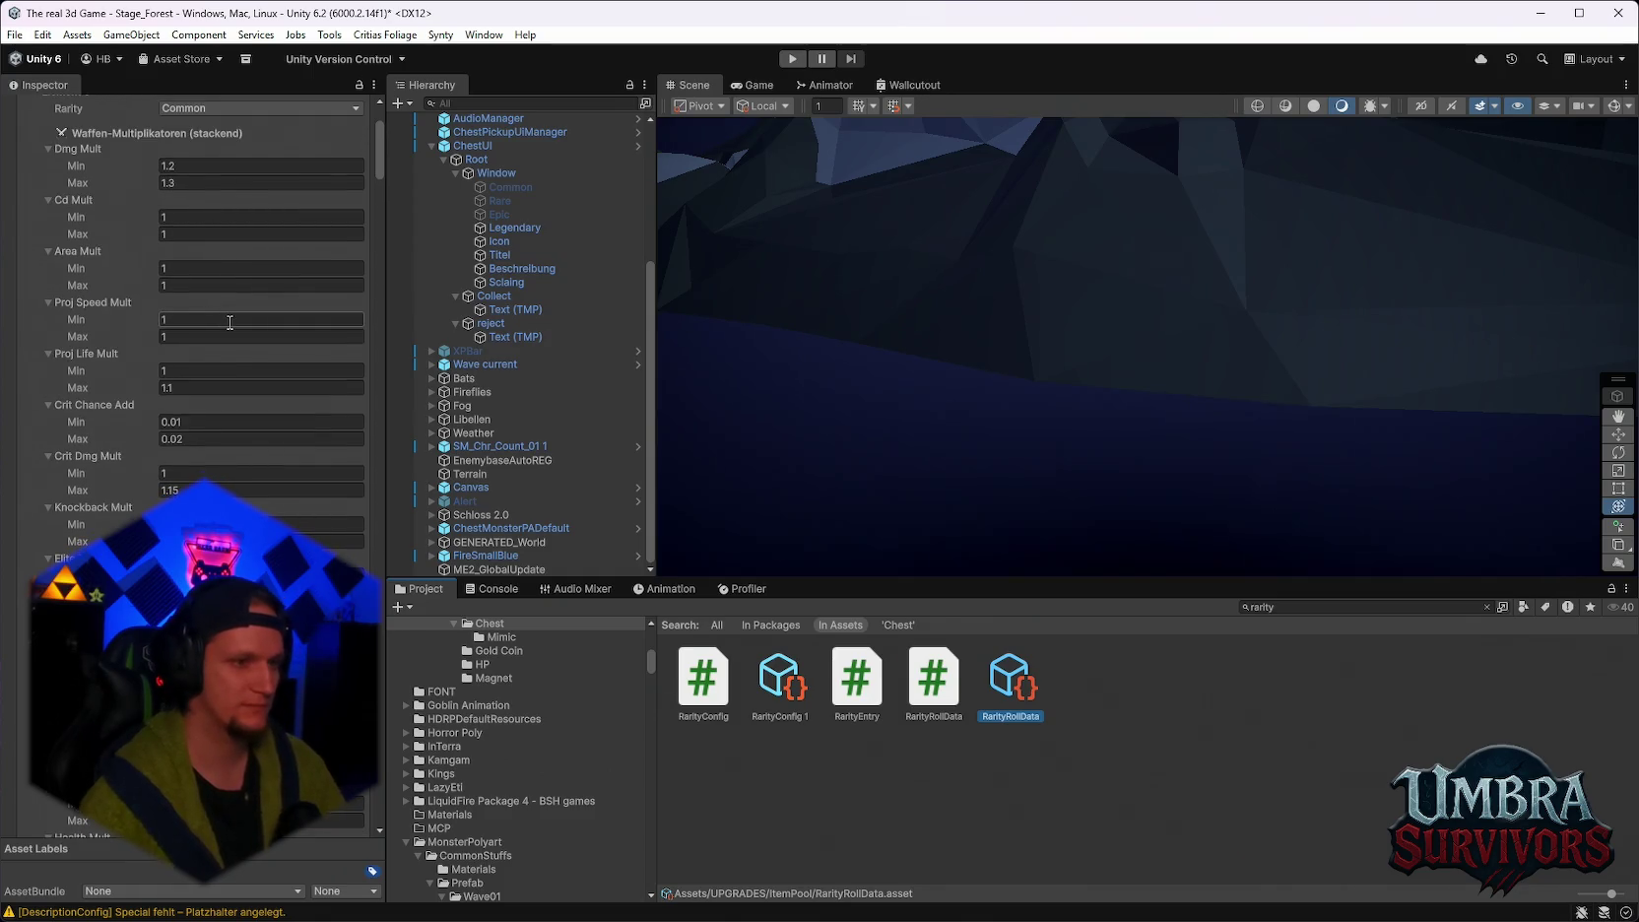
scroll(229, 322, down, 1)
scroll(187, 374, up, 4)
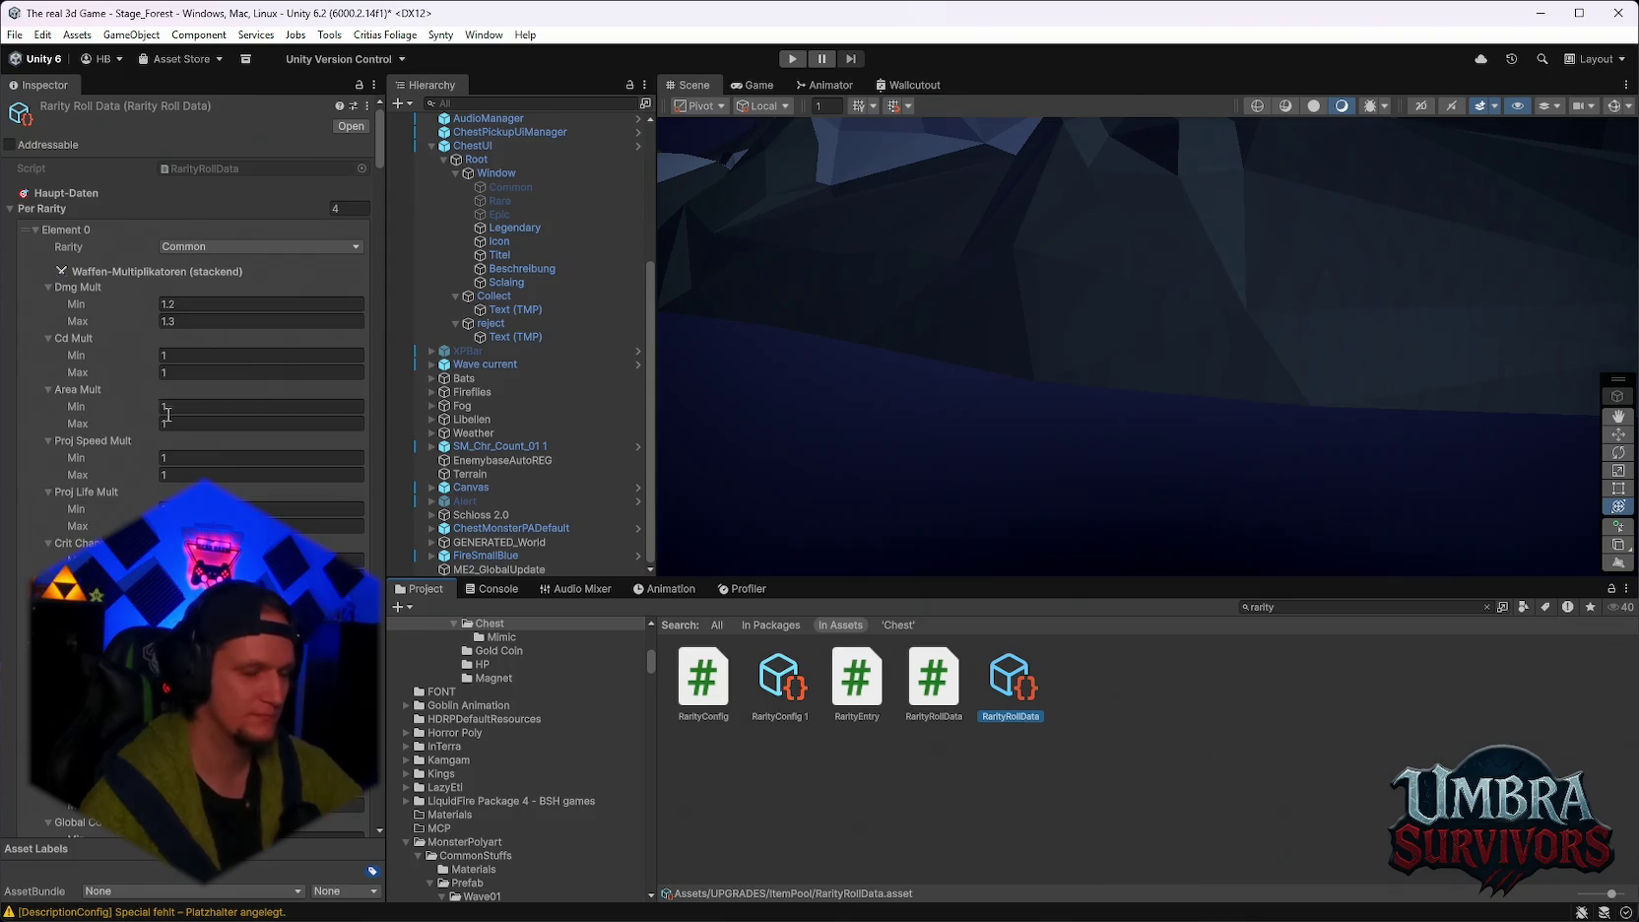
scroll(168, 414, down, 7)
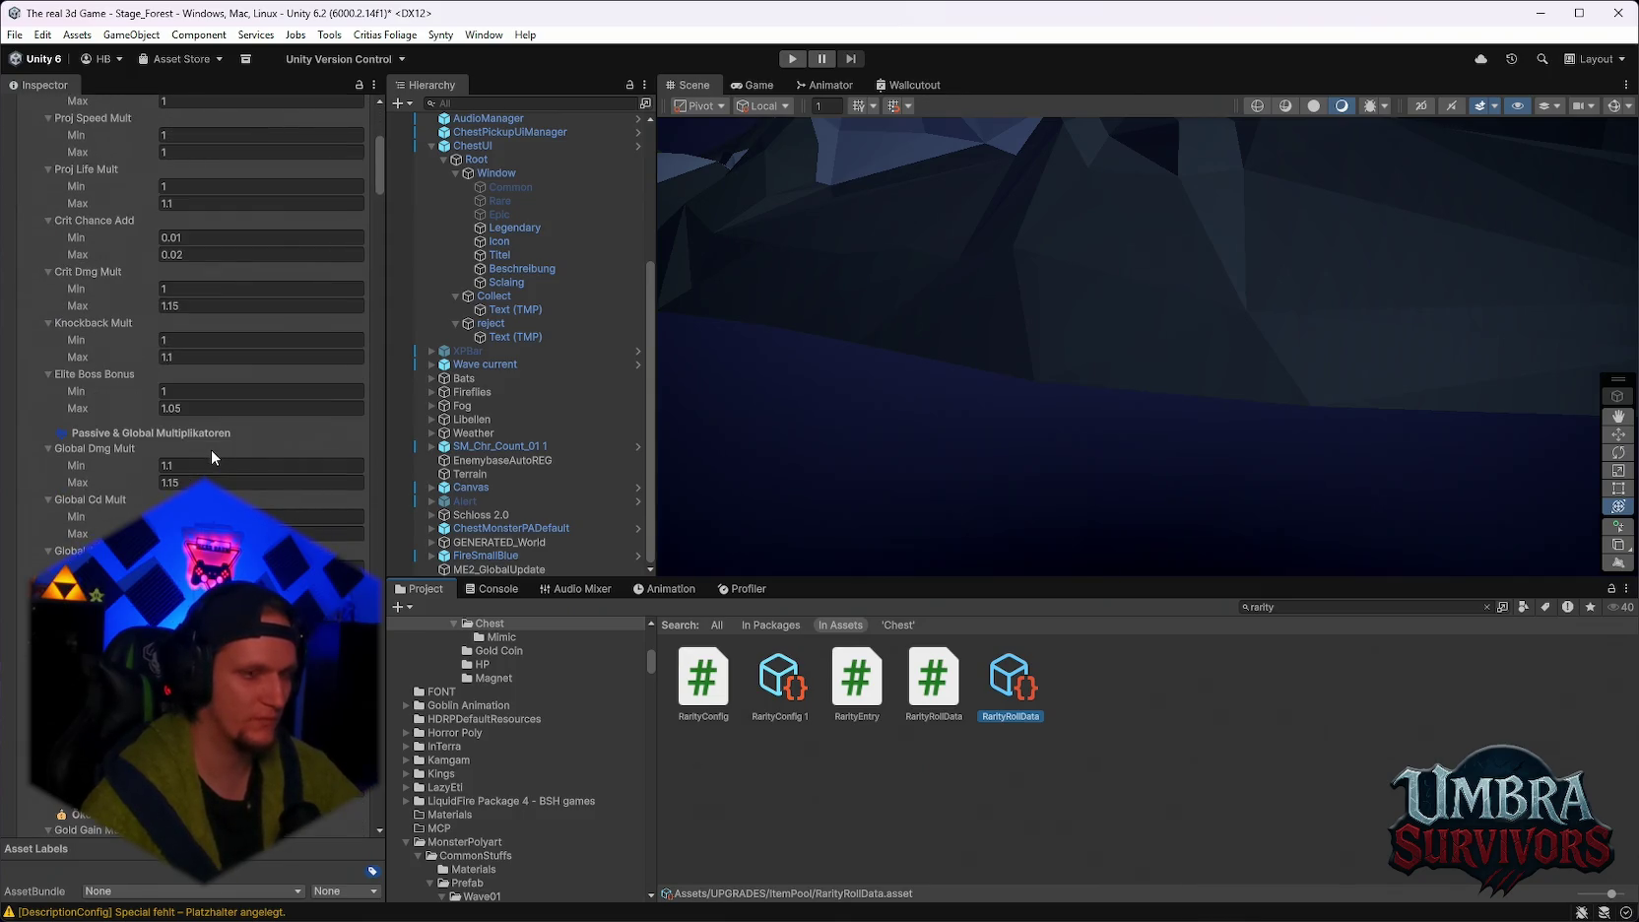
scroll(211, 452, up, 3)
scroll(210, 448, down, 2)
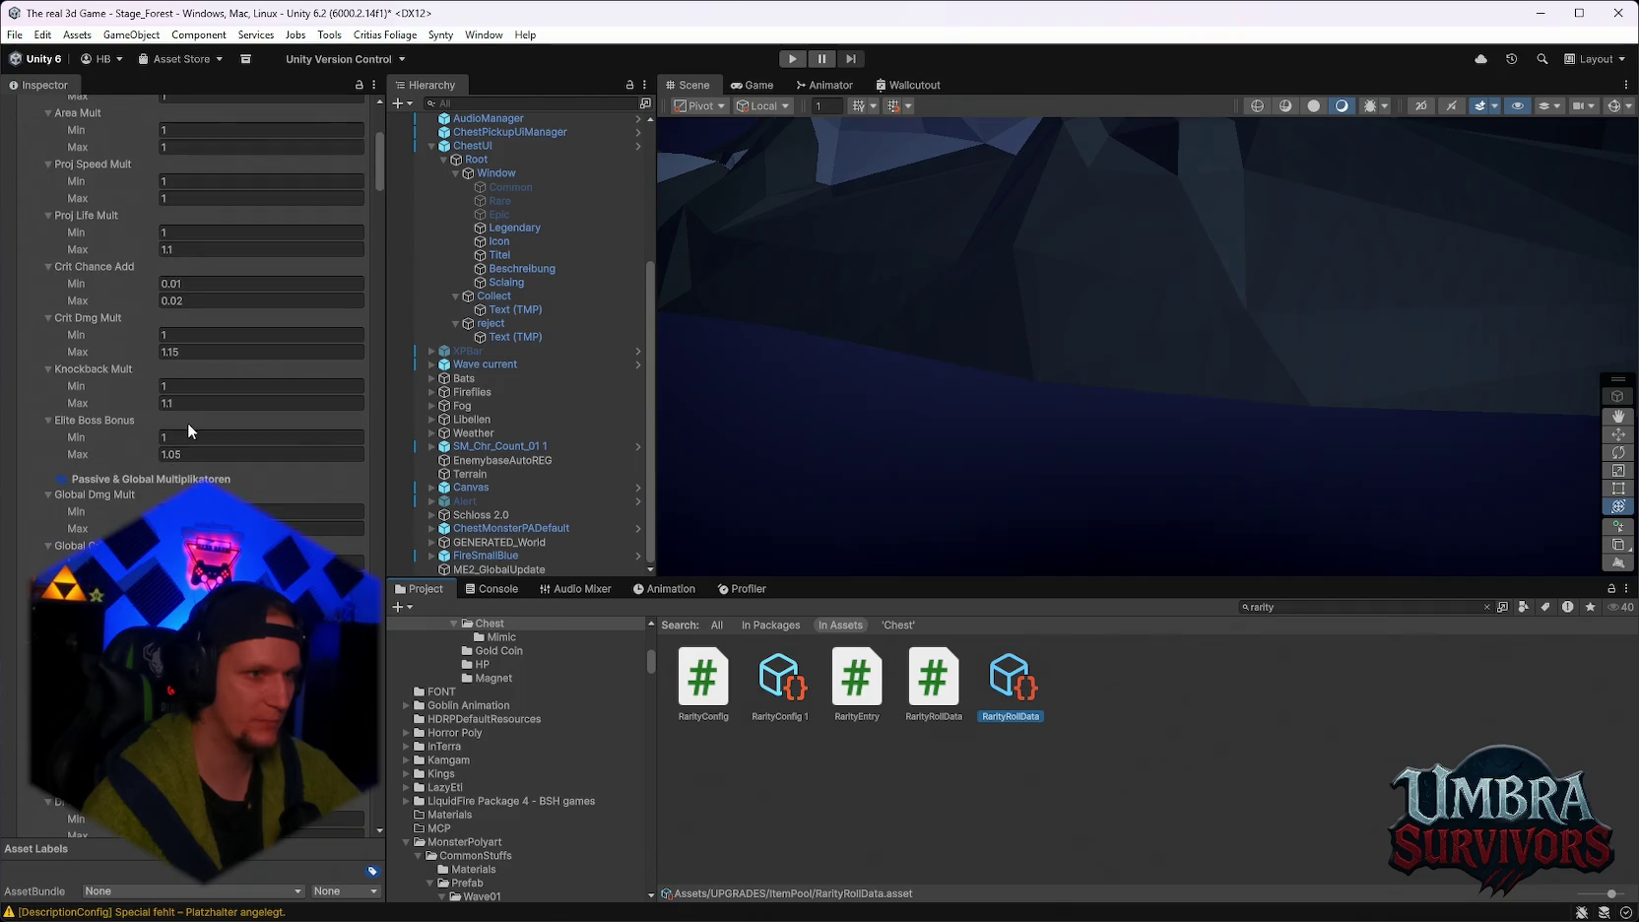
scroll(192, 426, down, 5)
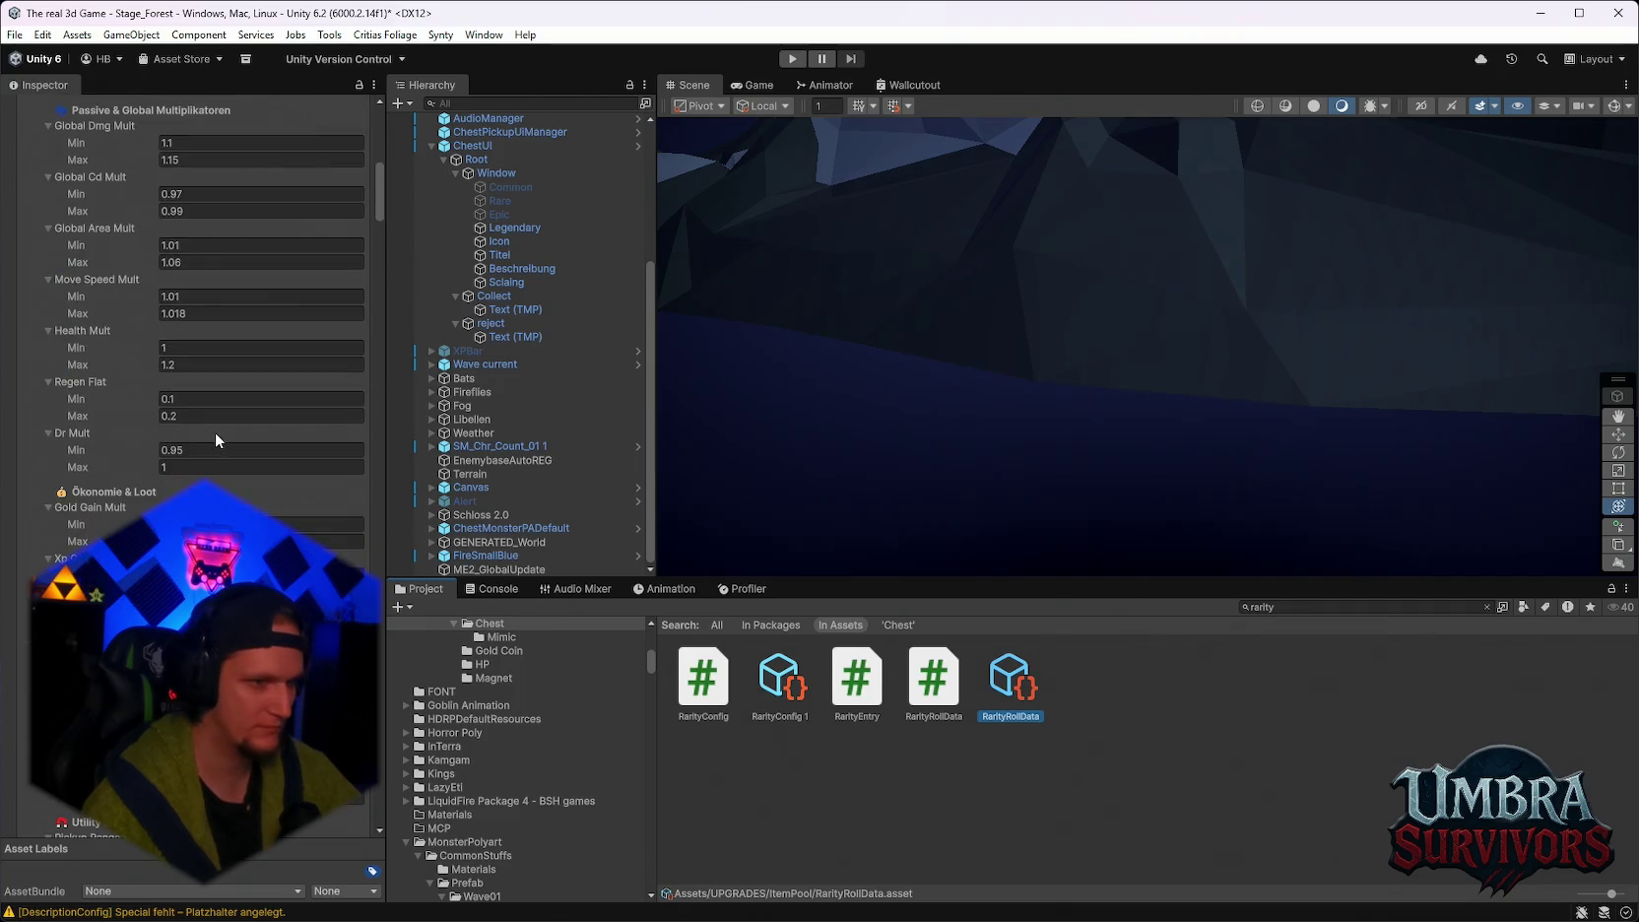
scroll(218, 443, up, 1)
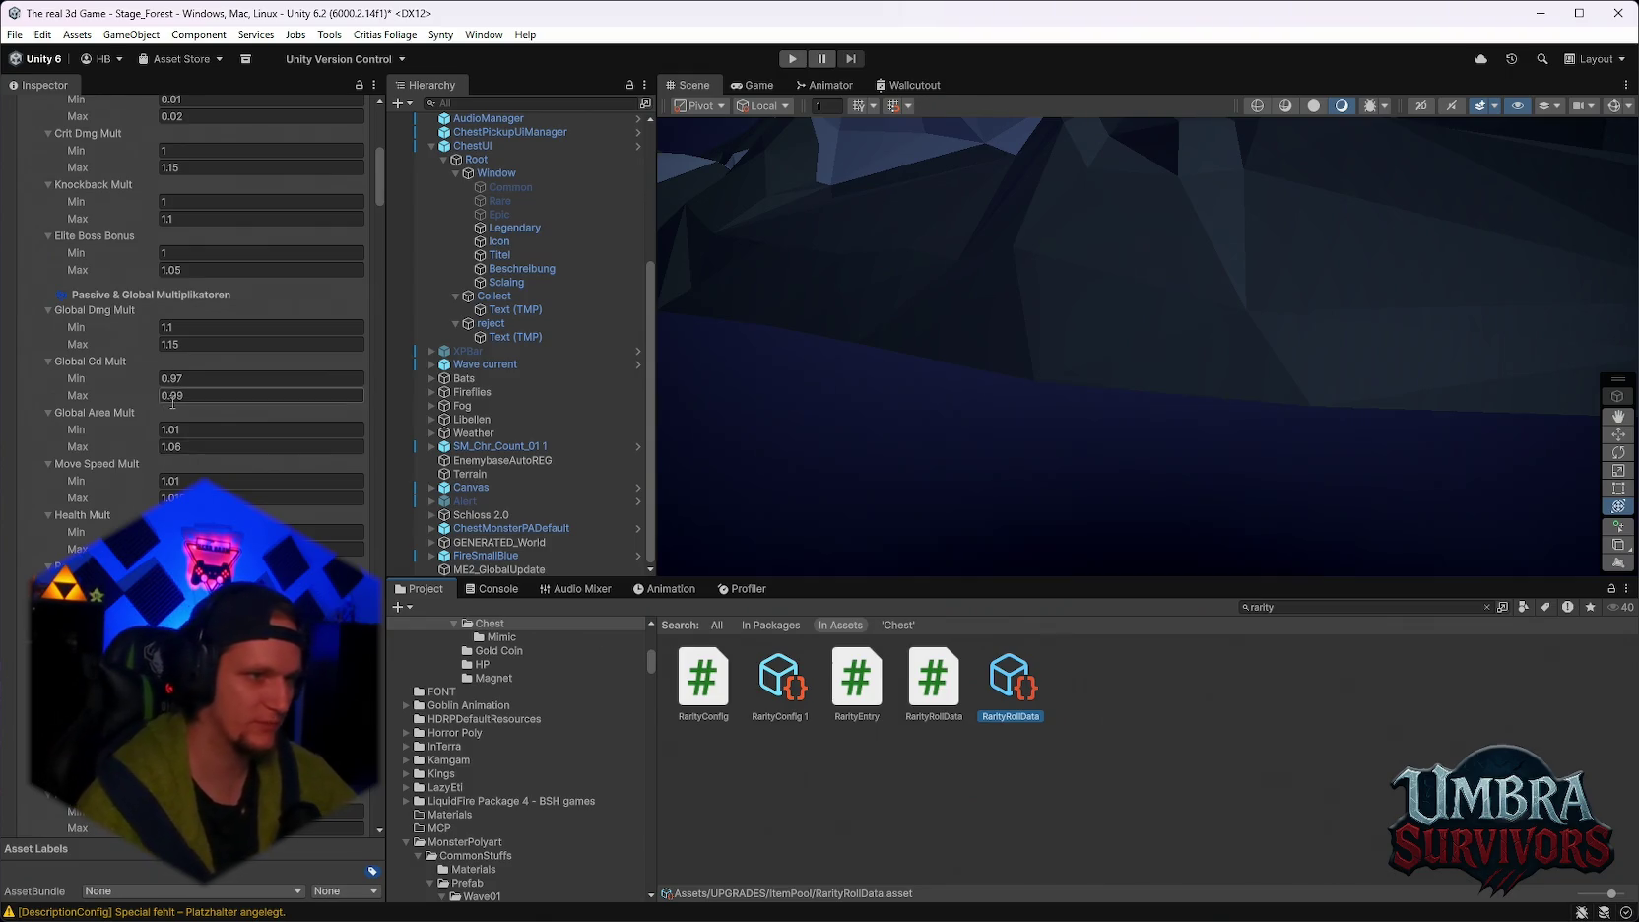
scroll(172, 400, up, 10)
scroll(254, 367, down, 5)
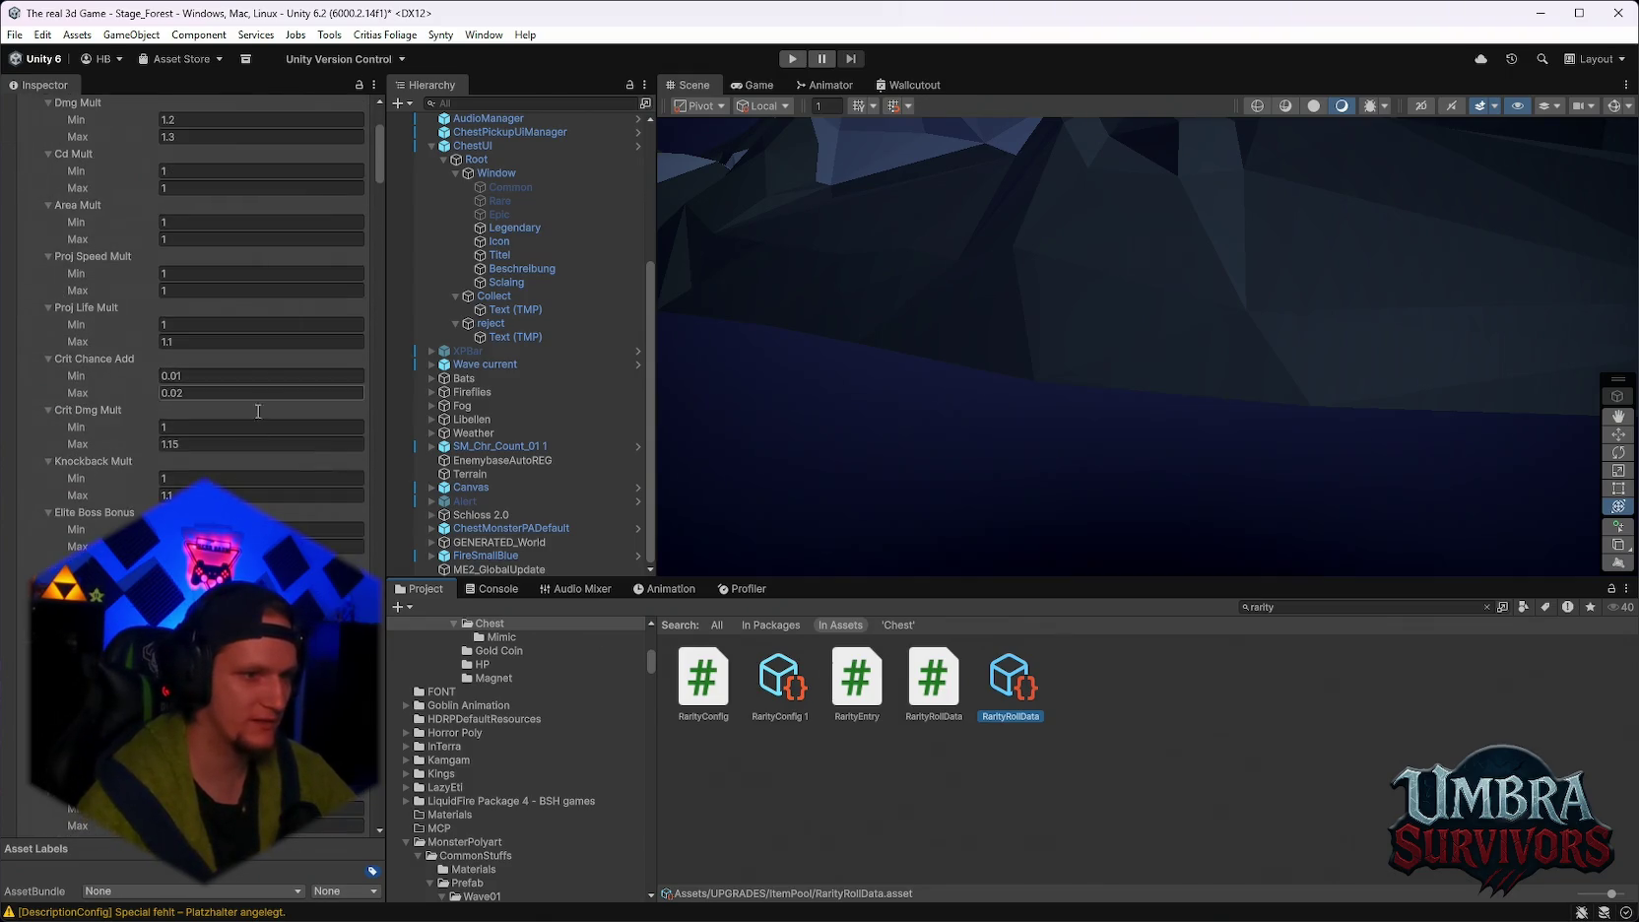
scroll(133, 321, up, 4)
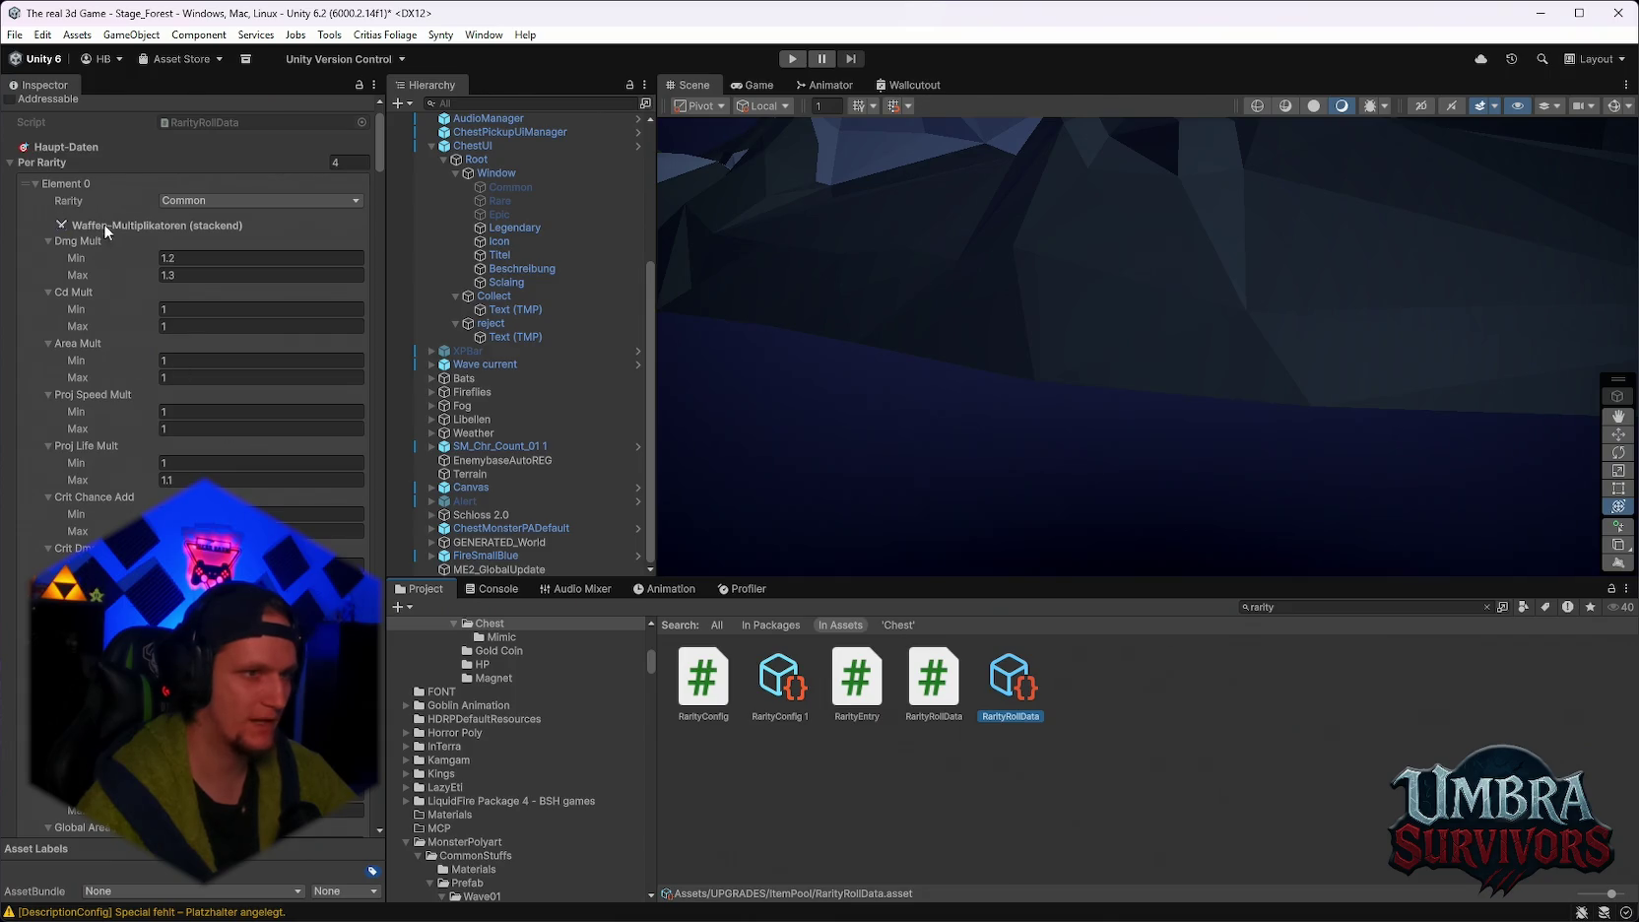
scroll(102, 248, down, 1)
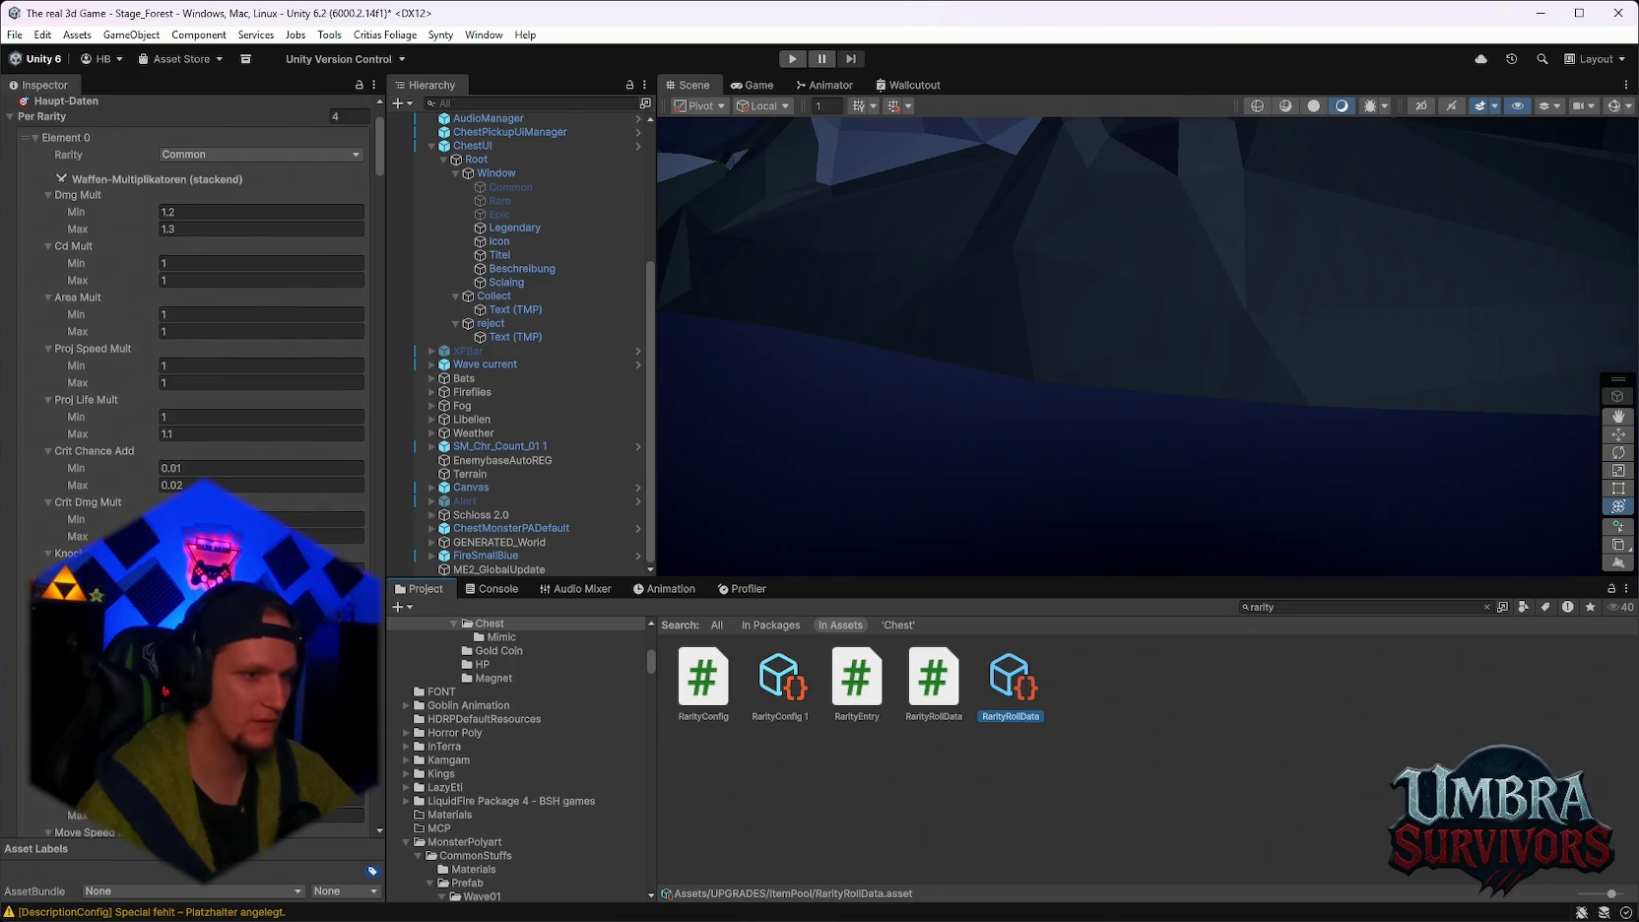
scroll(187, 296, down, 15)
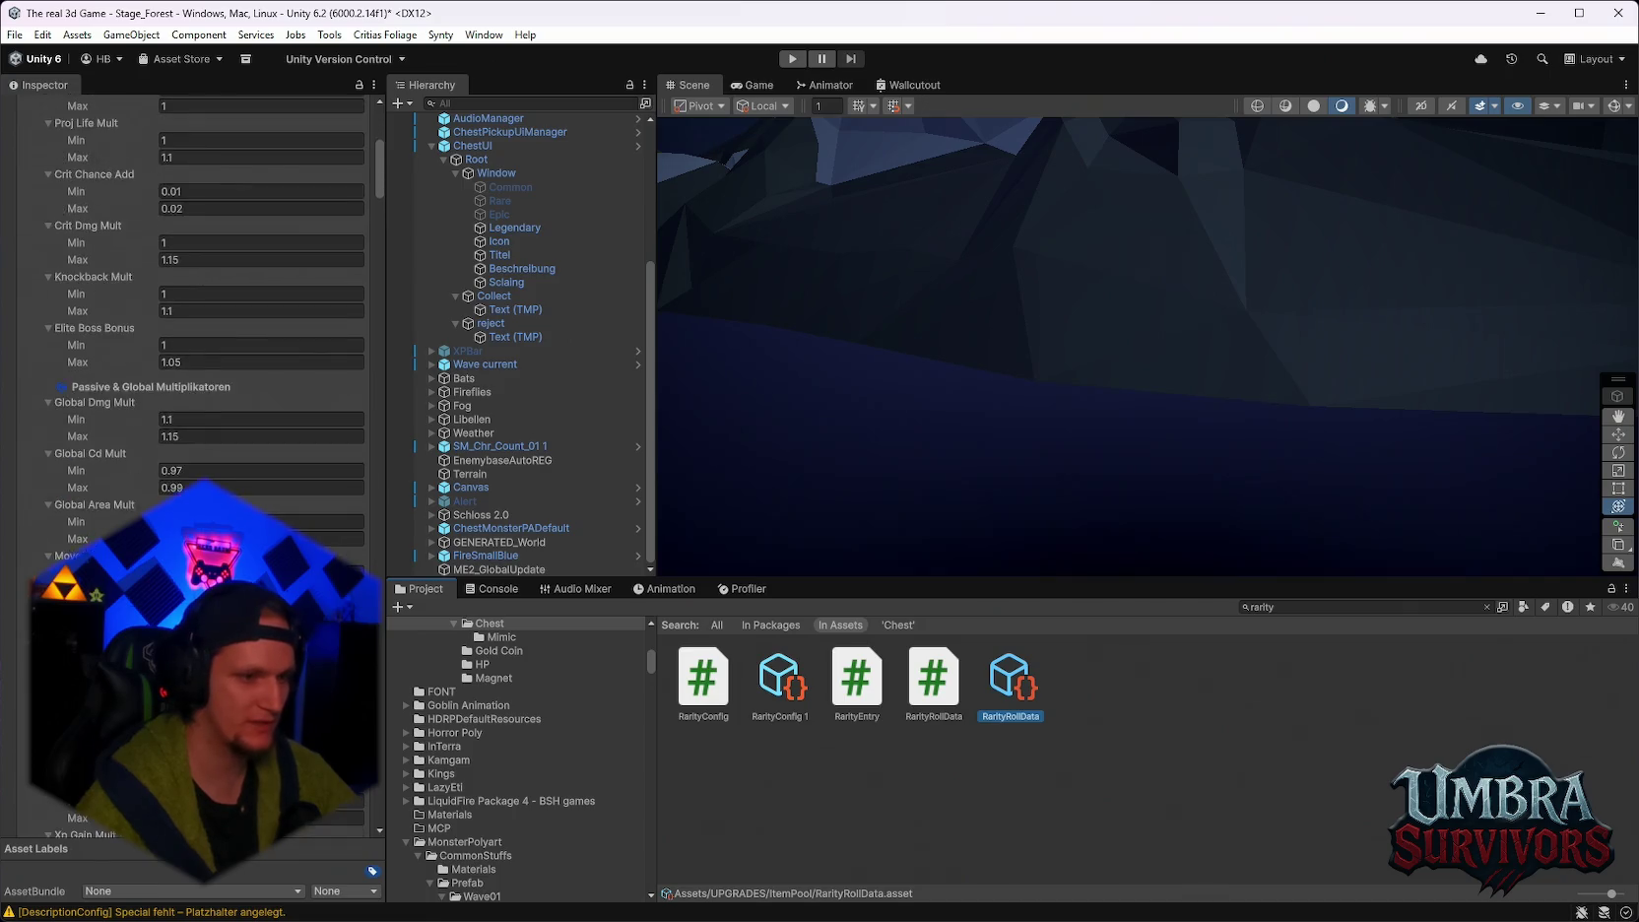
scroll(187, 295, down, 15)
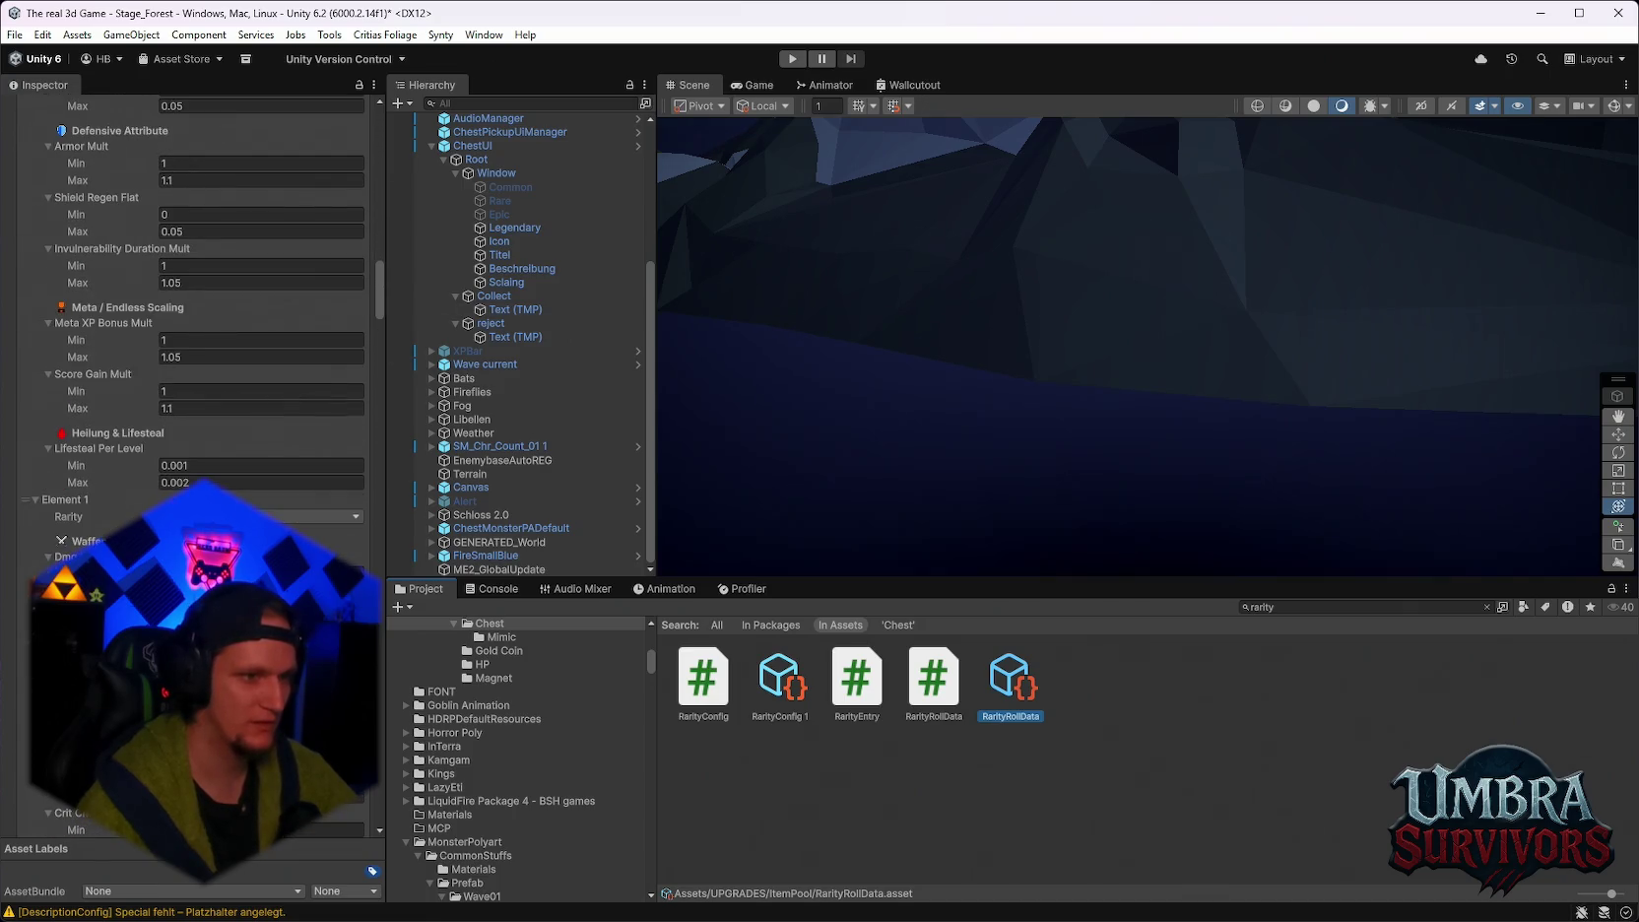
scroll(187, 296, down, 15)
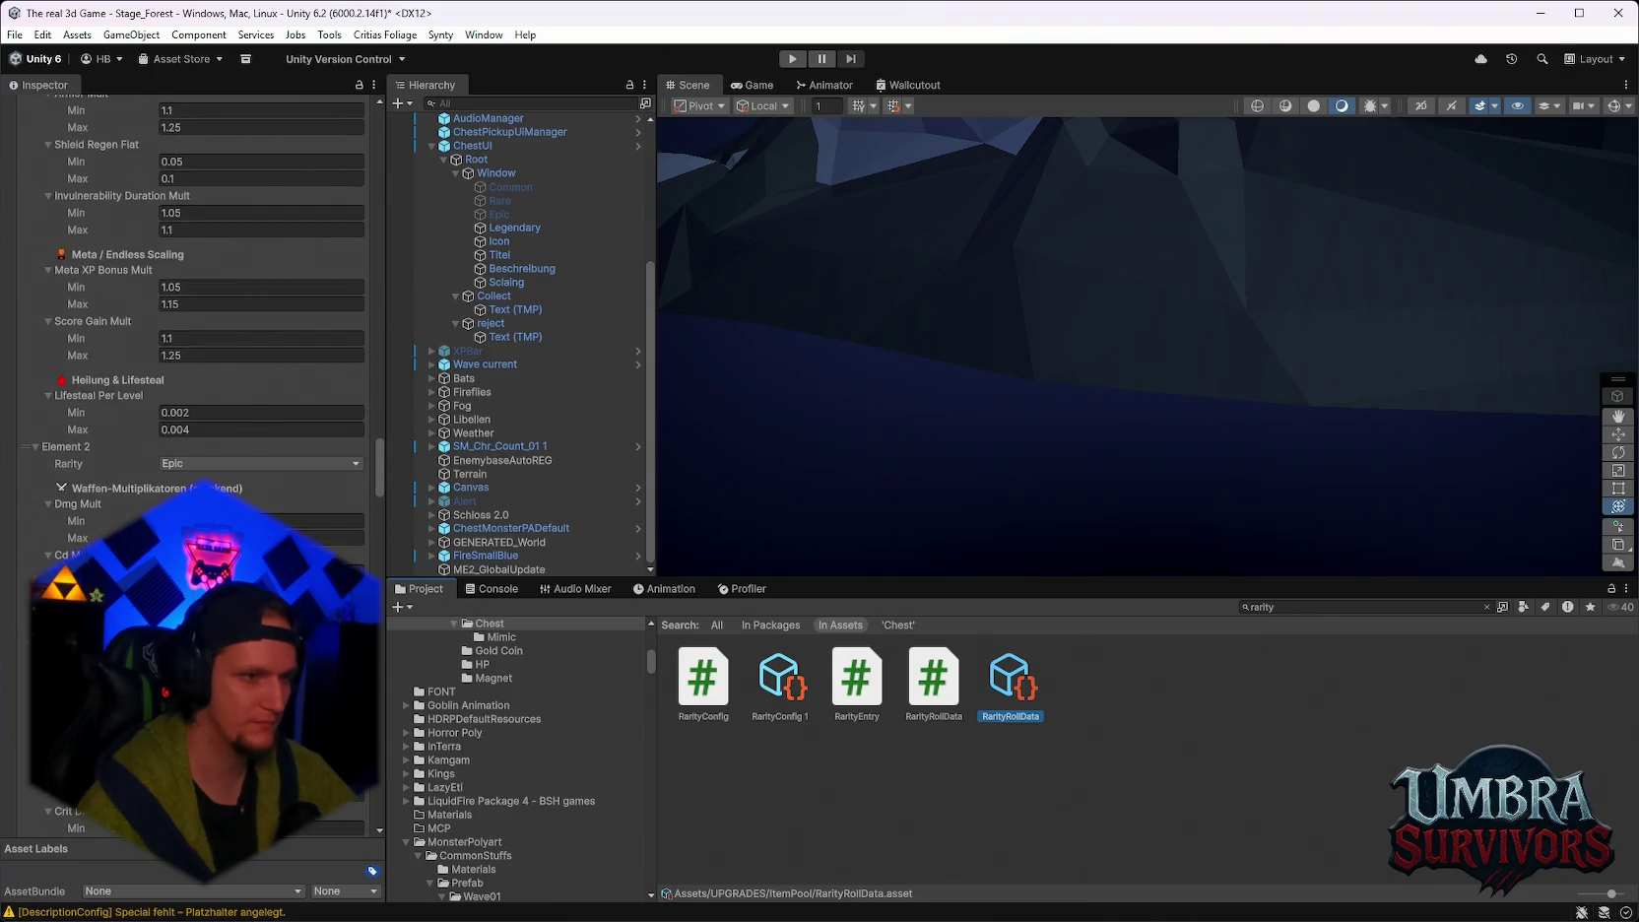
scroll(187, 295, down, 8)
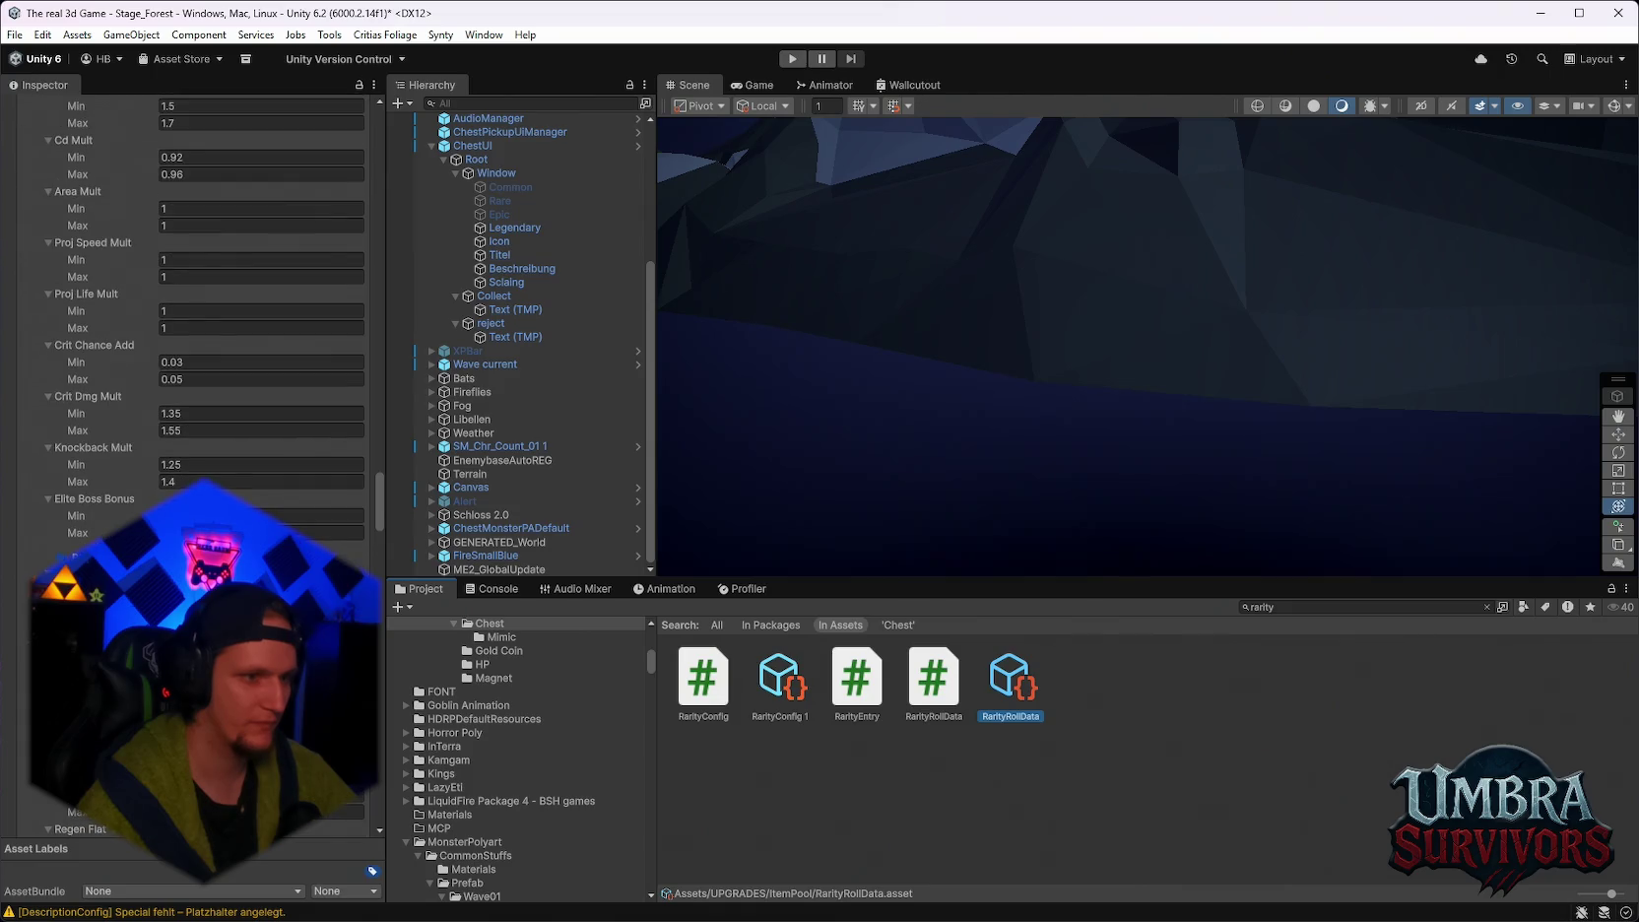
scroll(227, 405, down, 5)
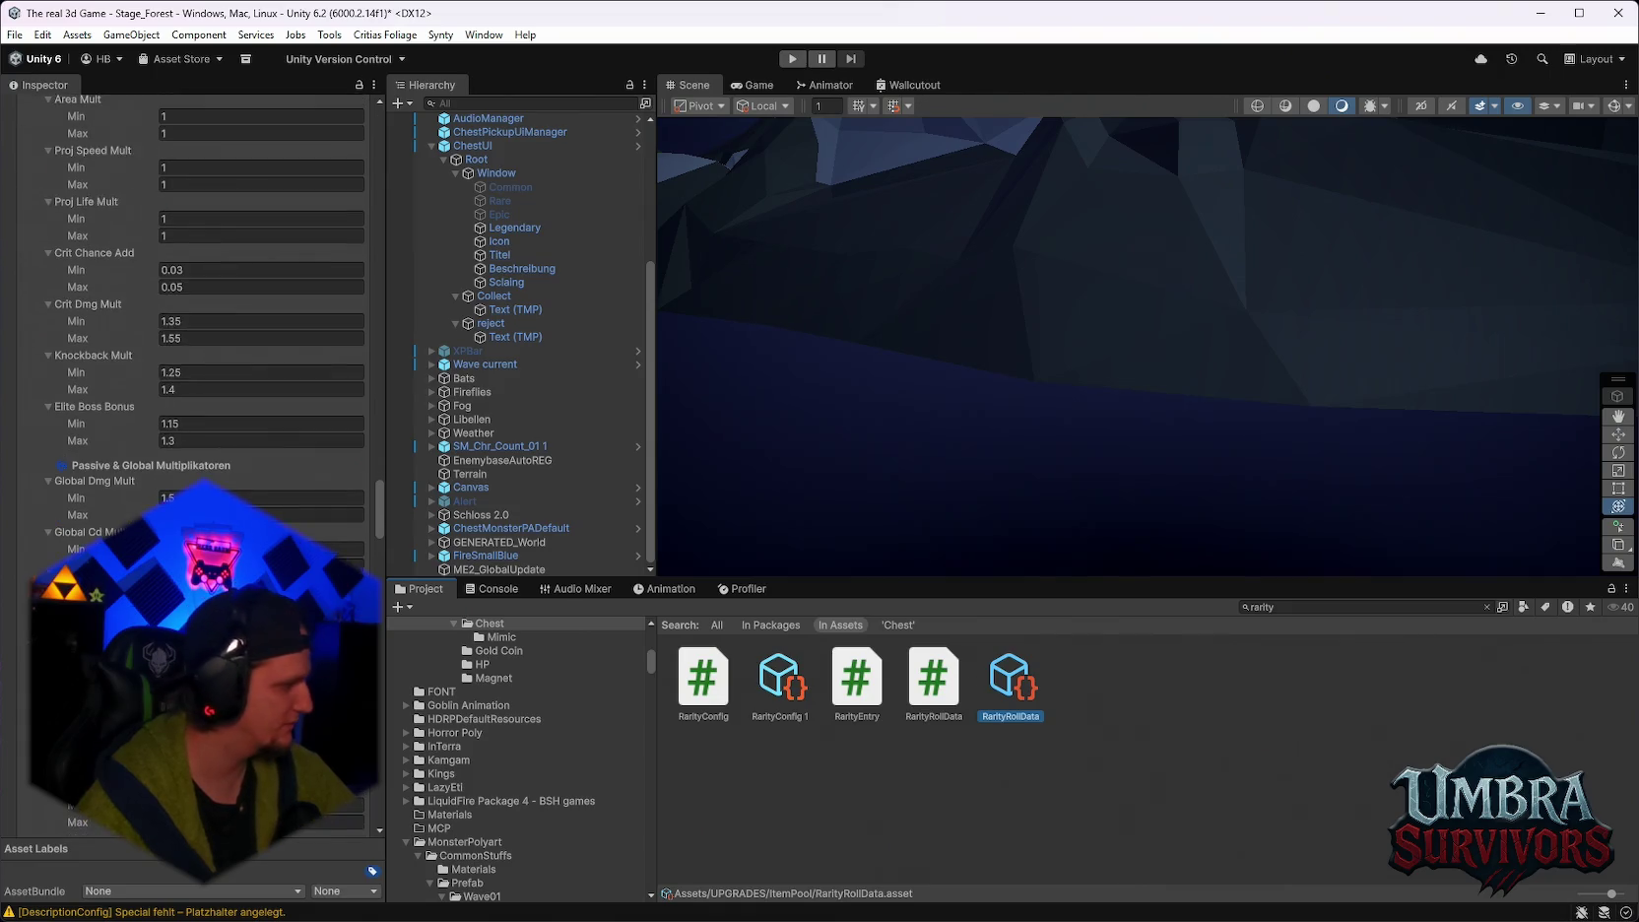
scroll(197, 374, down, 3)
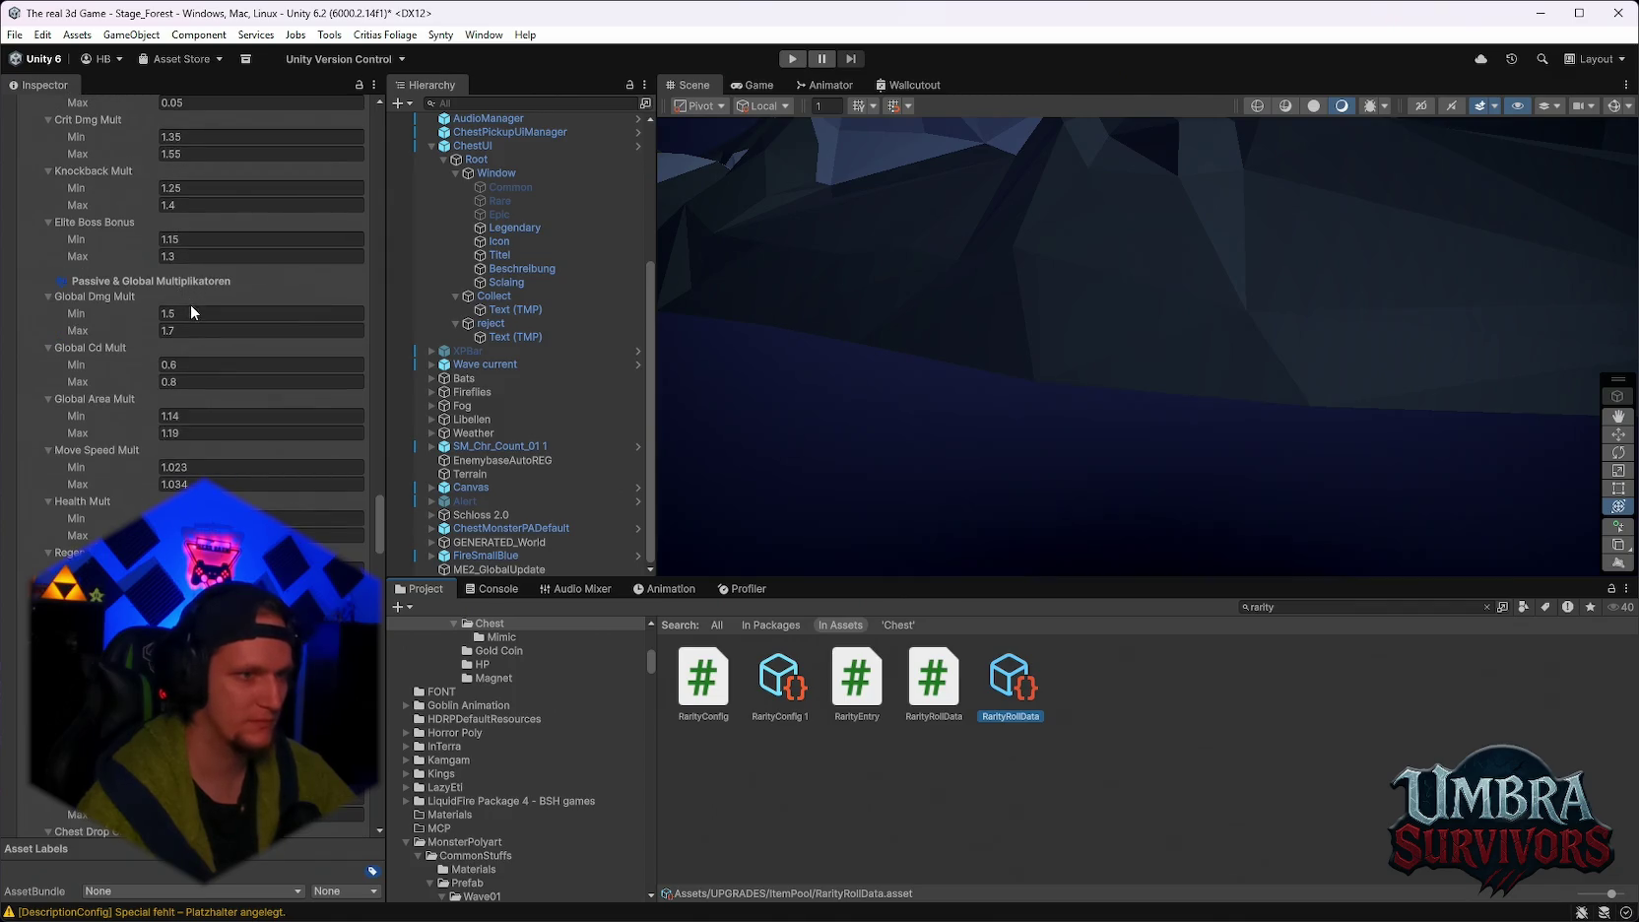
click(182, 315)
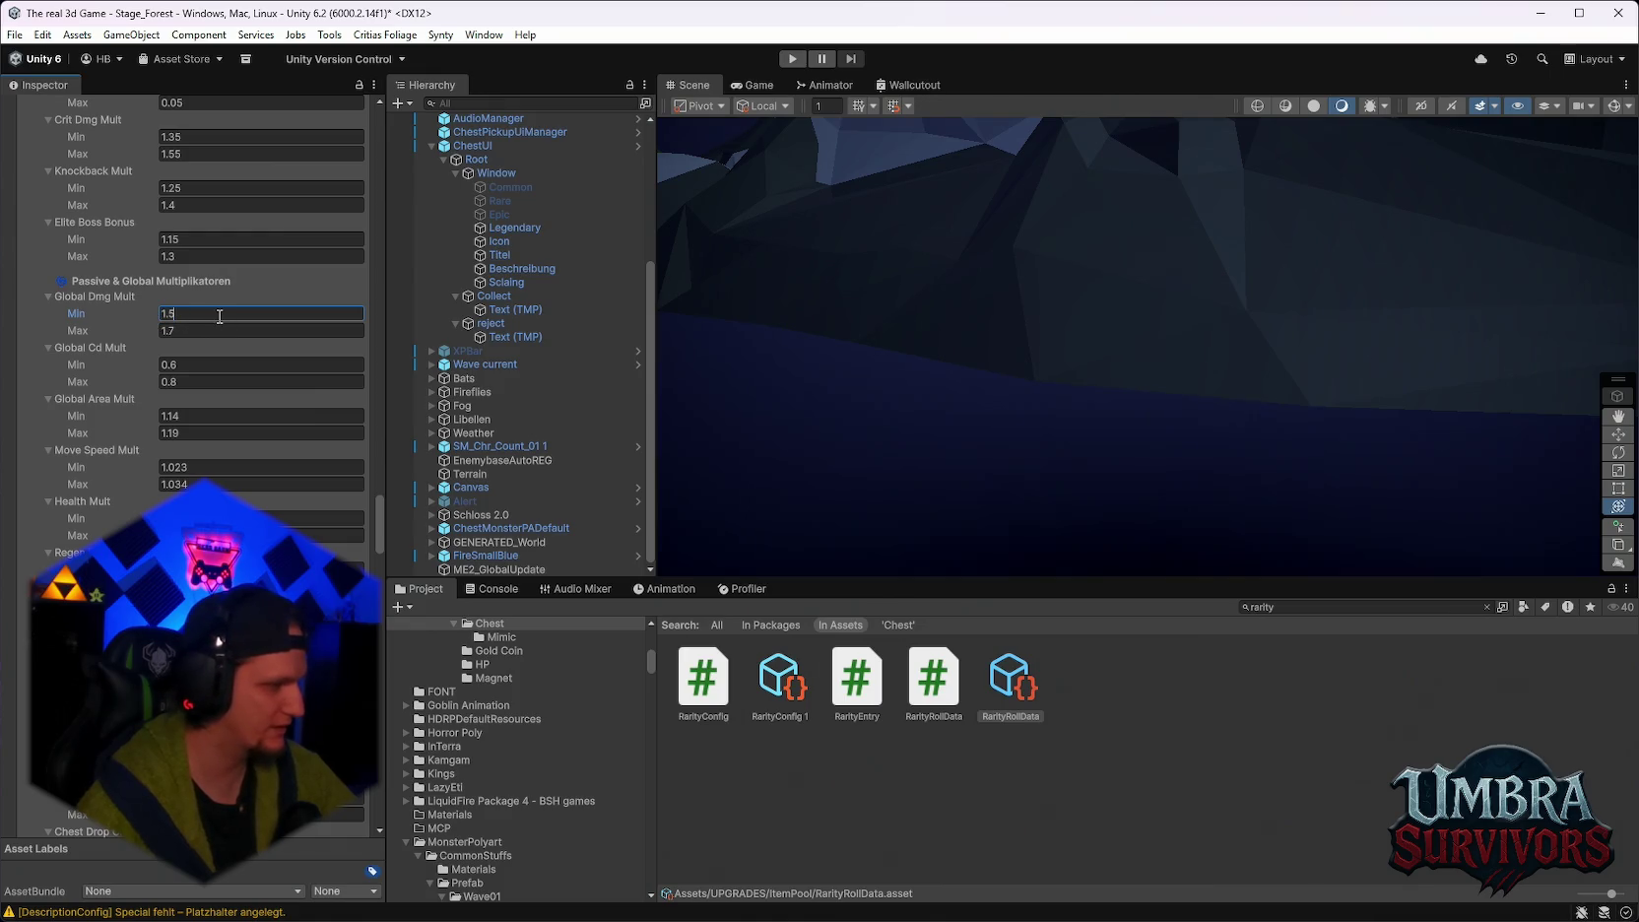
scroll(214, 307, down, 5)
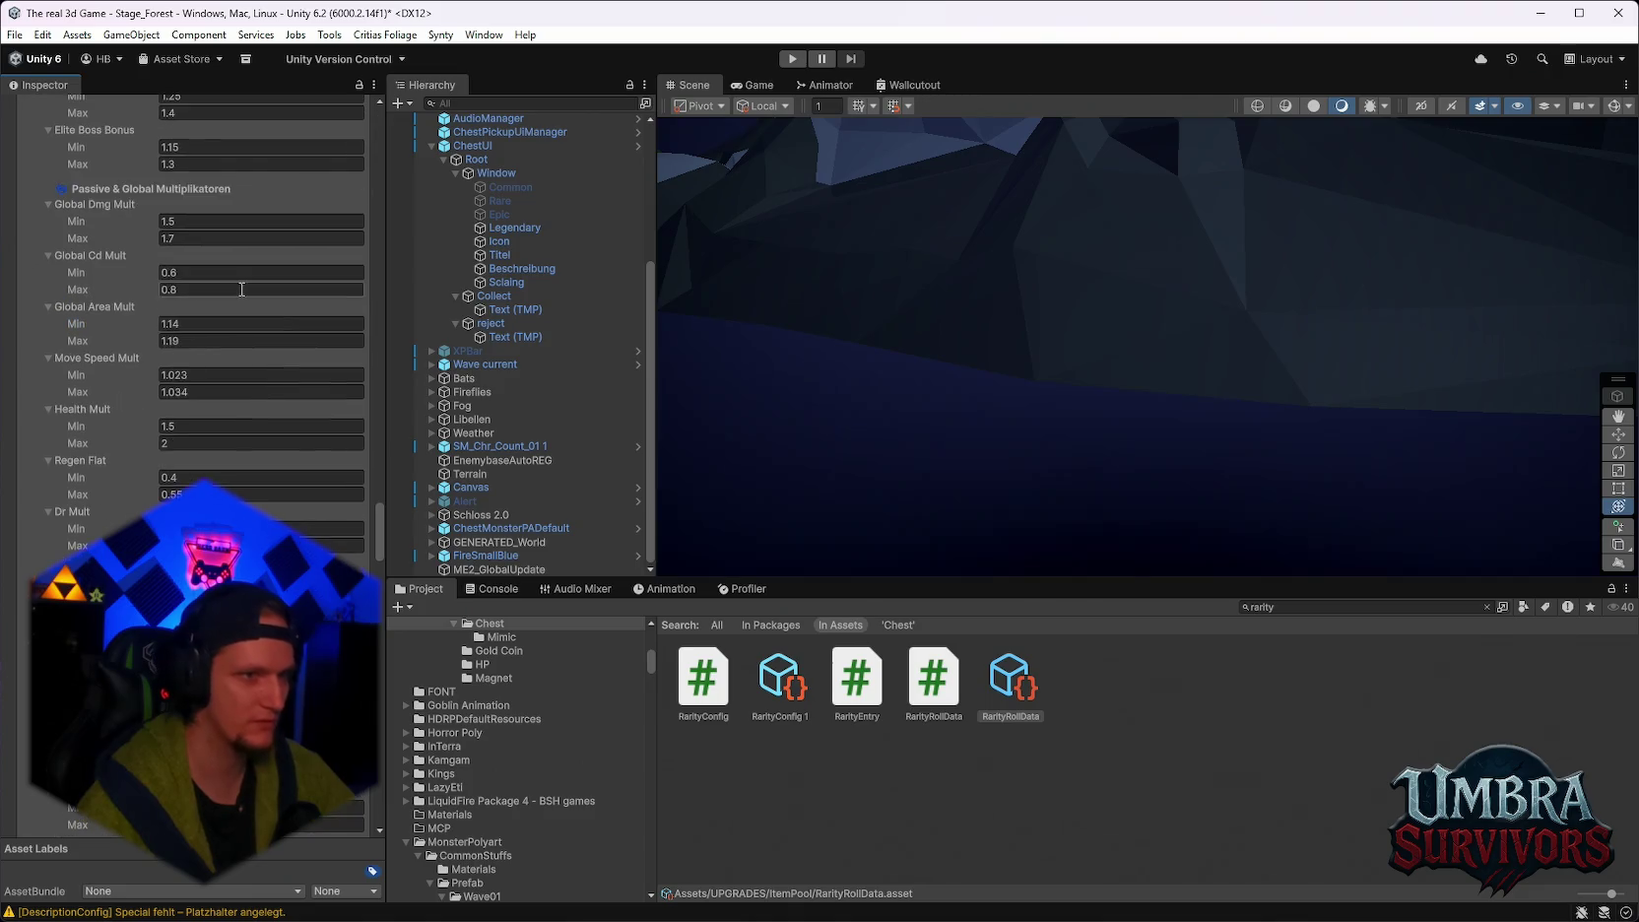
click(183, 124)
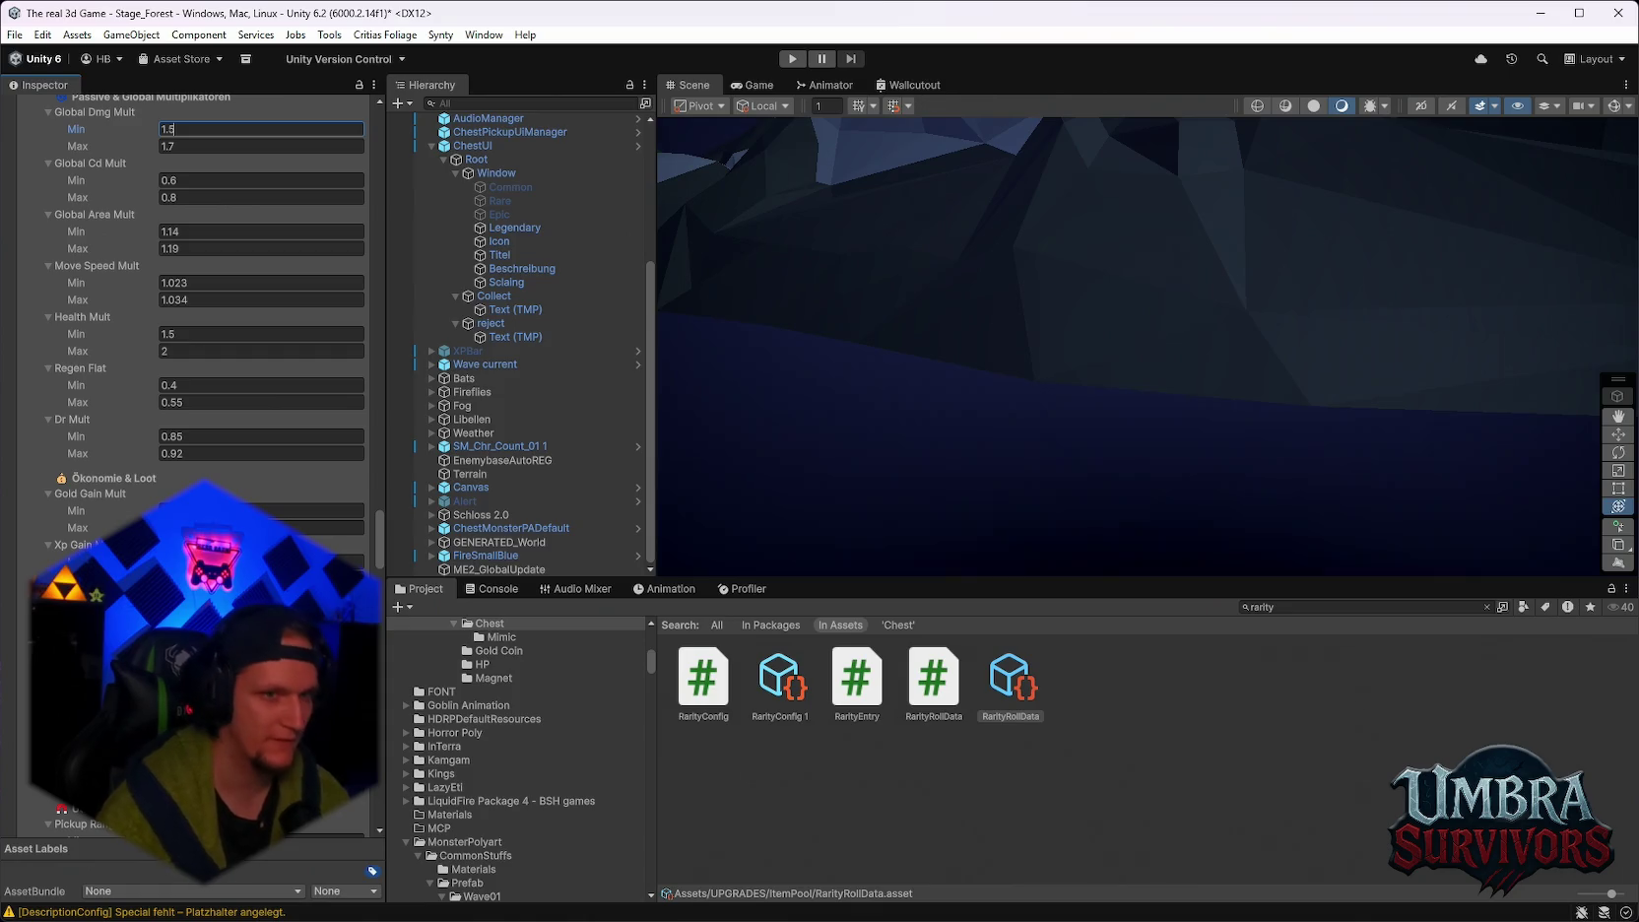
scroll(461, 392, up, 5)
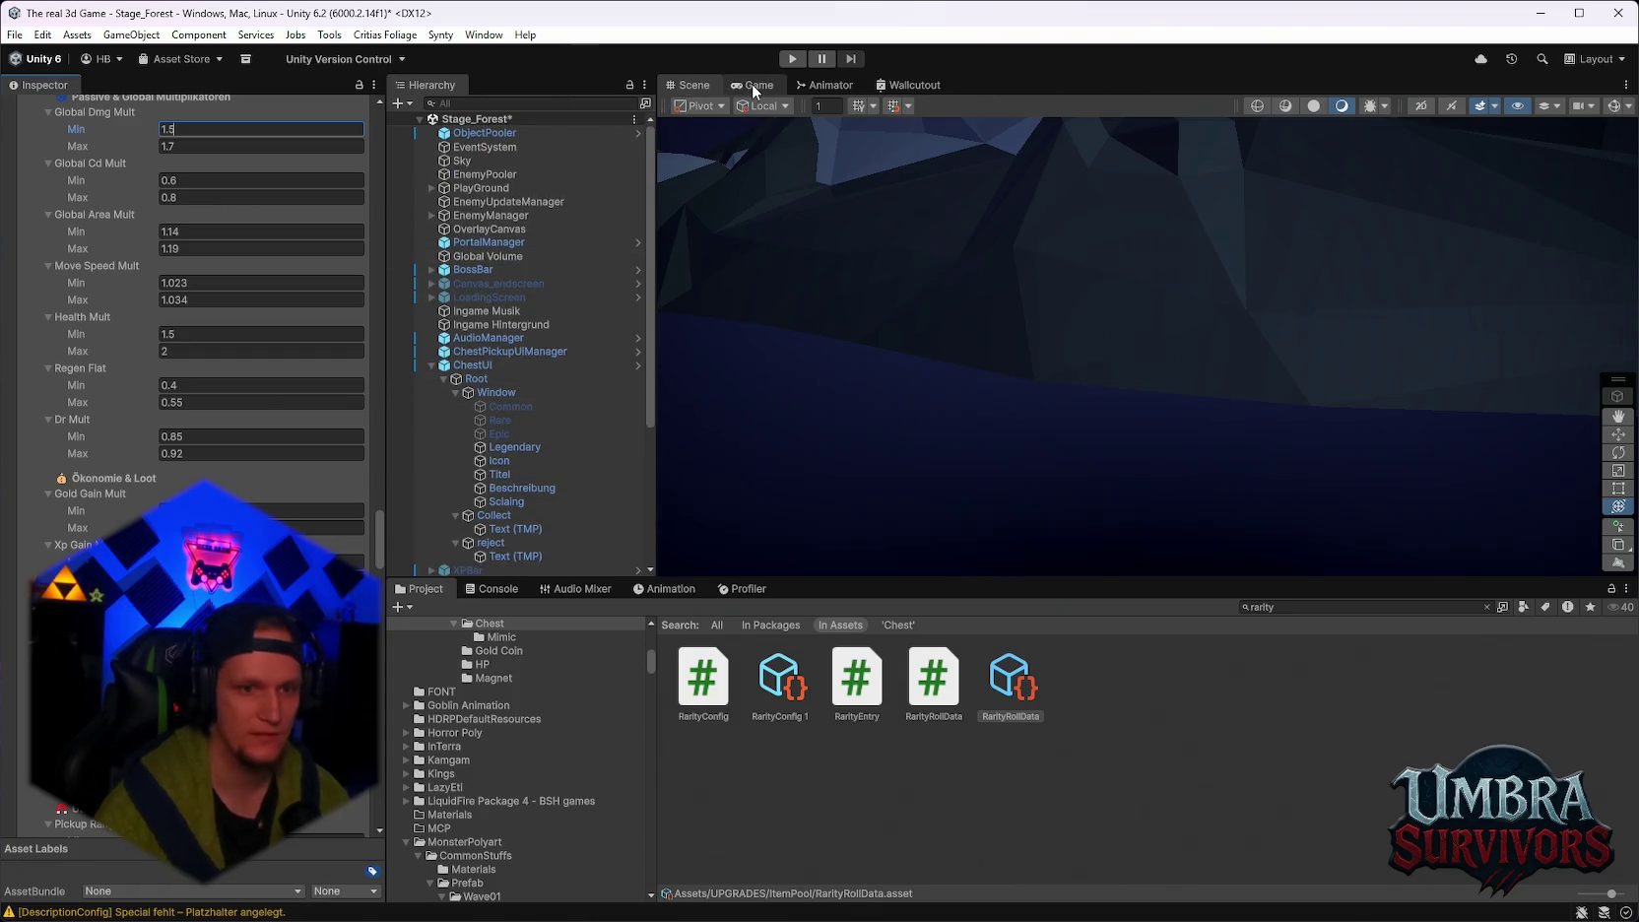
mouse_move(1180, 915)
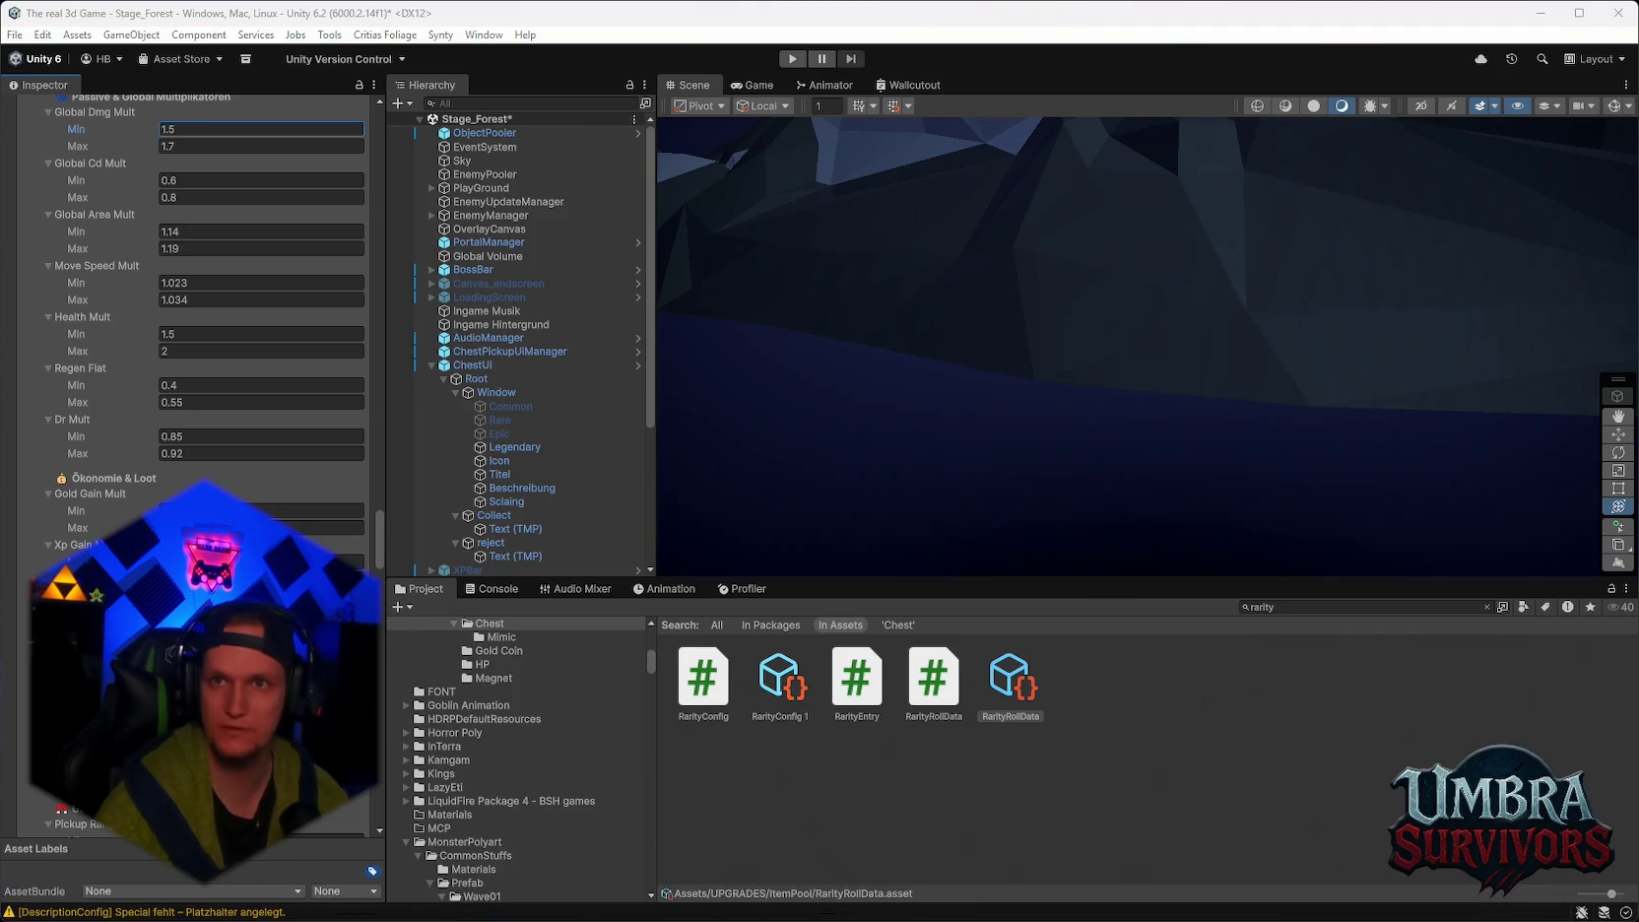
key(alt+Tab)
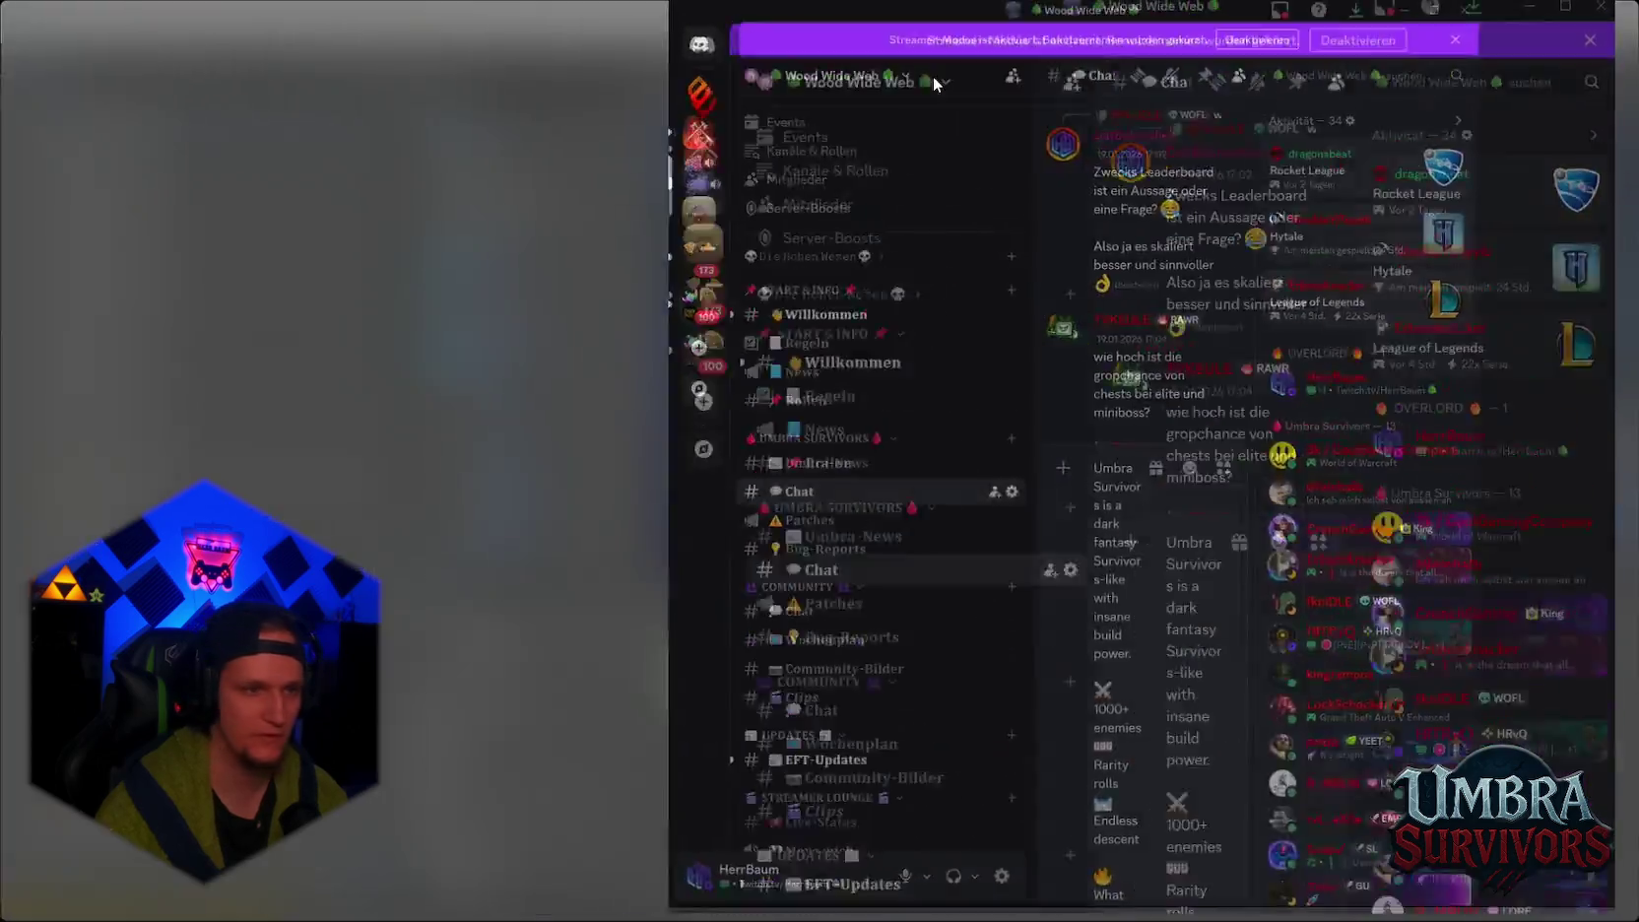
Scroll up the Chat channel to the player's stats screenshot and enlarge it.
scroll(204, 455, up, 5)
scroll(204, 455, down, 5)
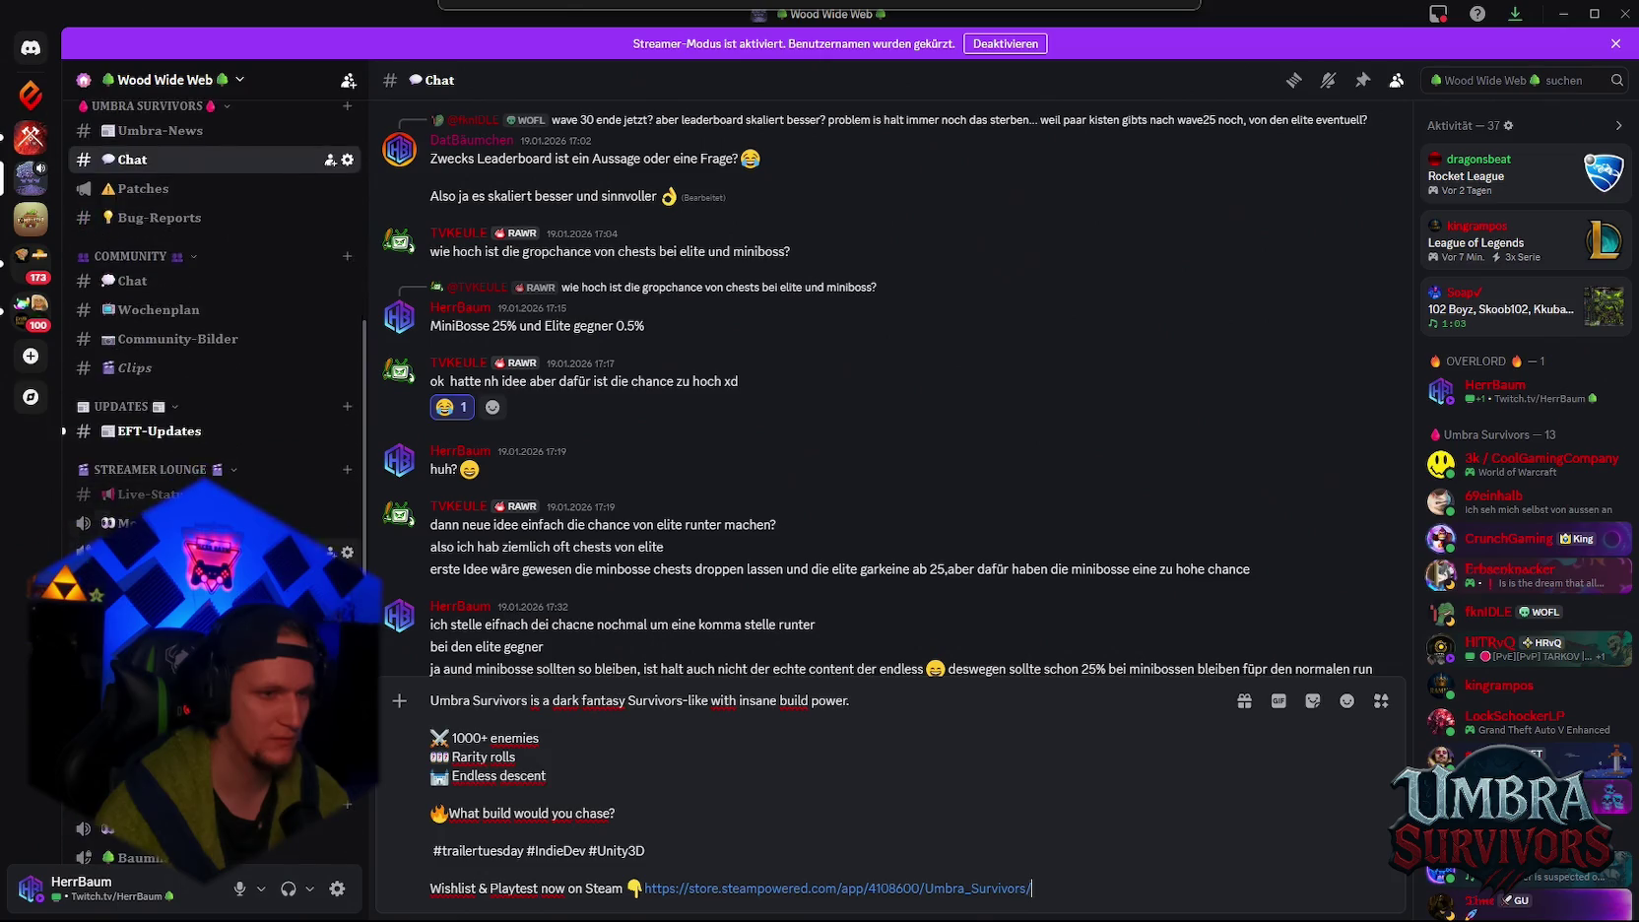
scroll(222, 399, up, 5)
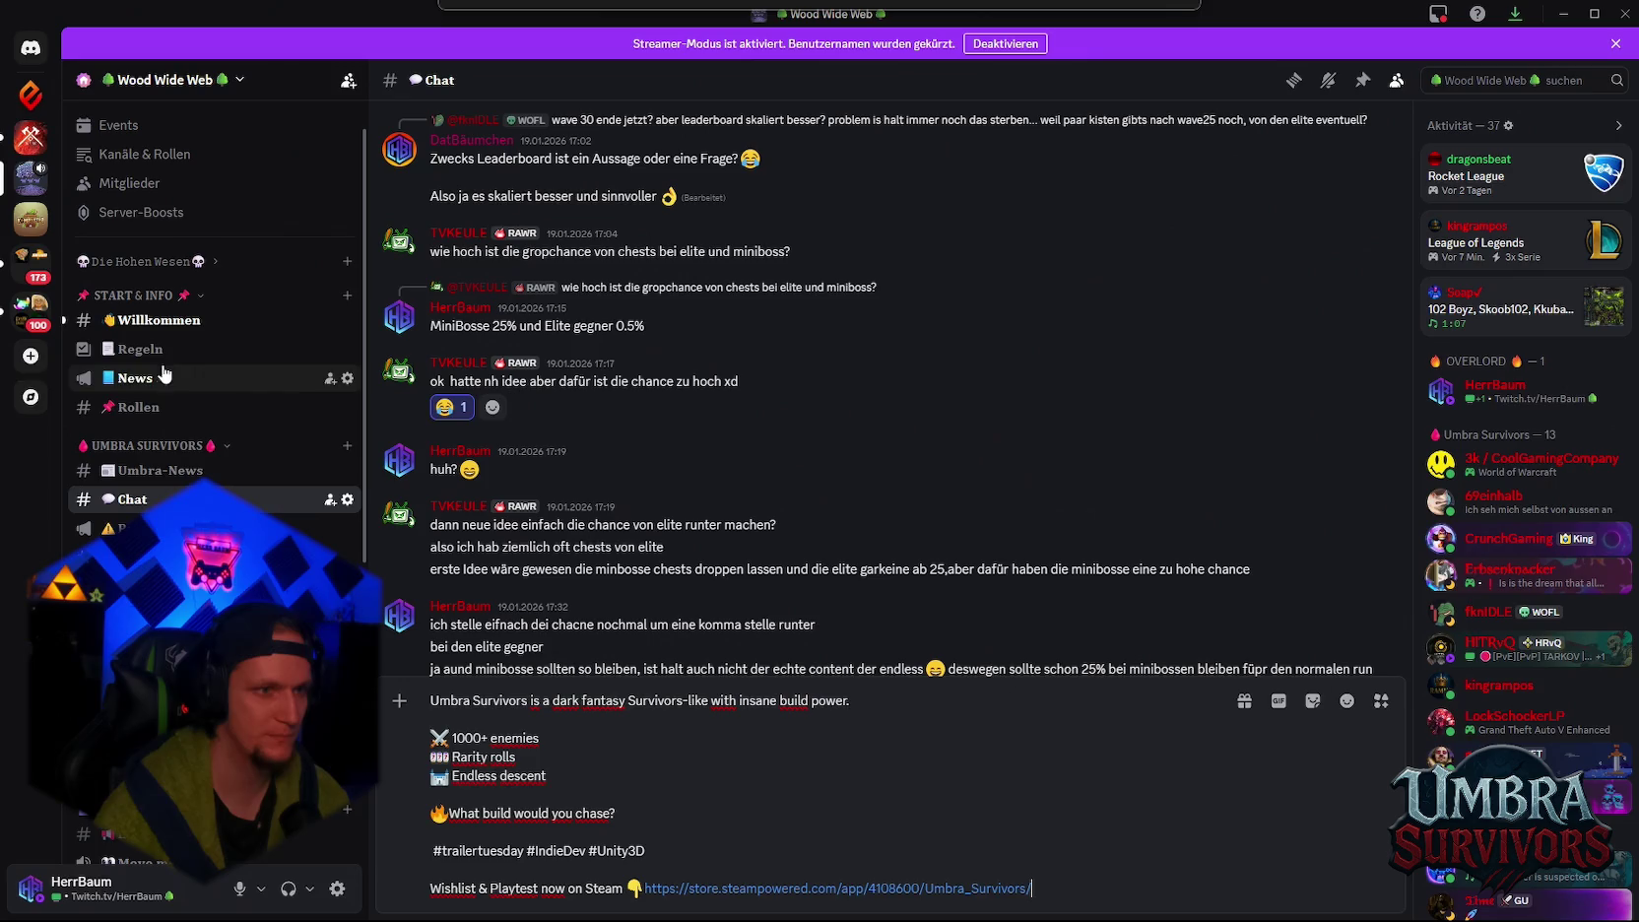
scroll(670, 538, up, 10)
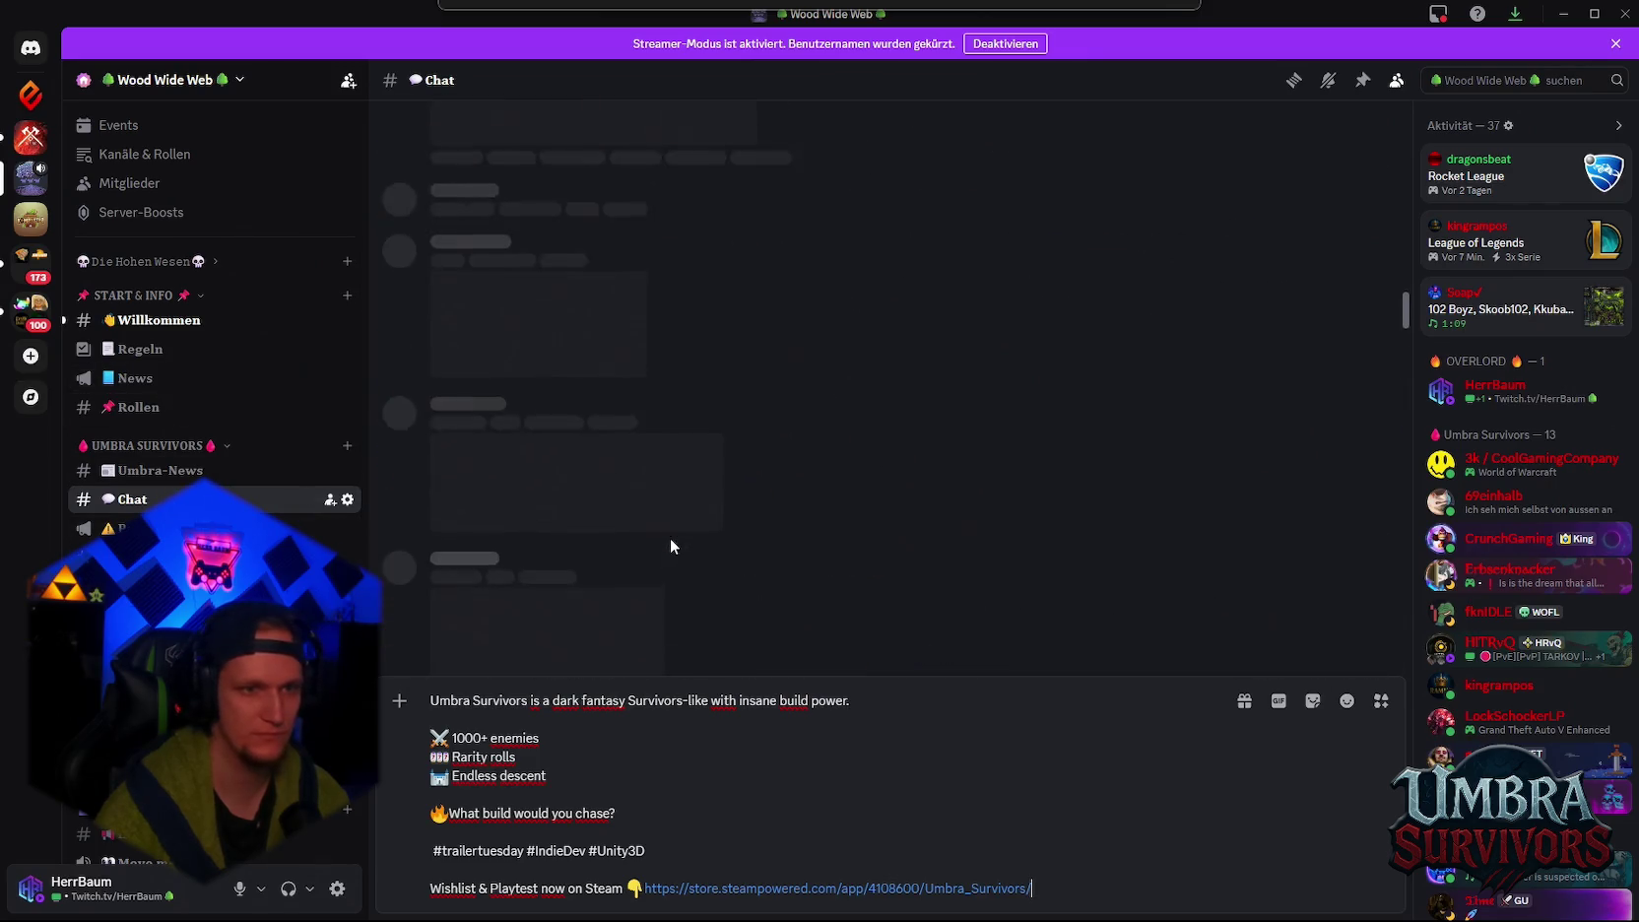
scroll(937, 517, down, 5)
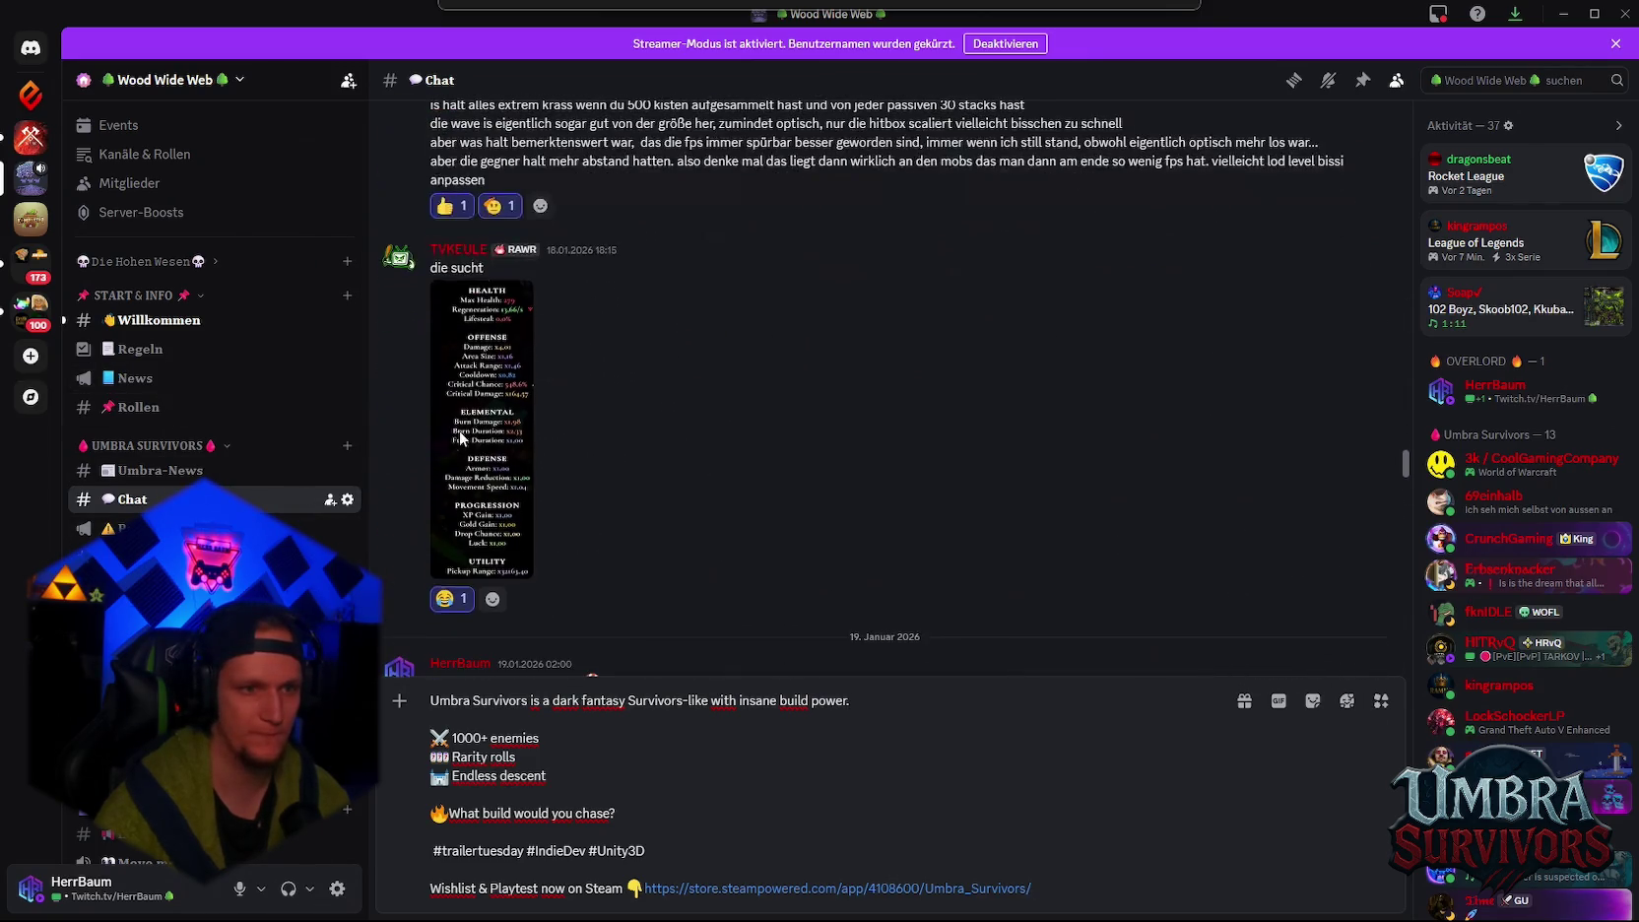
click(483, 424)
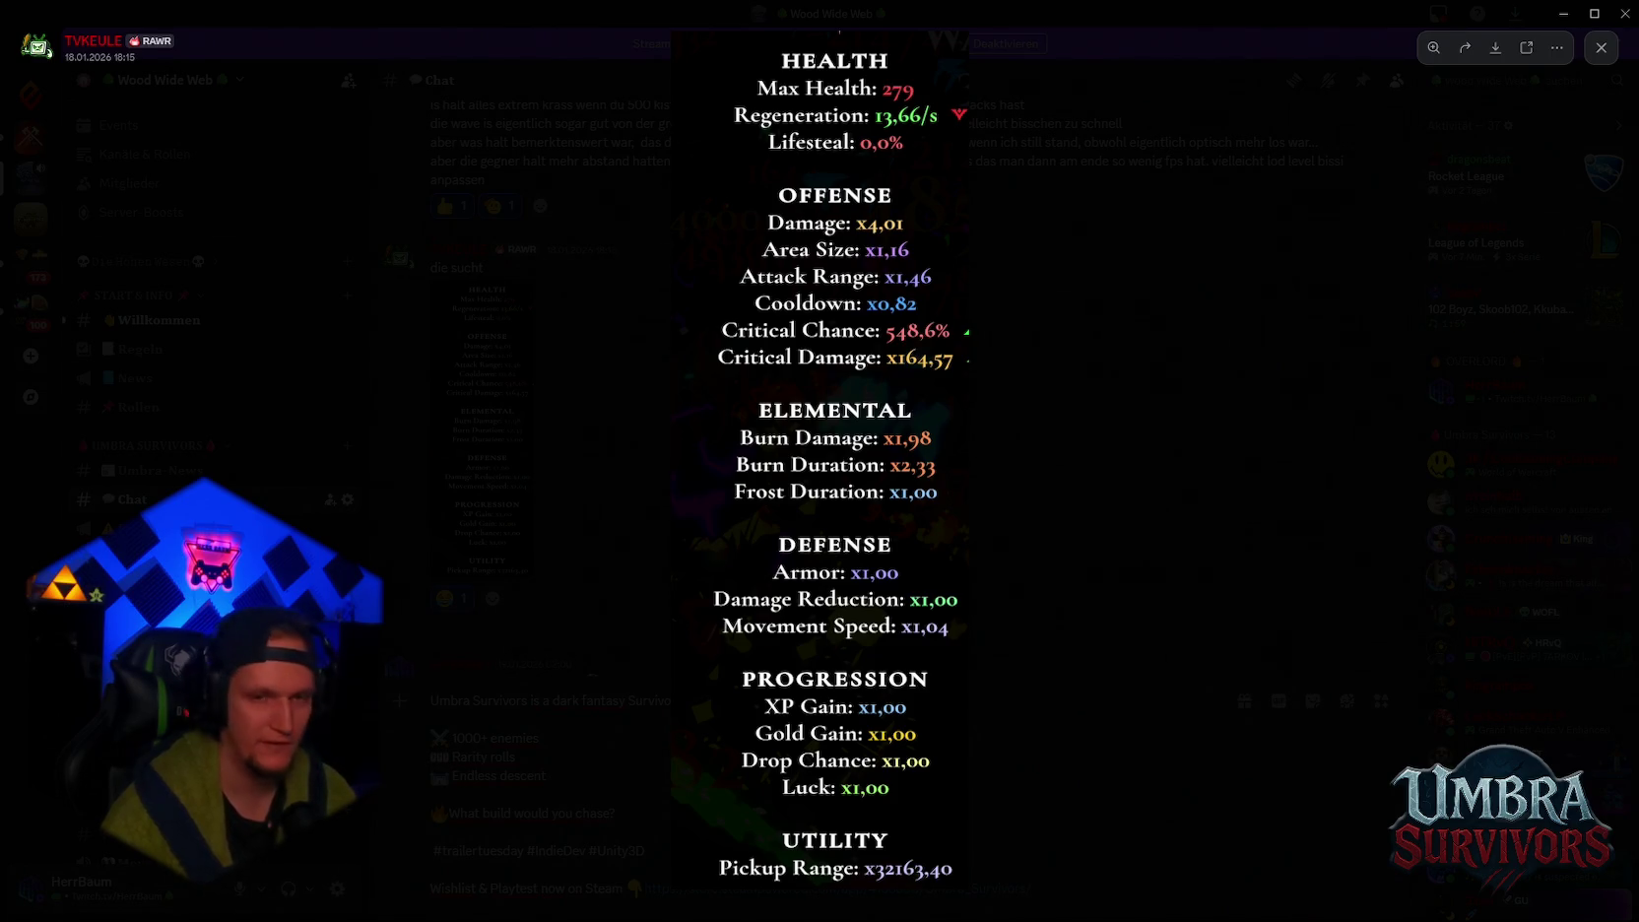
Minimise Discord and widen Unity's Inspector on RarityRollData, showing Common Dmg Mult 1.2–1.3.
click(1563, 14)
scroll(265, 337, down, 5)
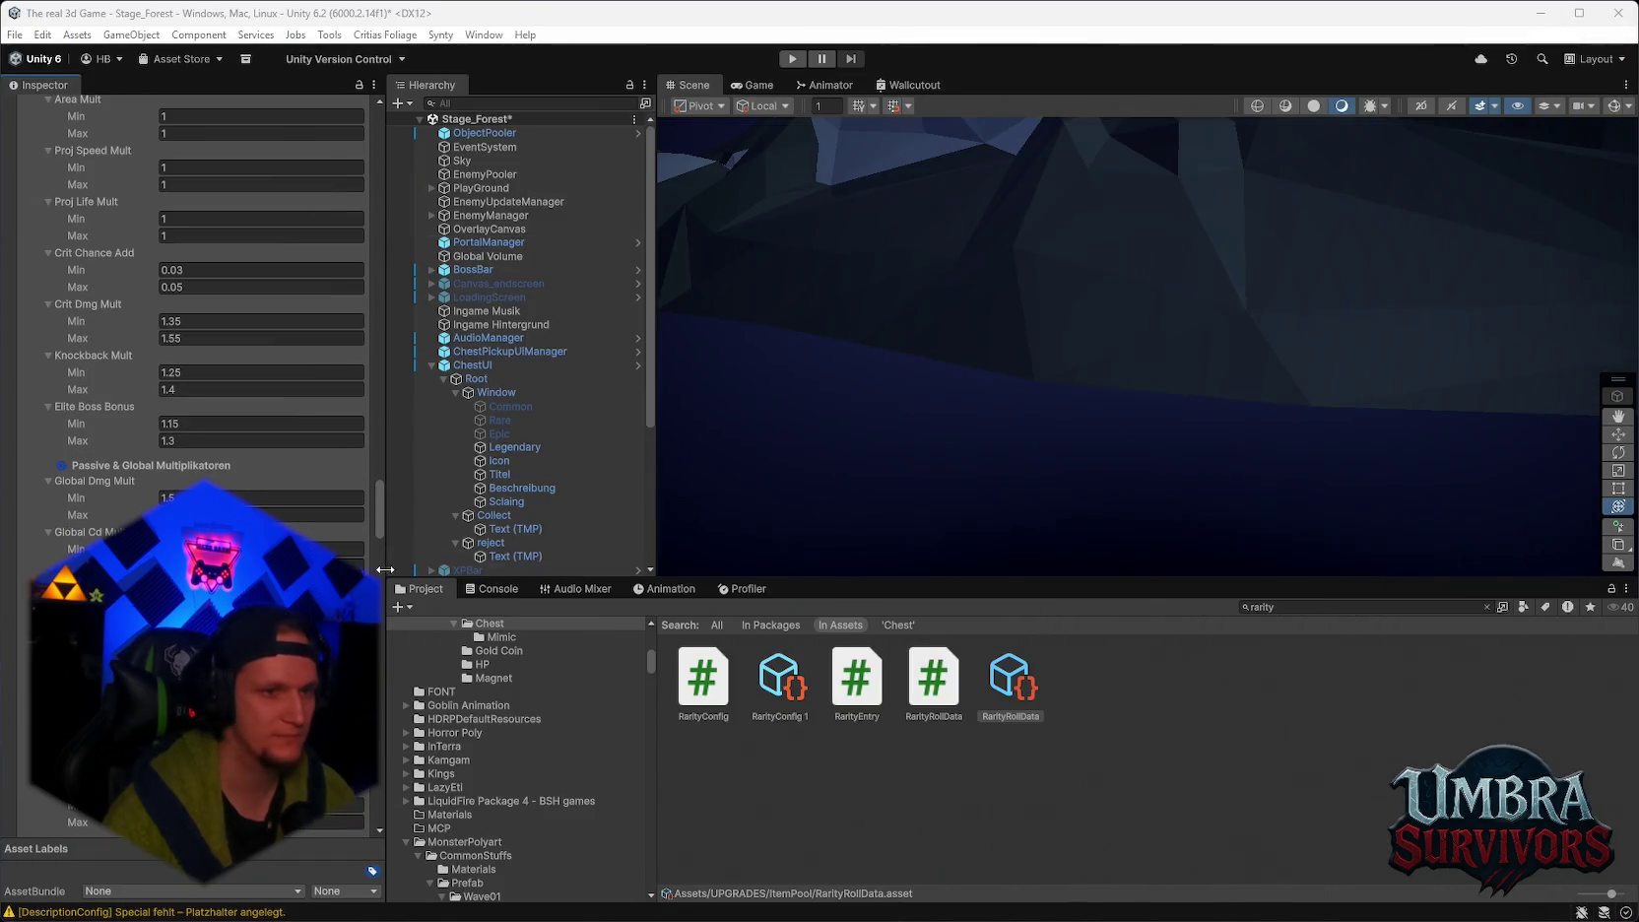
drag(384, 493, 403, 493)
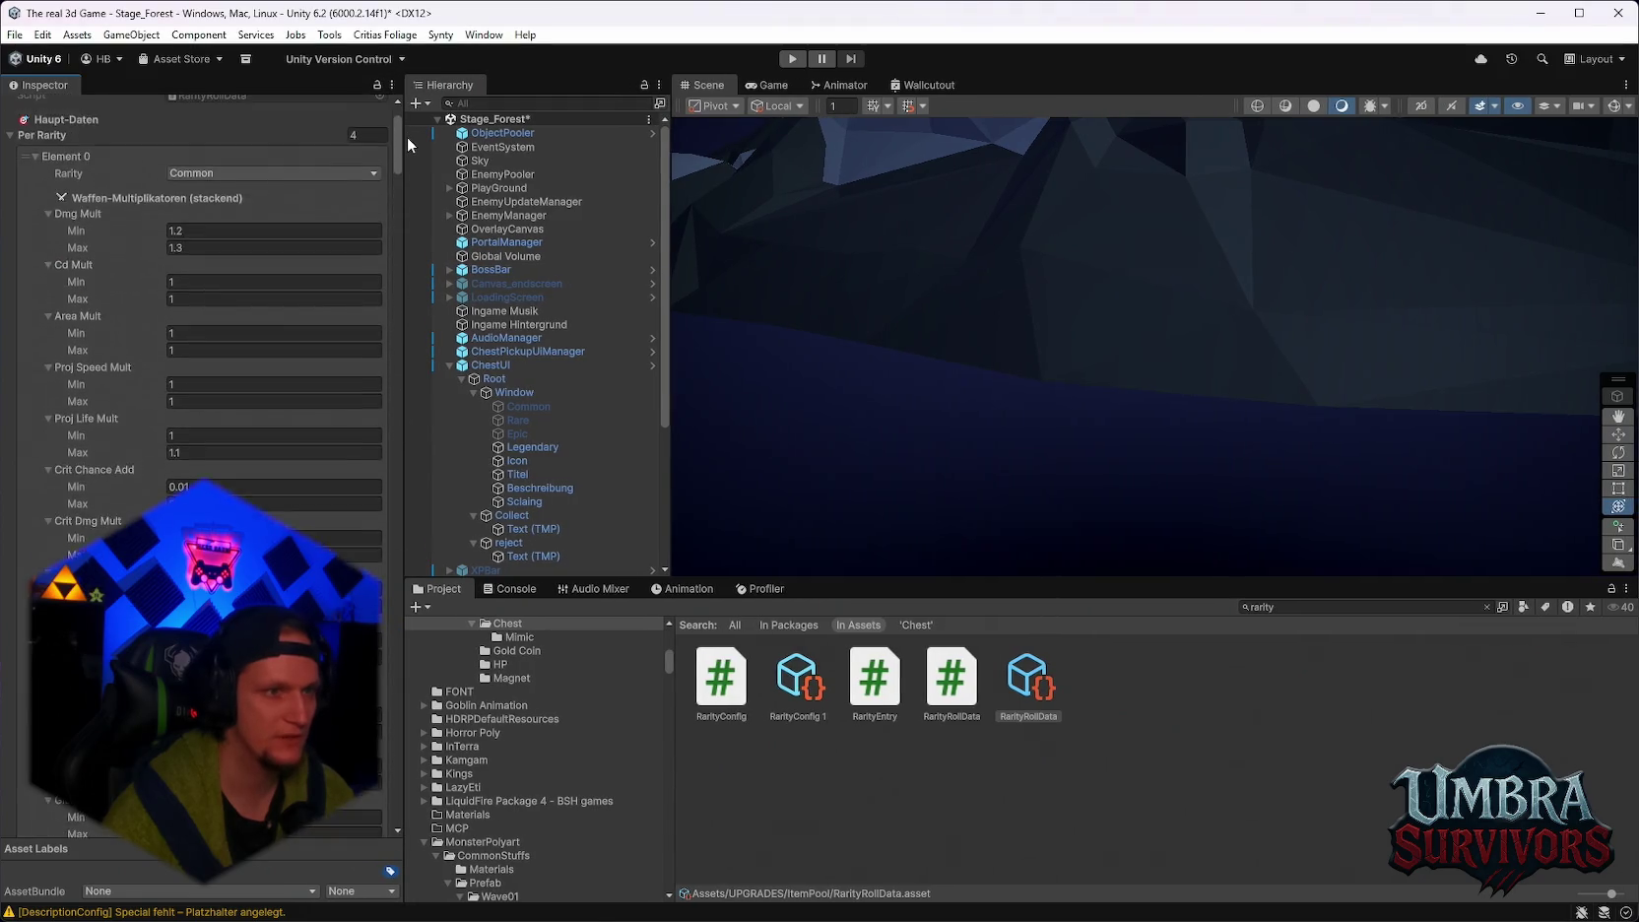